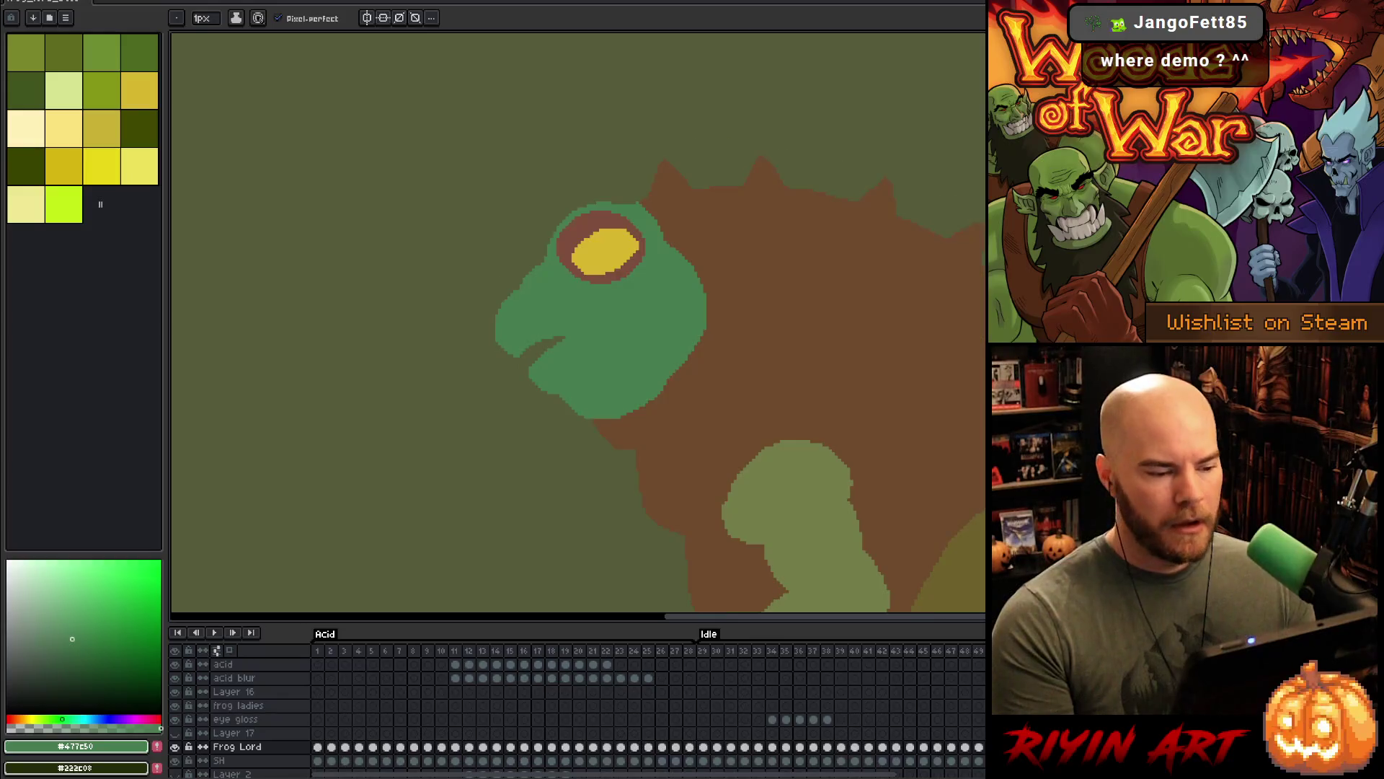
- Flip between the flat-colour and rendered frog frames, ending on the tongue-out frame
key("Right")
key("Left")
key("Right")
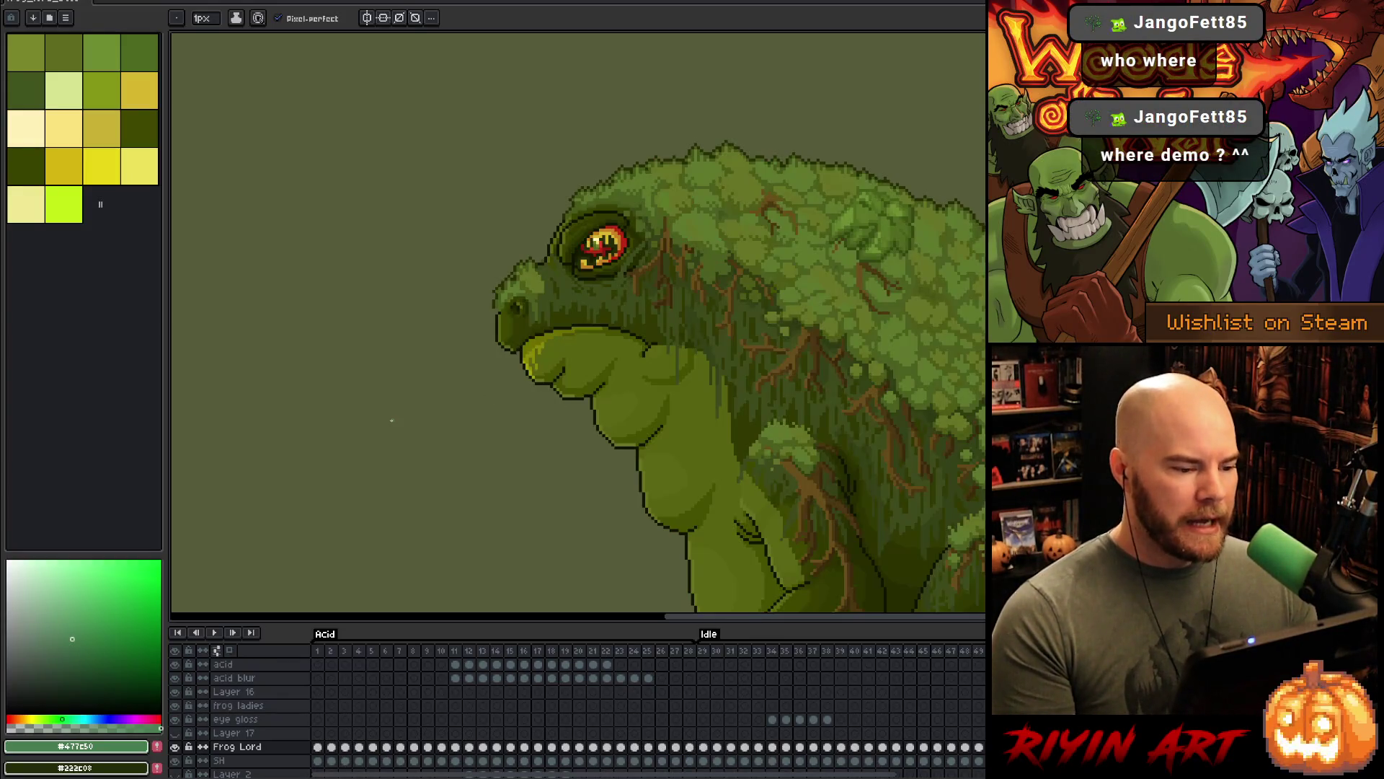
key("Left")
key("Right")
key("Right")
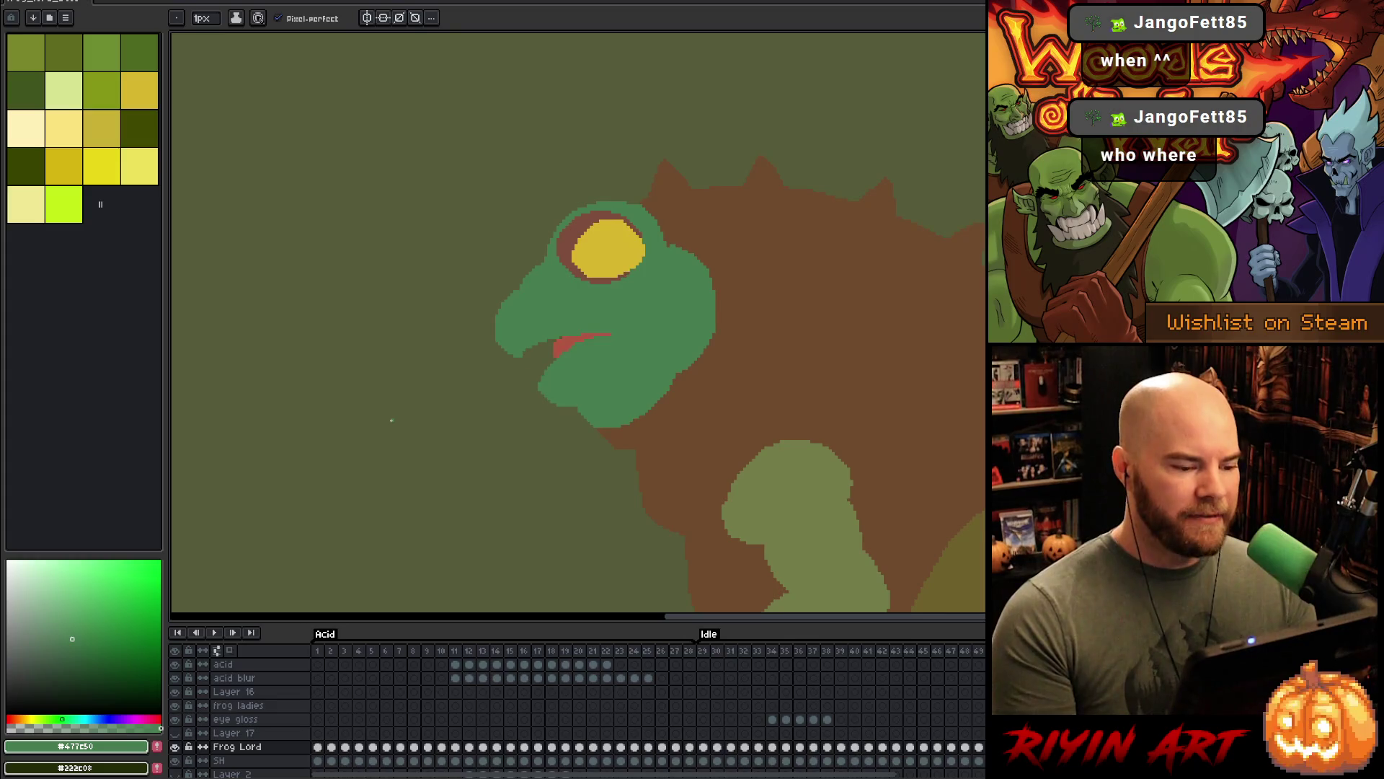
key("Left")
key("Right")
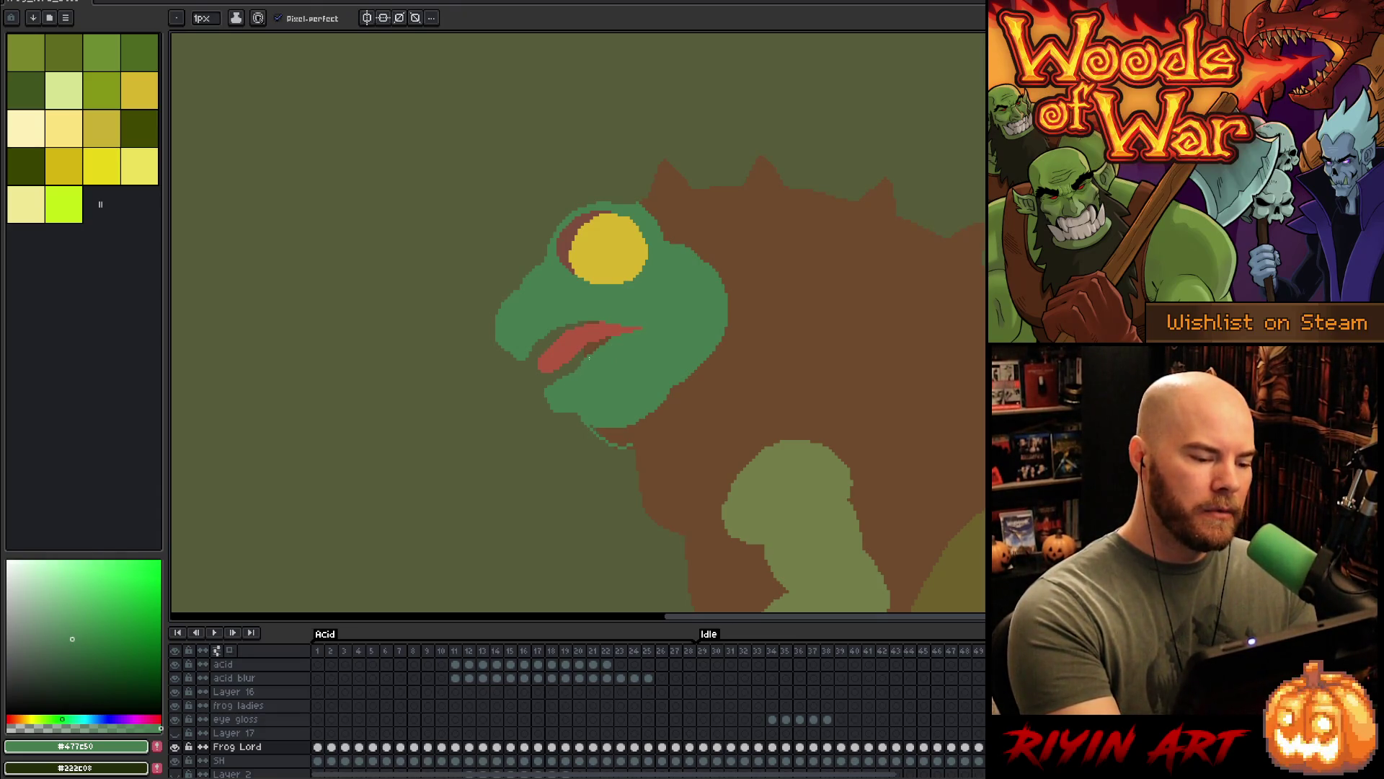
- Draw a short green line below the mouth corner and sample the tongue red and frog green
key("l")
left_click_drag(566, 379, 549, 402)
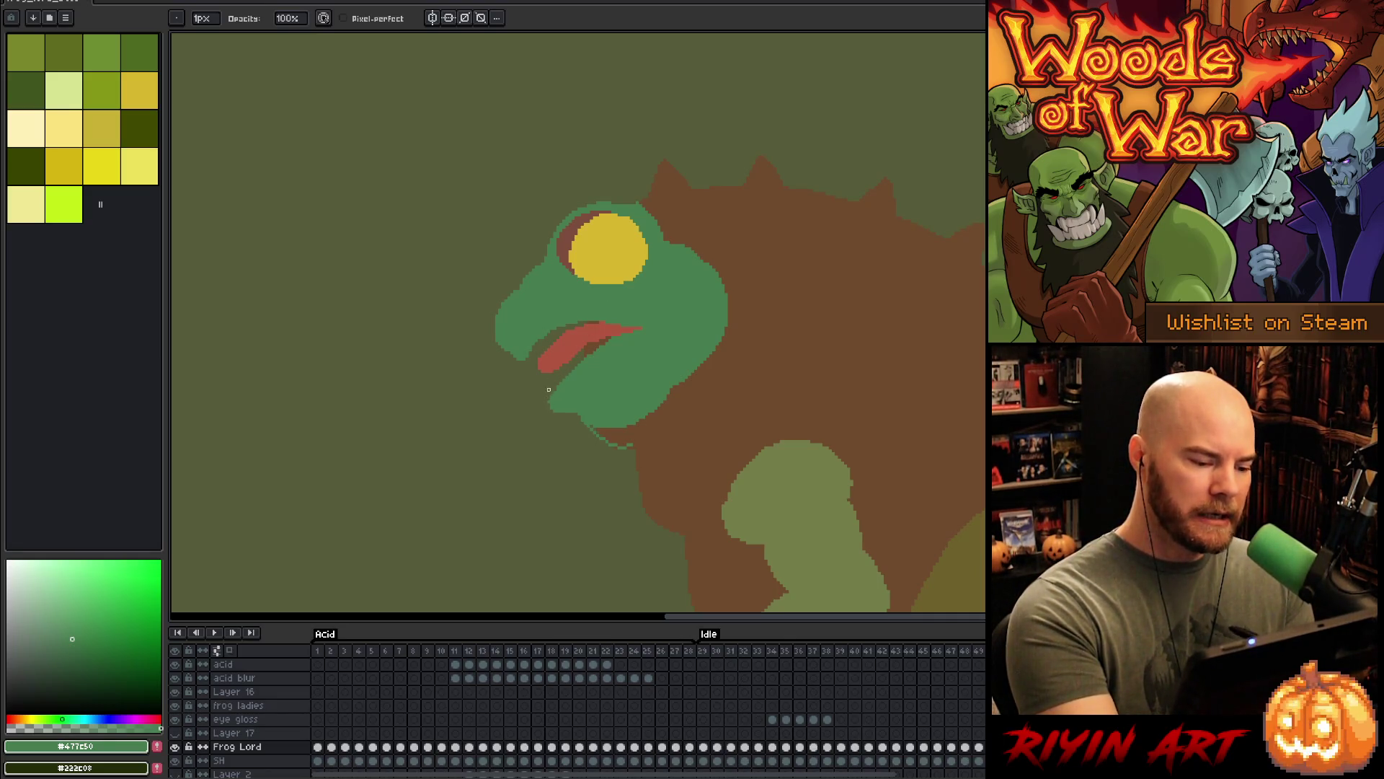
key("b")
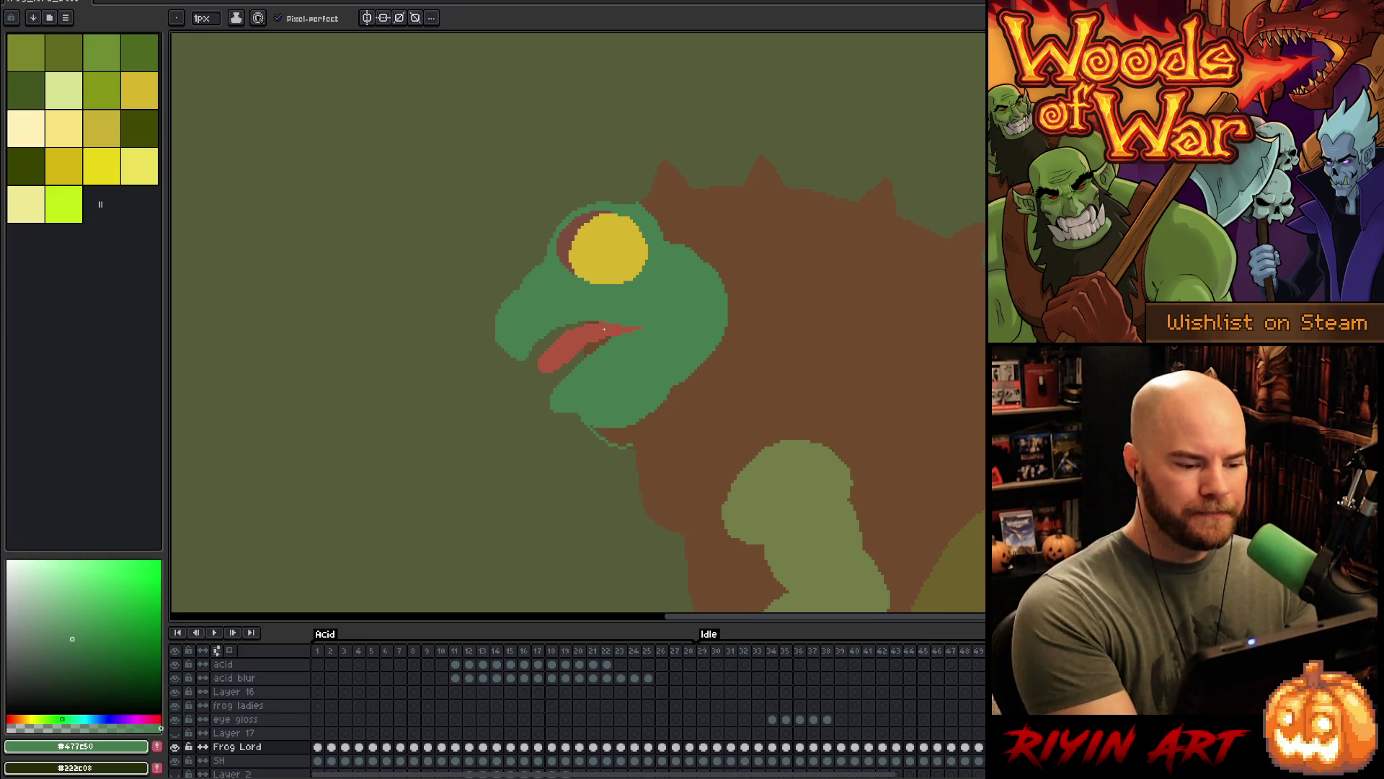
left_click(621, 324, "alt")
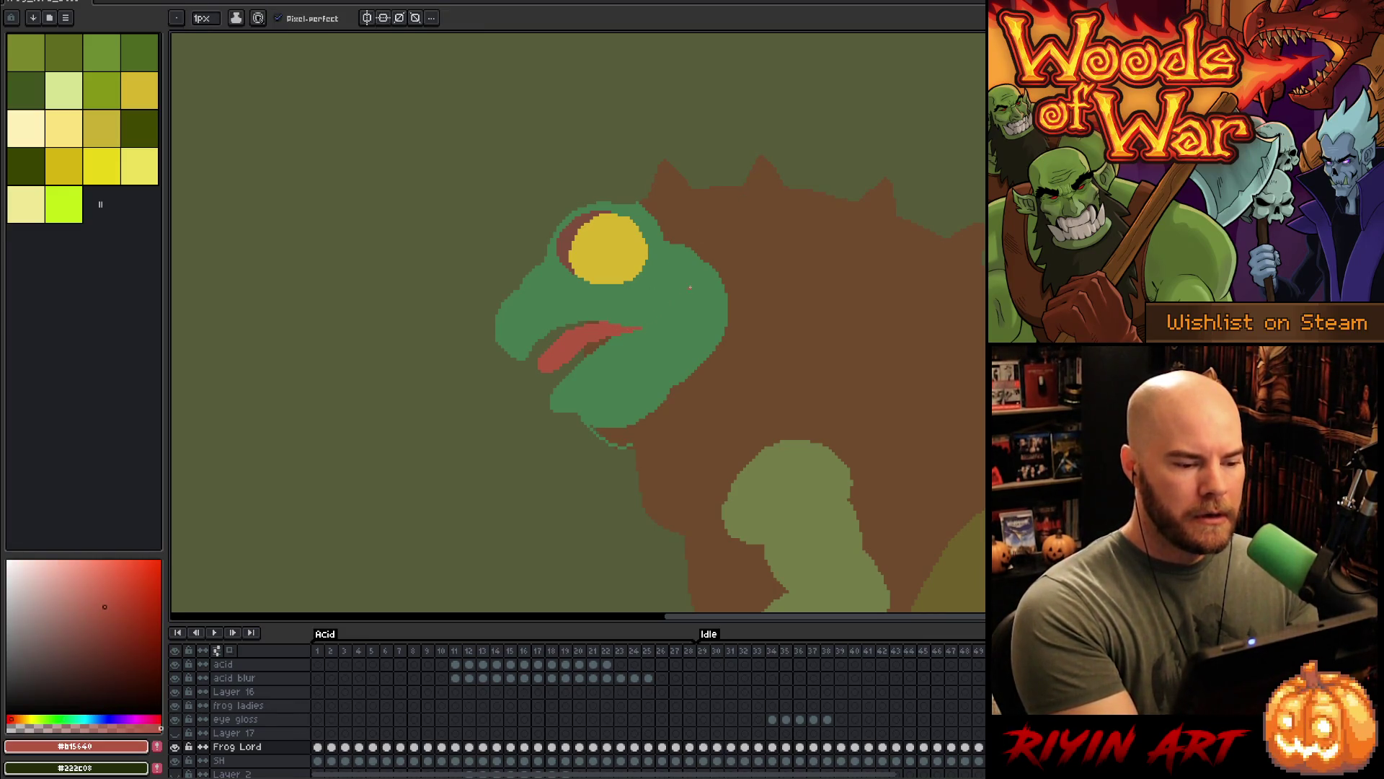
left_click(609, 349, "alt")
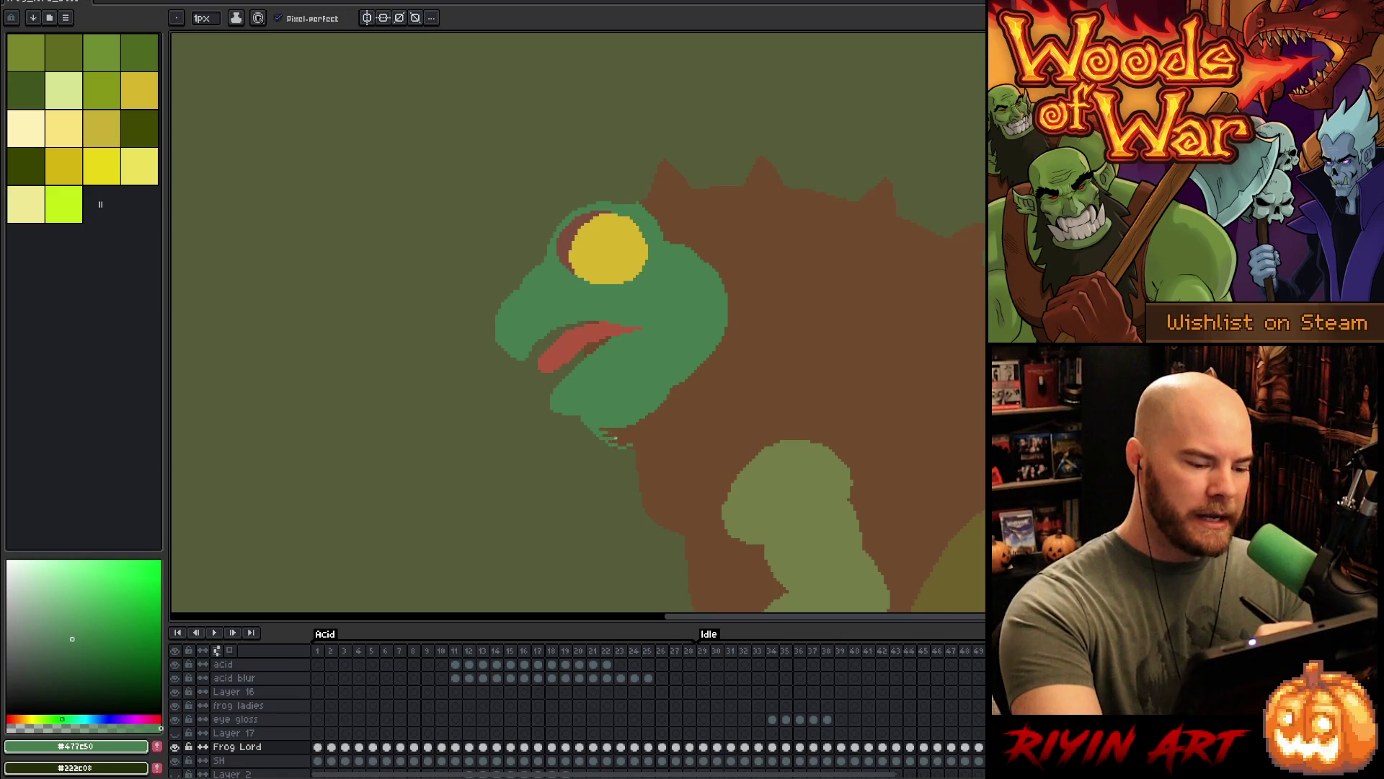
- Flood-fill the ragged chin edge solid green
key("e")
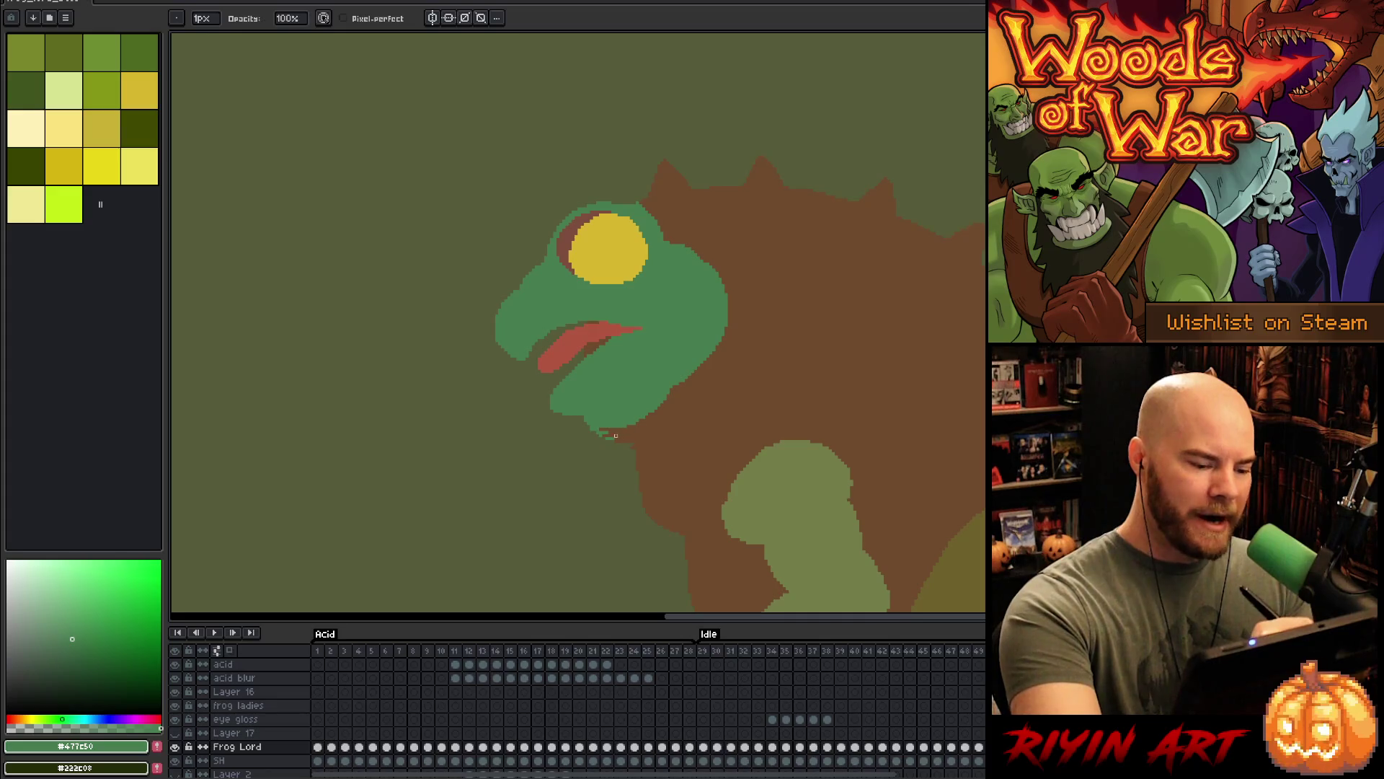
key("g")
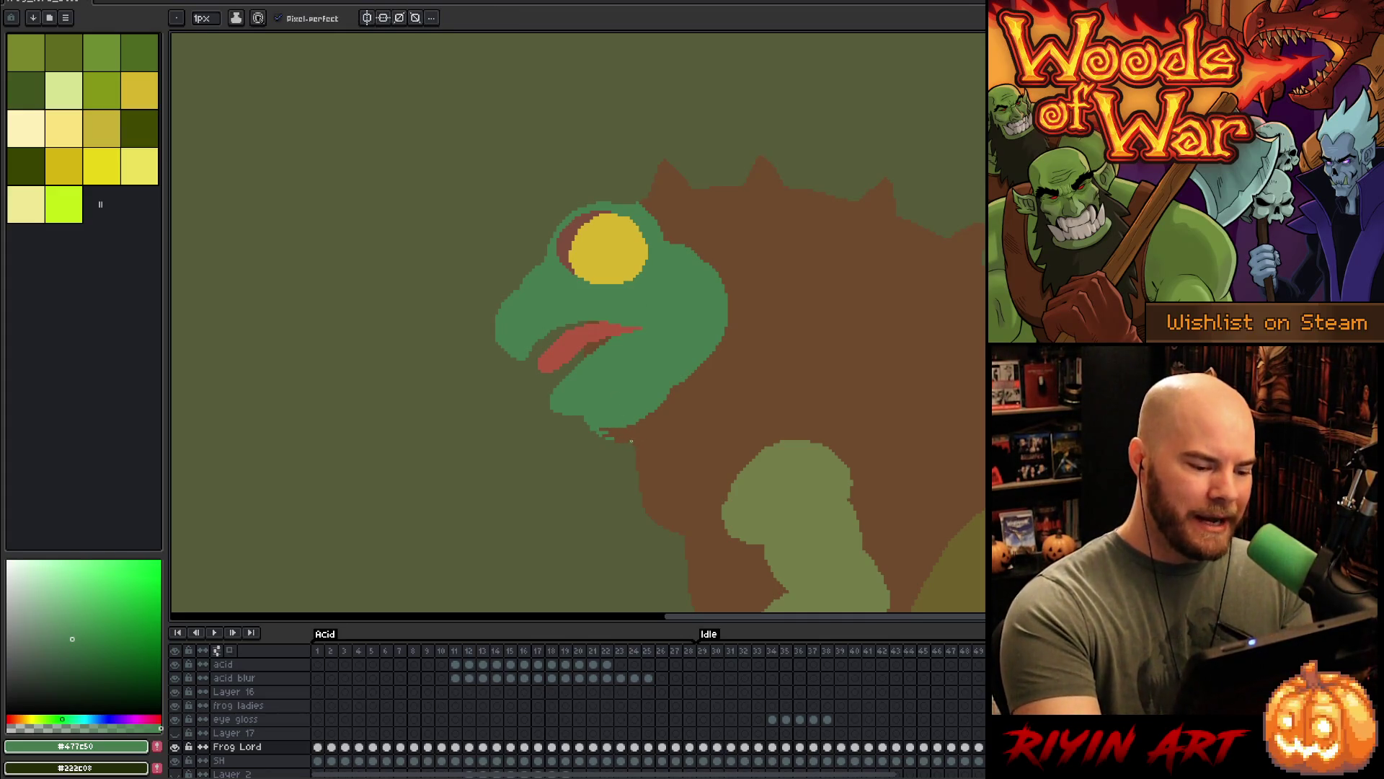
left_click(637, 428)
key("b")
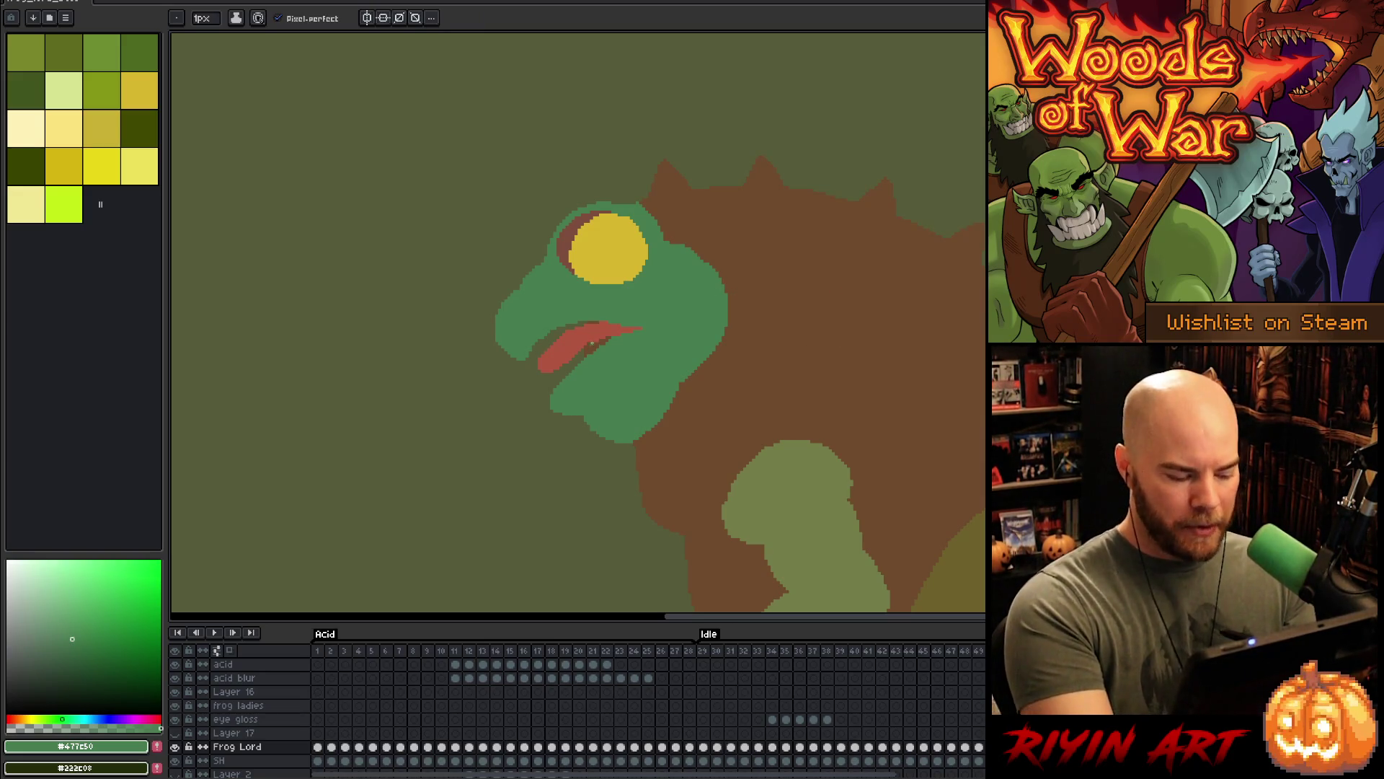
key("w")
left_click(591, 346)
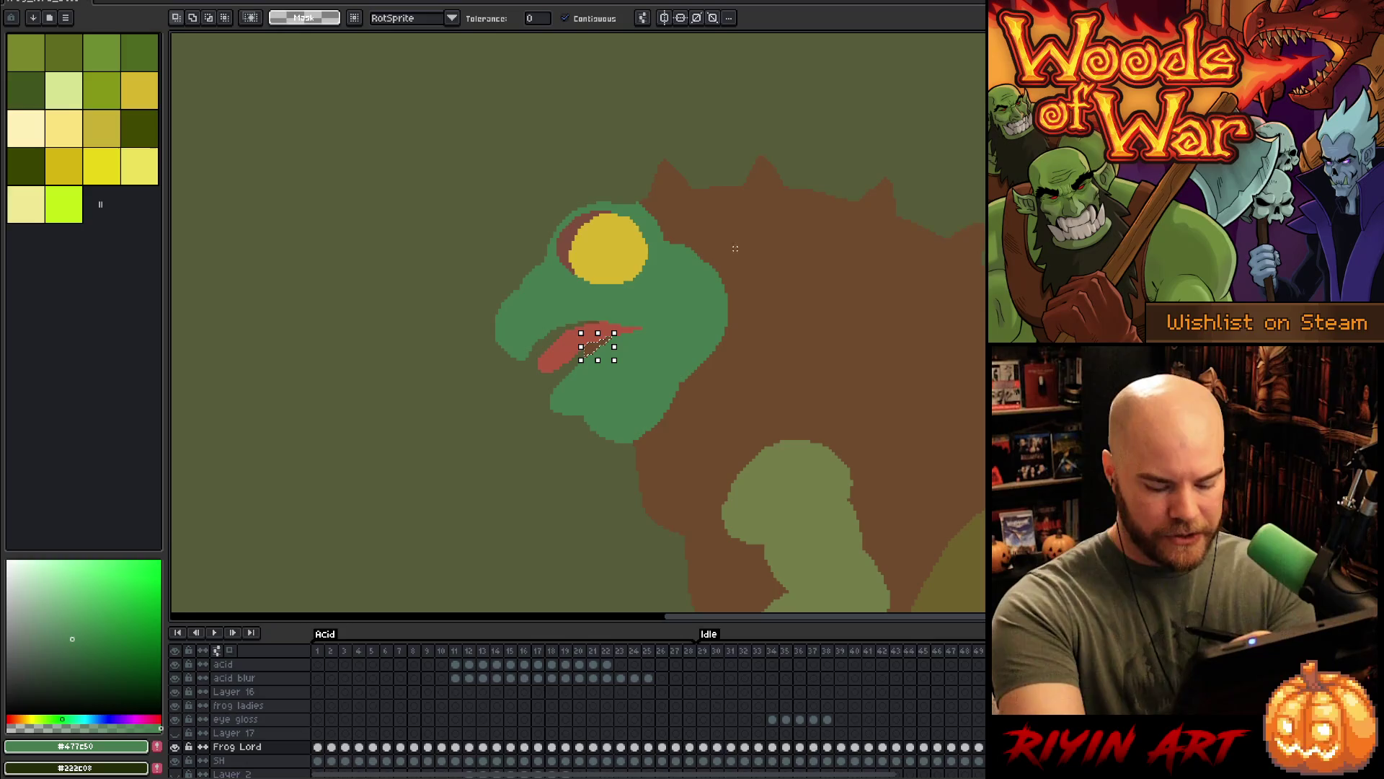
key("ctrl+d")
key("b")
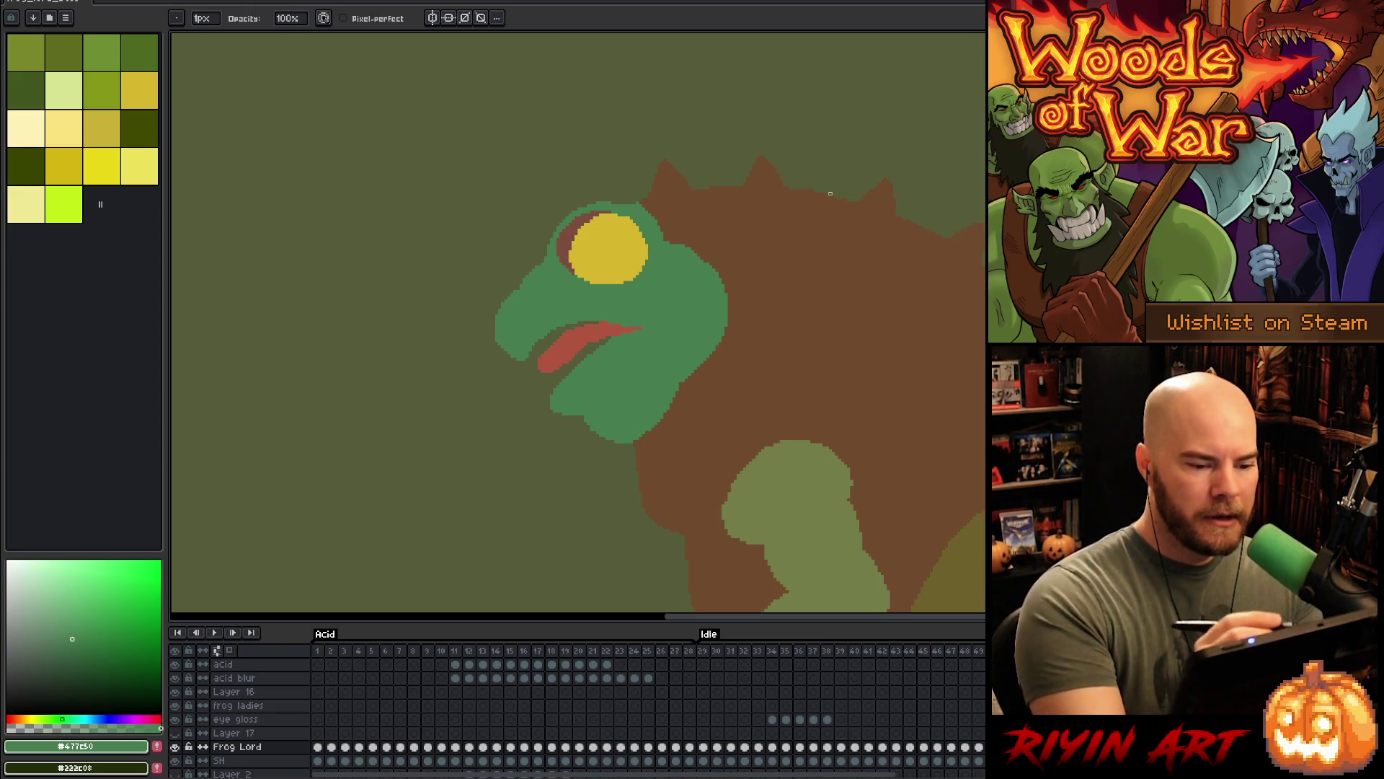
key("e")
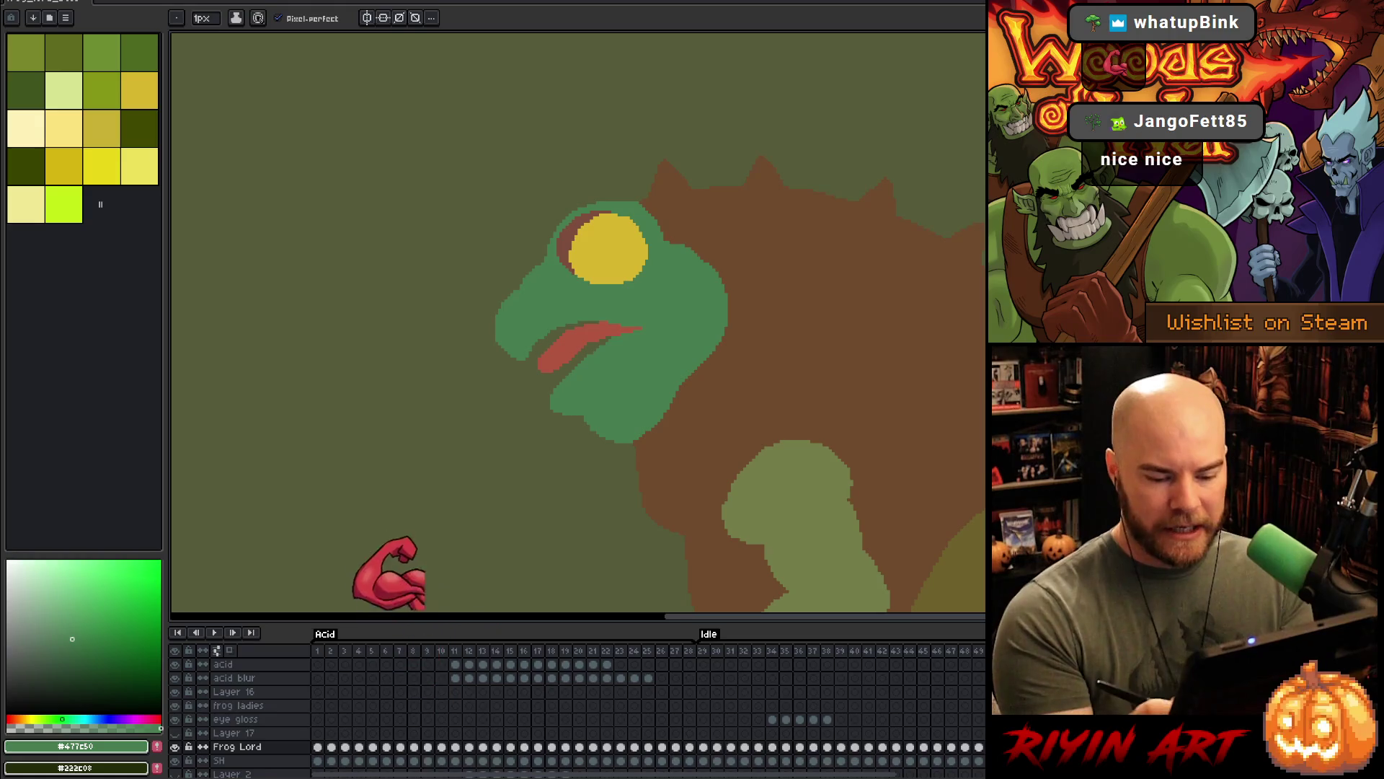
- Scroll the timeline to the Tongue tag and flip between frames 74 and 75
scroll(577, 706, "right", 5)
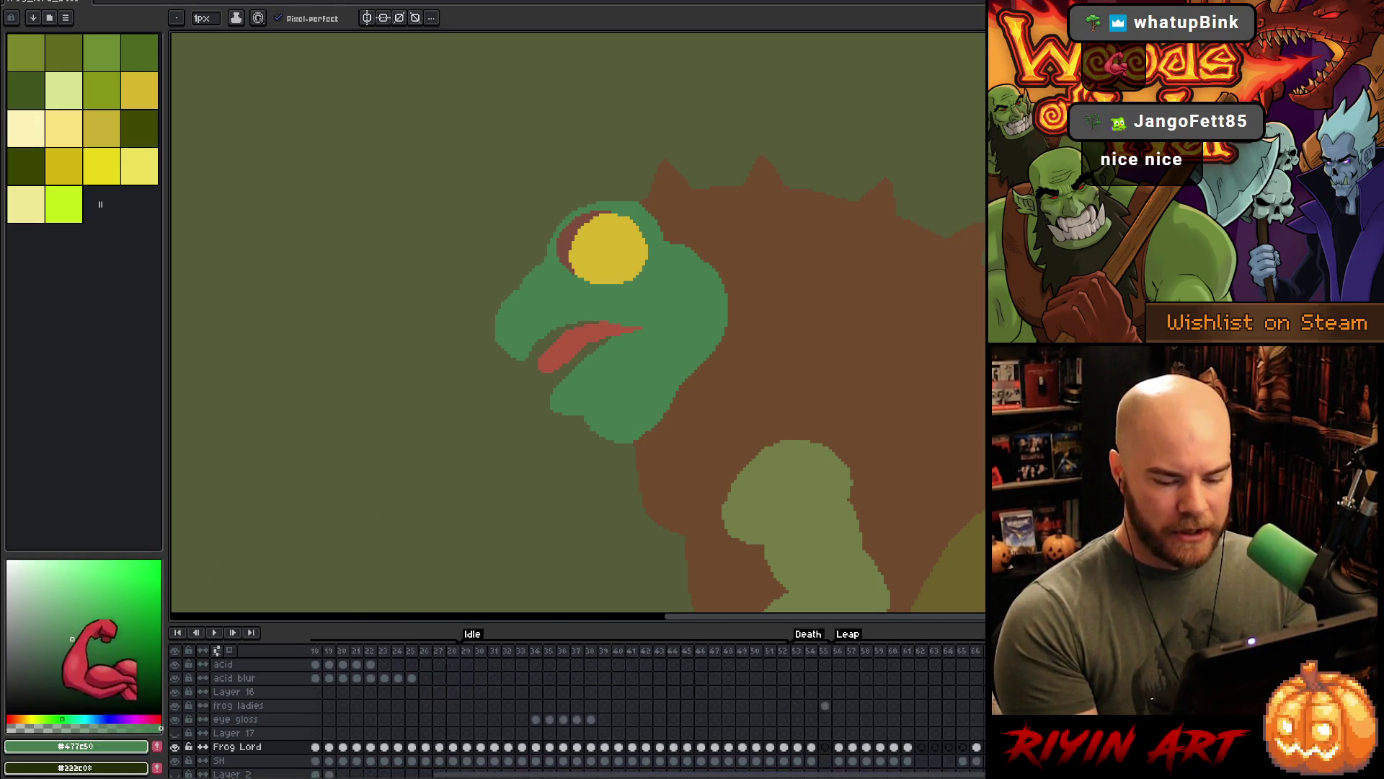
scroll(576, 707, "right", 5)
key("Left")
key("Right")
key("Left")
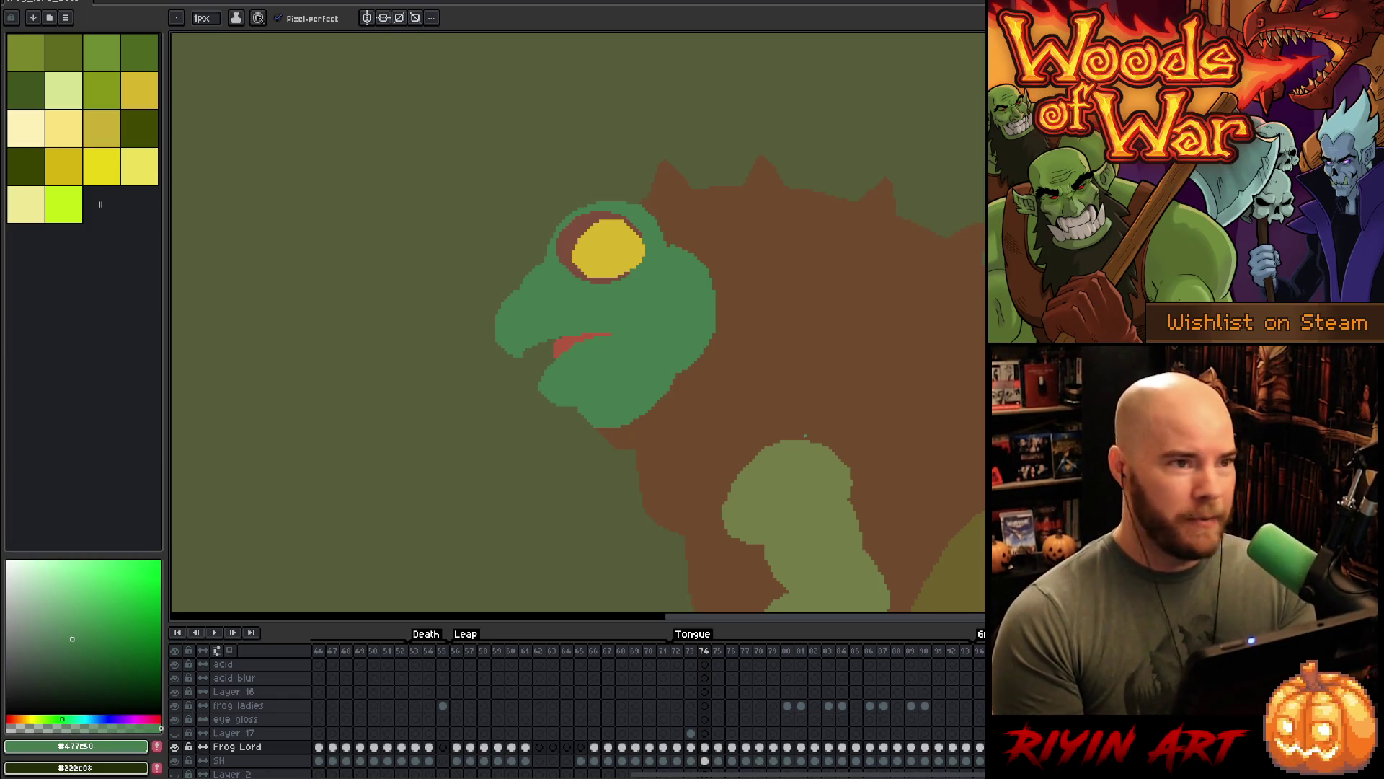
key("Right")
key("Left")
key("Right")
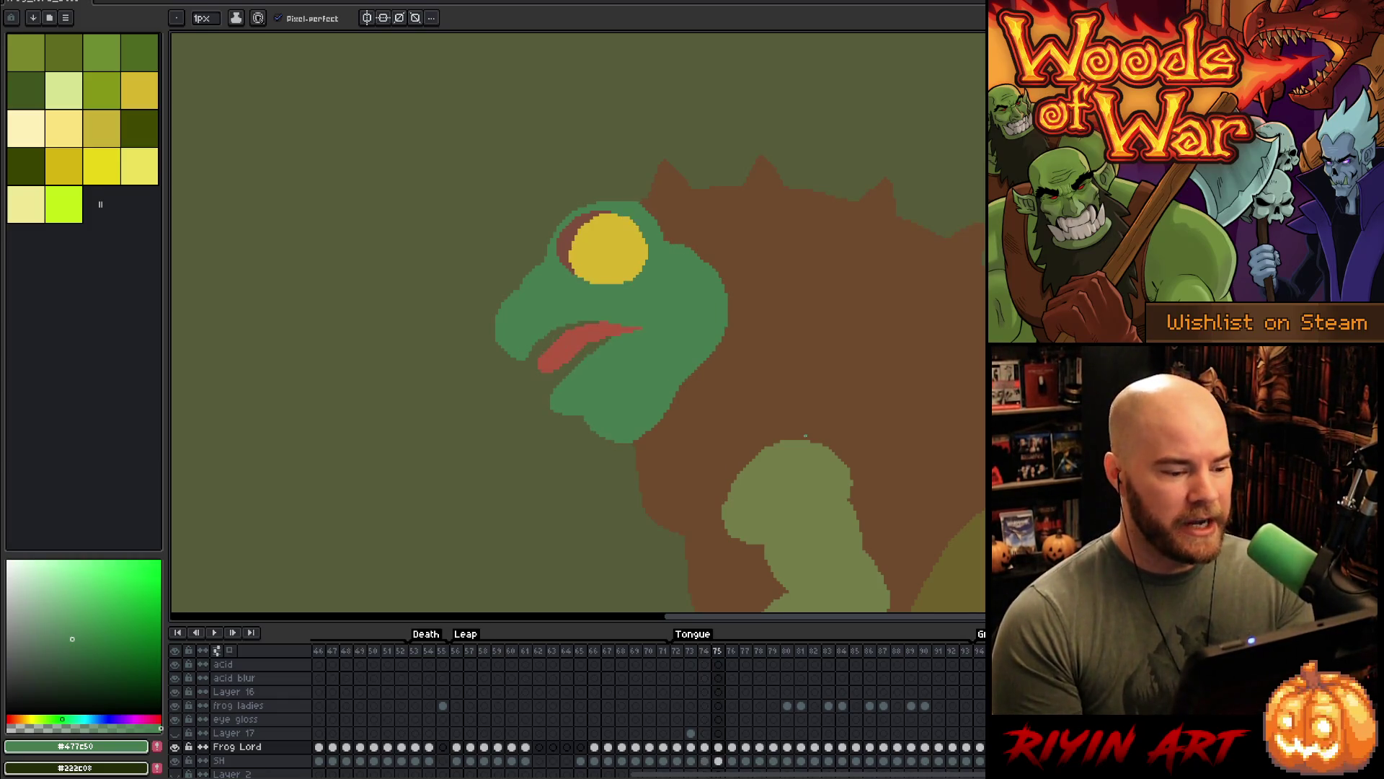
key("Left")
key("Right")
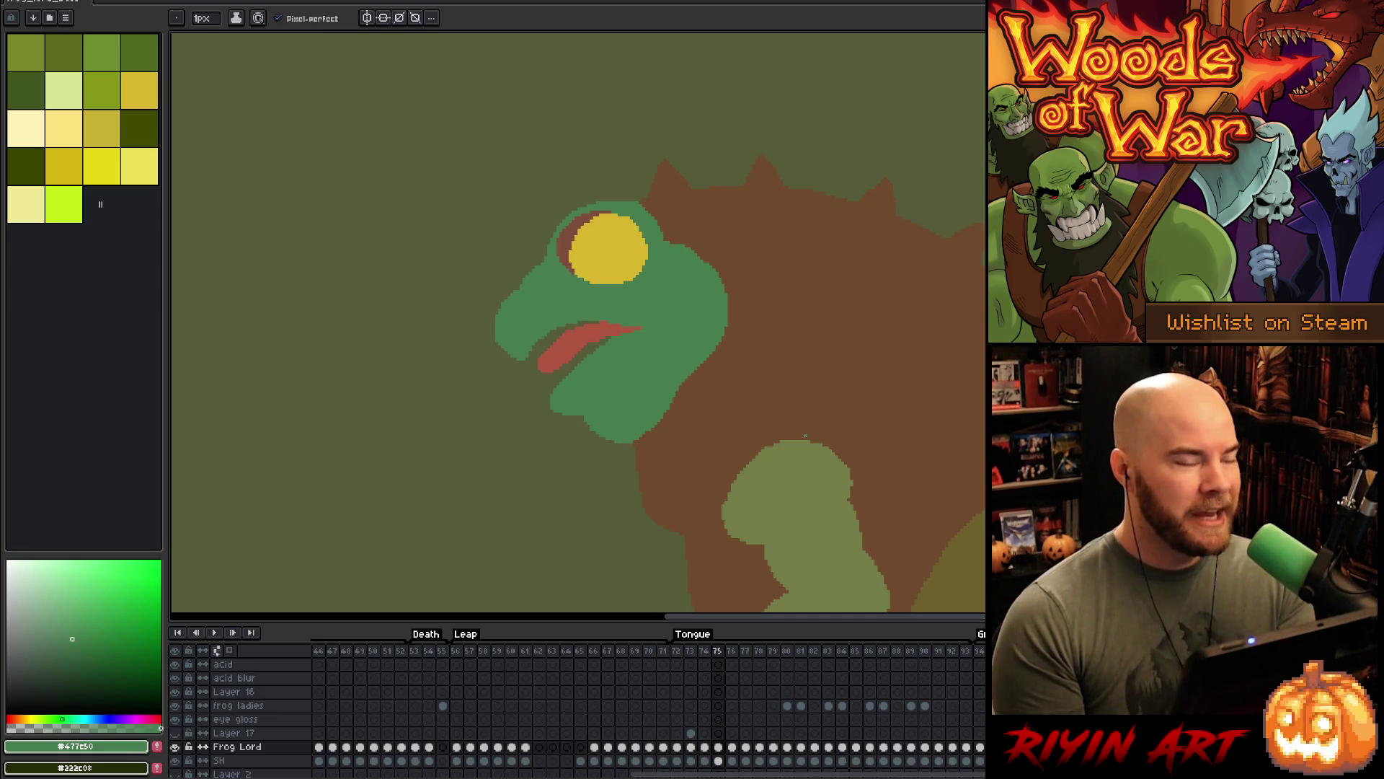
- Zoom out to show the whole frog and play, then stop, the Tongue animation
scroll(610, 436, "down", 2)
key("Return")
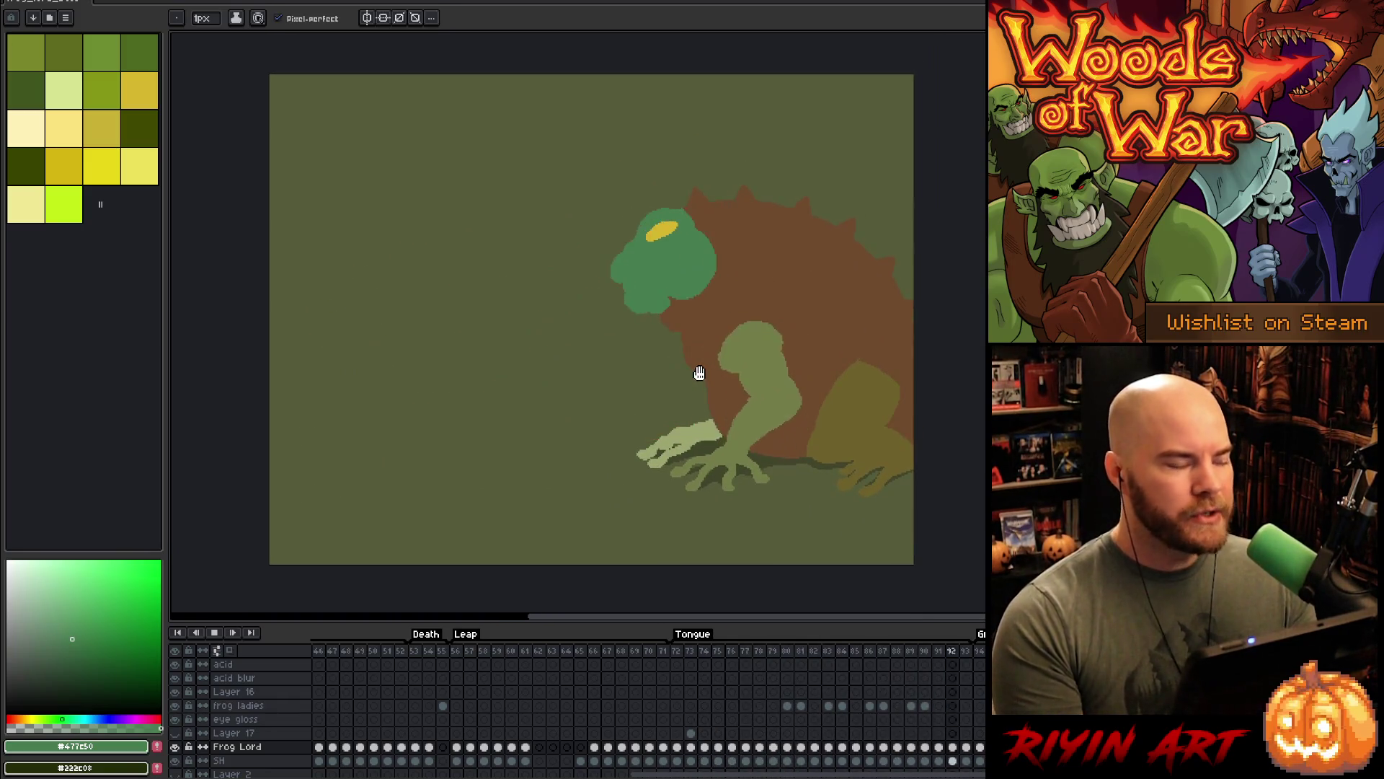
key("Return")
- Show the forest backdrop, add Layer 18 above Background, and go to frame 72
scroll(325, 749, "down", 3)
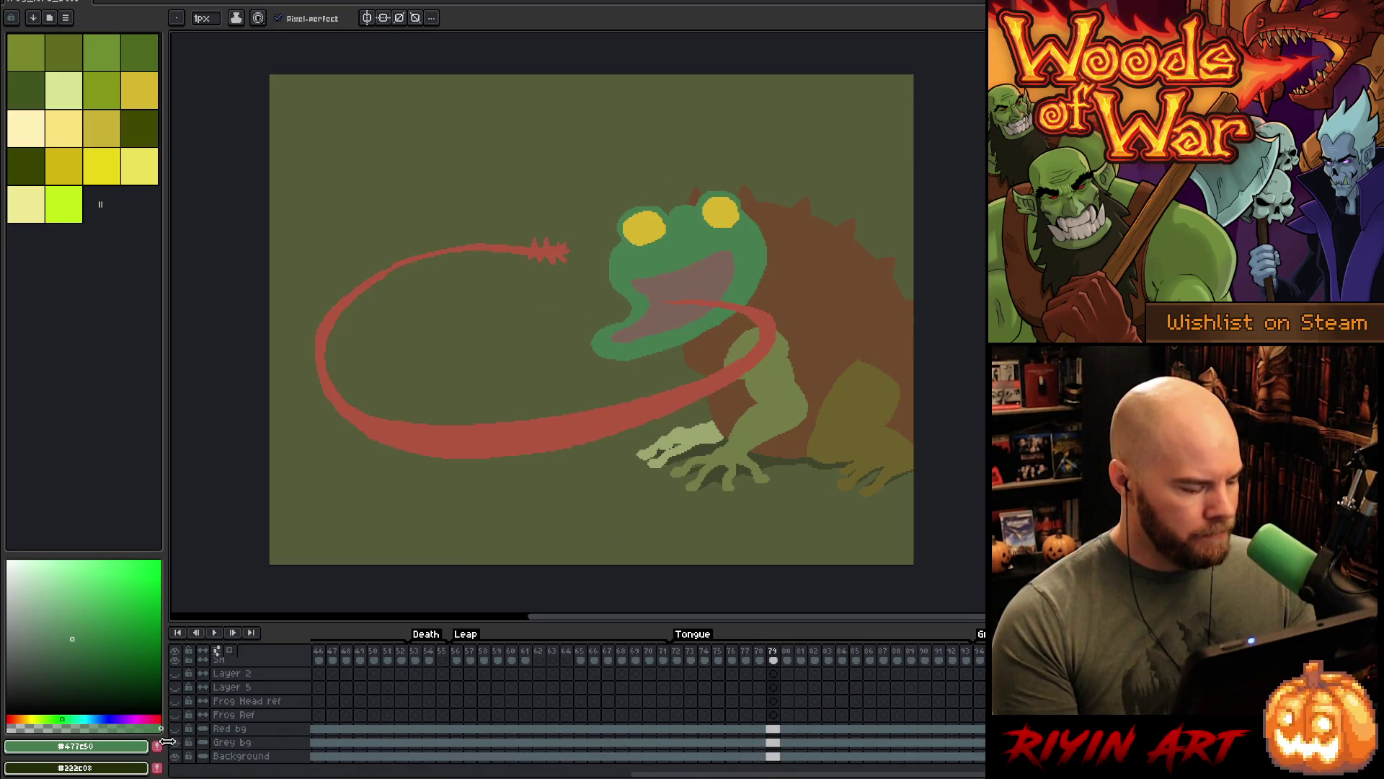
left_click(174, 742)
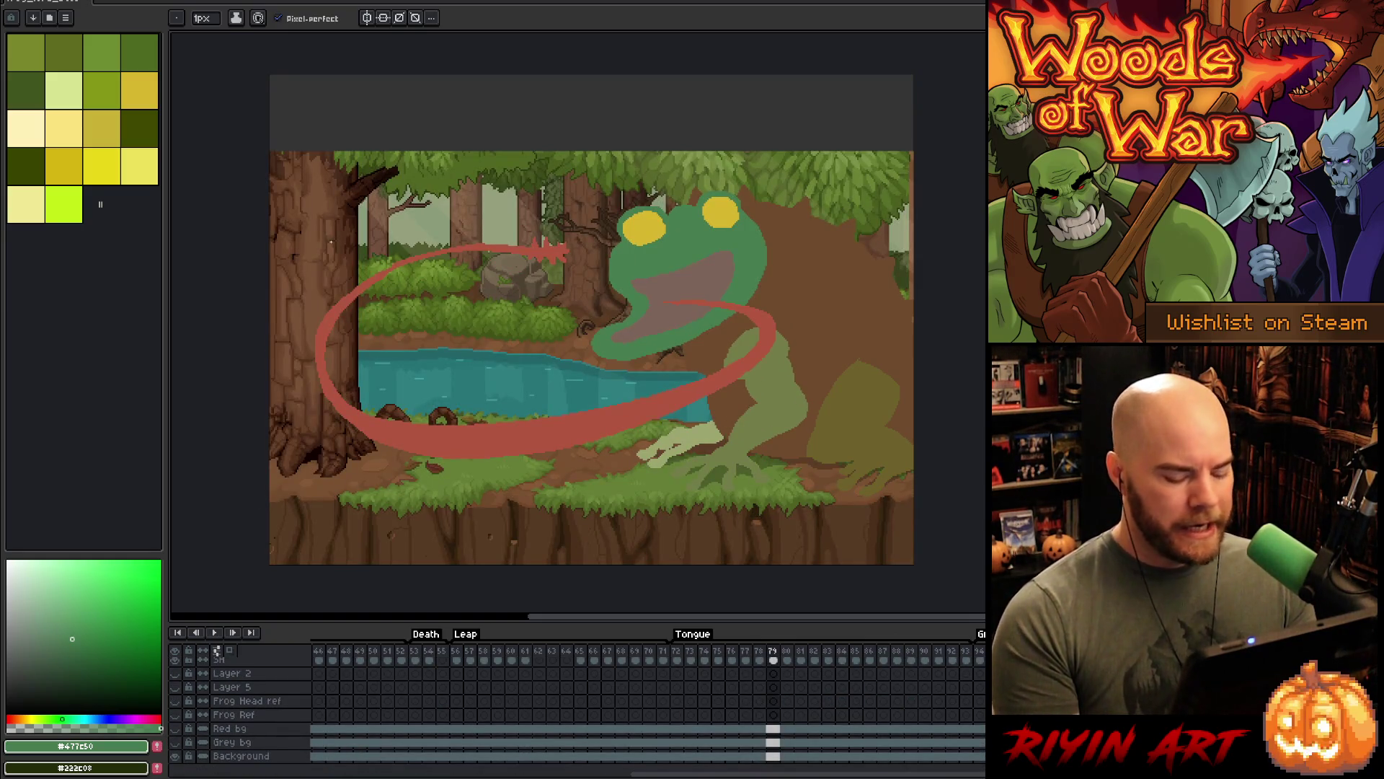
left_click(249, 757)
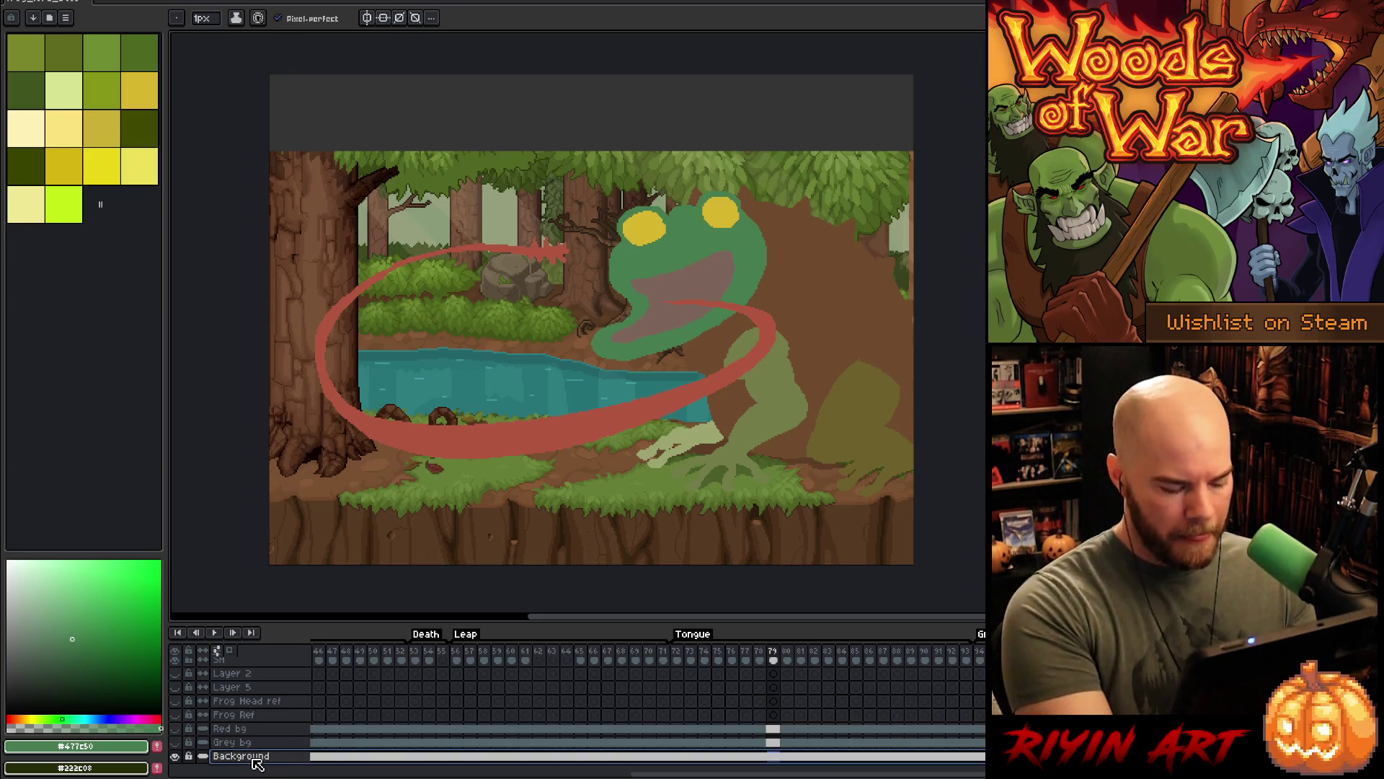
key("shift+n")
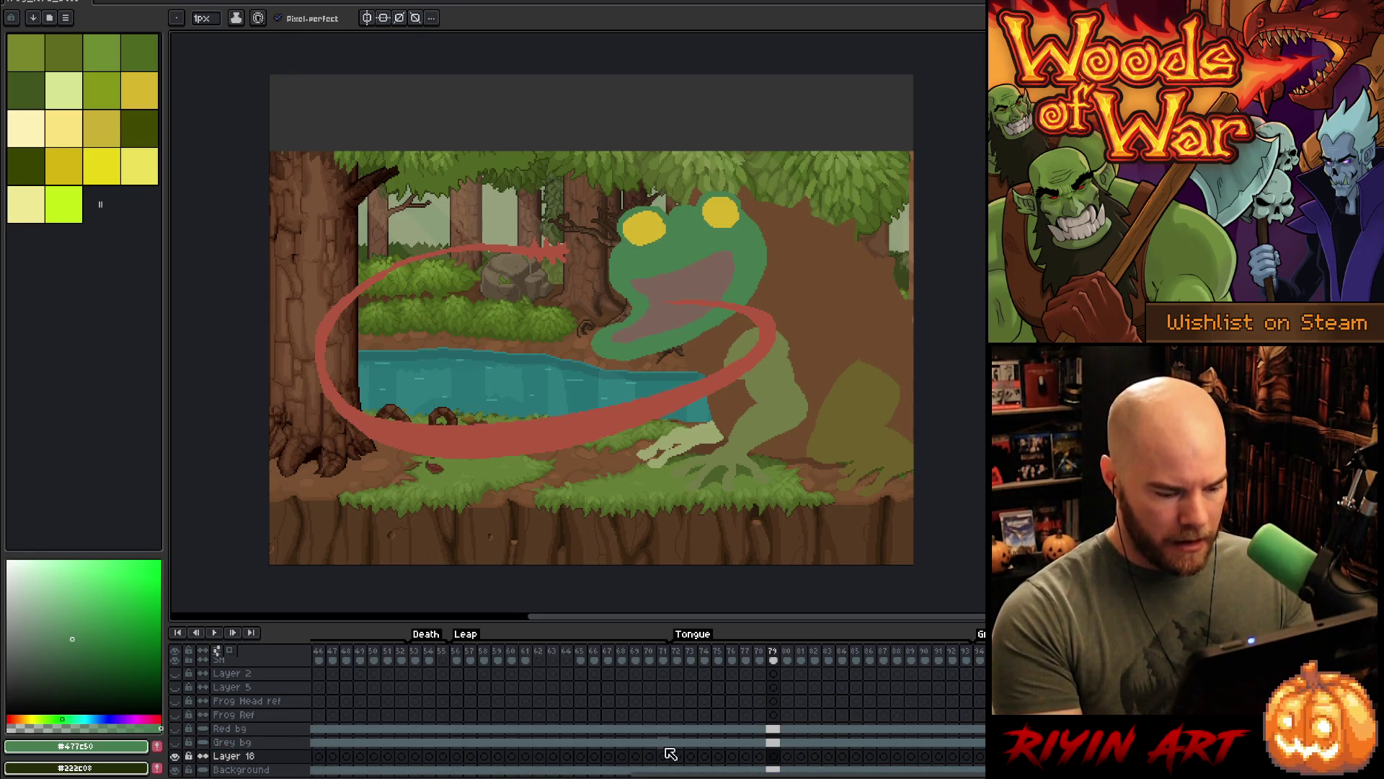
left_click(677, 755)
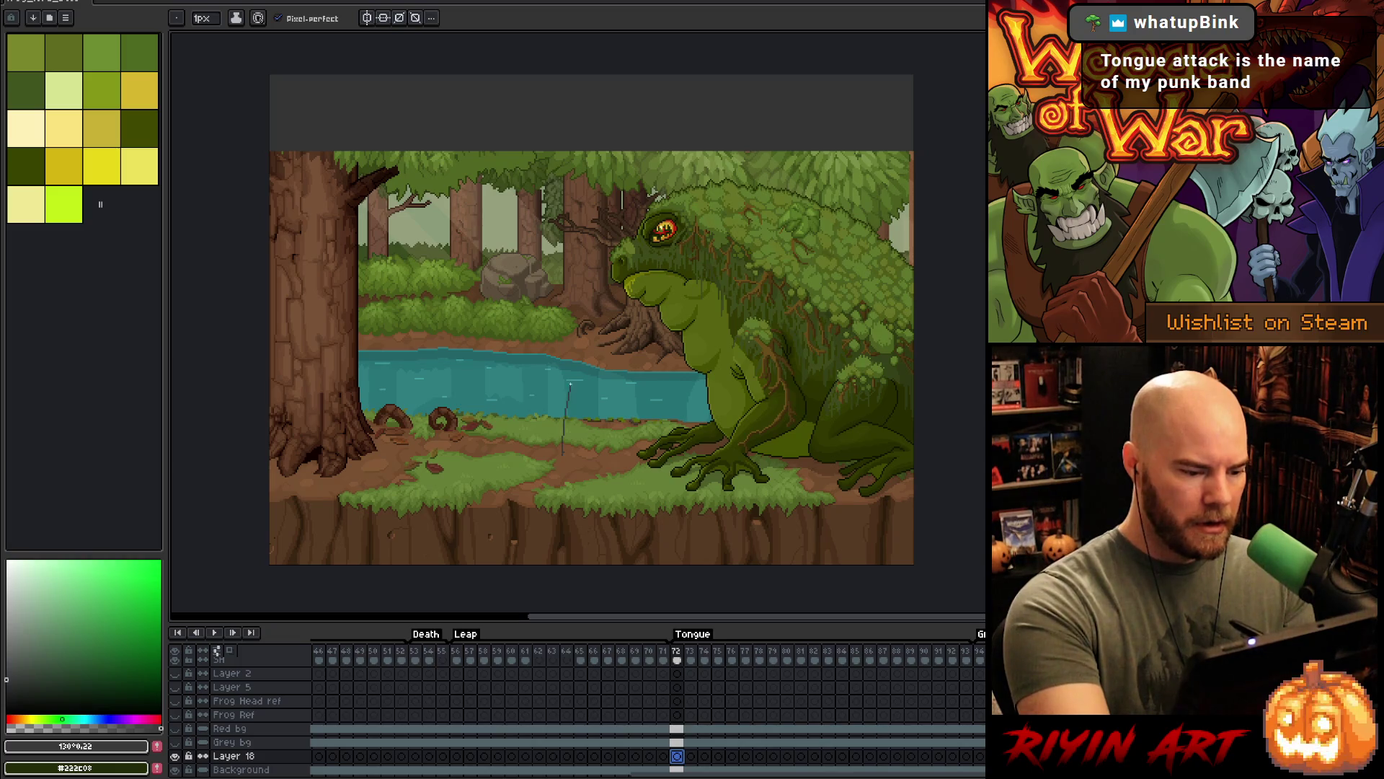
- Sketch a grey loop and round-headed figures along the riverbank
mouse_move(561, 439)
left_mouse_down()
mouse_move(567, 362)
mouse_move(591, 454)
mouse_move(570, 467)
left_mouse_up()
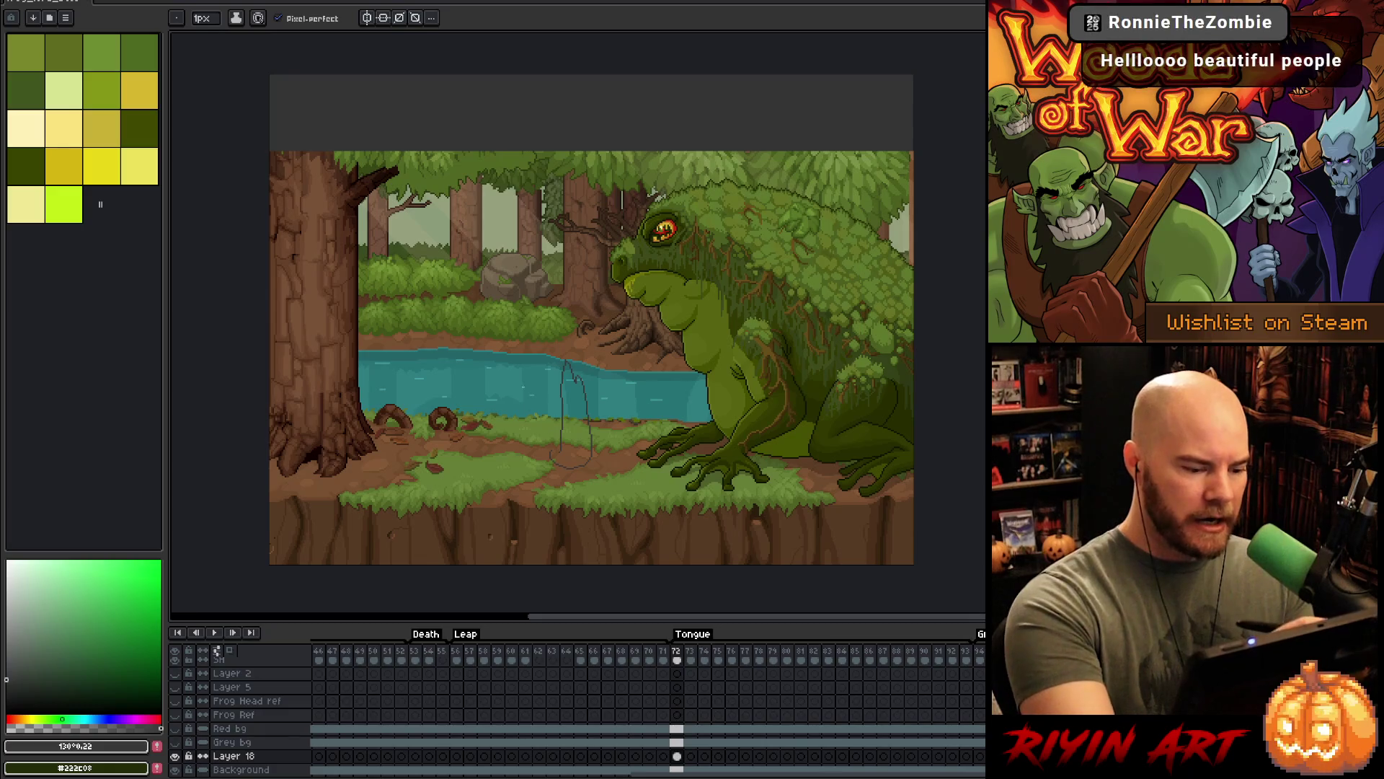
left_click_drag(476, 464, 503, 463)
key("ctrl+z")
key("ctrl+z")
key("ctrl+z")
left_click_drag(492, 363, 502, 471)
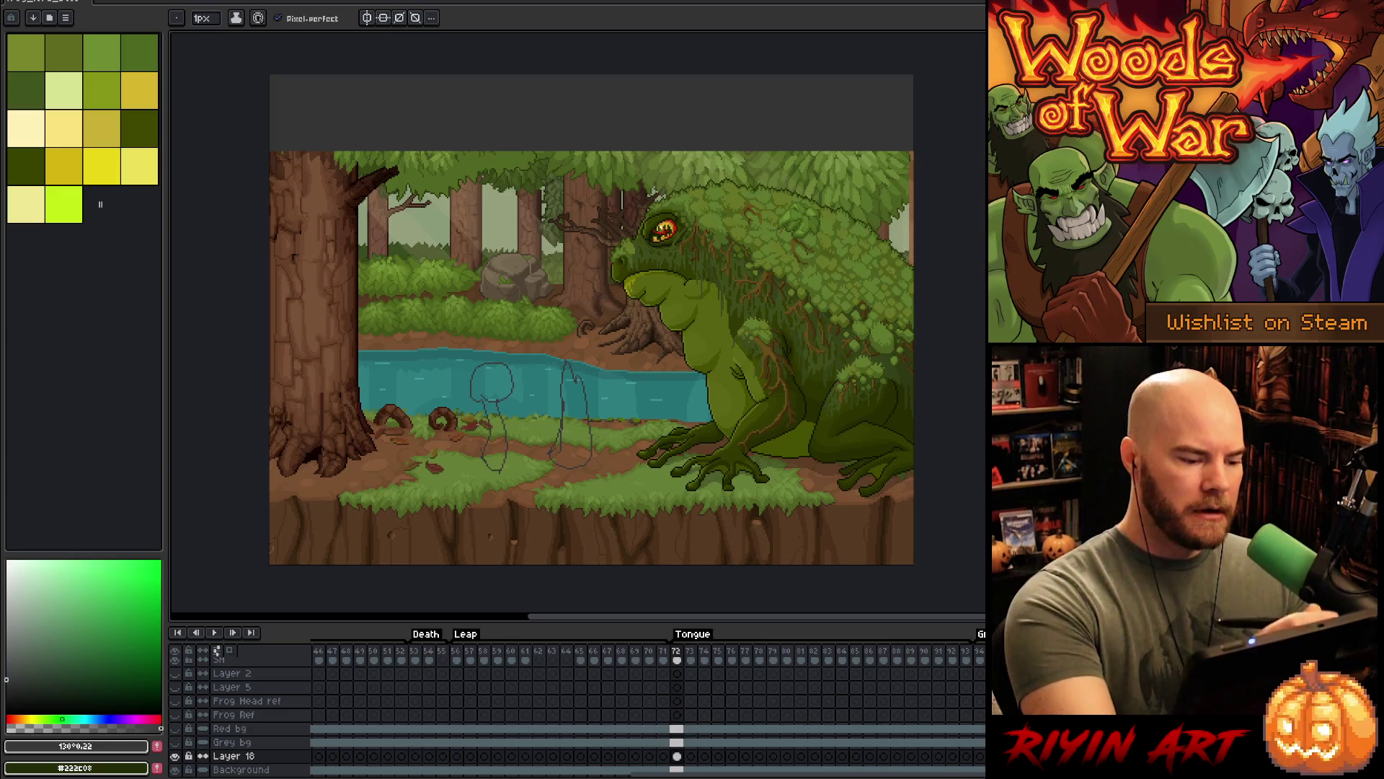
mouse_move(423, 427)
left_mouse_down()
mouse_move(421, 459)
mouse_move(441, 378)
mouse_move(441, 463)
left_mouse_up()
key("ctrl+z")
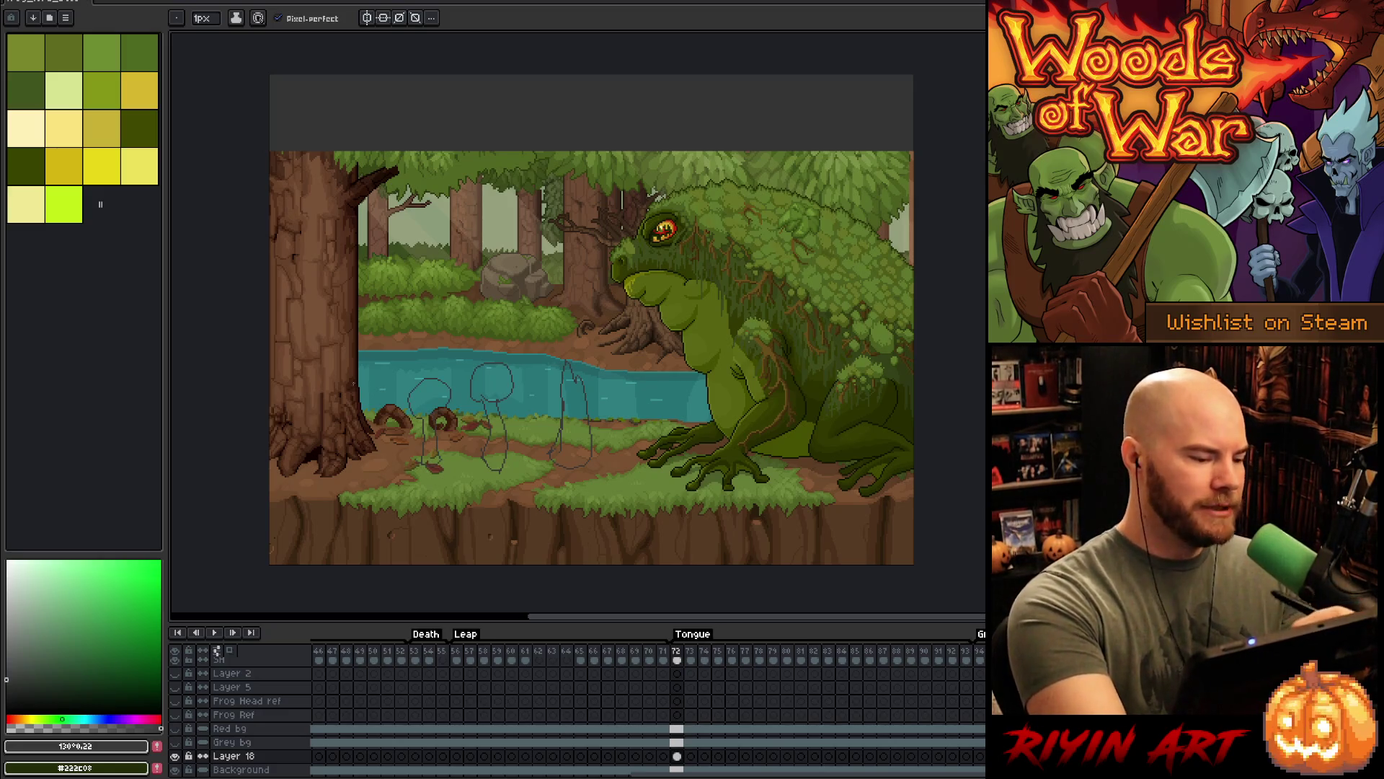
mouse_move(368, 352)
left_mouse_down()
mouse_move(360, 382)
mouse_move(364, 261)
left_mouse_up()
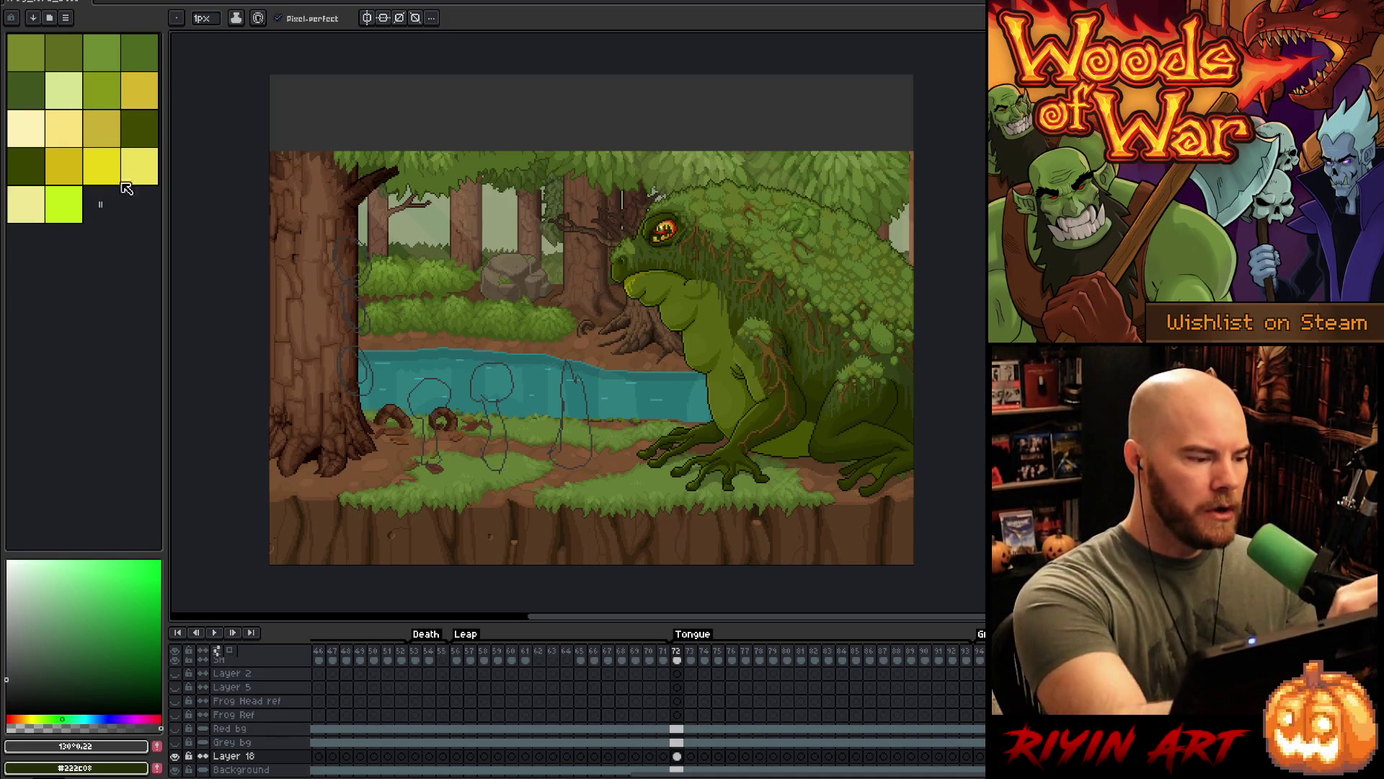
- Switch to a strong red and draw a straight vertical guide line down the scene
left_click(10, 719)
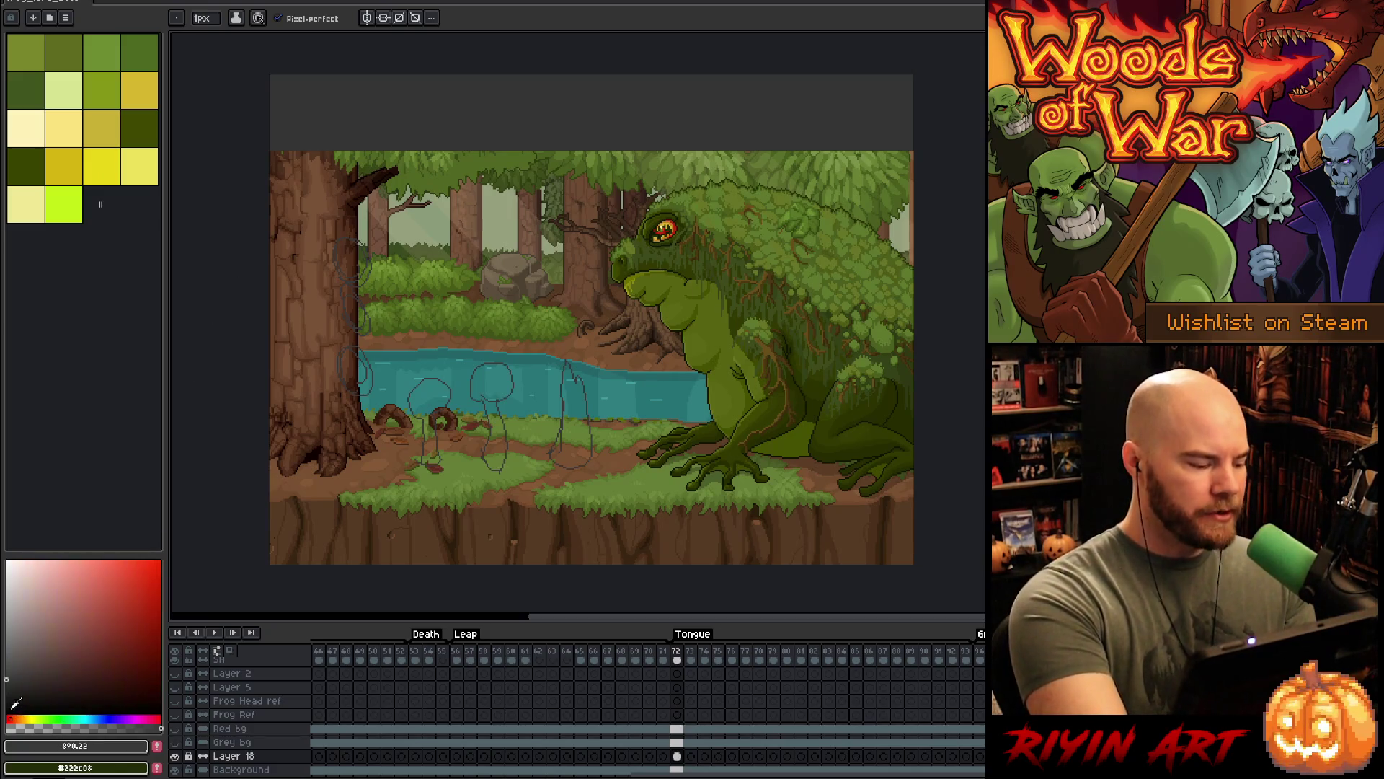
left_click_drag(308, 195, 311, 414)
left_click_drag(98, 655, 116, 610)
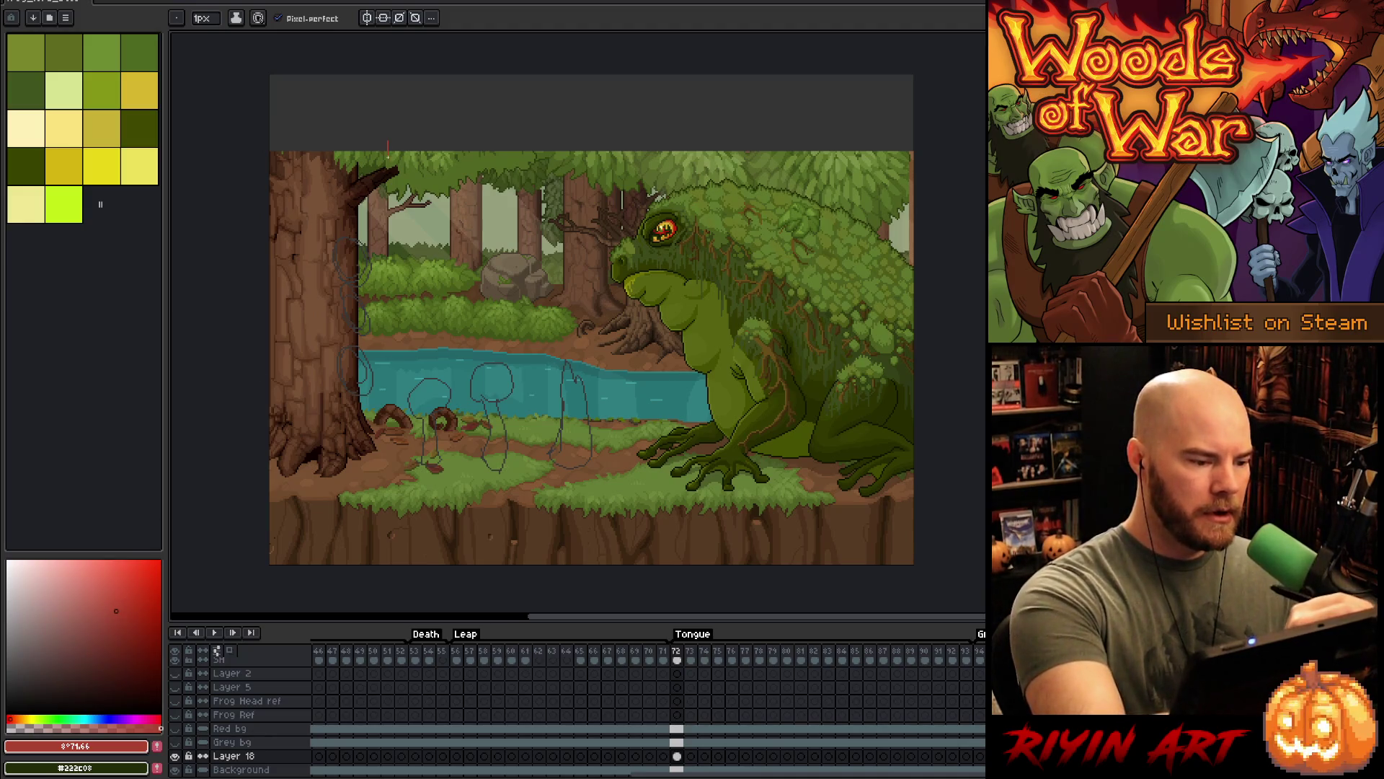
left_click_drag(388, 143, 387, 489)
key("ctrl+z")
left_click_drag(389, 139, 387, 505)
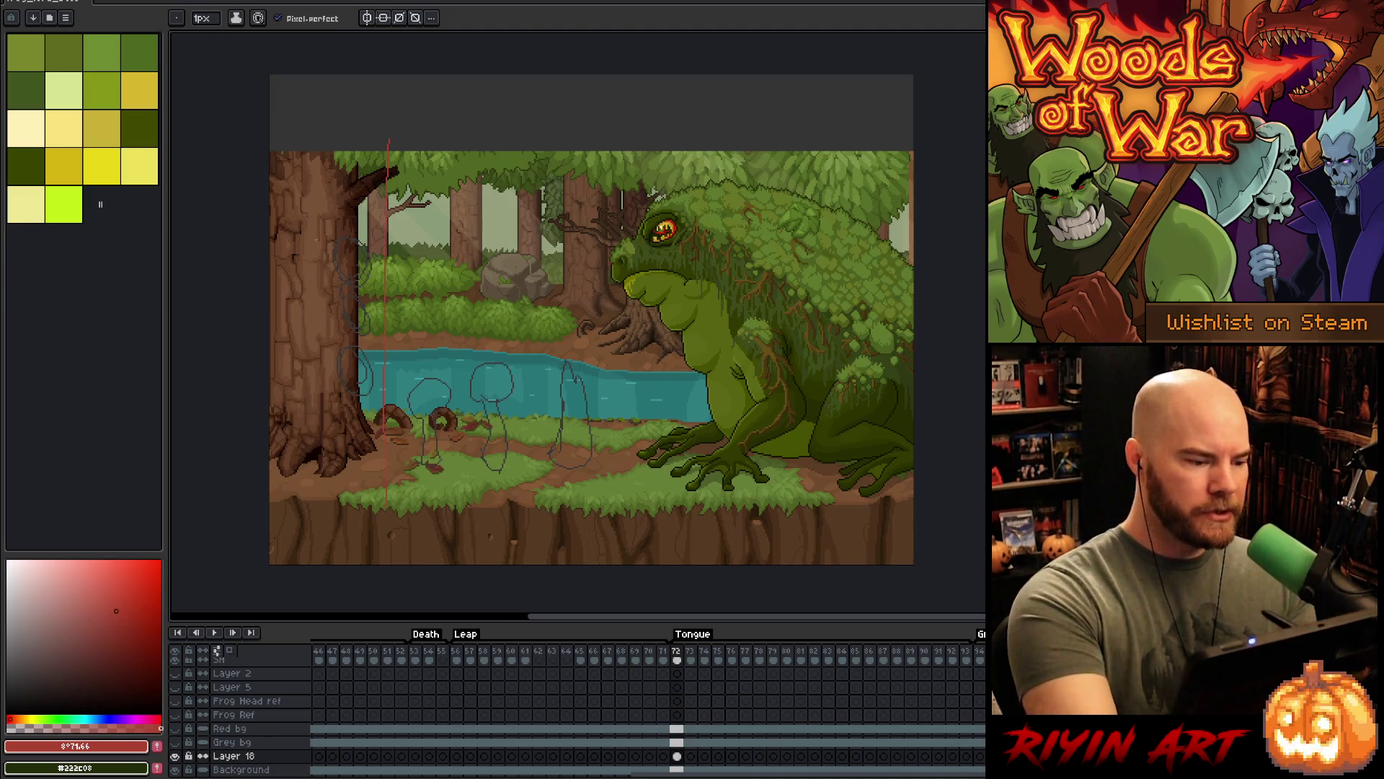
- Redraw the first zone divider in a brighter red
left_click_drag(323, 194, 343, 167)
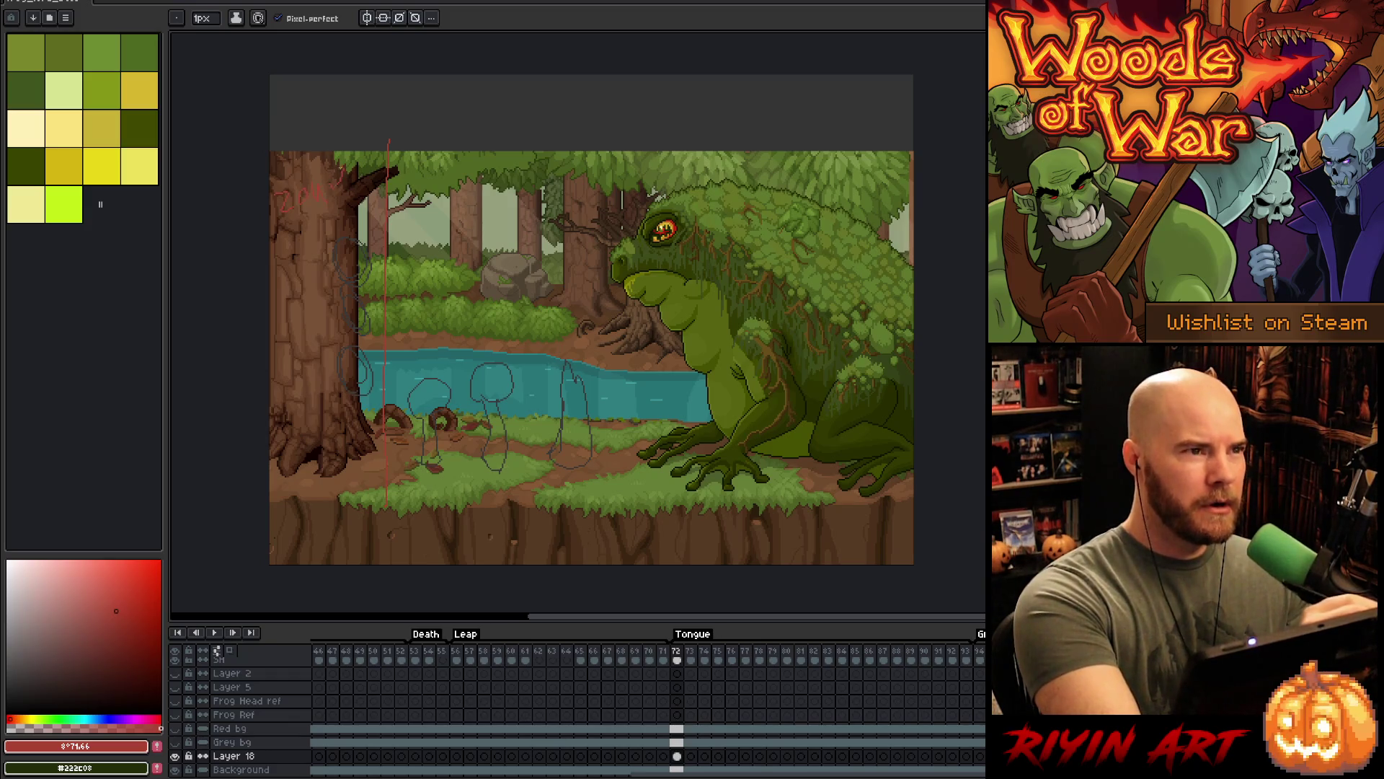
left_click(151, 569)
key("ctrl+z")
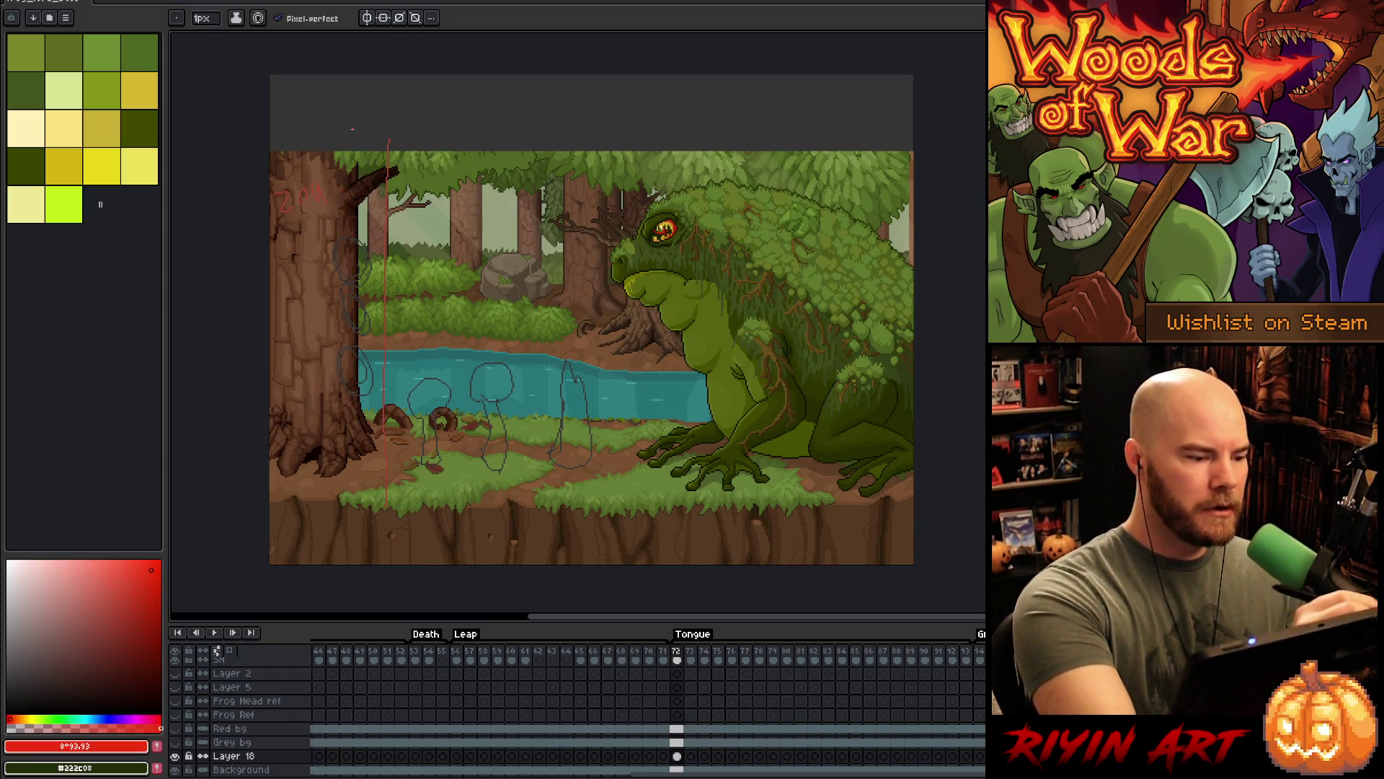
key("ctrl+z")
left_click_drag(390, 132, 398, 519)
- Add three more vertical zone dividers and write zone numbers 2 and 3
left_click_drag(328, 203, 357, 186)
left_click_drag(465, 127, 469, 443)
left_click_drag(406, 207, 417, 216)
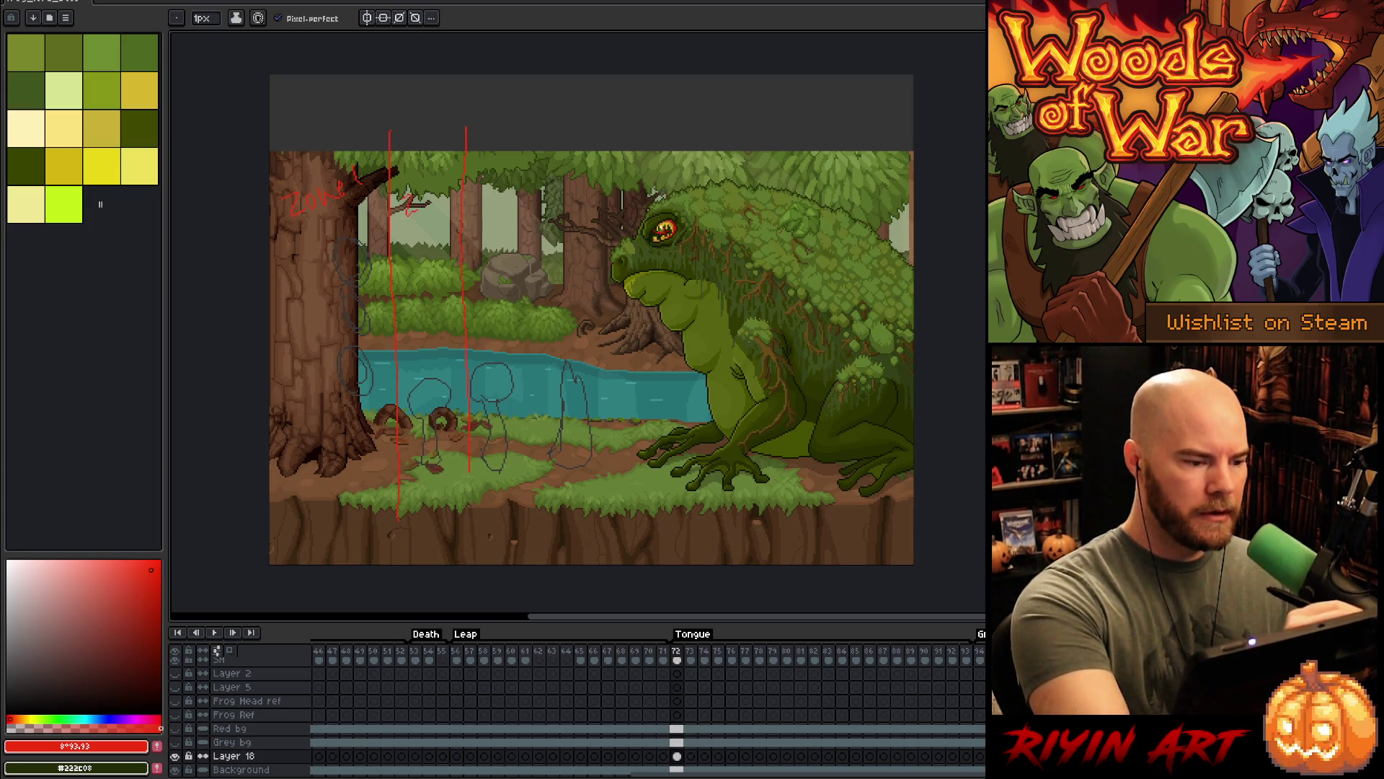
left_click_drag(524, 123, 531, 292)
left_click_drag(489, 185, 493, 200)
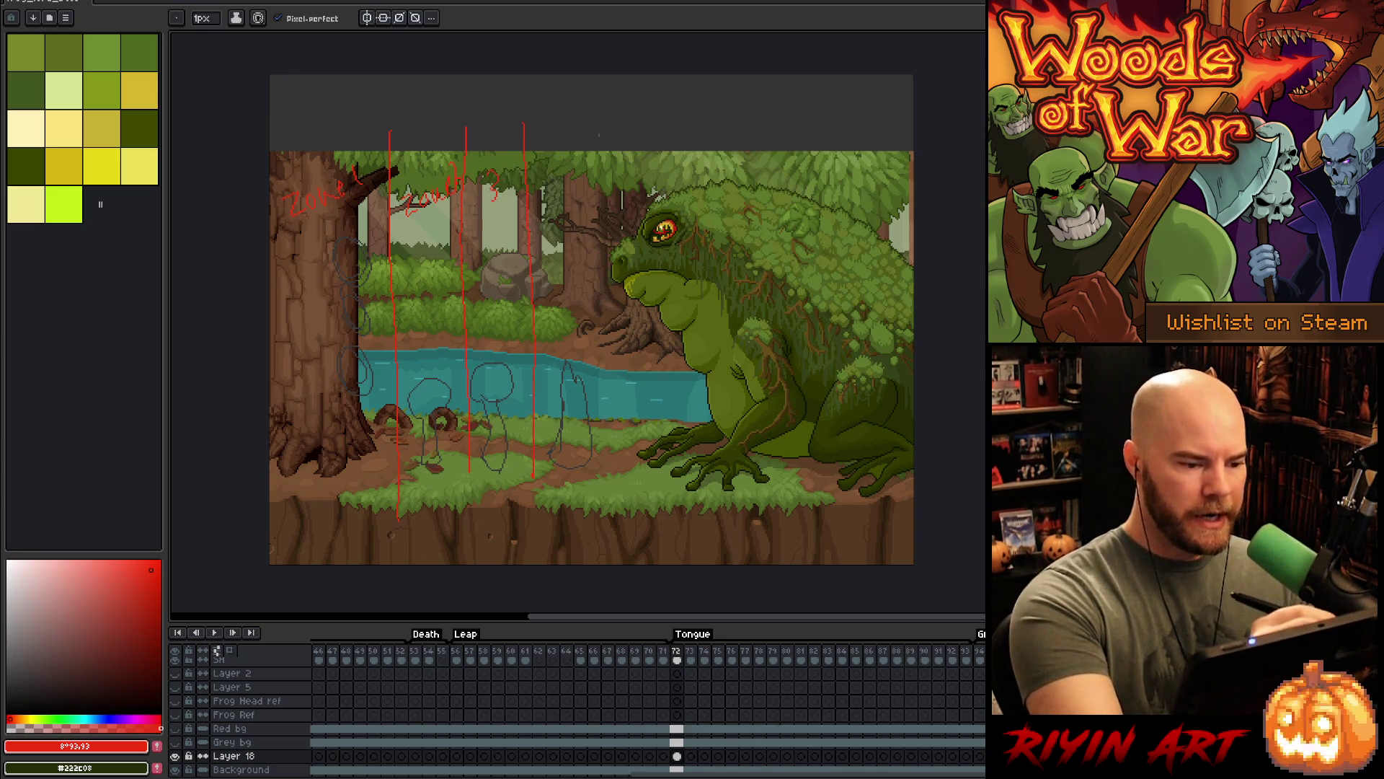
left_click_drag(603, 131, 611, 505)
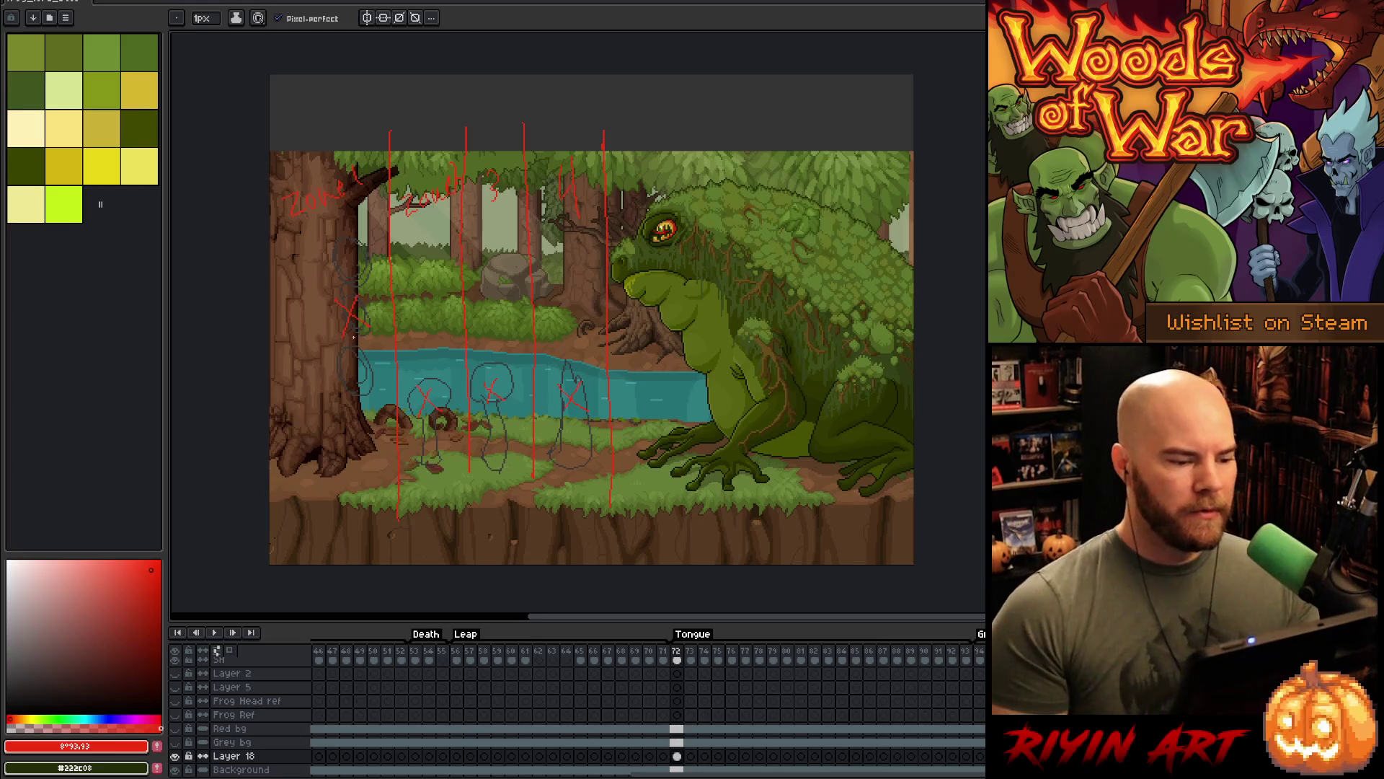
- Link Layer 18's cels across frames 72–92
key("Return")
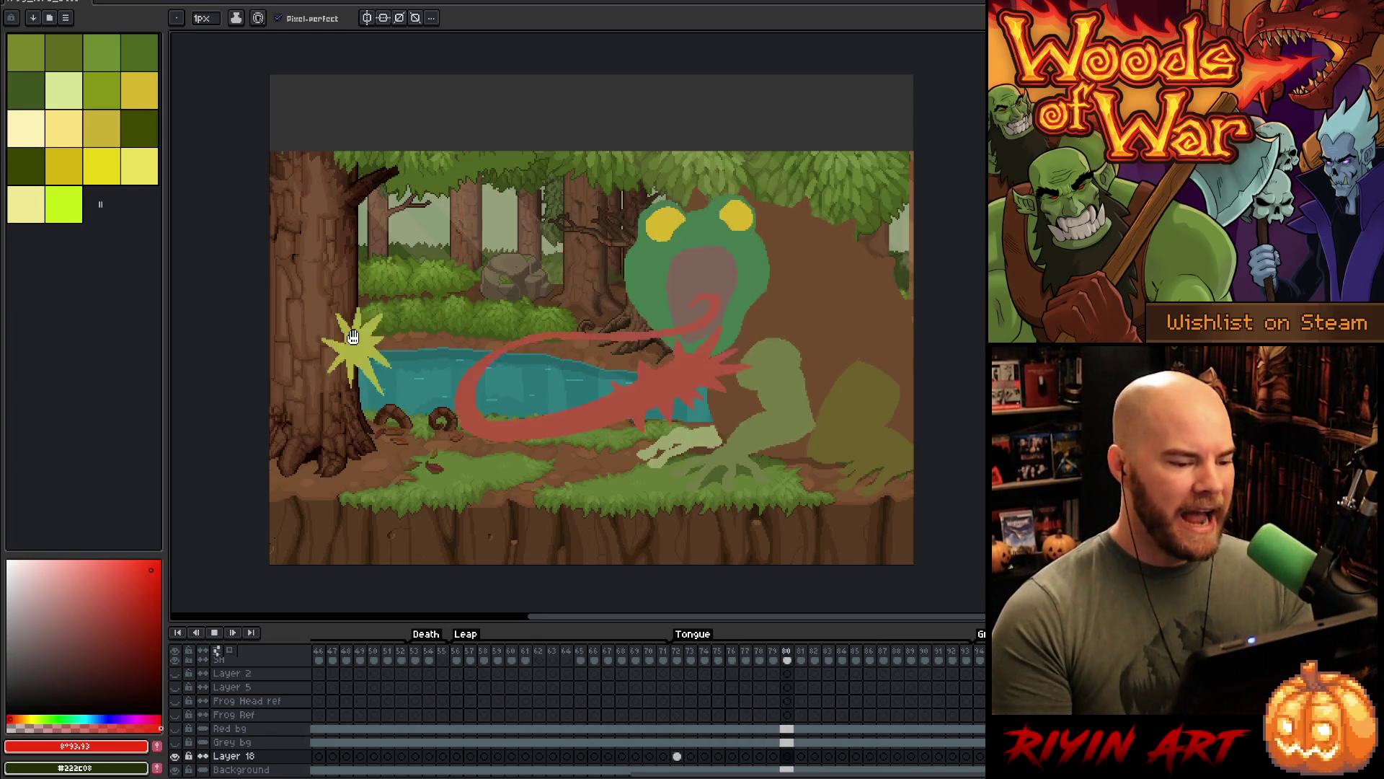
left_click_drag(677, 755, 968, 756)
right_click(968, 756)
left_click(982, 757)
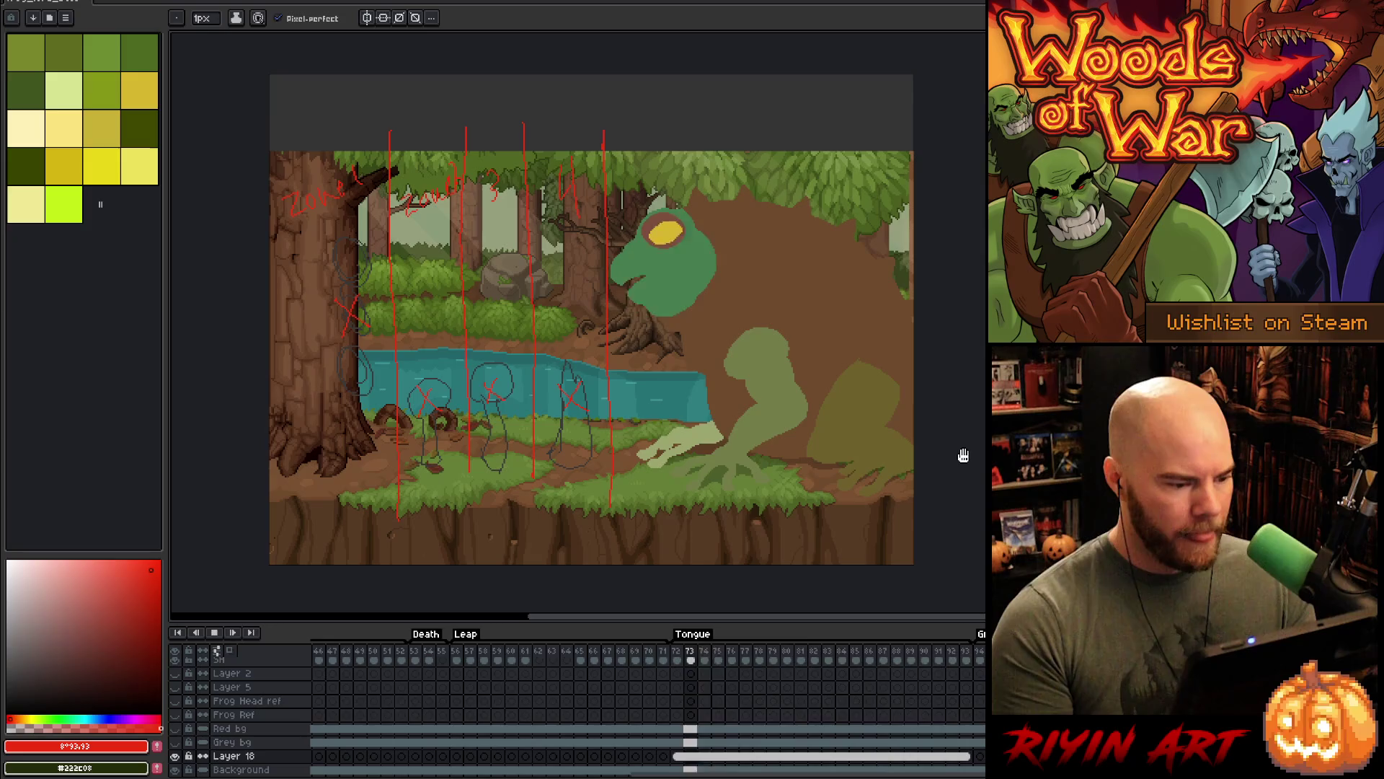
- Play the animation to check, then marquee-select the upper band of forest and frog head
key("Return")
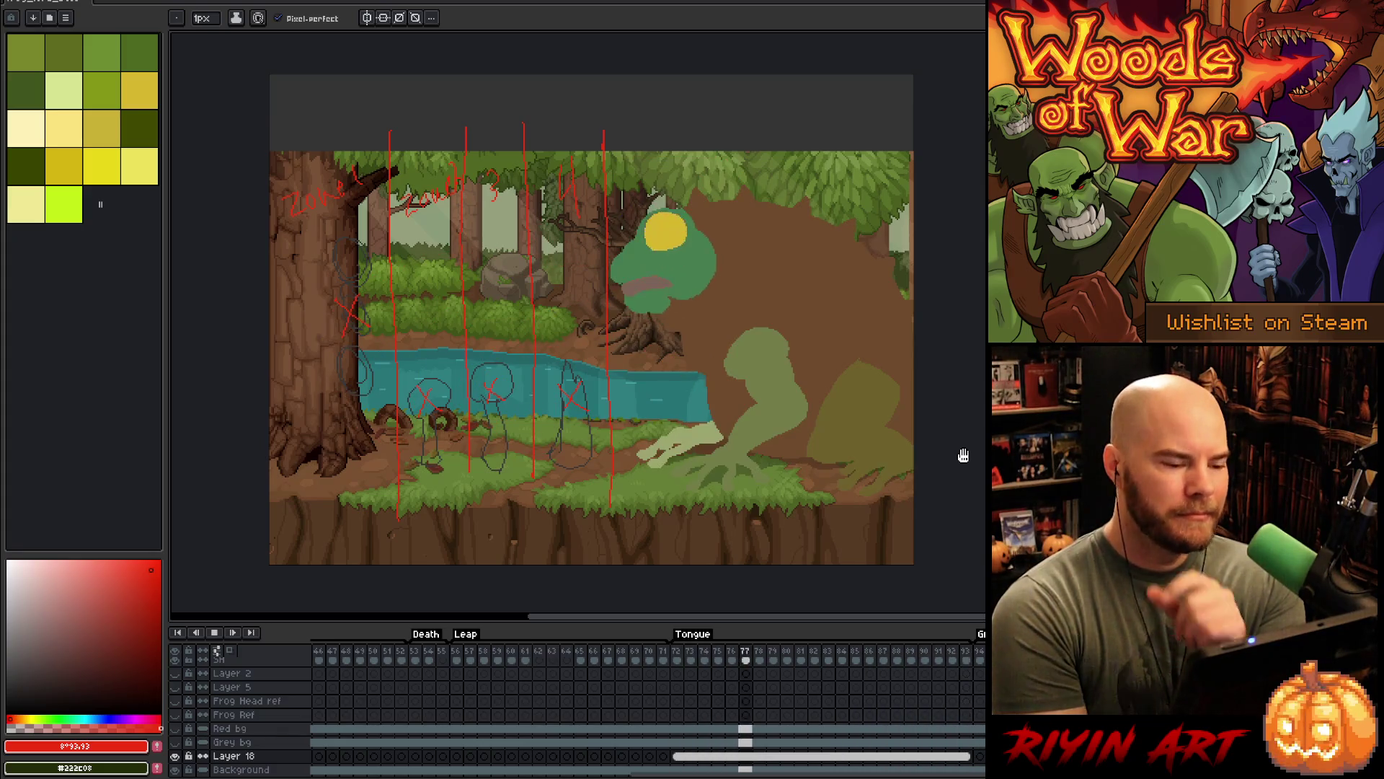
key("Return")
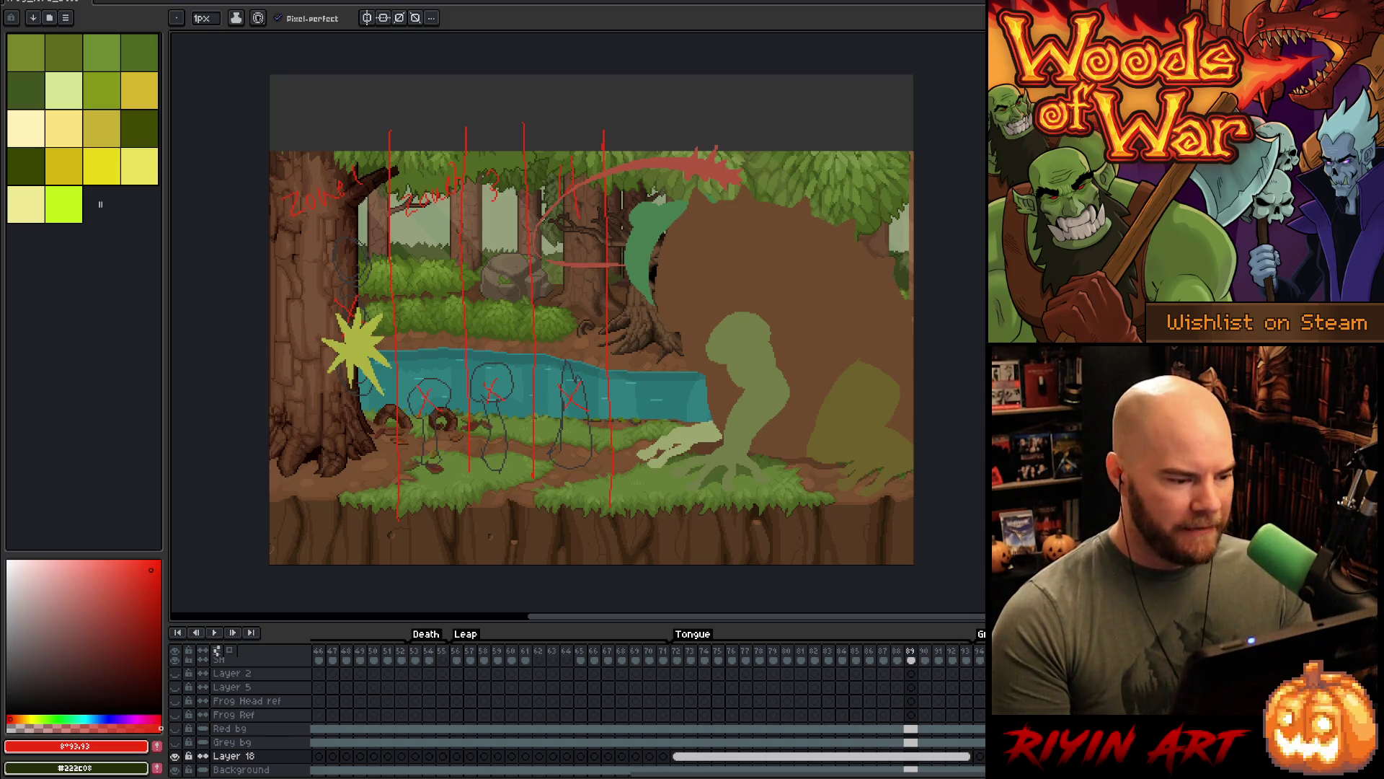
key("m")
mouse_move(359, 349)
left_mouse_down()
mouse_move(624, 205)
mouse_move(916, 153)
left_mouse_up()
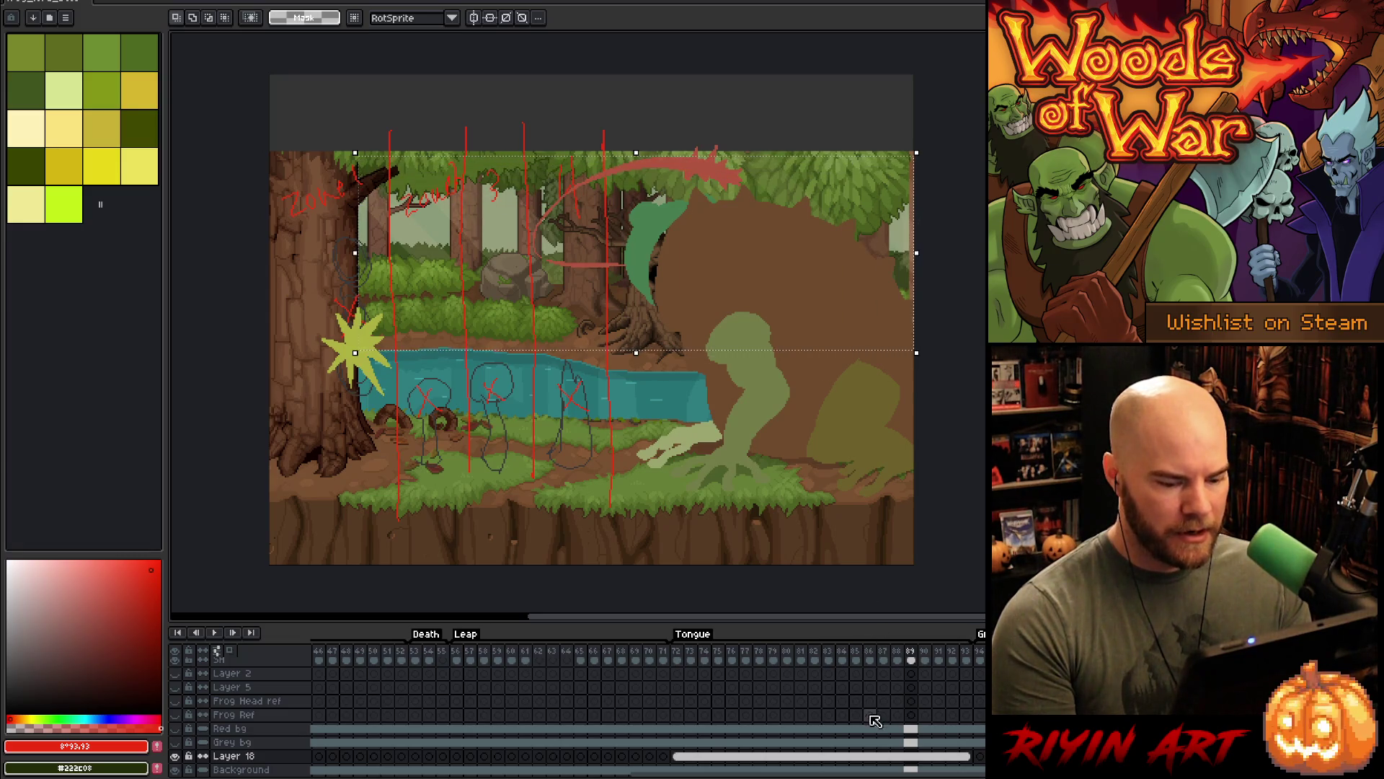
- At frame 72, paste the copied forest strip into a new layer over its original position
left_click(680, 655)
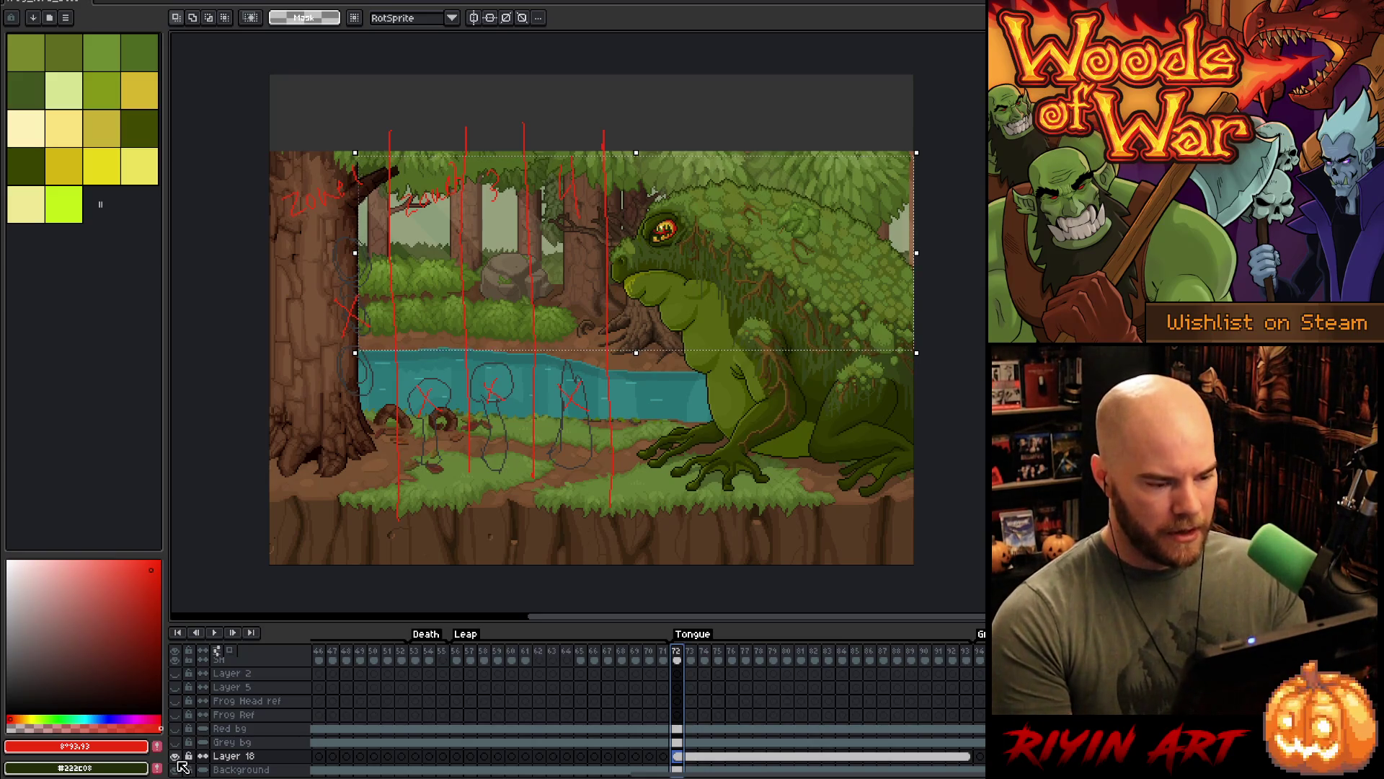
scroll(674, 689, "up", 5)
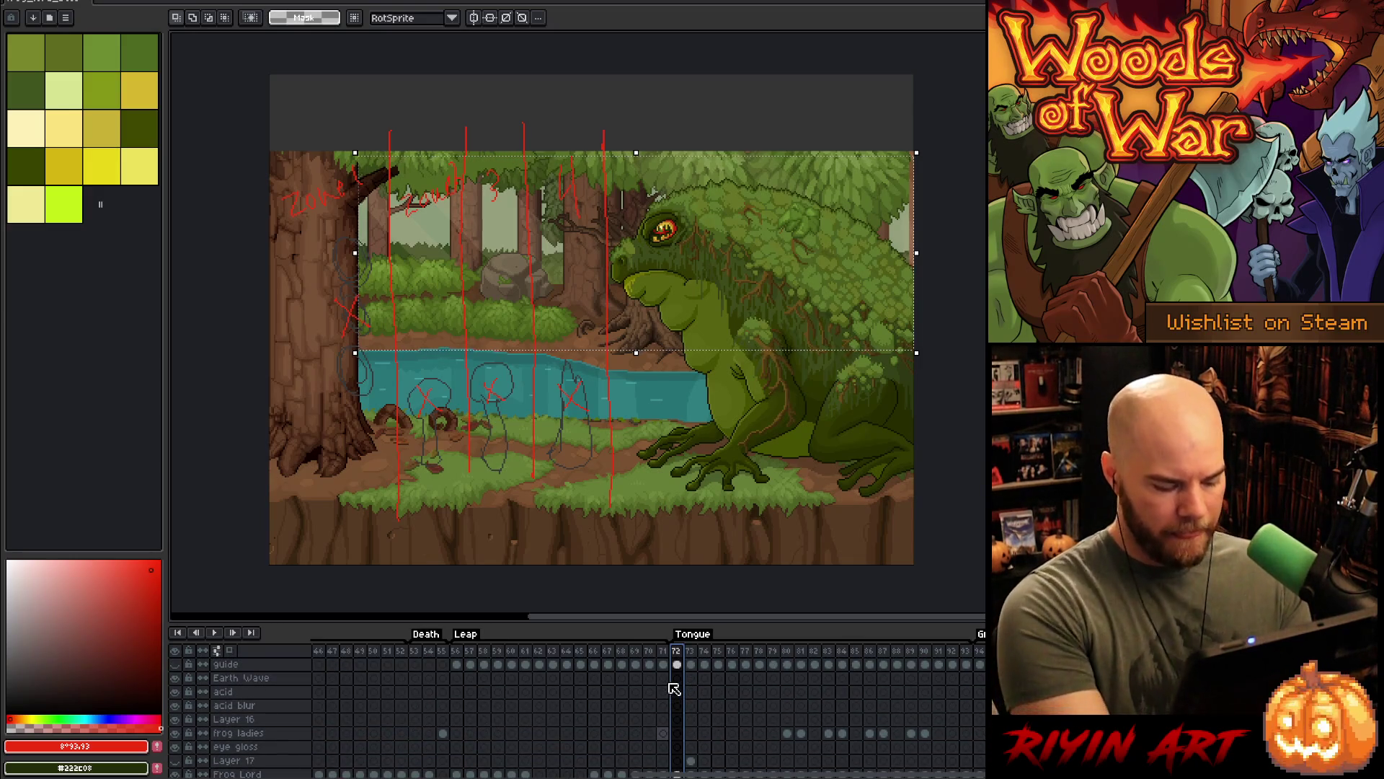
key("shift+n")
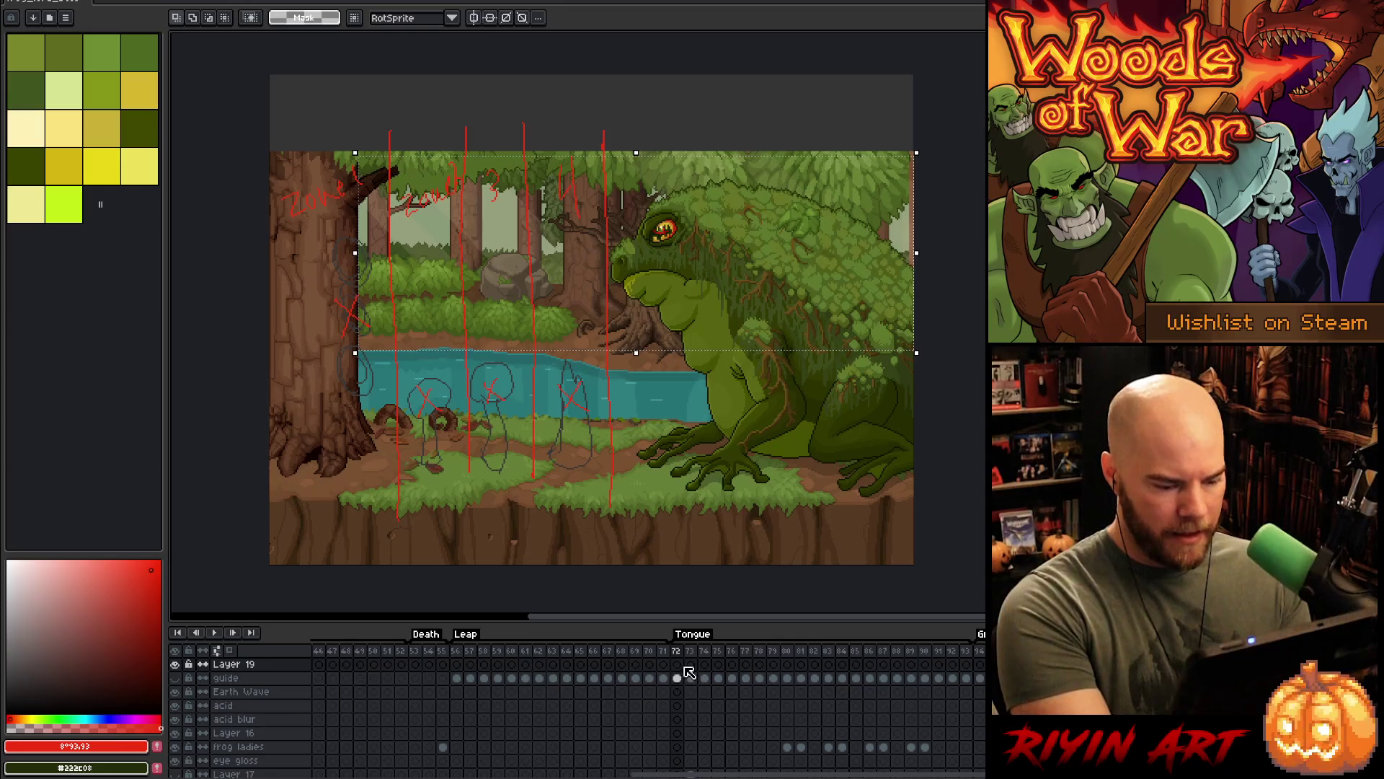
key("ctrl+v")
mouse_move(694, 261)
left_mouse_down()
mouse_move(944, 272)
mouse_move(912, 271)
left_mouse_up()
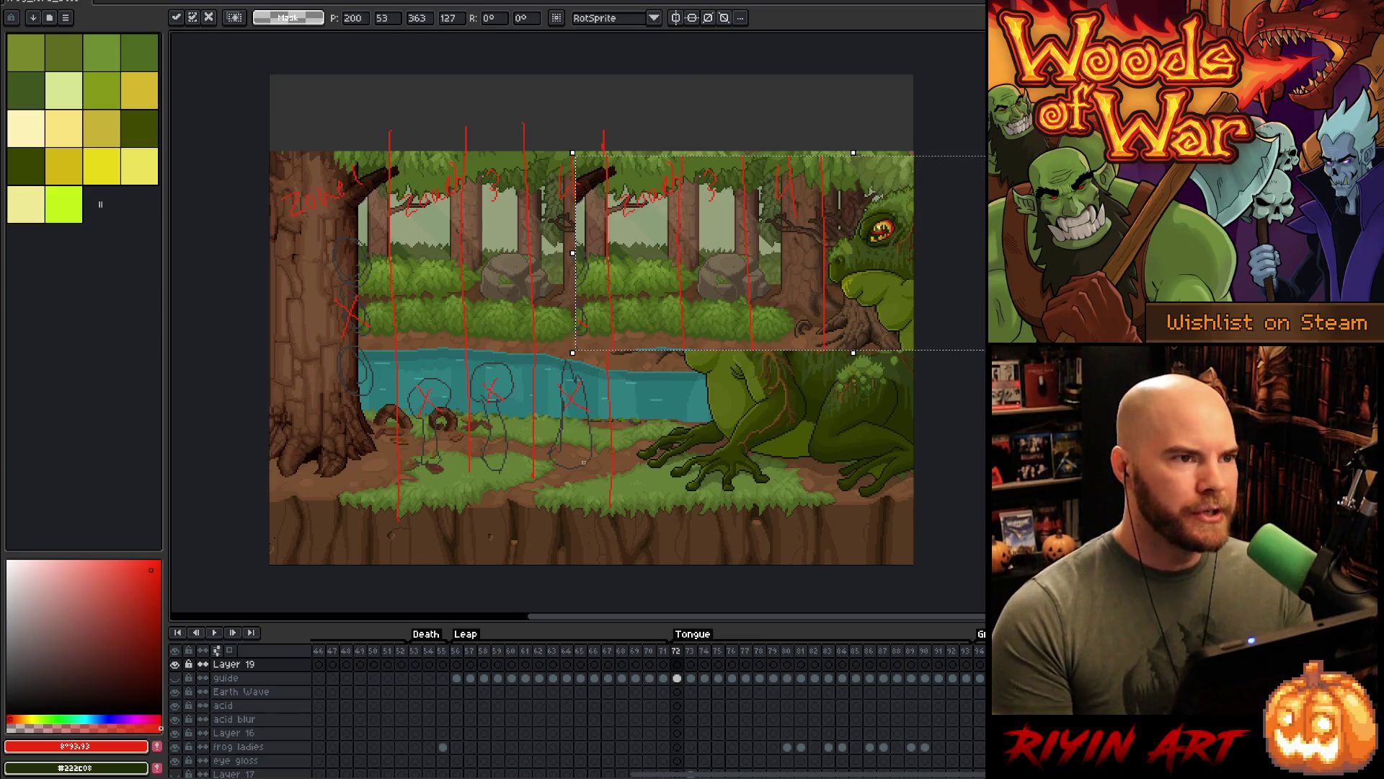
left_click_drag(893, 285, 662, 285)
- Hide Layer 19 and play the Tongue animation
left_click(175, 664)
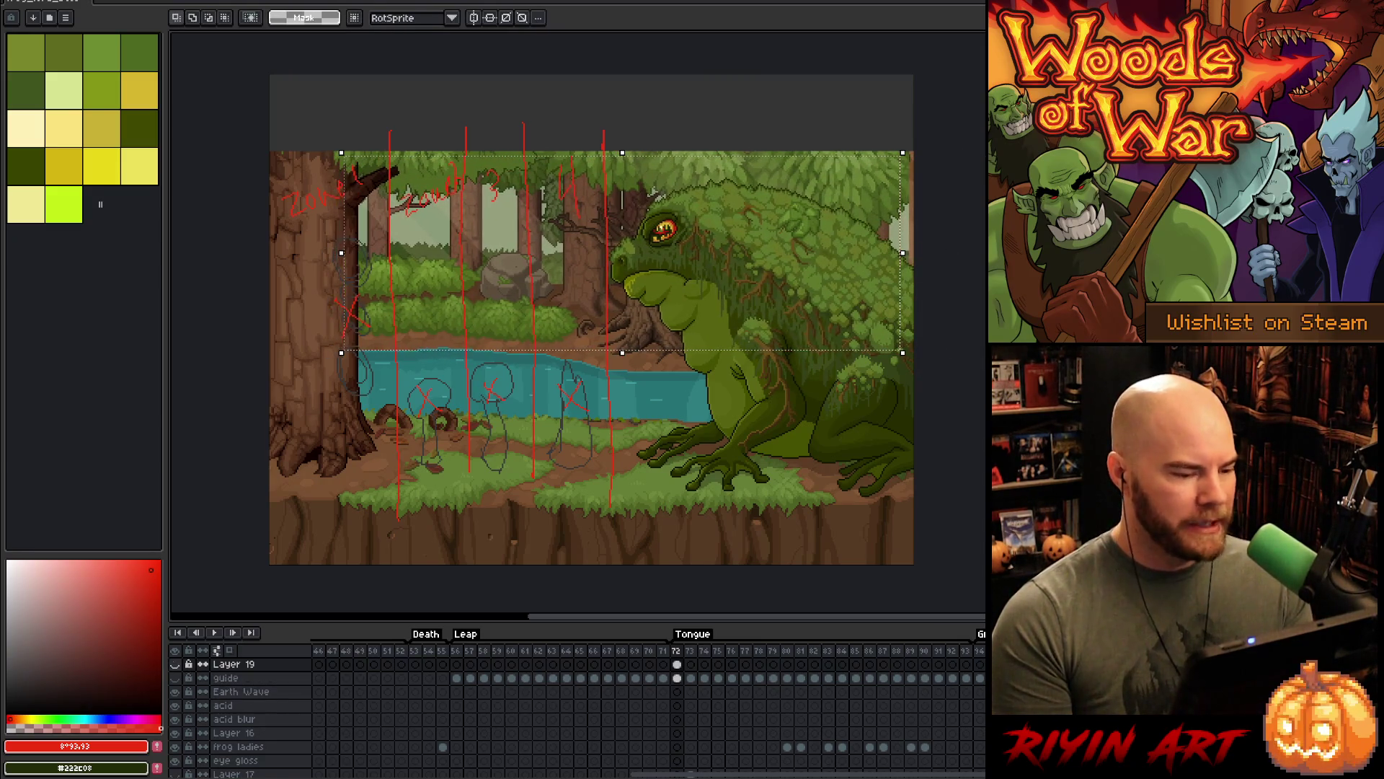
scroll(456, 692, "down", 3)
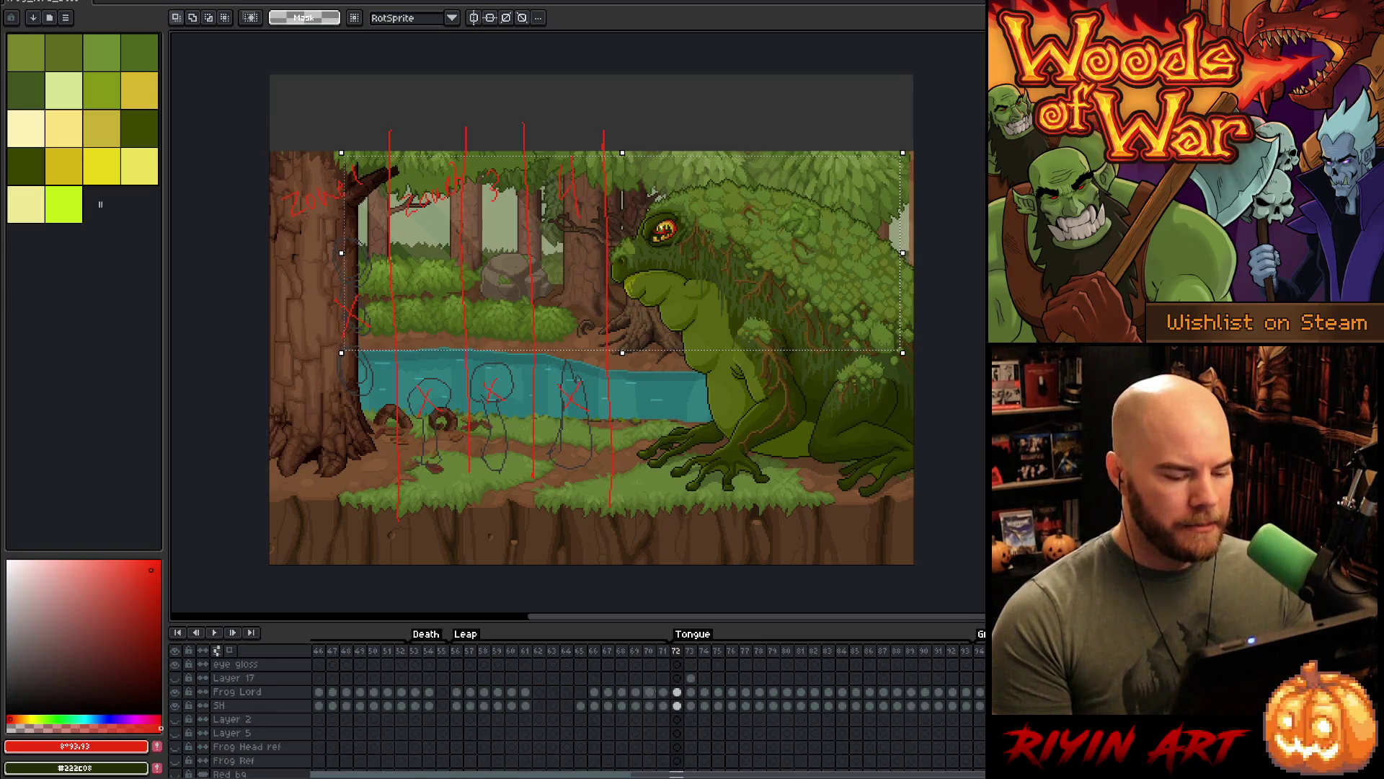
key("Return")
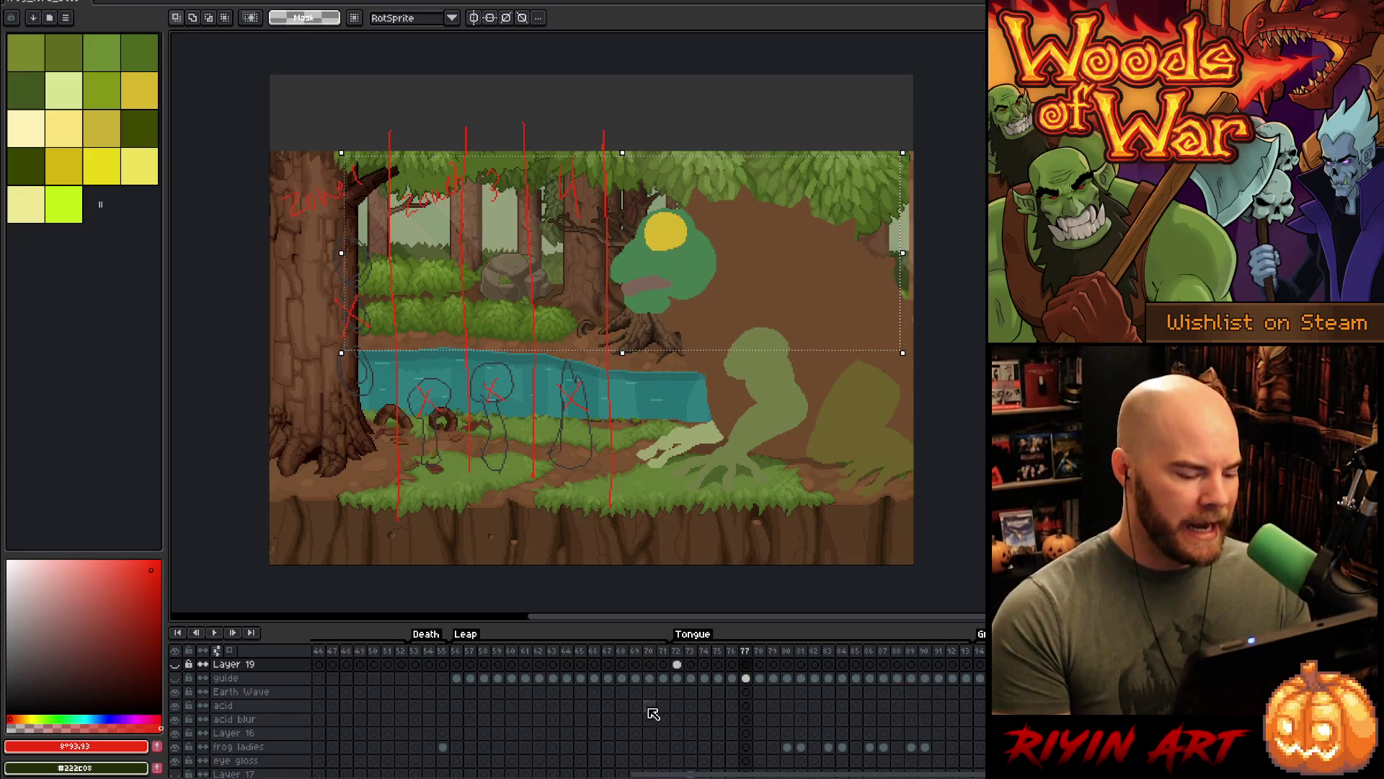
- Delete the red sketch layer, Layer 18
scroll(736, 739, "down", 3)
scroll(736, 739, "down", 2)
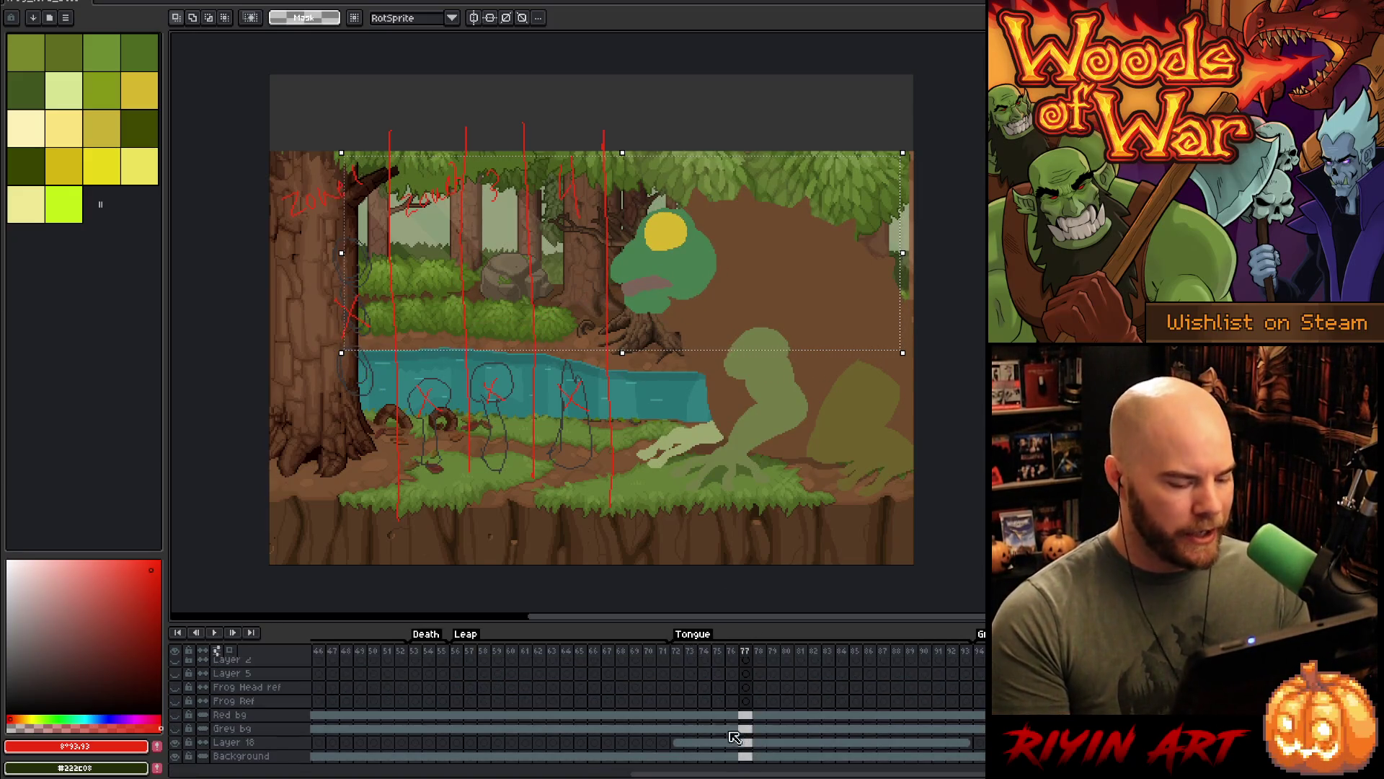
left_click(238, 745)
right_click(237, 742)
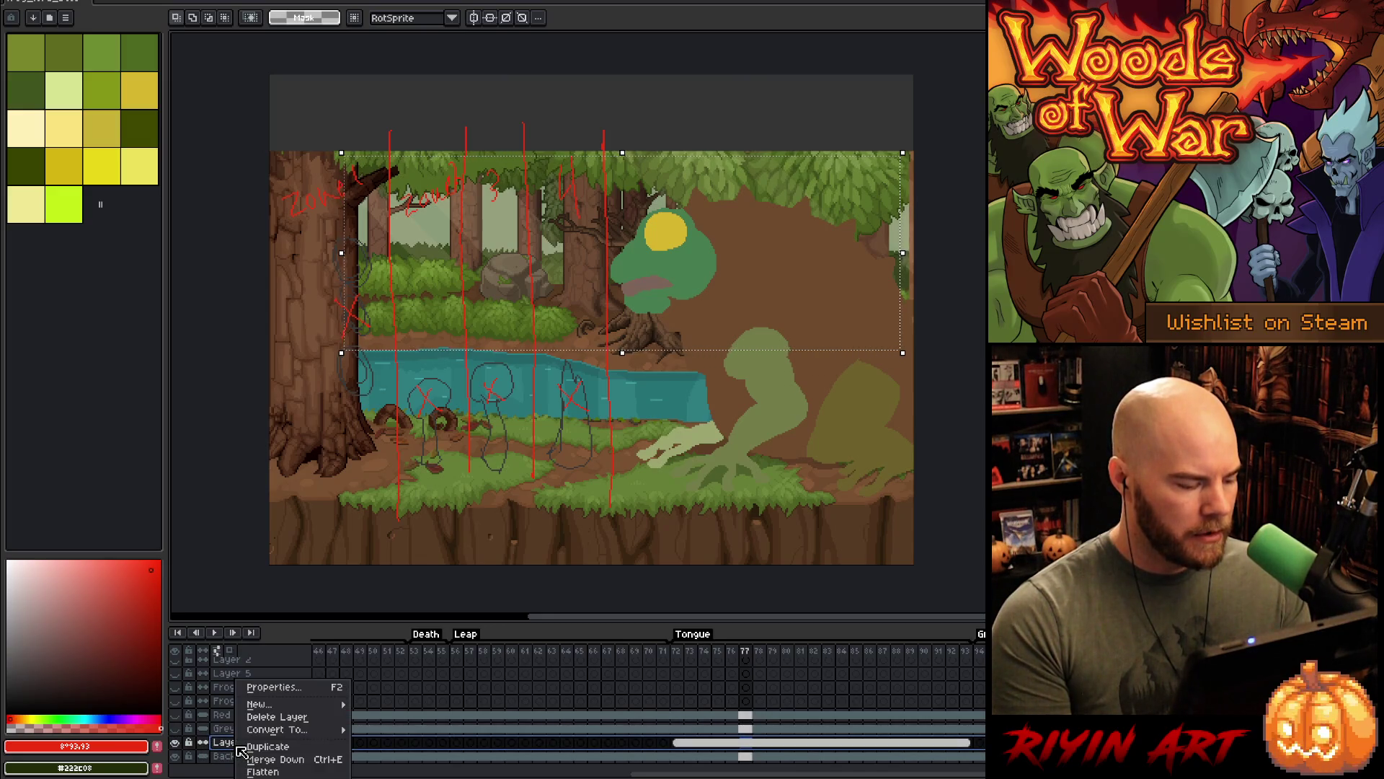
left_click(259, 717)
- Delete Layer 19 and return to frame 72
scroll(630, 680, "up", 2)
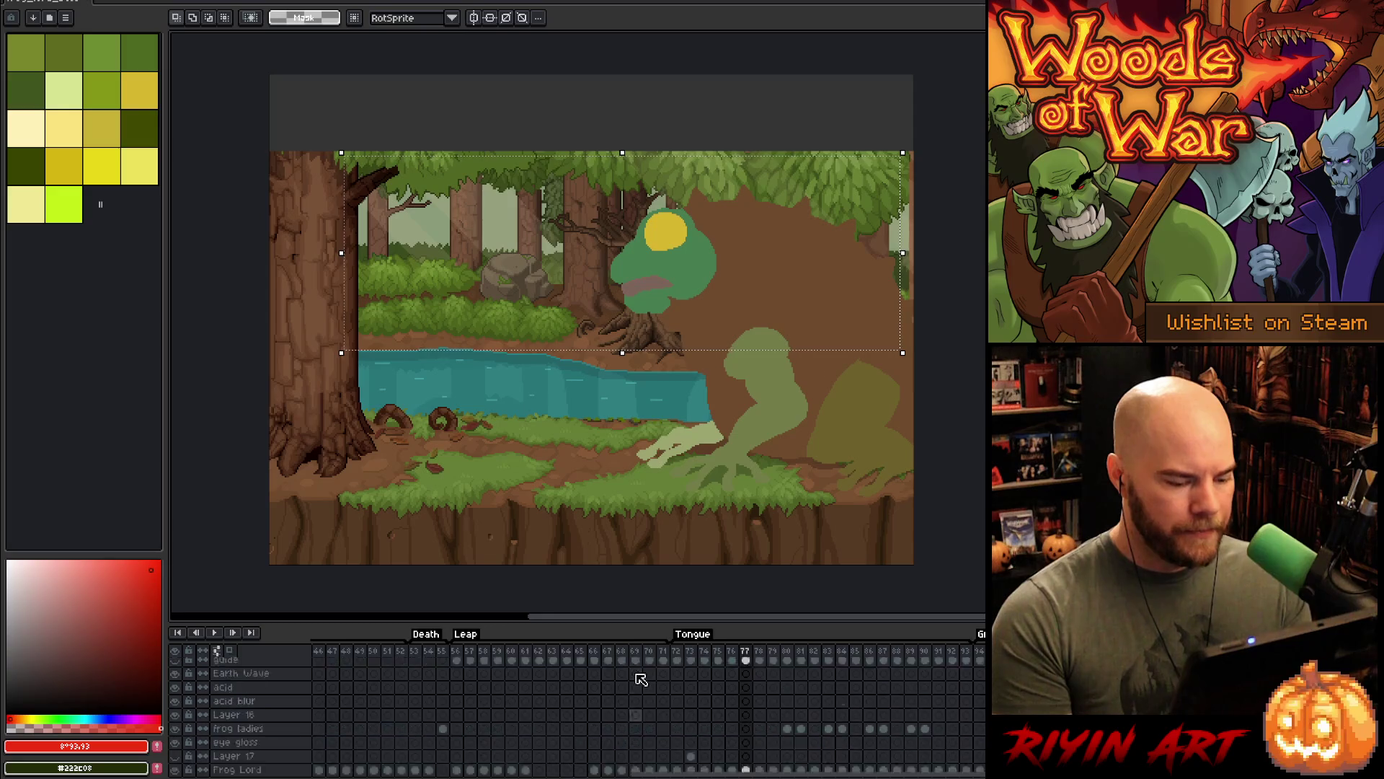
right_click(245, 664)
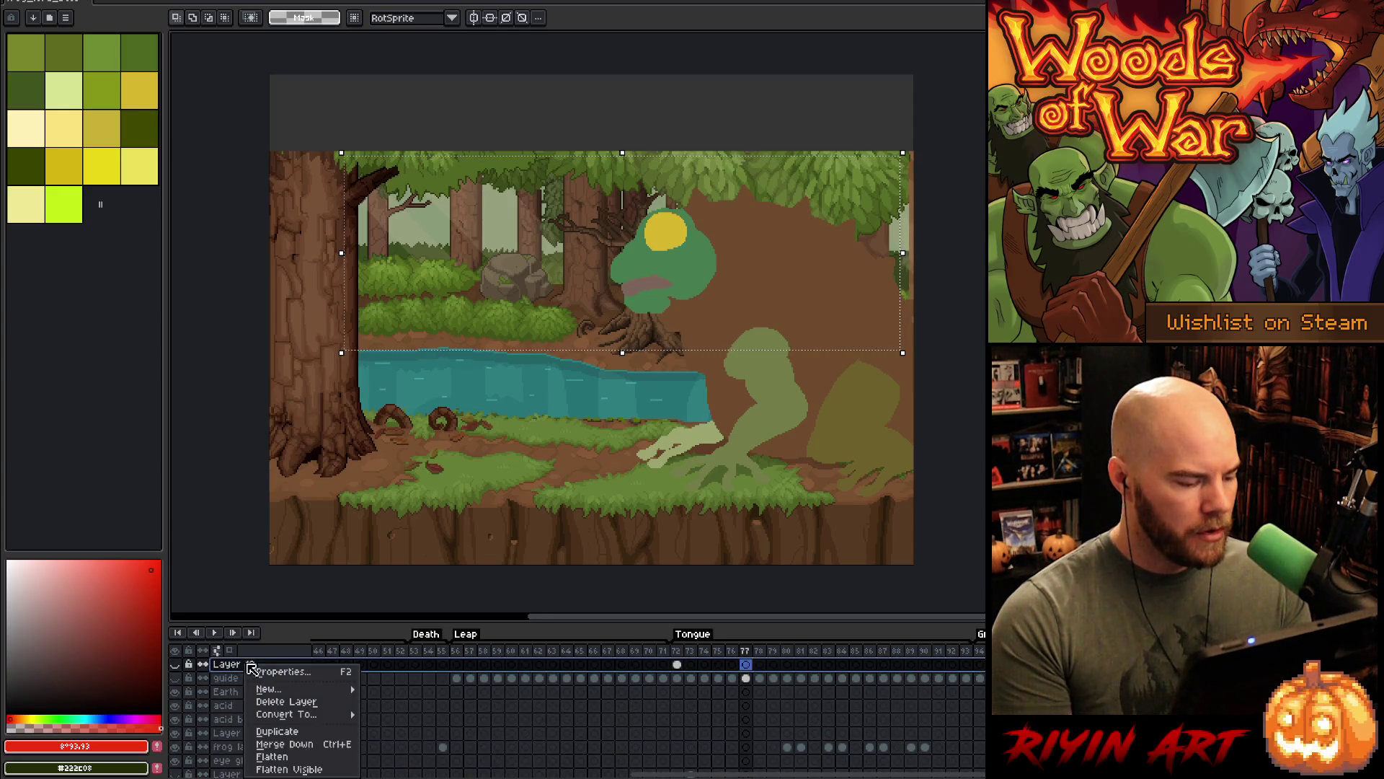
left_click(288, 703)
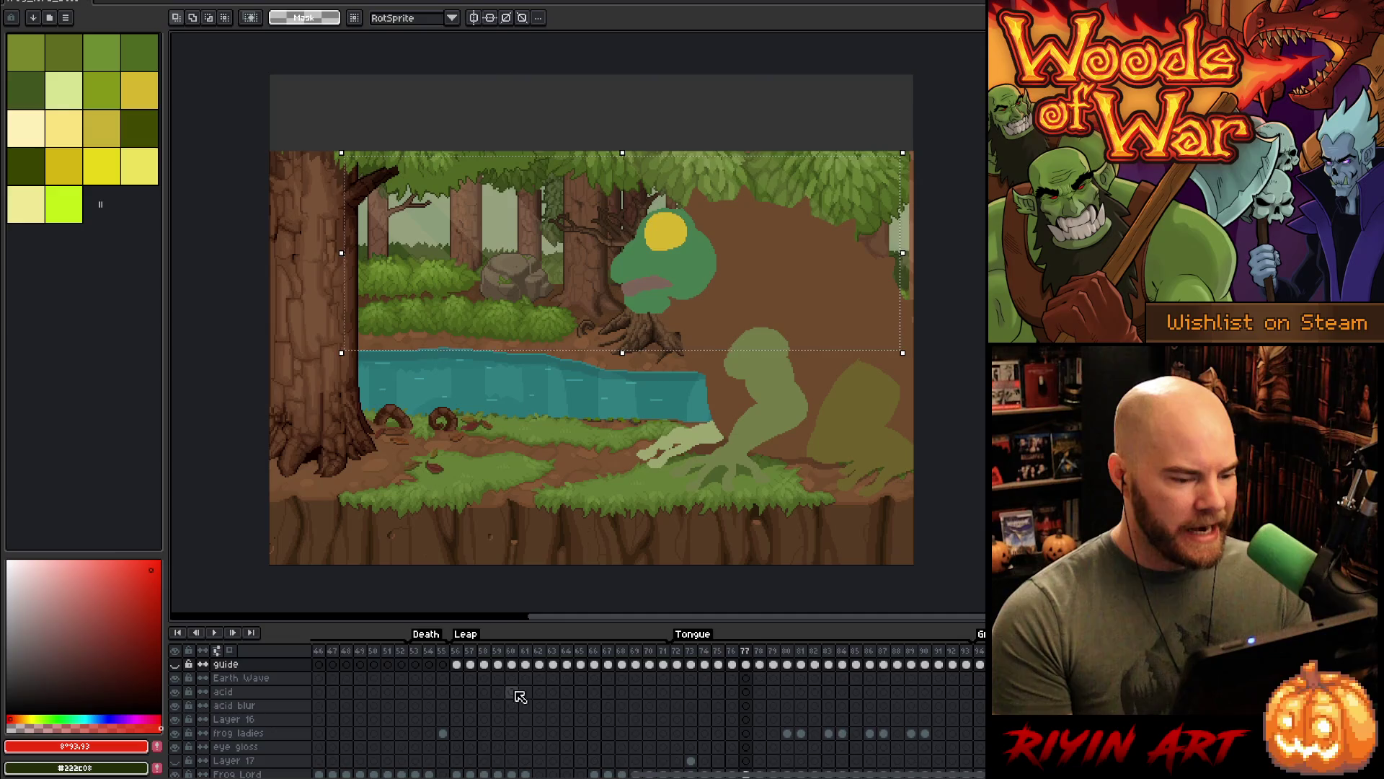
scroll(714, 706, "up", 1)
left_click(678, 663)
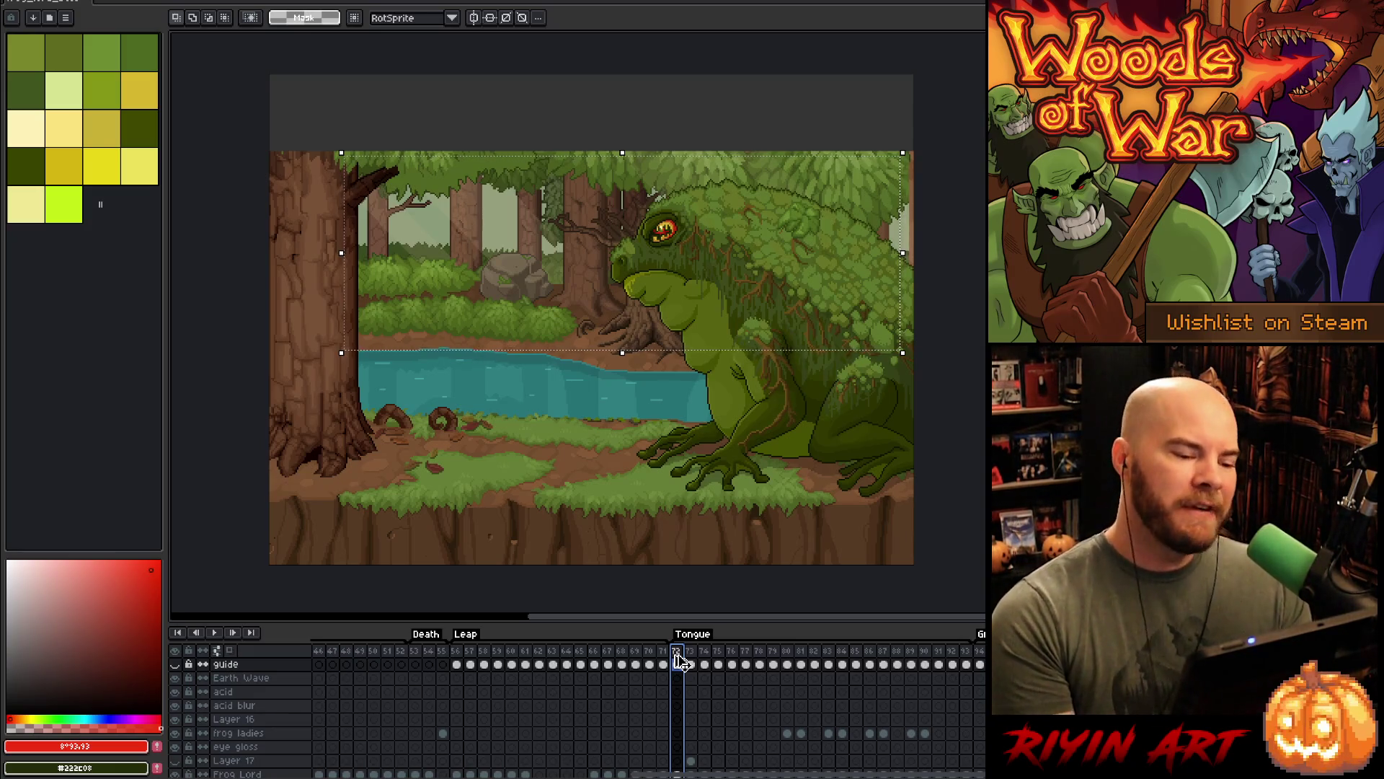
- Clear the selection, save the sprite, then play and stop the Leap frames
key("ctrl+d")
key("ctrl+s")
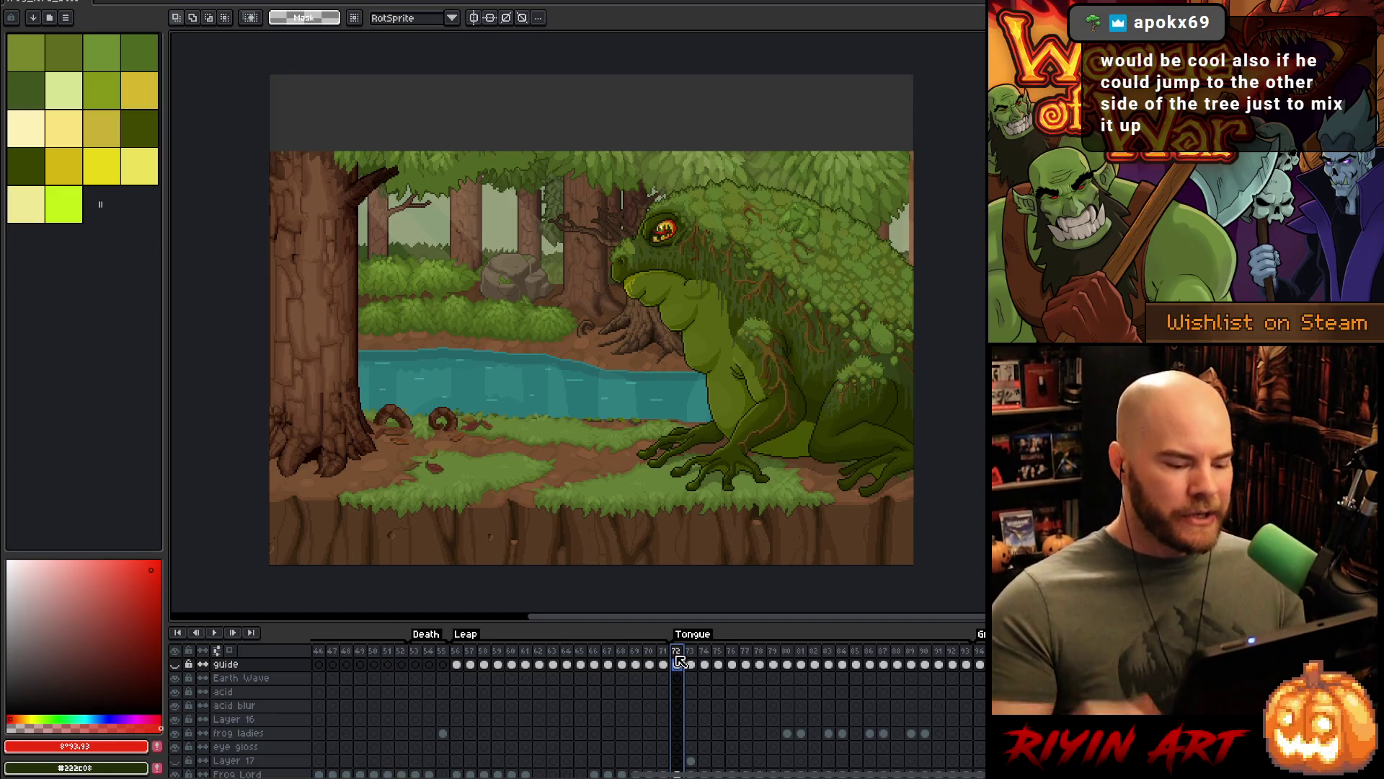
left_click(466, 654)
key("Return")
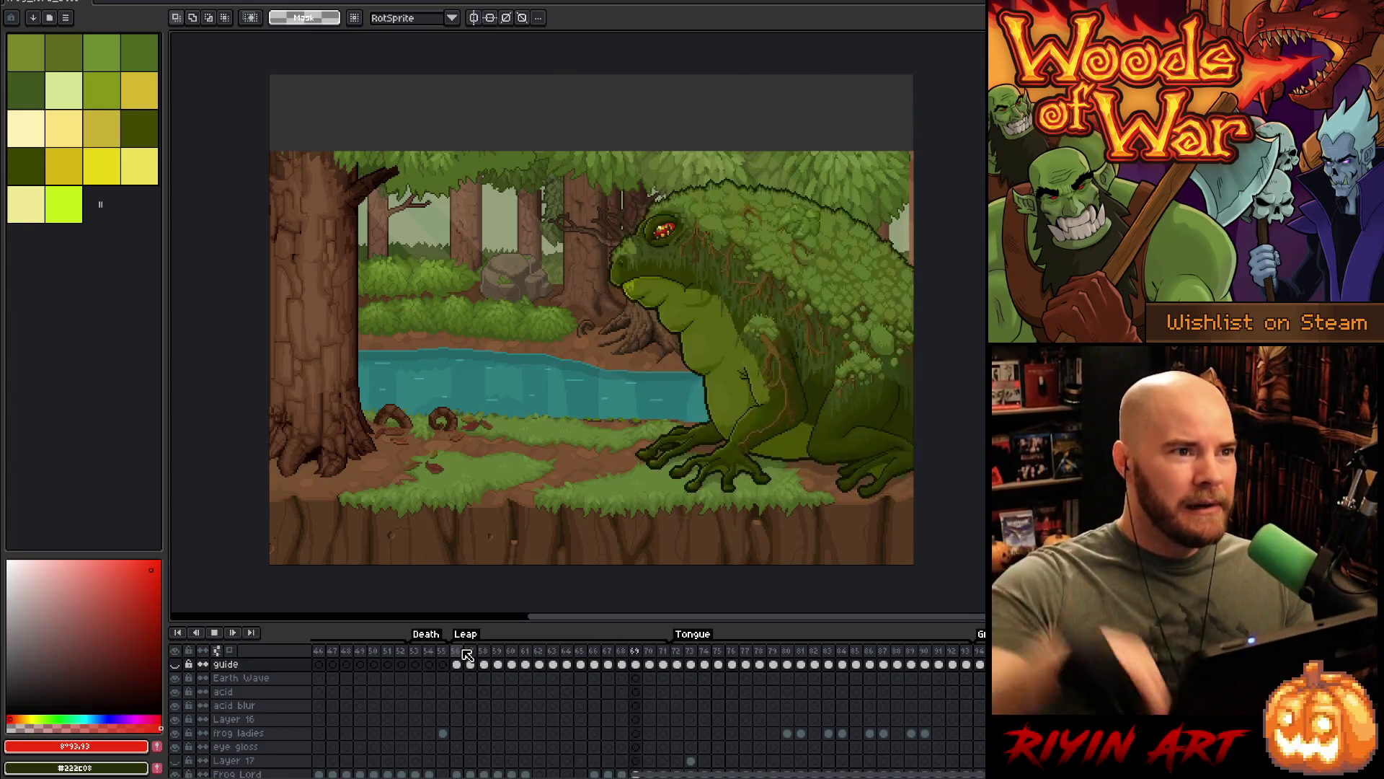
key("Return")
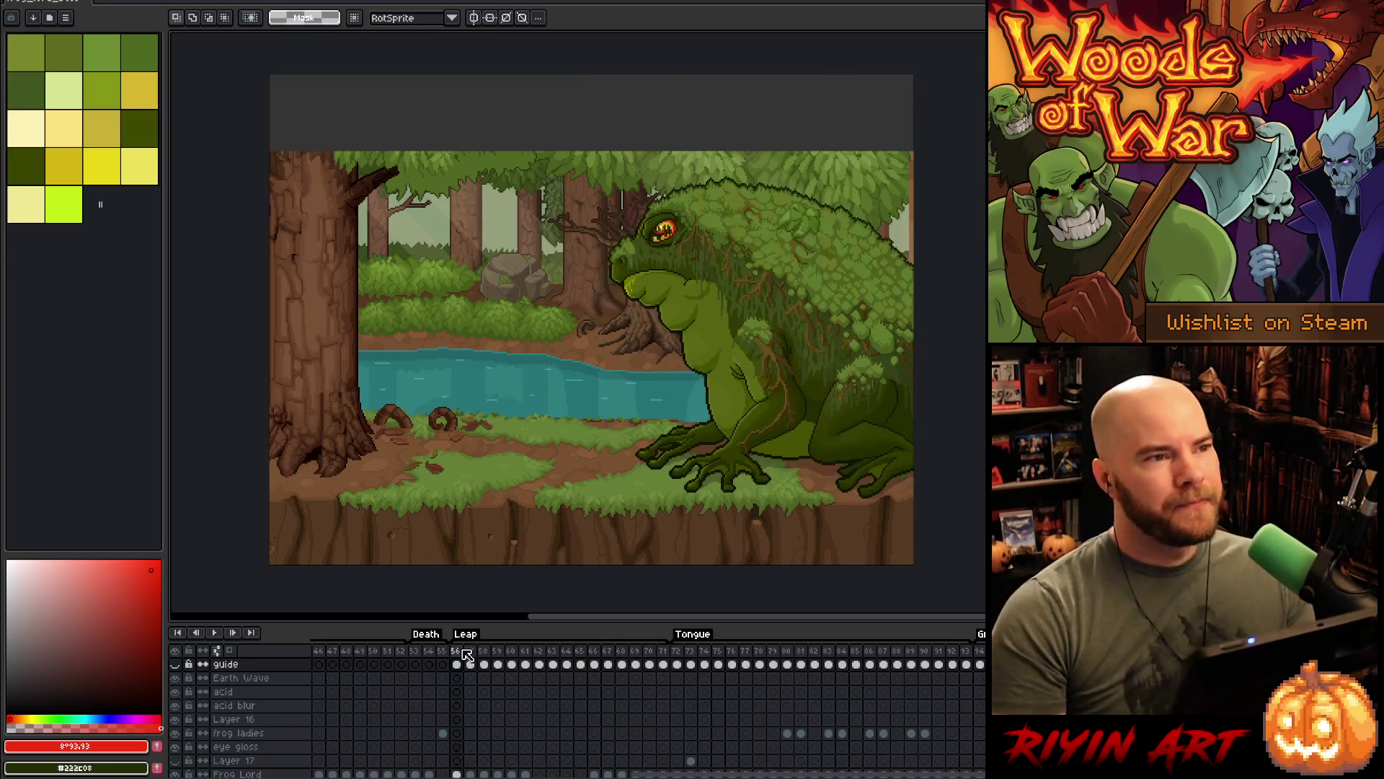
- Play the Tongue frames, then stop and step forward to tongue frame 75
left_click(678, 654)
key("Return")
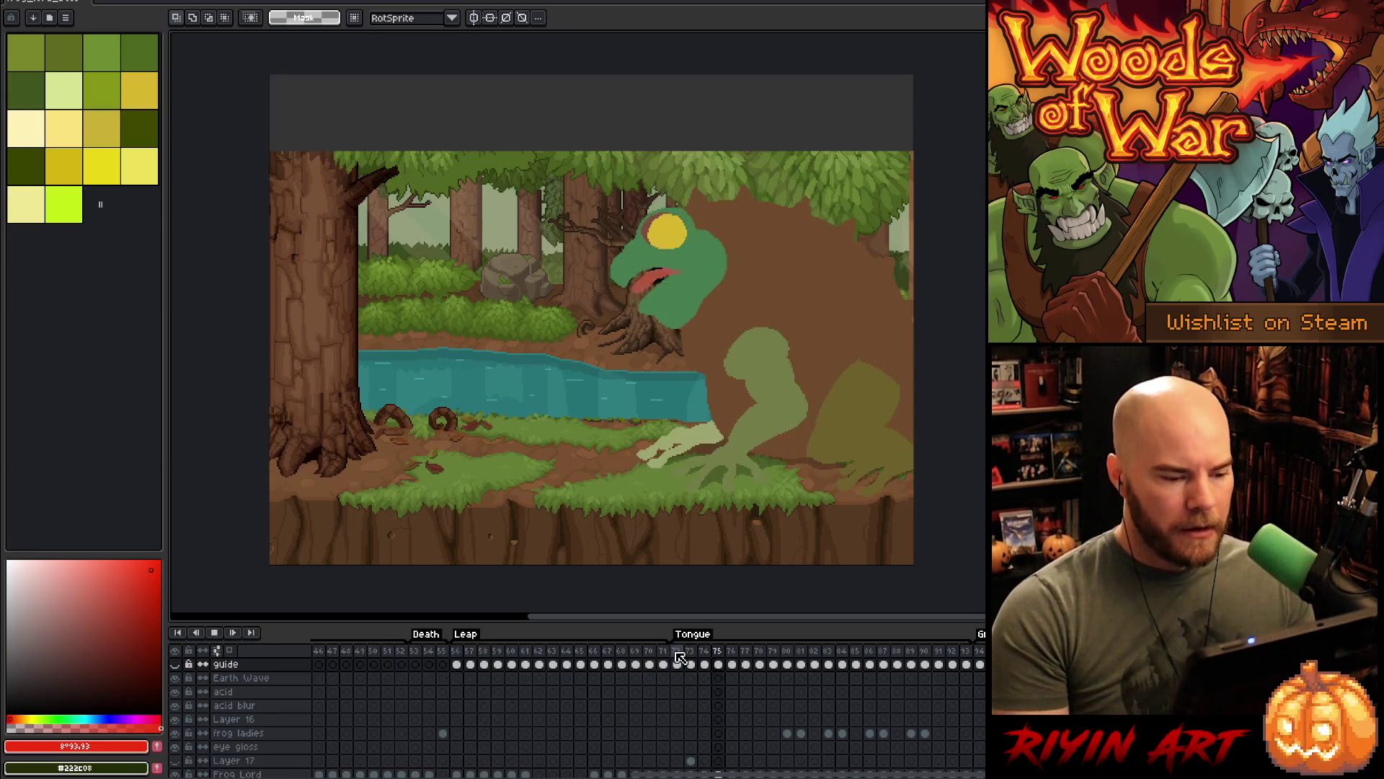
scroll(692, 703, "down", 1)
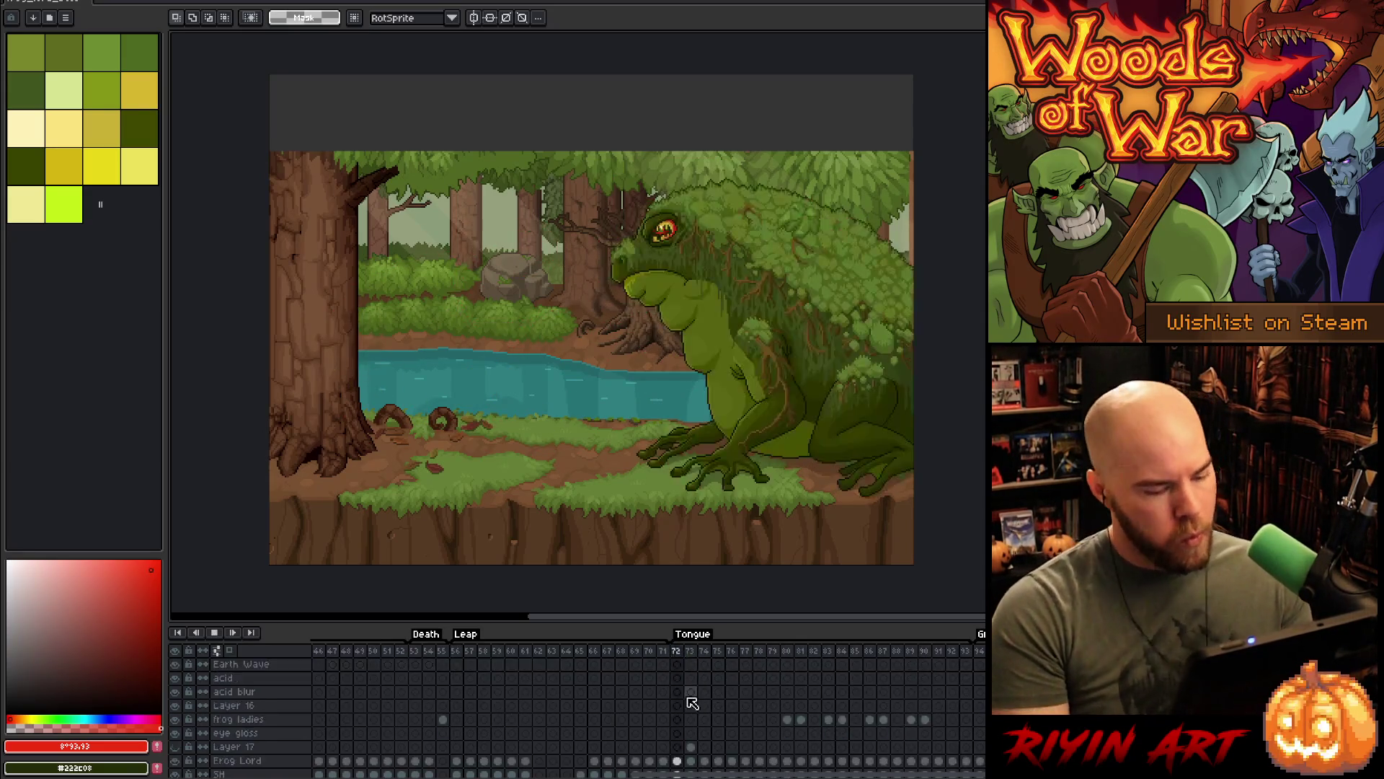
scroll(691, 703, "down", 2)
left_click(692, 719)
key("Return")
key("Return")
key("Right")
key("Right")
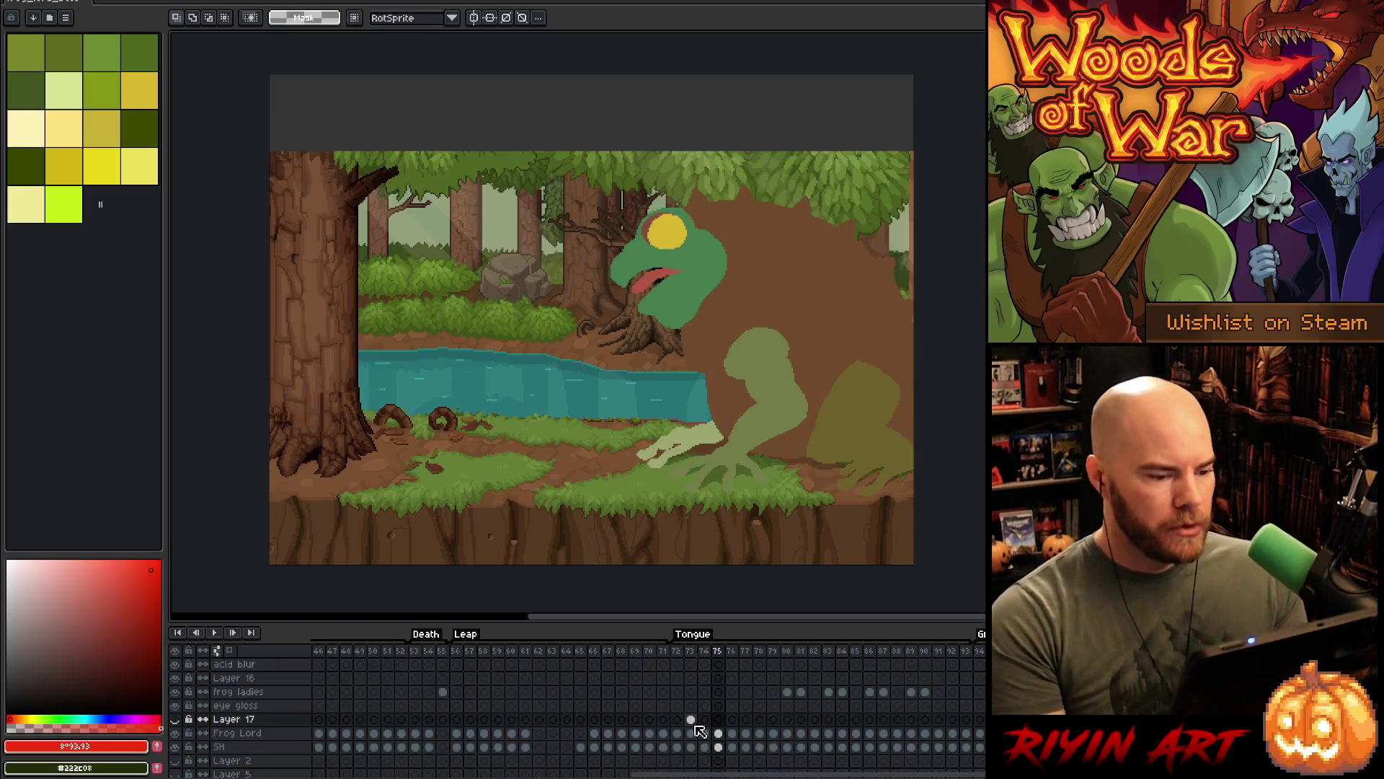
- Zoom in on the mouth and select the Frog Lord cel at frame 75 with the Pencil
scroll(690, 366, "up", 3)
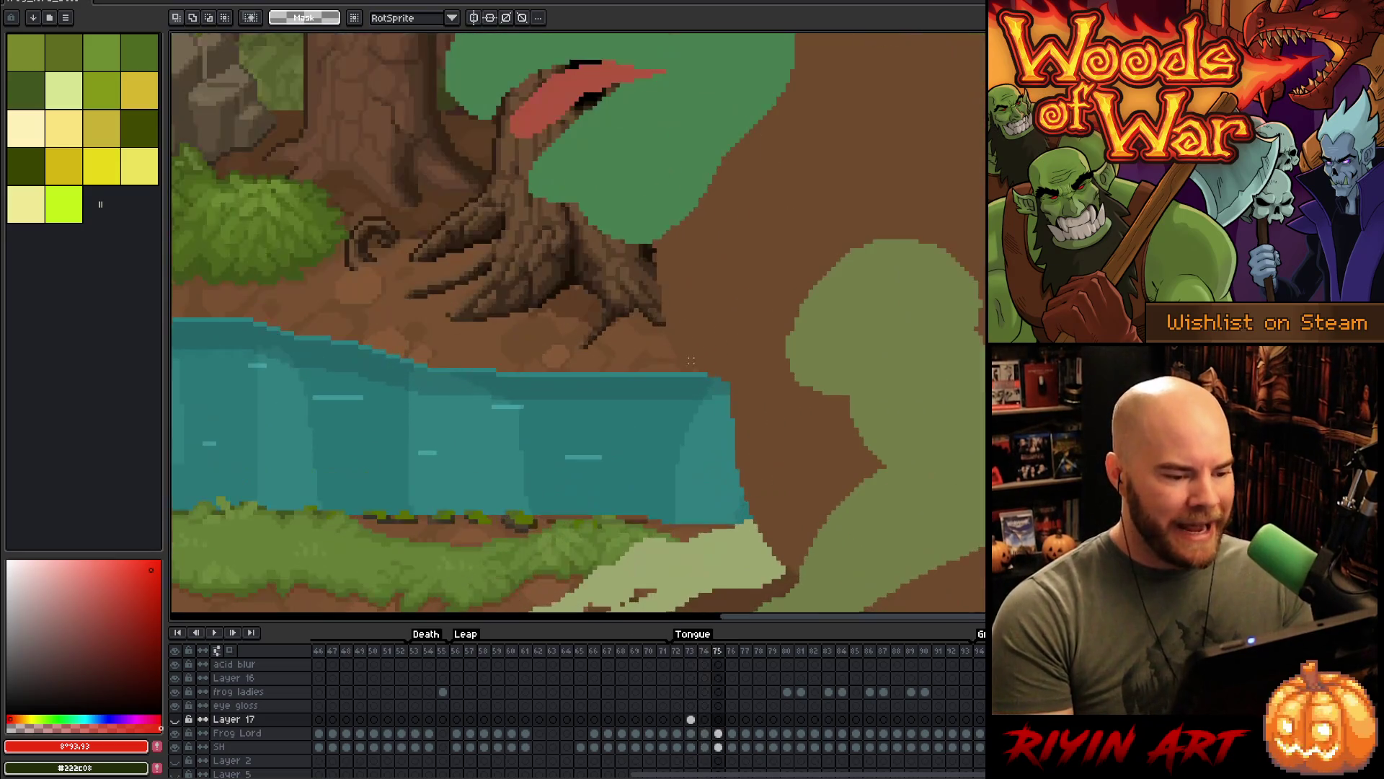
scroll(691, 366, "down", 3)
scroll(691, 365, "up", 1)
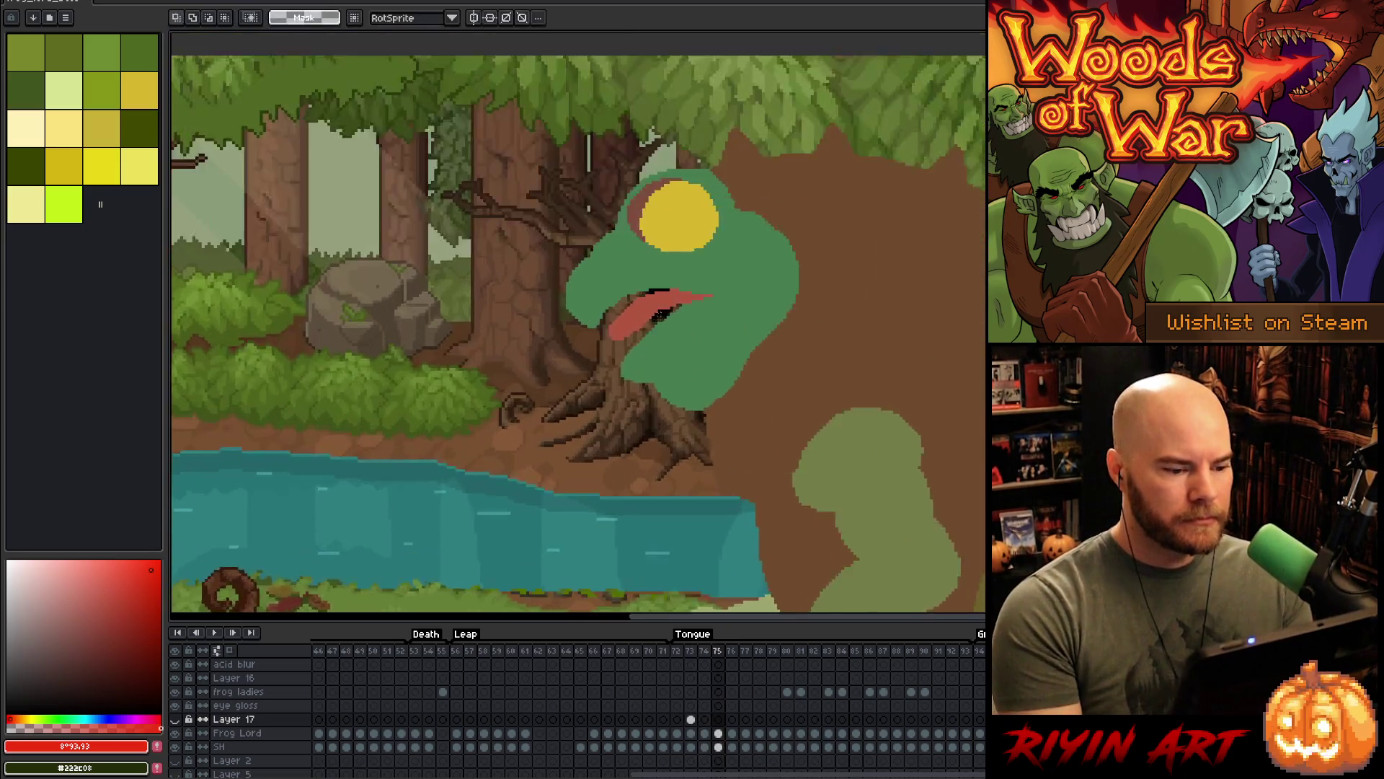
scroll(660, 314, "up", 1)
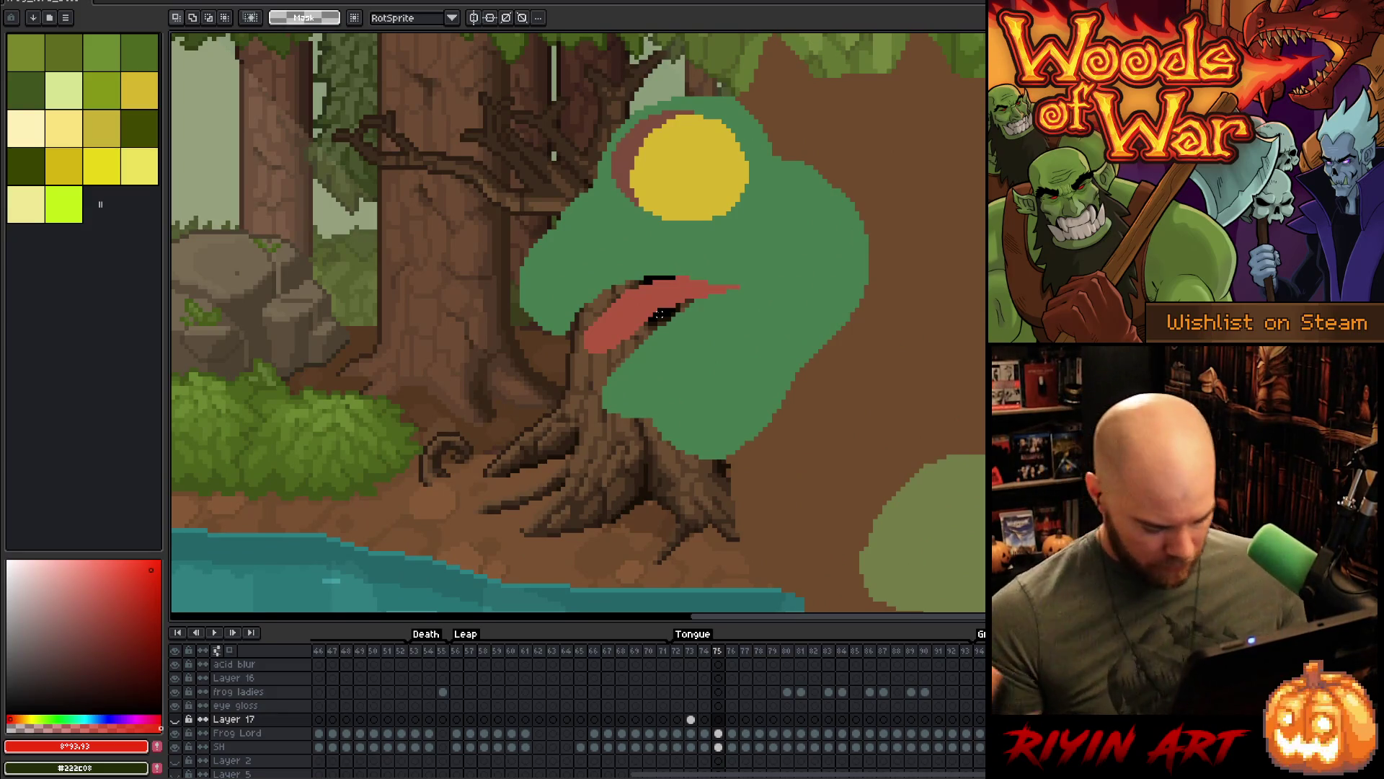
left_click(718, 732)
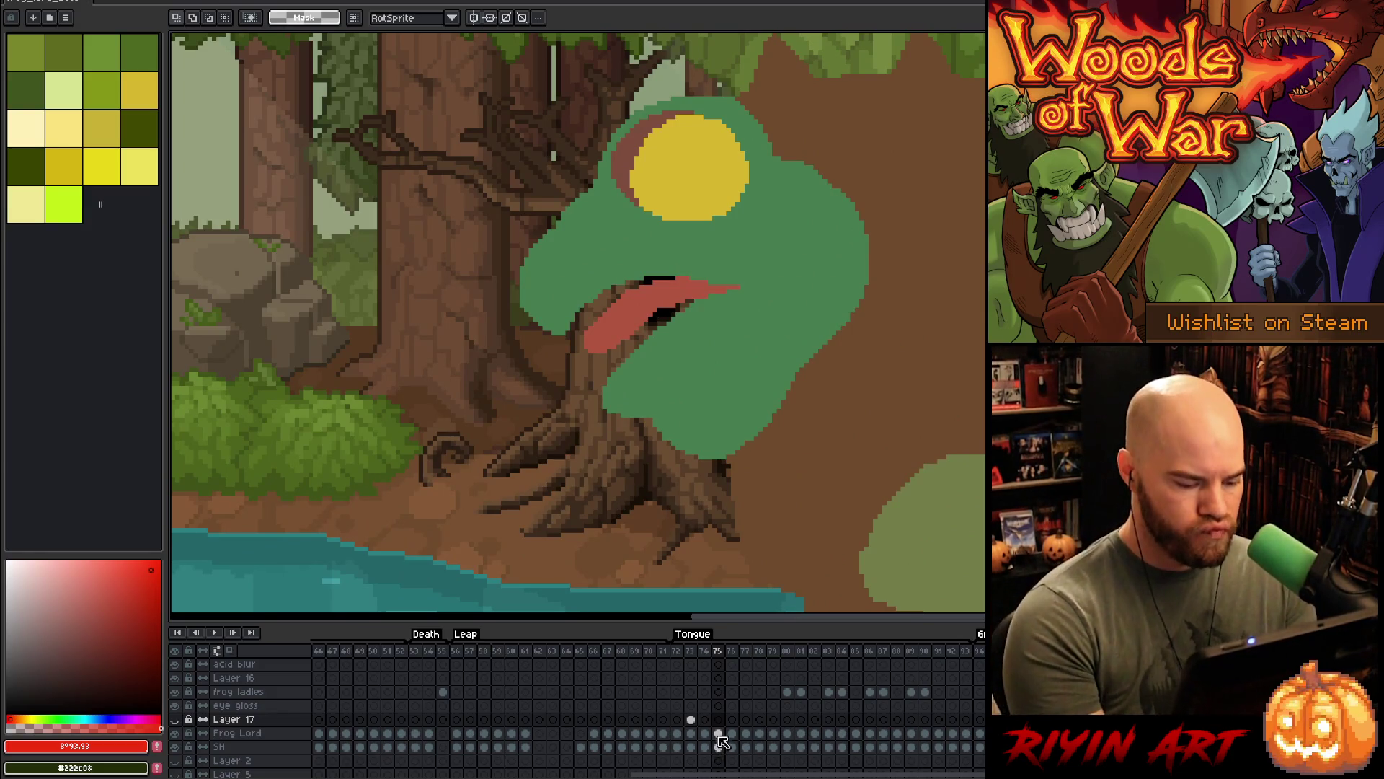
key("b")
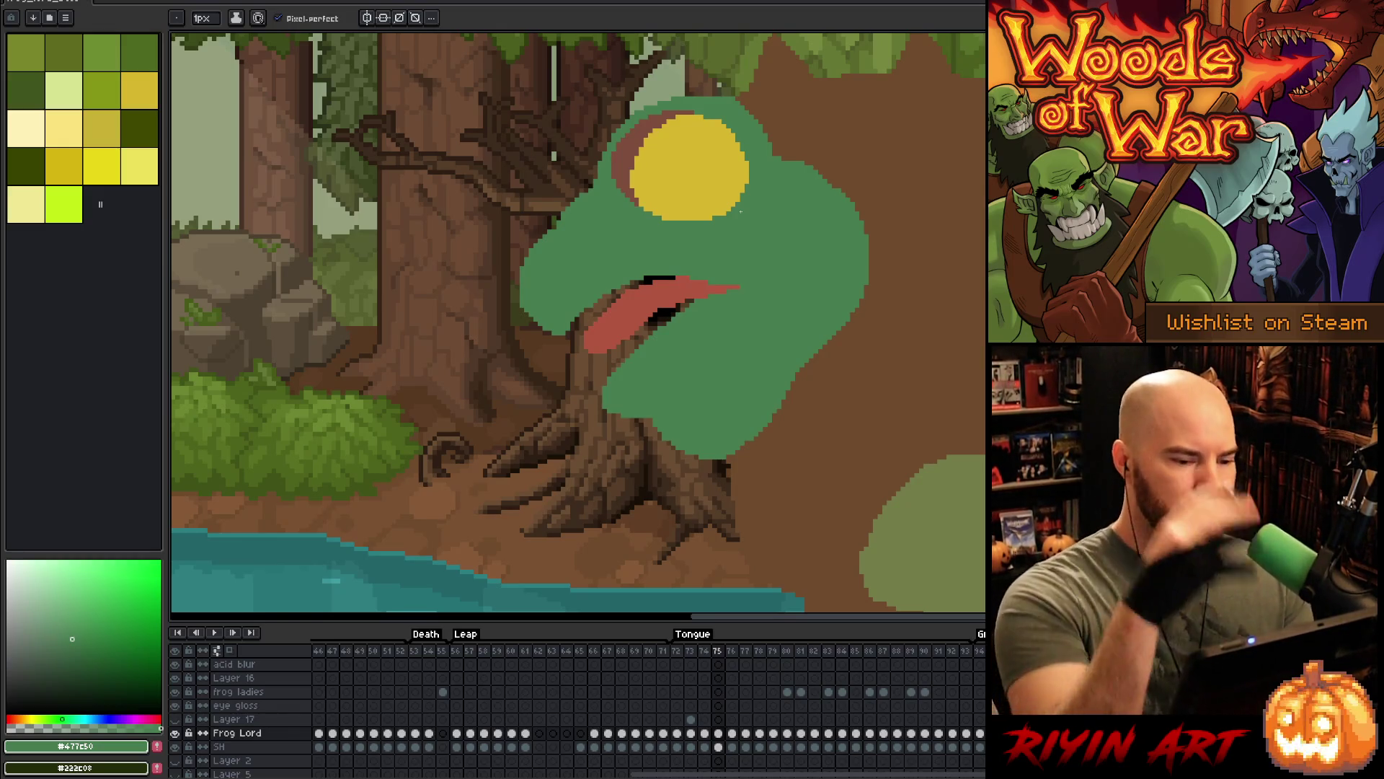
- Recentre the frog's head and flip between the tongue frame and its neighbours
mouse_move(737, 342)
left_mouse_down()
mouse_move(813, 309)
mouse_move(757, 312)
left_mouse_up()
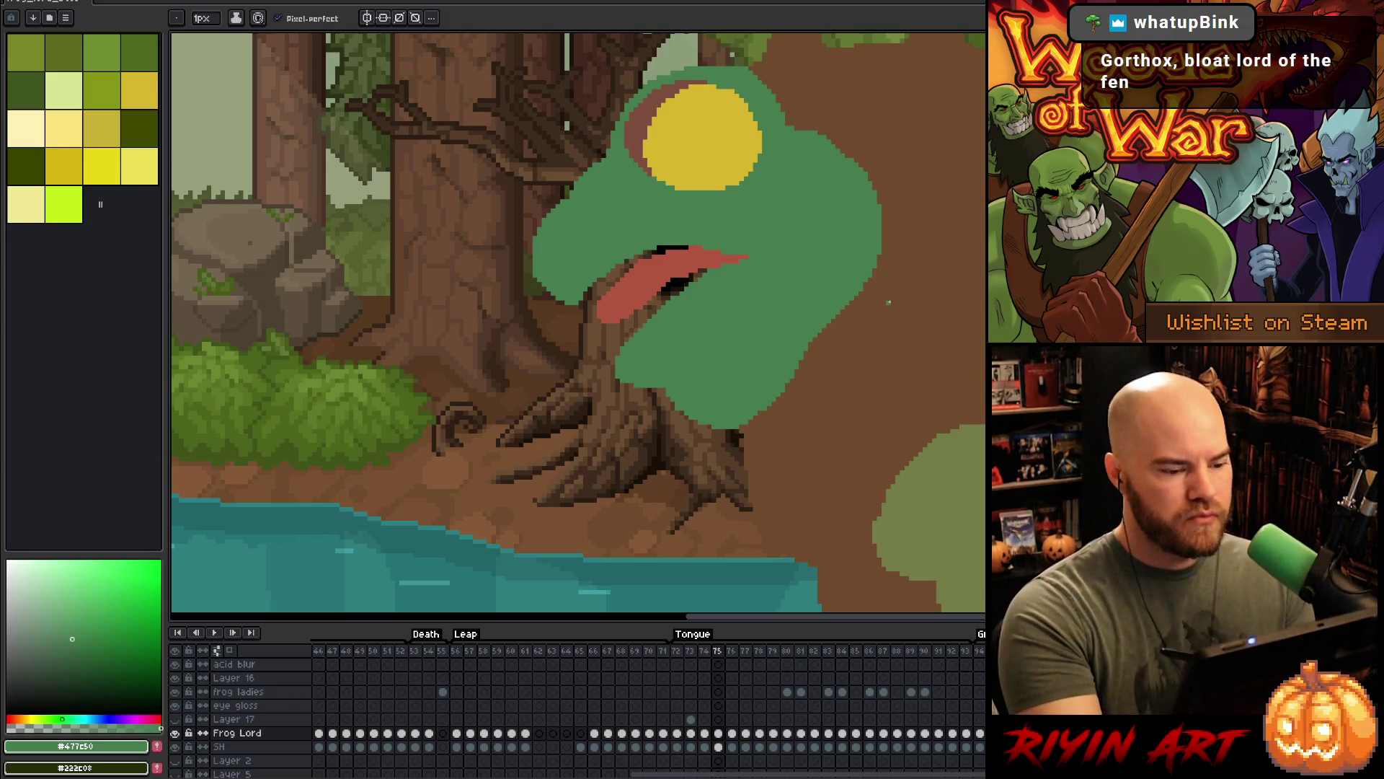
key("Left")
key("Right")
key("Left")
key("Right")
key("Left")
key("Left")
key("Right")
key("Right")
key("Left")
key("Right")
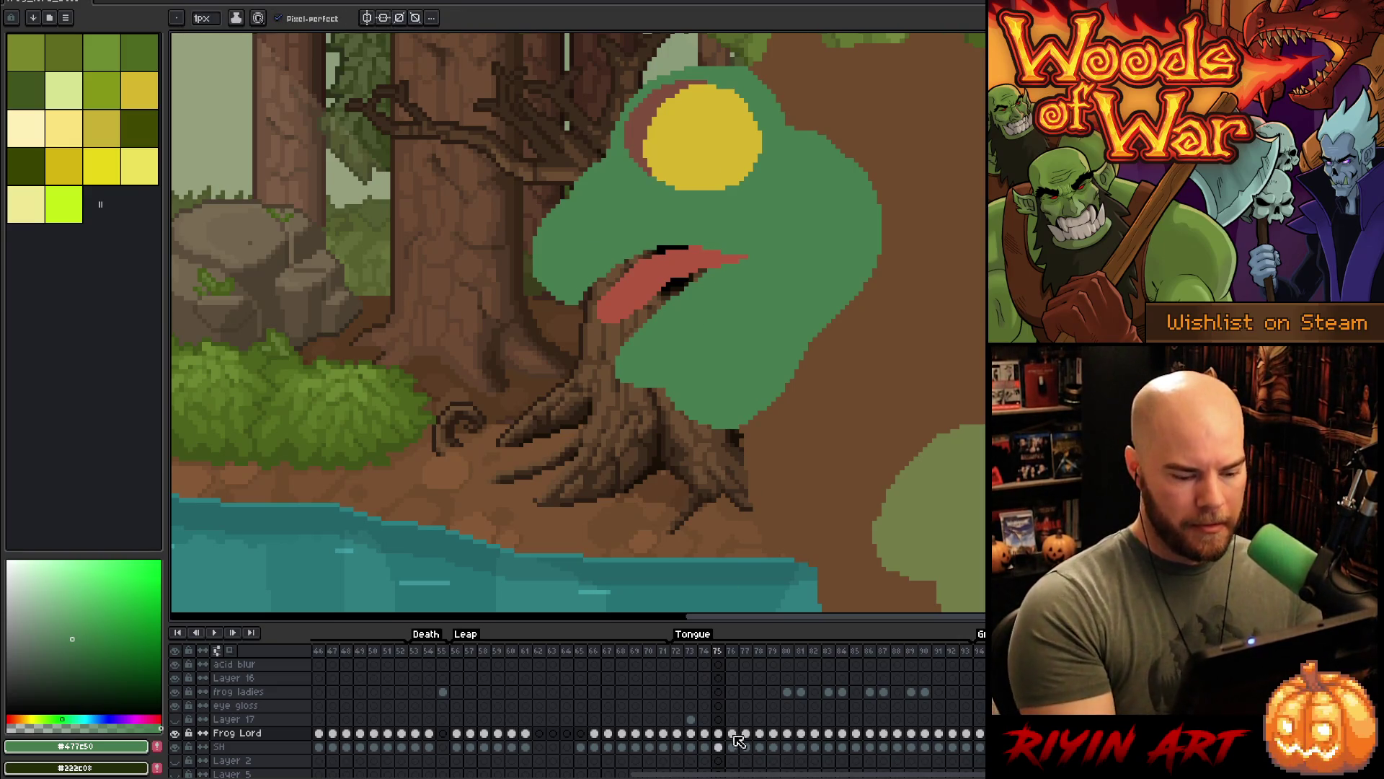
- Select the frame-74 head shape by colour, then paint green over frame 75's tongue tip
left_click(705, 746)
key("w")
left_click(748, 245)
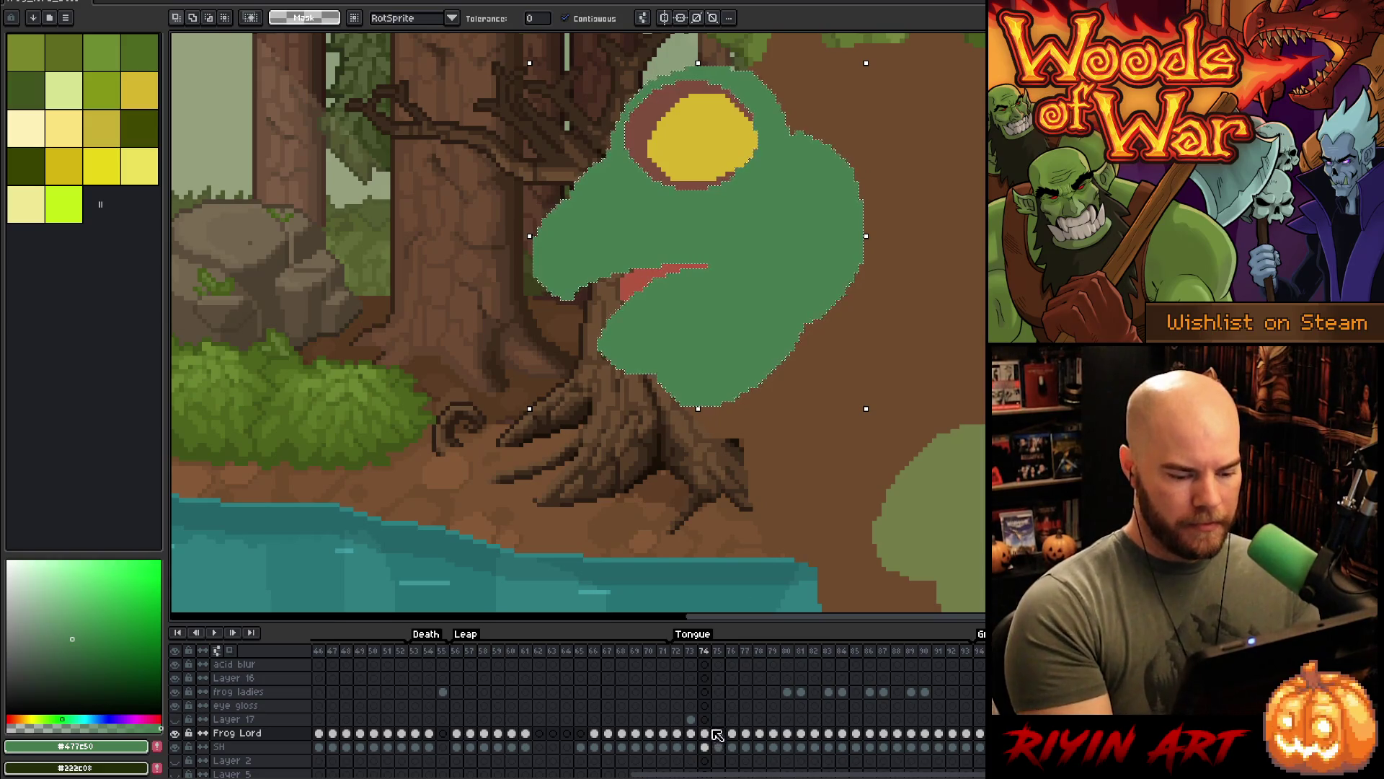
left_click(719, 733)
key("b")
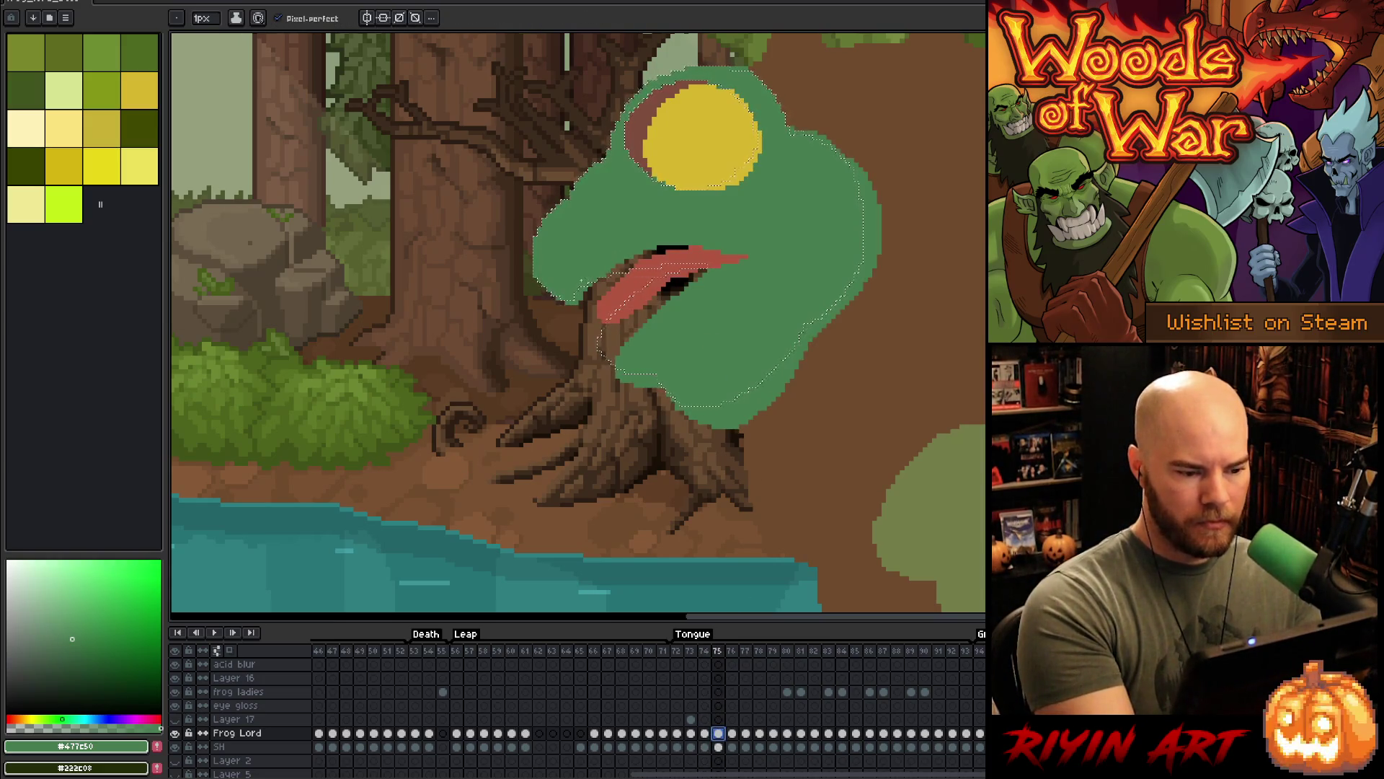
left_click_drag(746, 256, 752, 245)
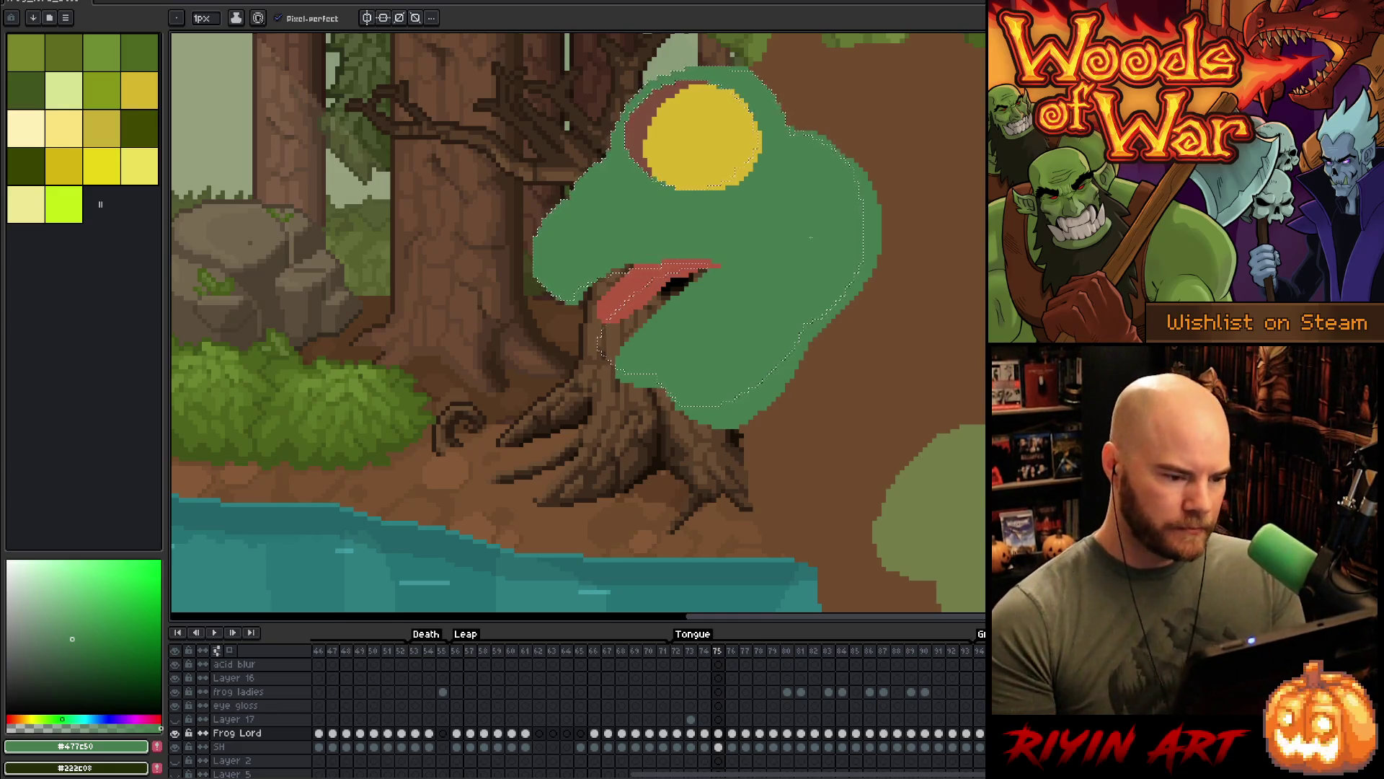
key("ctrl+d")
- Compare the edited frame 75 tongue against frames 74 and 76
key("comma")
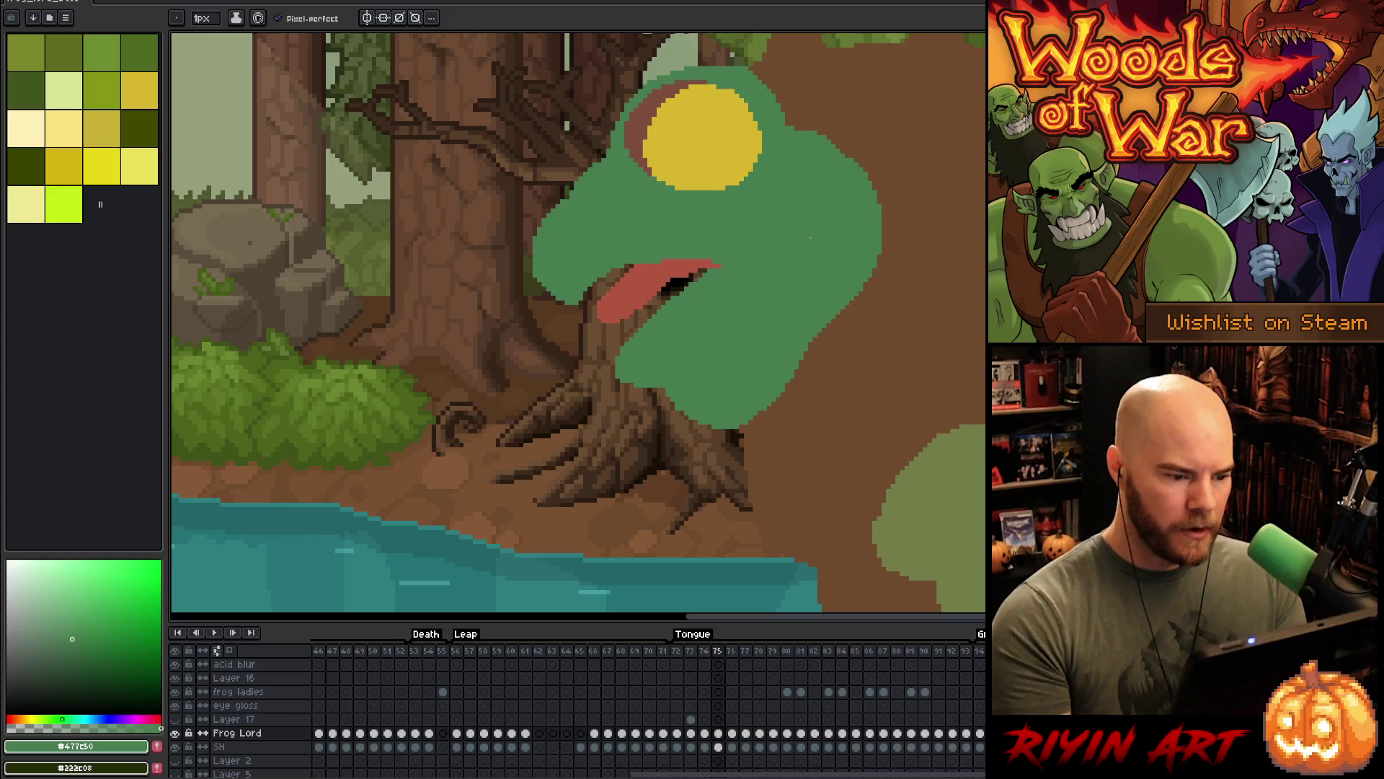
key("period")
key("comma")
key("period")
key("comma")
key("period")
key("comma")
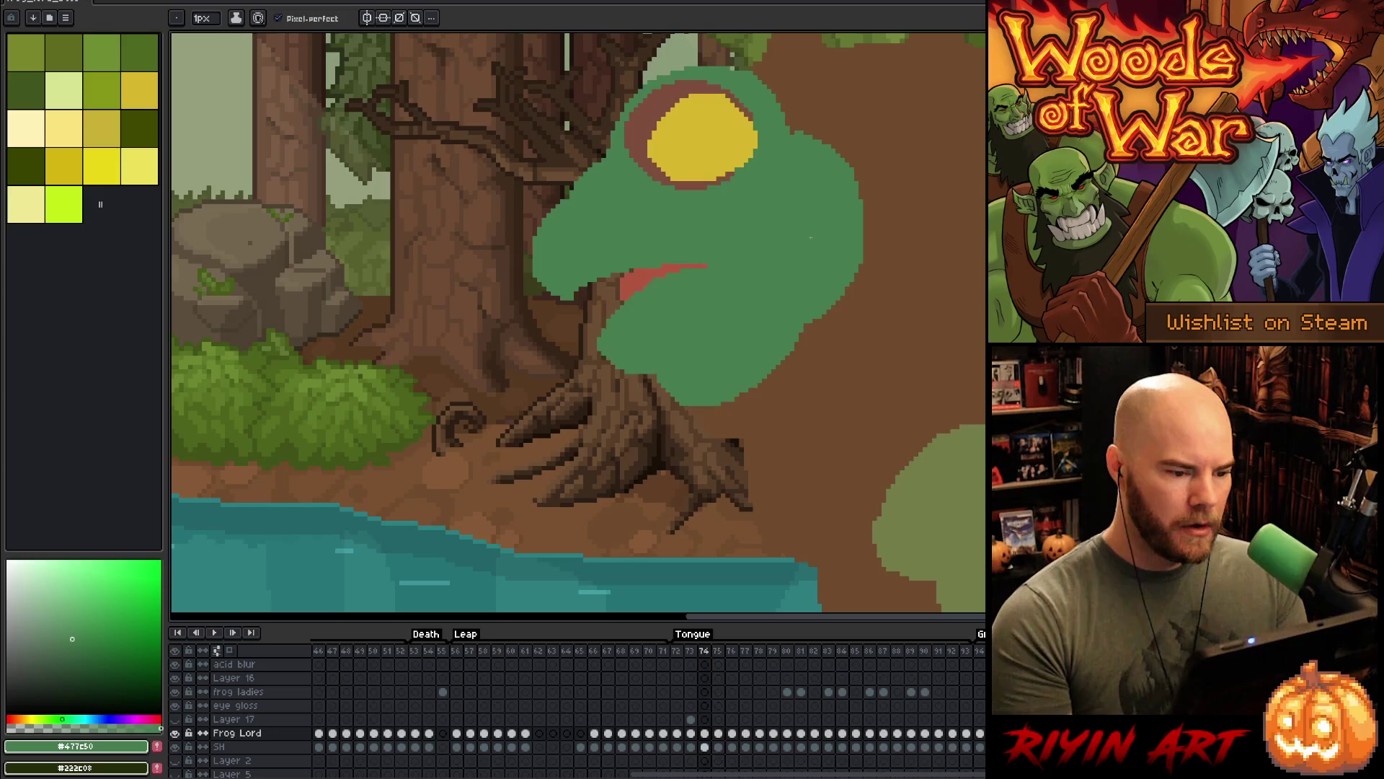
key("period")
key("comma")
key("period")
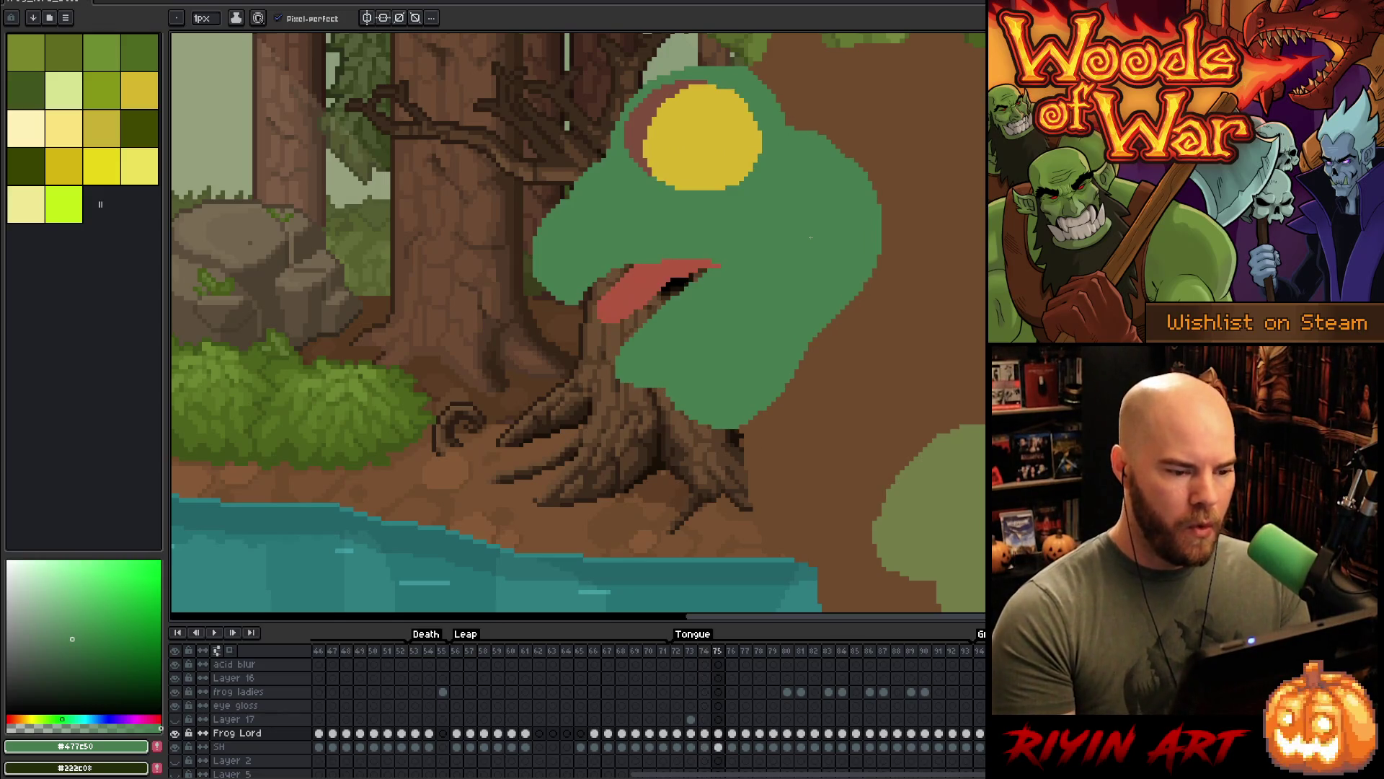
key("period")
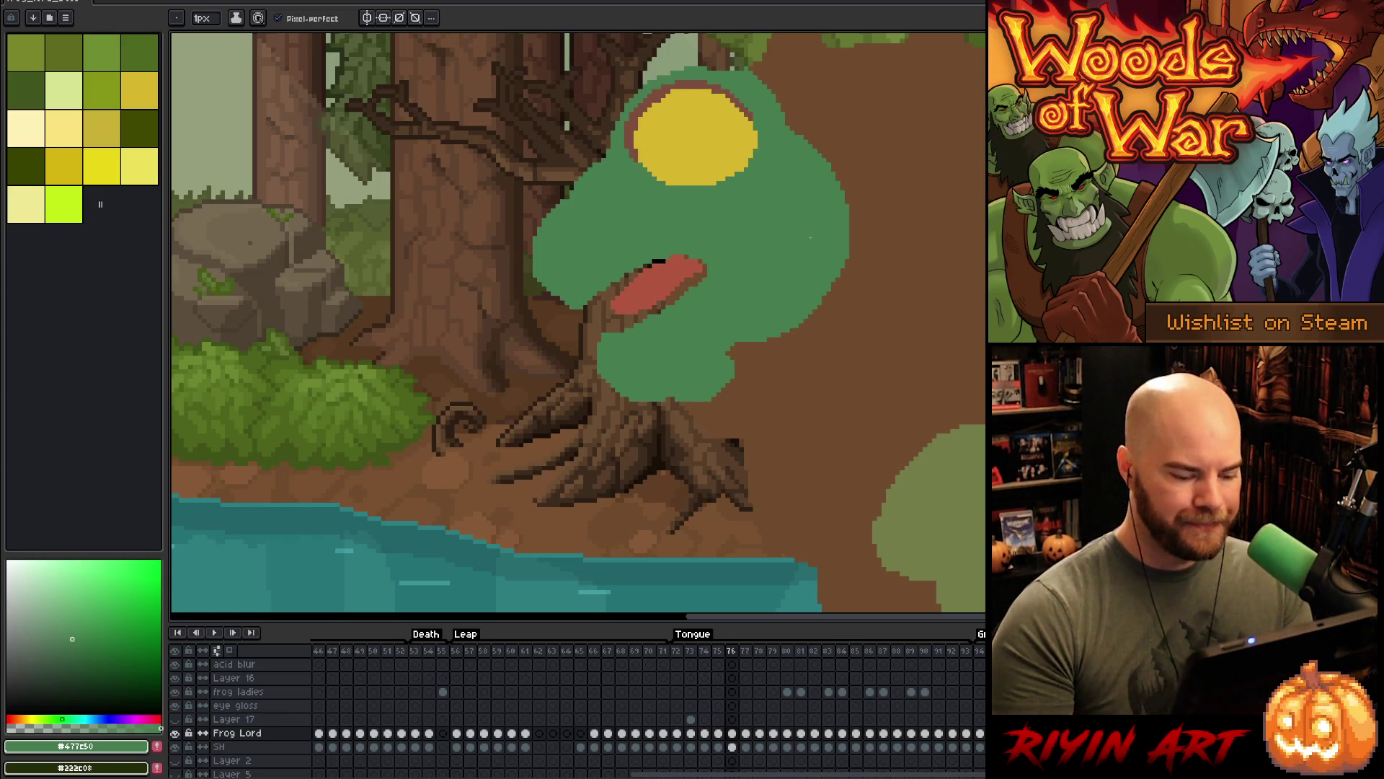
- Step back through frames 76, 75, 74 and 73 to land on frame 72
left_click(719, 733)
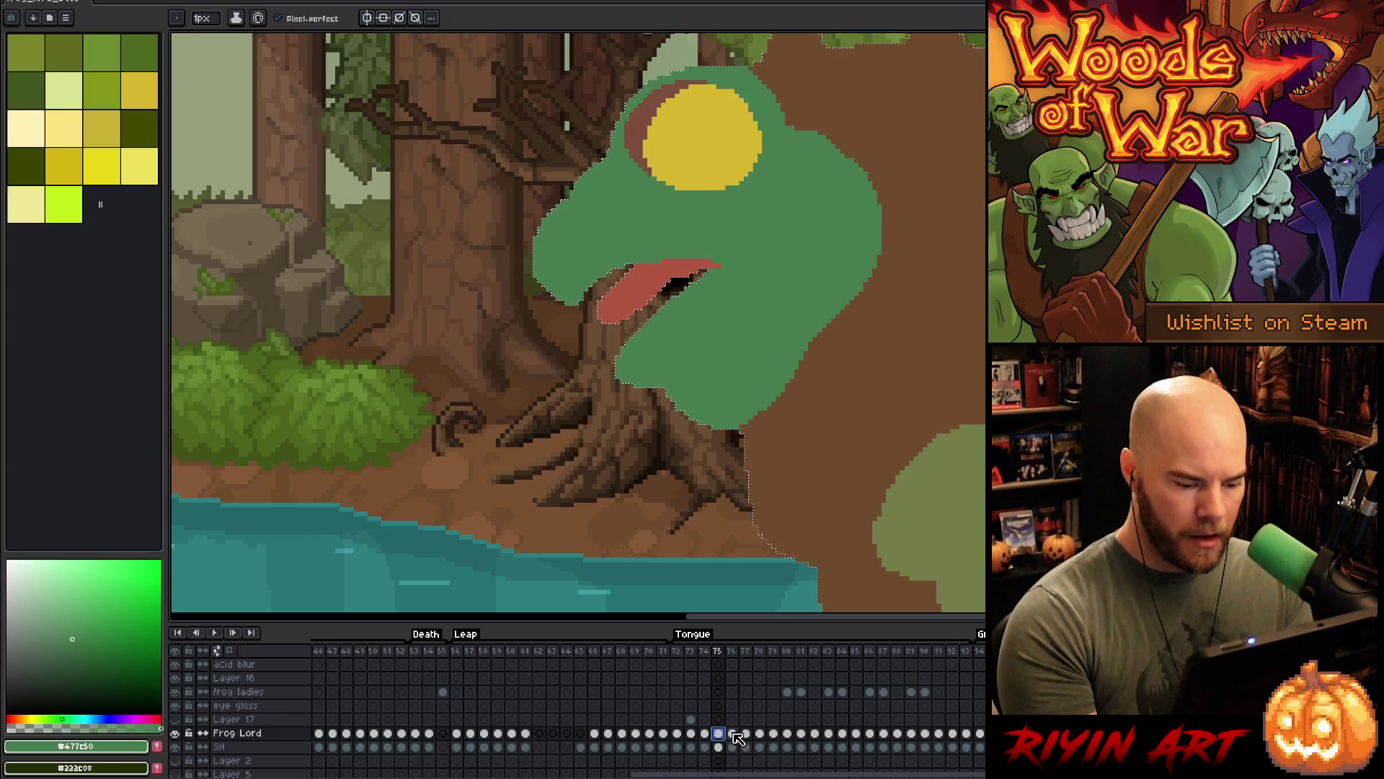
left_click(732, 733)
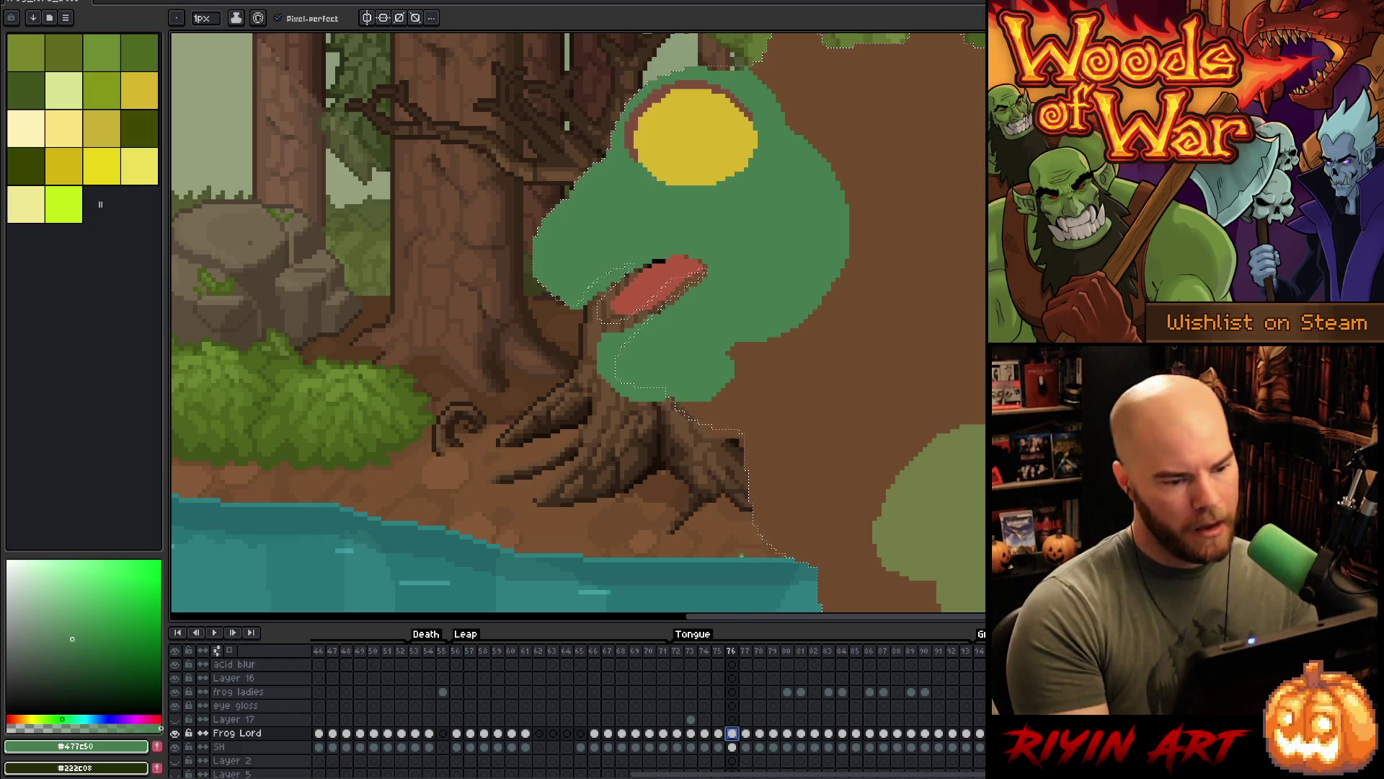
key("v")
key("b")
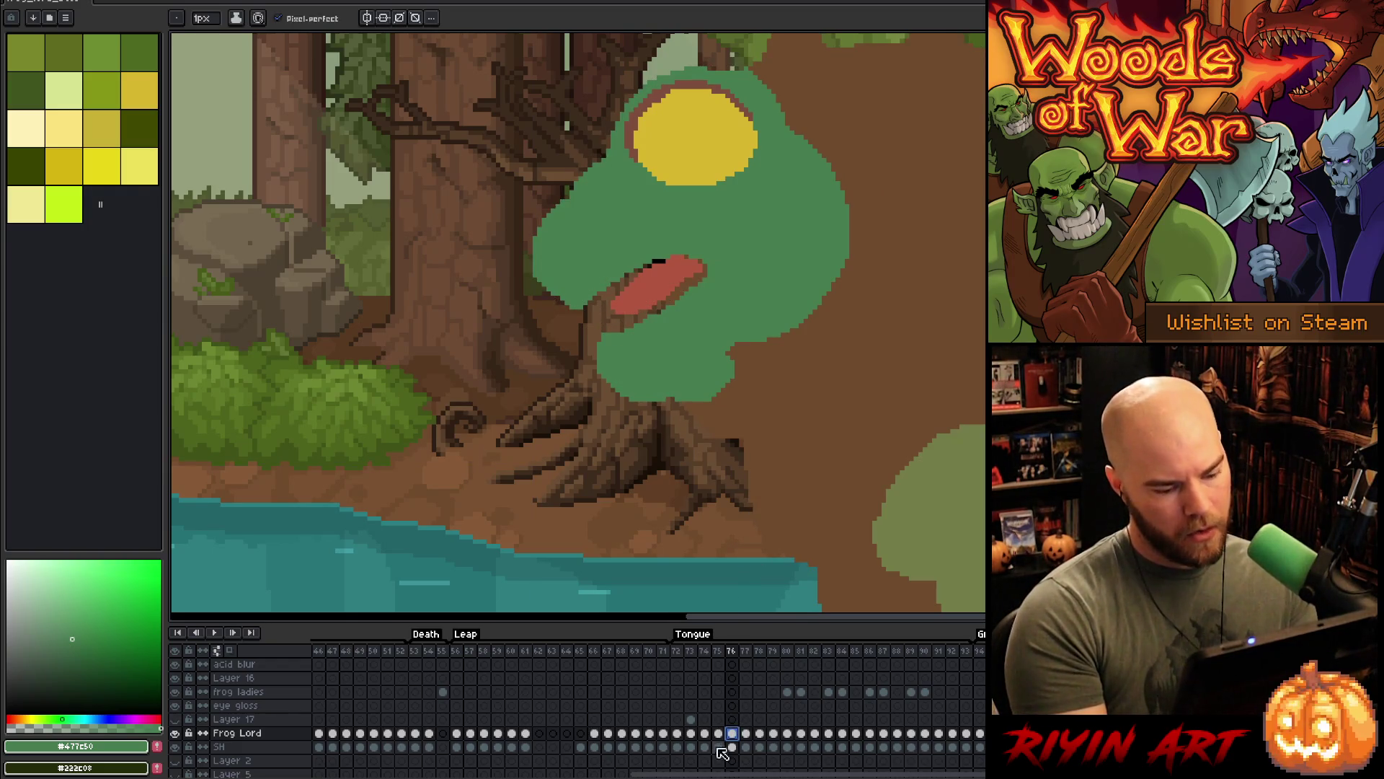
left_click(719, 733)
left_click(705, 733)
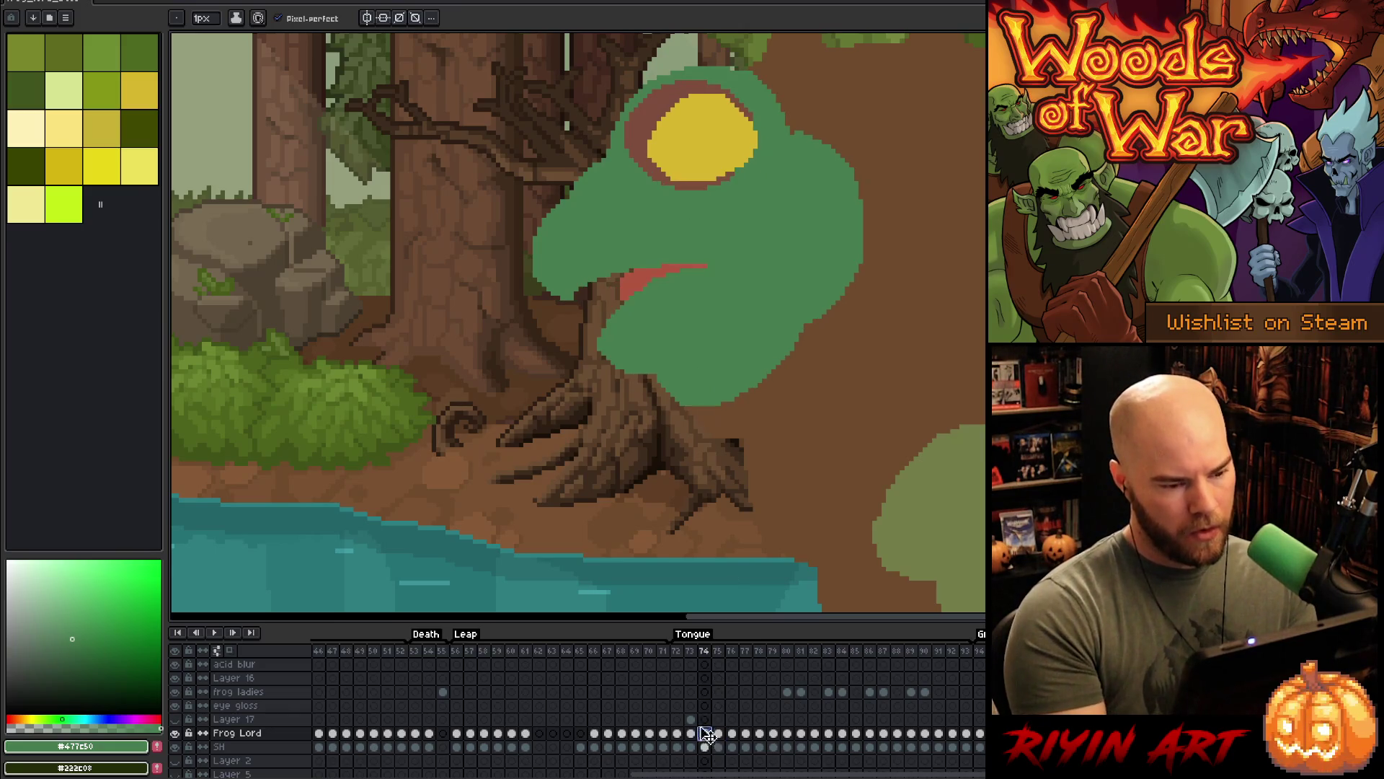
key("Left")
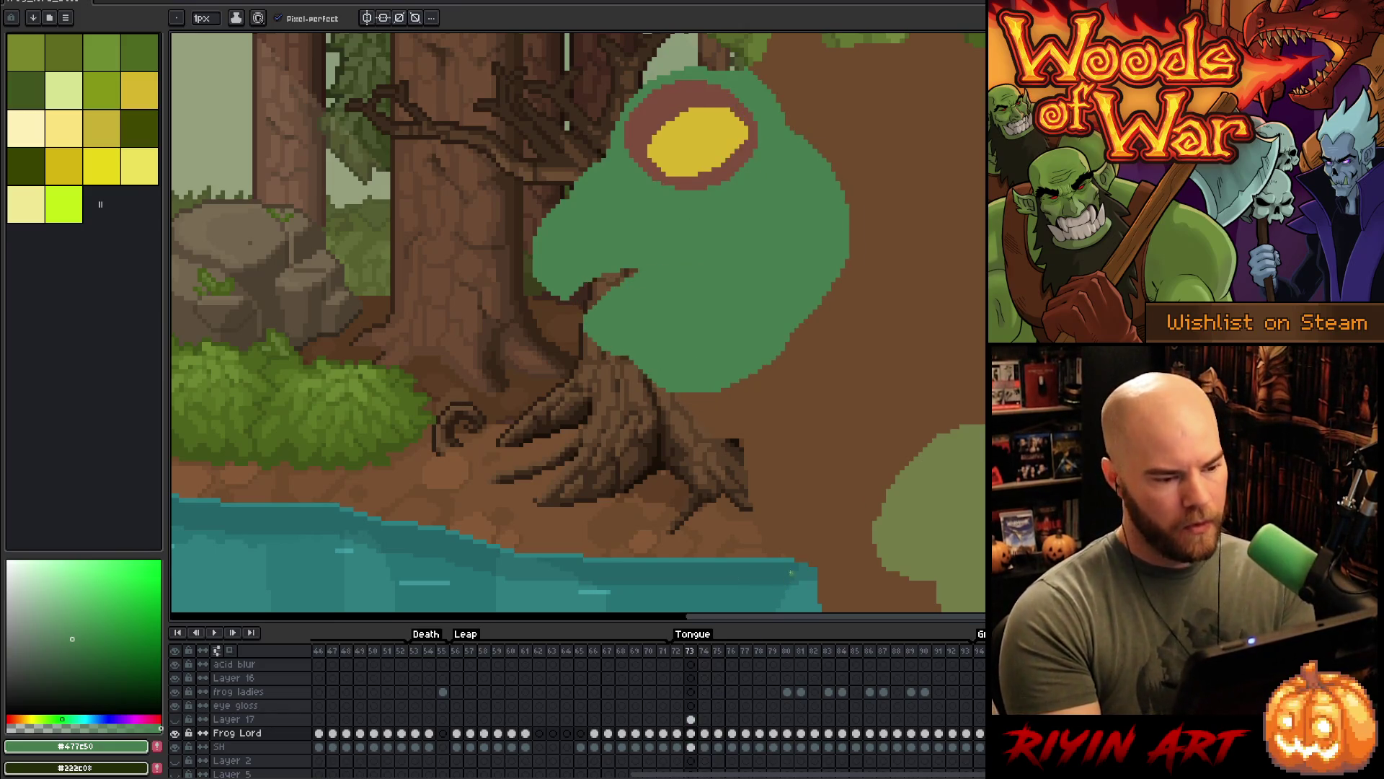
key("Left")
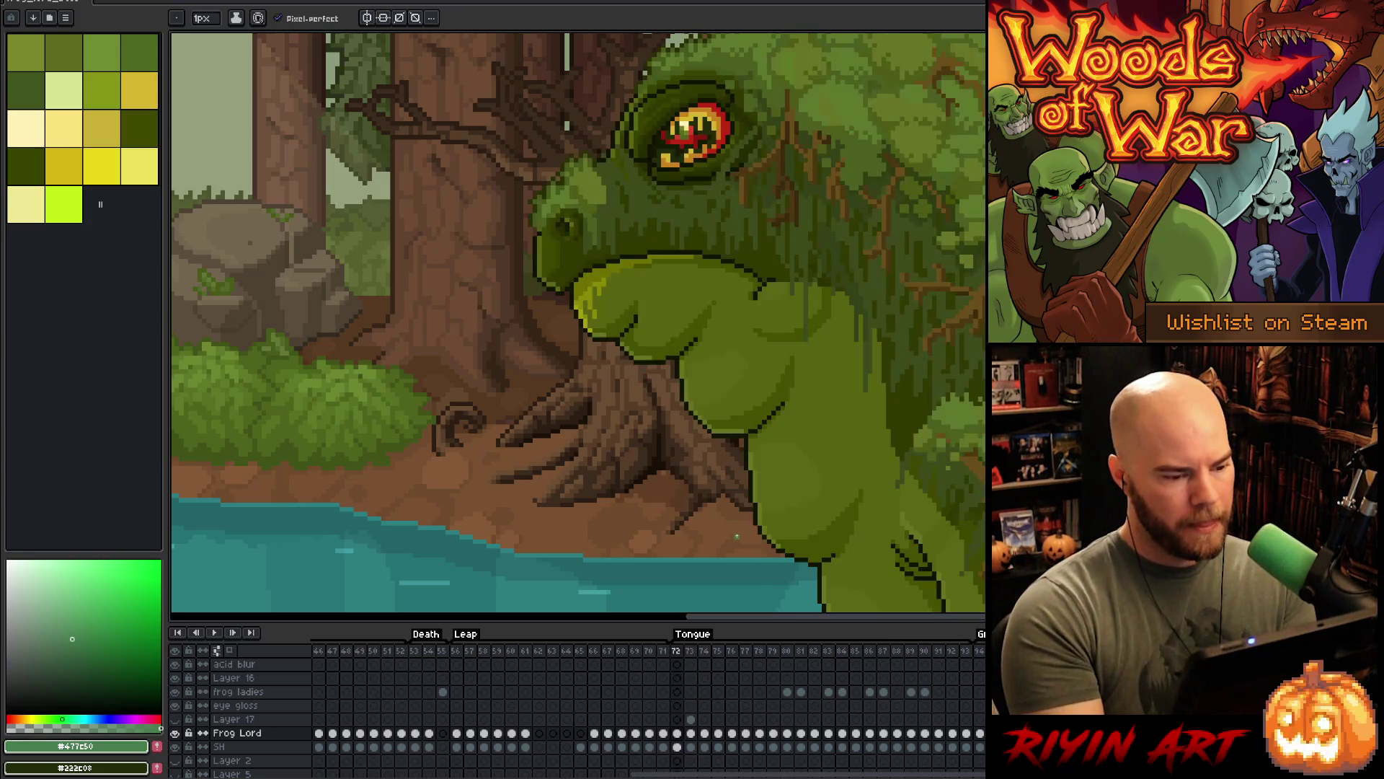
- Lasso the frog's nostril and compare detailed frame 72 with the frame 73 block-in, ending on 73
key("q")
left_click_drag(566, 225, 590, 265)
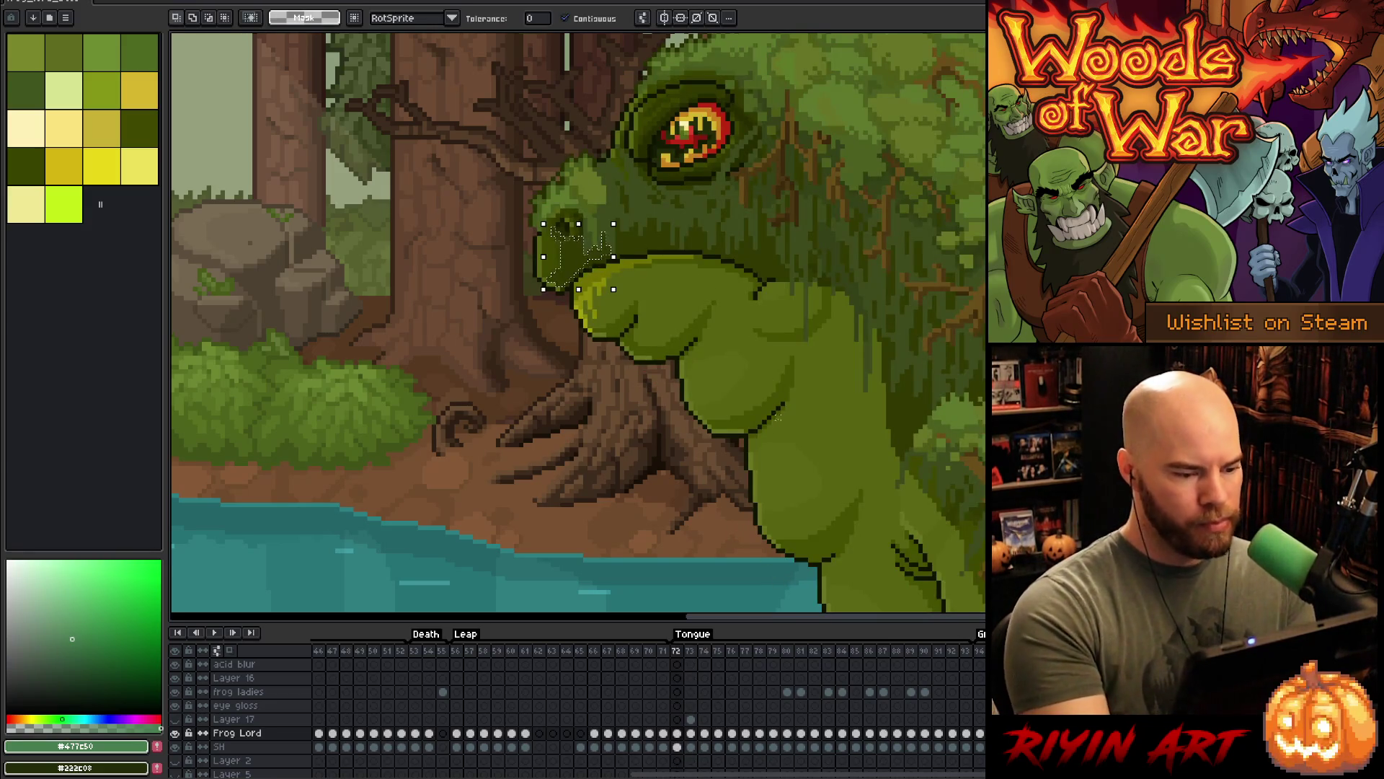
key("Right")
key("Left")
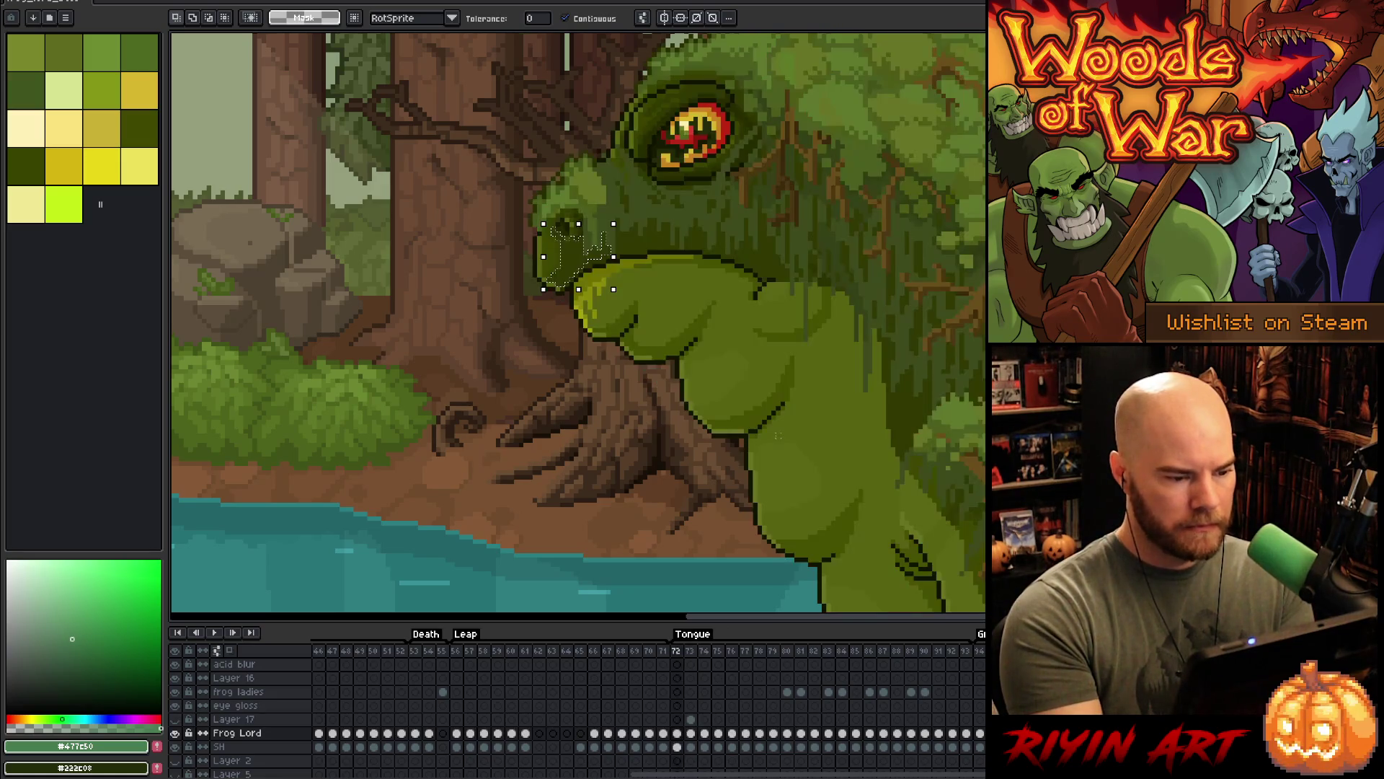
key("Right")
key("Left")
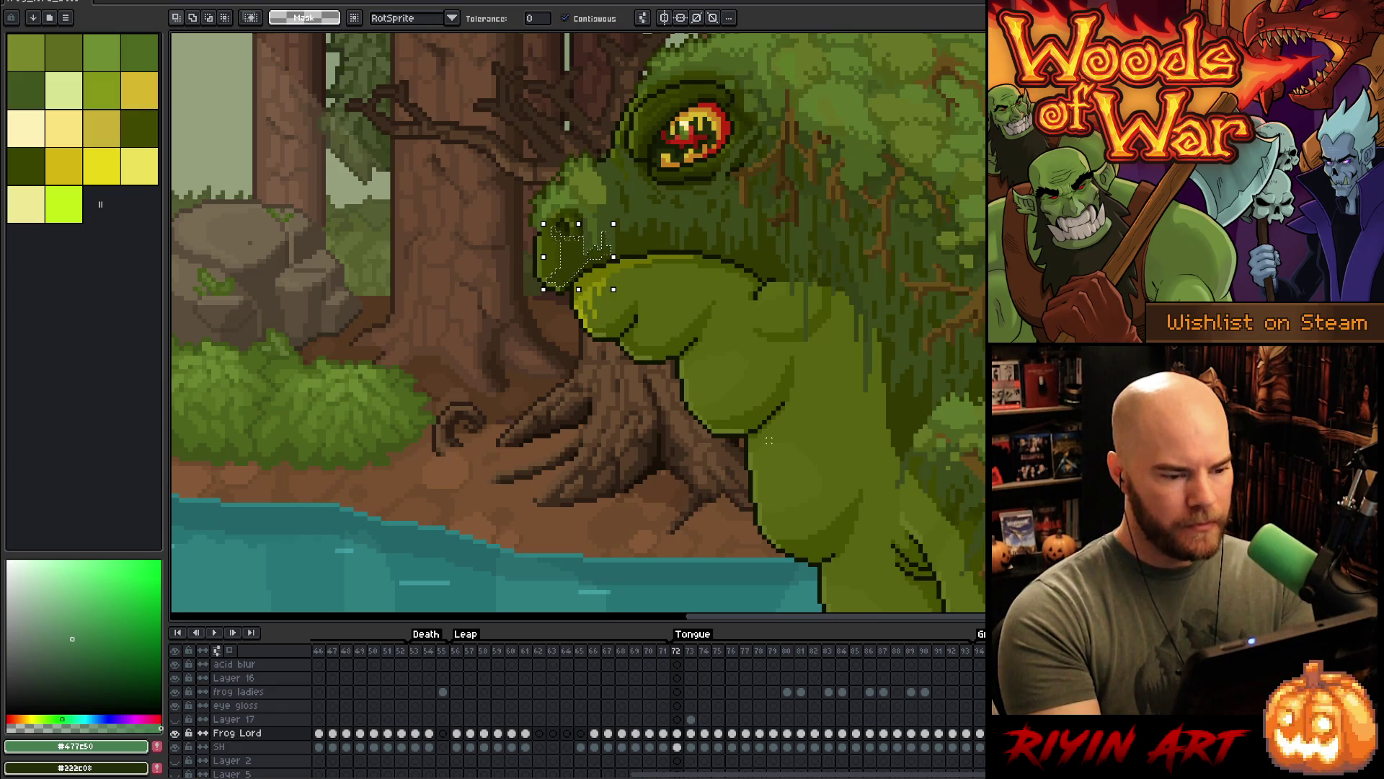
key("Right")
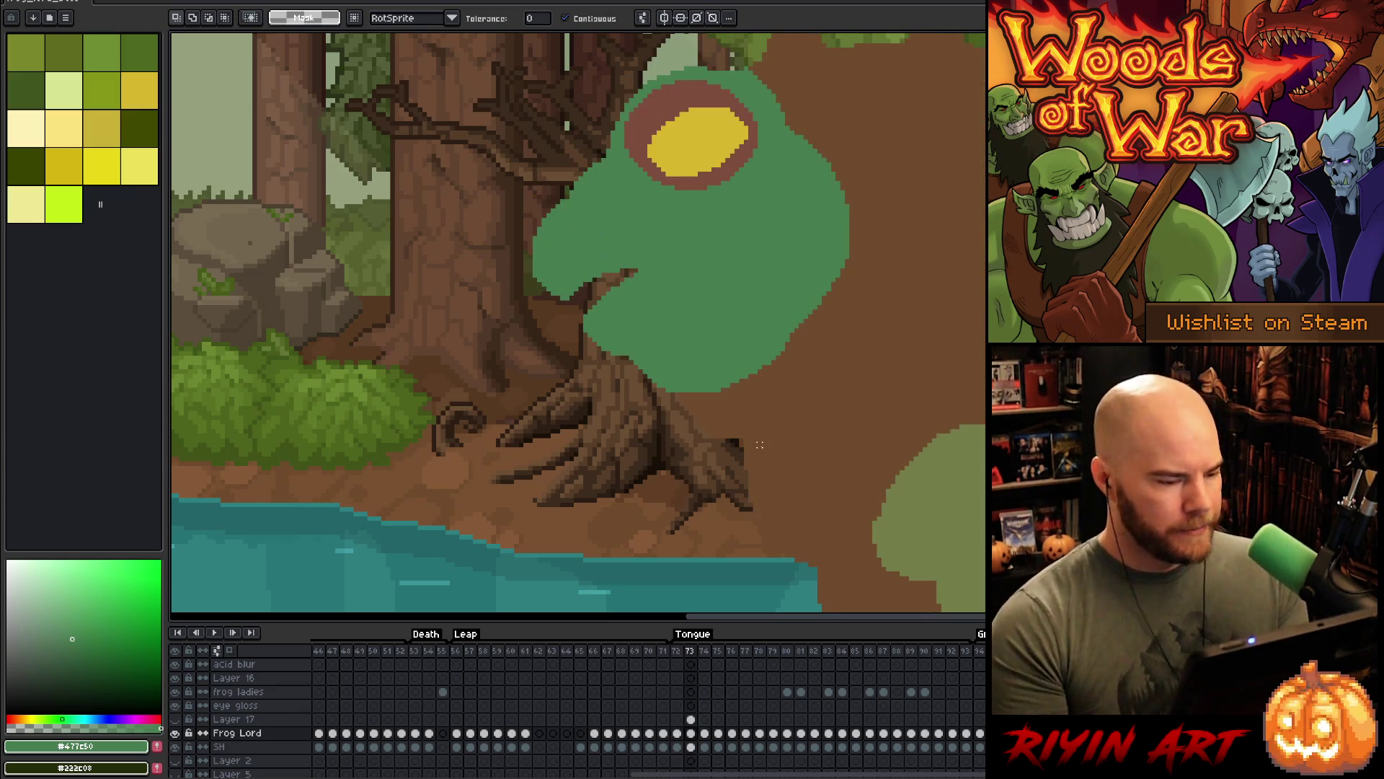
scroll(759, 445, "down", 2)
scroll(760, 445, "up", 1)
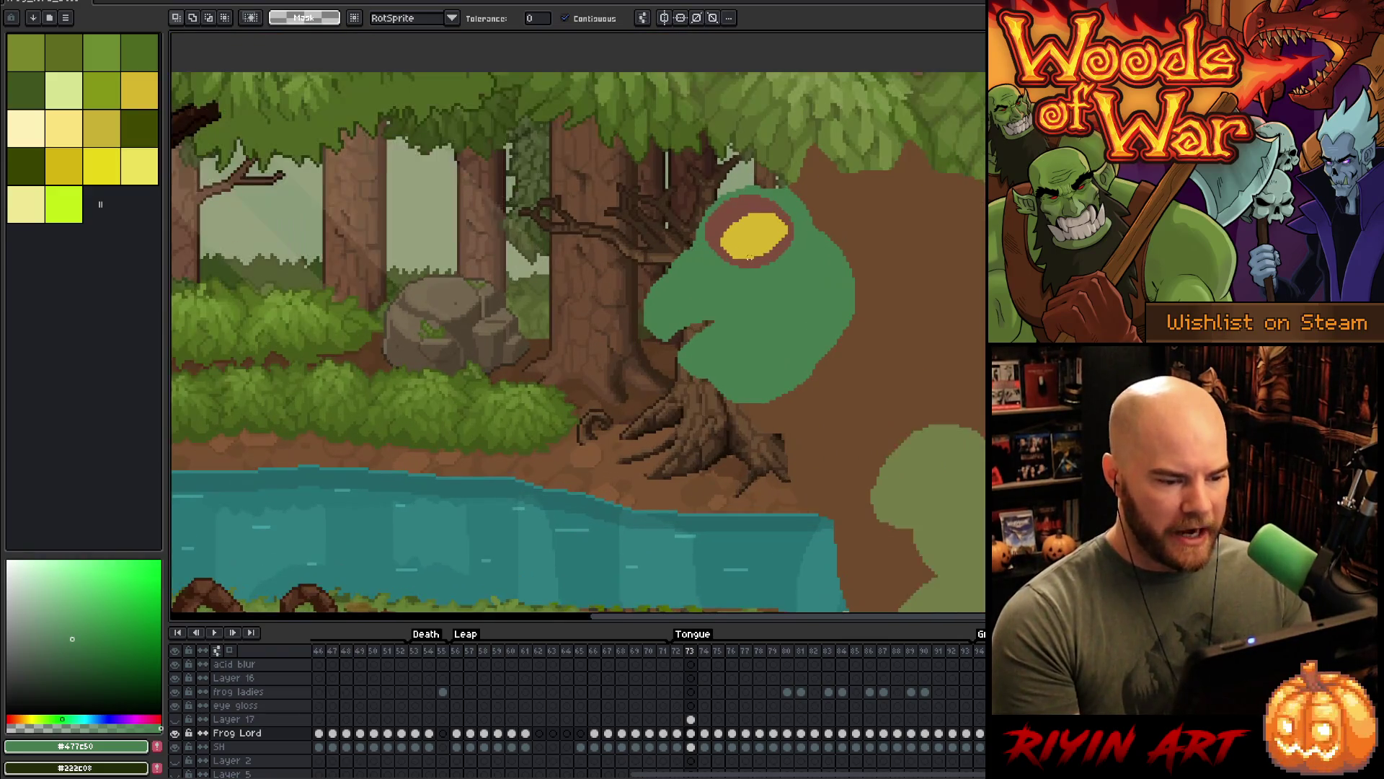
- Show Layer 17's detailed frog on frame 73 and play the tongue frames to check
left_click(691, 720)
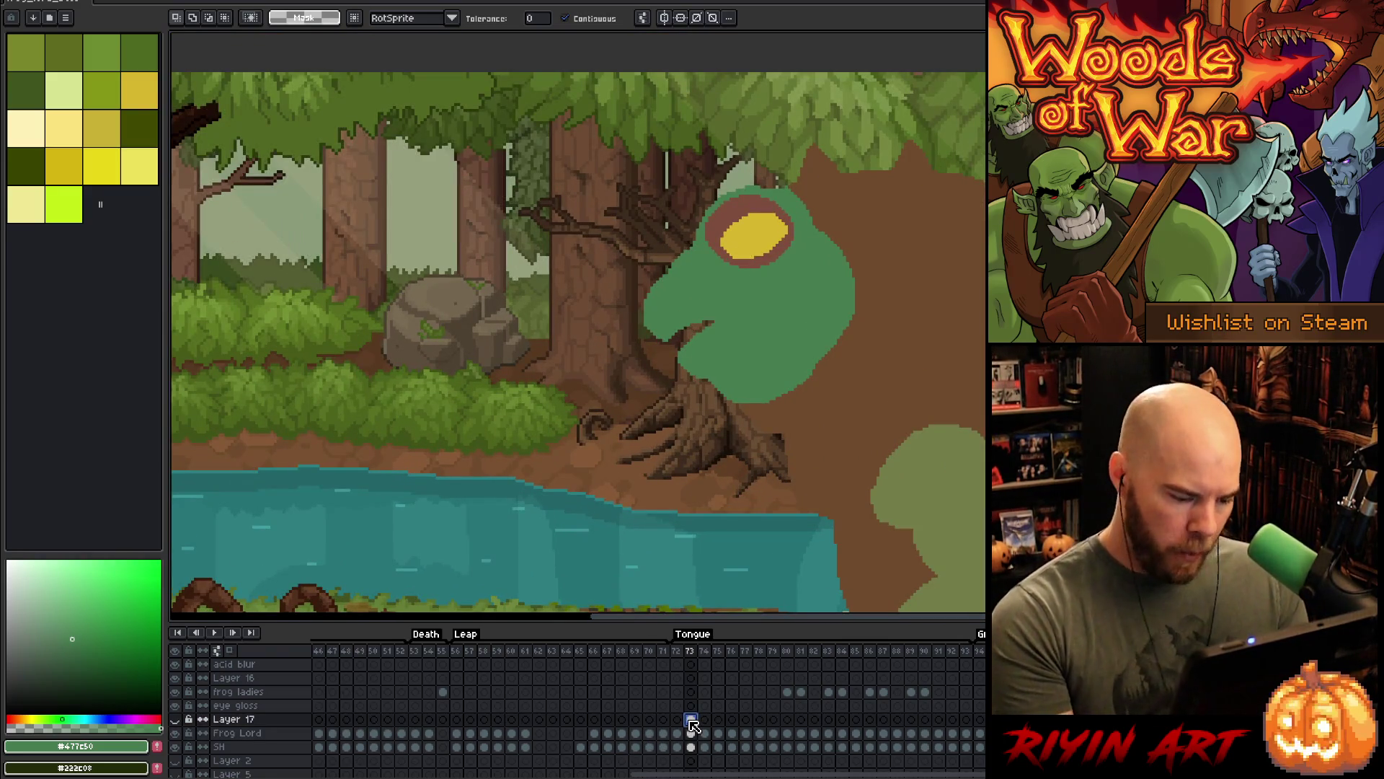
left_click(174, 719)
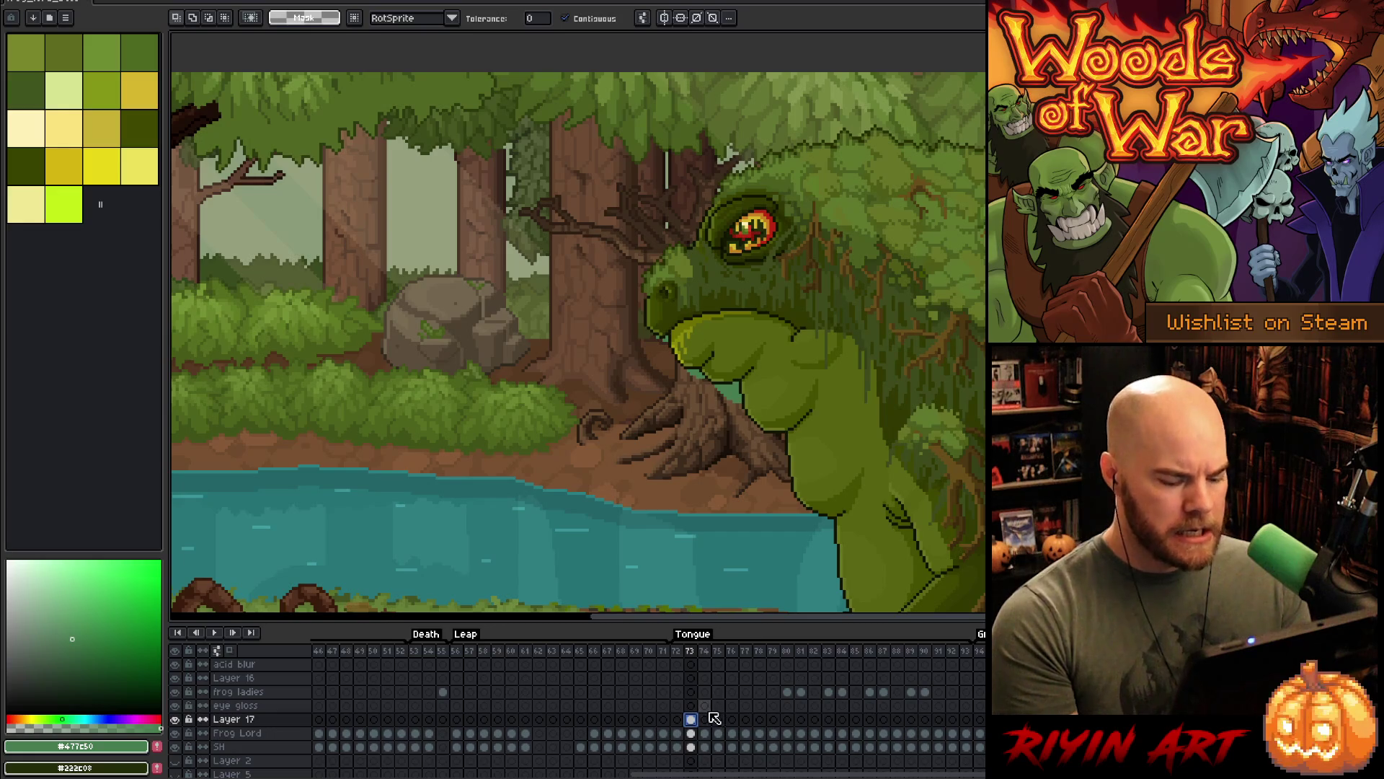
left_click(709, 718)
key("Return")
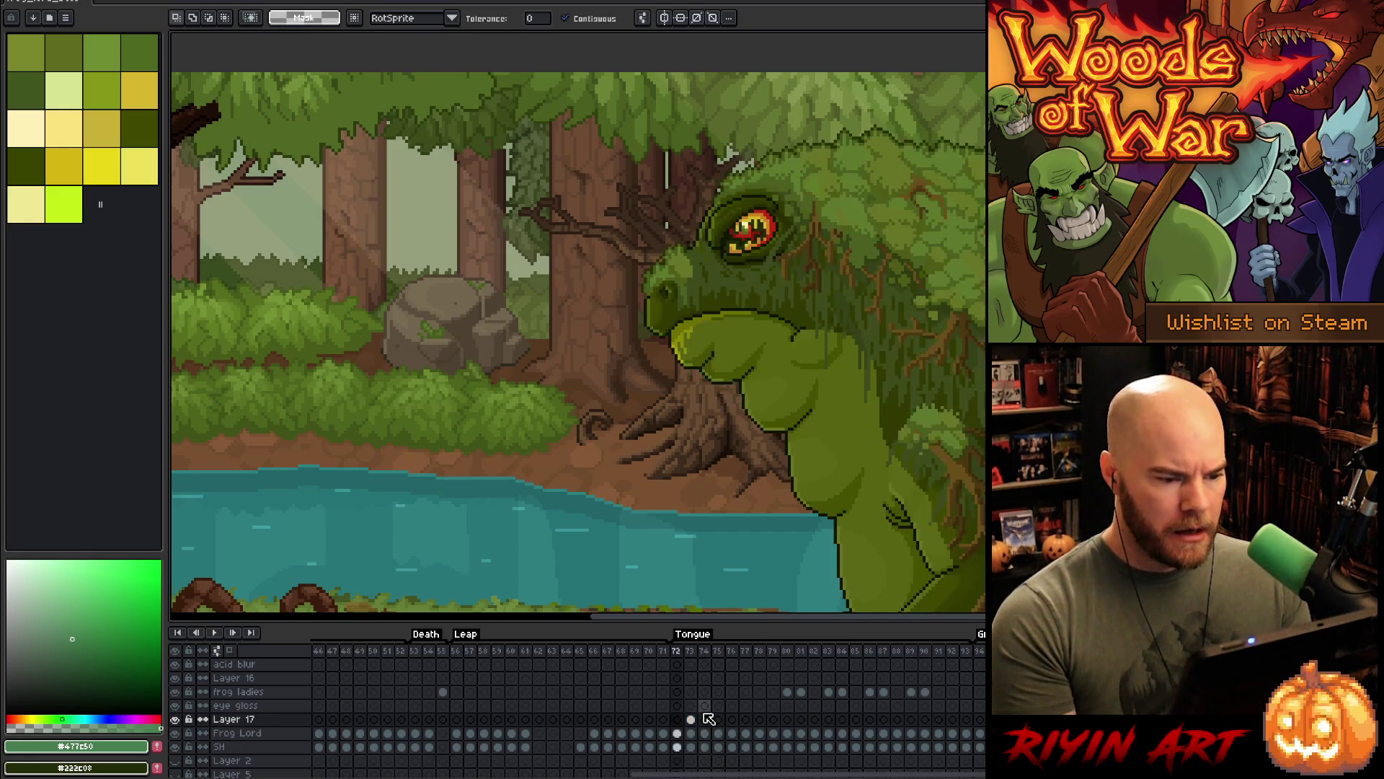
key("Return")
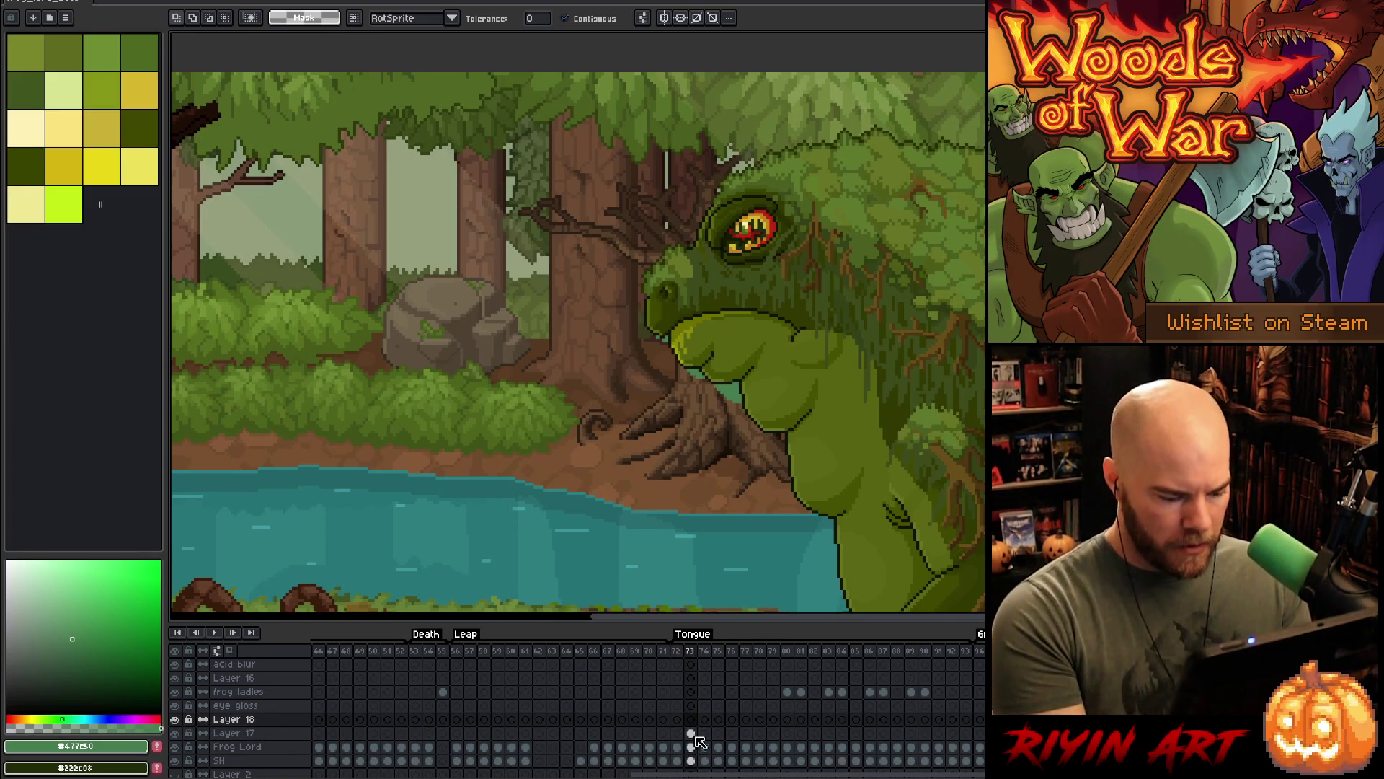
- Add new Layer 18 and sketch a white curve along the frog's head and back
key("shift+n")
key("b")
mouse_move(776, 130)
left_mouse_down()
mouse_move(808, 134)
mouse_move(874, 210)
mouse_move(862, 357)
mouse_move(831, 416)
left_mouse_up()
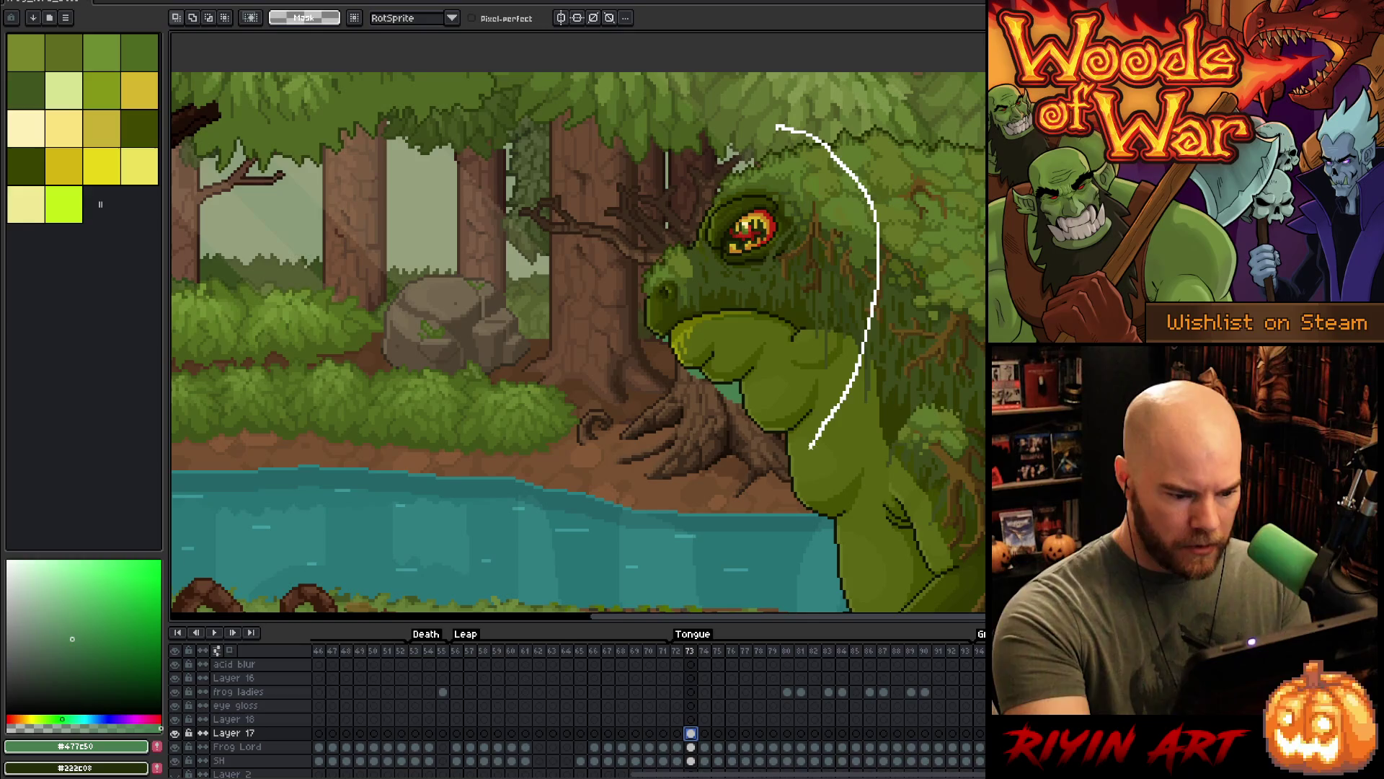
- Paste the painted frog head onto Layer 18 with Layer 17 hidden, then select Layer 17's Tongue cels
left_click_drag(747, 465, 690, 117)
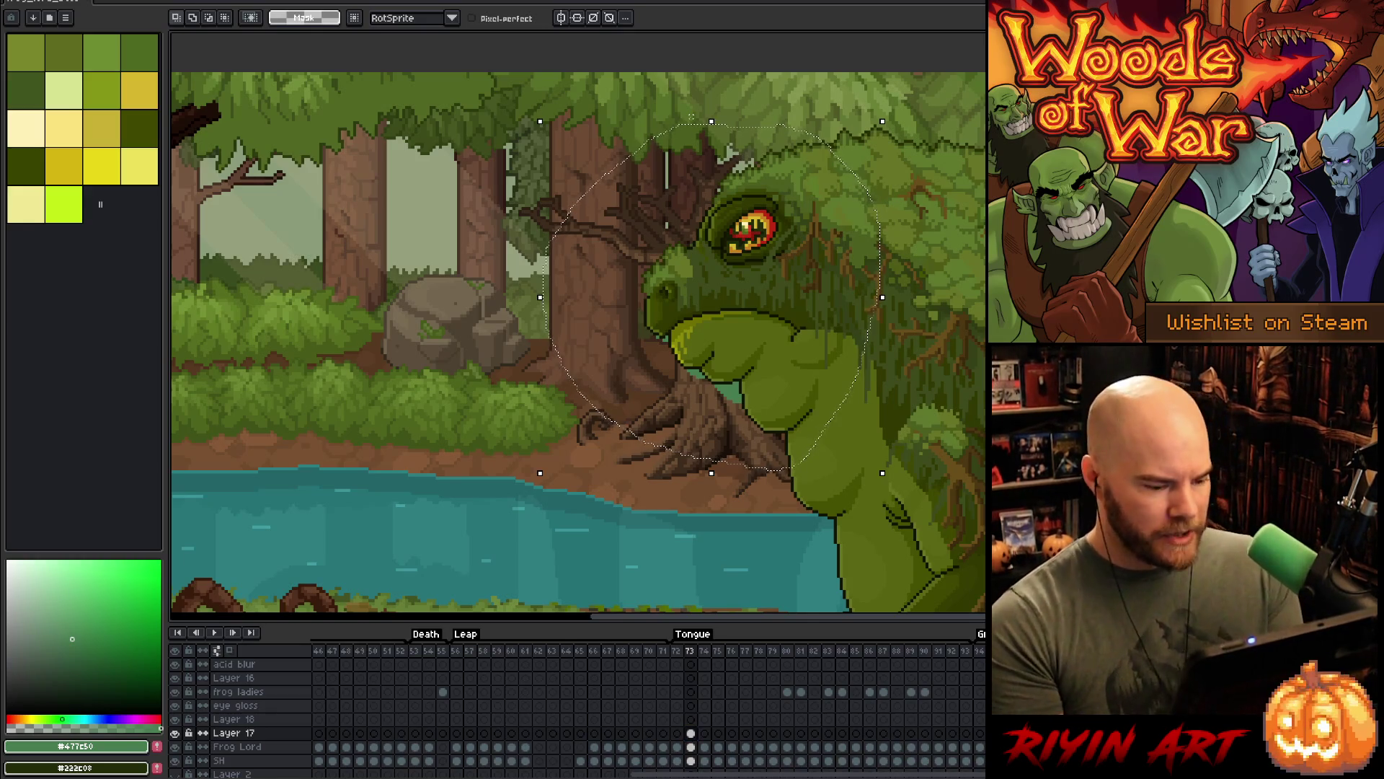
left_click(691, 718)
left_click(175, 732)
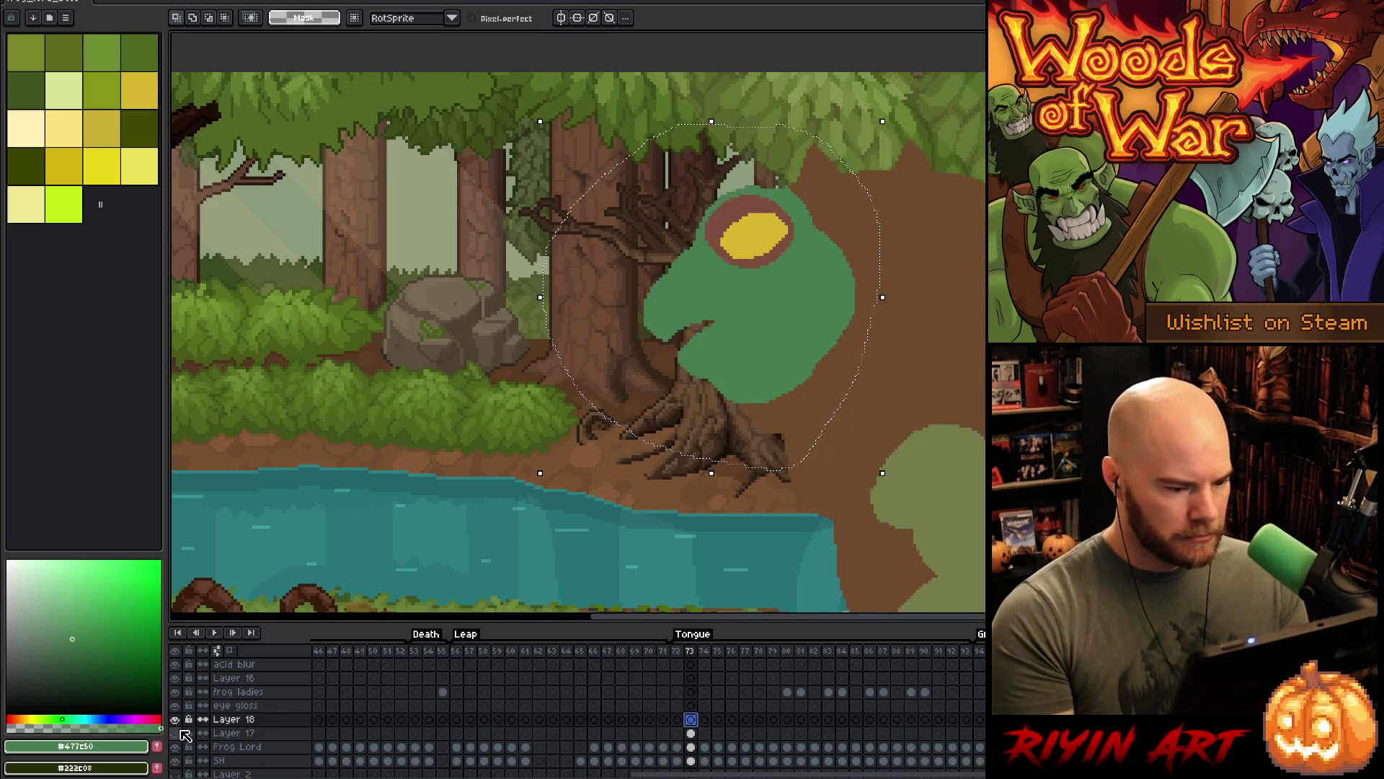
key("ctrl+v")
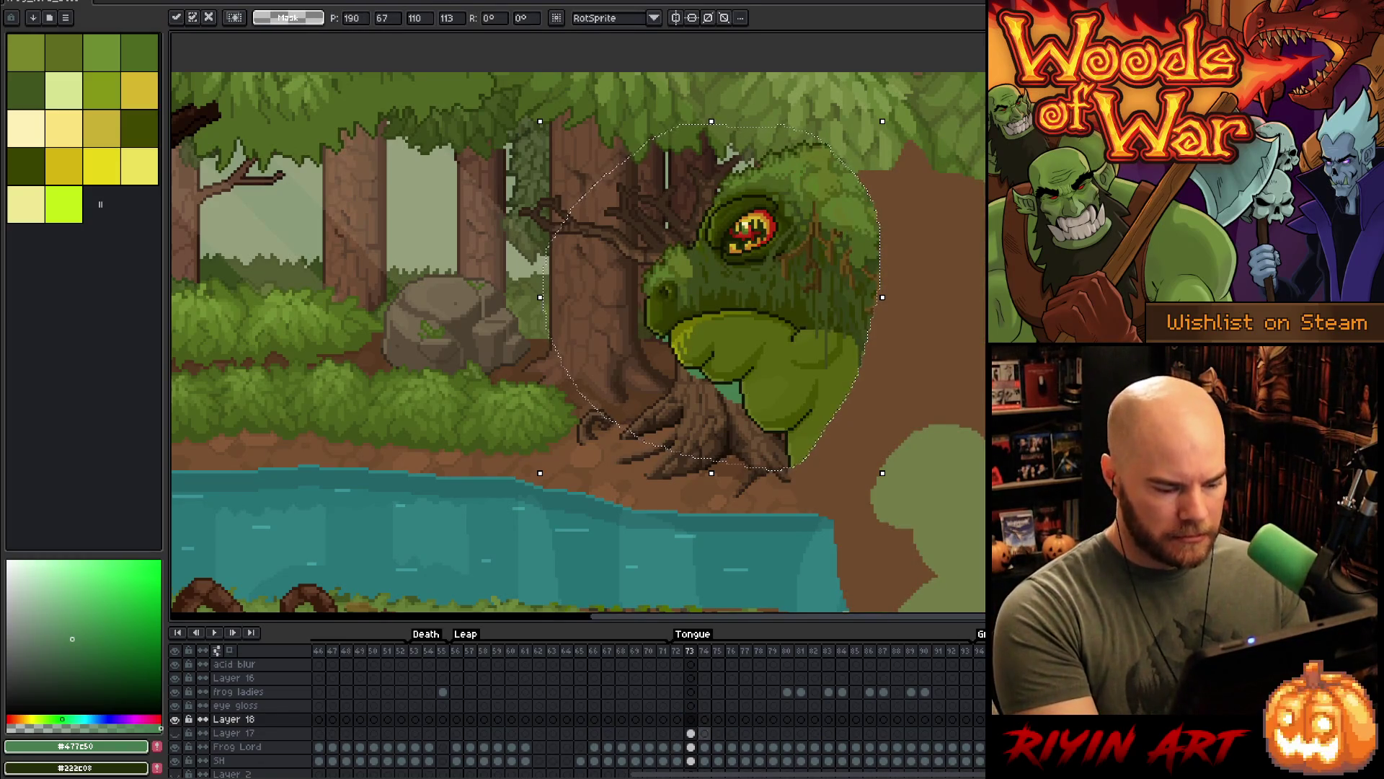
mouse_move(691, 733)
left_mouse_down()
mouse_move(766, 734)
mouse_move(751, 739)
left_mouse_up()
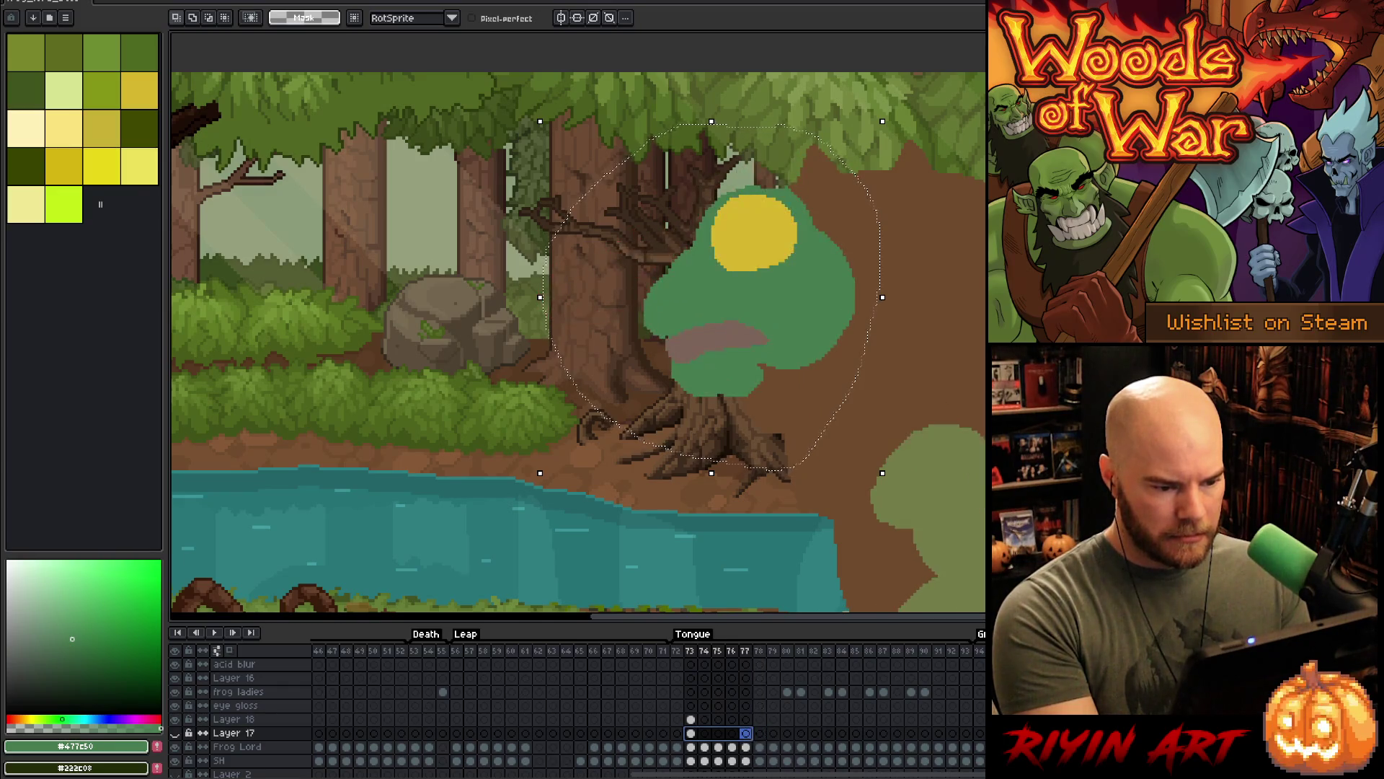
right_click(746, 732)
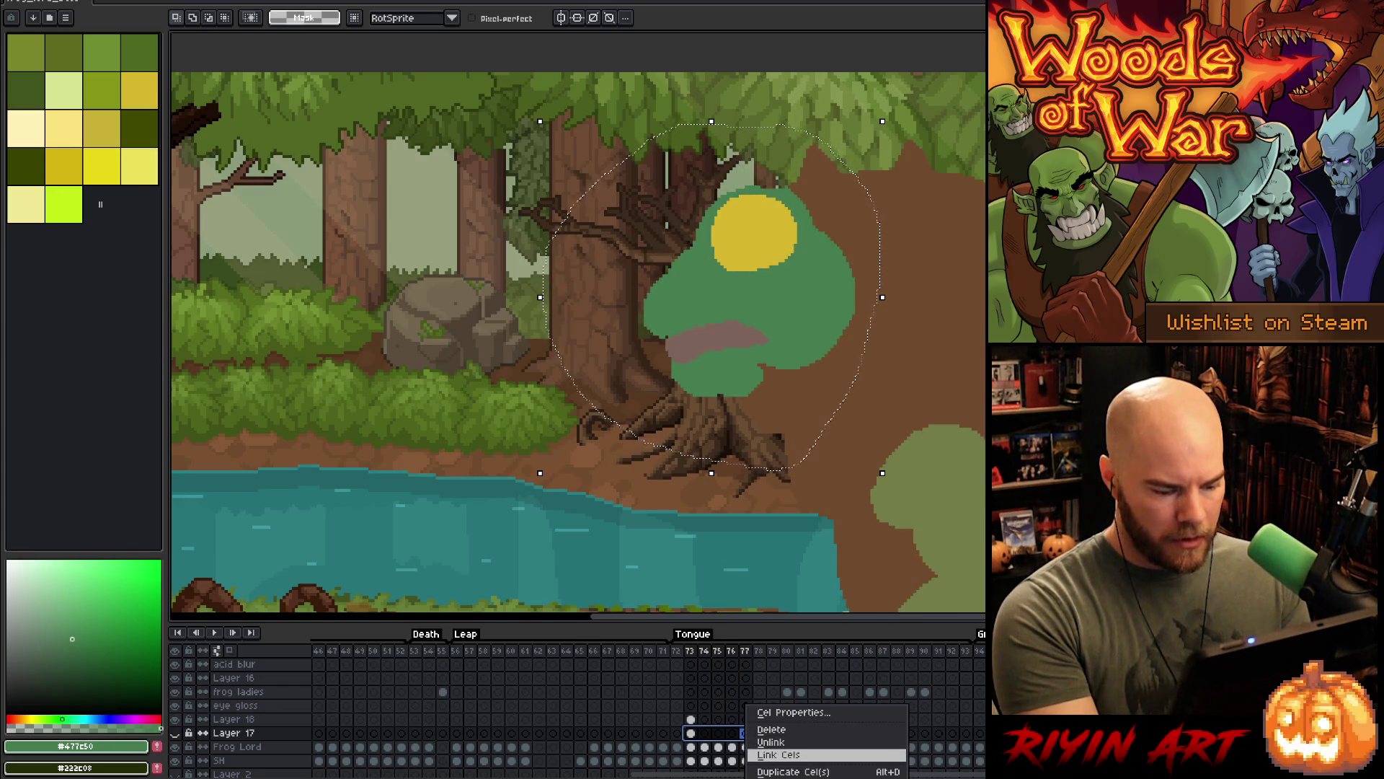
- Link Layer 17's cels and unlink Layer 18's cels across frames 73–77, then deselect
left_click(779, 754)
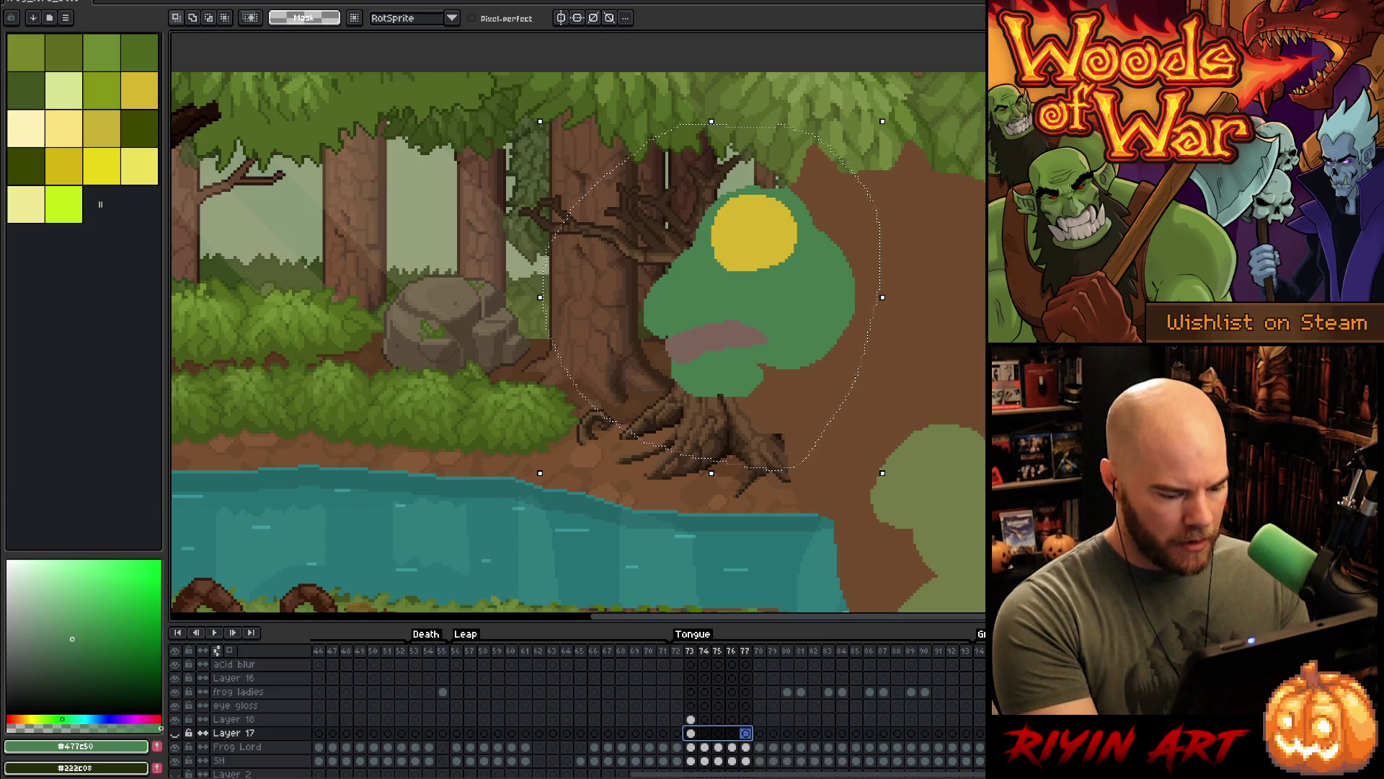
mouse_move(691, 719)
left_mouse_down()
mouse_move(745, 719)
mouse_move(718, 719)
left_mouse_up()
right_click(746, 718)
left_click(758, 742)
right_click(720, 718)
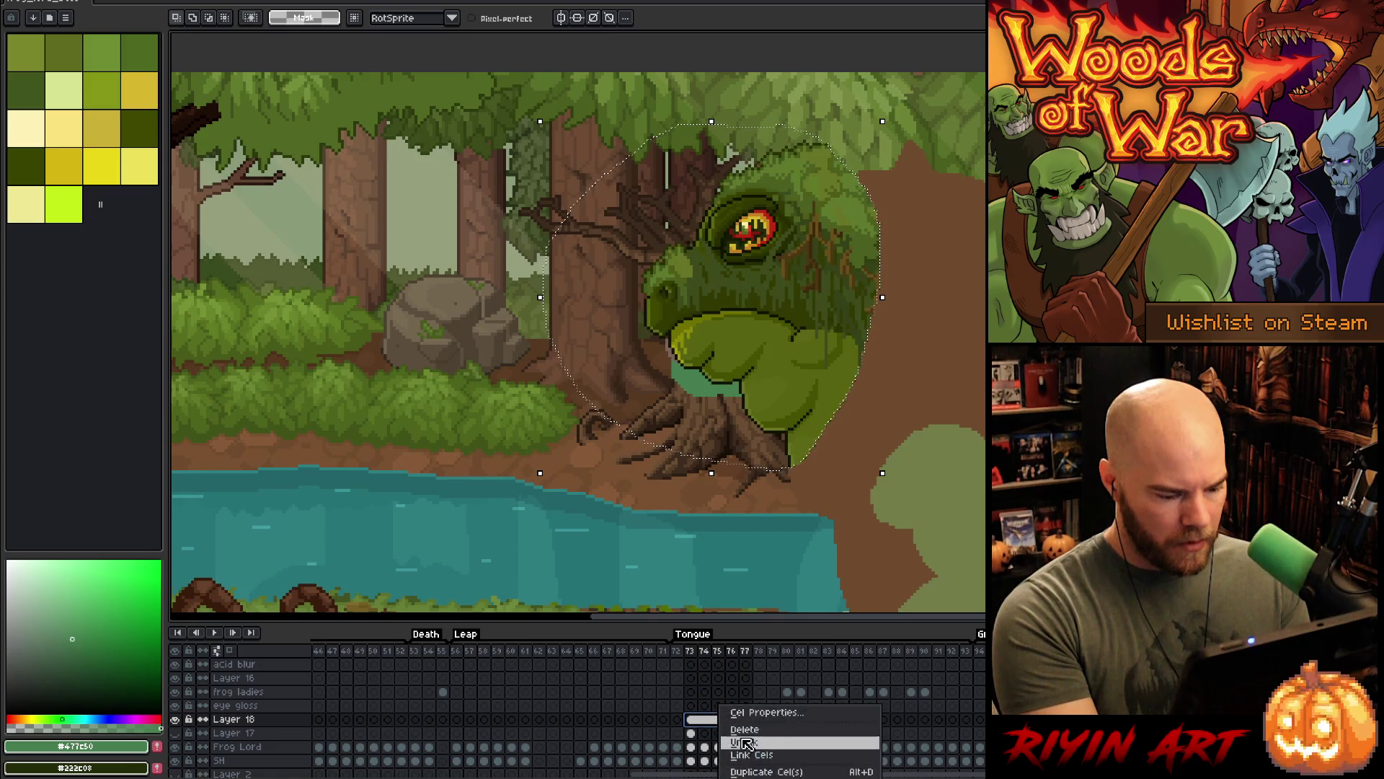
left_click(744, 742)
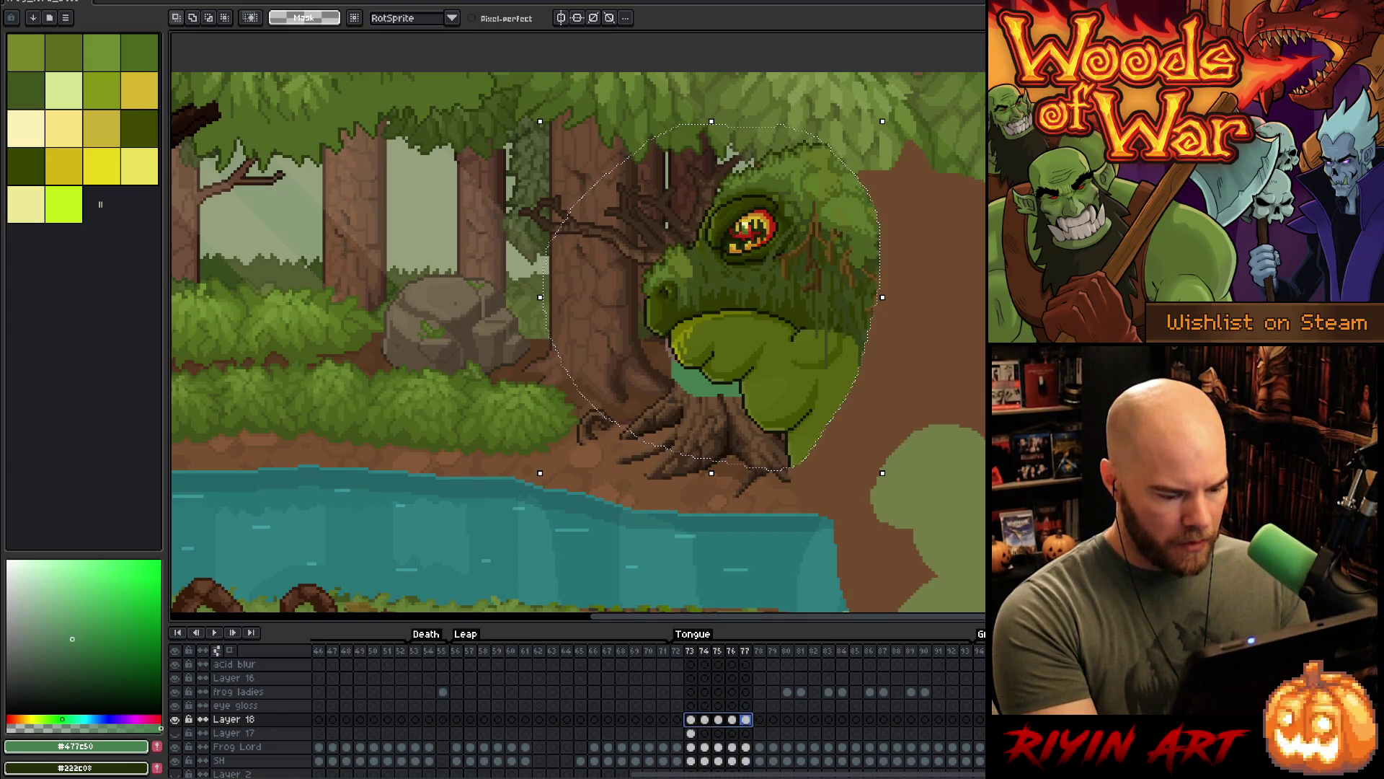
key("ctrl+d")
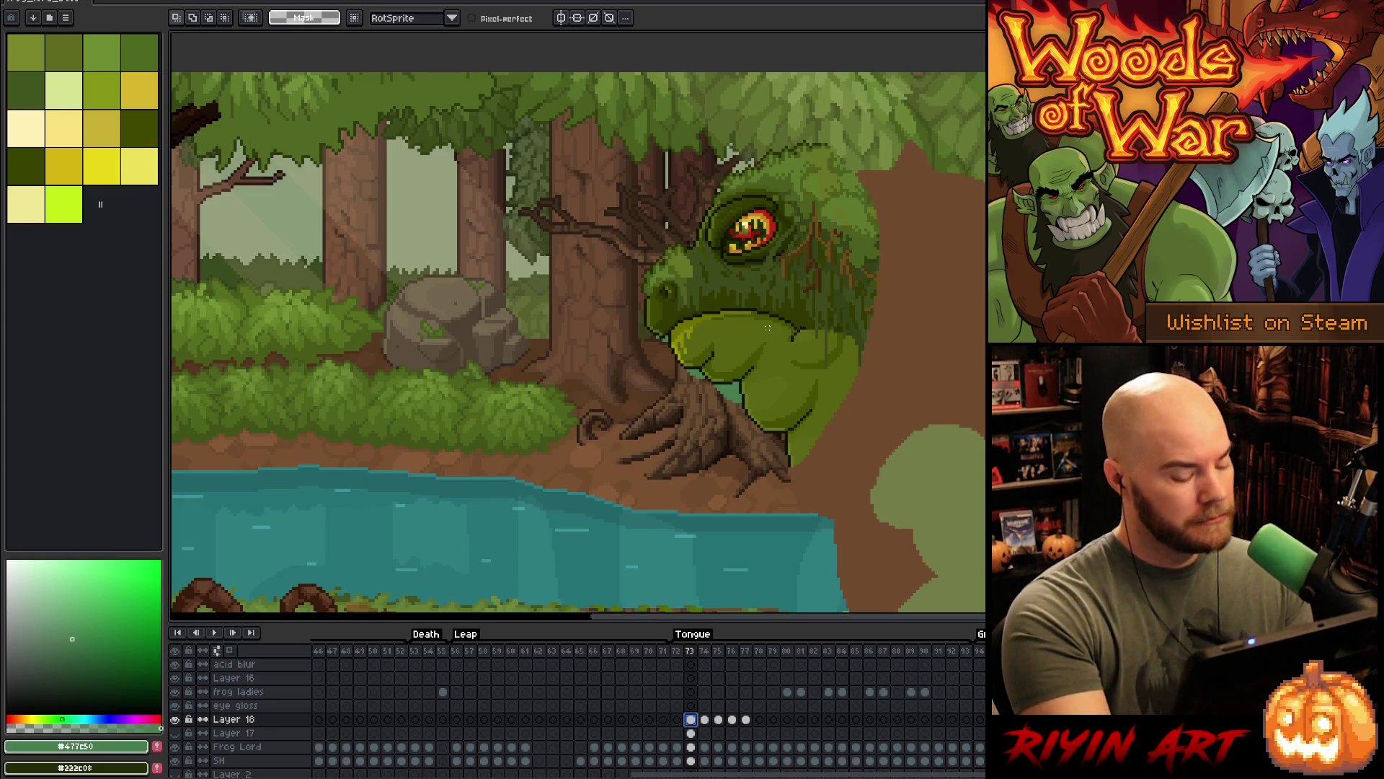
- Magic Wand the frog's lower lip and stretch it wider to the right and further down
key("w")
left_click(721, 321)
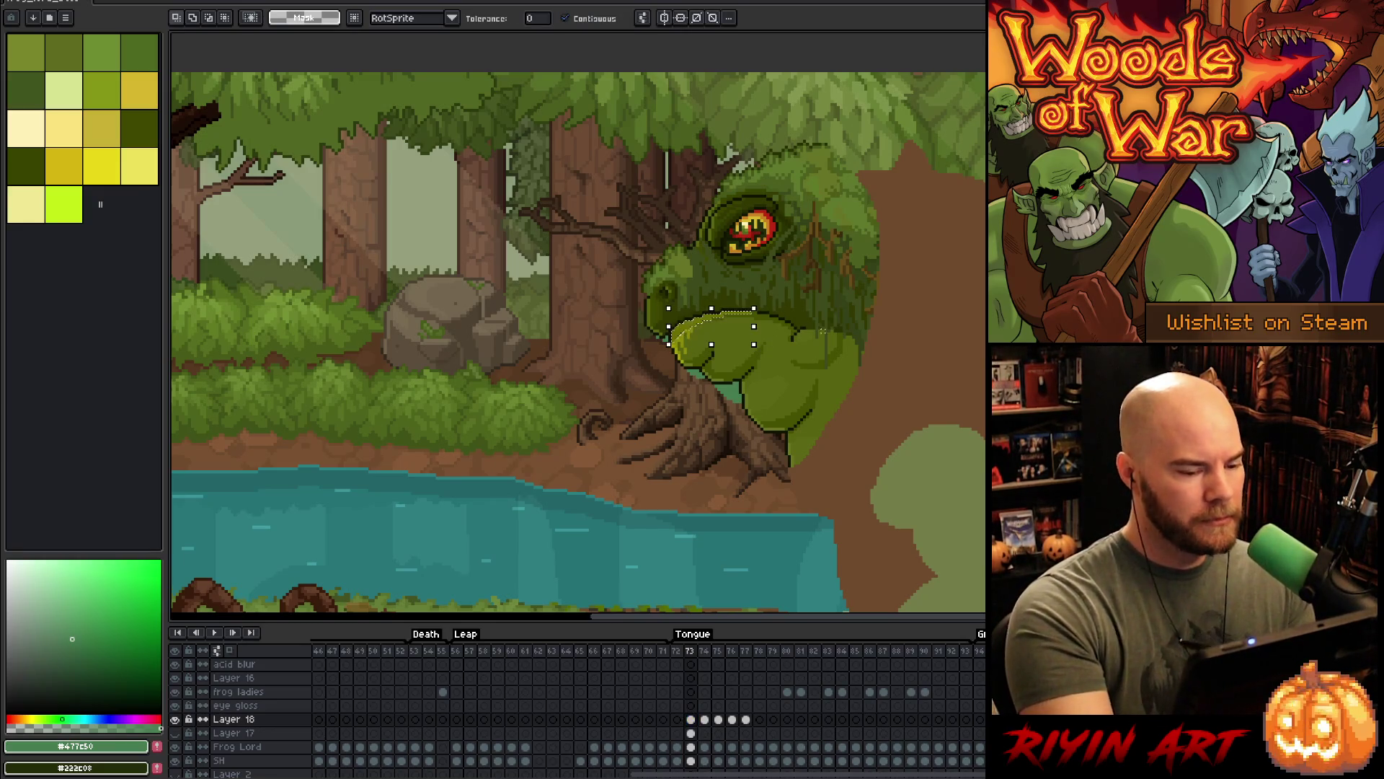
left_click_drag(753, 326, 800, 325)
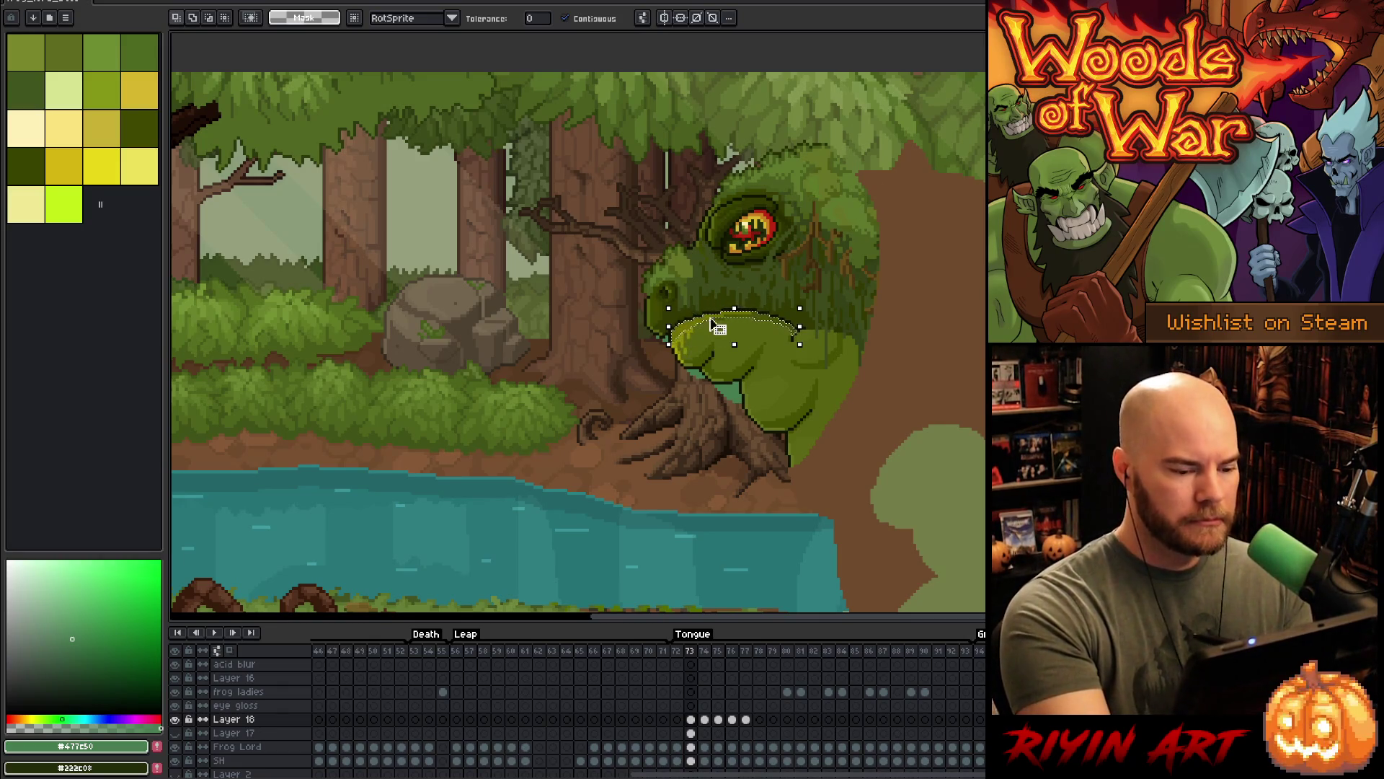
scroll(688, 335, "up", 2)
scroll(689, 335, "up", 1)
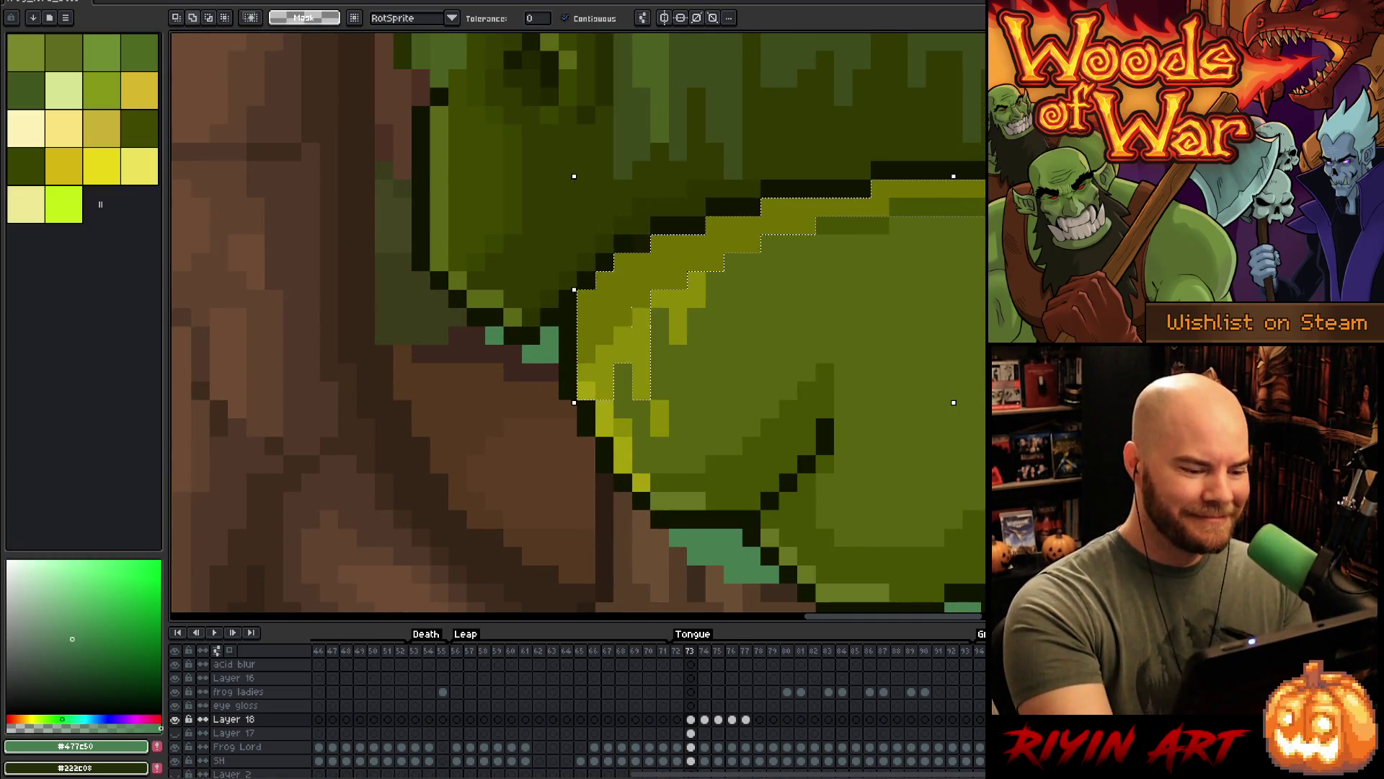
left_click_drag(953, 402, 953, 476)
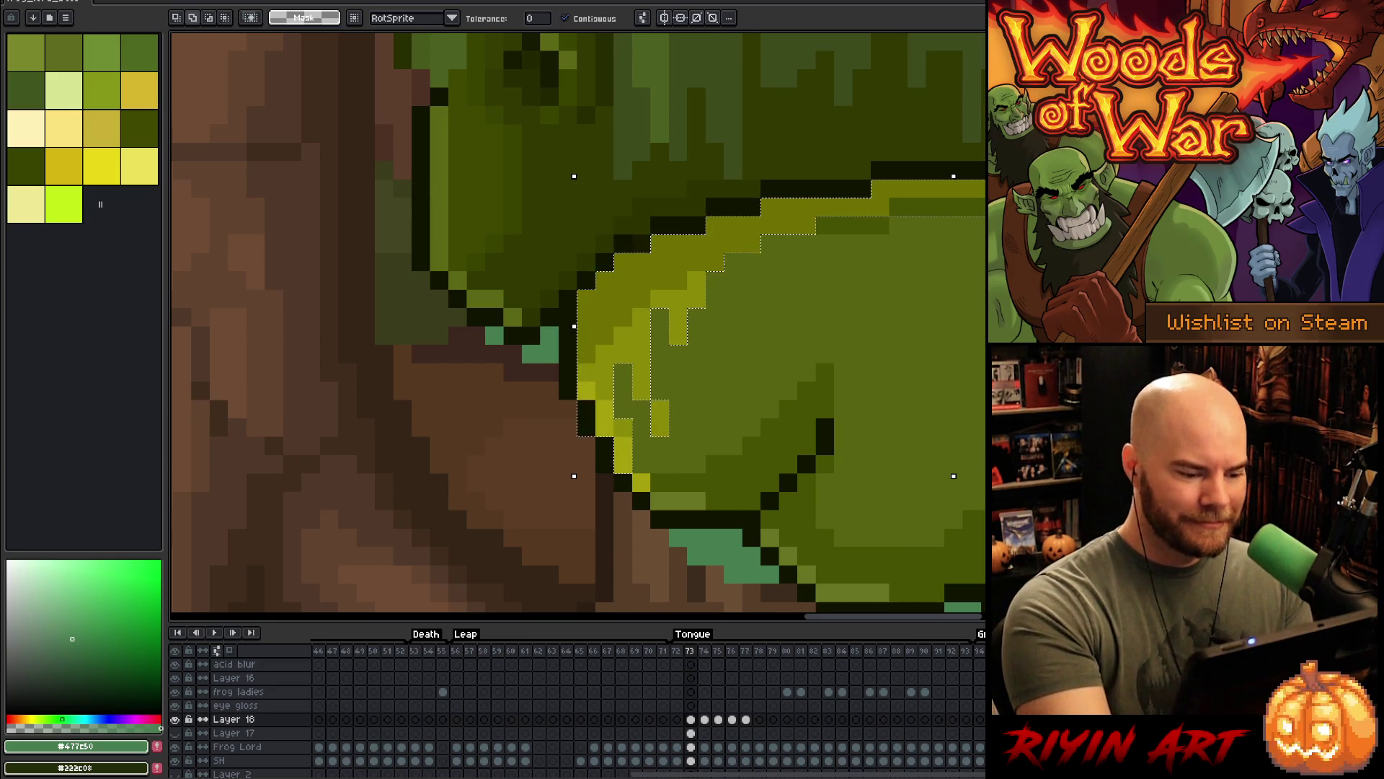
- Draw a rectangular selection around the frog's lower jaw, including the strip beneath it
key("m")
left_click_drag(559, 309, 595, 492)
mouse_move(485, 567)
left_mouse_down()
mouse_move(797, 457)
mouse_move(985, 362)
left_mouse_up()
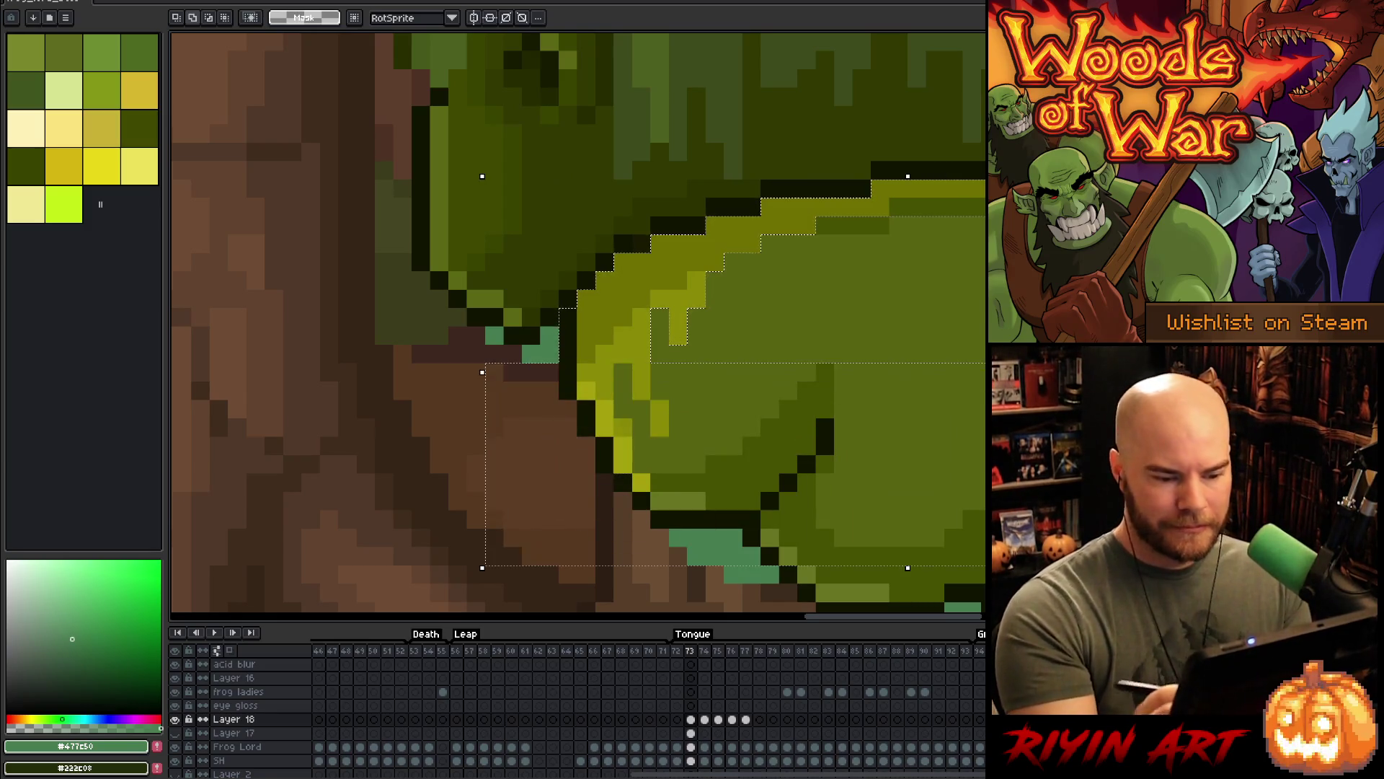
- Trace a freehand outline around the frog's jaw toward the chin and tree roots
key("b")
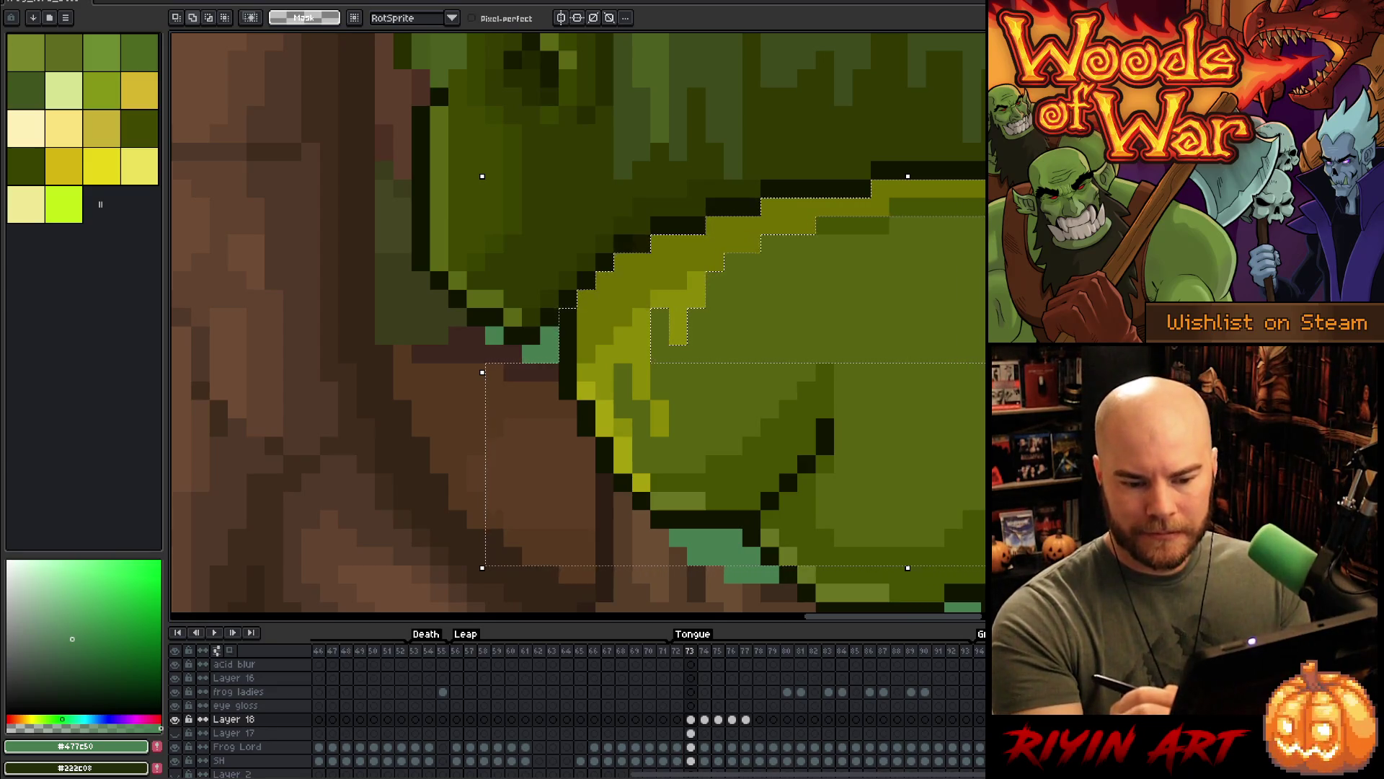
left_click_drag(977, 187, 822, 208)
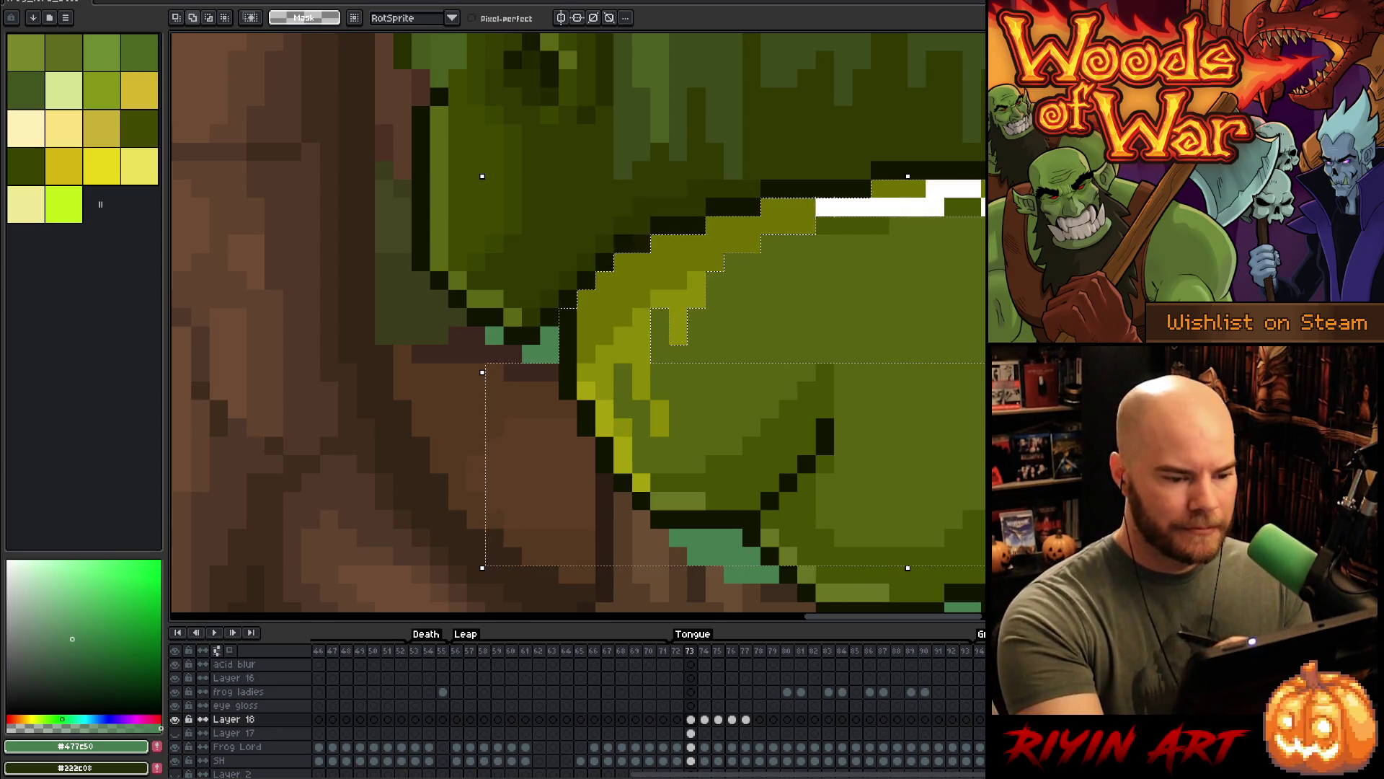
key("ctrl+z")
mouse_move(742, 505)
left_mouse_down()
mouse_move(618, 402)
mouse_move(590, 406)
left_mouse_up()
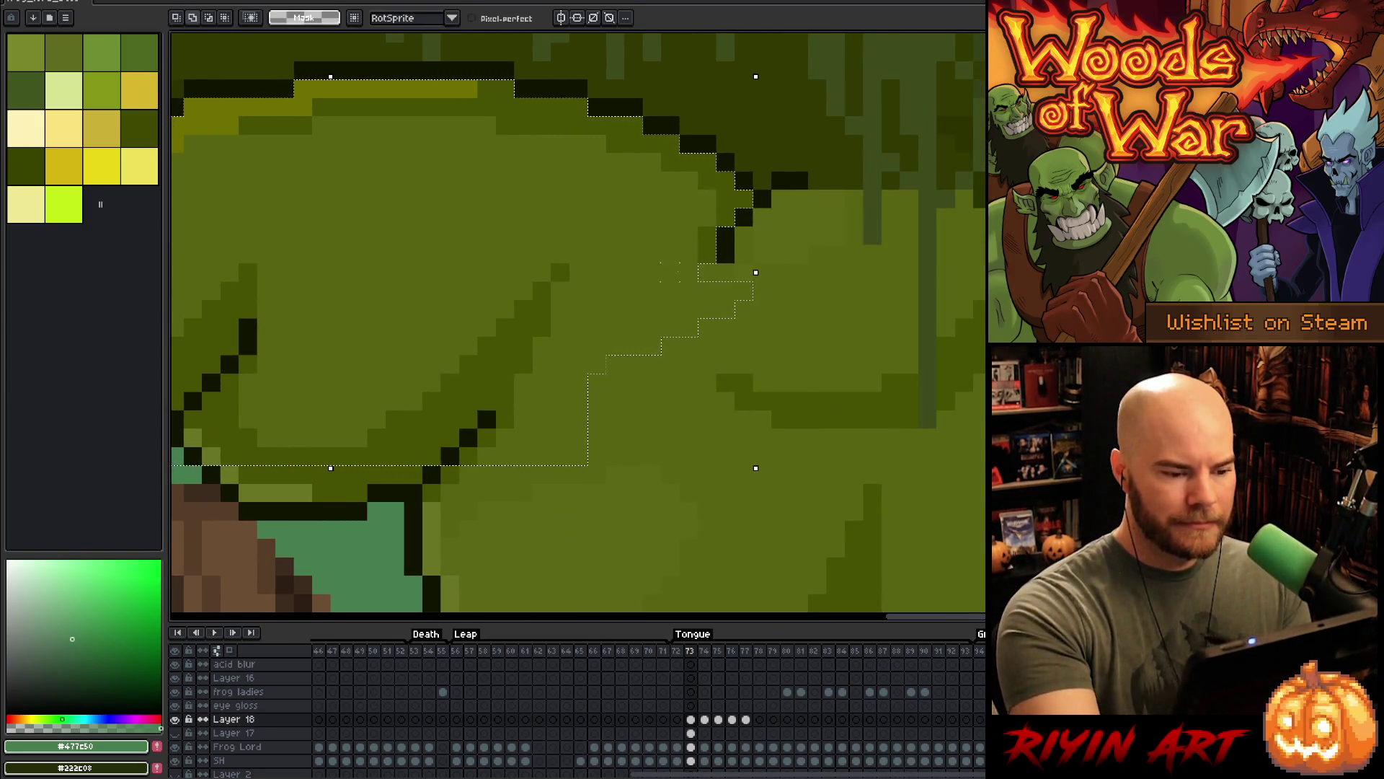
left_click_drag(729, 272, 711, 417)
key("ctrl+z")
mouse_move(920, 437)
left_mouse_down()
mouse_move(960, 460)
mouse_move(905, 407)
left_mouse_up()
mouse_move(765, 222)
left_mouse_down()
mouse_move(711, 260)
mouse_move(848, 217)
mouse_move(915, 476)
mouse_move(685, 432)
left_mouse_up()
left_click(729, 205)
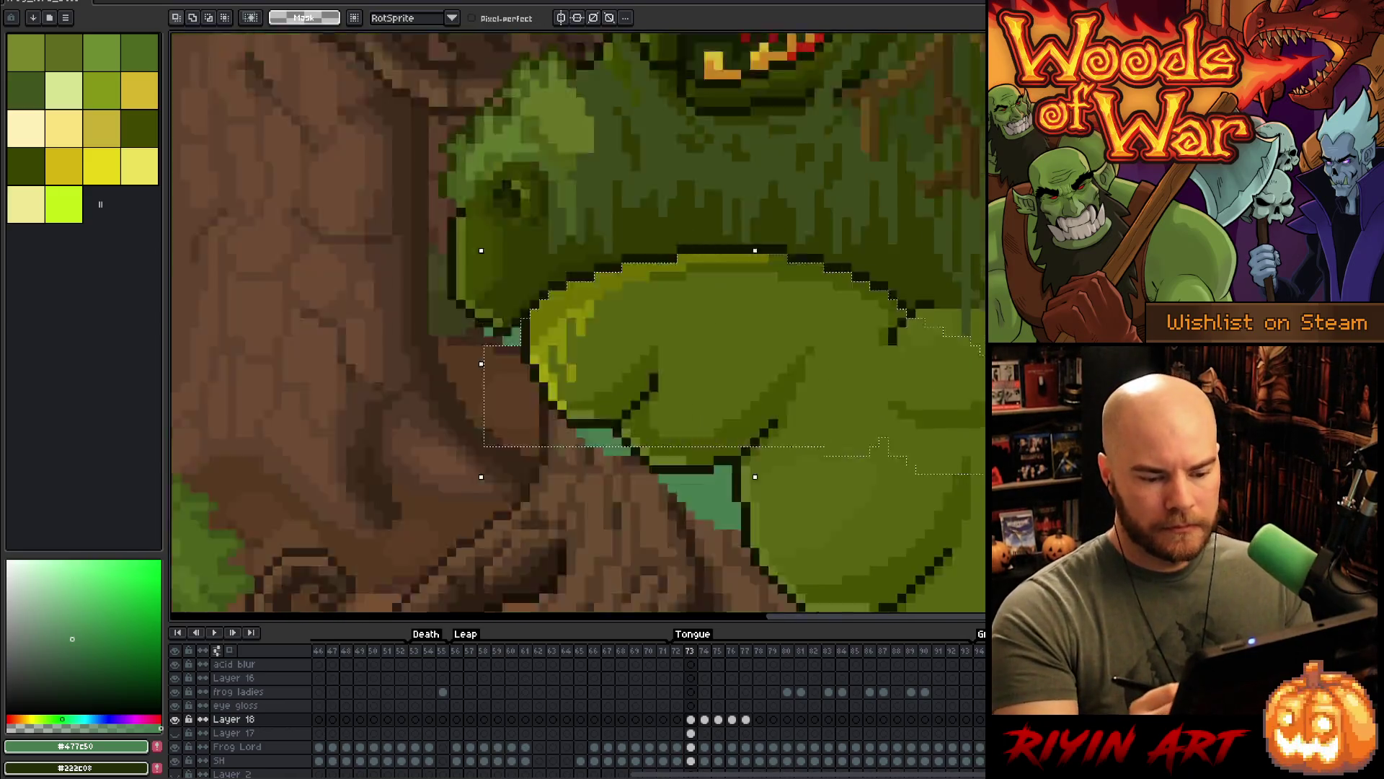
scroll(576, 325, "down", 3)
left_click_drag(793, 432, 714, 238)
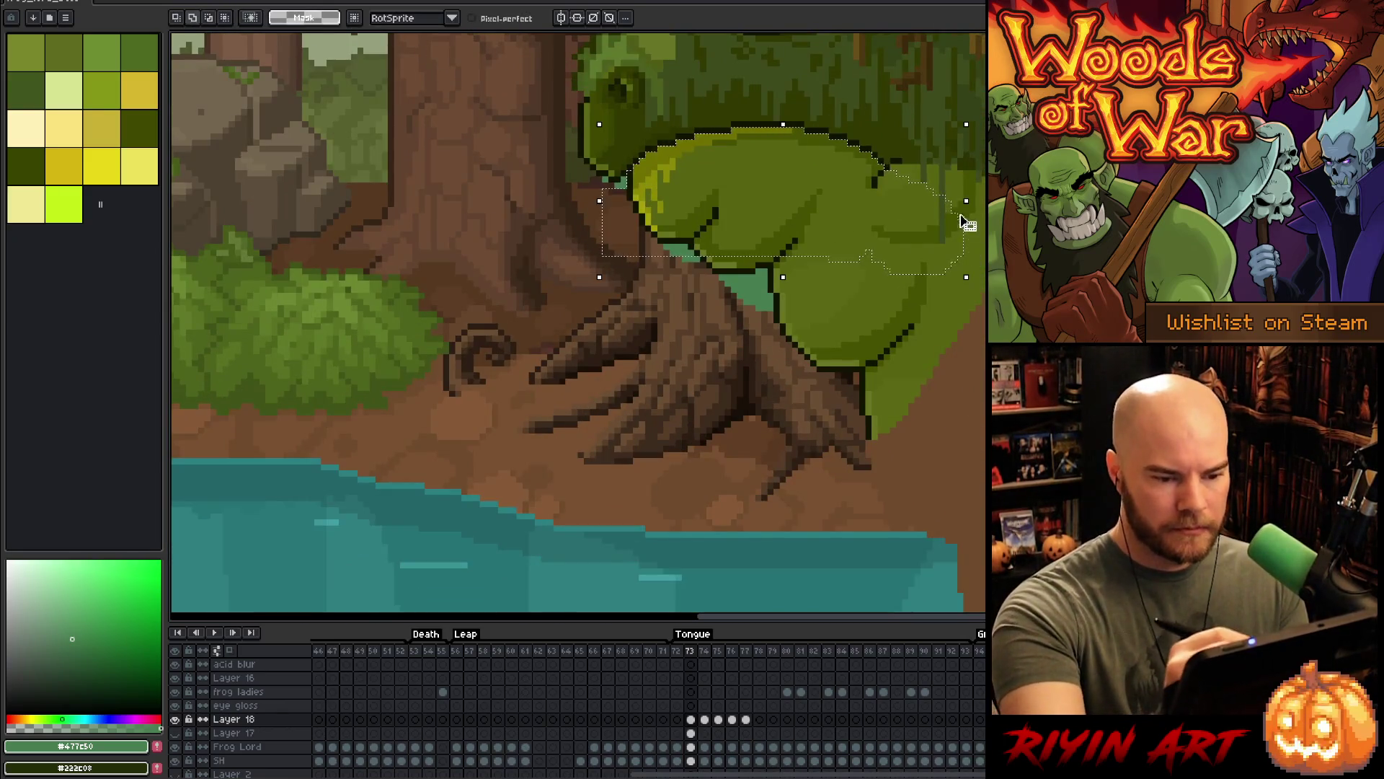
- Add the tree roots to the selection and trim it with a diagonal cut from the shoulder across the chest
mouse_move(984, 227)
left_mouse_down()
mouse_move(741, 464)
mouse_move(602, 189)
left_mouse_up()
scroll(901, 269, "down", 2)
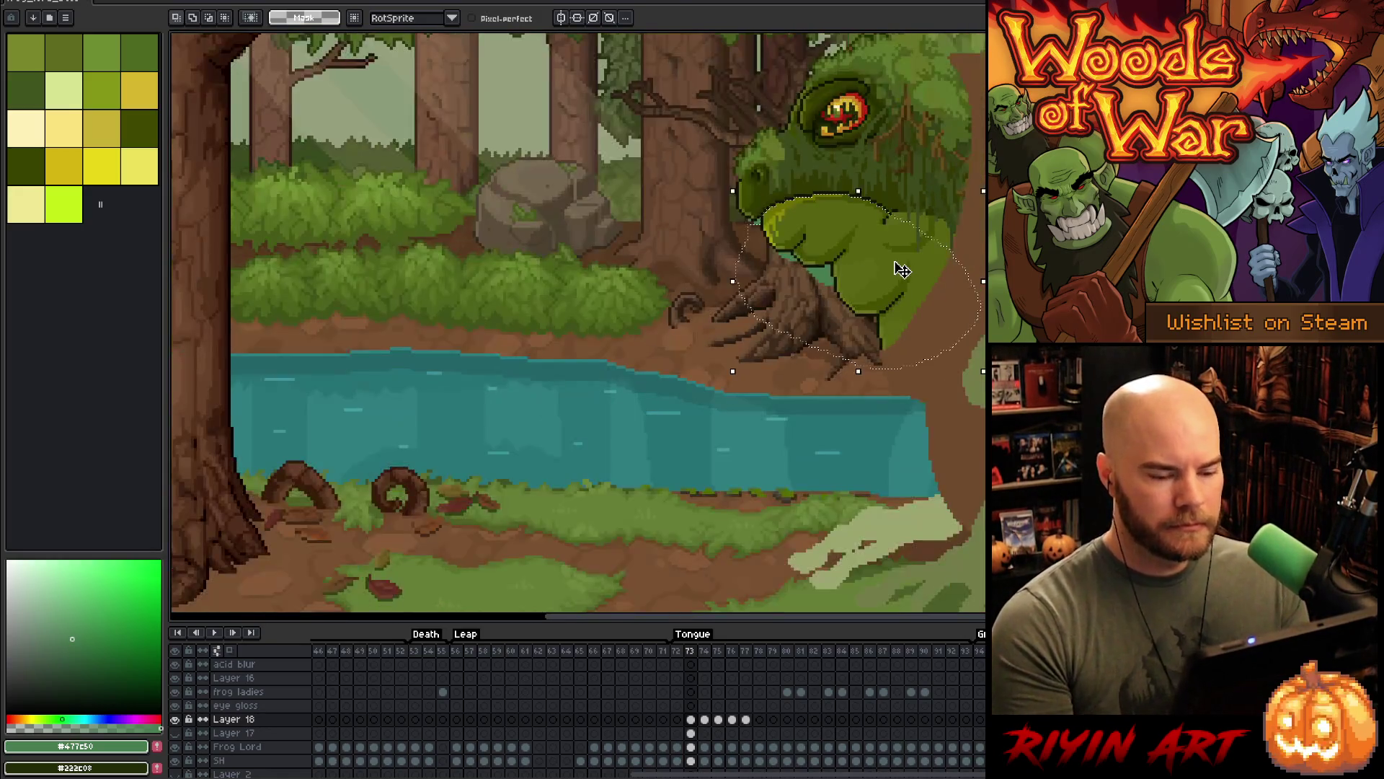
scroll(901, 271, "up", 1)
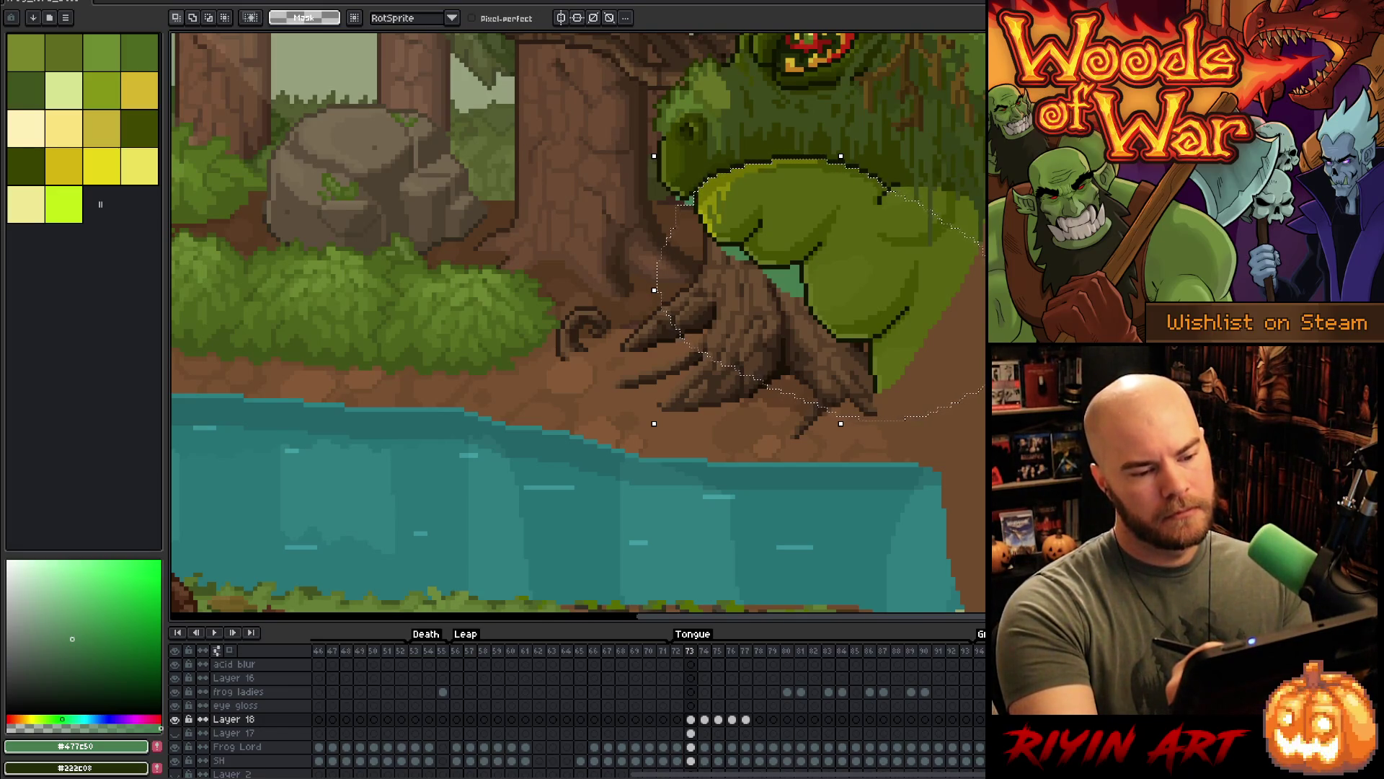
key("ctrl+v")
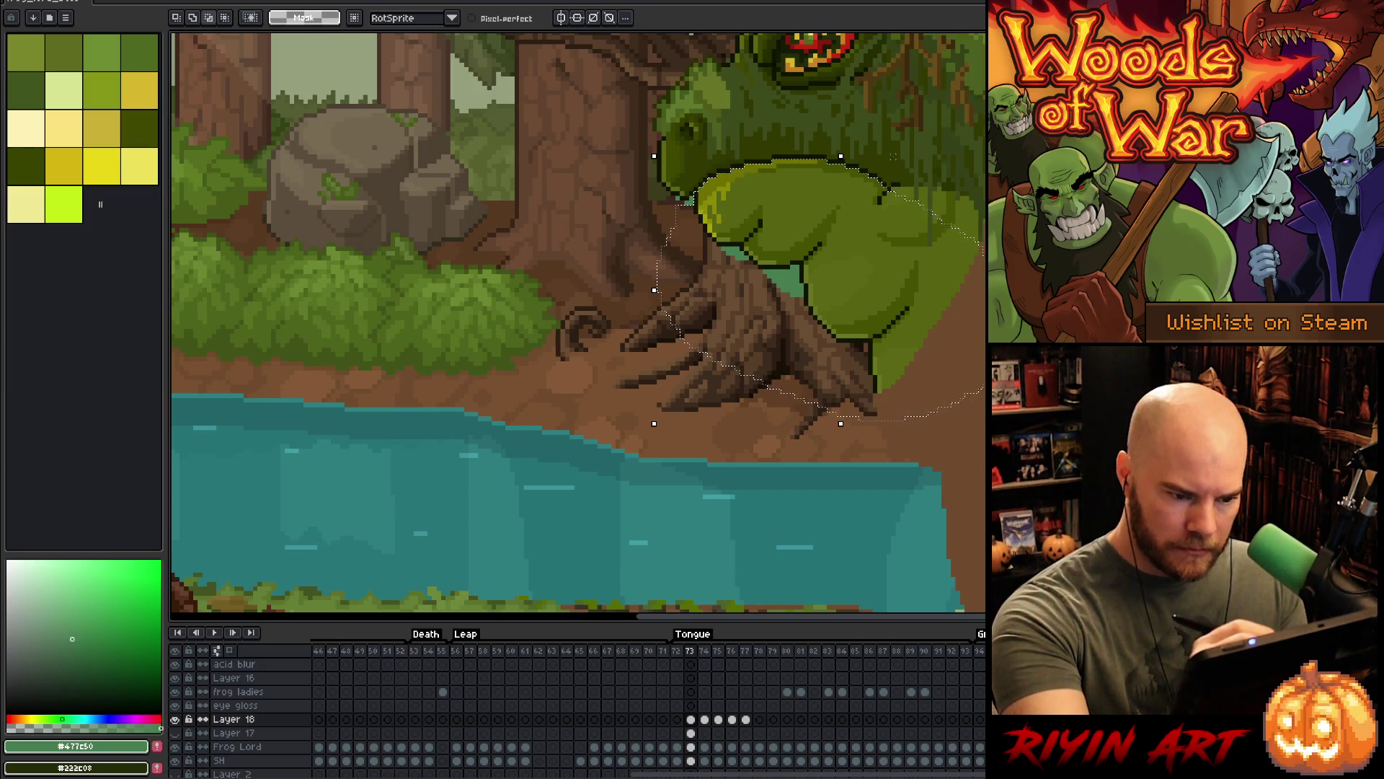
mouse_move(884, 177)
left_mouse_down()
mouse_move(880, 232)
mouse_move(898, 251)
mouse_move(982, 239)
left_mouse_up()
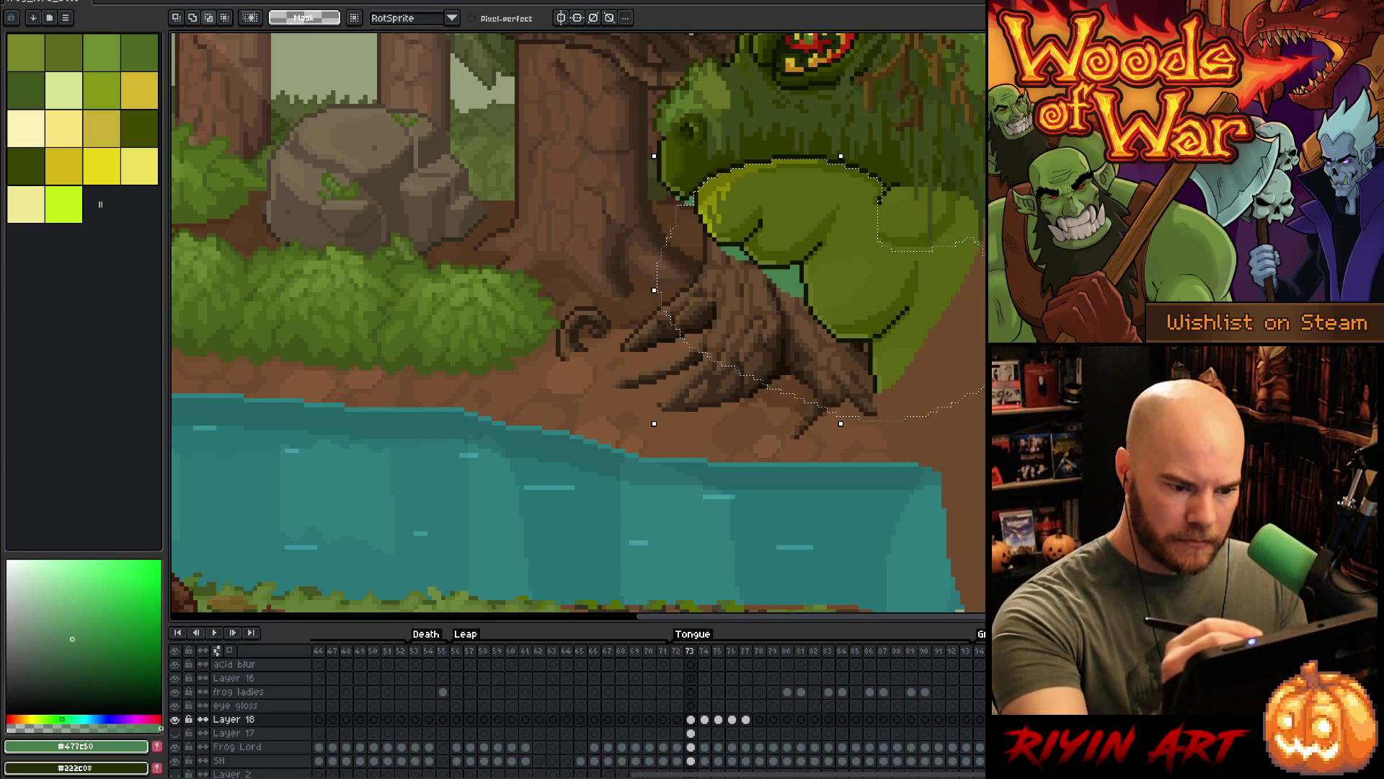
left_click_drag(884, 204, 820, 257)
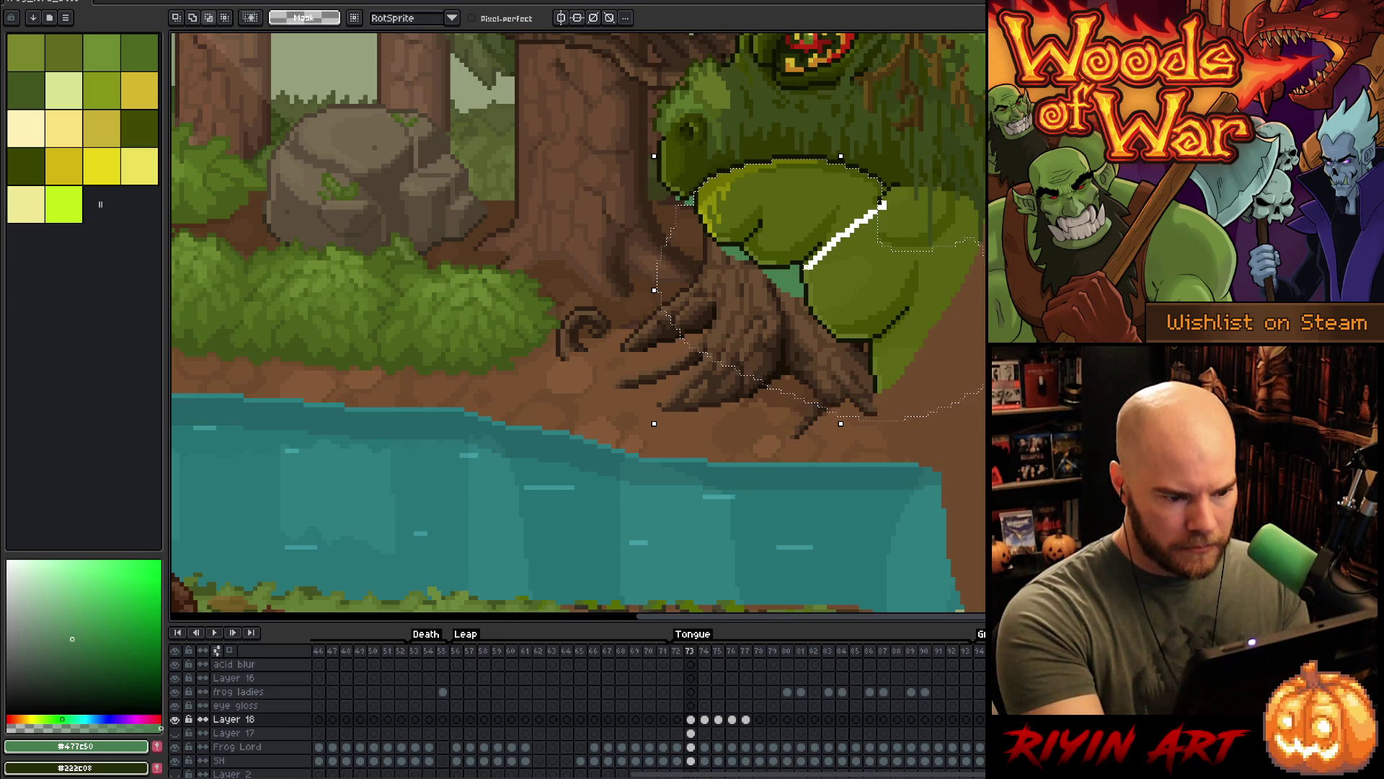
left_click_drag(760, 424, 760, 425)
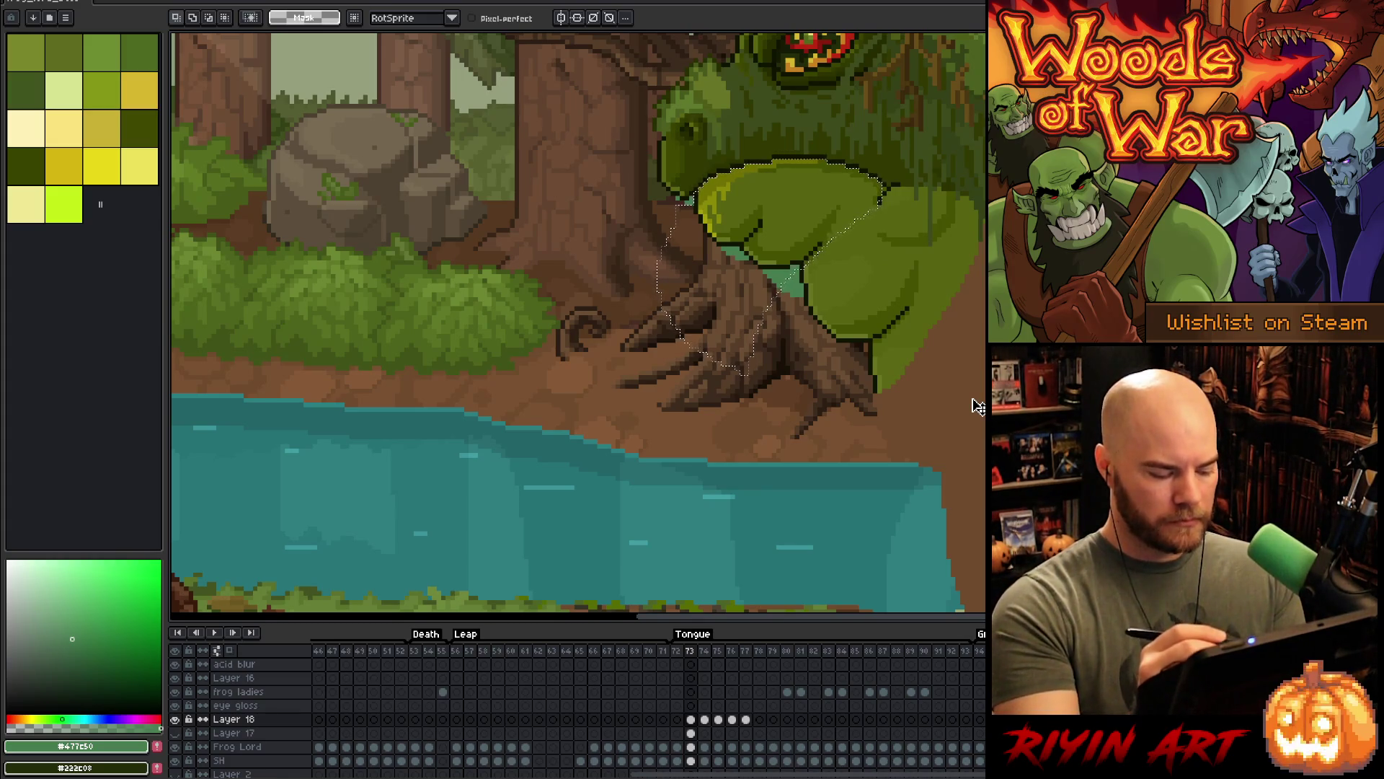
- Set a 4px pencil and erase the frog's body and shoulder pixels right of the cut
key("b")
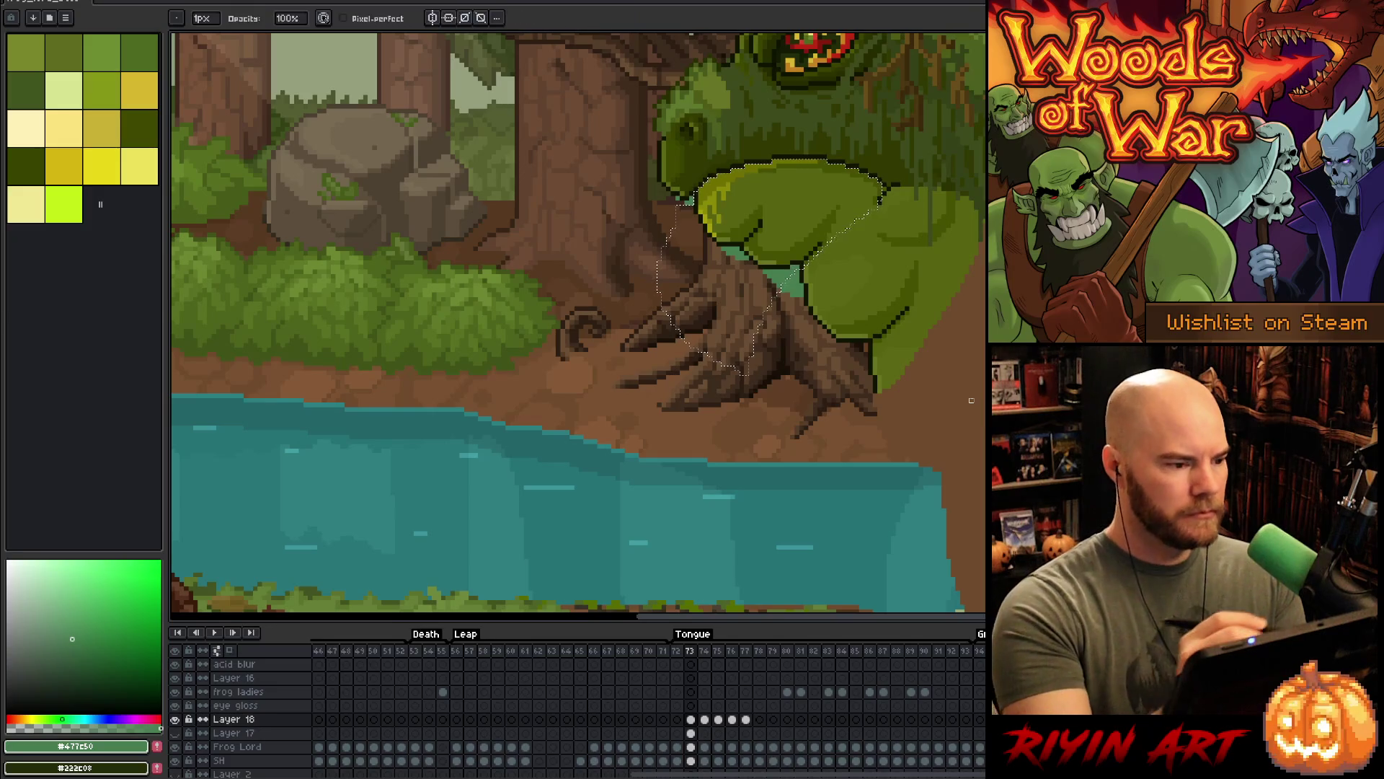
left_click(205, 19)
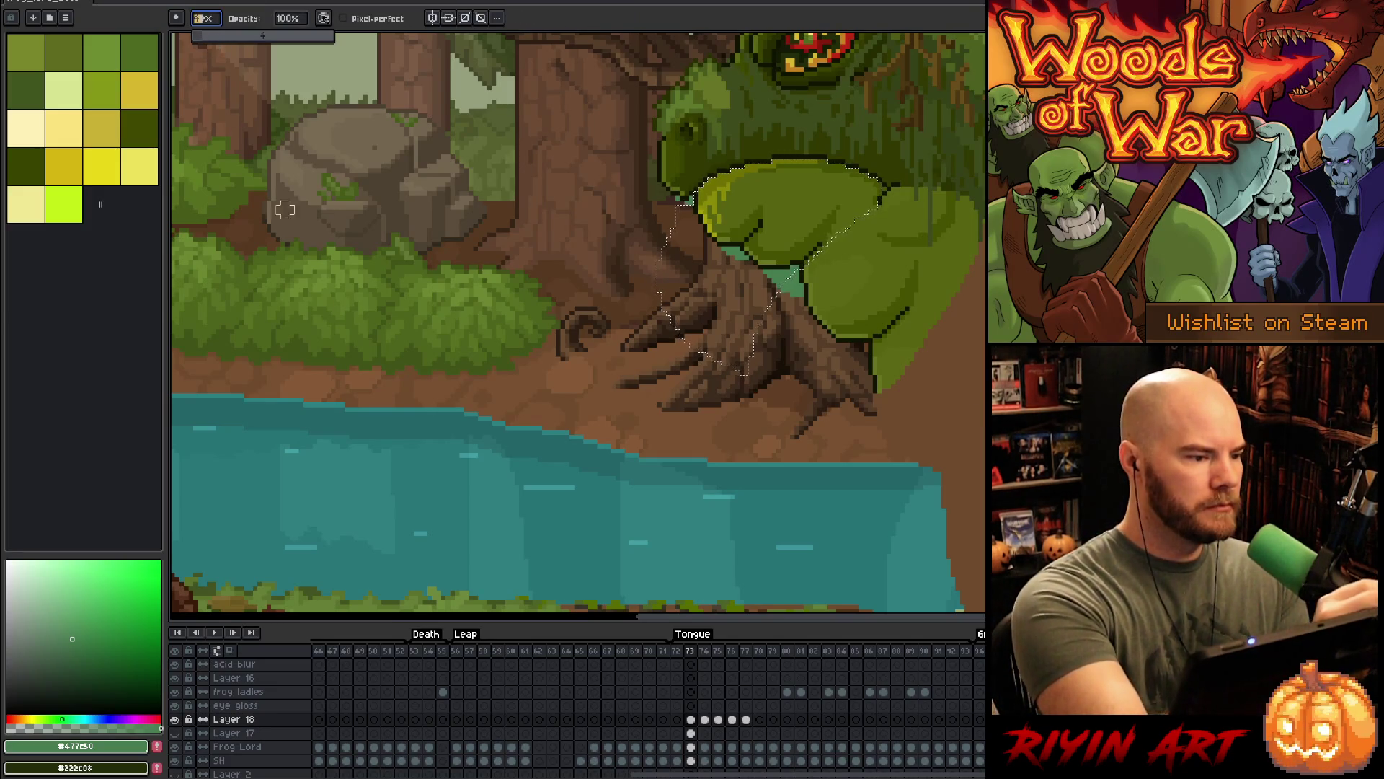
key("Return")
mouse_move(813, 265)
left_mouse_down()
mouse_move(958, 331)
mouse_move(865, 368)
mouse_move(822, 333)
mouse_move(900, 274)
left_mouse_up()
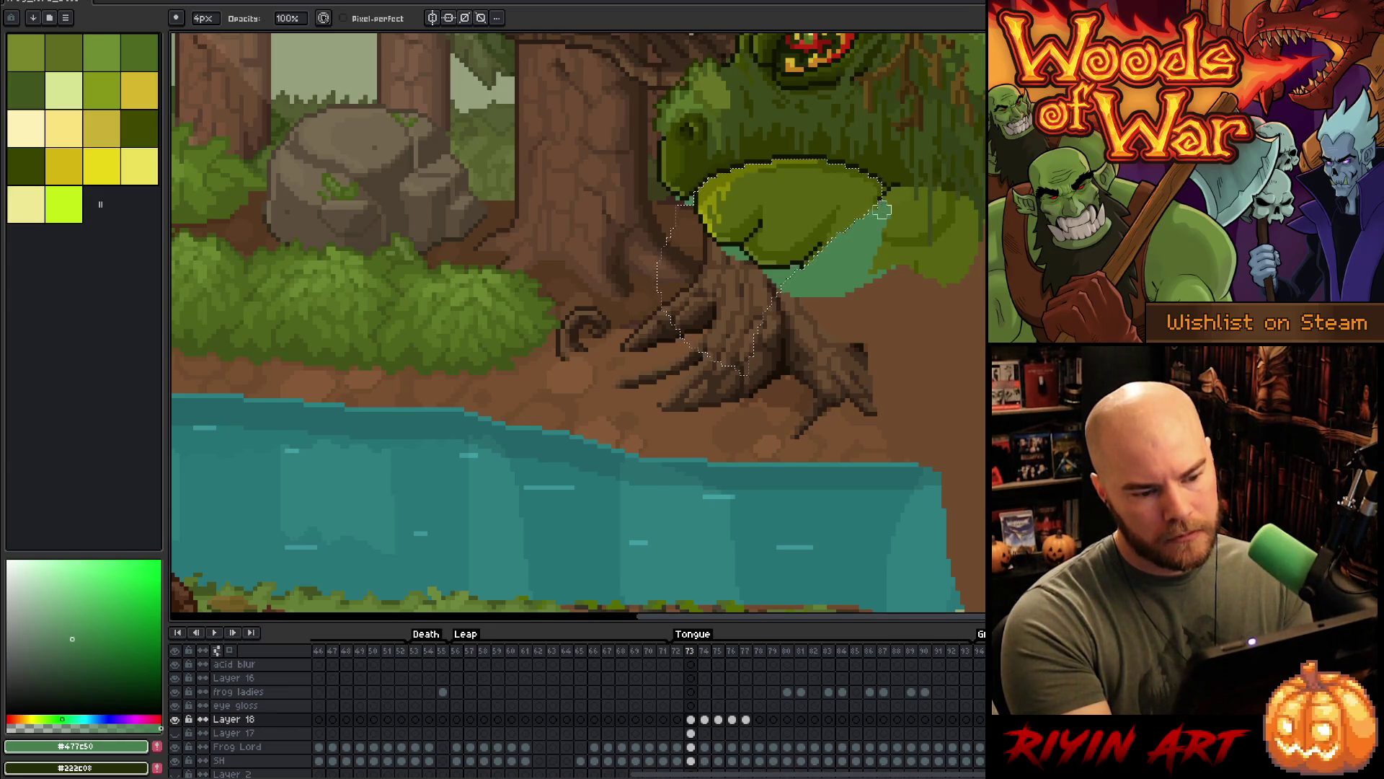
mouse_move(900, 206)
left_mouse_down()
mouse_move(966, 220)
mouse_move(896, 224)
mouse_move(970, 234)
mouse_move(952, 265)
mouse_move(869, 315)
mouse_move(775, 315)
left_mouse_up()
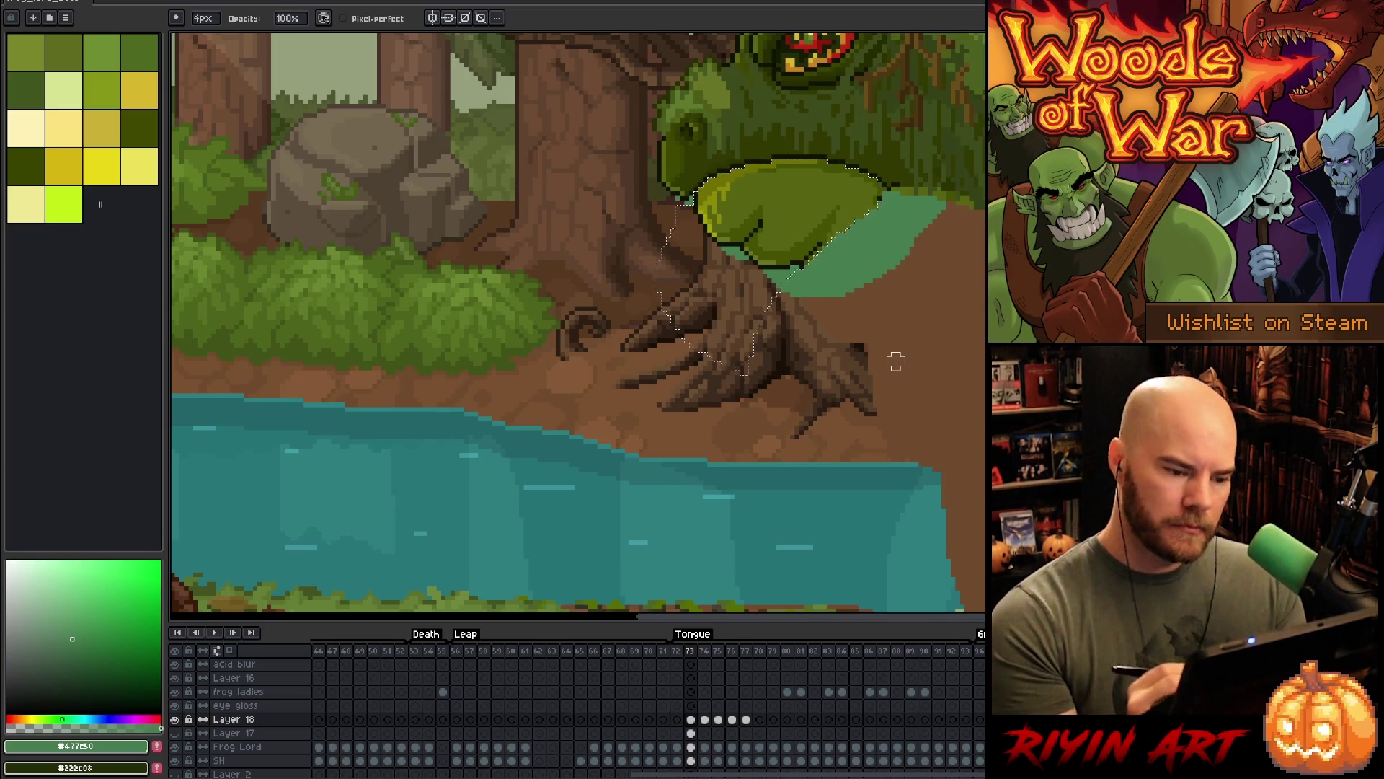
- Clear and restore the head-and-jaw selection via undo/redo, then return to the pencil and zoom
key("v")
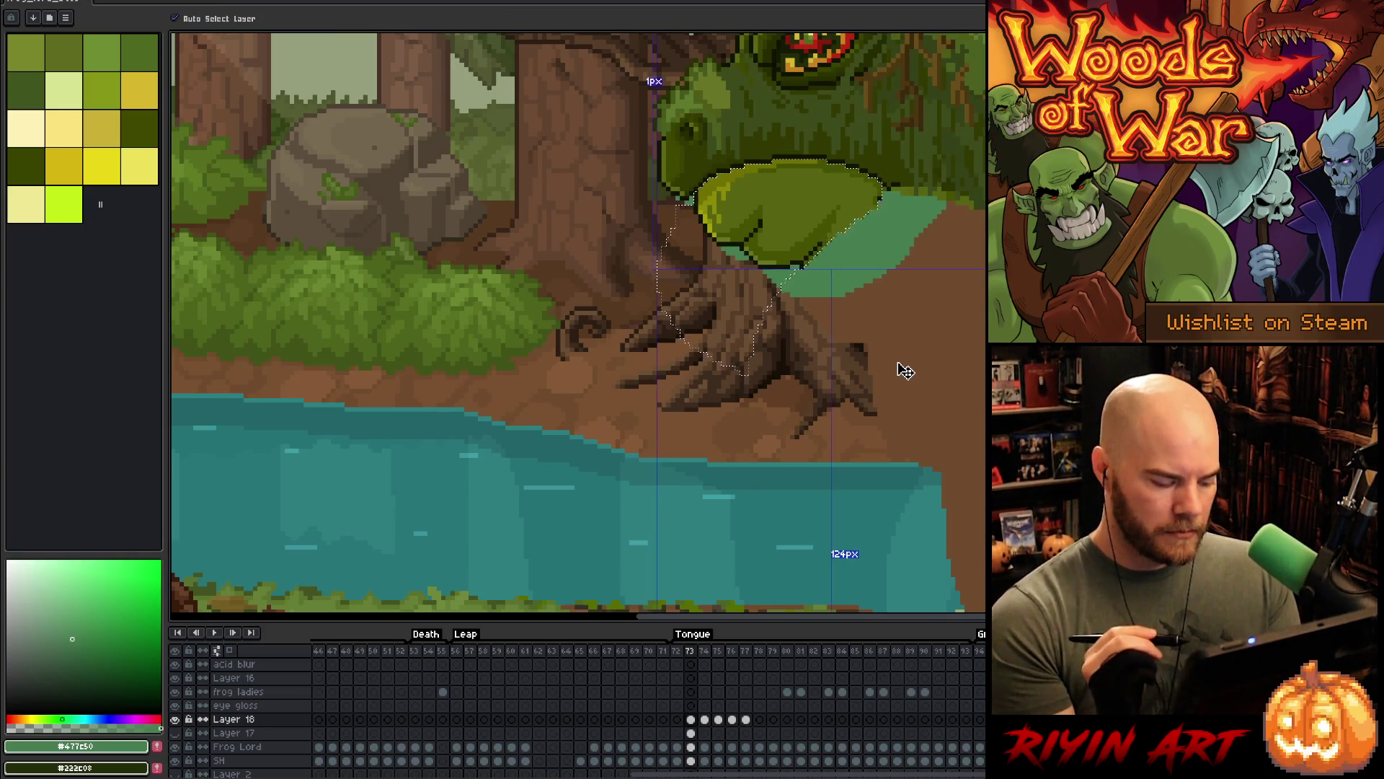
key("ctrl+d")
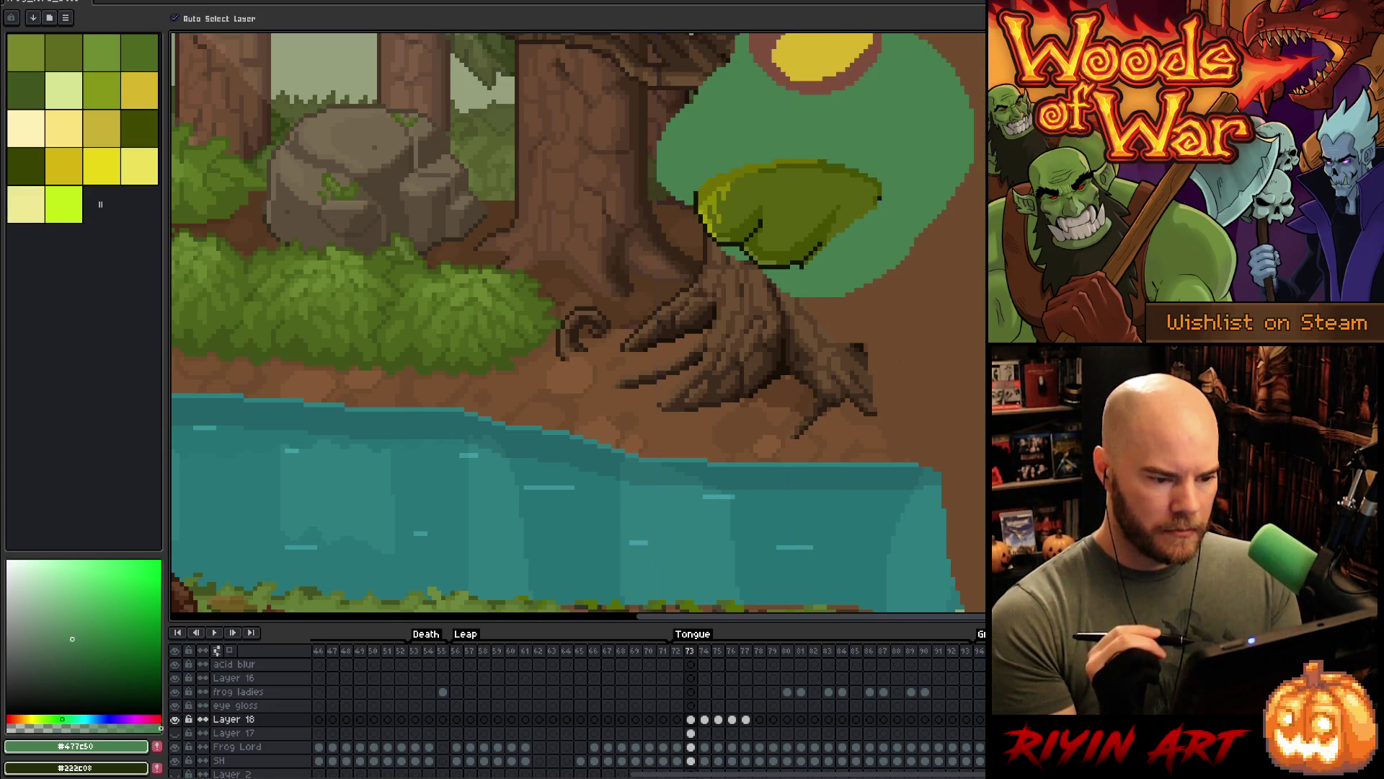
key("b")
key("ctrl+z")
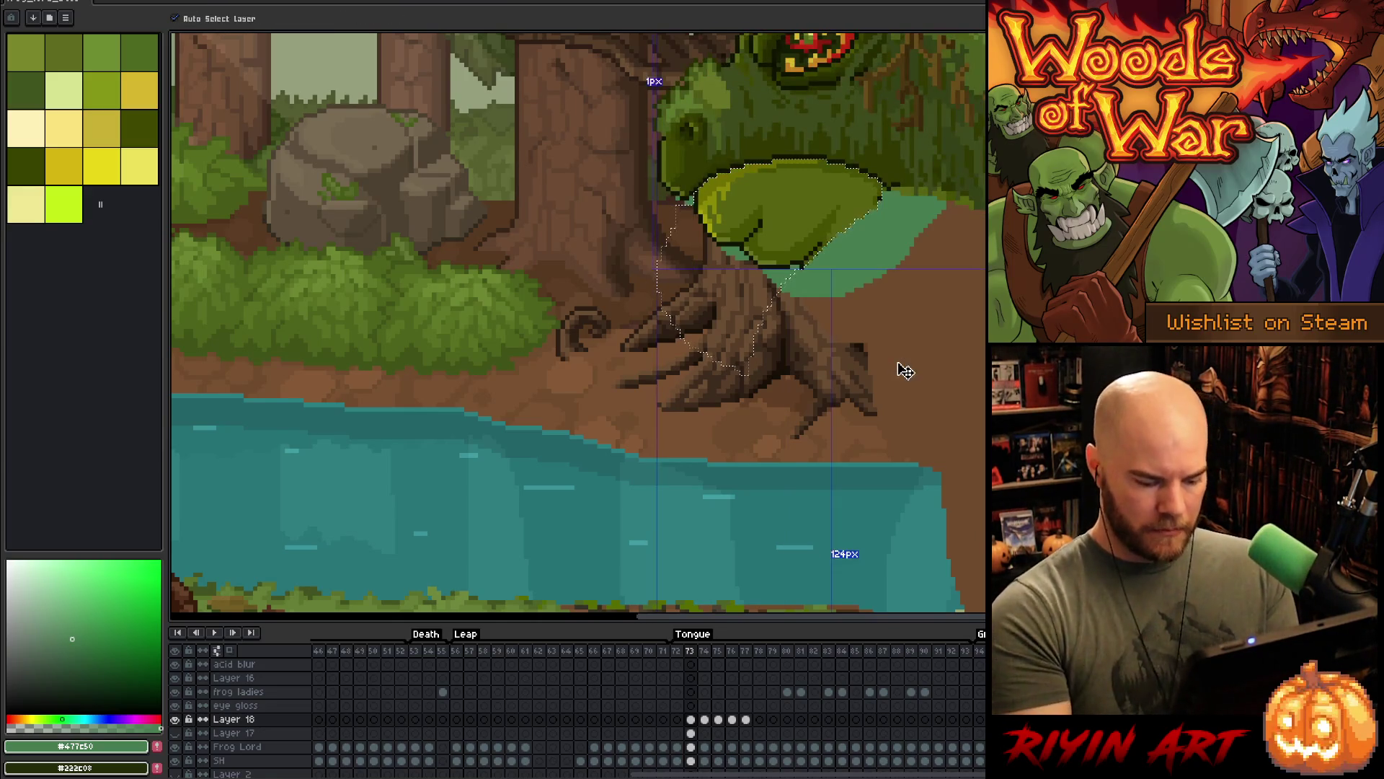
key("b")
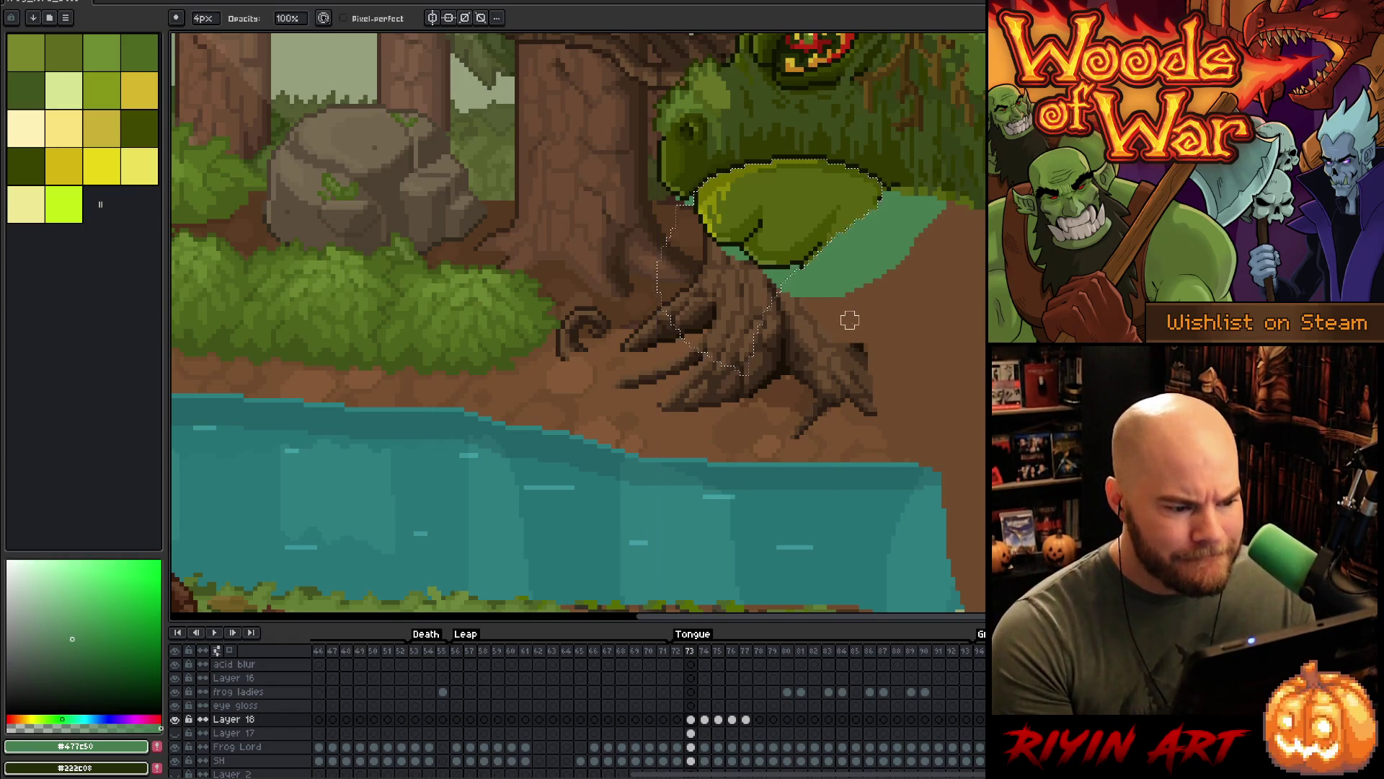
scroll(849, 319, "down", 3)
scroll(858, 288, "up", 3)
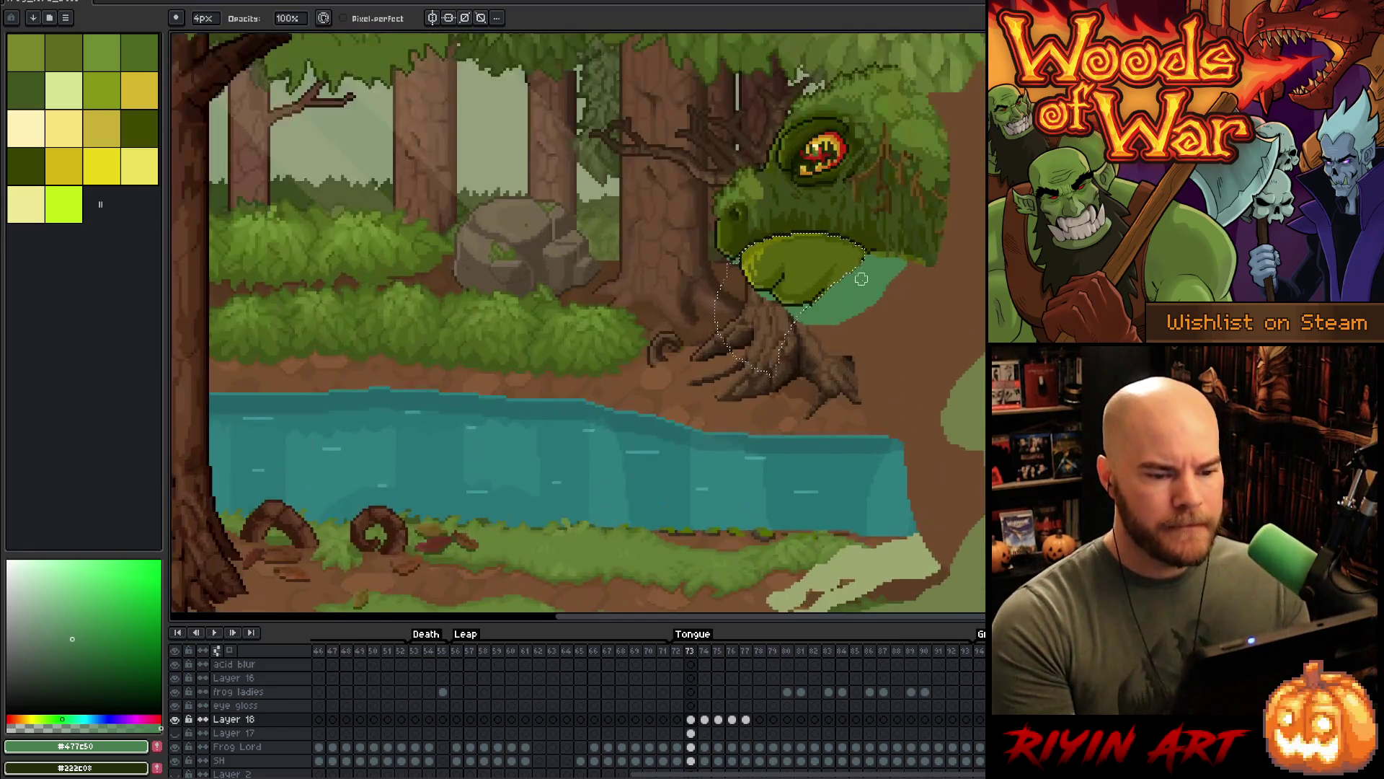
scroll(860, 278, "down", 3)
scroll(863, 274, "up", 2)
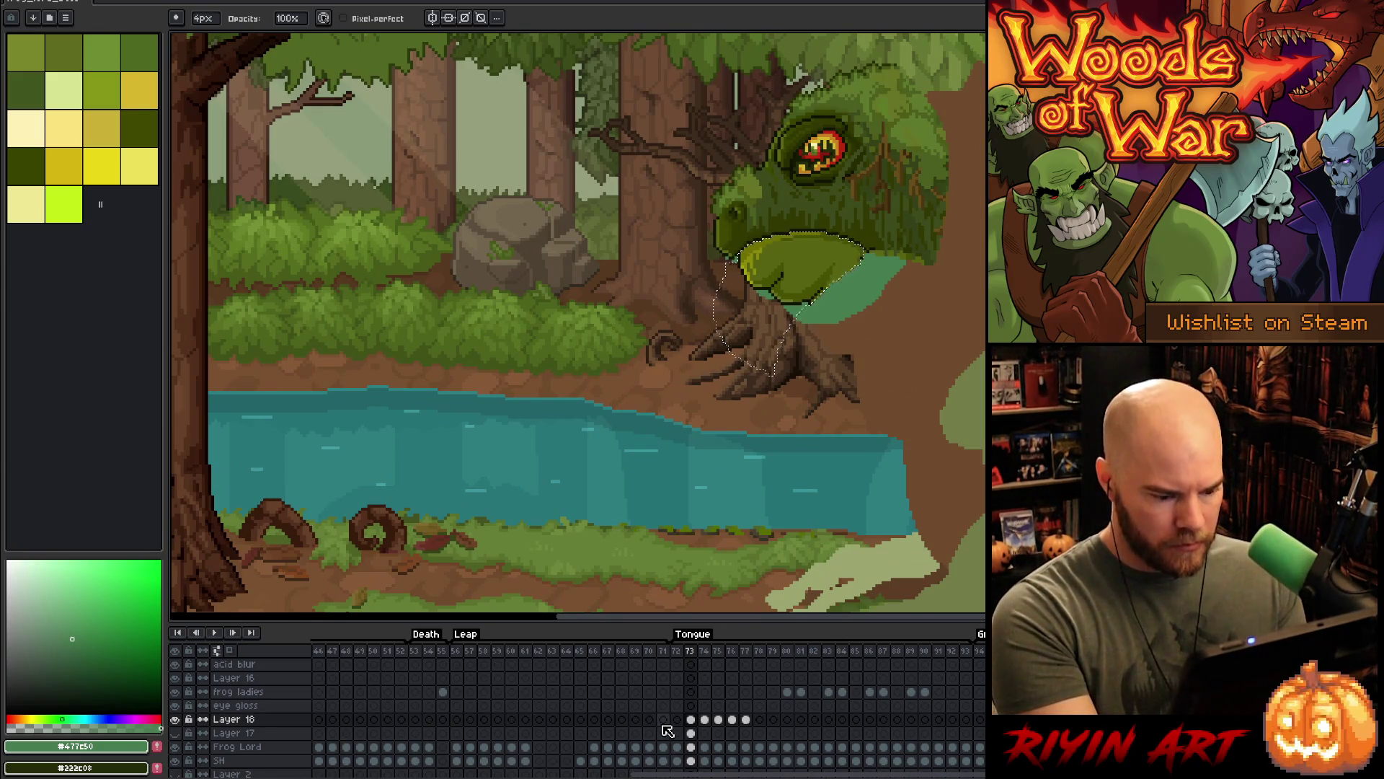
- Add new Layer 19 and paste the copied jaw onto it at frame 73
key("shift+n")
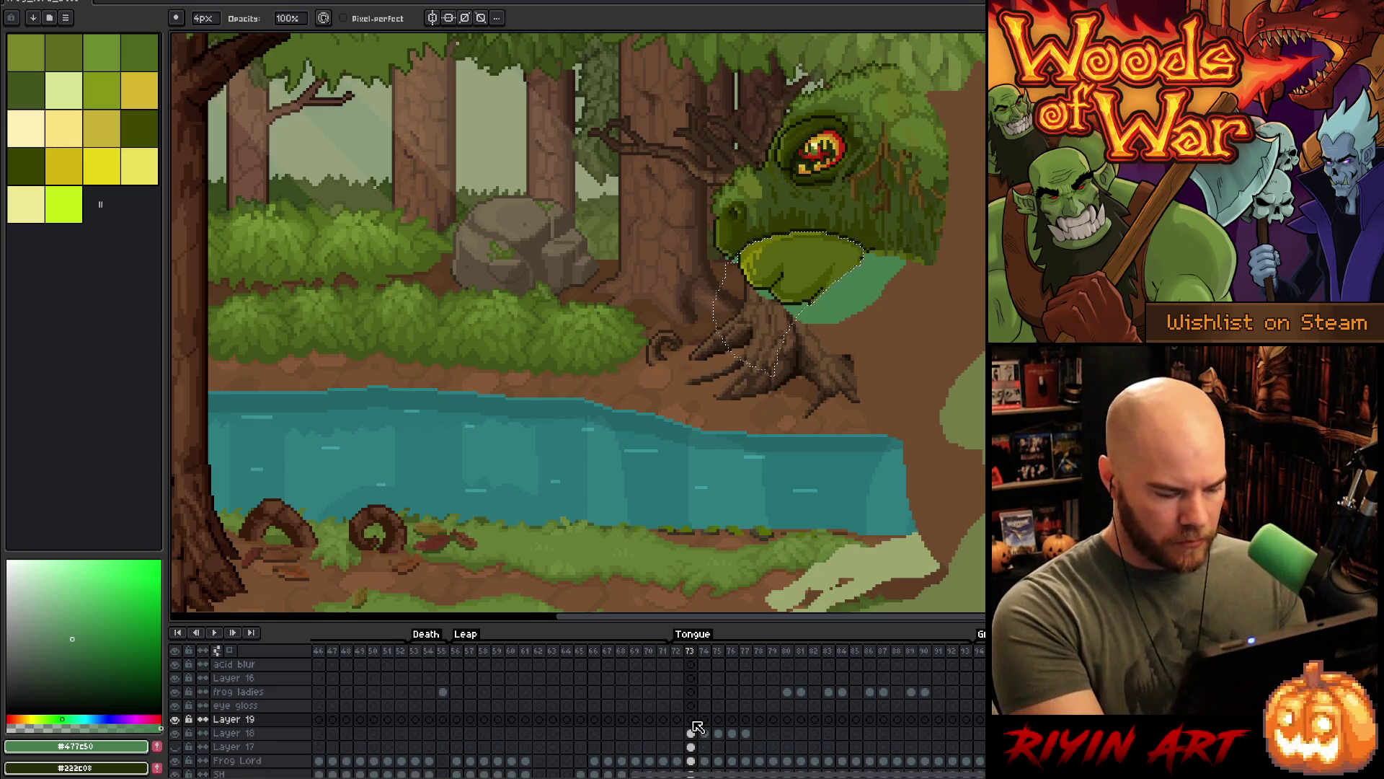
left_click(691, 734)
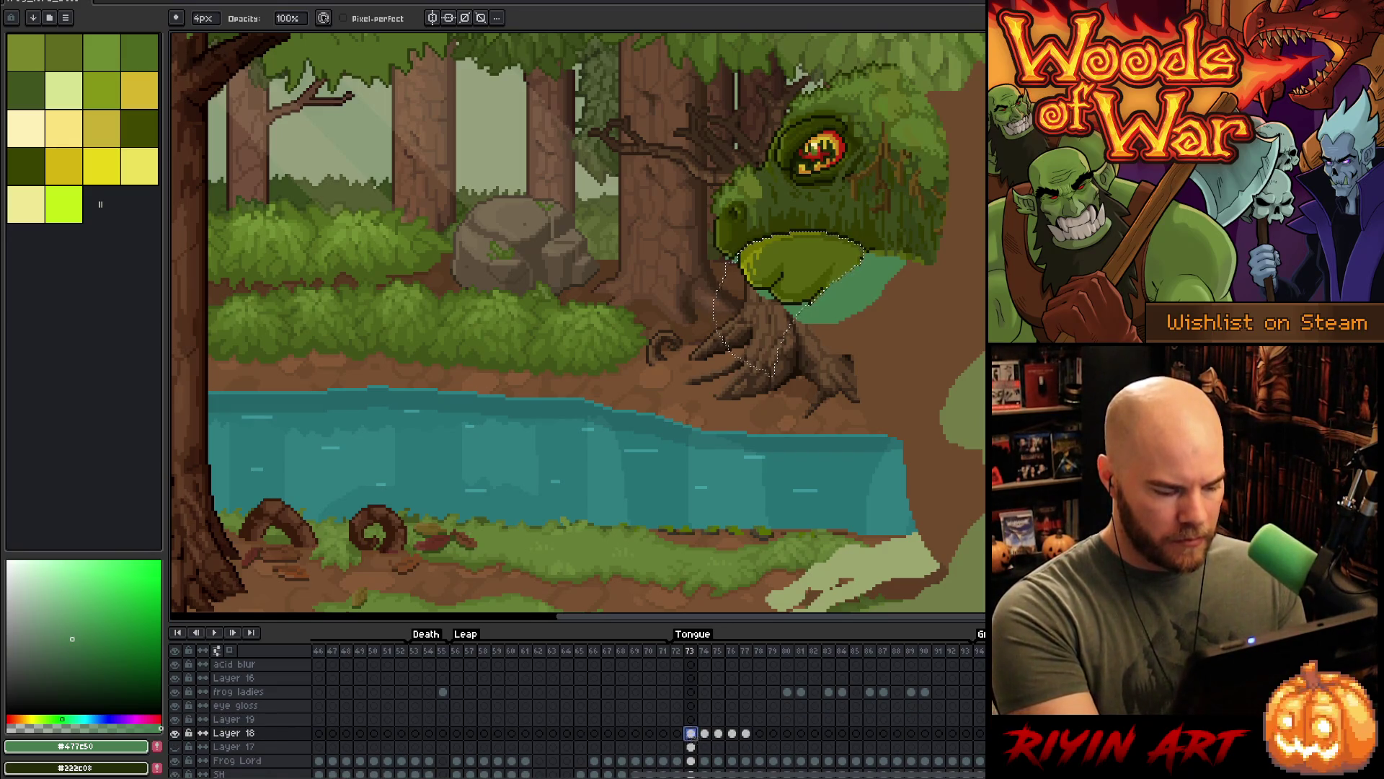
left_click(690, 719)
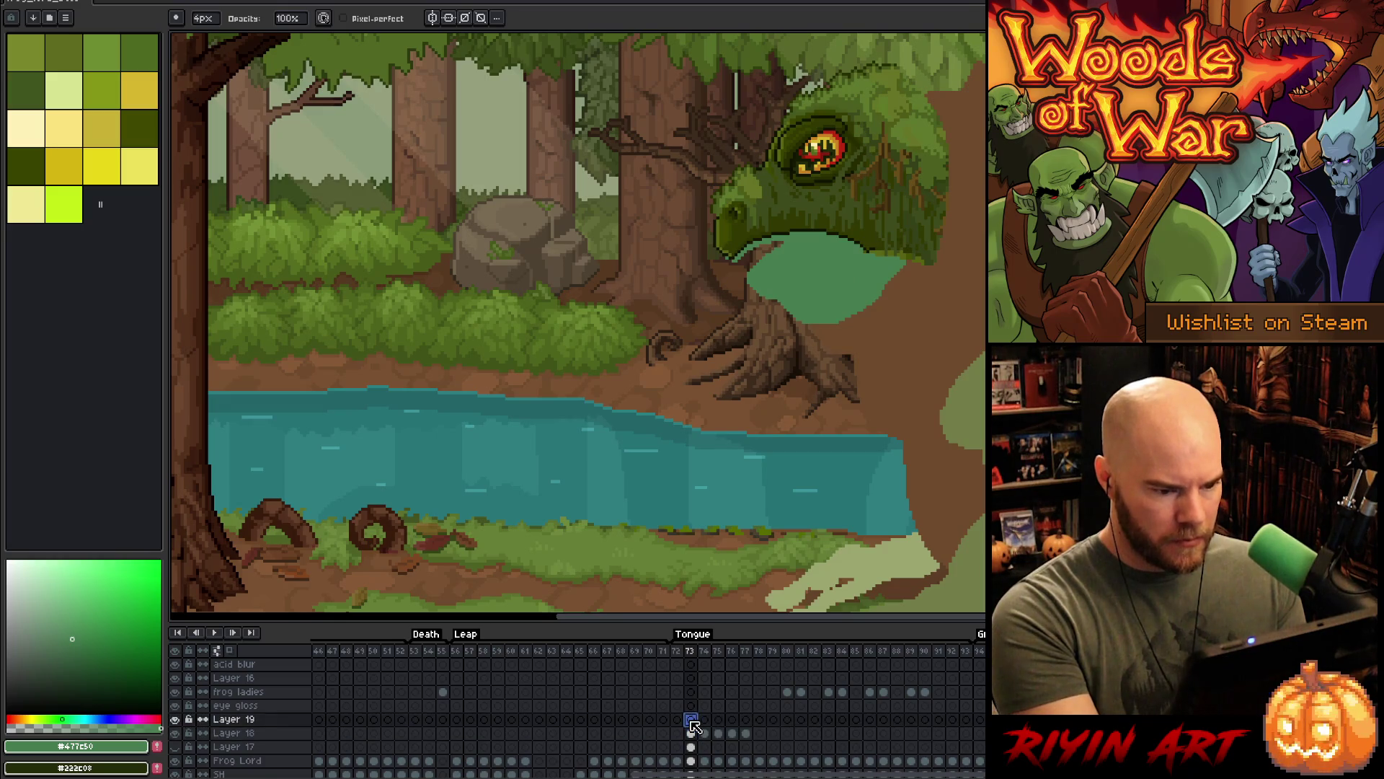
key("ctrl+v")
left_click(232, 719)
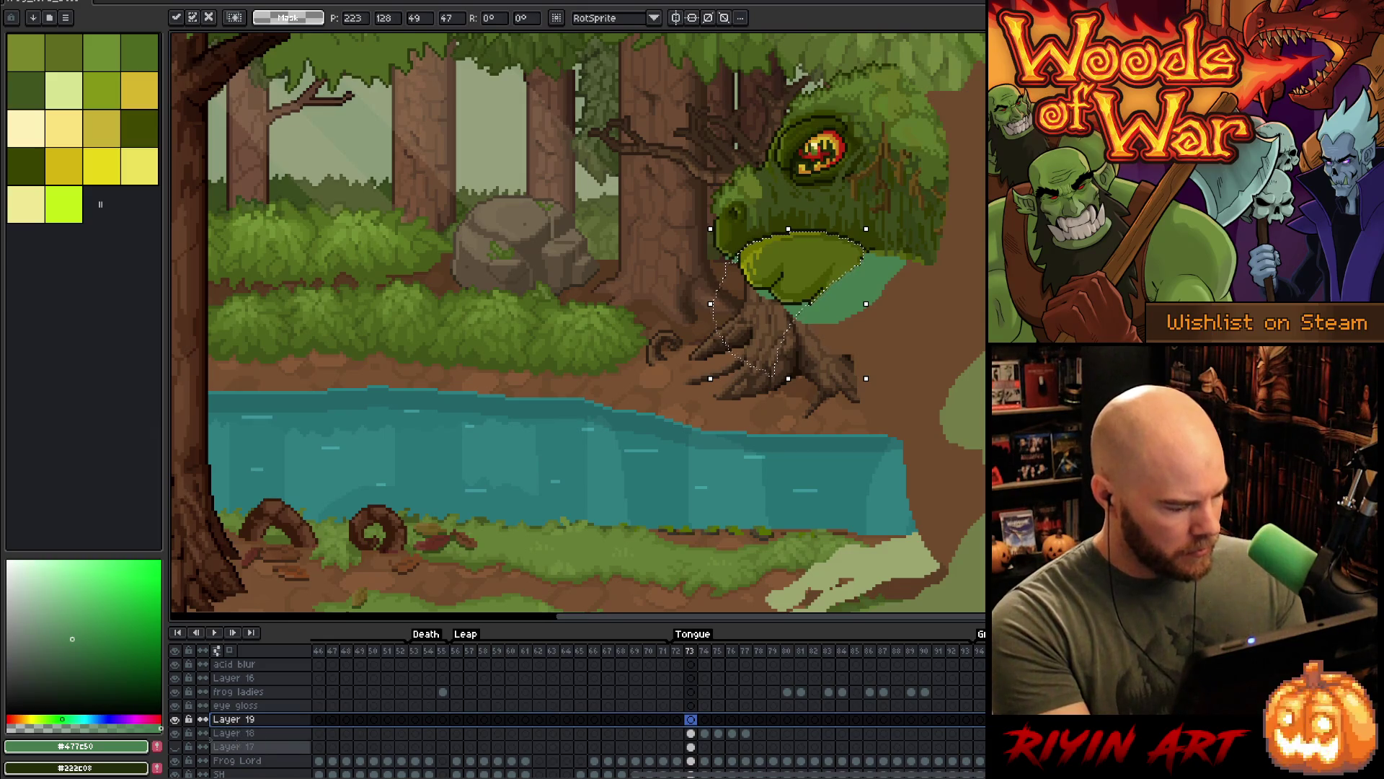
left_click(258, 733)
double_click(693, 634)
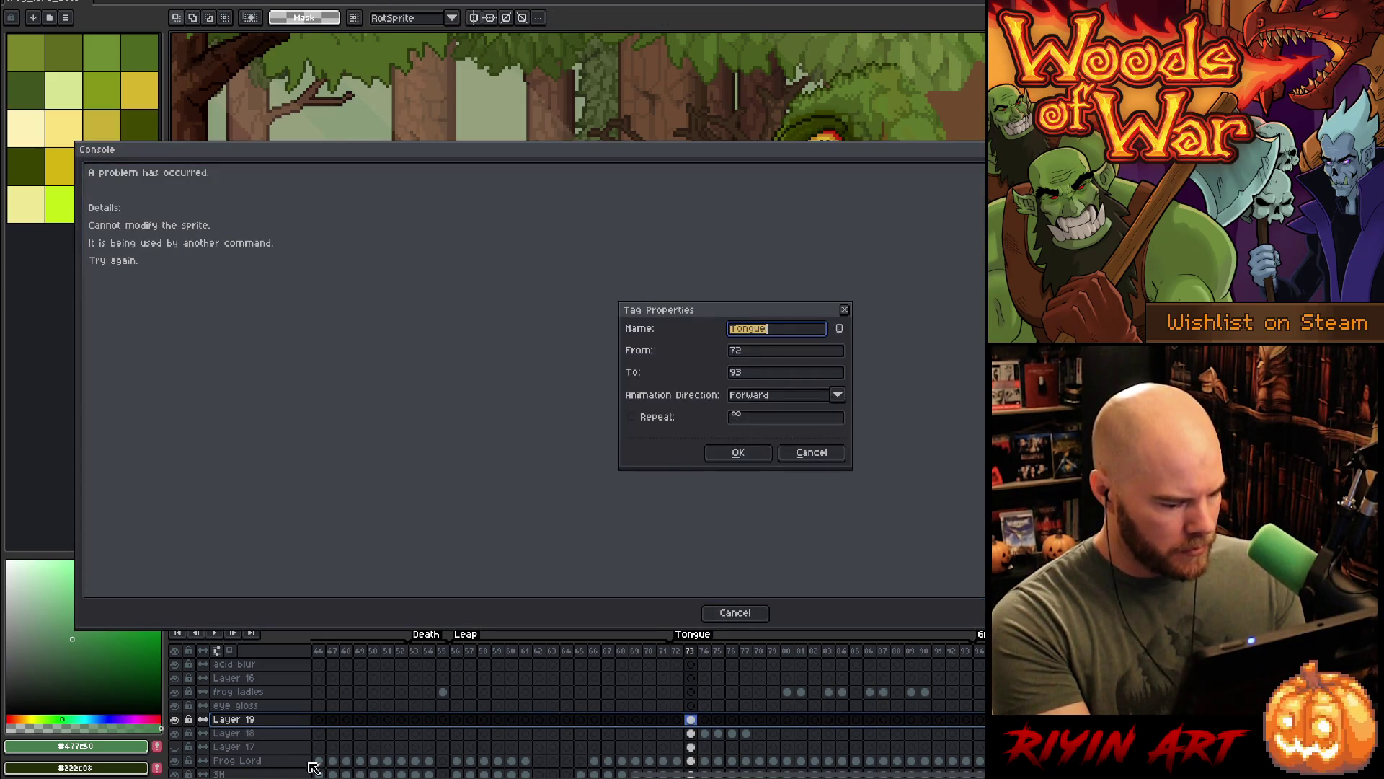
key("Escape")
left_click(746, 612)
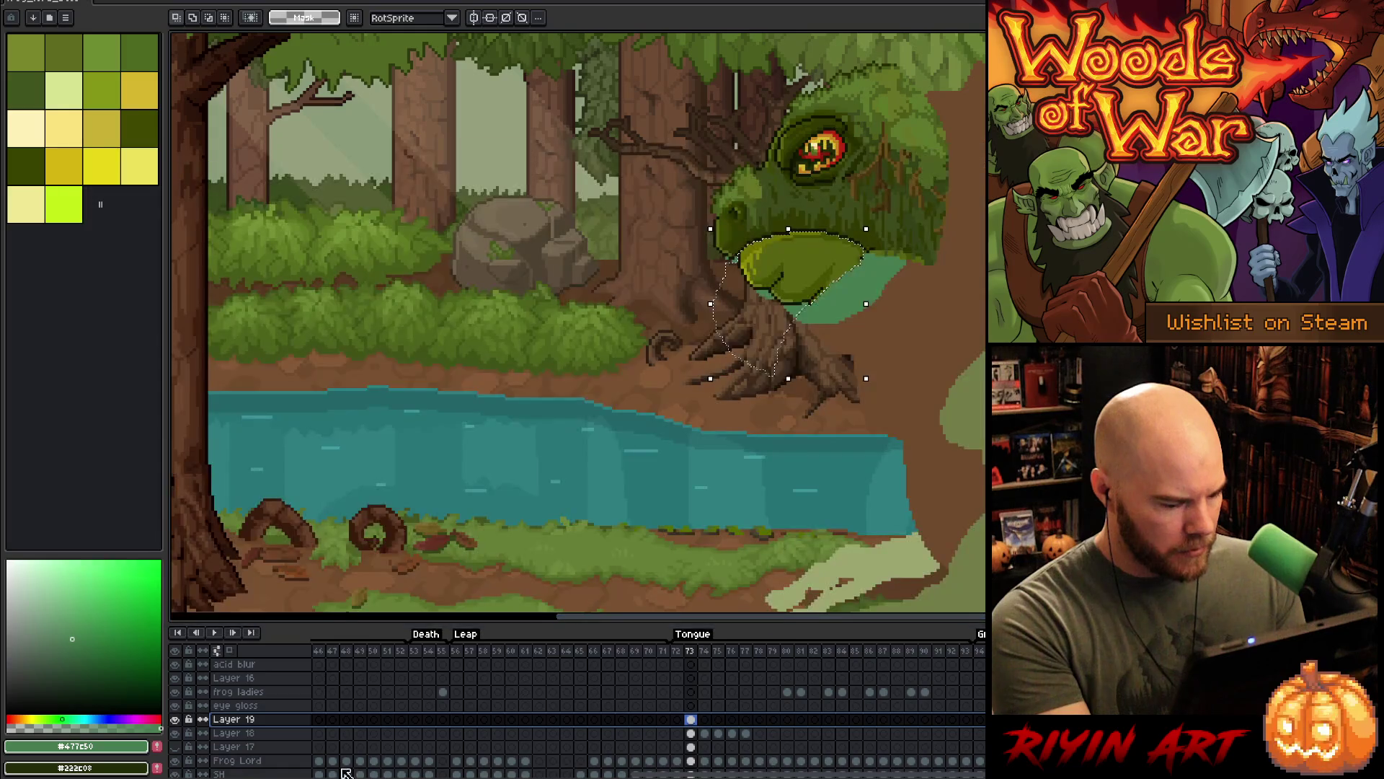
- Move Layer 19 below Layer 18, rename it 'jaw', and rename Layer 18 'head'
left_click_drag(258, 721, 264, 734)
double_click(261, 734)
type("jaw")
key("Return")
left_click(239, 719)
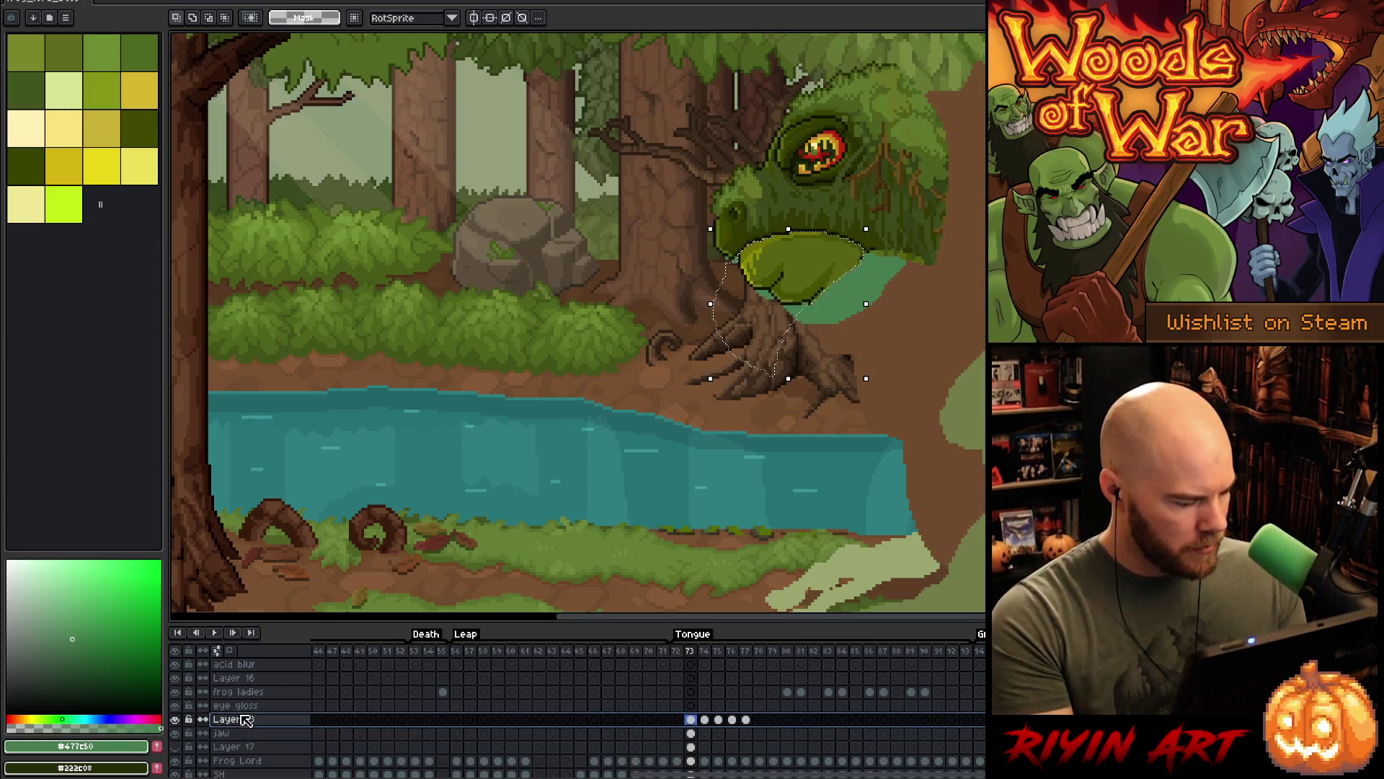
double_click(238, 720)
type("jead")
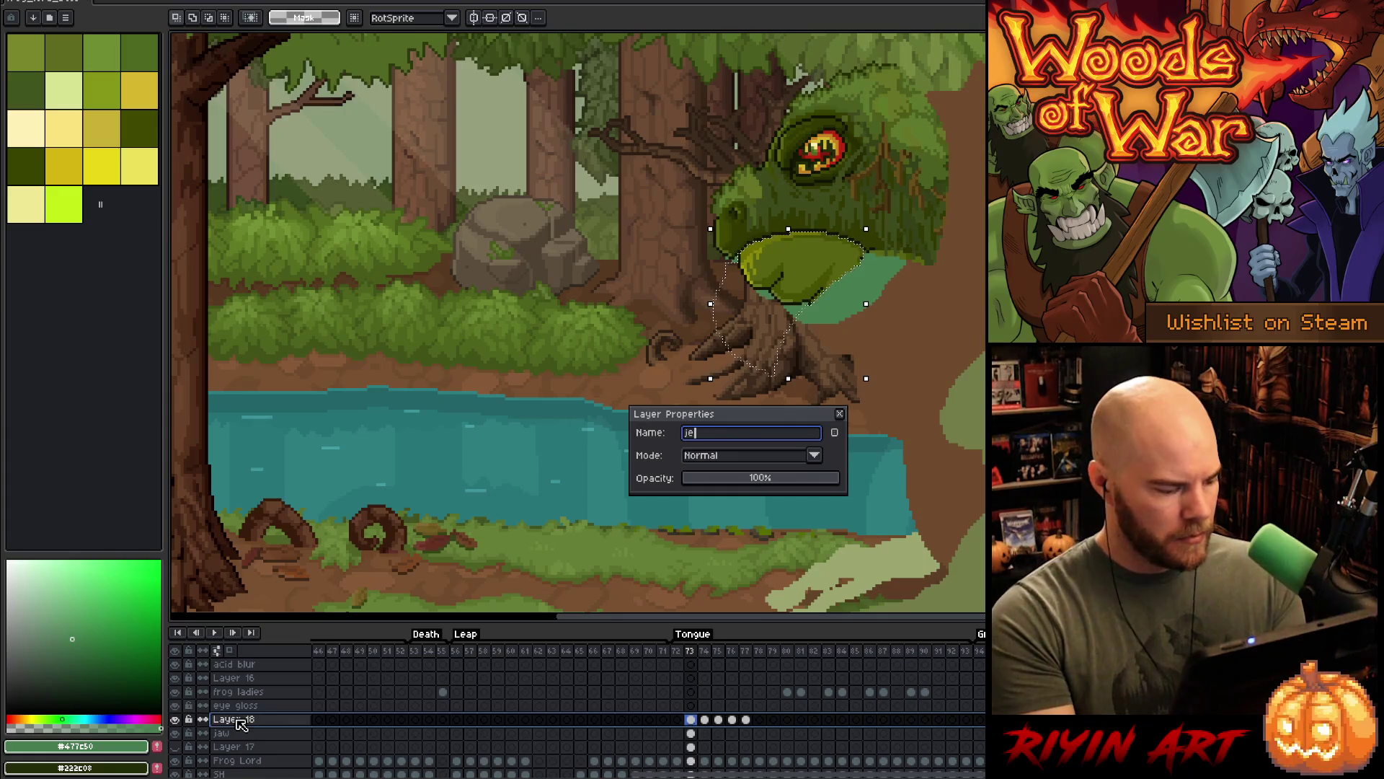
key("BackSpace")
key("BackSpace")
key("BackSpace")
key("BackSpace")
type("head")
key("Return")
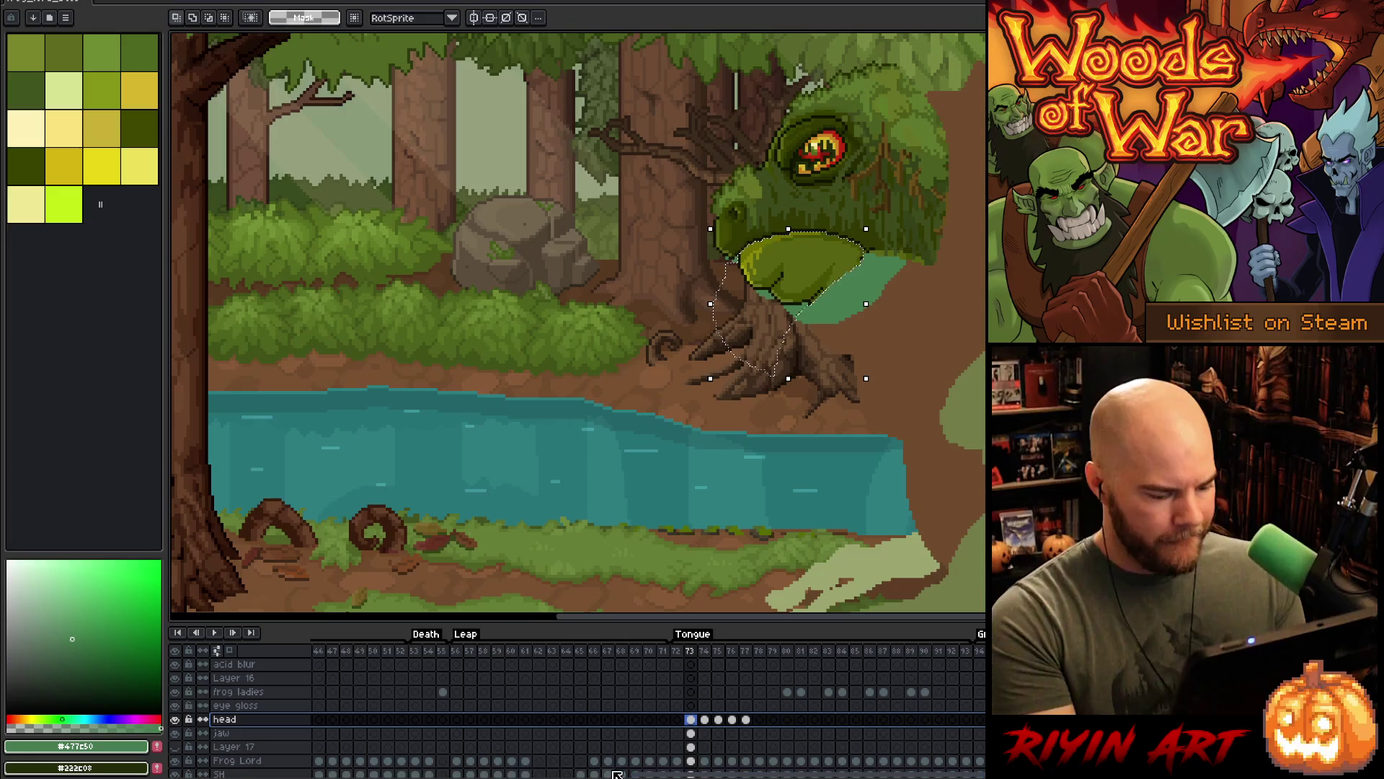
- Show Layer 17's frog body and link its cels from frame 73 to 77
left_click(691, 747)
left_click(175, 747)
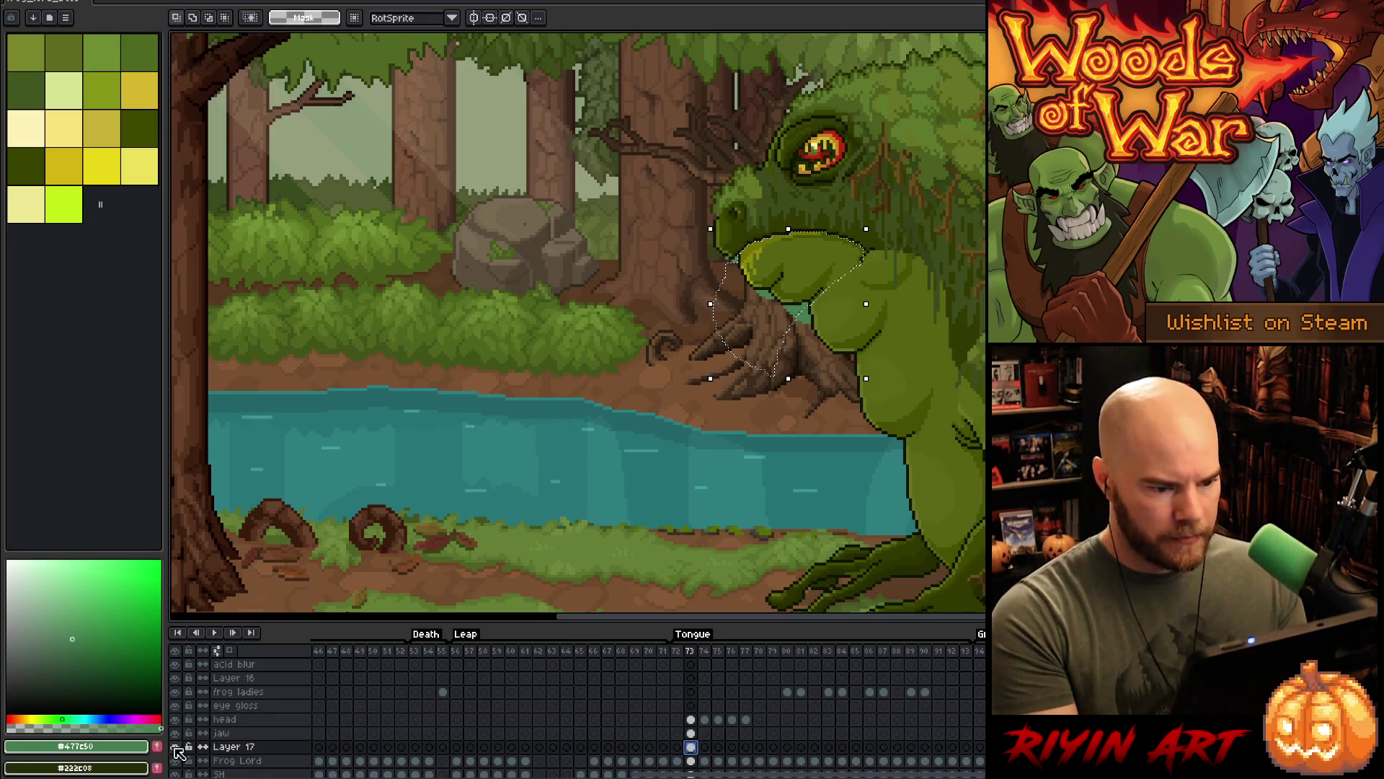
left_click_drag(802, 457, 654, 442)
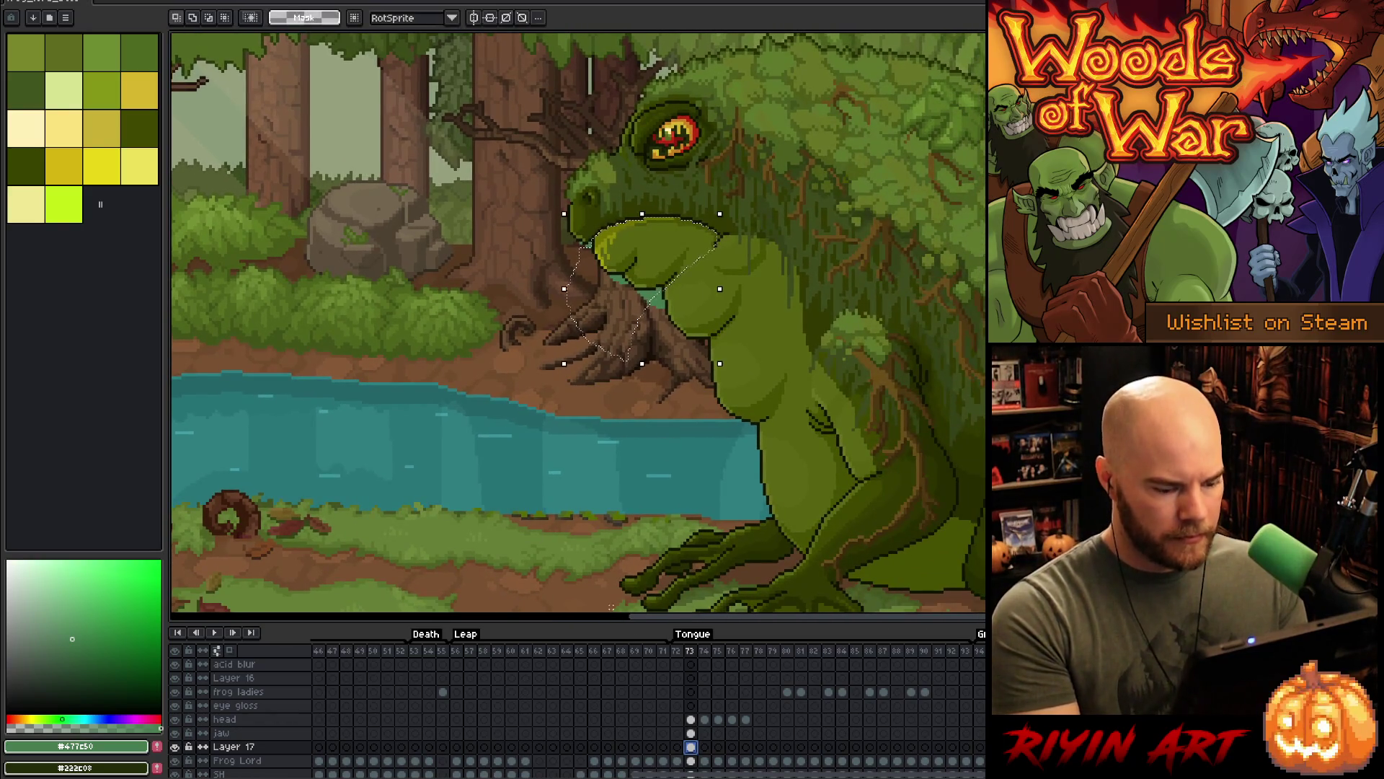
left_click(691, 733)
left_click_drag(696, 747, 746, 747)
right_click(753, 749)
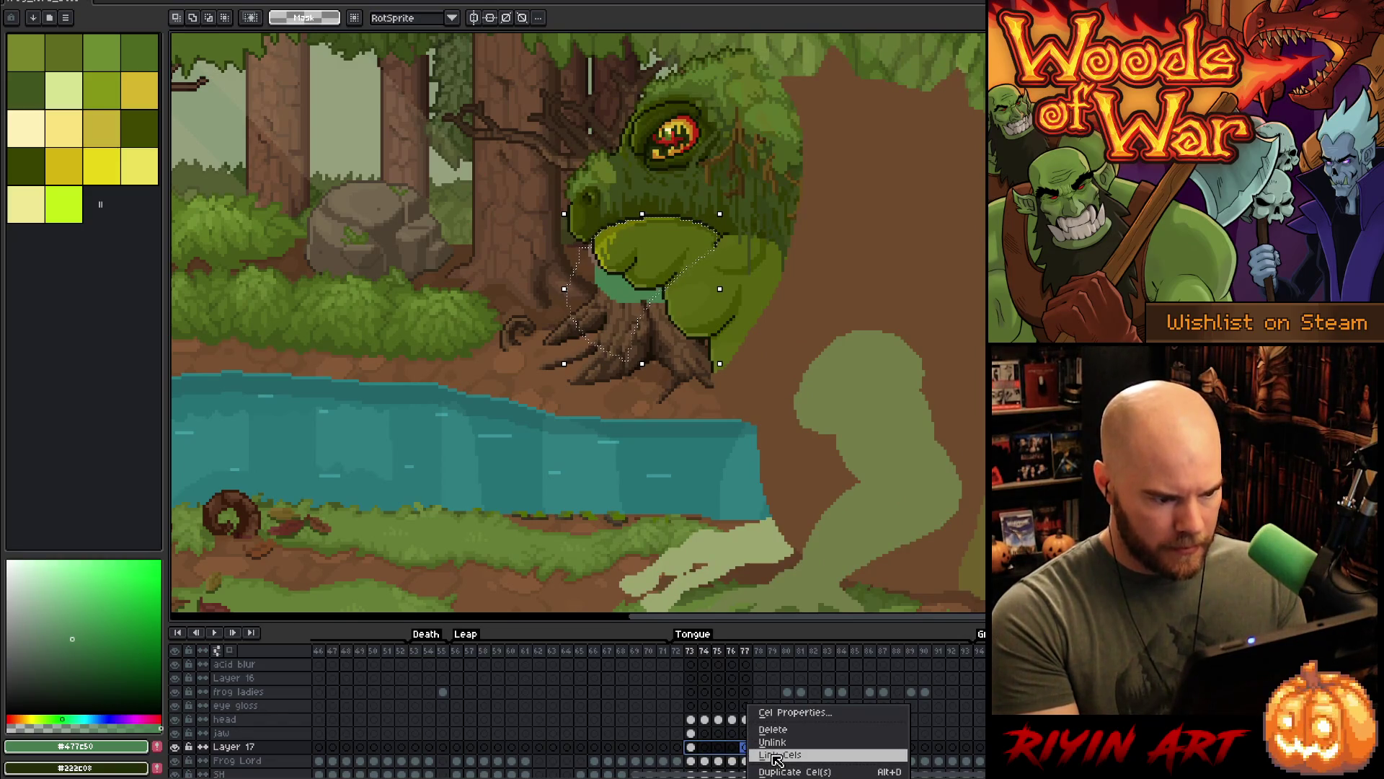
left_click(778, 755)
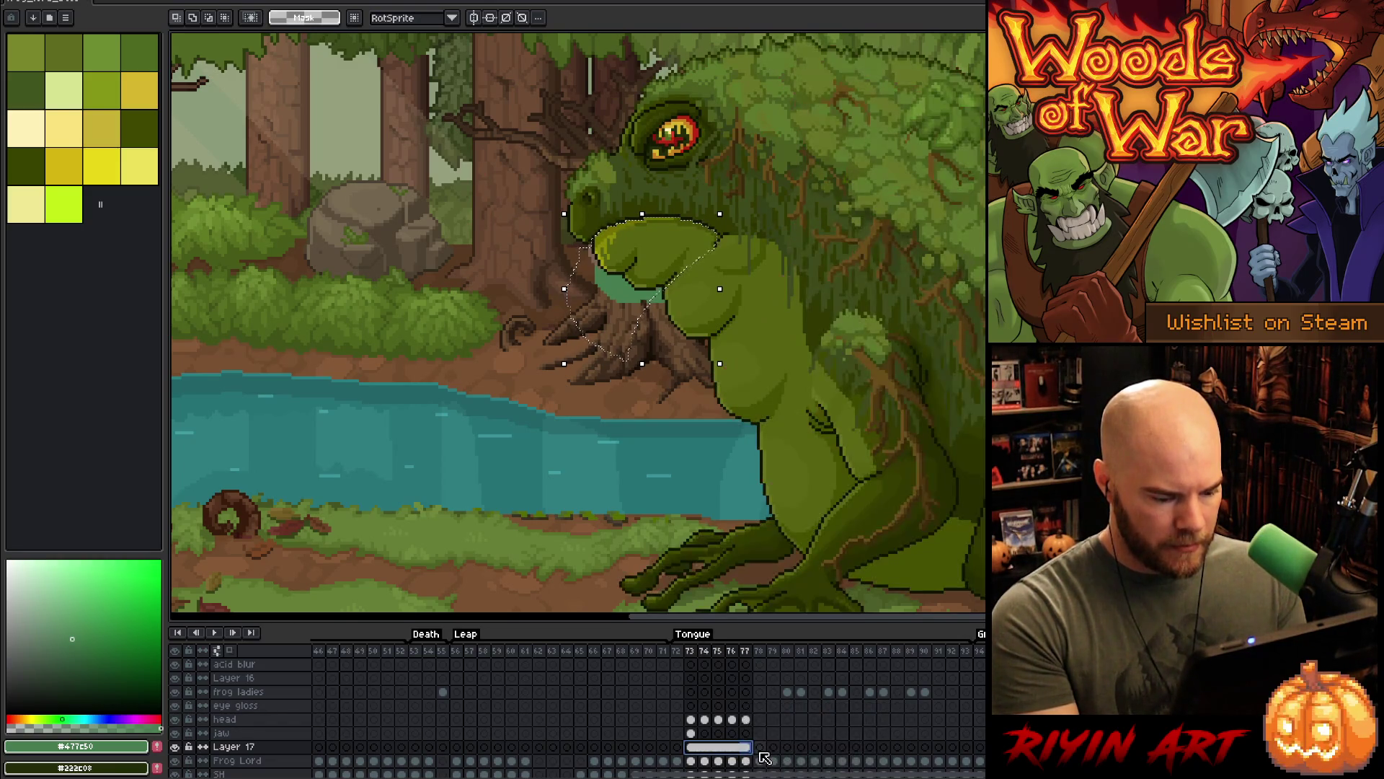
- Link, then unlink, the jaw cels so frames 73–77 each have their own cel
left_click_drag(691, 733, 749, 734)
right_click(749, 734)
left_click(785, 755)
right_click(729, 736)
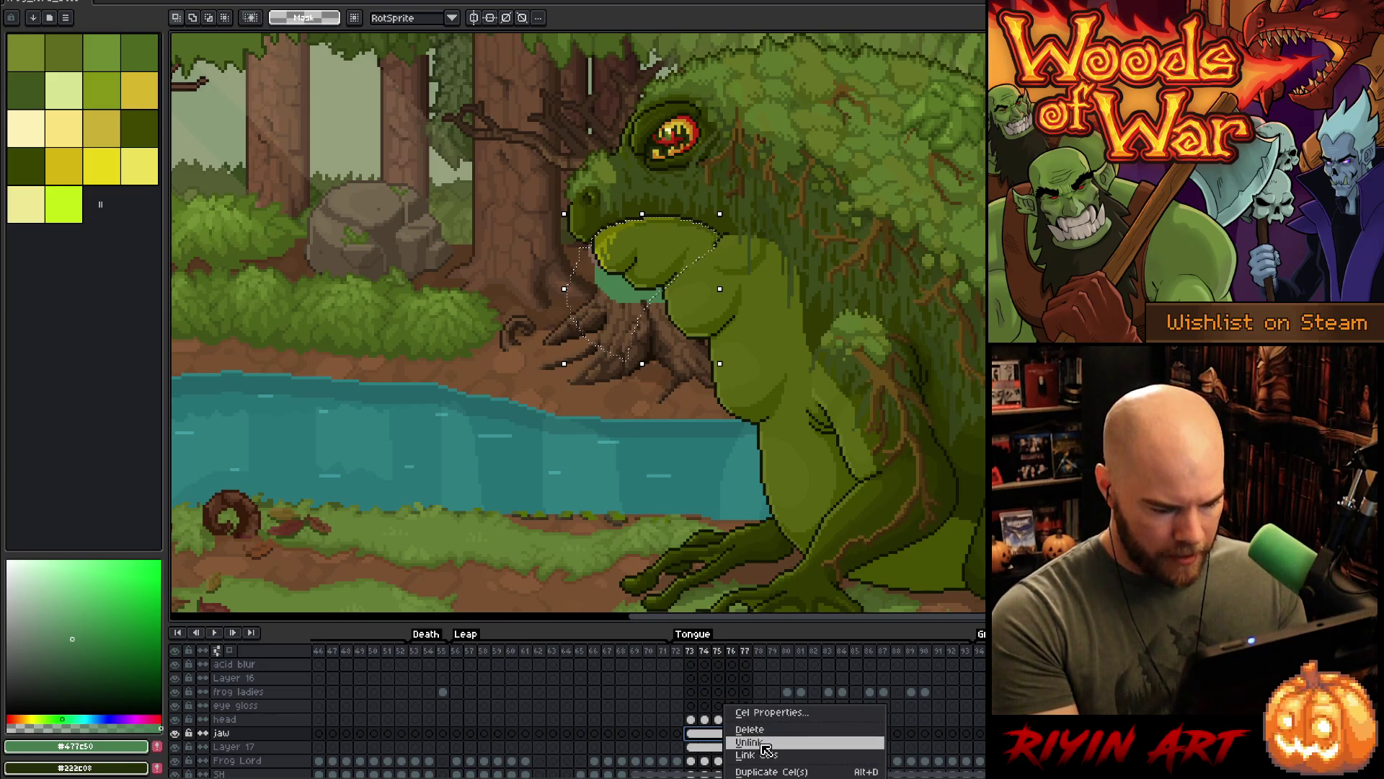
left_click(762, 743)
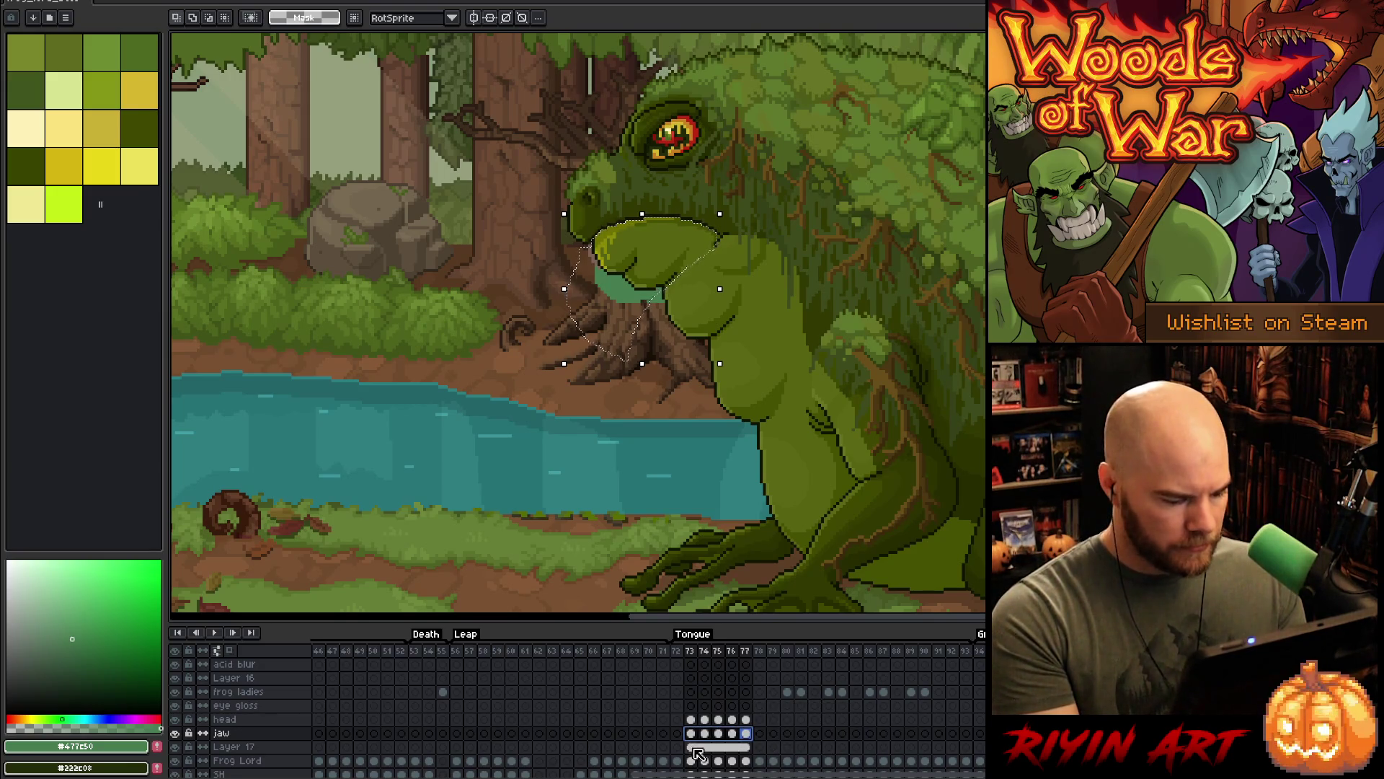
- Hide the frog body, toggle the head layer to compare with the jaw, leaving it hidden
left_click(175, 758)
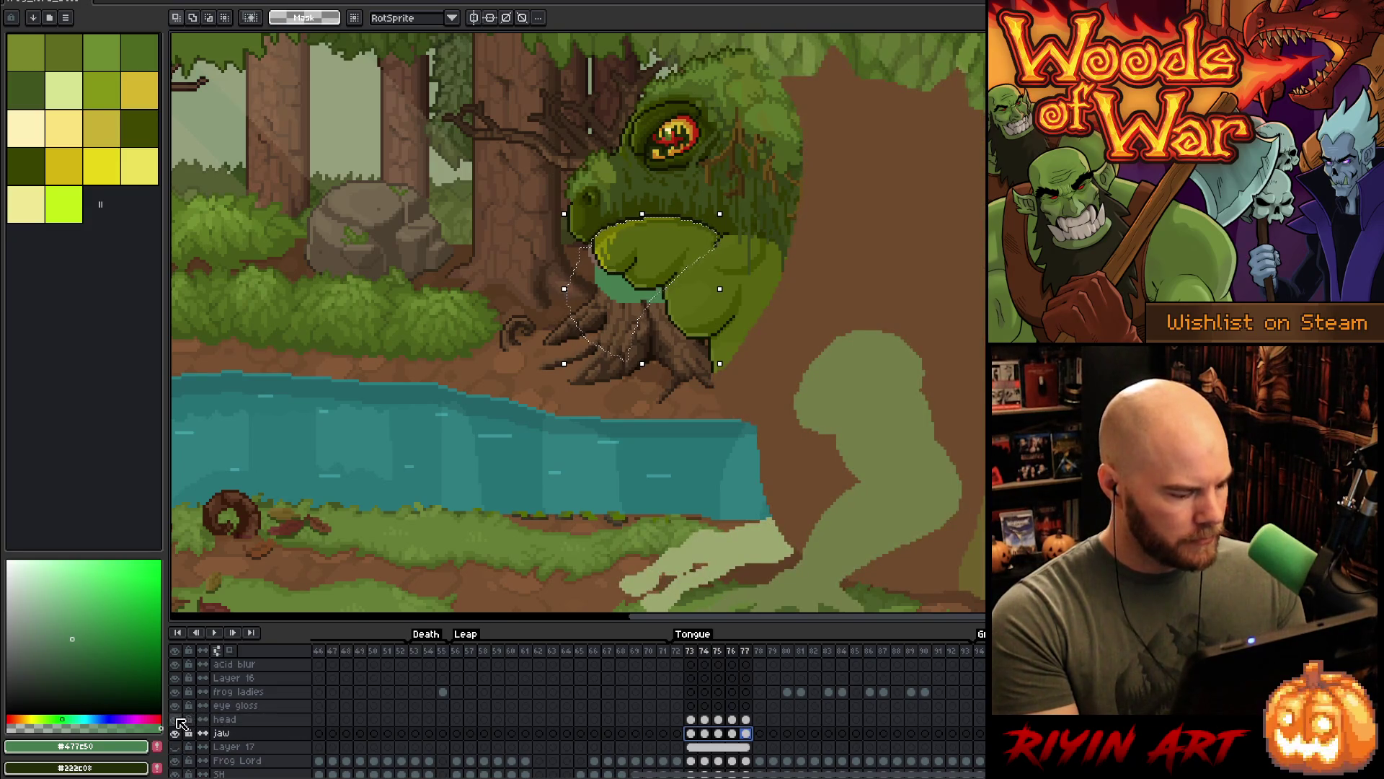
left_click(175, 720)
left_click(176, 720)
left_click(175, 720)
left_click(175, 720)
left_click(176, 719)
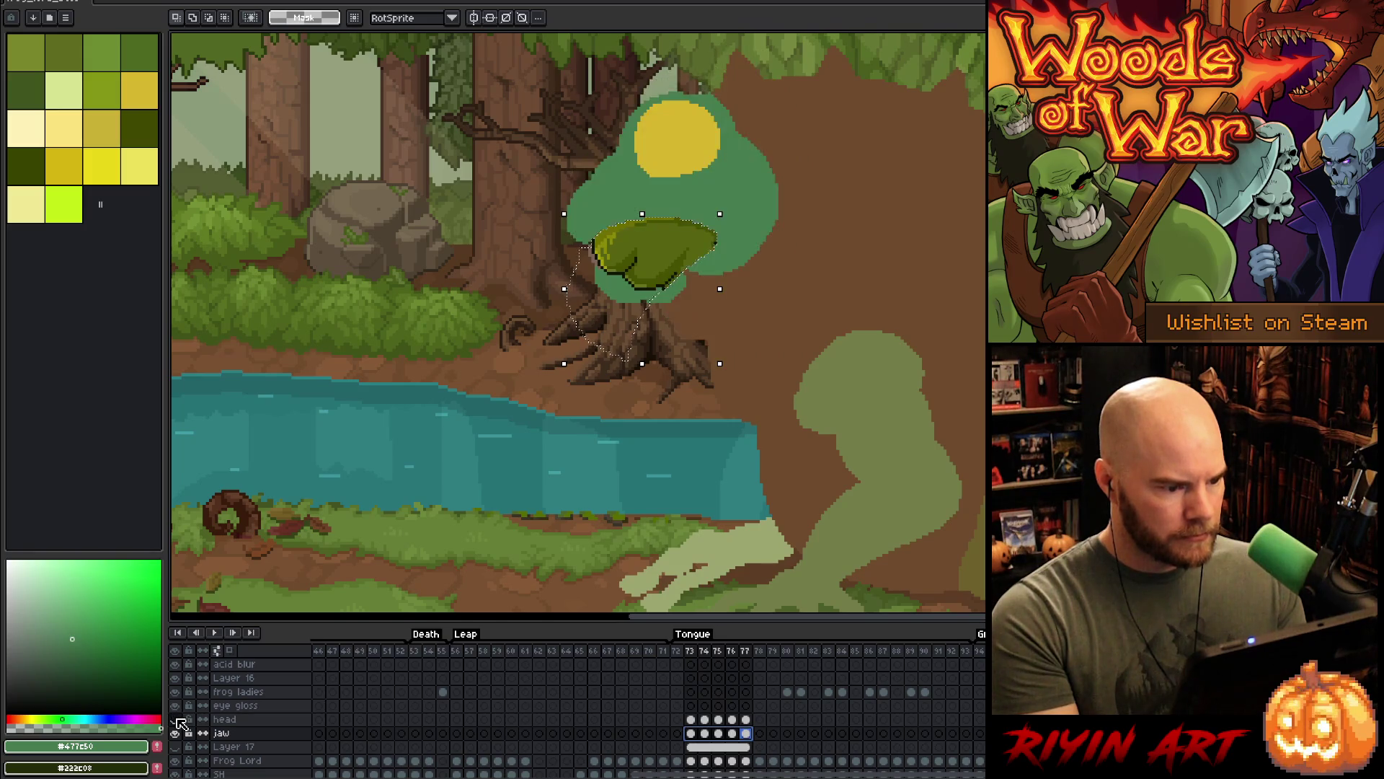
left_click(175, 719)
left_click(177, 720)
left_click(177, 720)
left_click(176, 720)
left_click(177, 720)
left_click(177, 719)
left_click(177, 720)
left_click(177, 720)
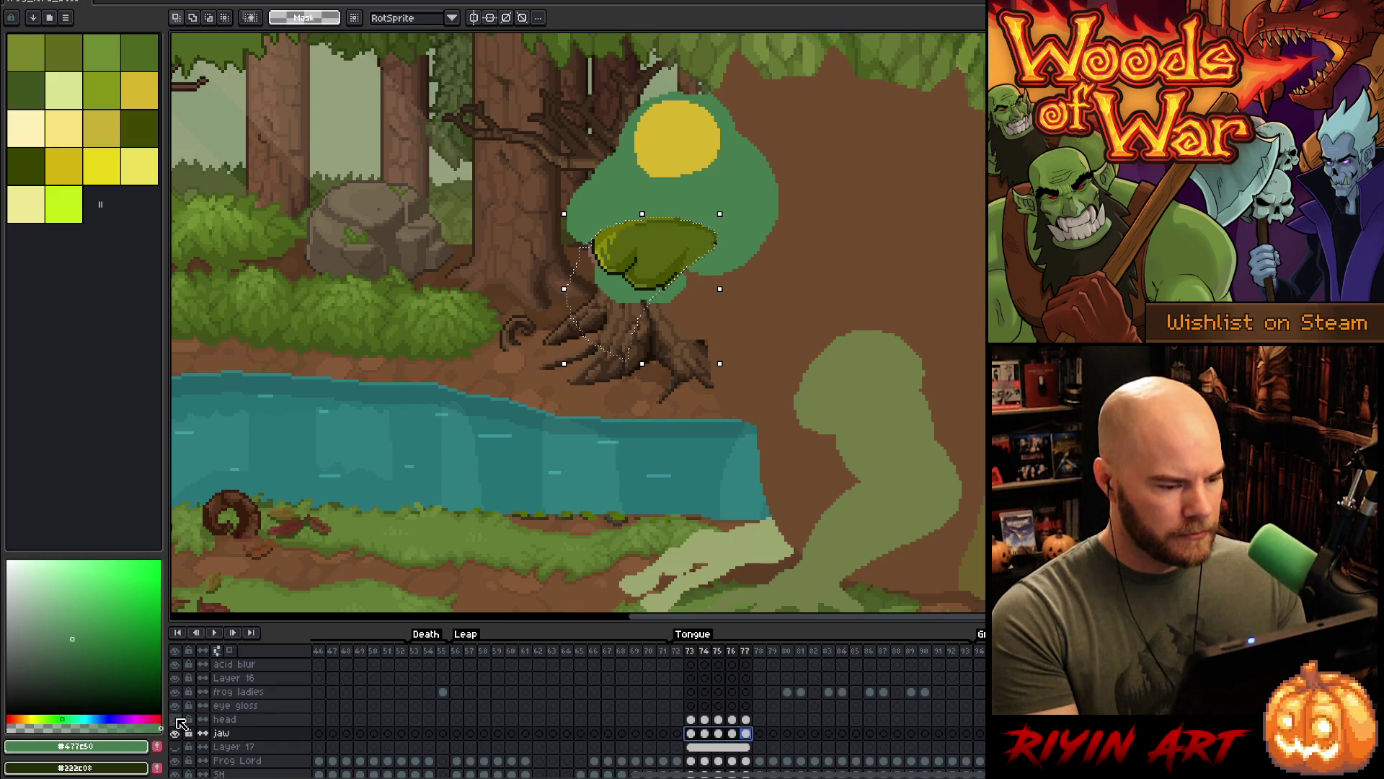
left_click(177, 719)
left_click(177, 719)
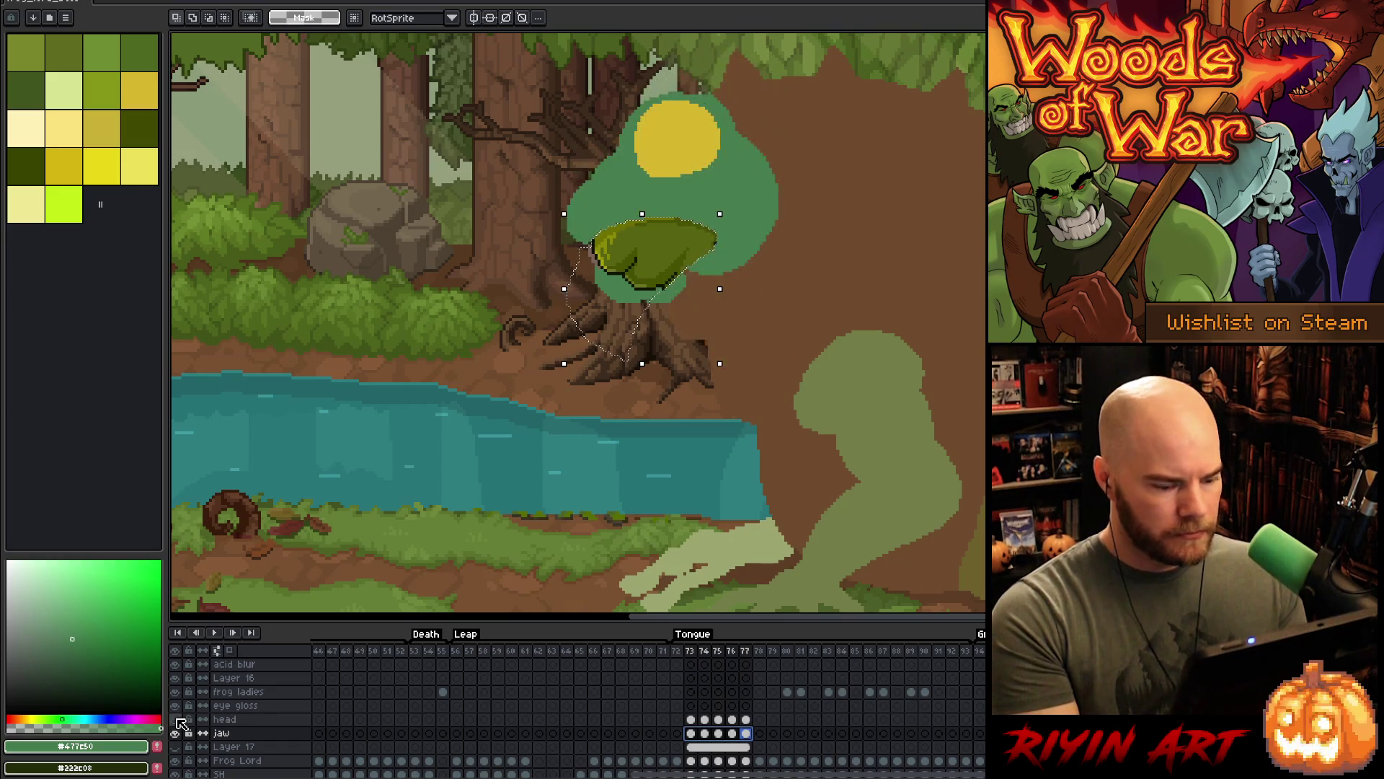
left_click(691, 733)
scroll(692, 310, "up", 3)
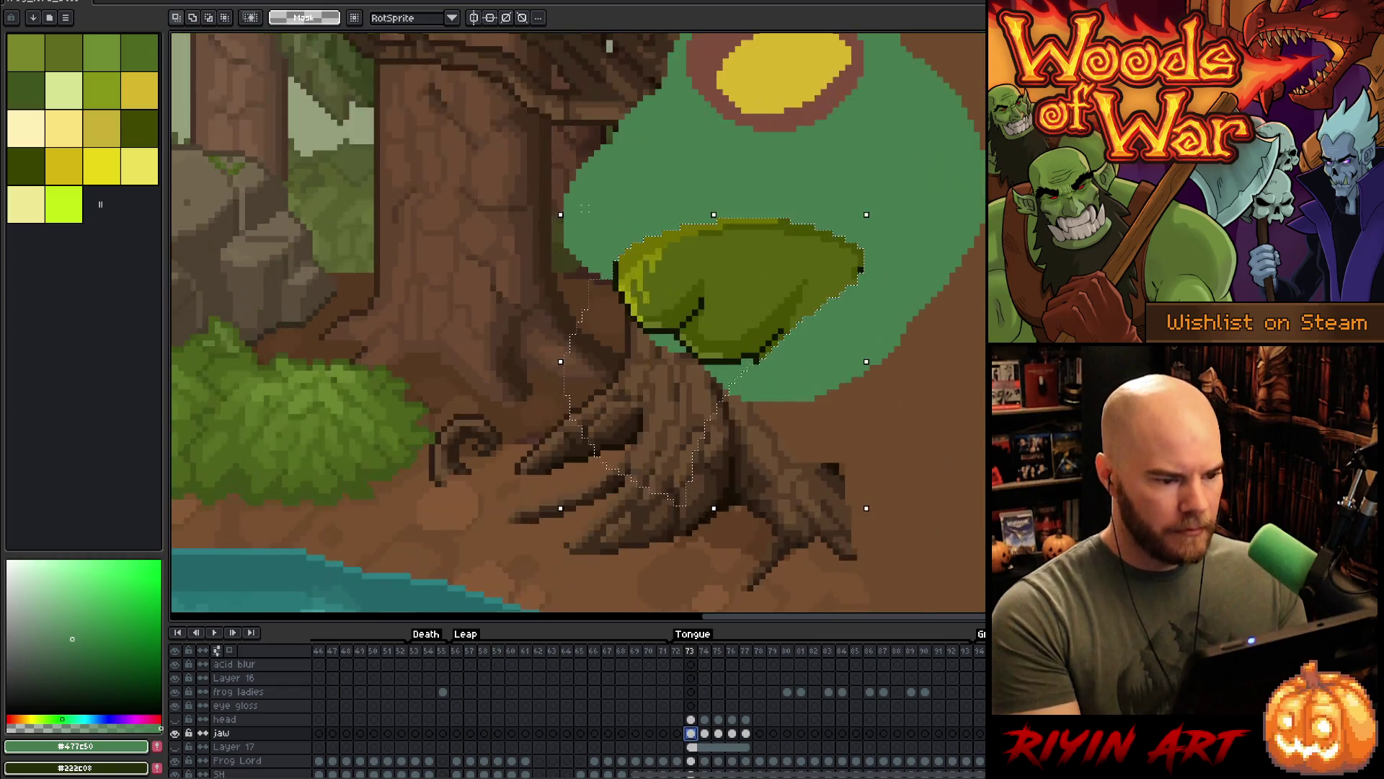
- Set the jaw layer's blend mode to Multiply, deselect, and make the head layer visible again
scroll(689, 321, "down", 1)
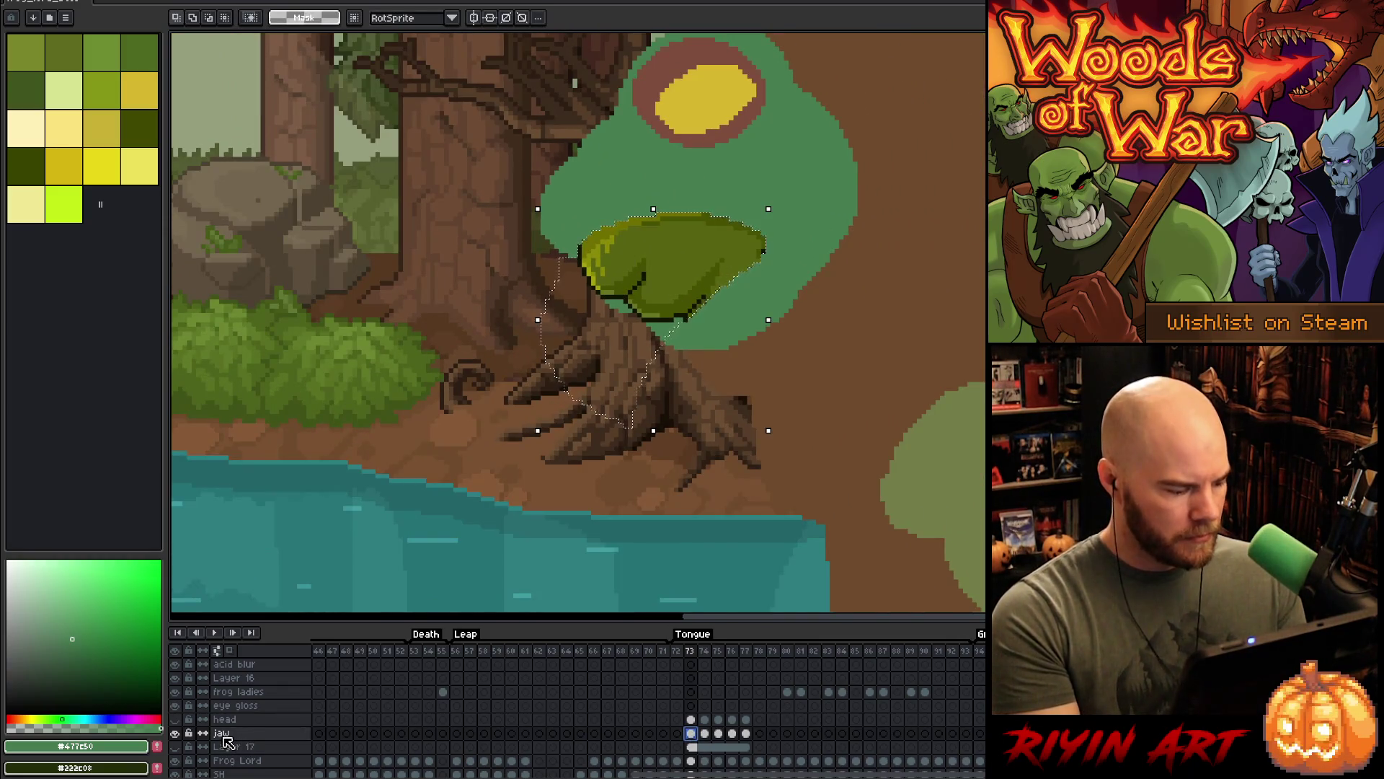
double_click(222, 733)
left_click(768, 457)
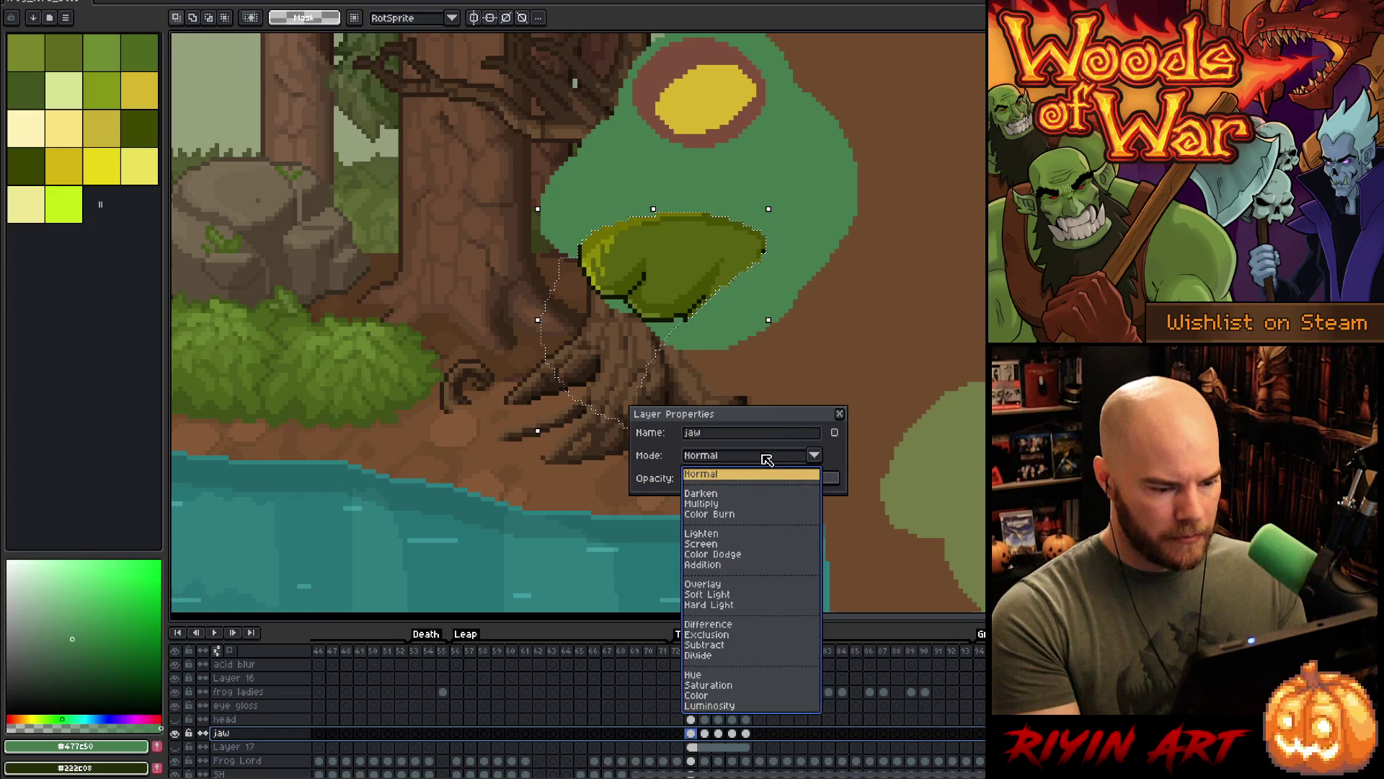
left_click(730, 508)
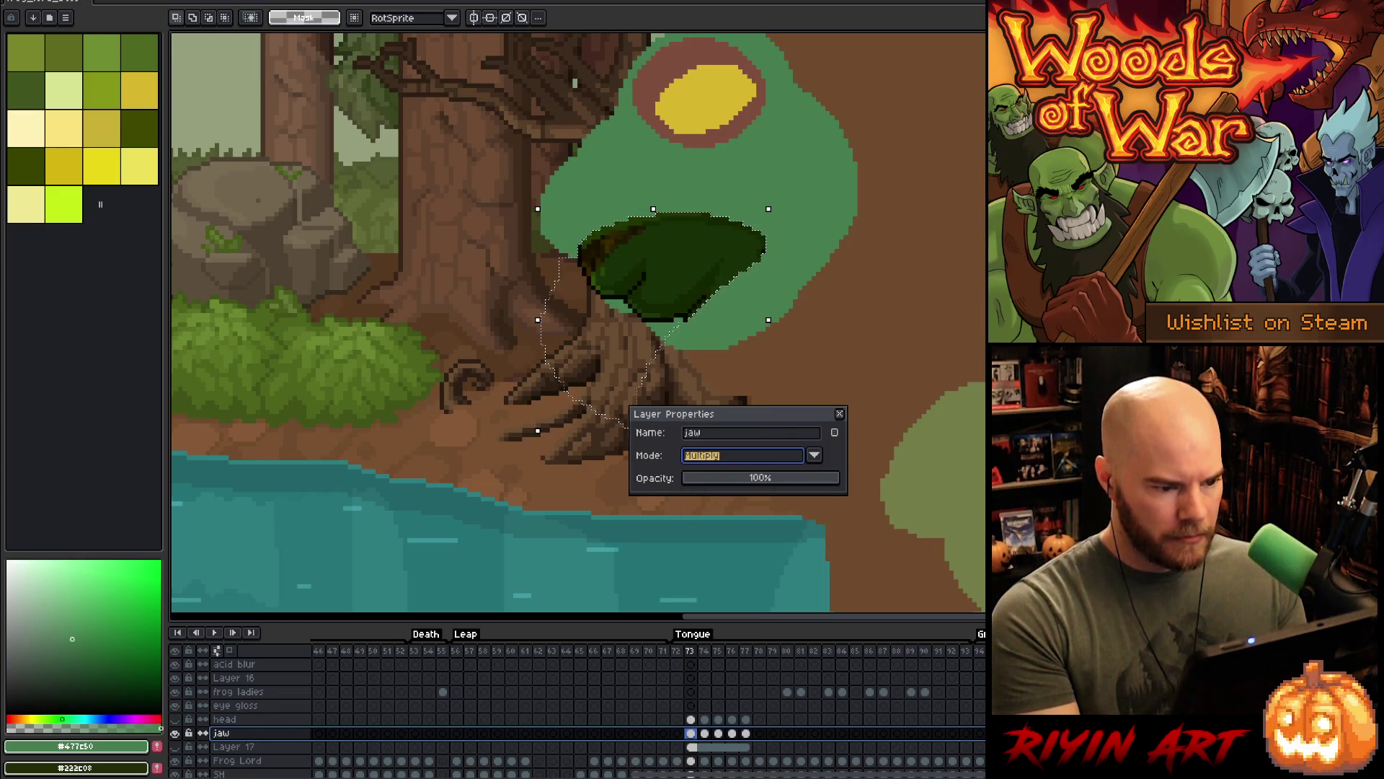
left_click(839, 413)
key("ctrl+d")
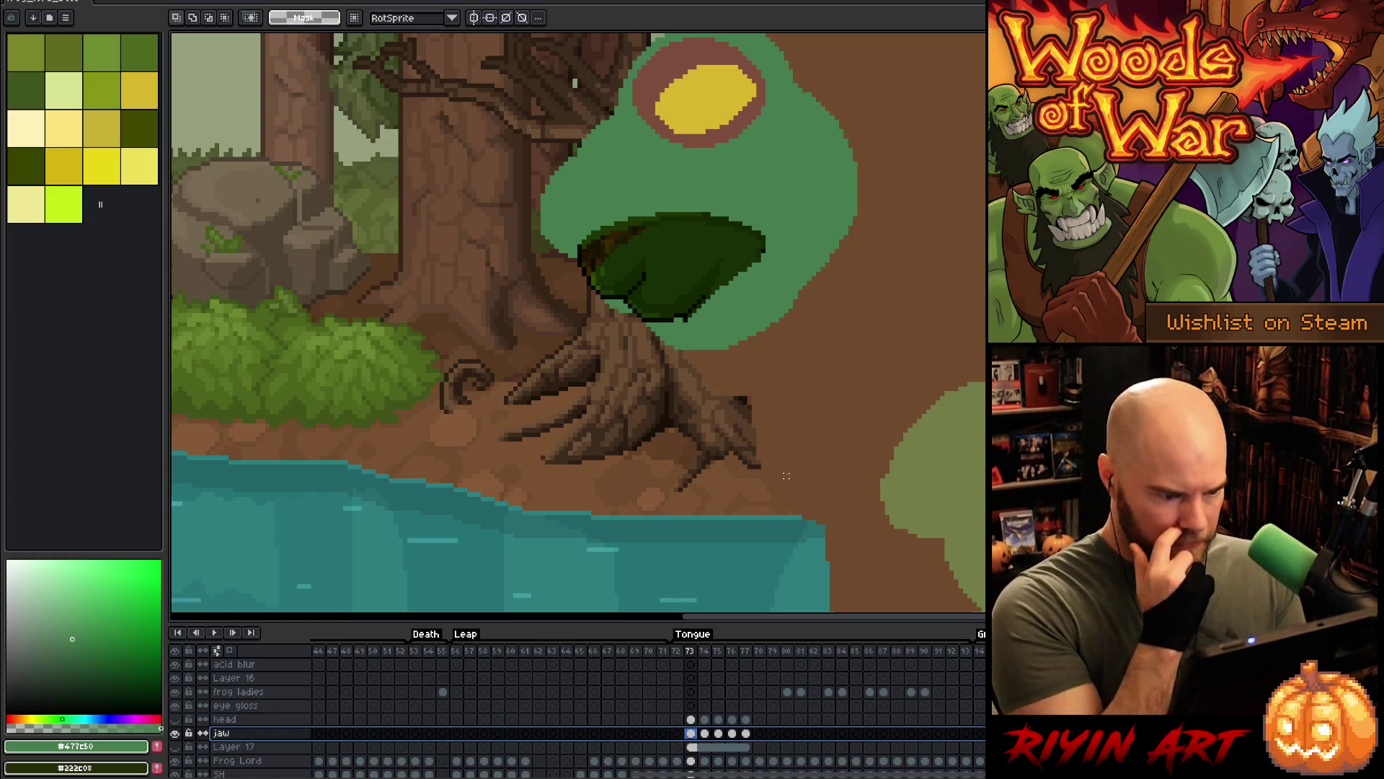
left_click(175, 720)
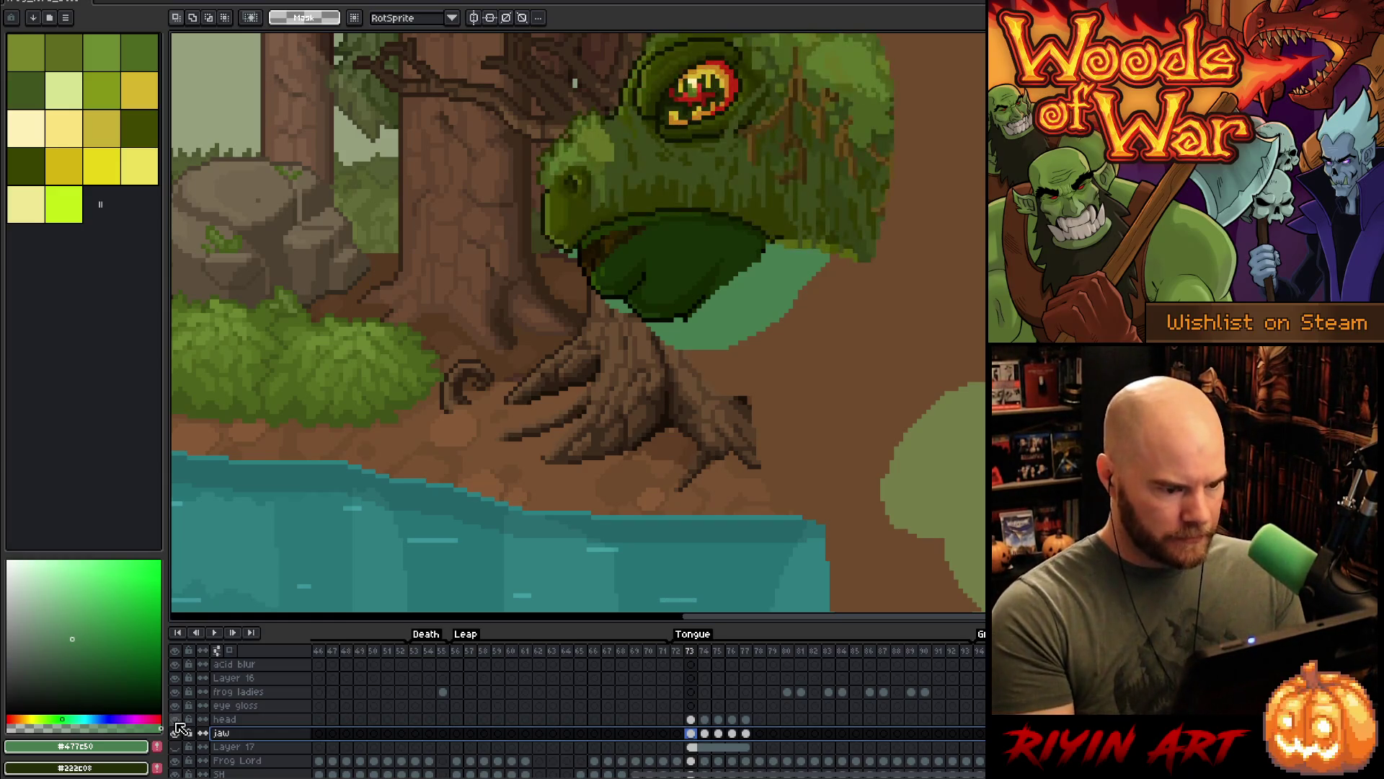
- Select the jaw layer's frame 73 cel to pick up the whole jaw
left_click(698, 734)
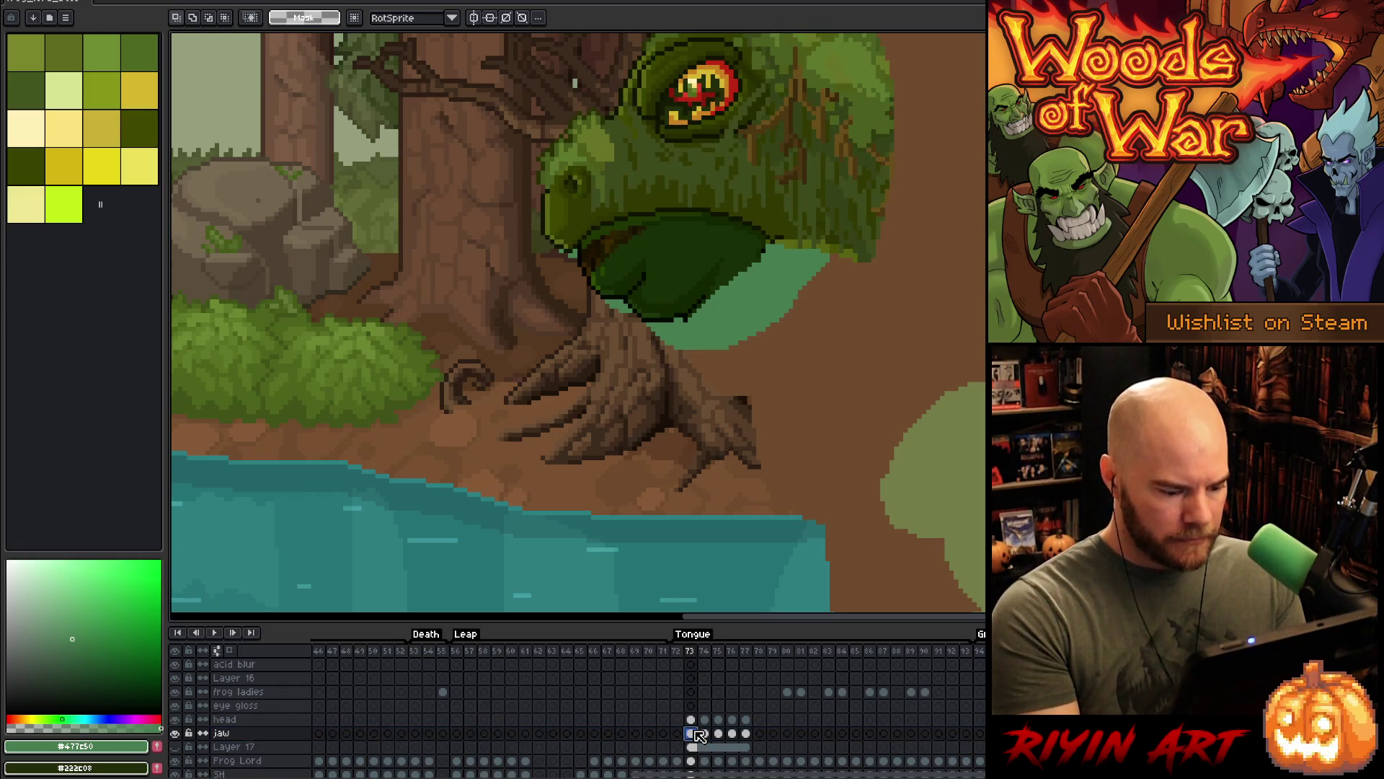
left_click(698, 734, "ctrl")
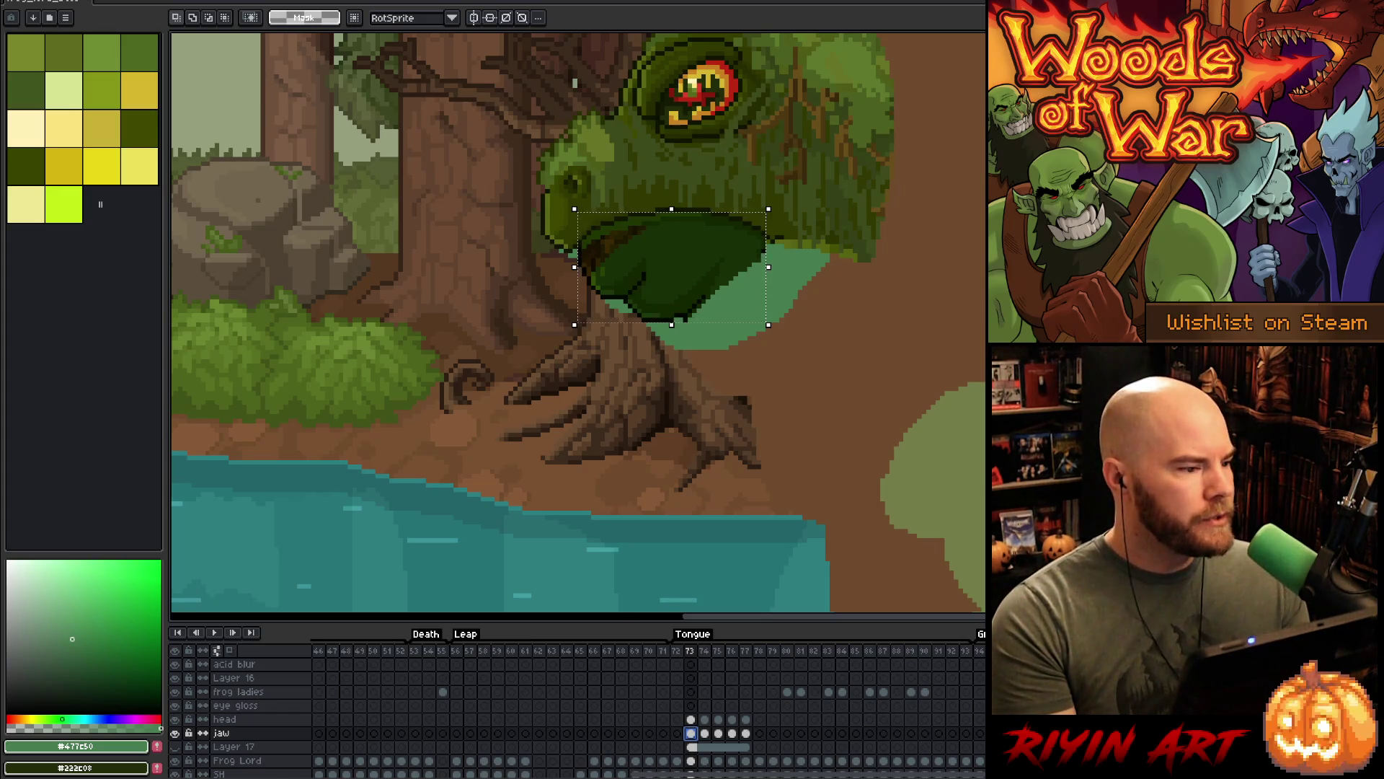
- Browse the Select and View menus without changing anything
key("alt+s")
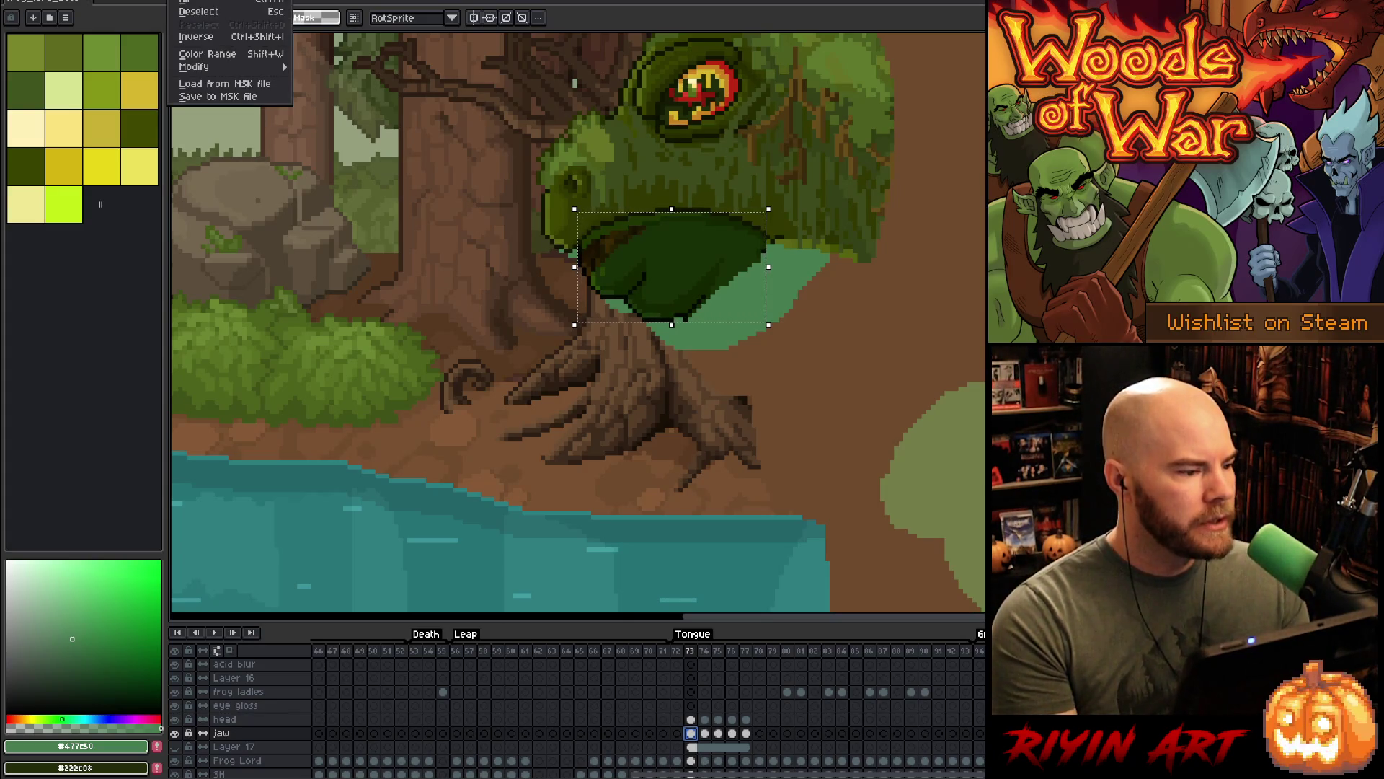
key("Right")
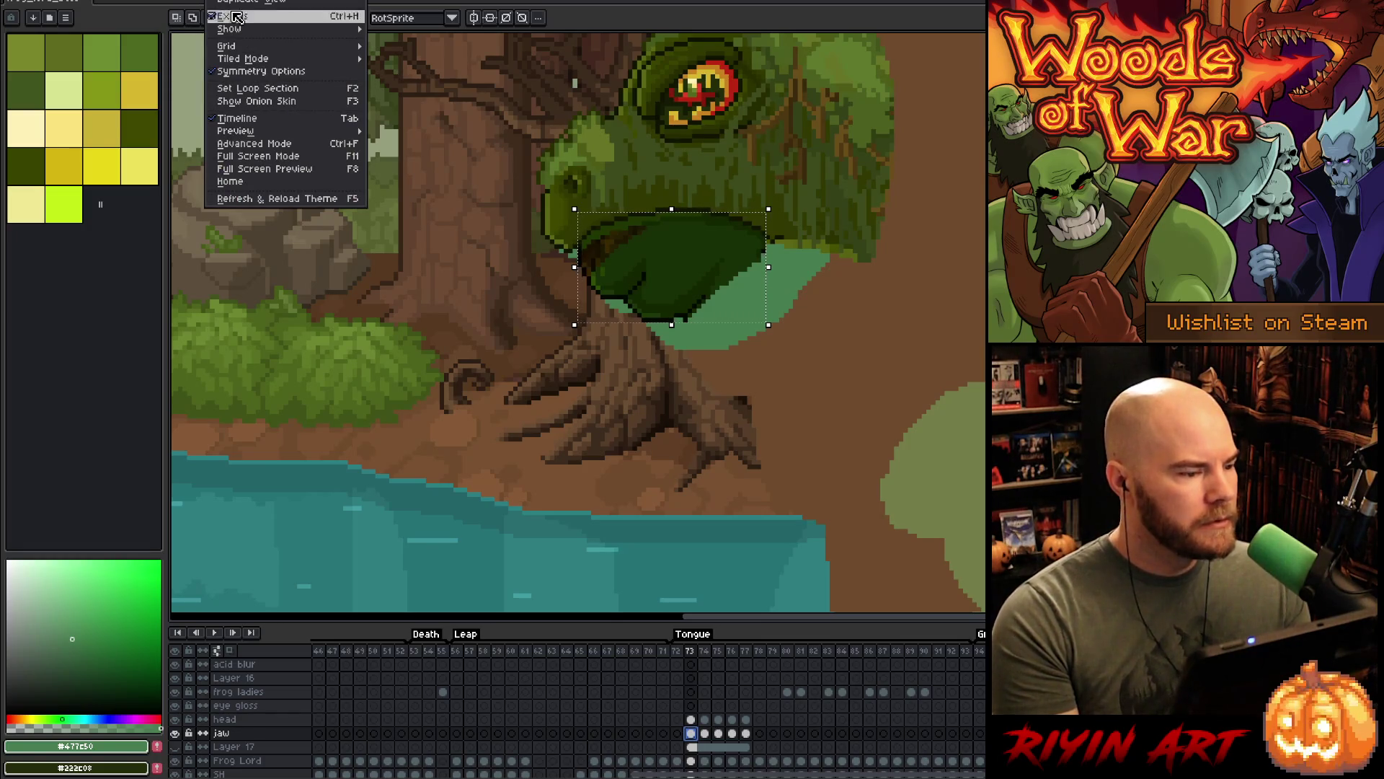
mouse_move(253, 29)
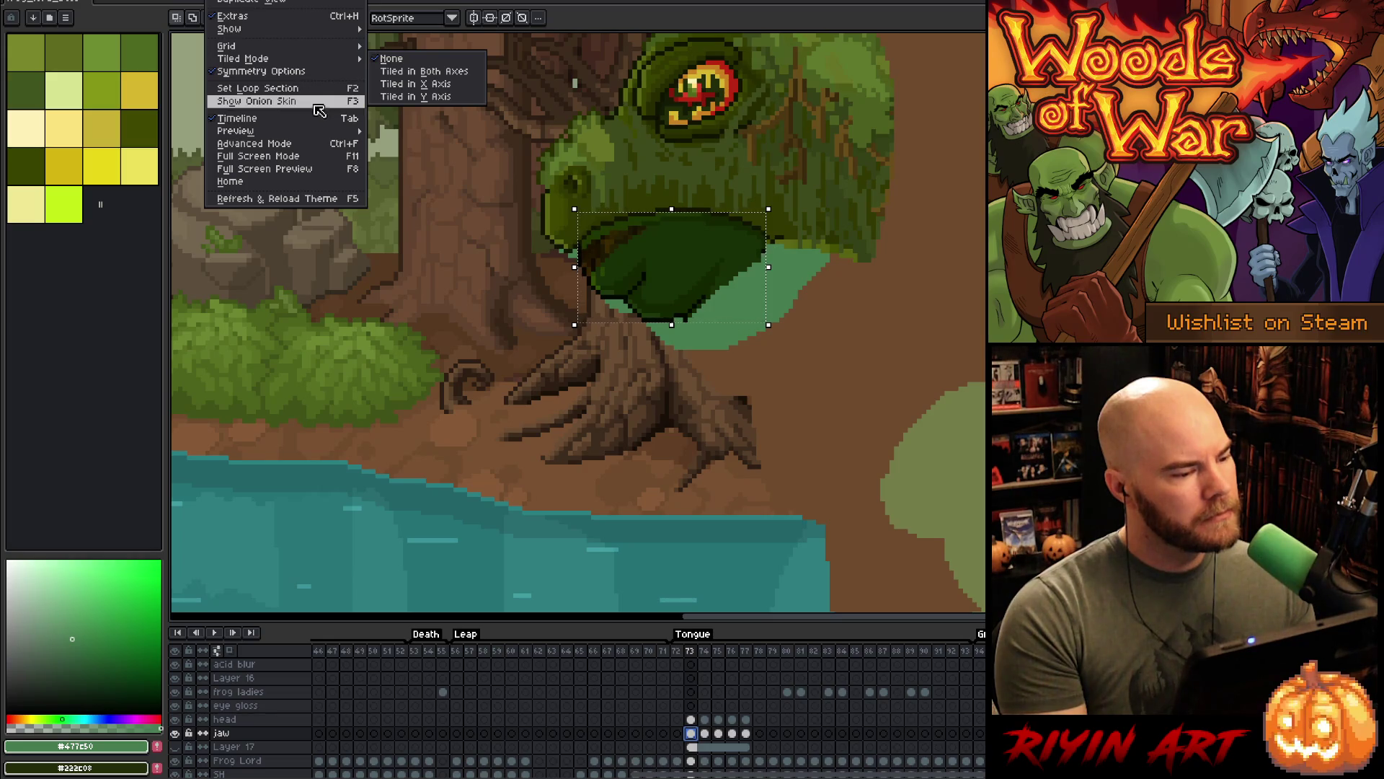
mouse_move(328, 137)
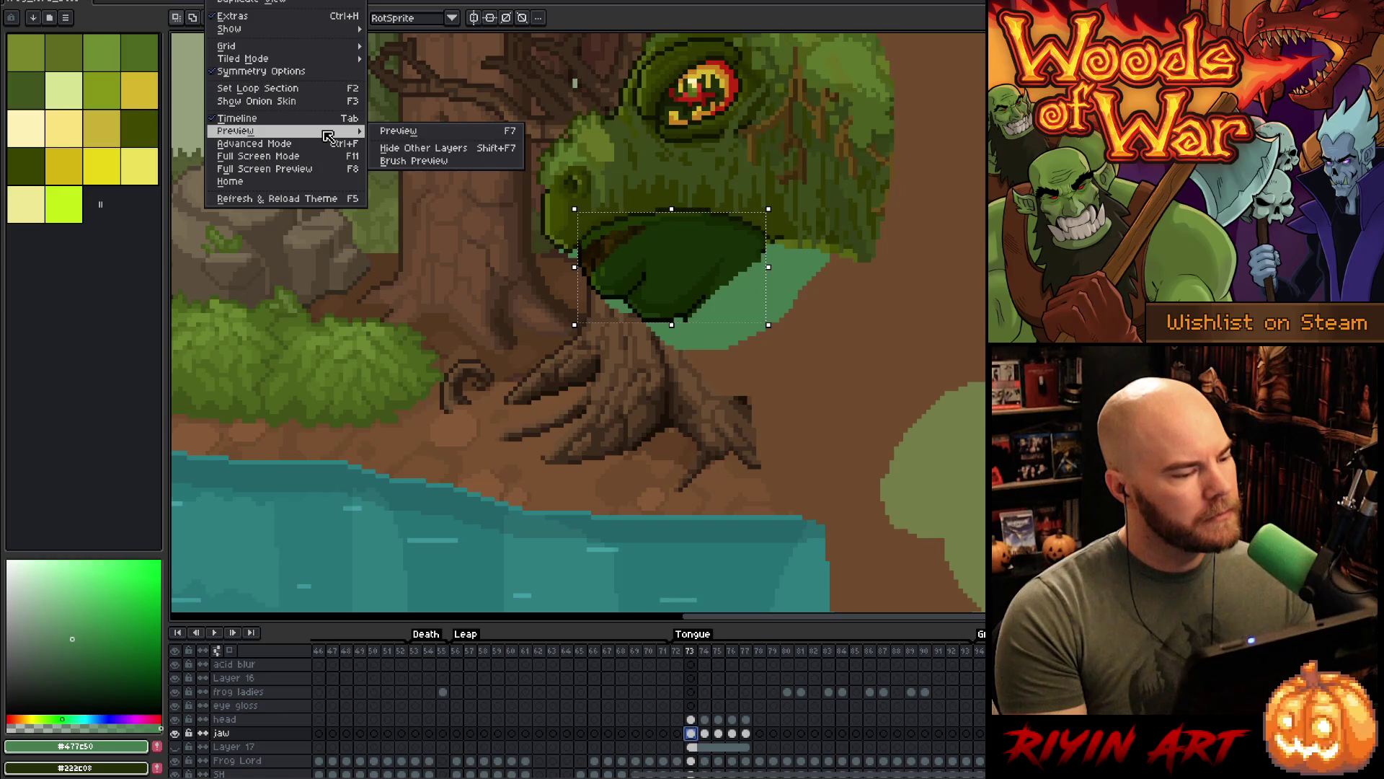
key("Escape")
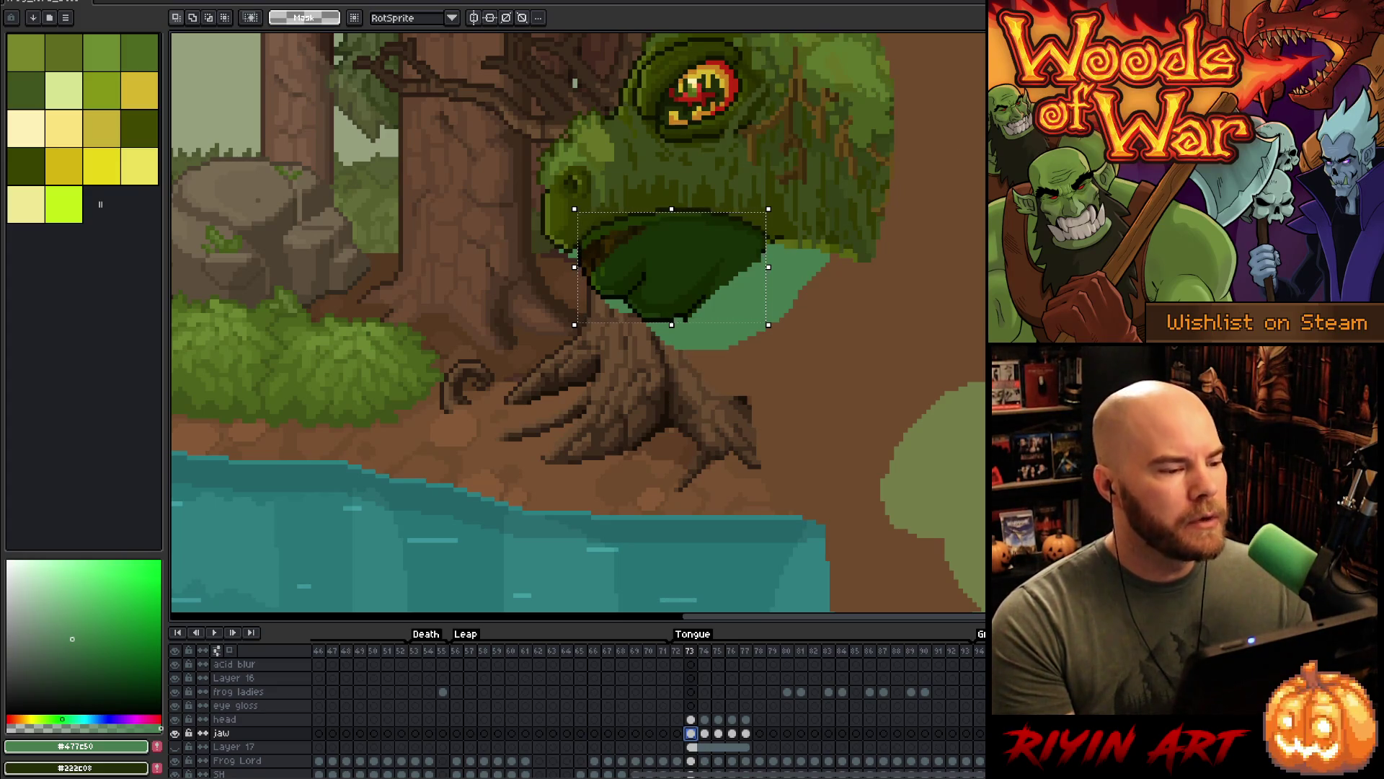
- Look over the symmetry and palette options, then enable 'Display pivot by default'
left_click(542, 13)
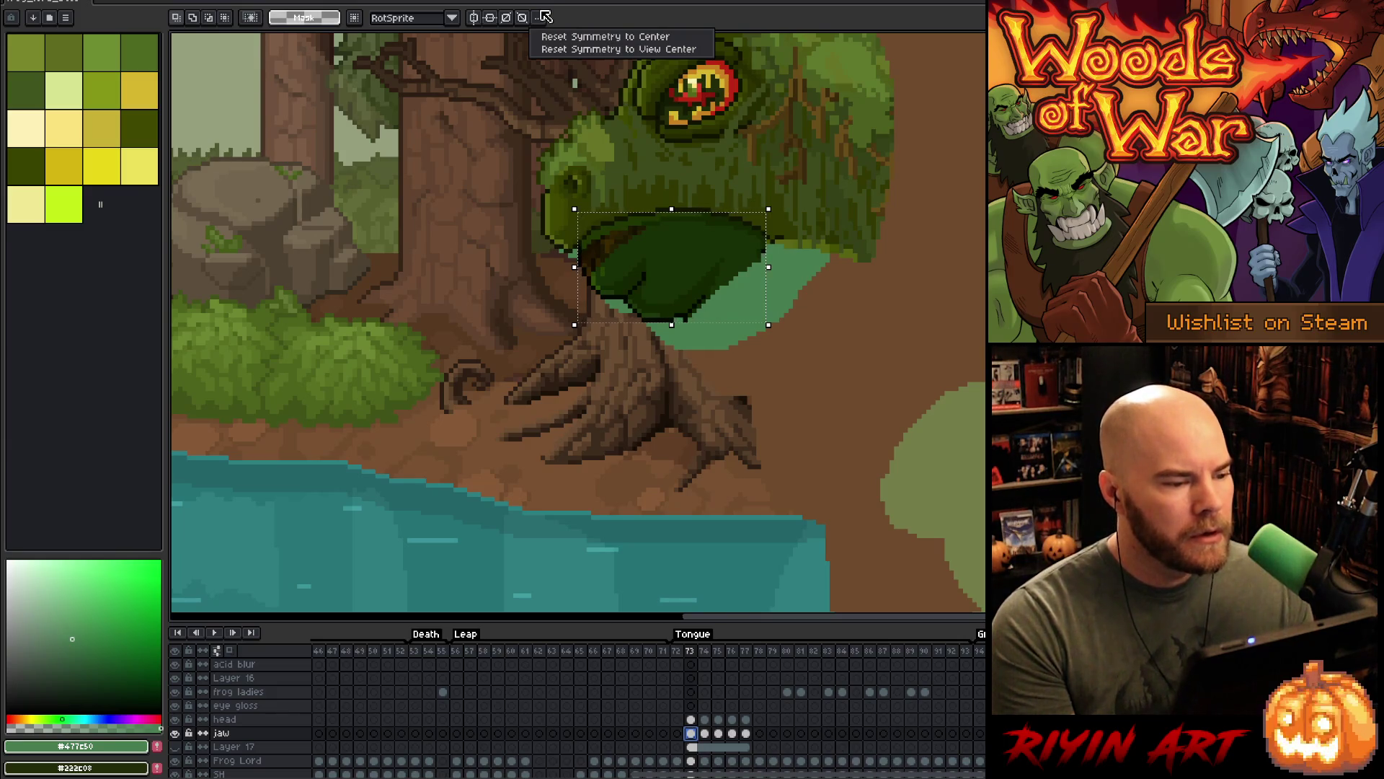
left_click(546, 16)
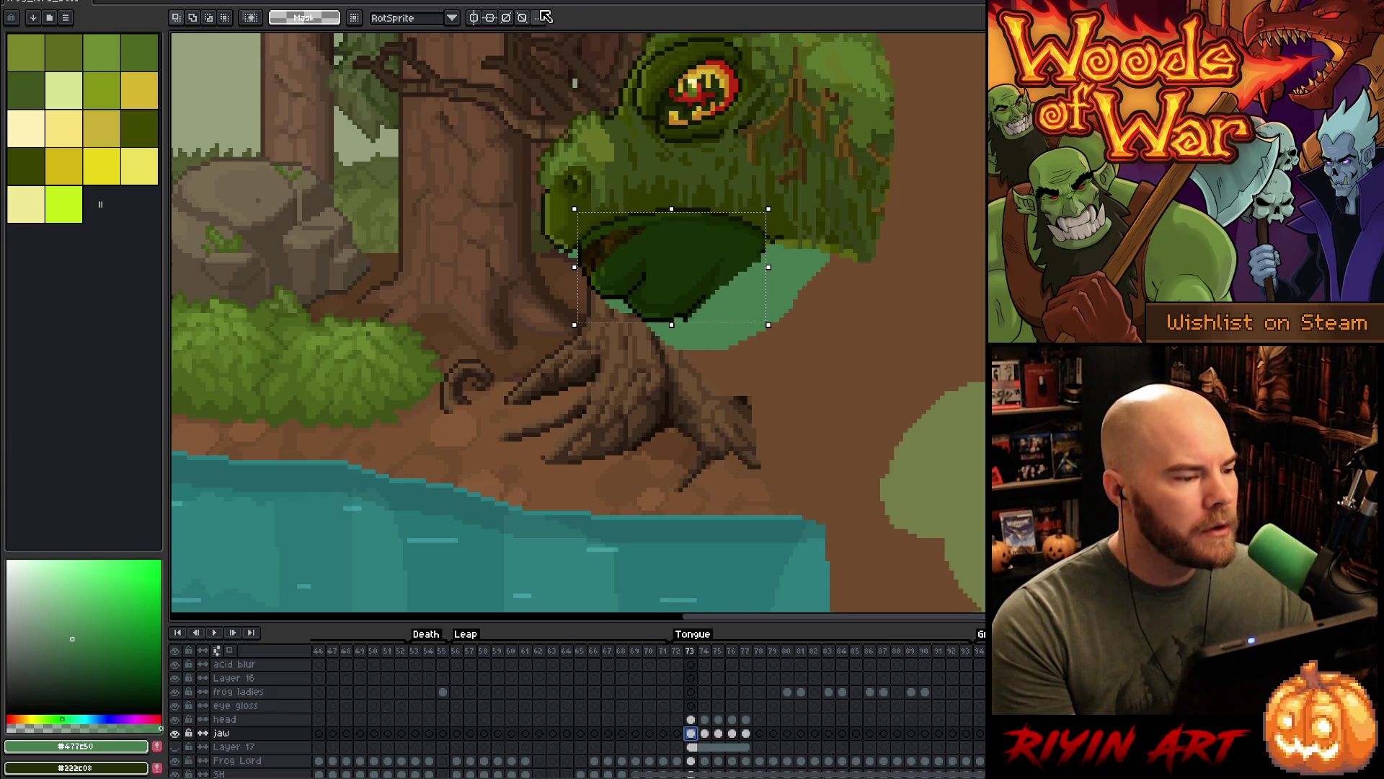
left_click(69, 18)
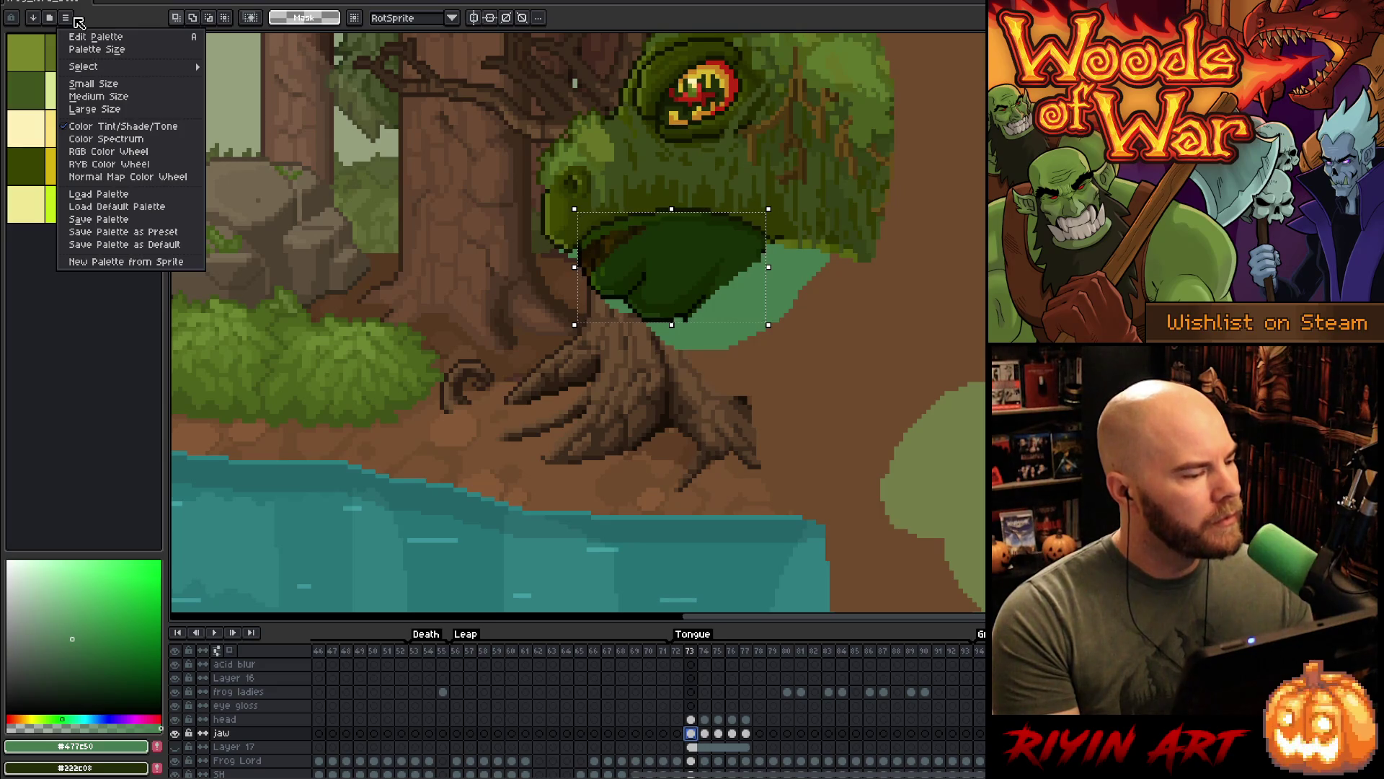
left_click(261, 18)
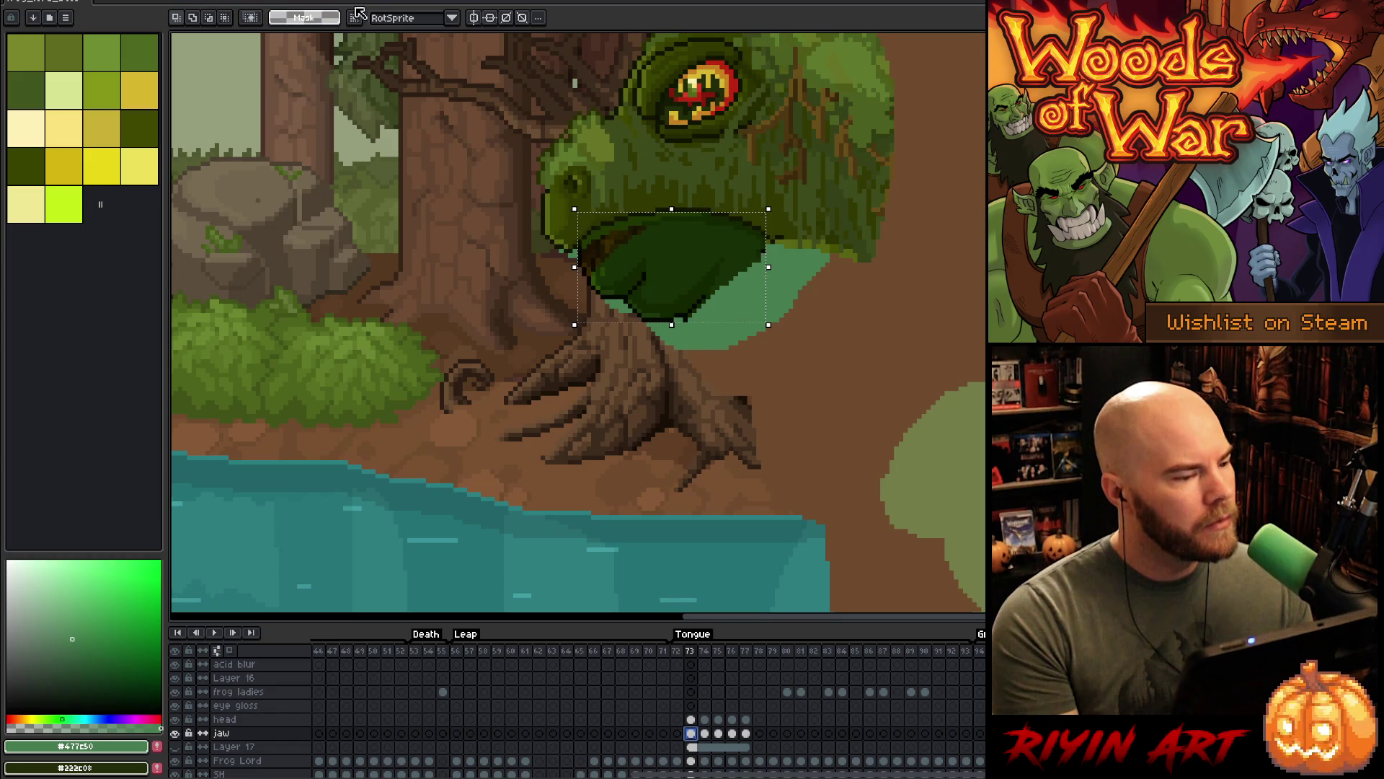
left_click(359, 20)
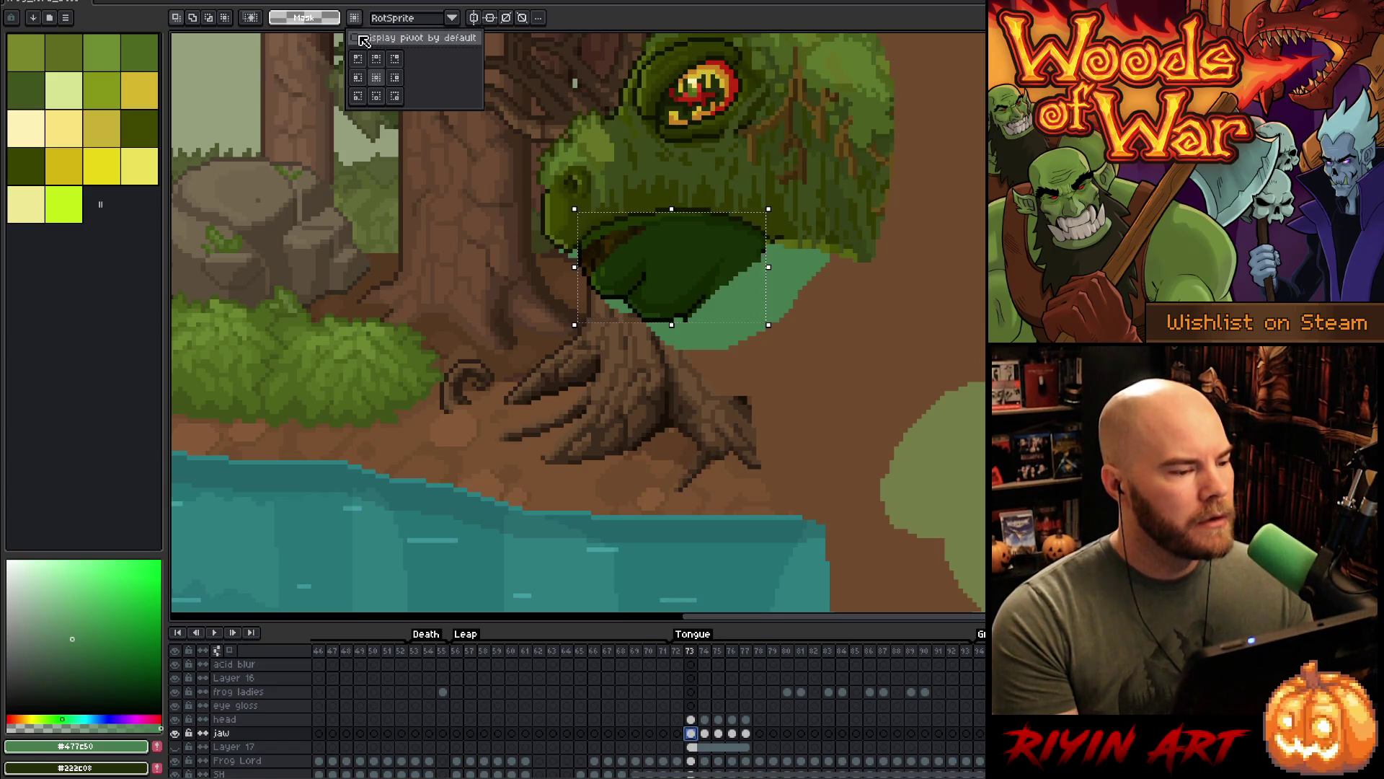
left_click(359, 41)
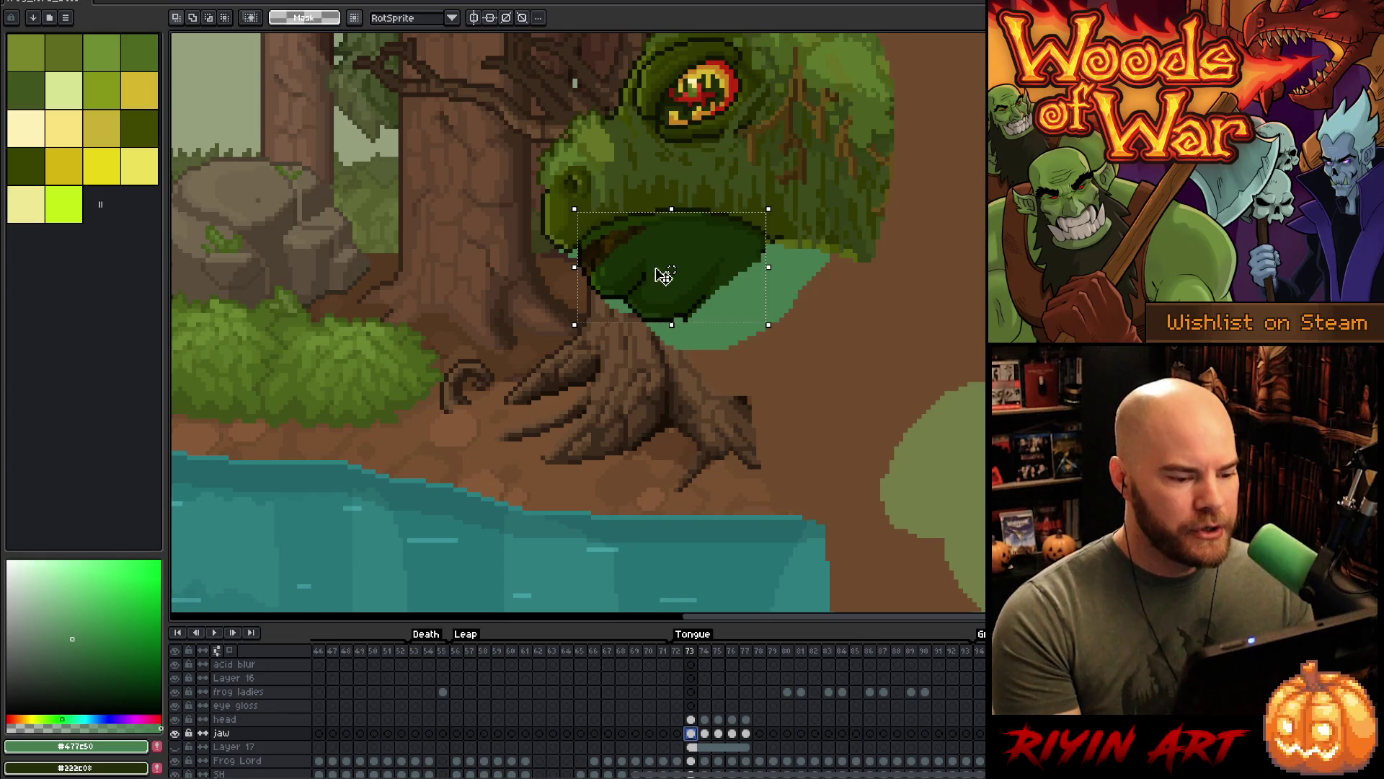
- Rotate the jaw about 14.5° downward on frame 73, then check frame 74
left_click(674, 280)
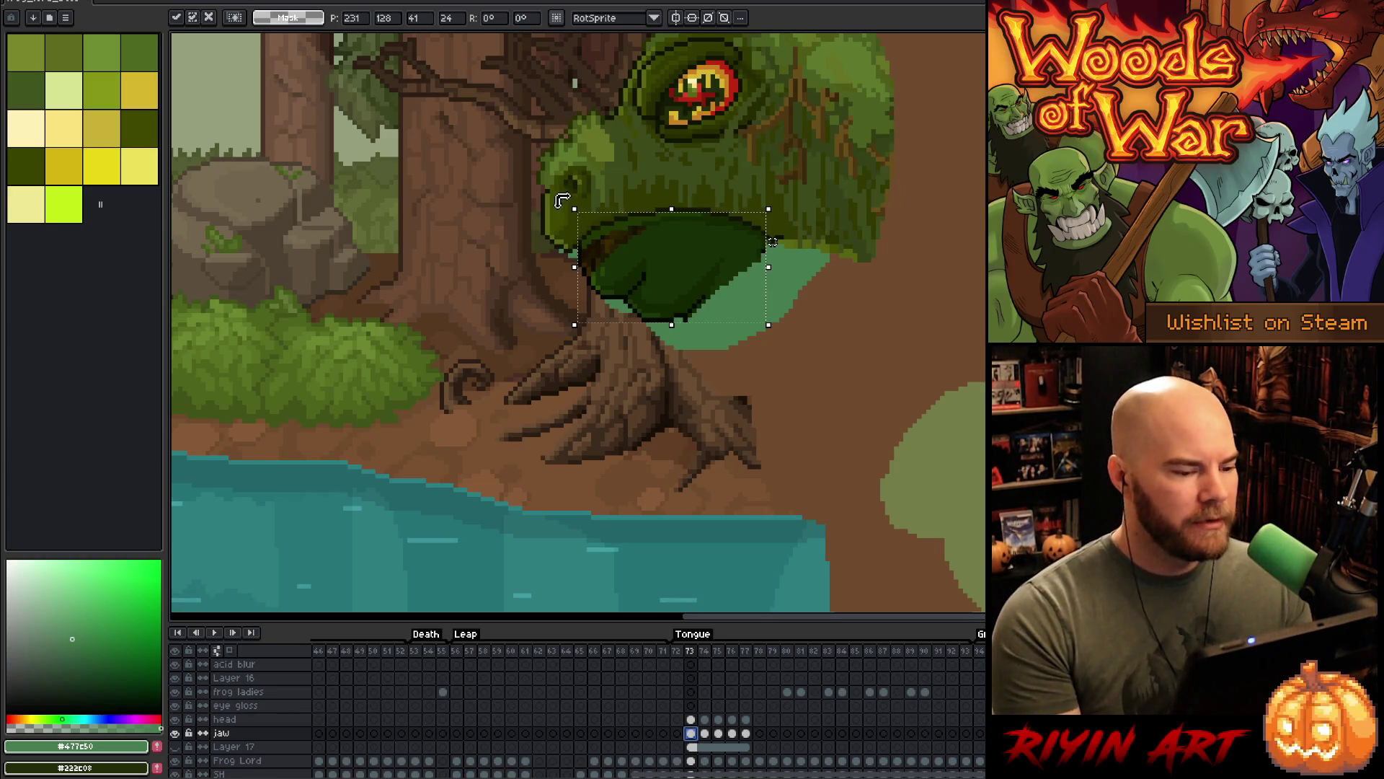
mouse_move(570, 197)
left_mouse_down()
mouse_move(570, 254)
mouse_move(557, 224)
left_mouse_up()
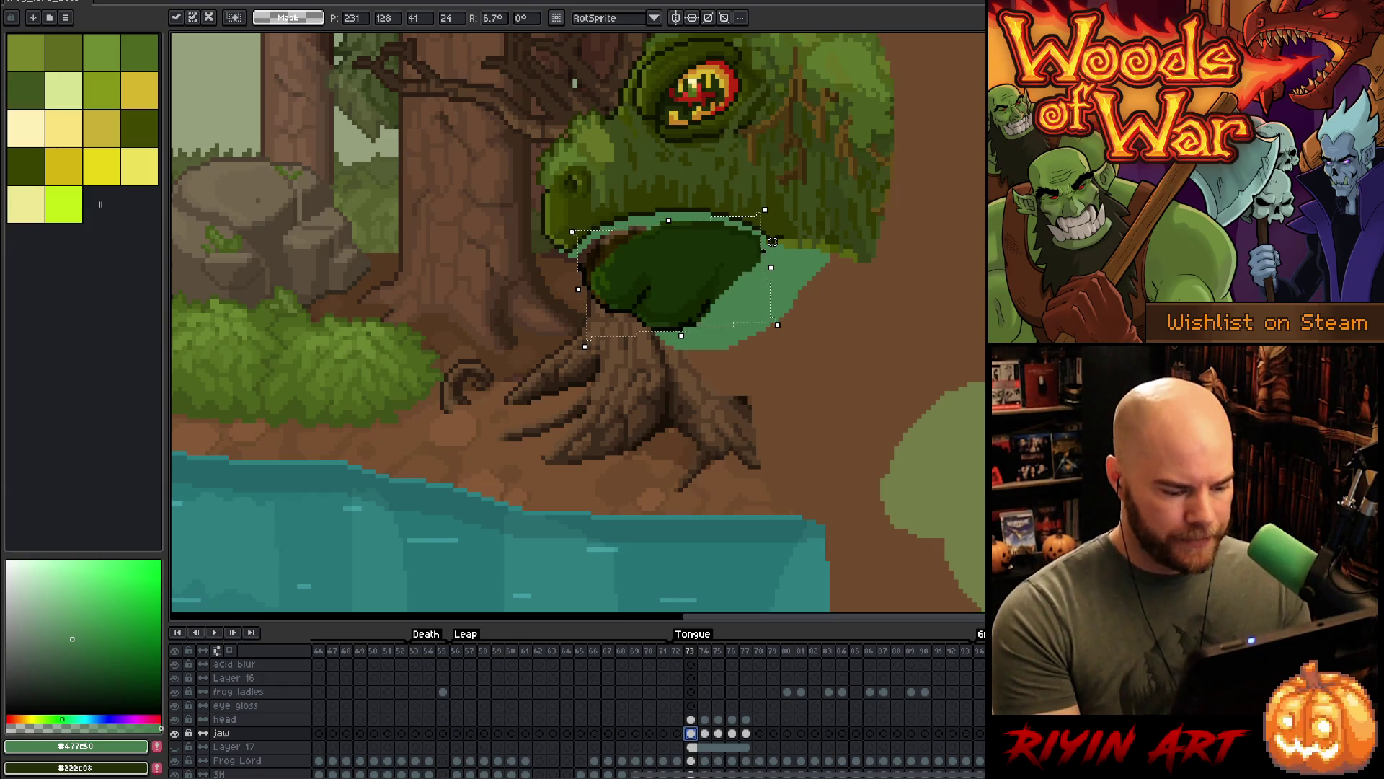
left_click(705, 733)
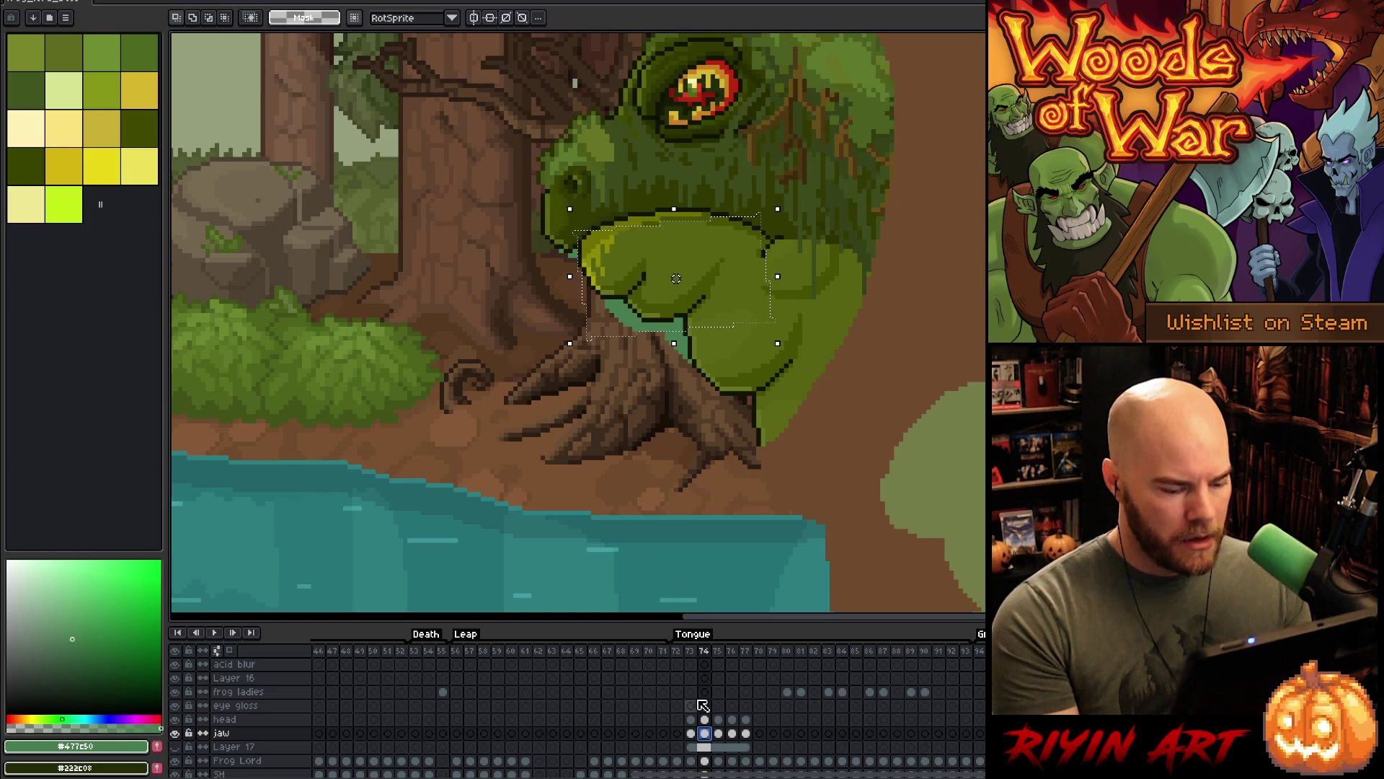
- Reselect the jaw on frame 74, return to frame 73, and select head cels 74–77
key("ctrl+z")
left_click(673, 278)
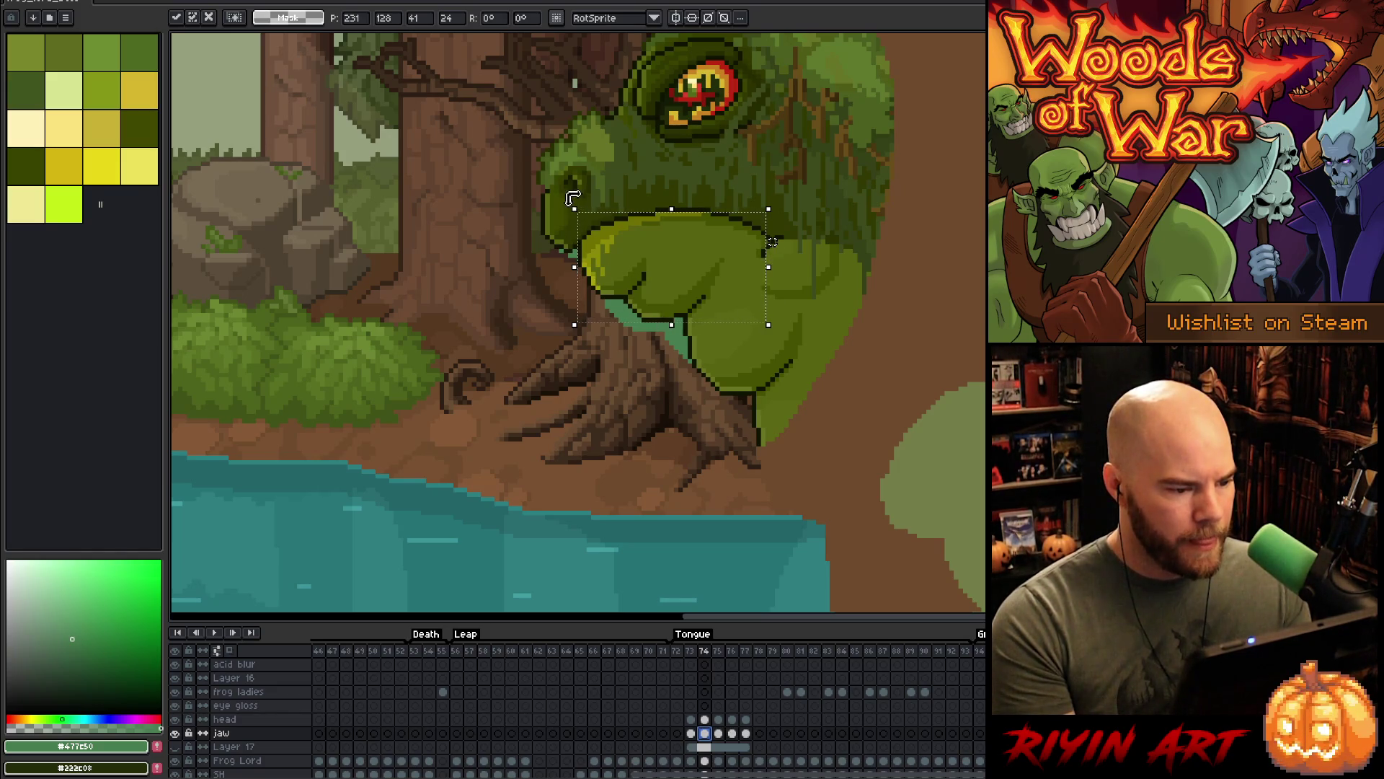
left_click(691, 734)
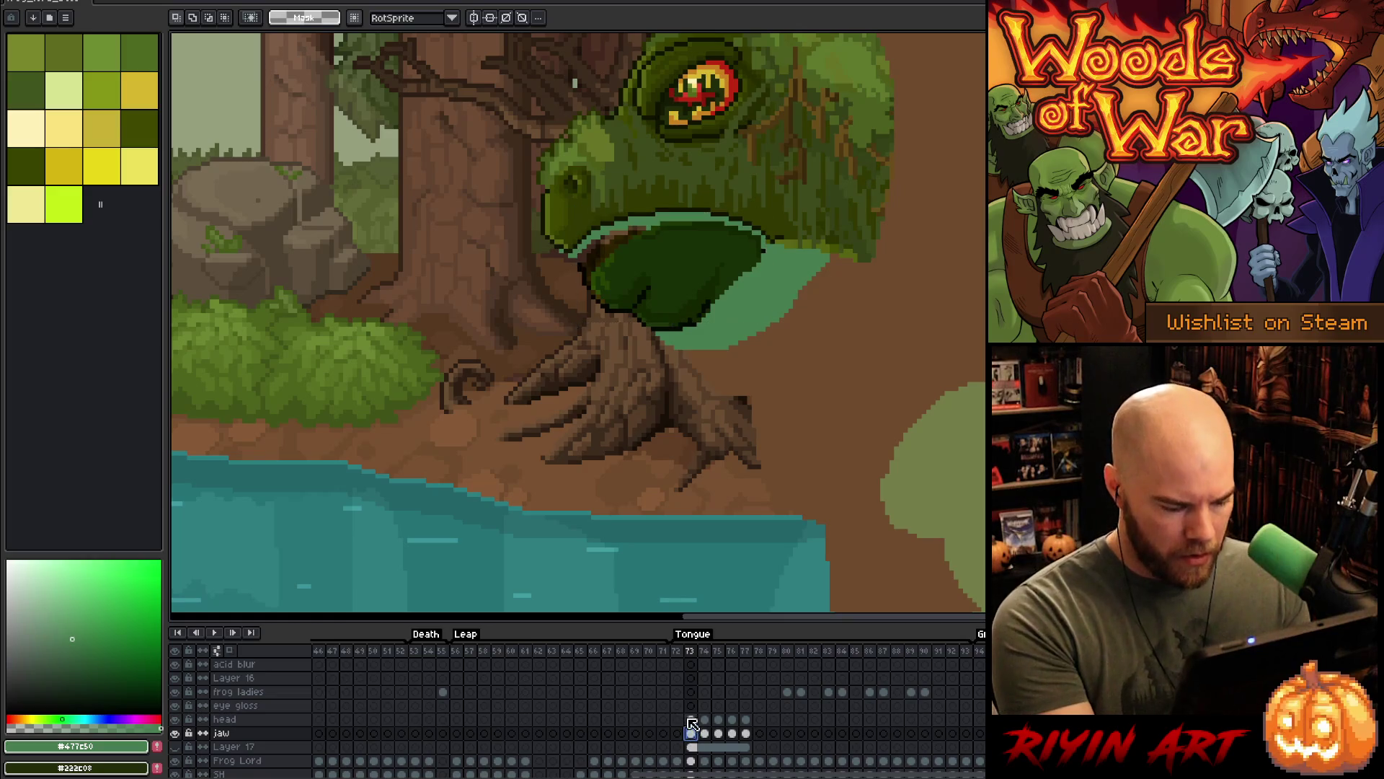
left_click_drag(705, 718, 746, 719)
- Link the head layer's cels across frames 73–77
left_click(691, 719)
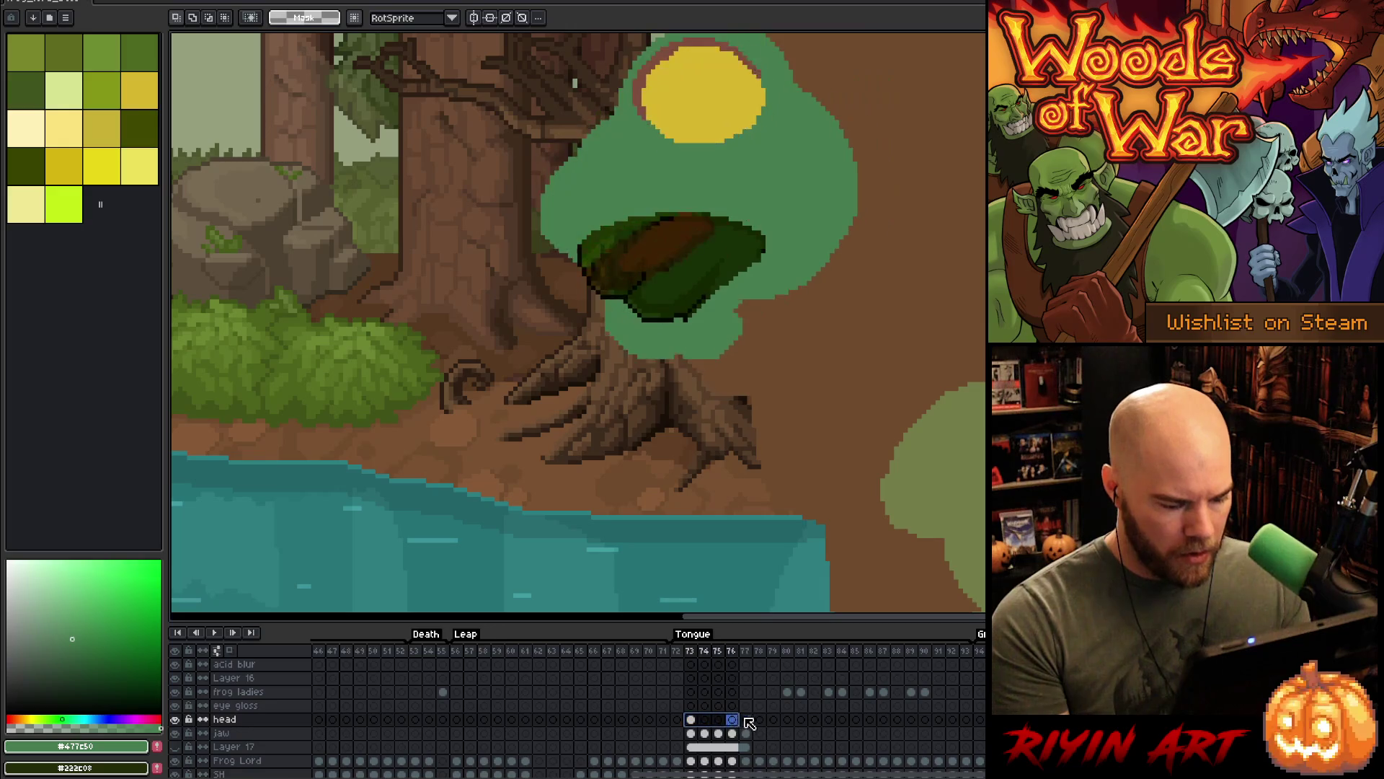
right_click(745, 719)
left_click(763, 755)
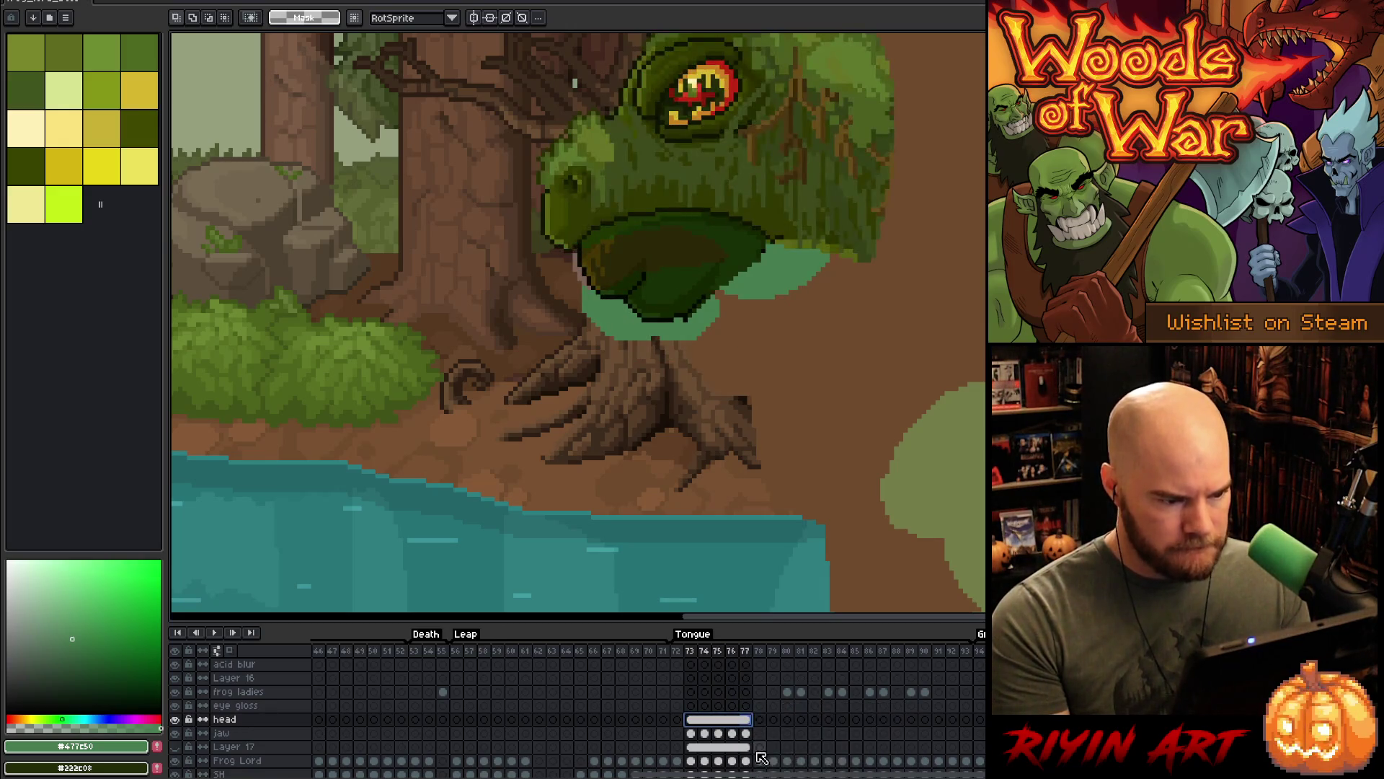
- Select the whole jaw on frame 74 and enter transform mode
left_click(706, 734)
key("ctrl+t")
left_click(673, 274)
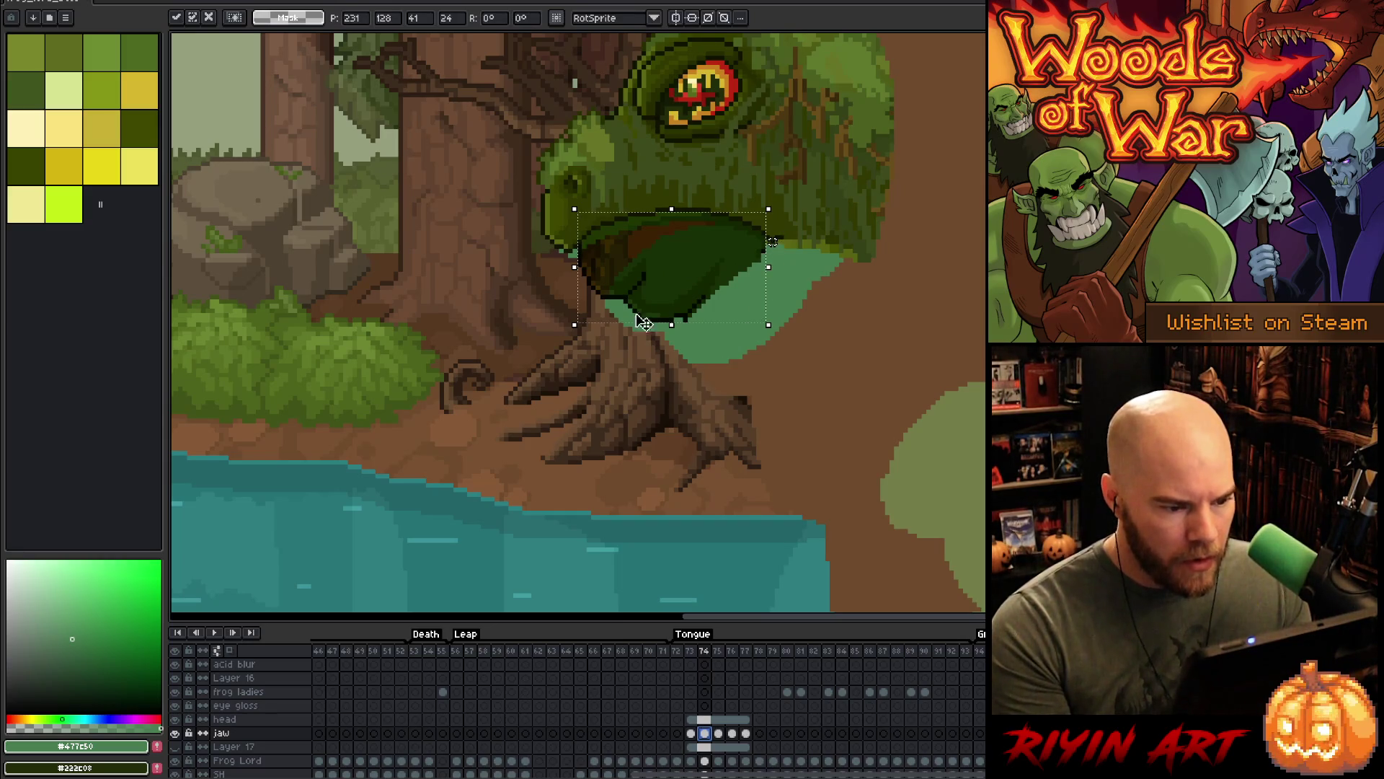
- Rotate the jaw about 13.5° open on frame 74 and apply it
mouse_move(566, 200)
left_mouse_down()
mouse_move(569, 262)
mouse_move(567, 251)
left_mouse_up()
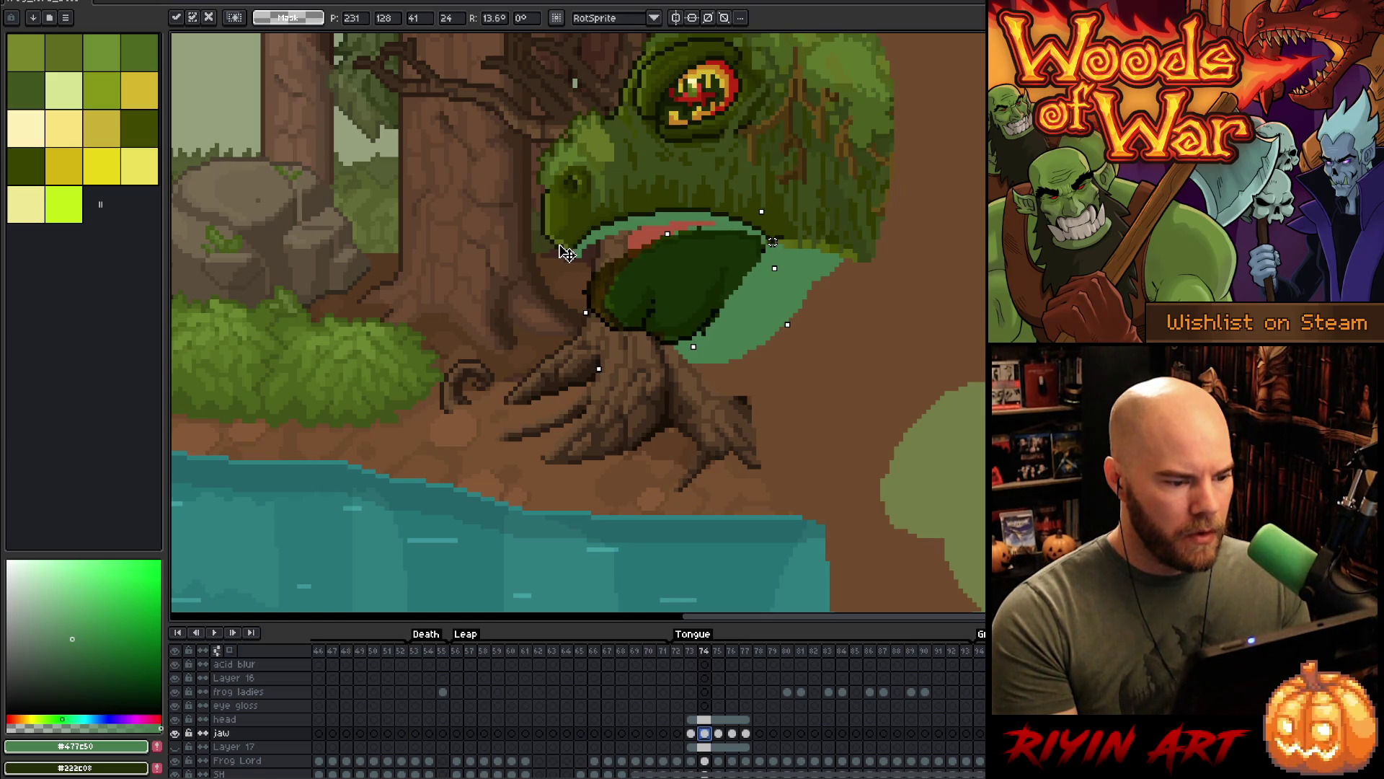
left_click_drag(567, 251, 558, 243)
key("Return")
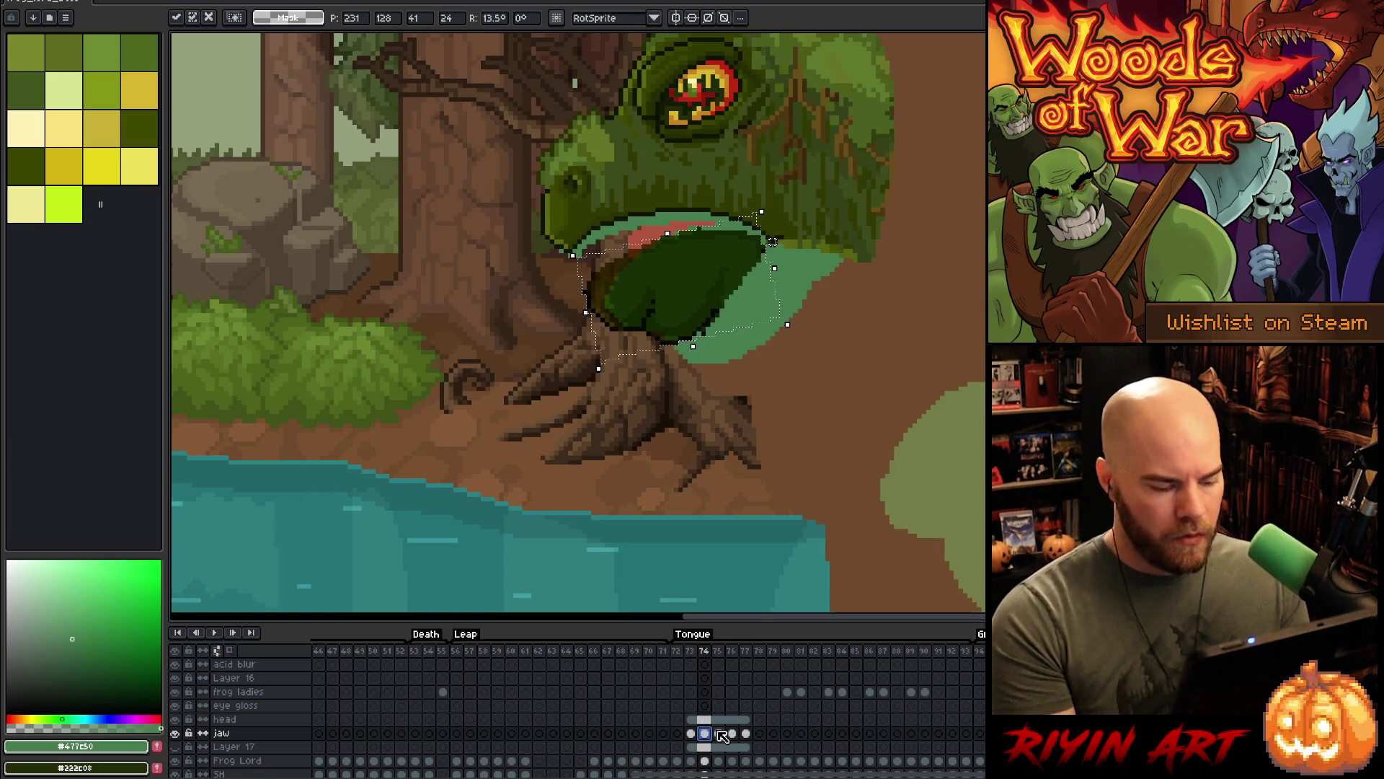
- On frame 75, select the jaw and rotate it about 29.6° to reveal the tongue
key("period")
left_click_drag(577, 323, 767, 211)
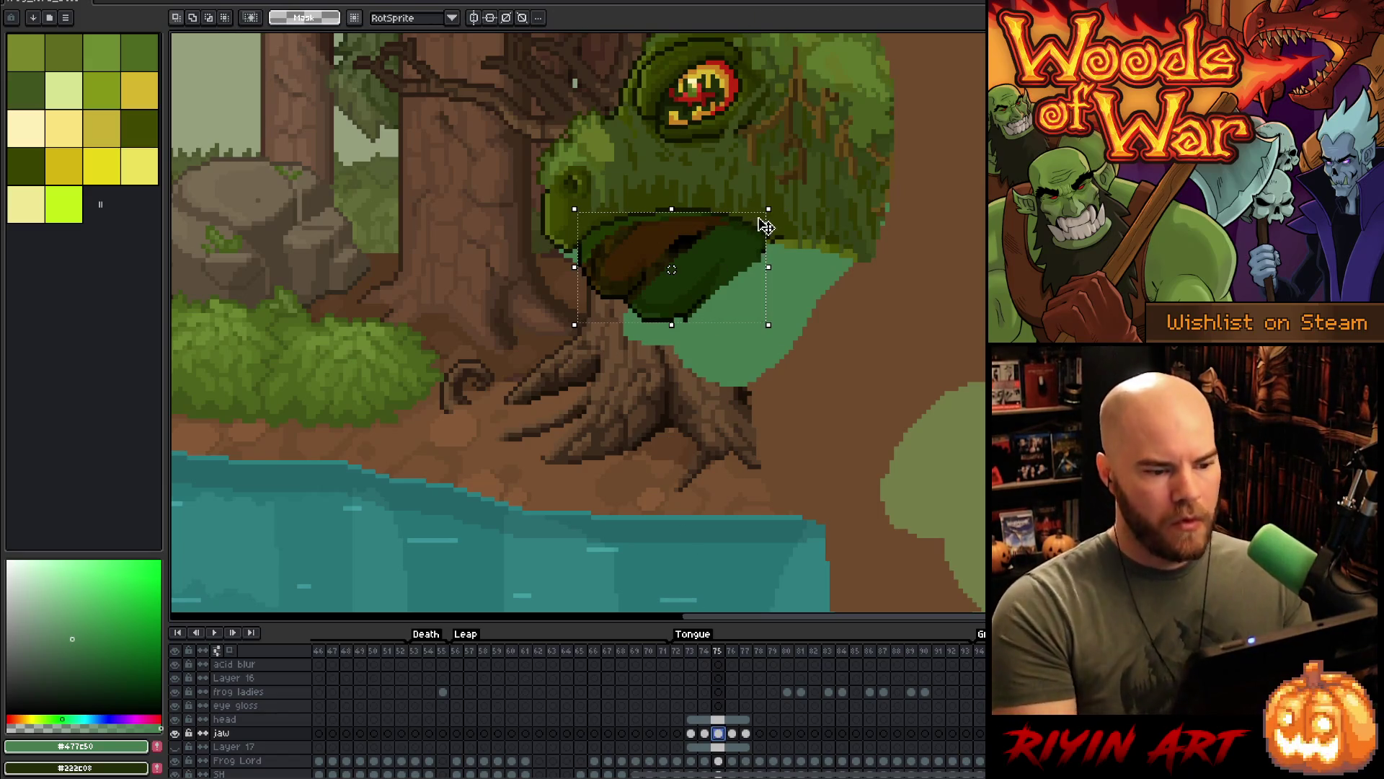
left_click(670, 278)
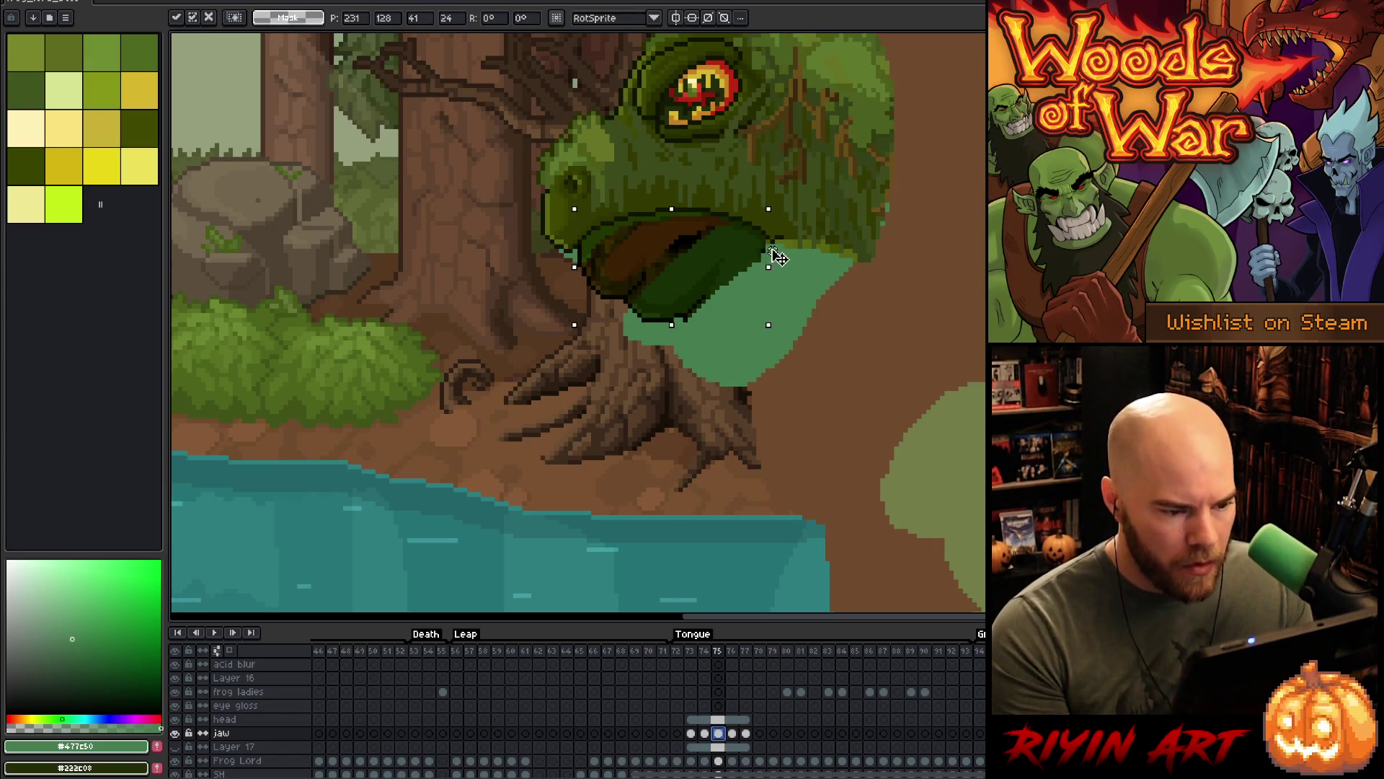
mouse_move(575, 198)
left_mouse_down()
mouse_move(587, 325)
mouse_move(587, 287)
mouse_move(598, 303)
mouse_move(601, 284)
left_mouse_up()
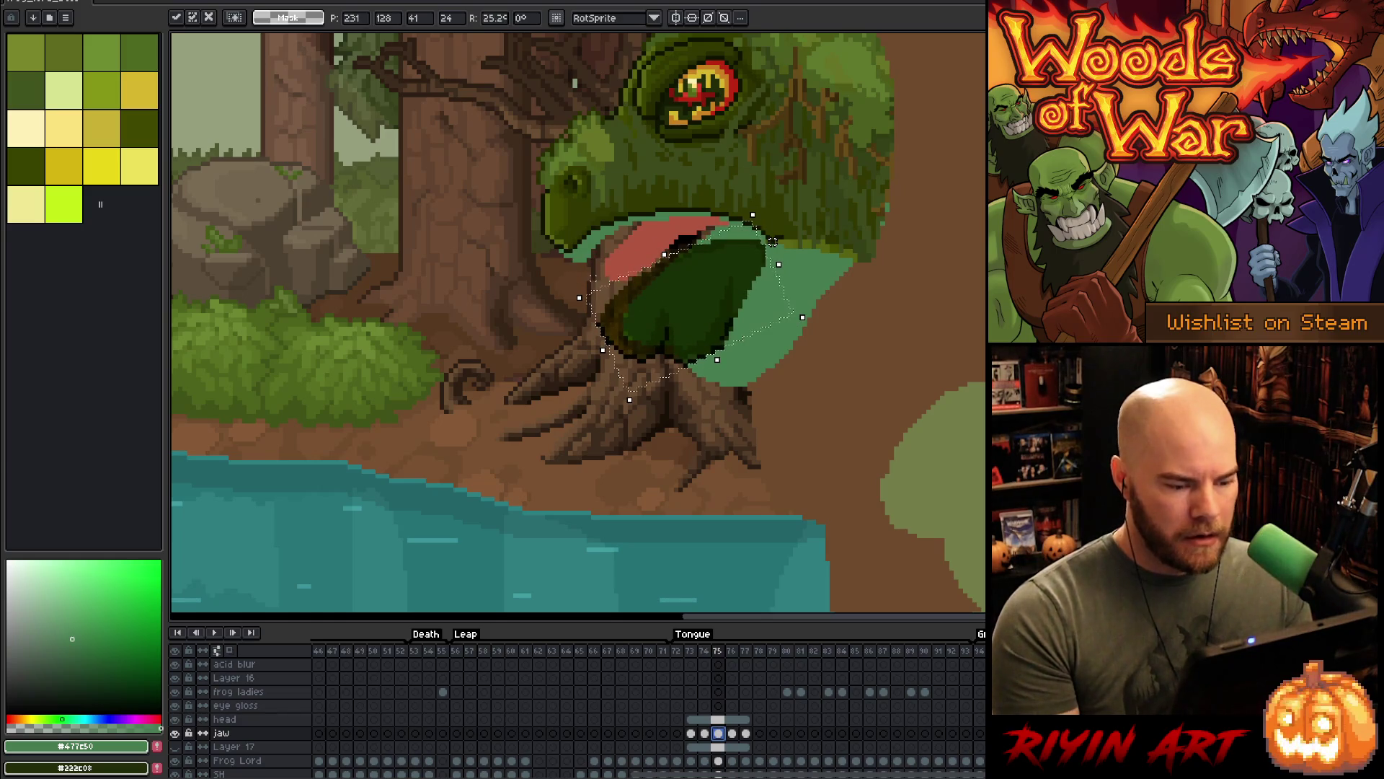
key("Return")
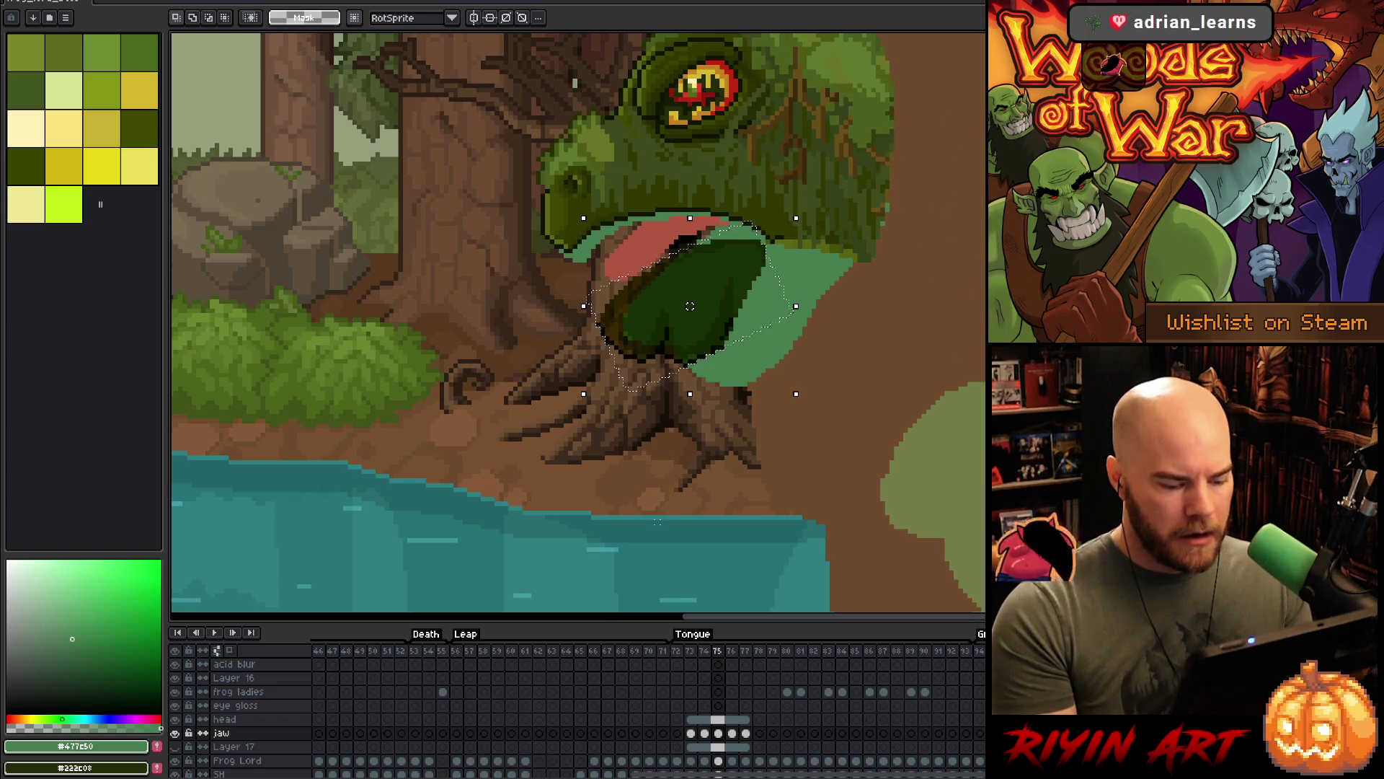
- Select the jaw cel on frame 76 and enter transform mode
left_click(733, 733)
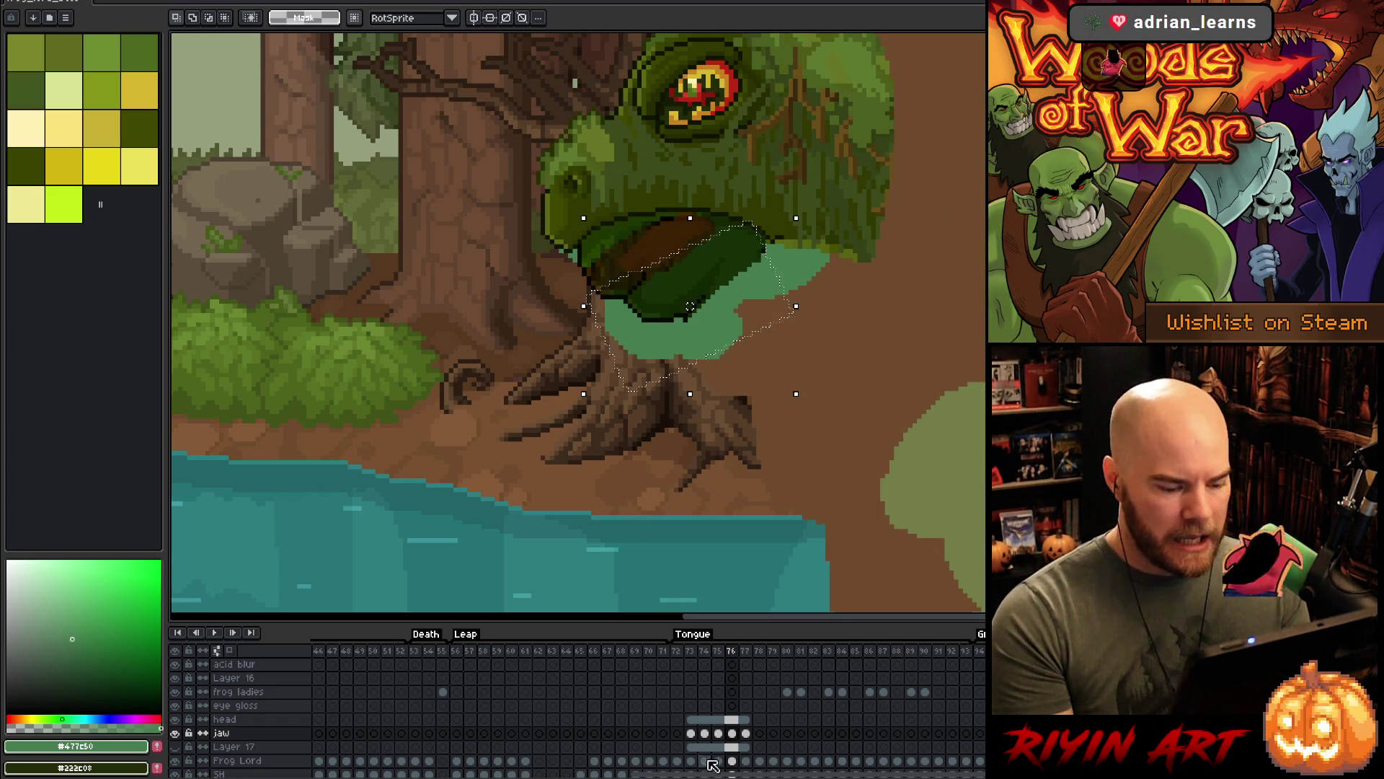
left_click(733, 734, "ctrl")
left_click(671, 269)
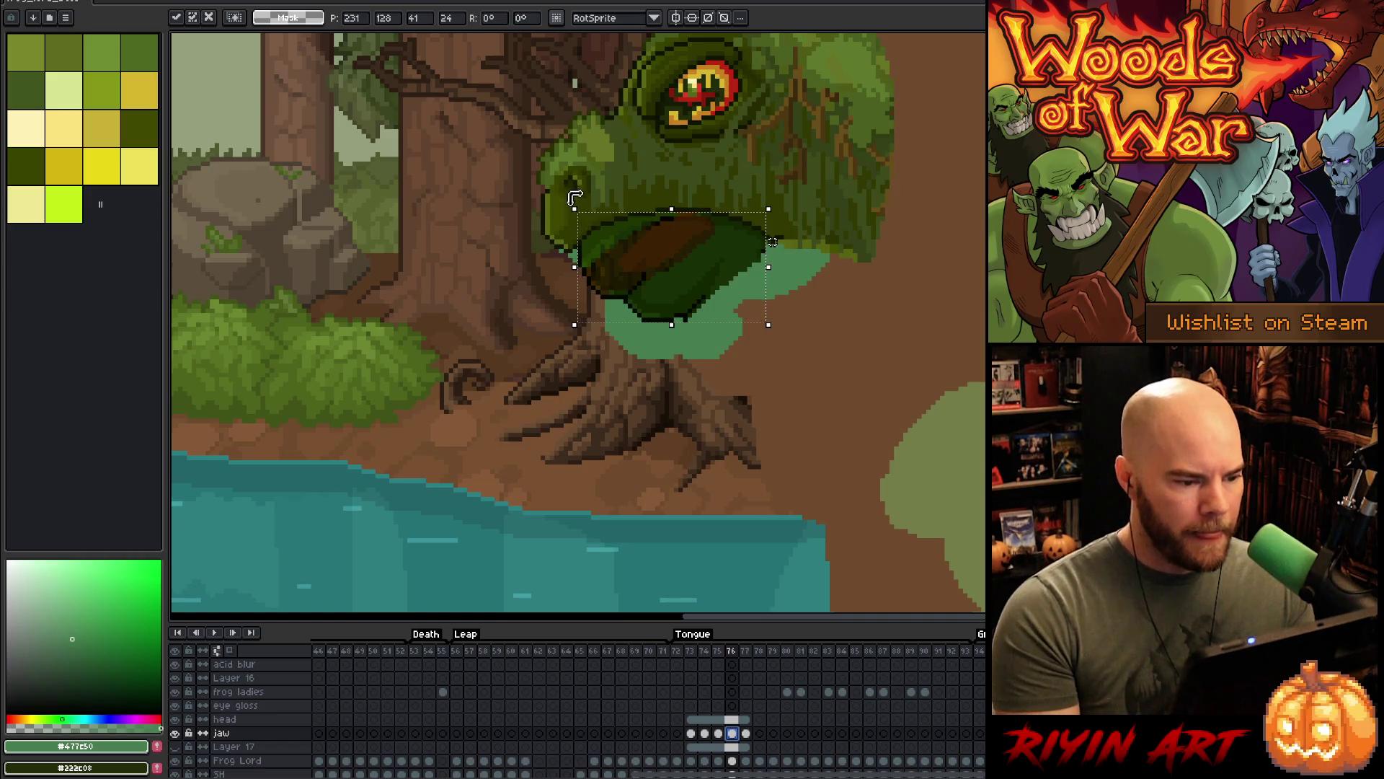
- Rotate the jaw partly open on frame 76 and compare it with frame 75
left_click_drag(574, 197, 575, 245)
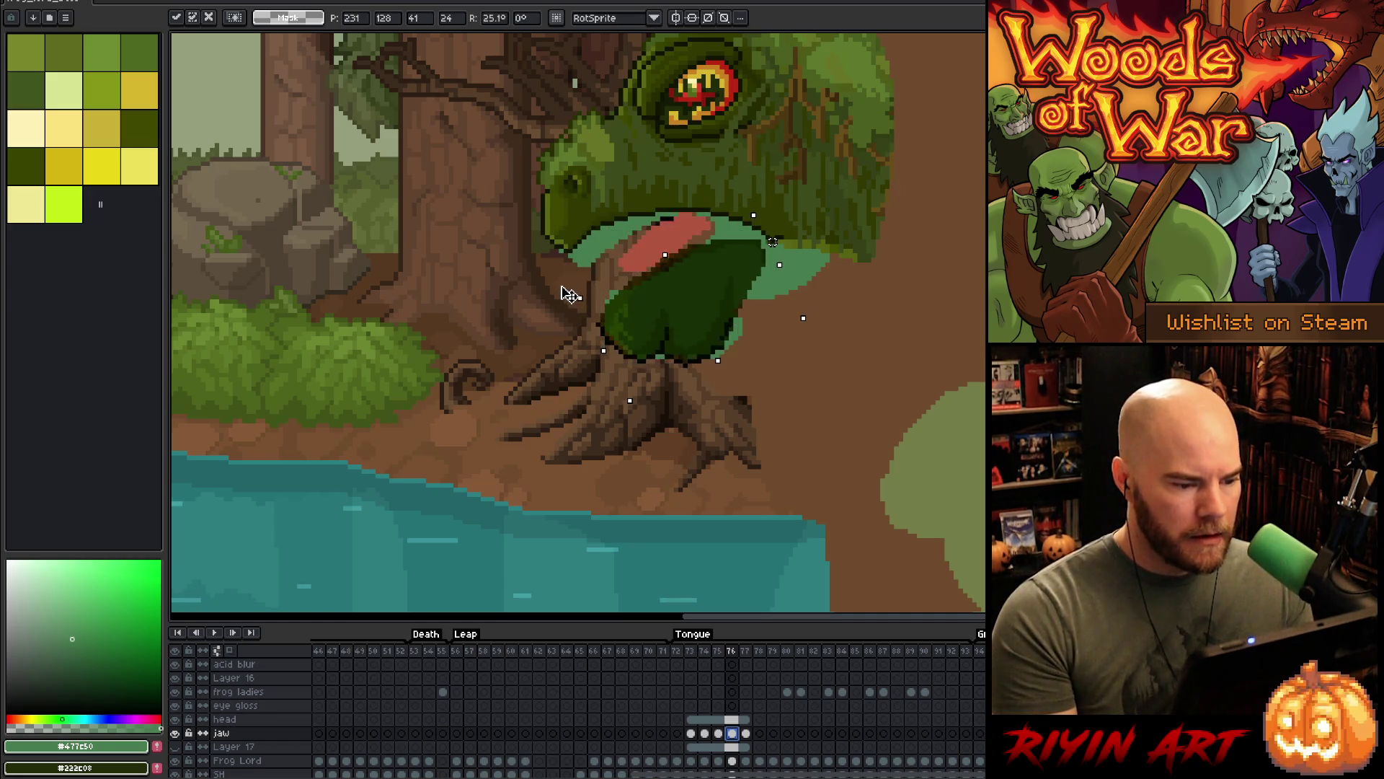
key("Return")
key("Left")
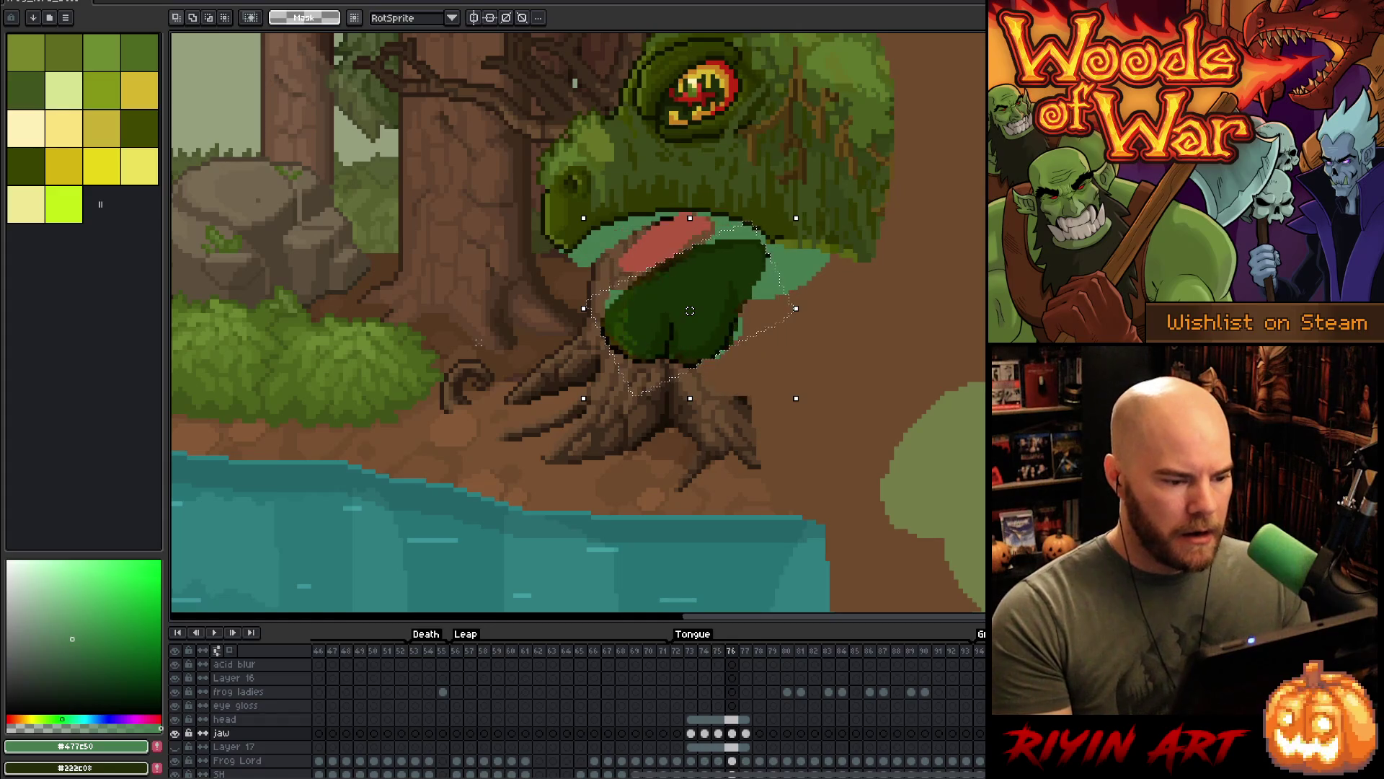
key("Right")
key("Left")
key("Right")
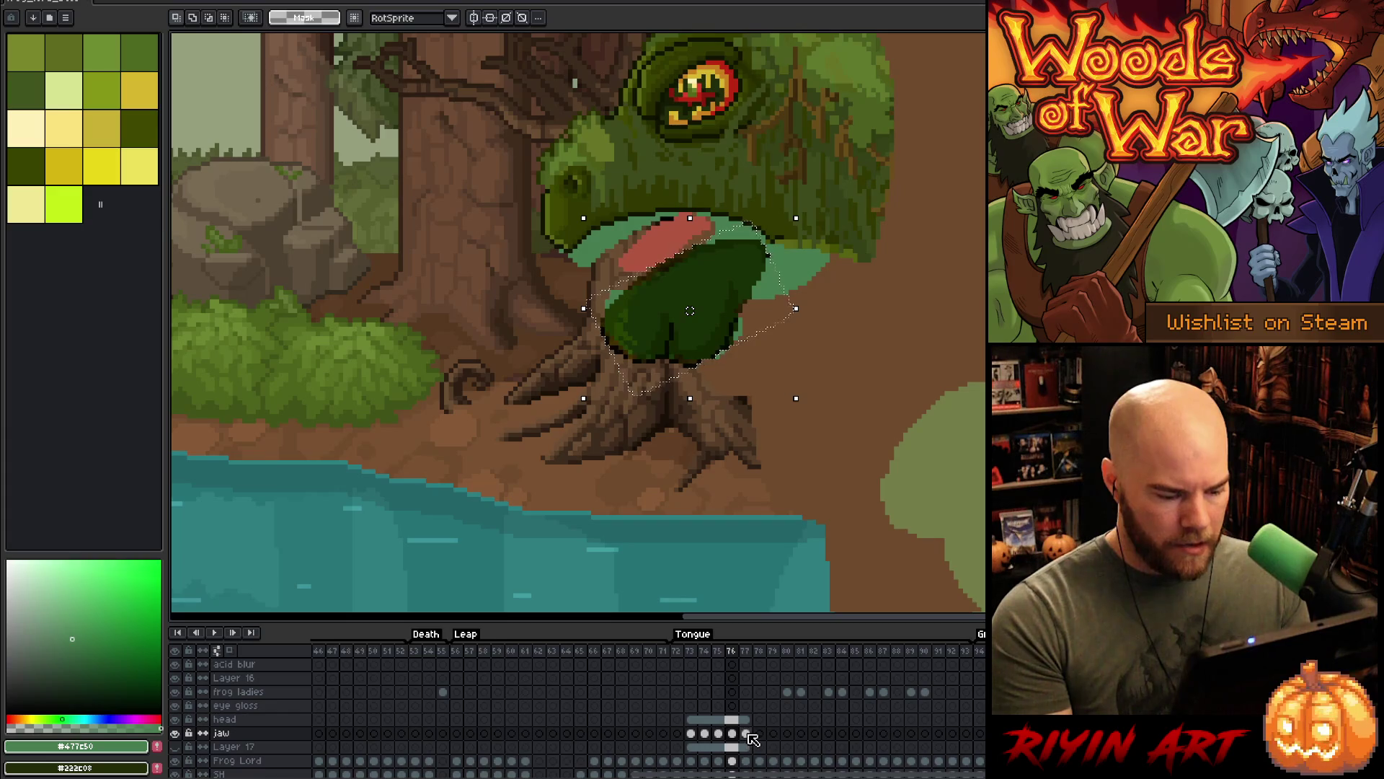
- Rotate the frame 77 jaw about 31° open and compare it against frame 76
left_click(747, 733)
key("ctrl+z")
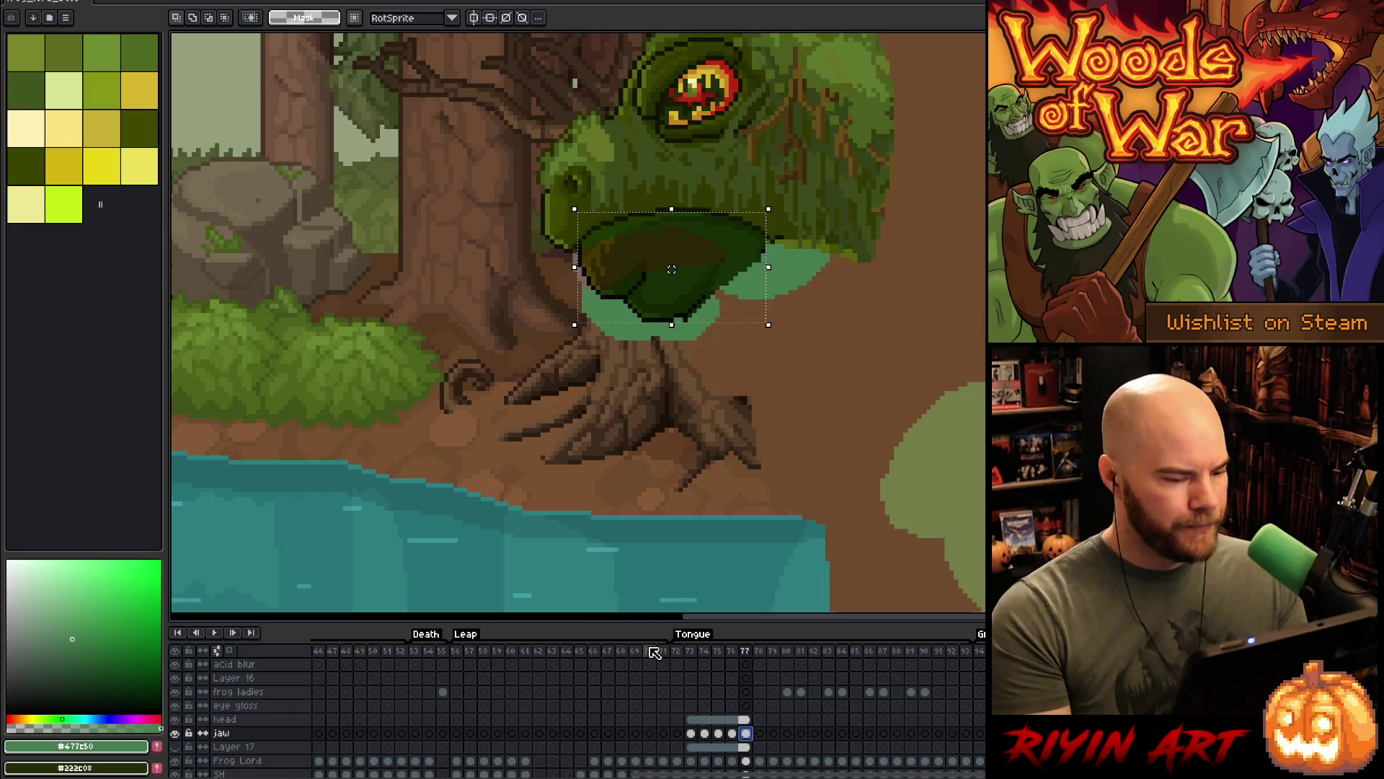
left_click(671, 283)
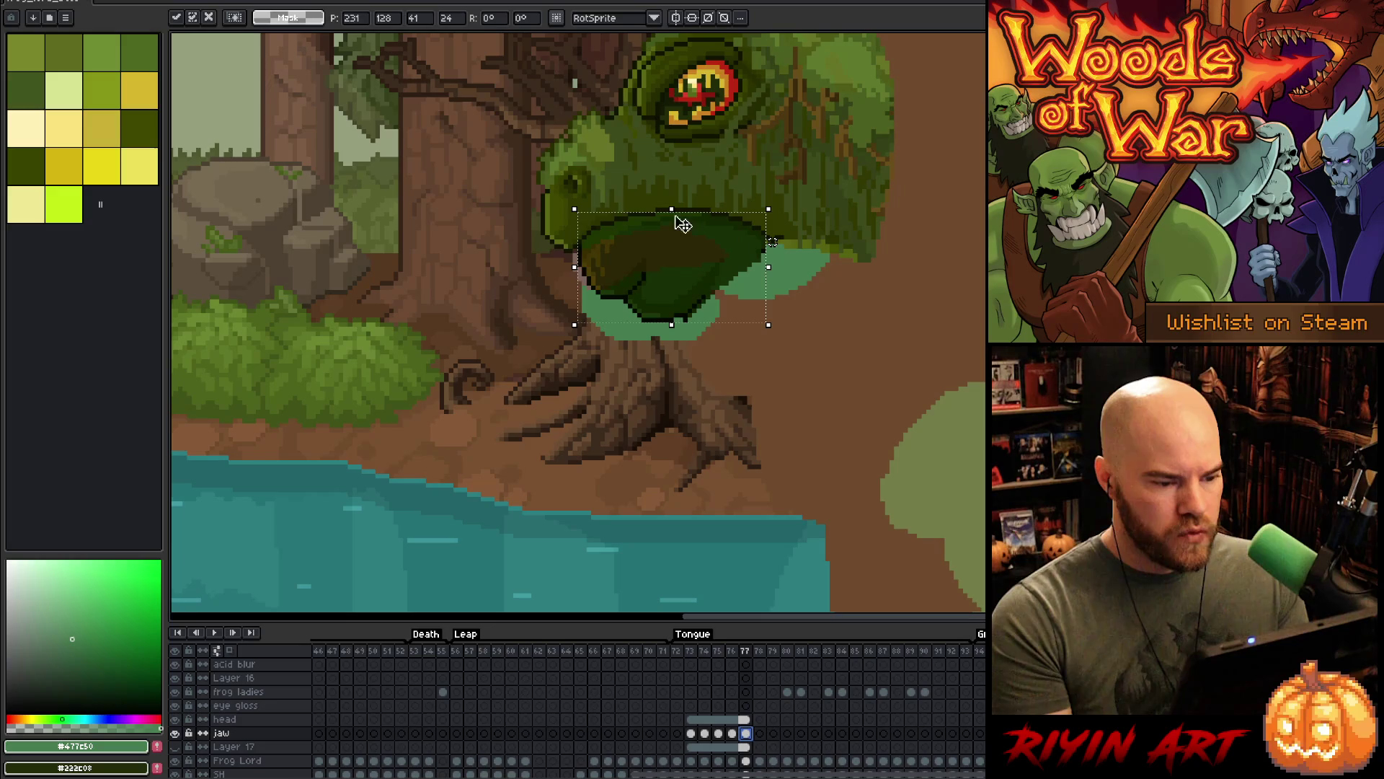
left_click_drag(567, 200, 584, 318)
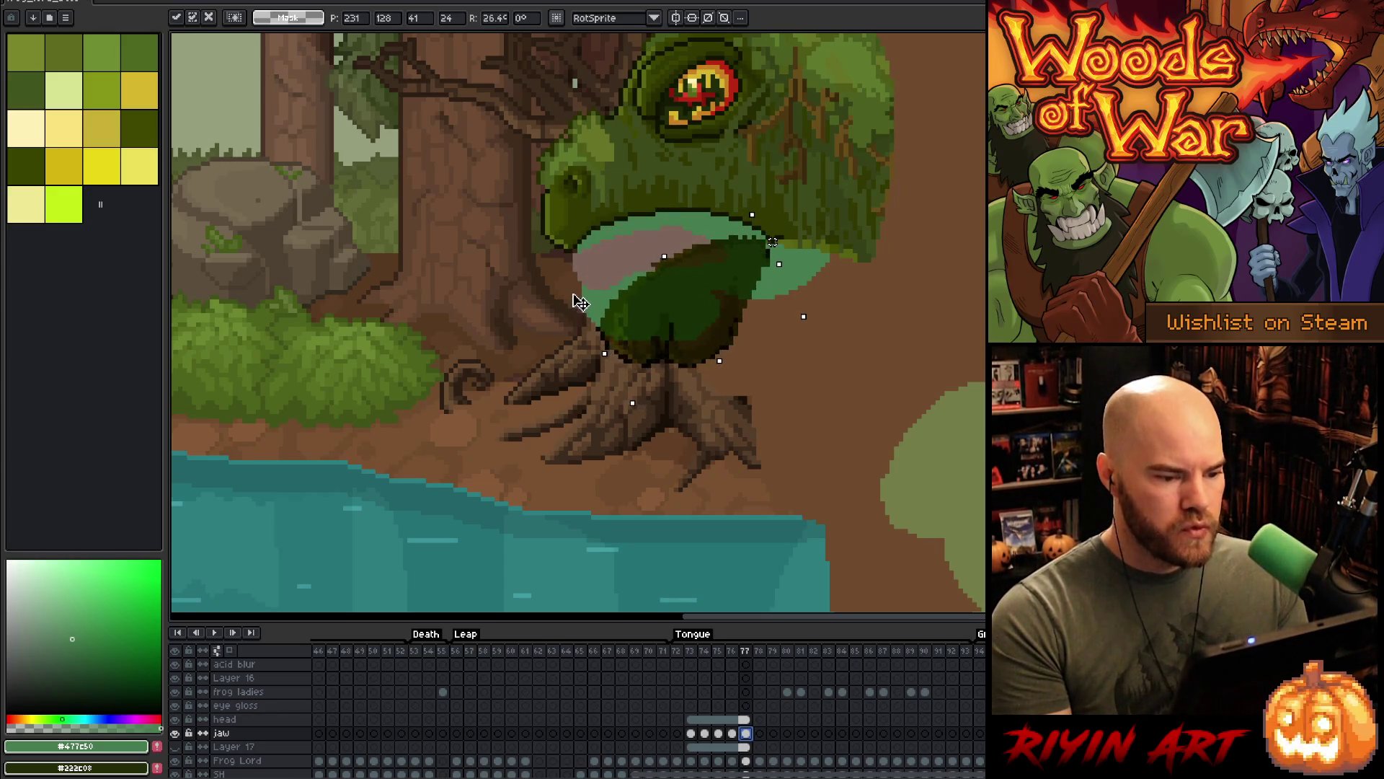
key("comma")
key("period")
key("comma")
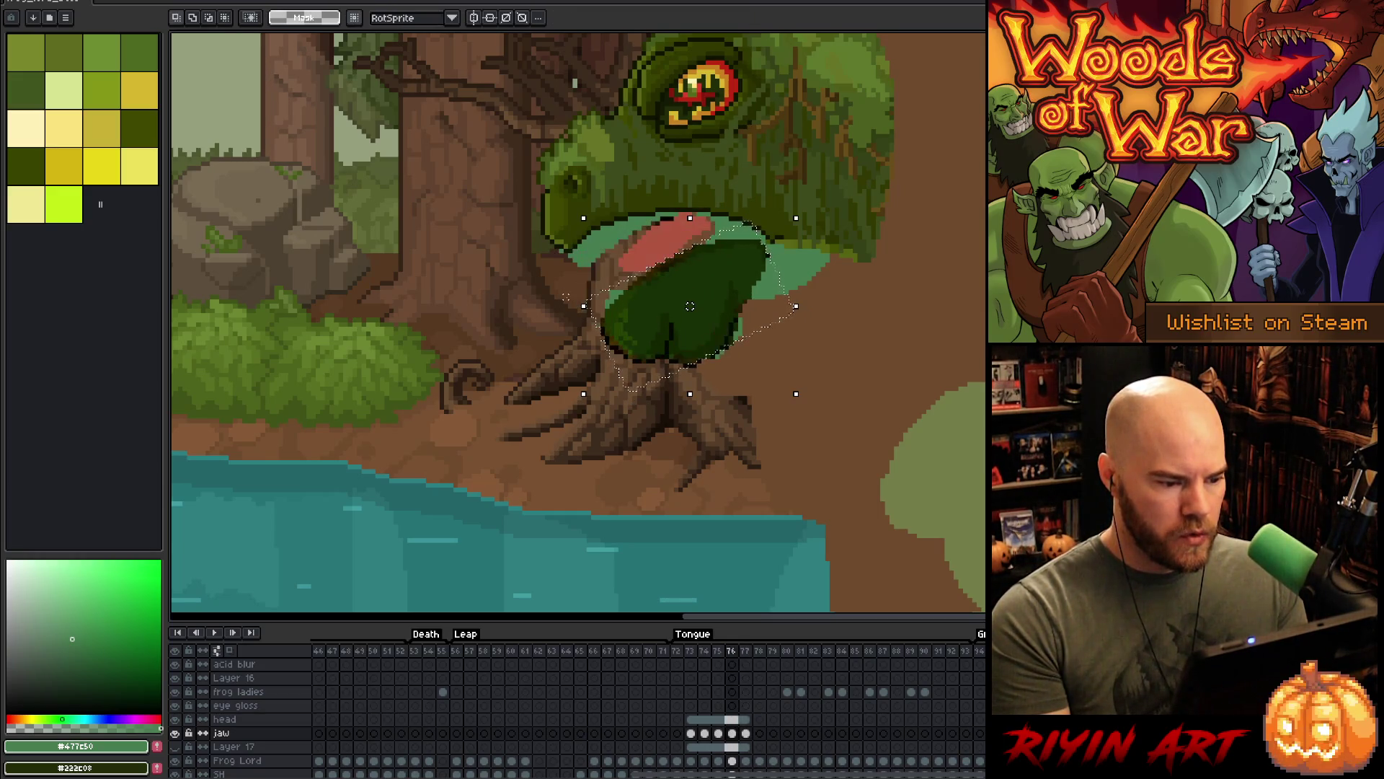
key("period")
key("comma")
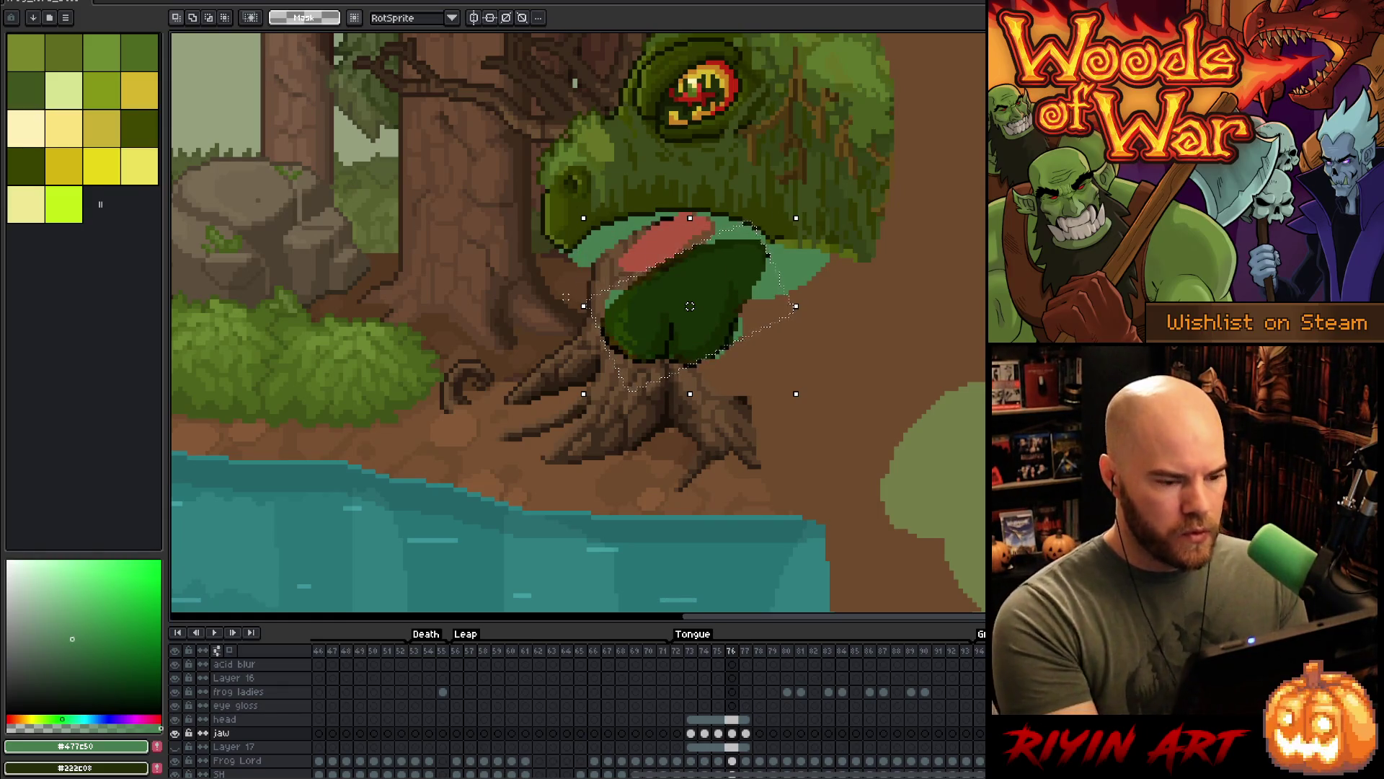
key("period")
- Redo the frame 77 jaw rotation at about 29°, then select frames 73–77
left_click(674, 278)
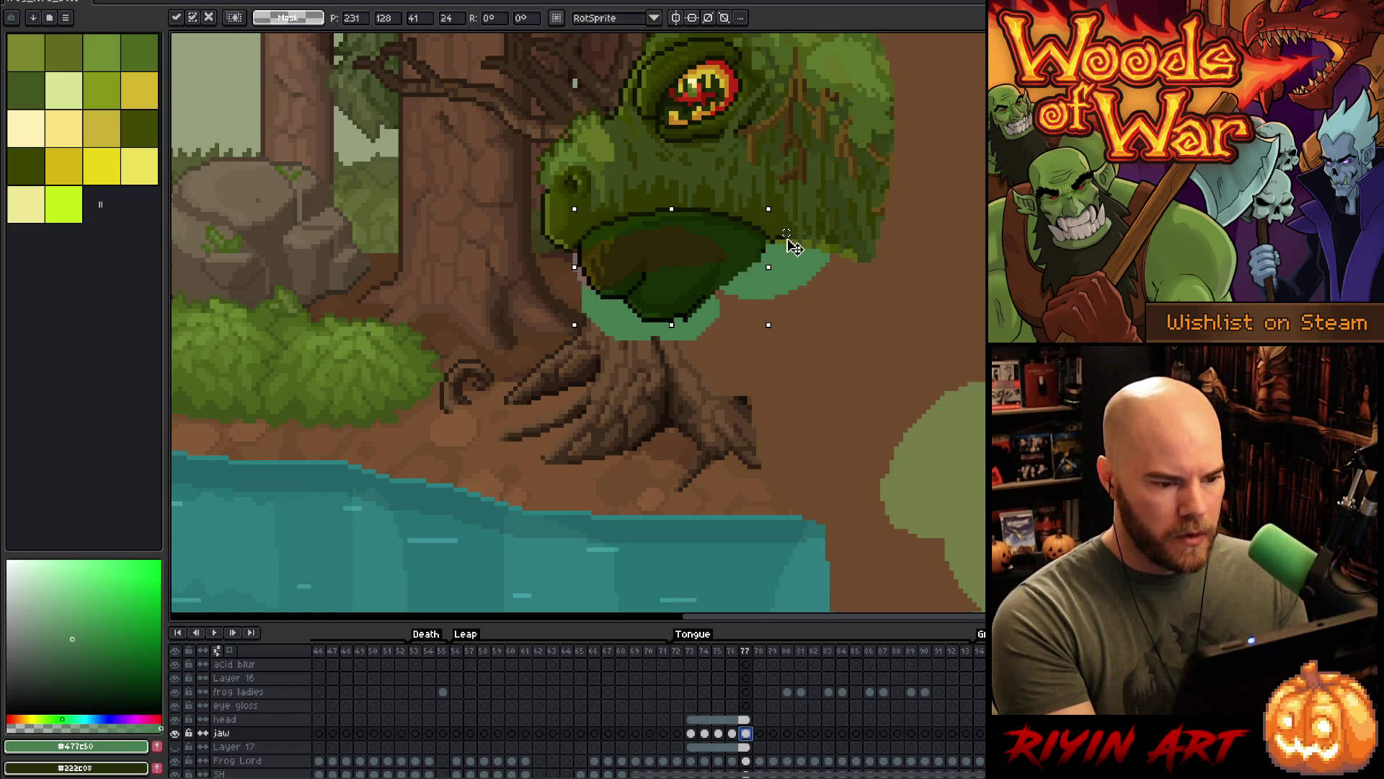
left_click_drag(568, 202, 571, 315)
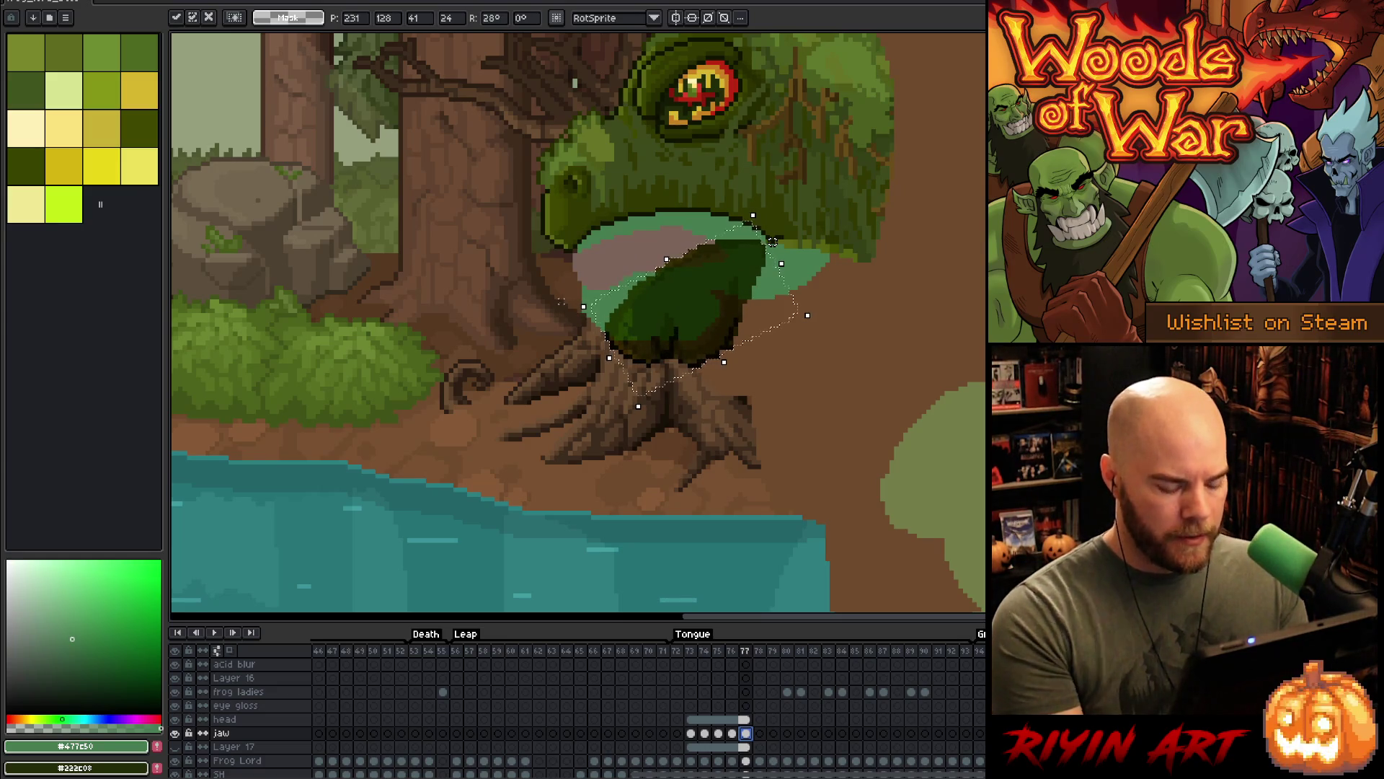
key("comma")
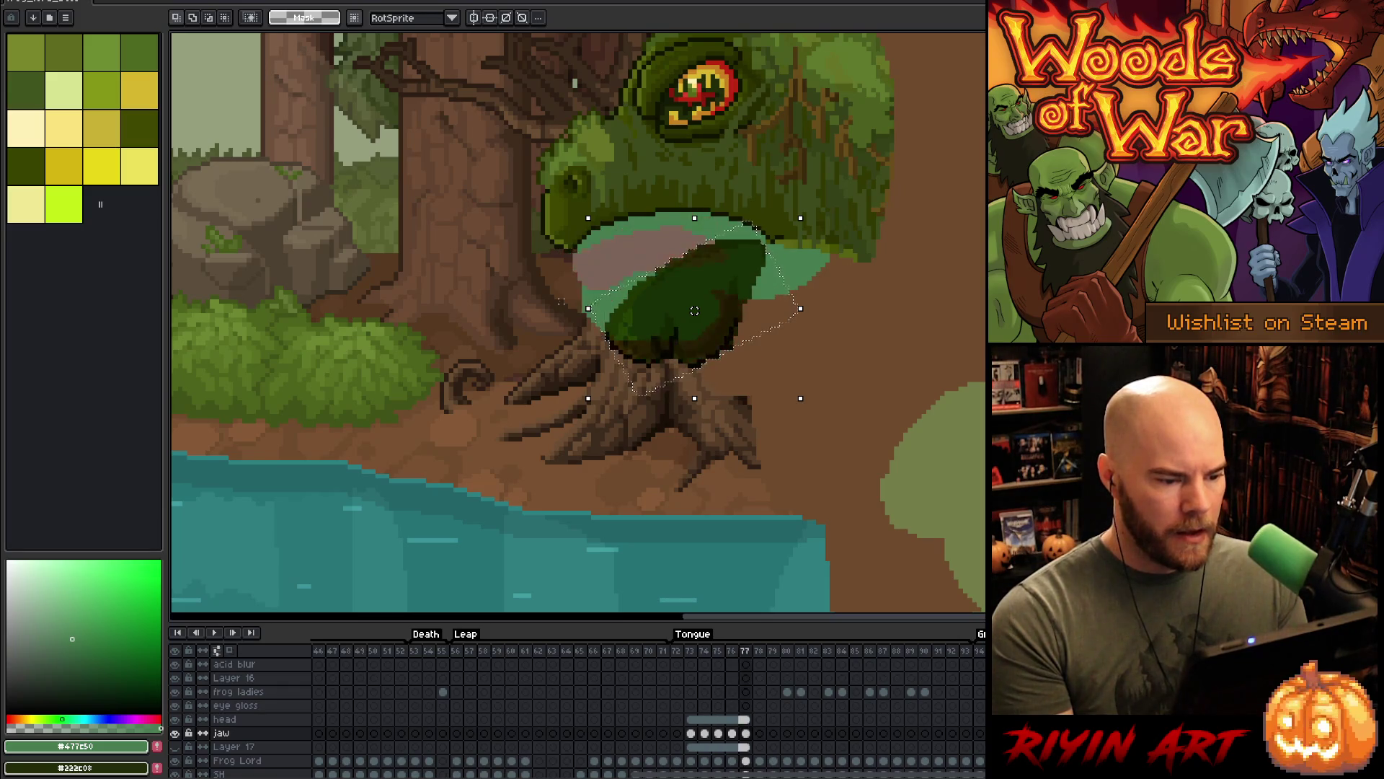
key("comma")
key("comma")
key("comma")
left_click_drag(694, 649, 752, 652)
right_click(752, 653)
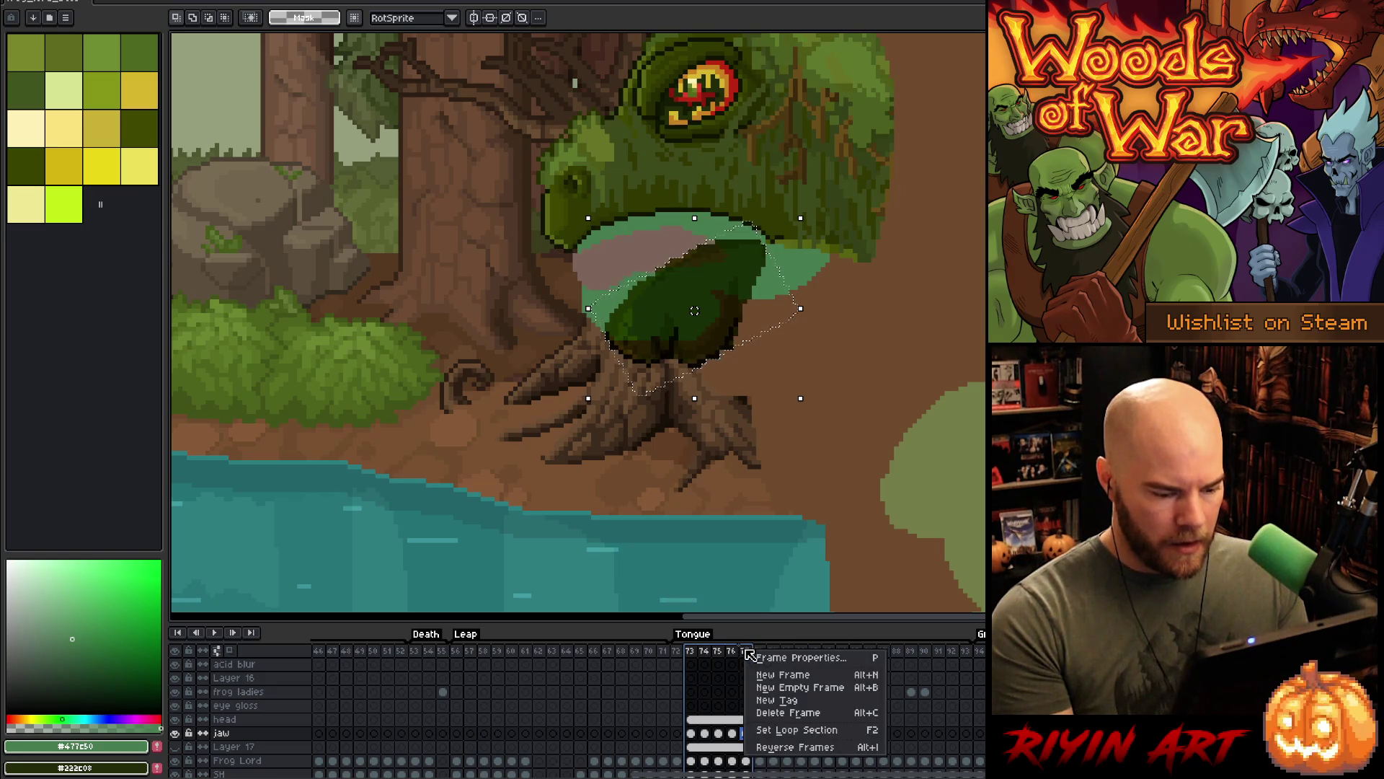
- Create a new animation tag named 'Tag' spanning frames 72–77
left_click(769, 707)
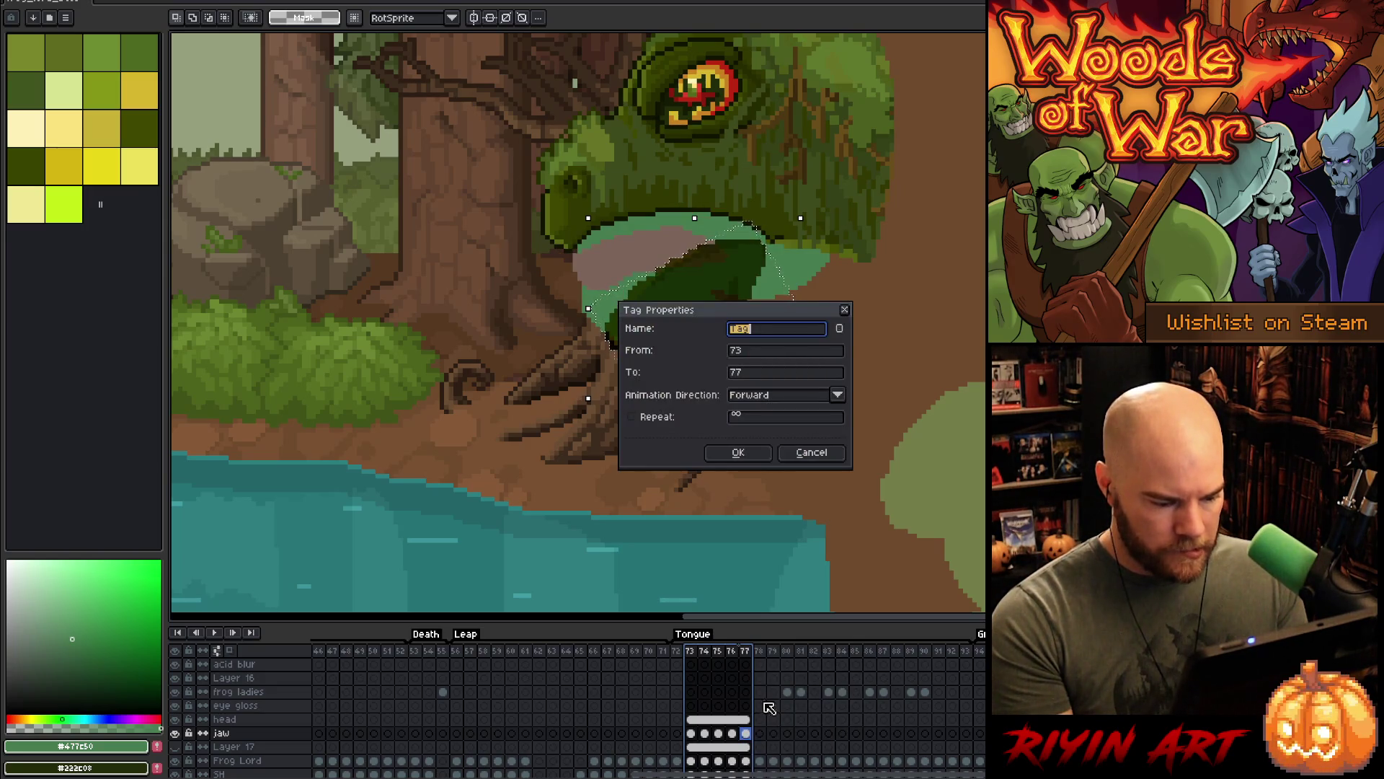
left_click(811, 452)
left_click_drag(676, 652, 750, 654)
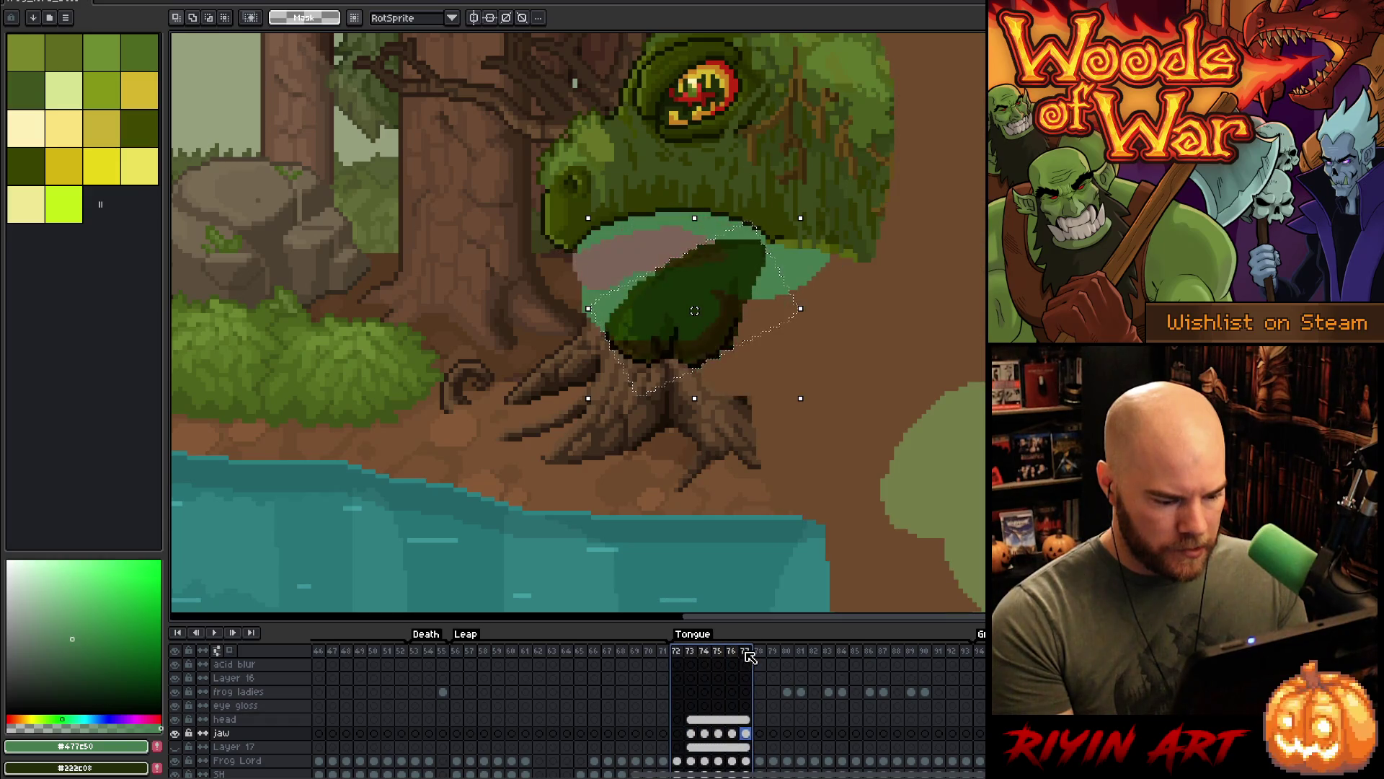
right_click(746, 652)
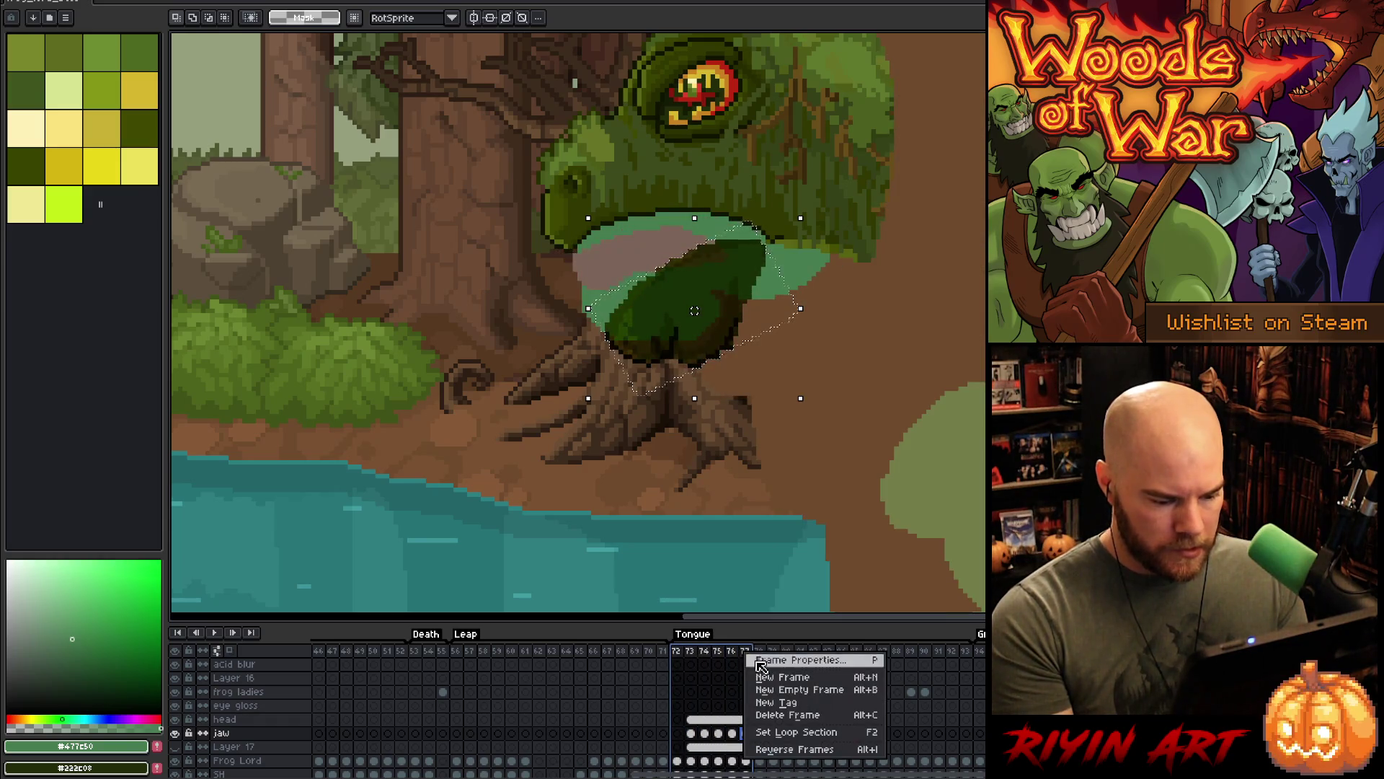
left_click(776, 702)
left_click(738, 452)
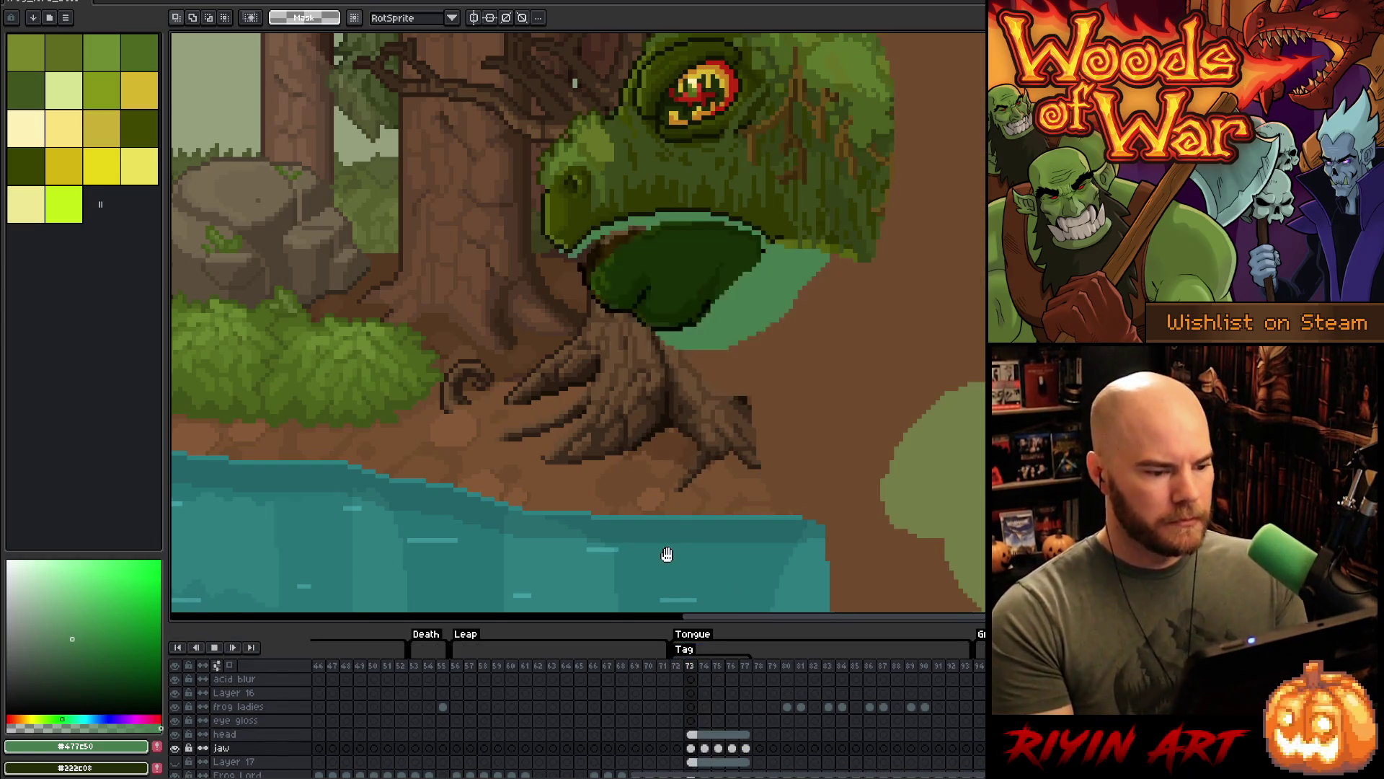
- Play the tagged animation and turn on the Frog Lord layer to show the rendered frog
key("Return")
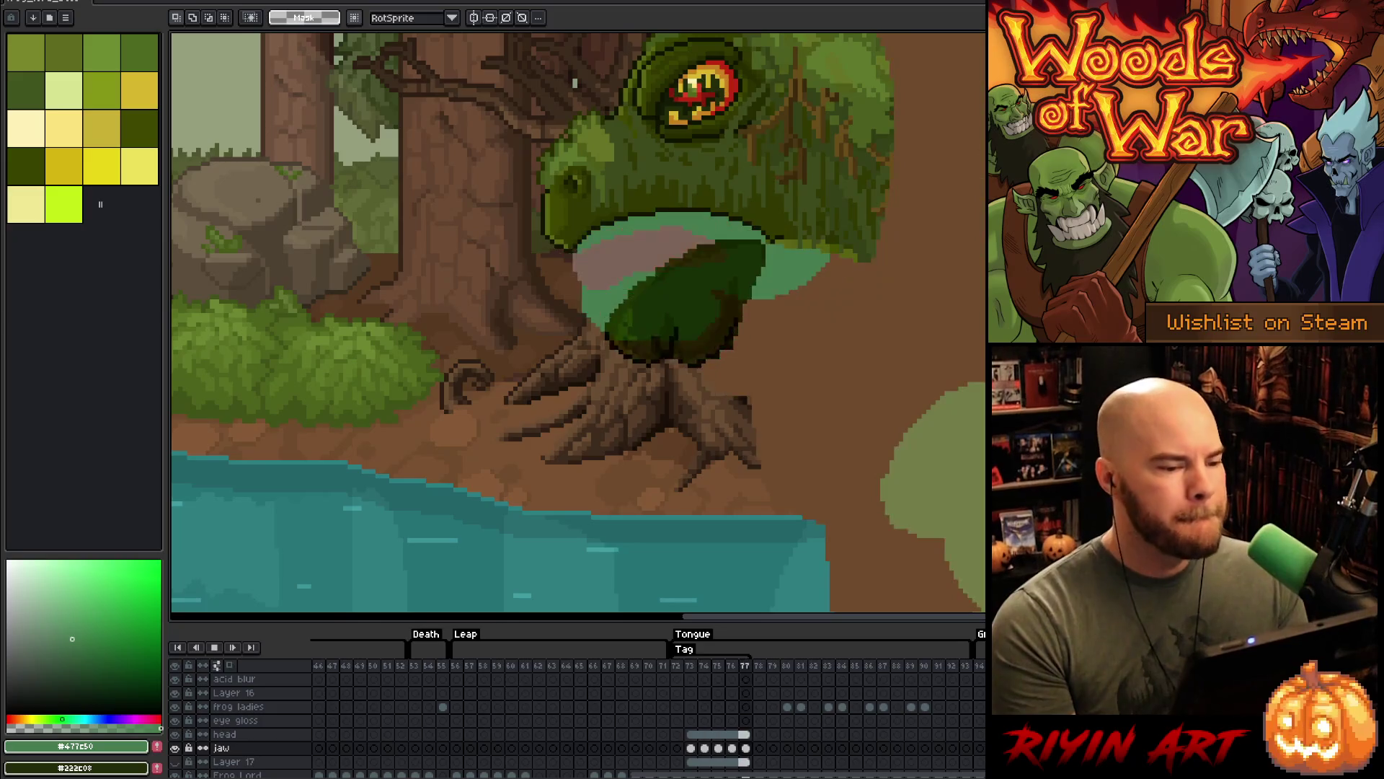
scroll(933, 285, "down", 2)
scroll(939, 284, "up", 1)
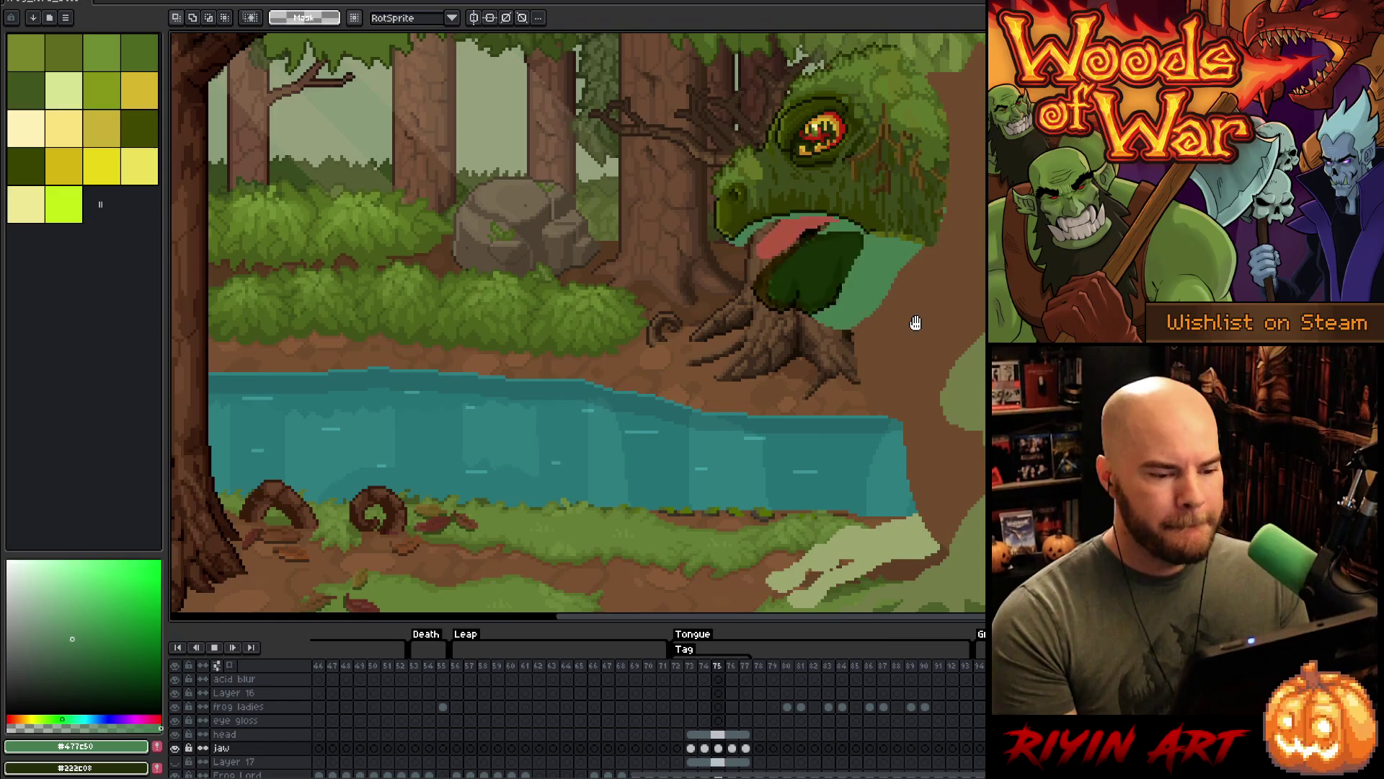
left_click_drag(916, 323, 709, 269)
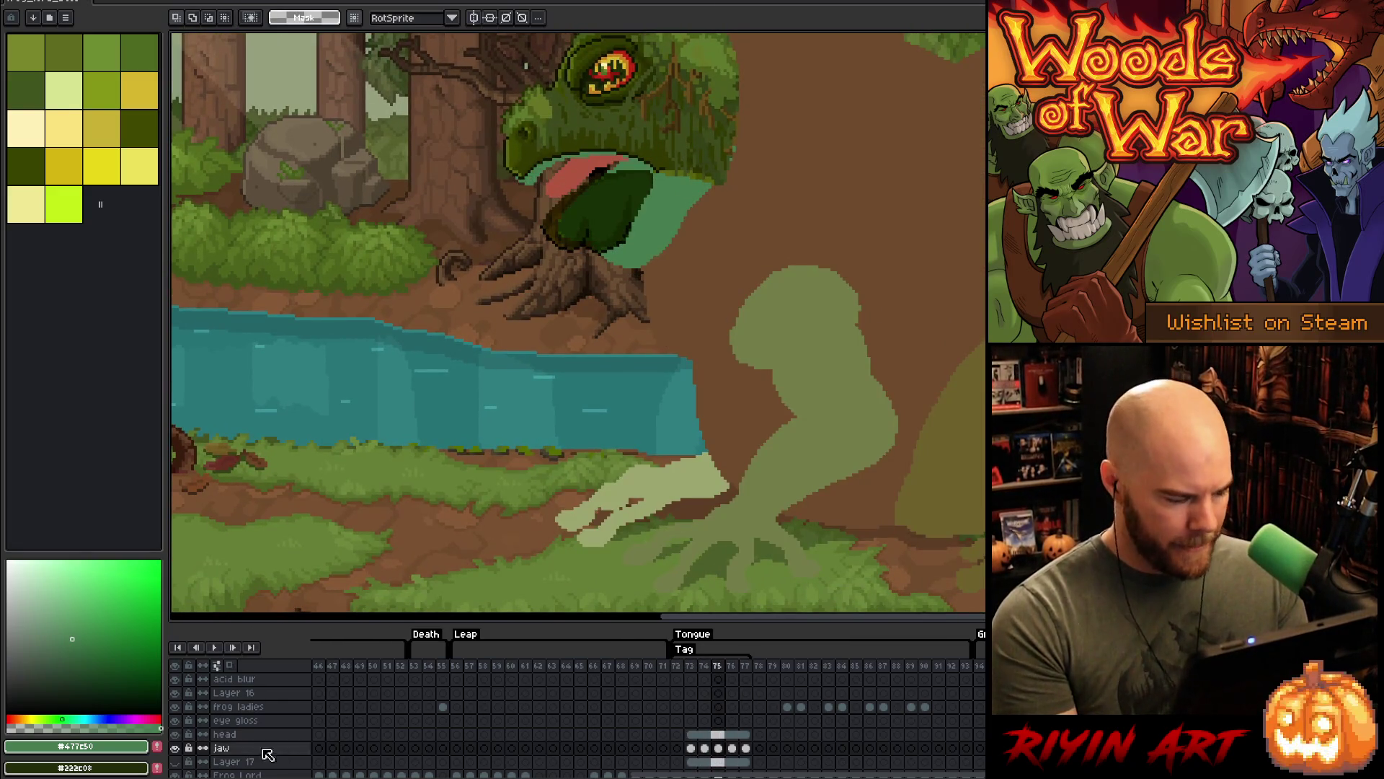
left_click(174, 774)
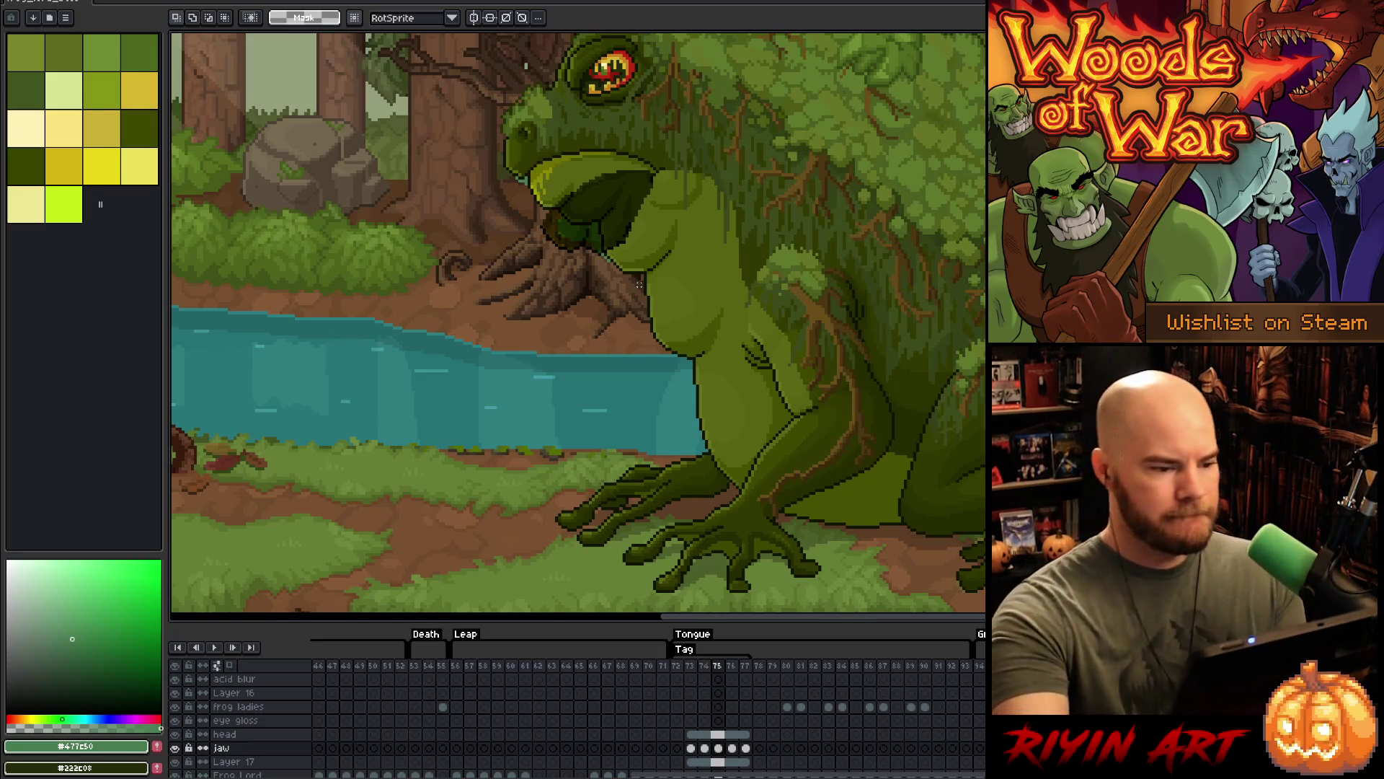
mouse_move(638, 283)
left_mouse_down()
mouse_move(628, 370)
mouse_move(648, 381)
left_mouse_up()
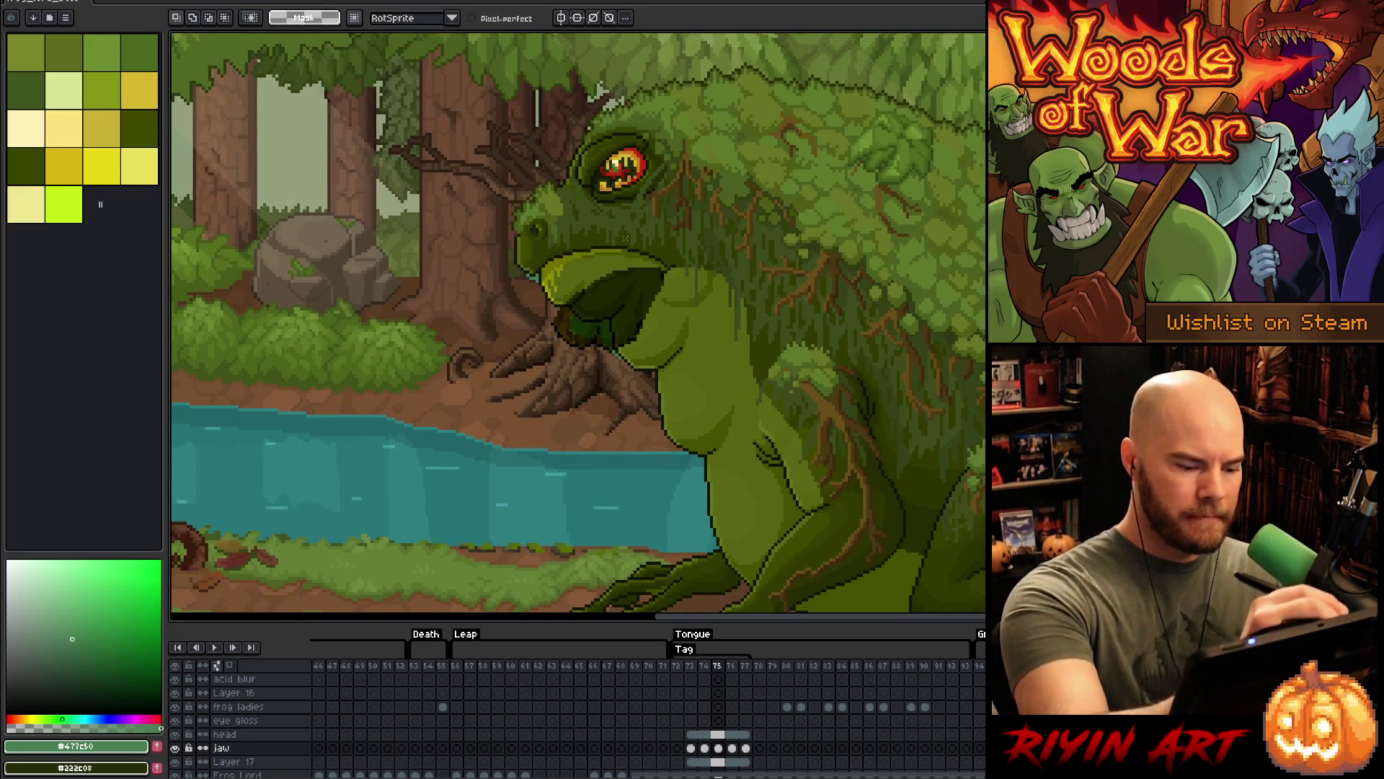
- Trace a freehand lasso outline around the frog's head on frame 75
left_click(714, 753, "ctrl")
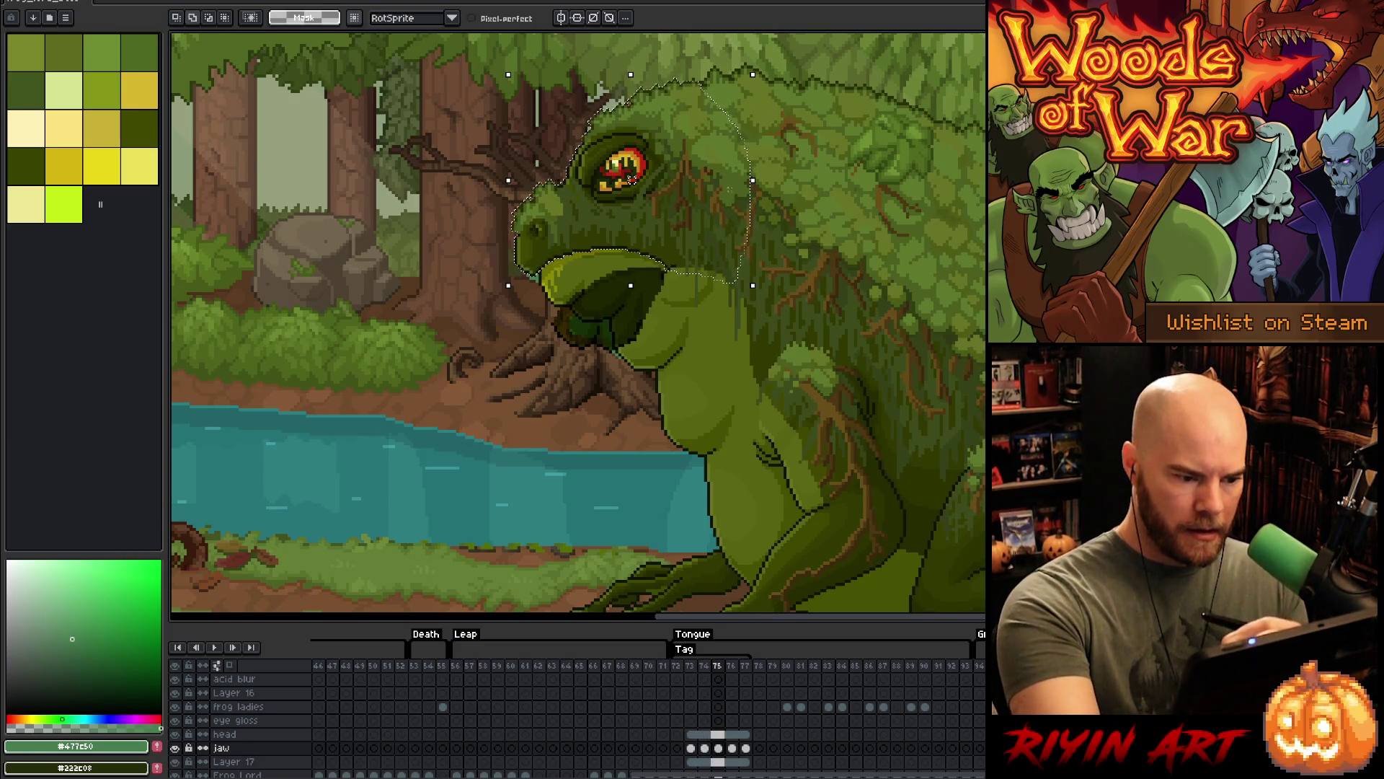
left_click_drag(736, 224, 730, 287)
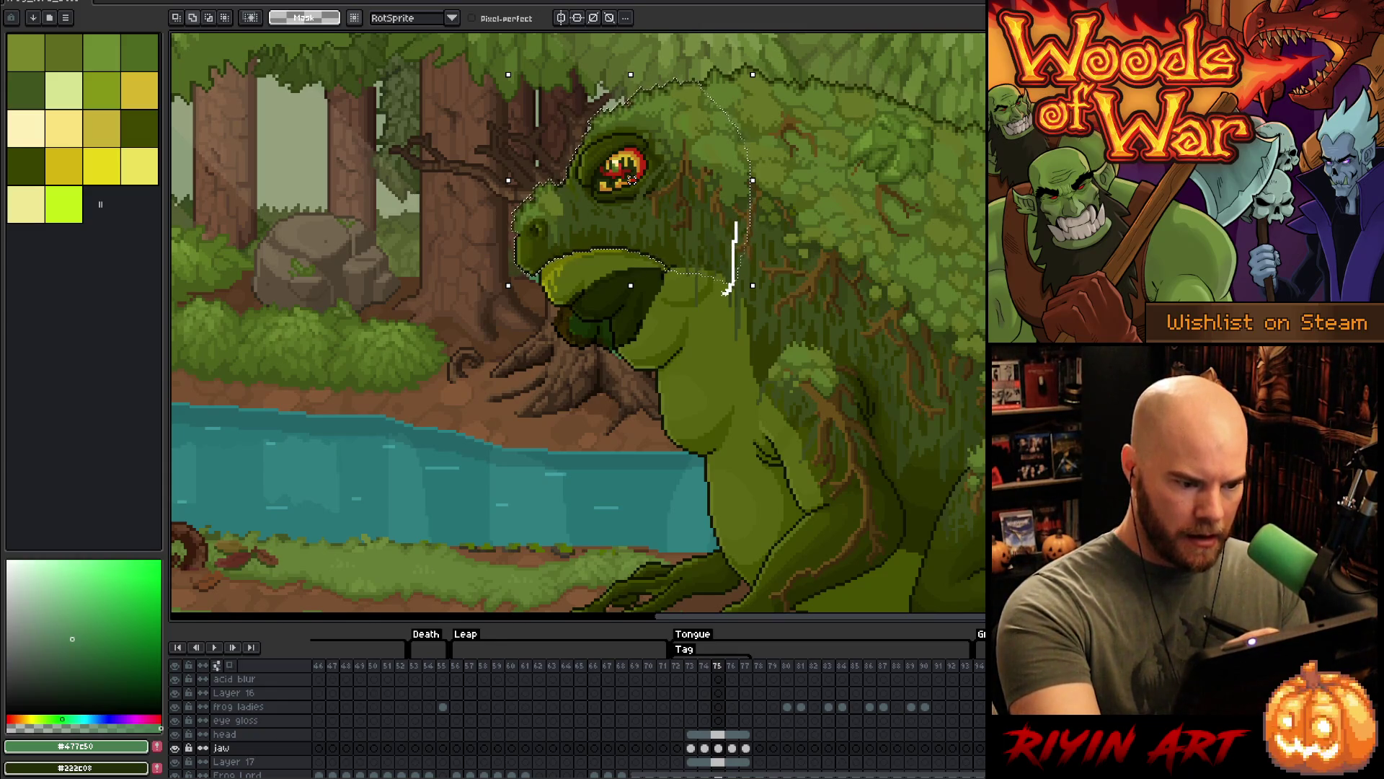
mouse_move(633, 180)
left_mouse_down()
mouse_move(961, 162)
mouse_move(662, 218)
left_mouse_up()
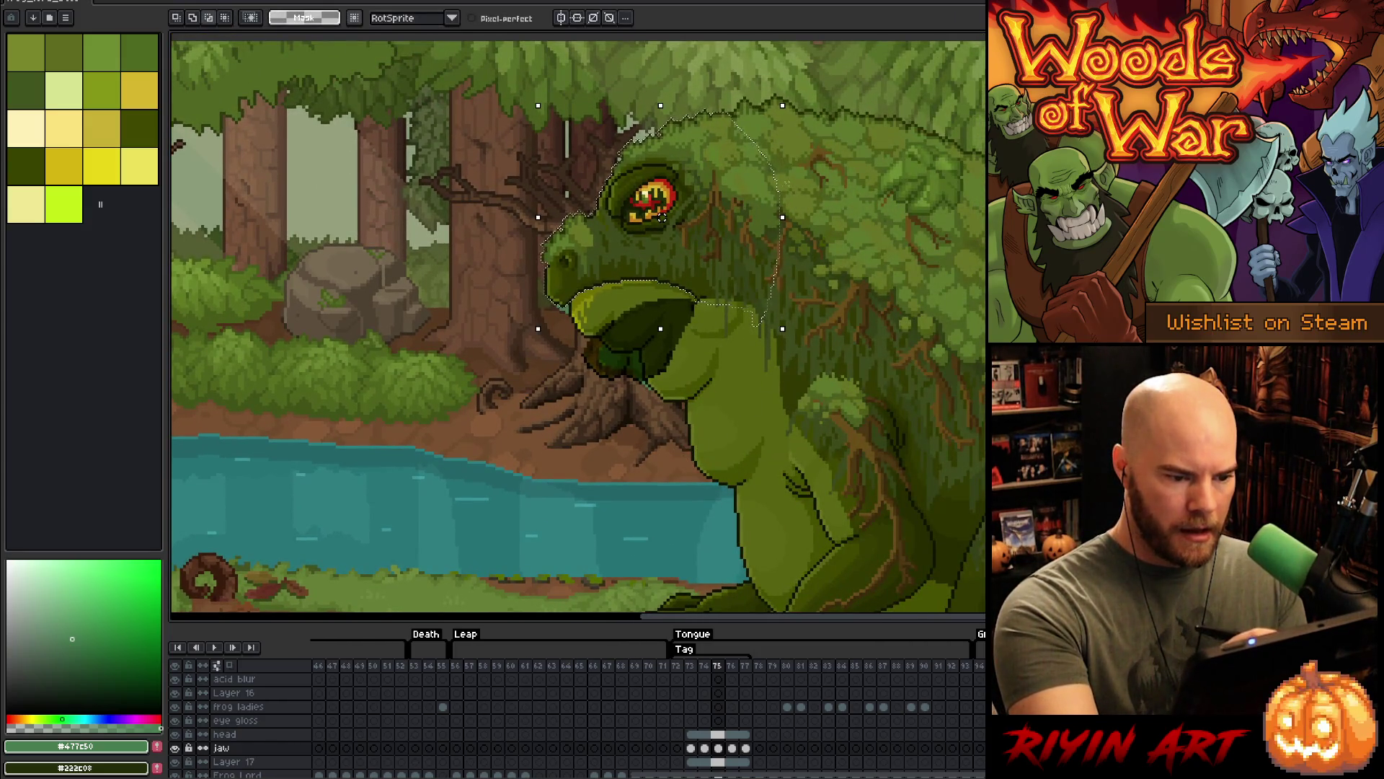
mouse_move(669, 114)
left_mouse_down()
mouse_move(706, 244)
mouse_move(689, 339)
mouse_move(581, 412)
left_mouse_up()
left_click_drag(683, 78, 708, 261)
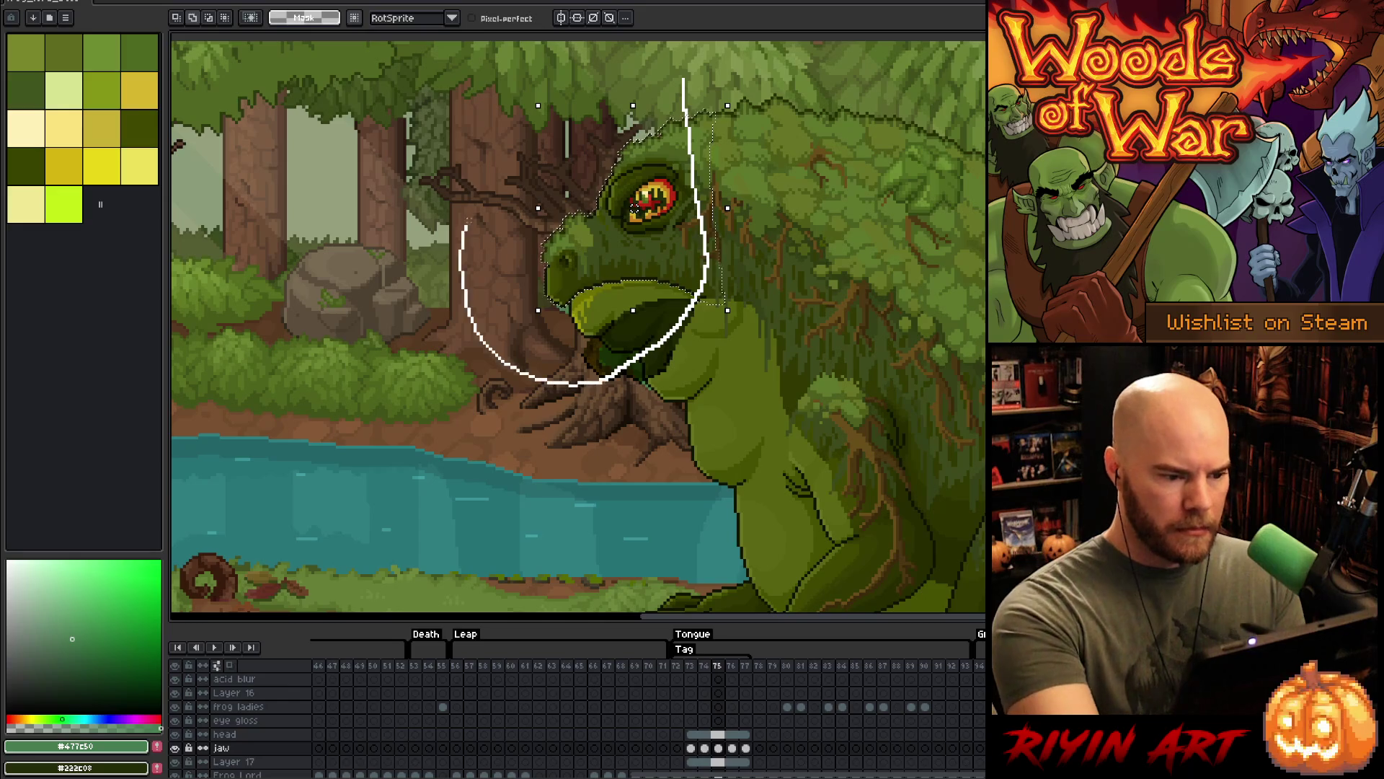
- Close the head selection, narrow it horizontally, and go to Layer 17 frame 73
left_click_drag(462, 240, 677, 75)
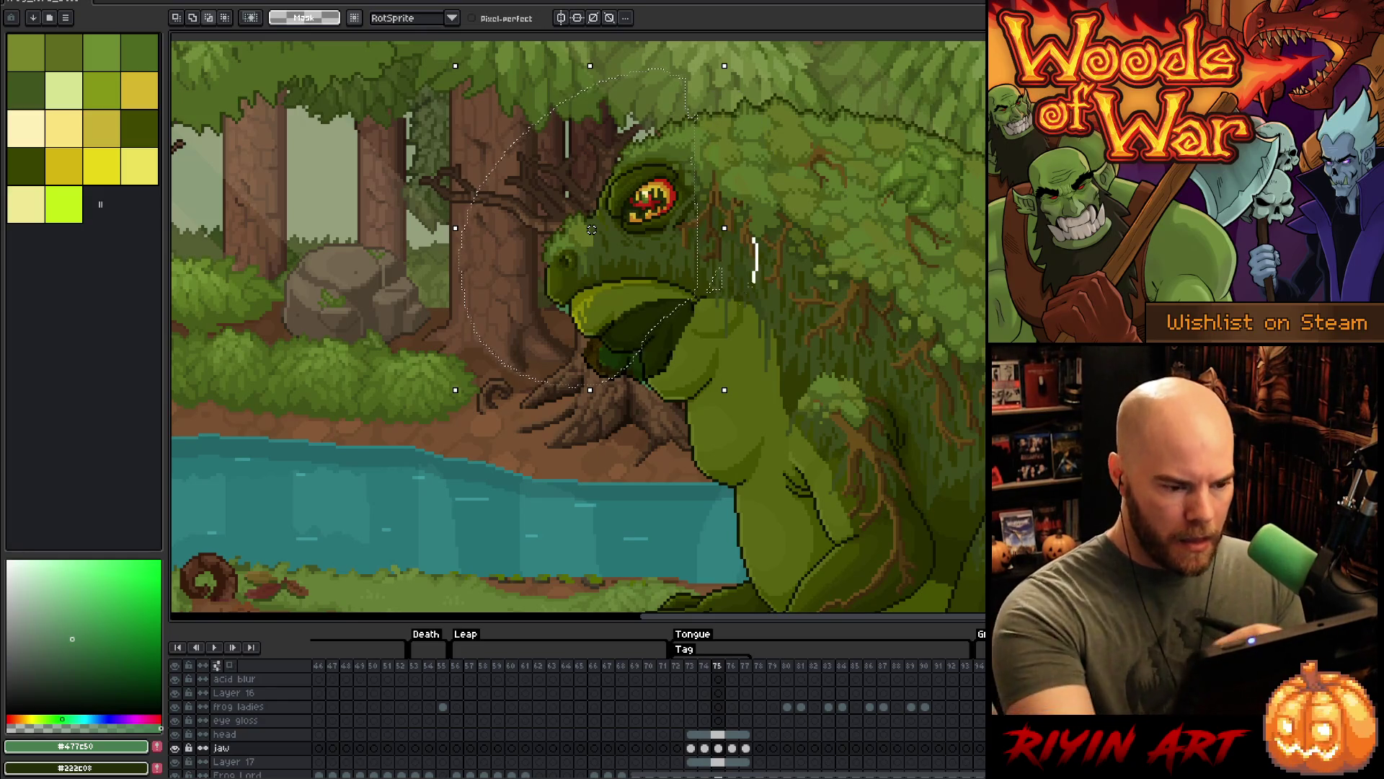
left_click_drag(755, 256, 717, 285)
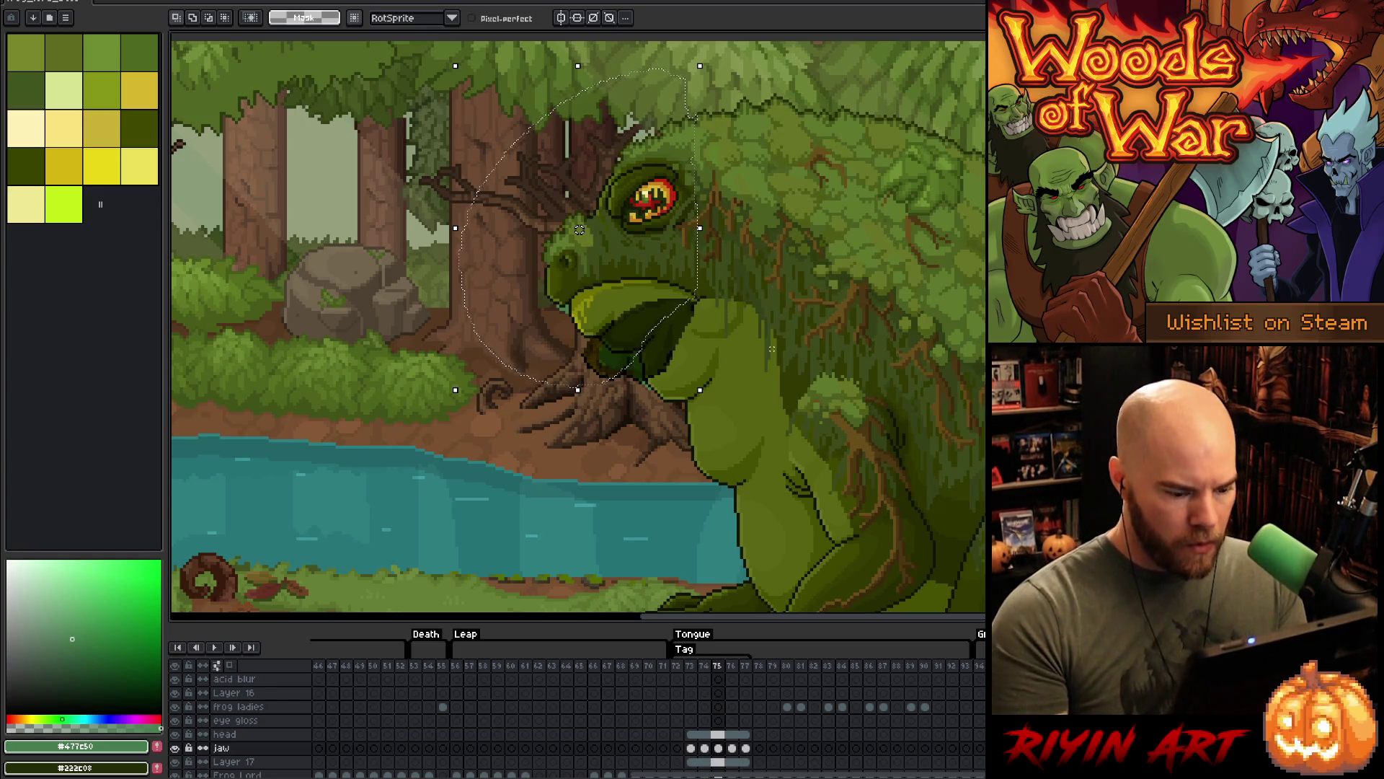
left_click(694, 761)
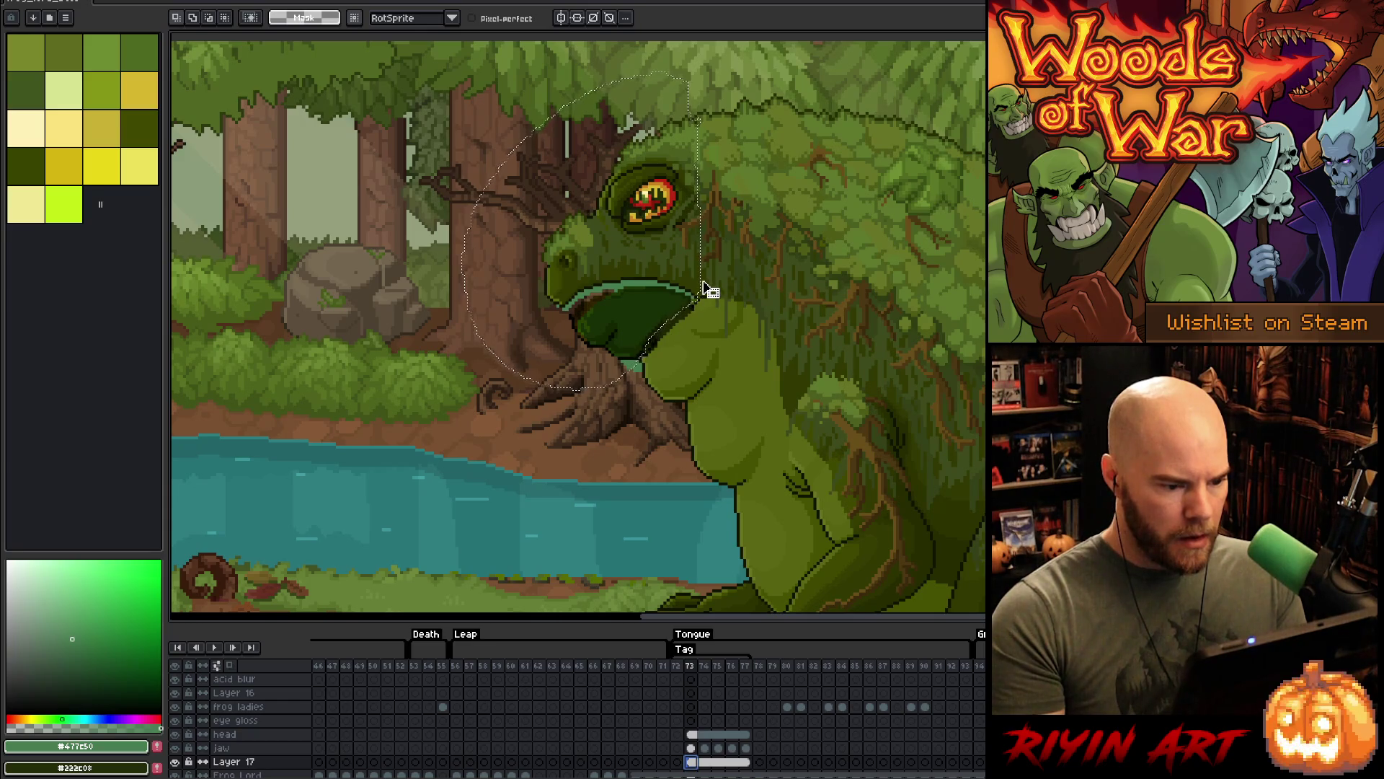
- Clear the selection and switch to the pencil with a 1-pixel brush
key("ctrl+d")
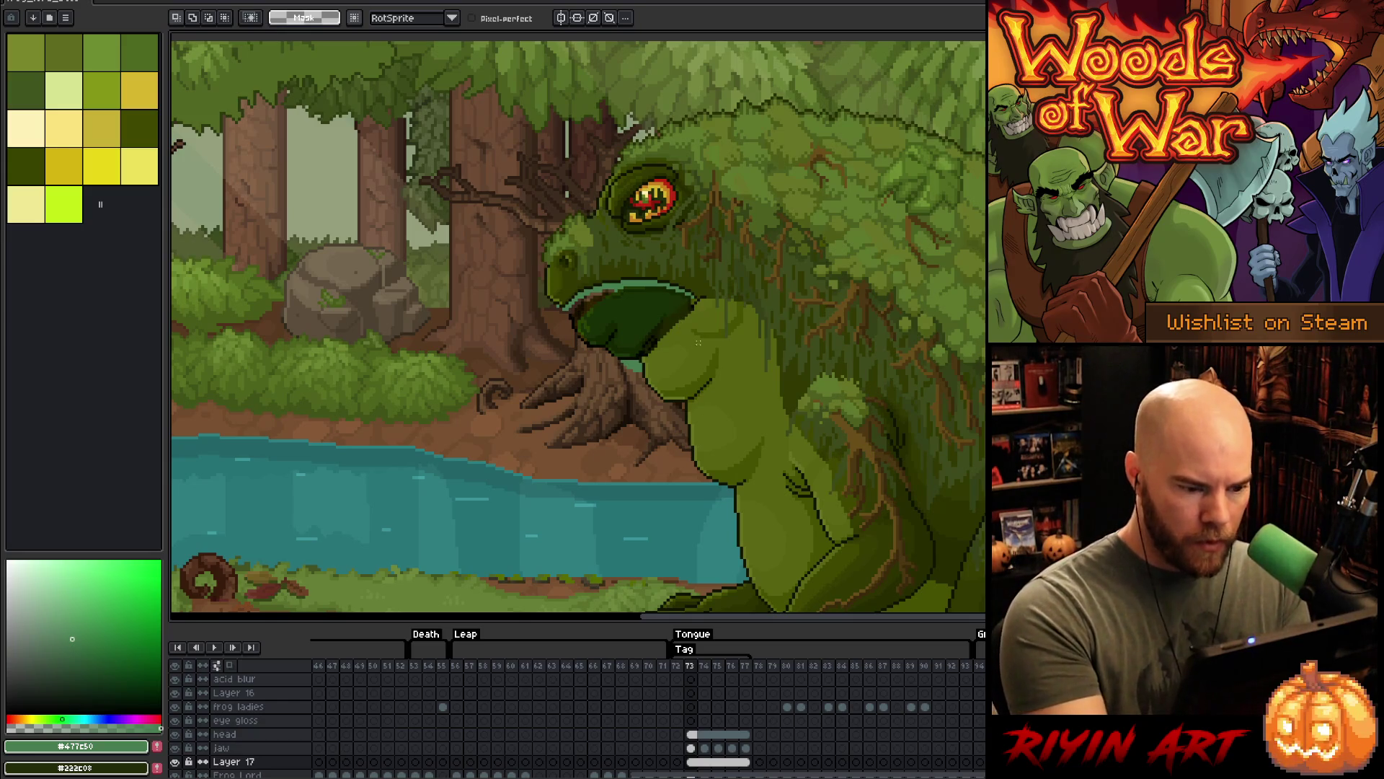
key("b")
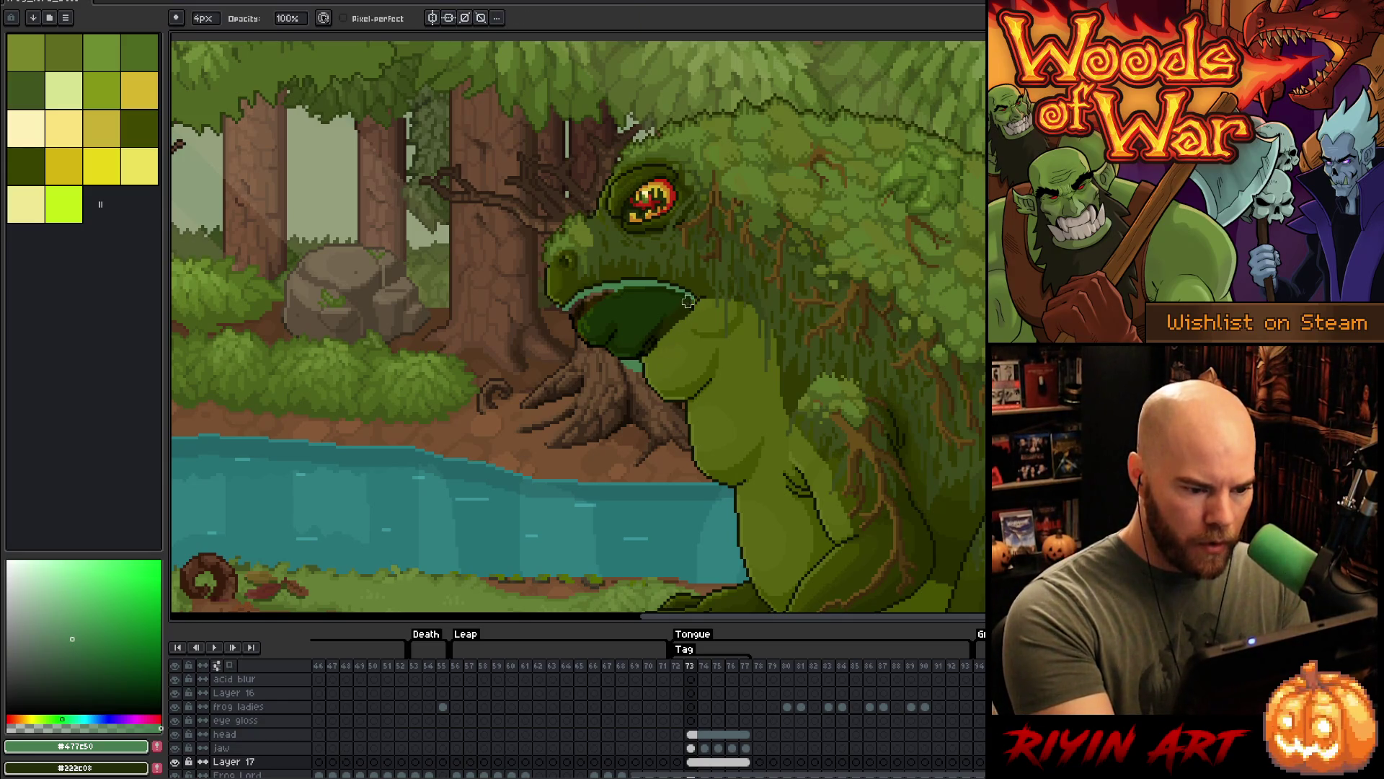
key("minus")
key("minus")
key("minus")
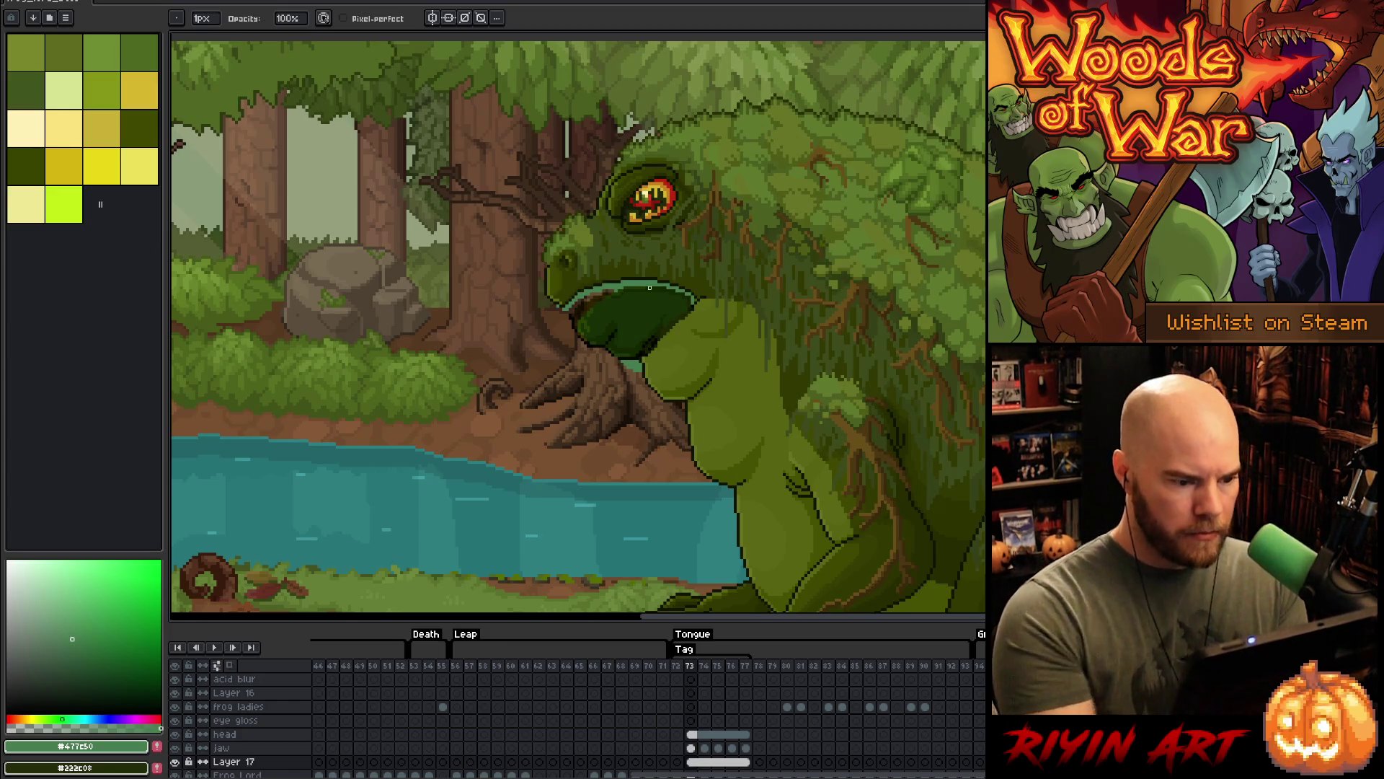
- Play and stop the animation, then open the jaw layer's properties
key("Return")
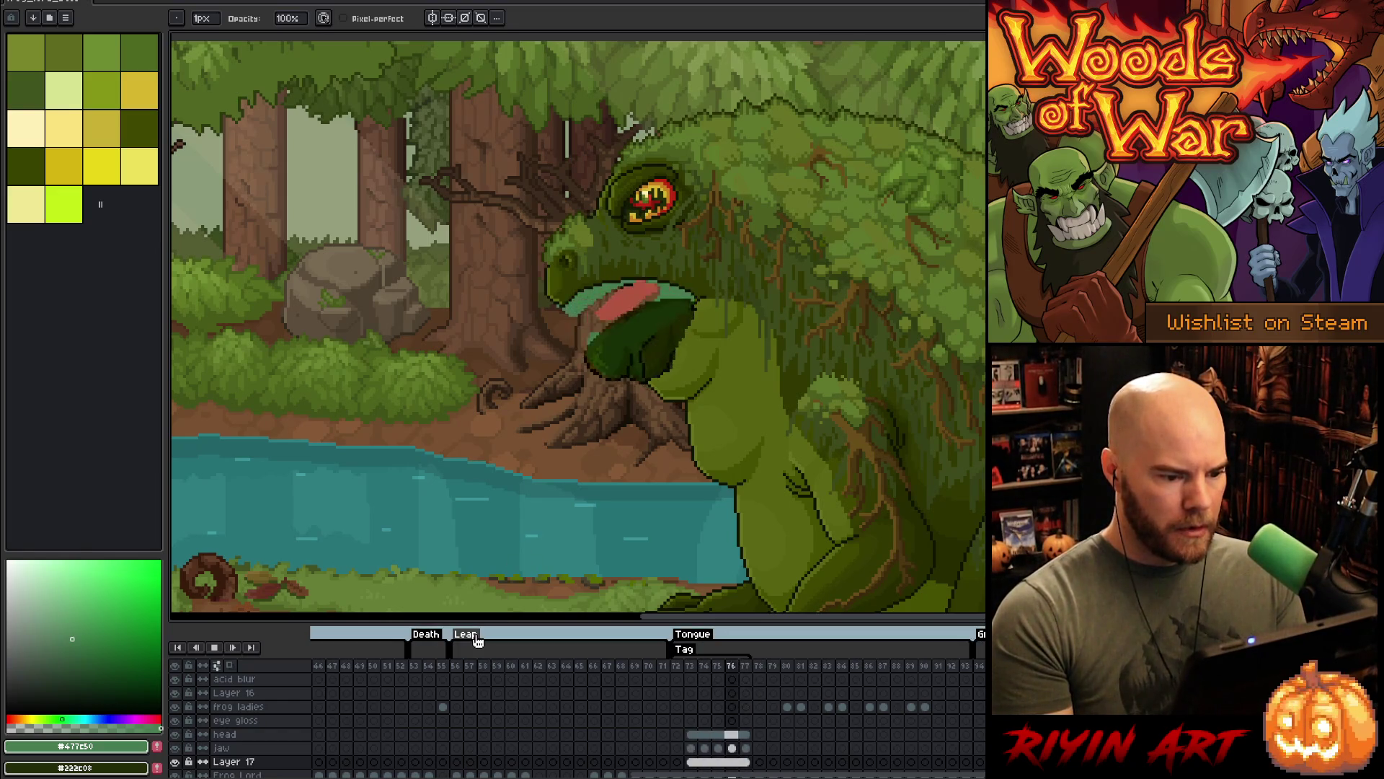
key("Return")
double_click(242, 751)
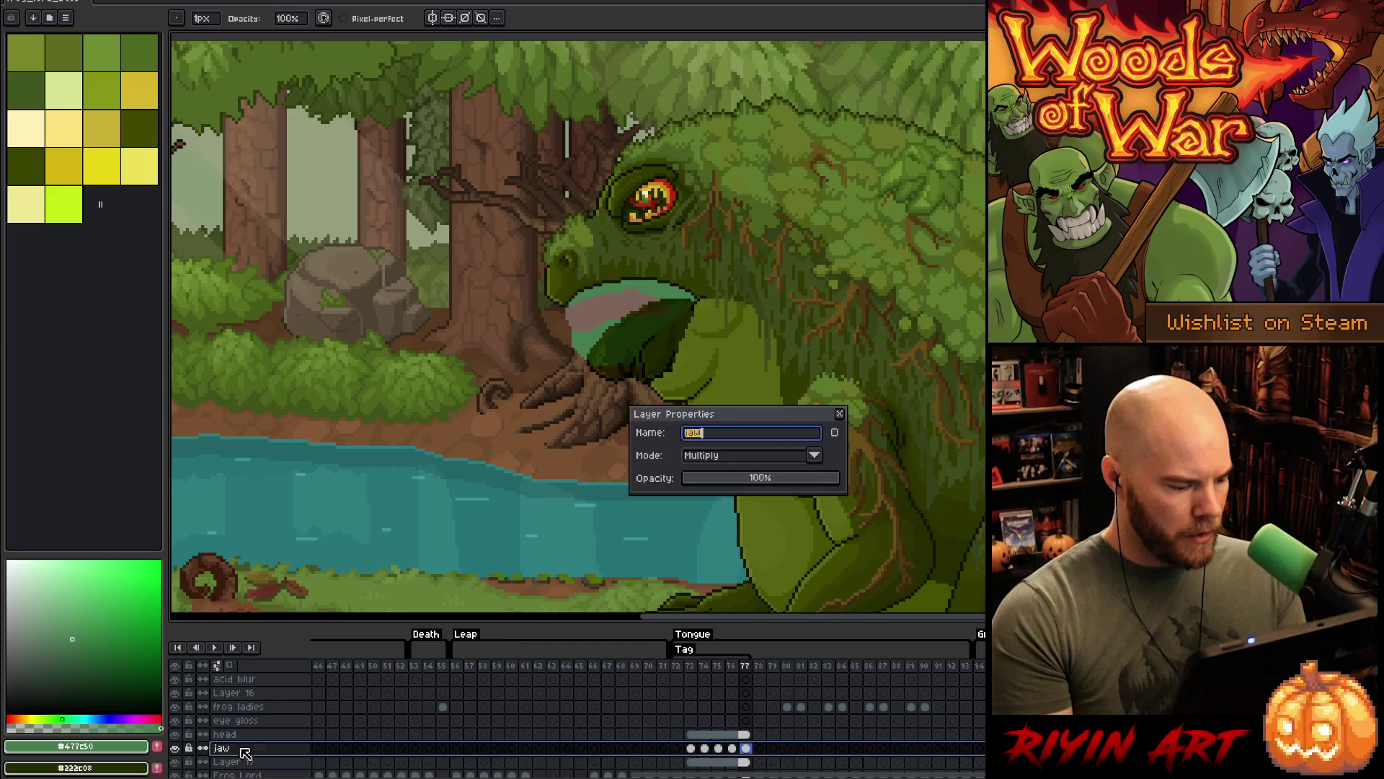
- Change the jaw layer's blend mode from Multiply to Normal
left_click(723, 456)
left_click(721, 474)
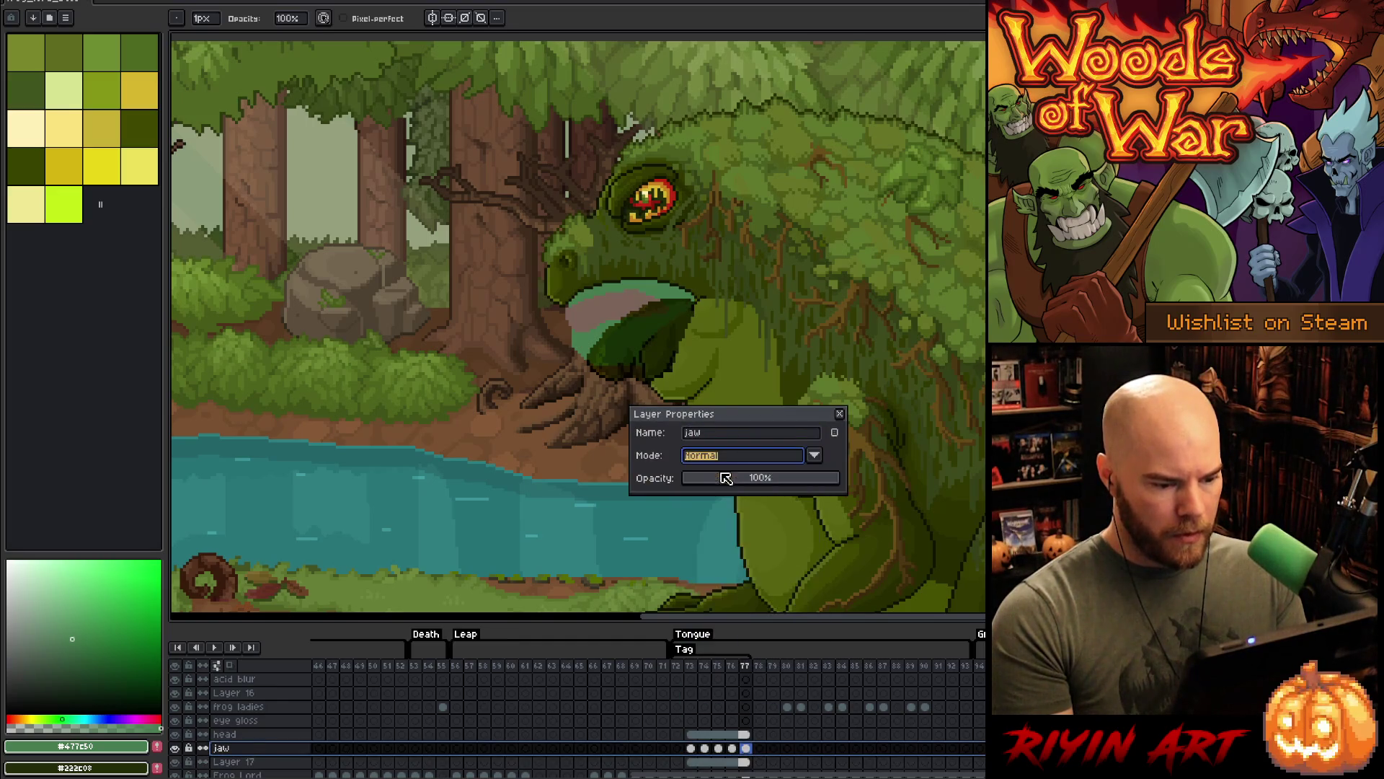
left_click(840, 414)
- Play the animation and pan across the frog down to its feet and ground
key("Return")
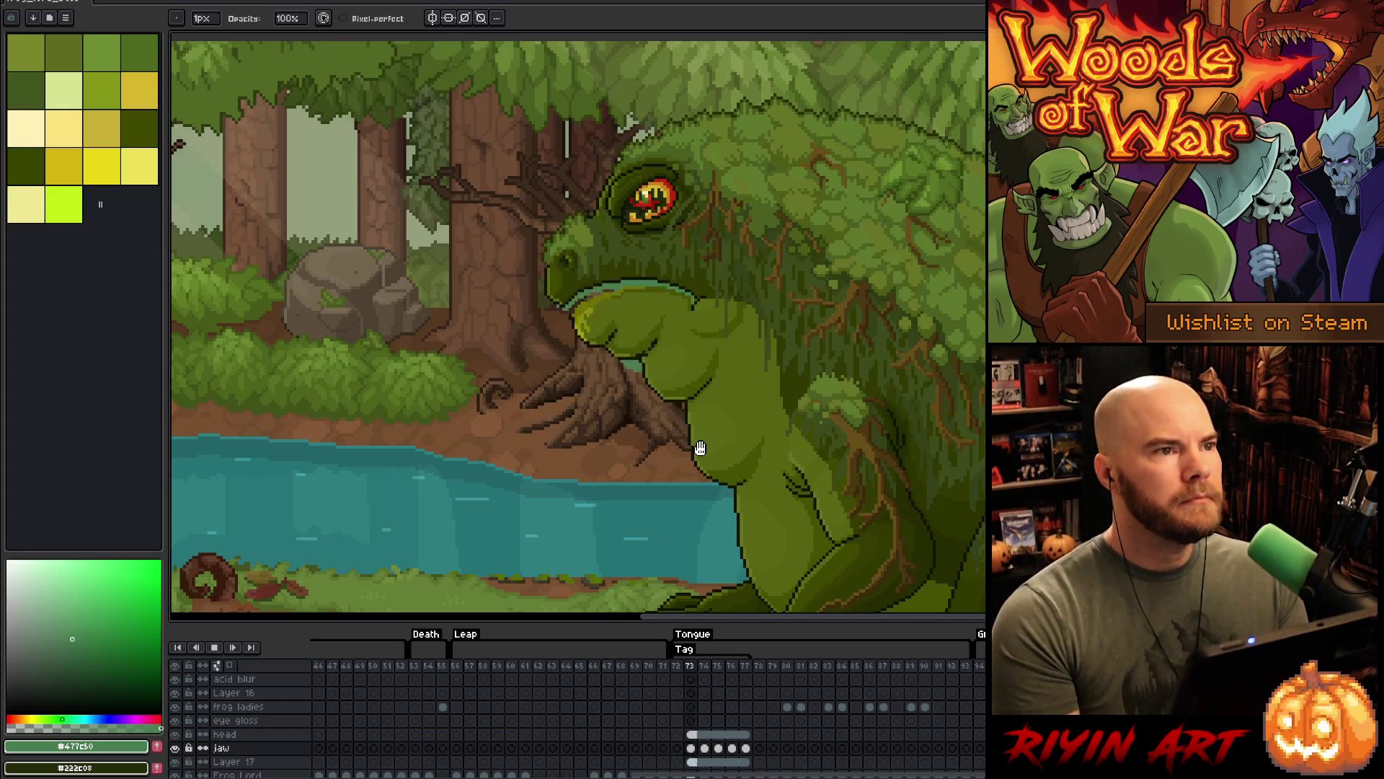
scroll(698, 451, "down", 2)
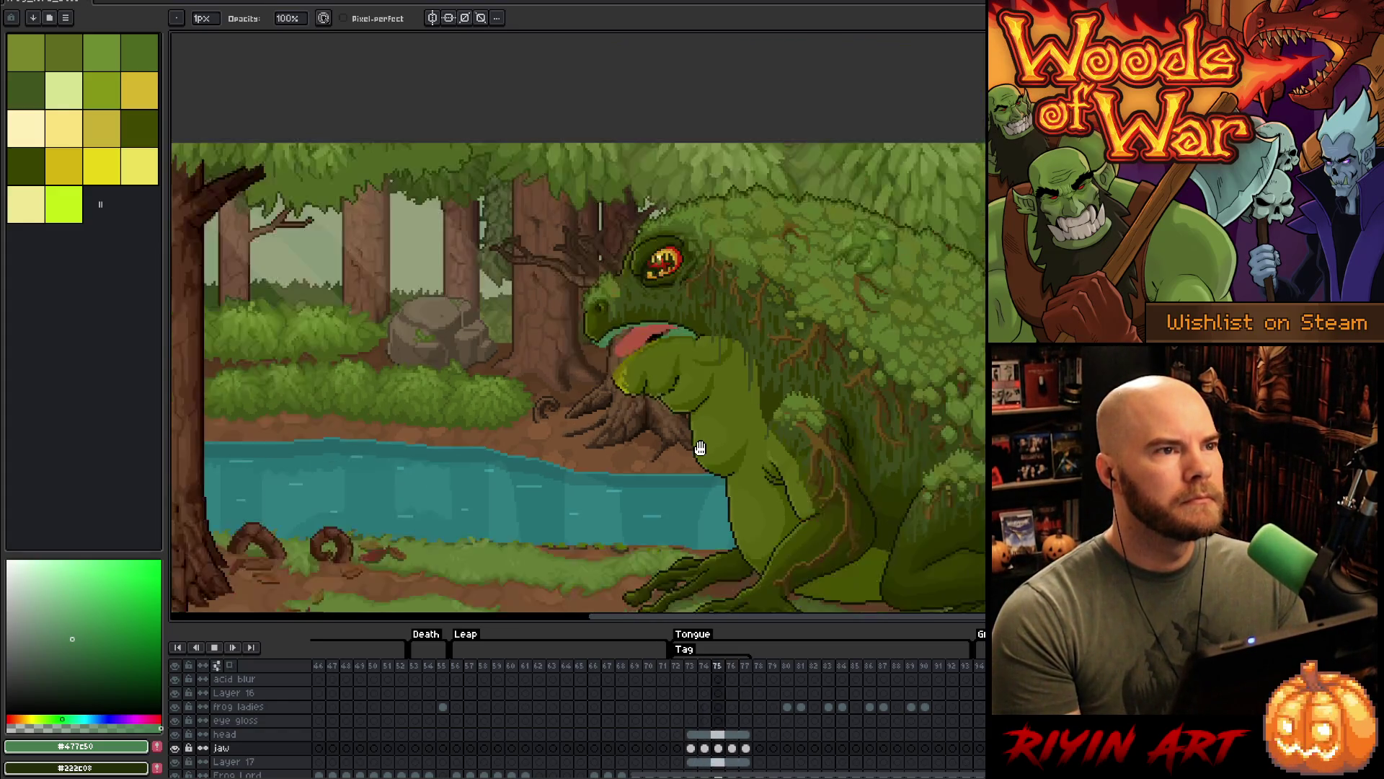
scroll(583, 390, "up", 3)
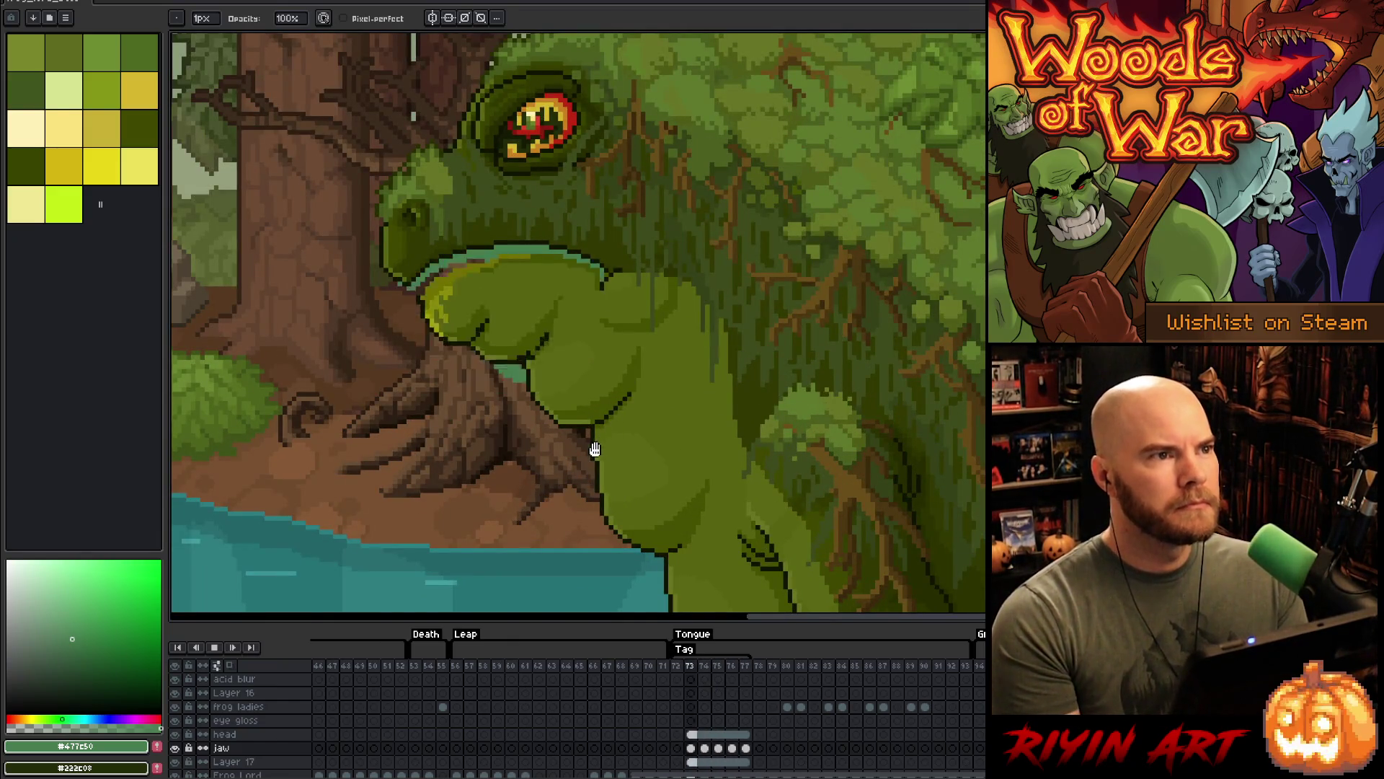
left_click_drag(565, 454, 685, 407)
scroll(685, 408, "down", 2)
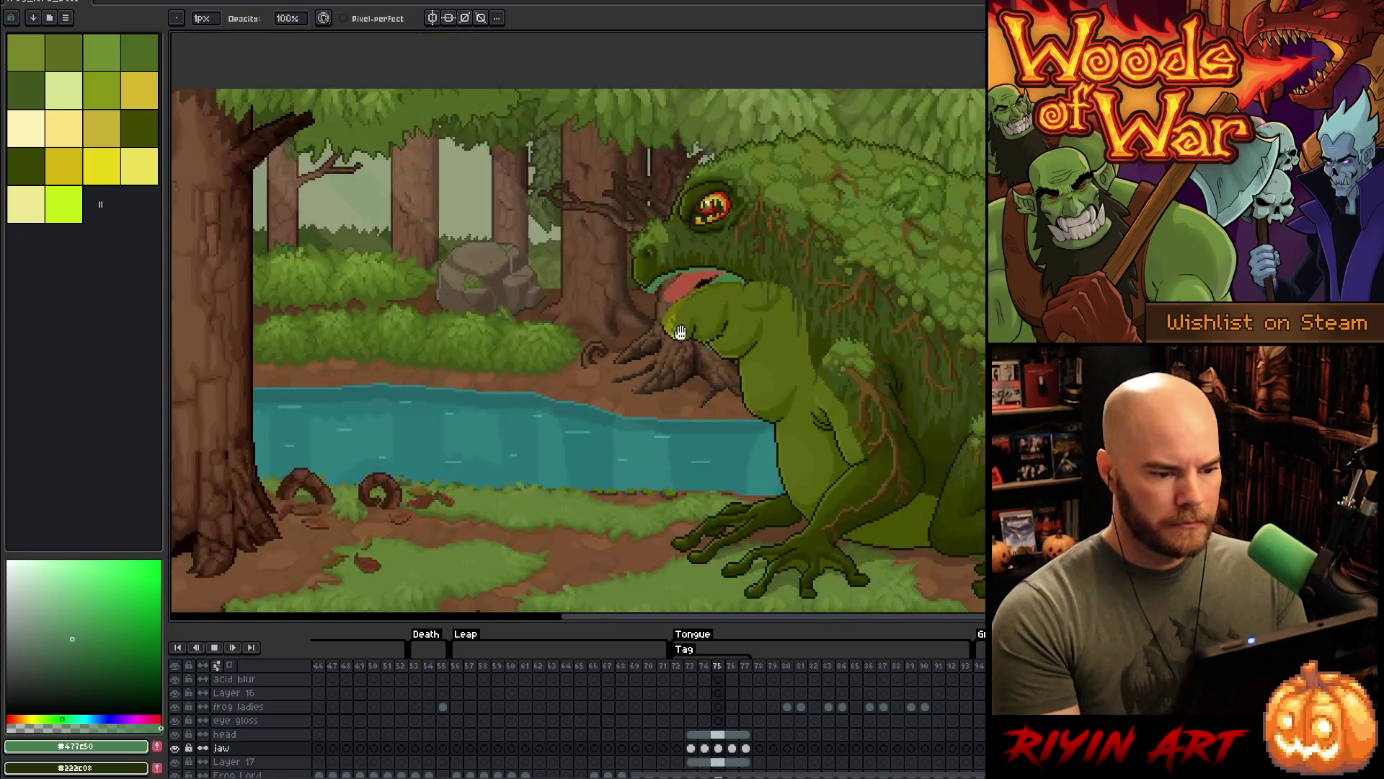
left_click_drag(675, 339, 589, 200)
scroll(683, 752, "down", 2)
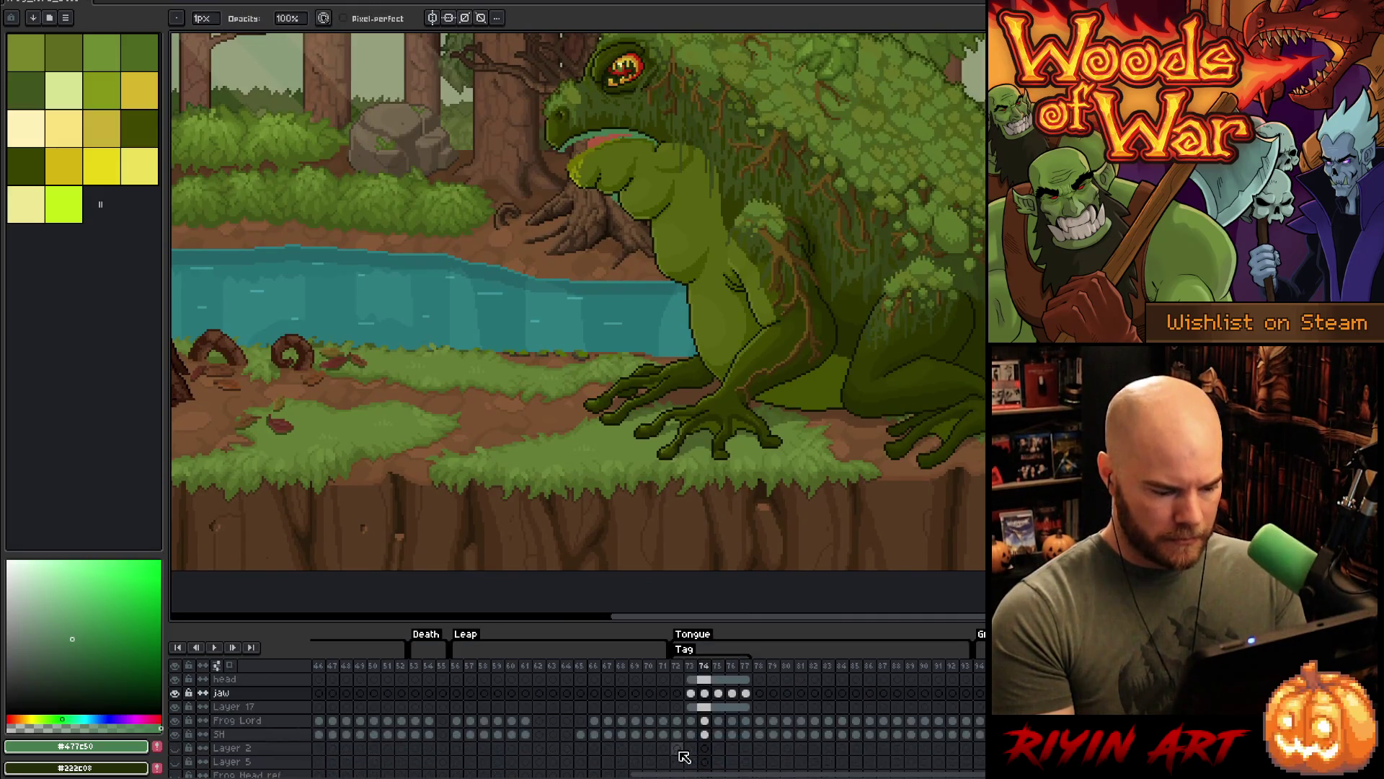
- Select the SH layer's cels from frame 72 through frame 93
left_click(678, 734)
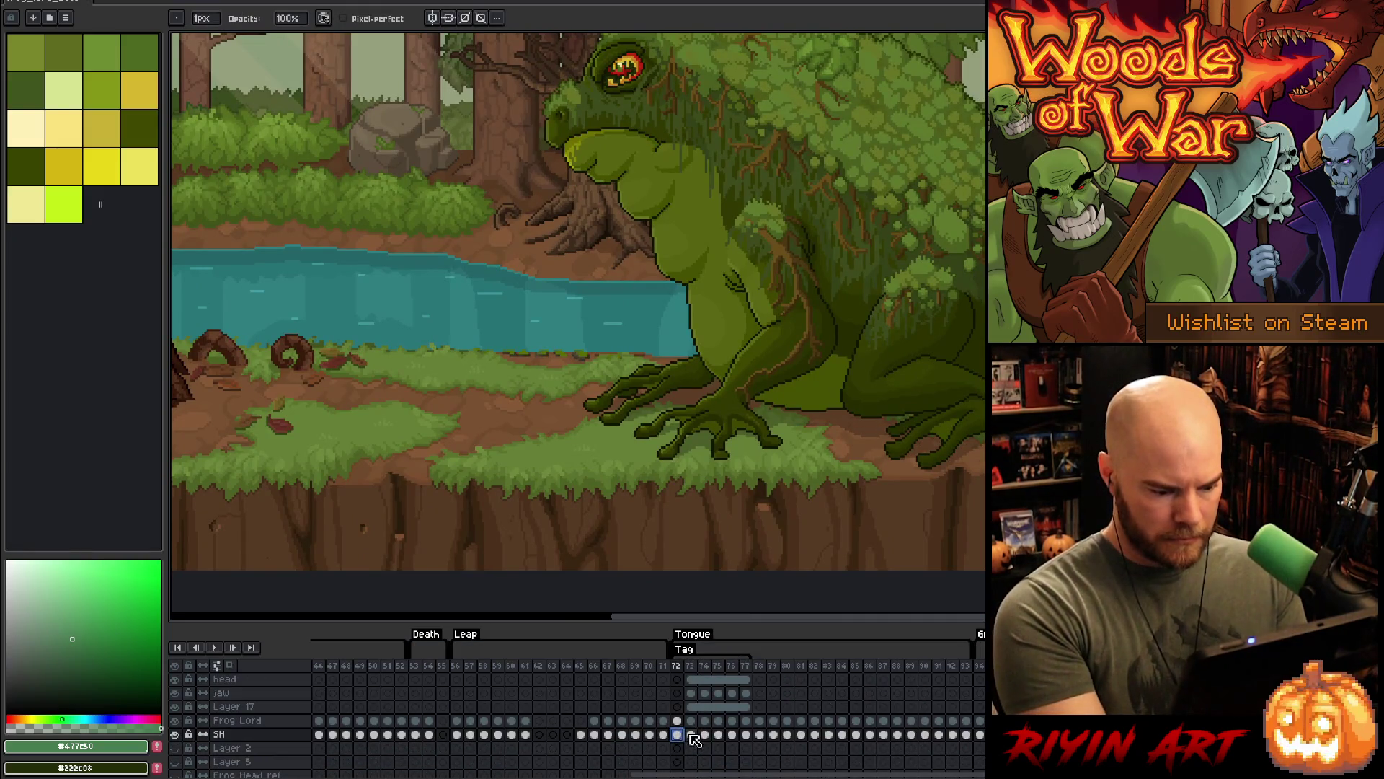
left_click_drag(691, 734, 911, 721)
left_click(677, 734)
left_click_drag(692, 734, 966, 734)
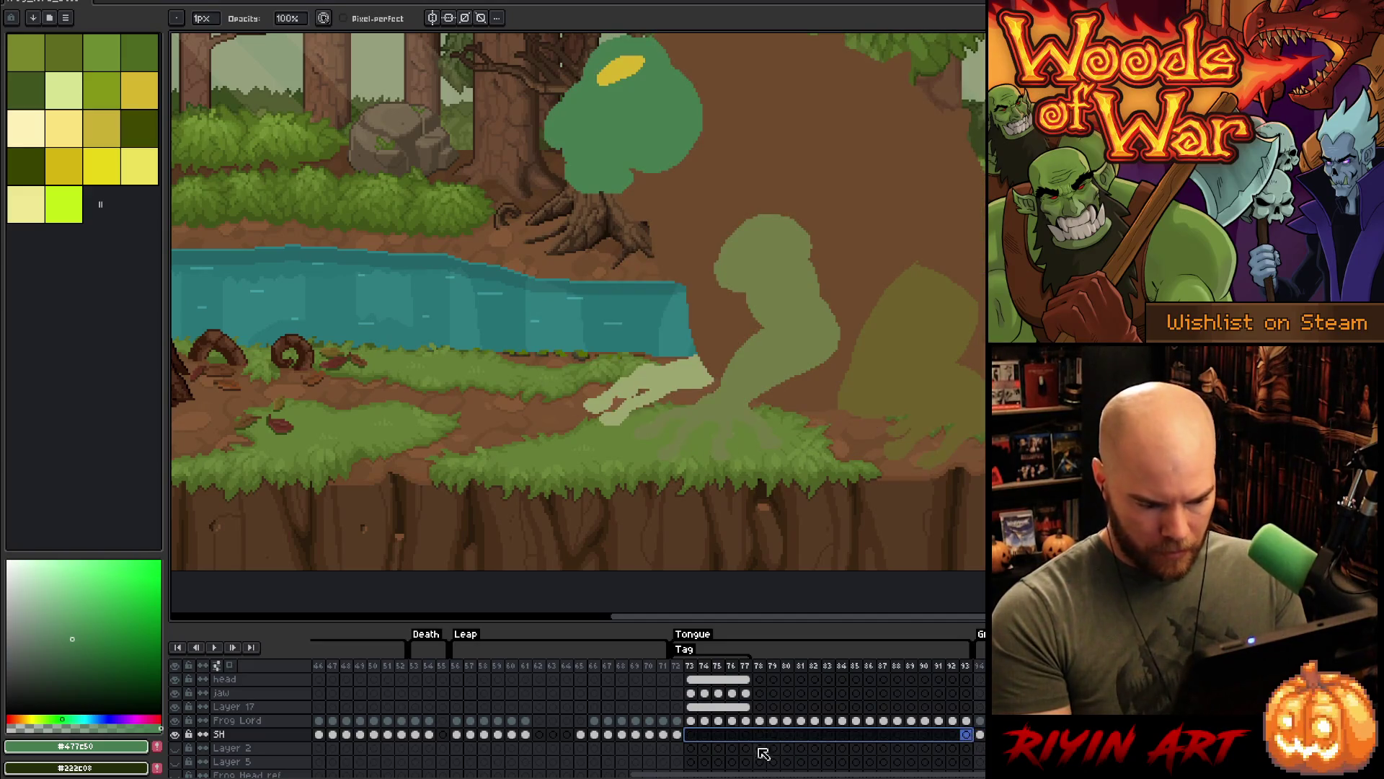
left_click_drag(680, 734, 965, 736)
- Link the selected SH cels, then replay the Tongue frames from the start
right_click(966, 743)
left_click(979, 757)
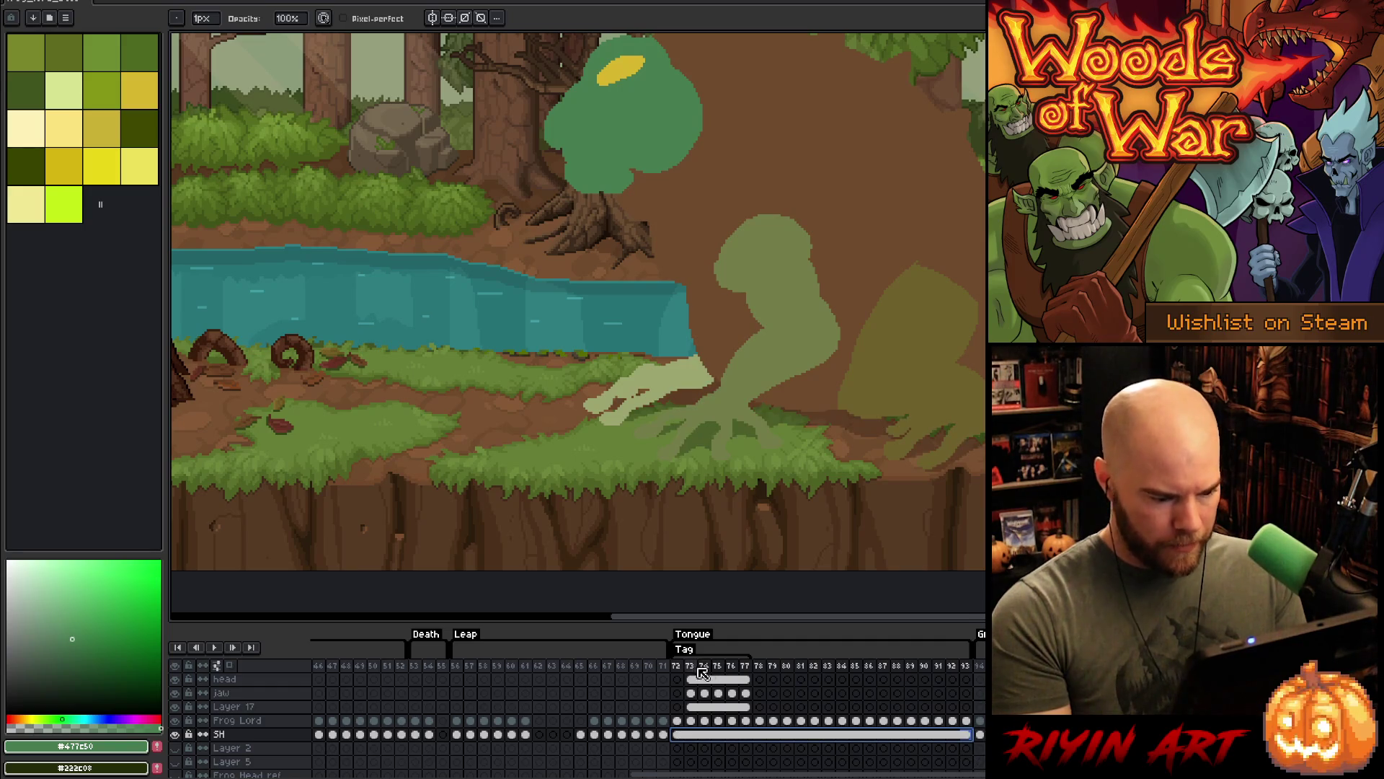
left_click(705, 672)
key("Return")
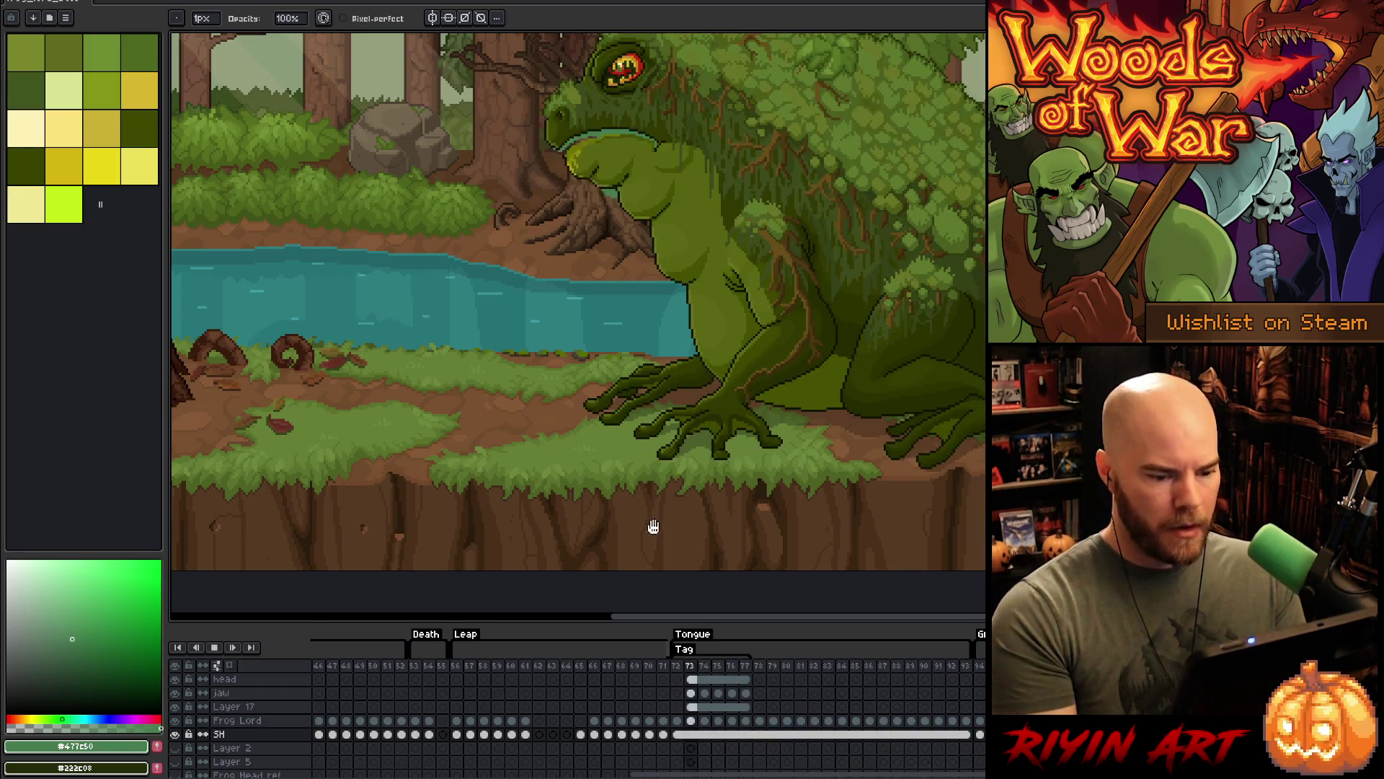
scroll(651, 522, "up", 3)
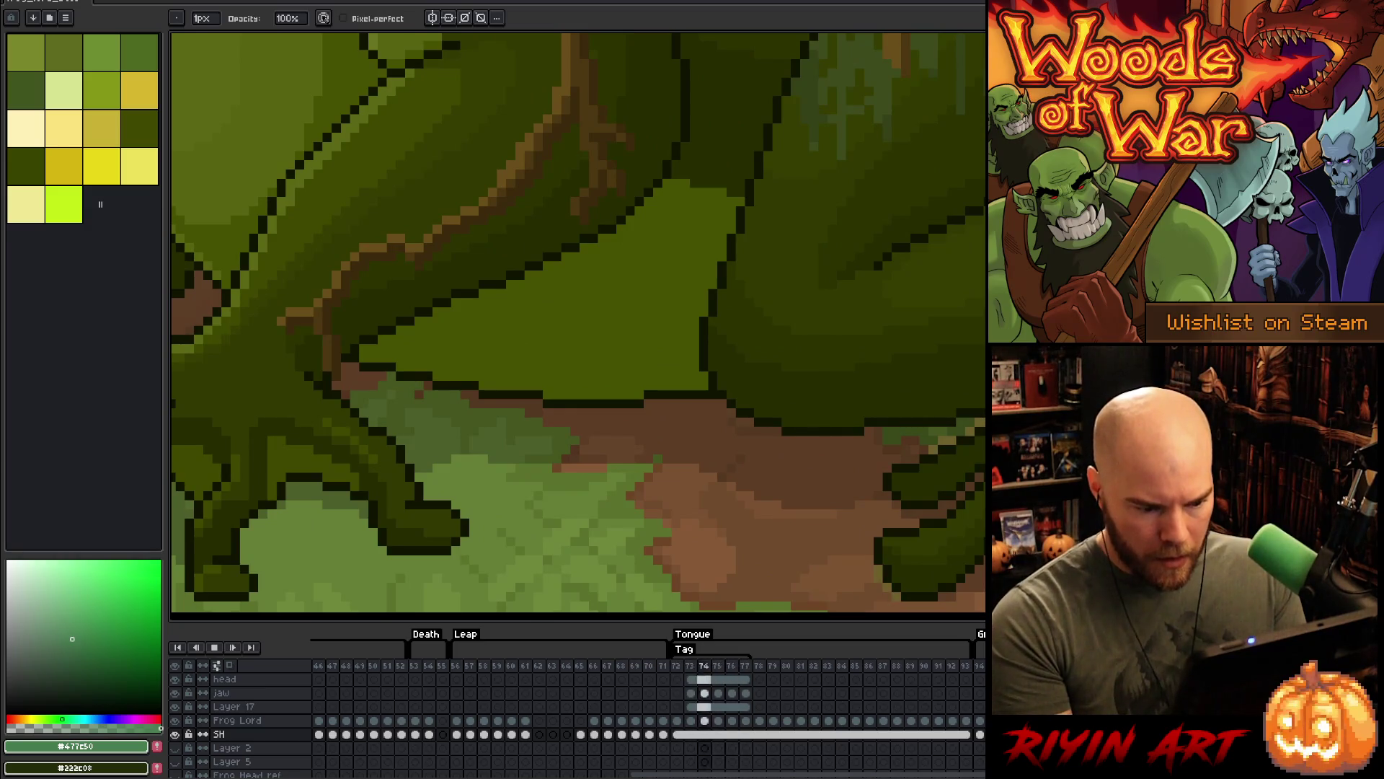
scroll(793, 469, "down", 4)
scroll(716, 289, "up", 2)
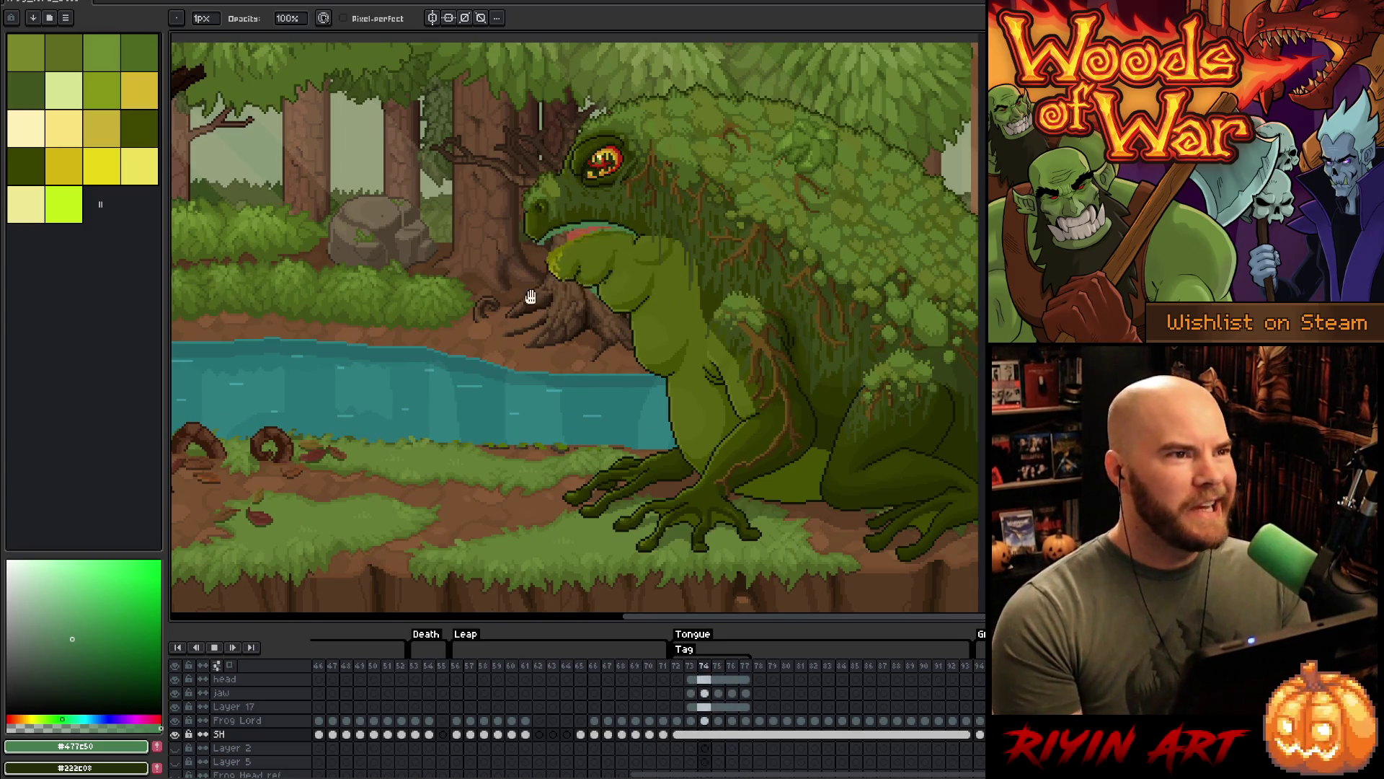
scroll(597, 210, "up", 2)
scroll(550, 315, "down", 3)
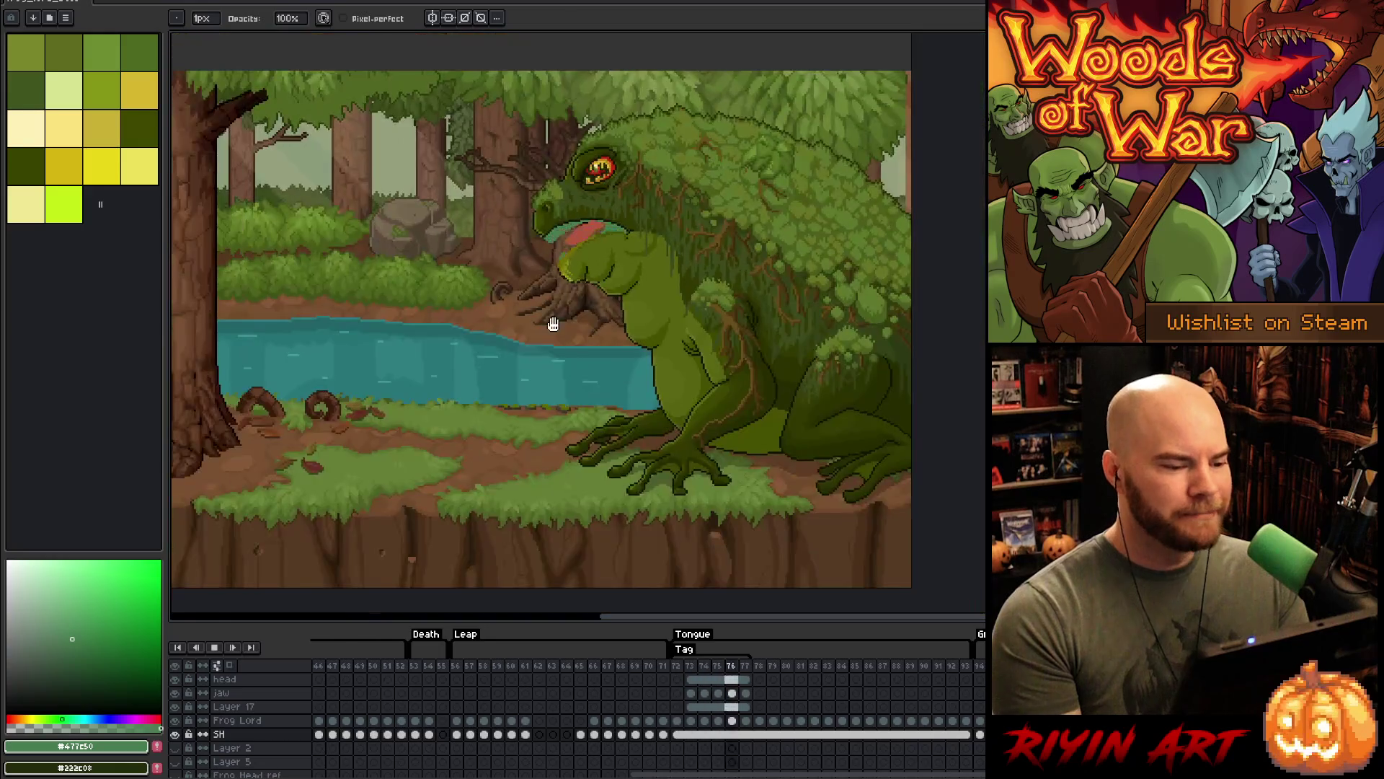
scroll(462, 274, "up", 1)
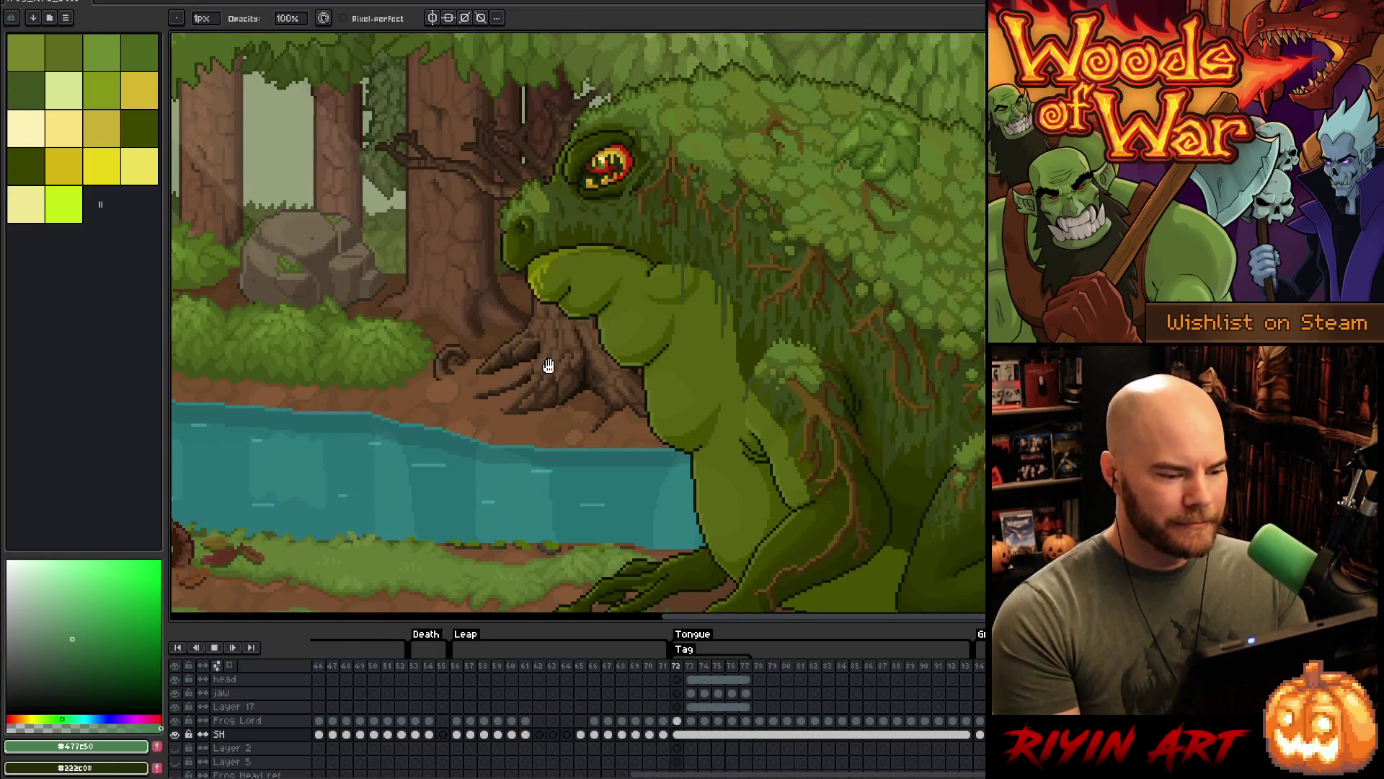
scroll(565, 403, "down", 2)
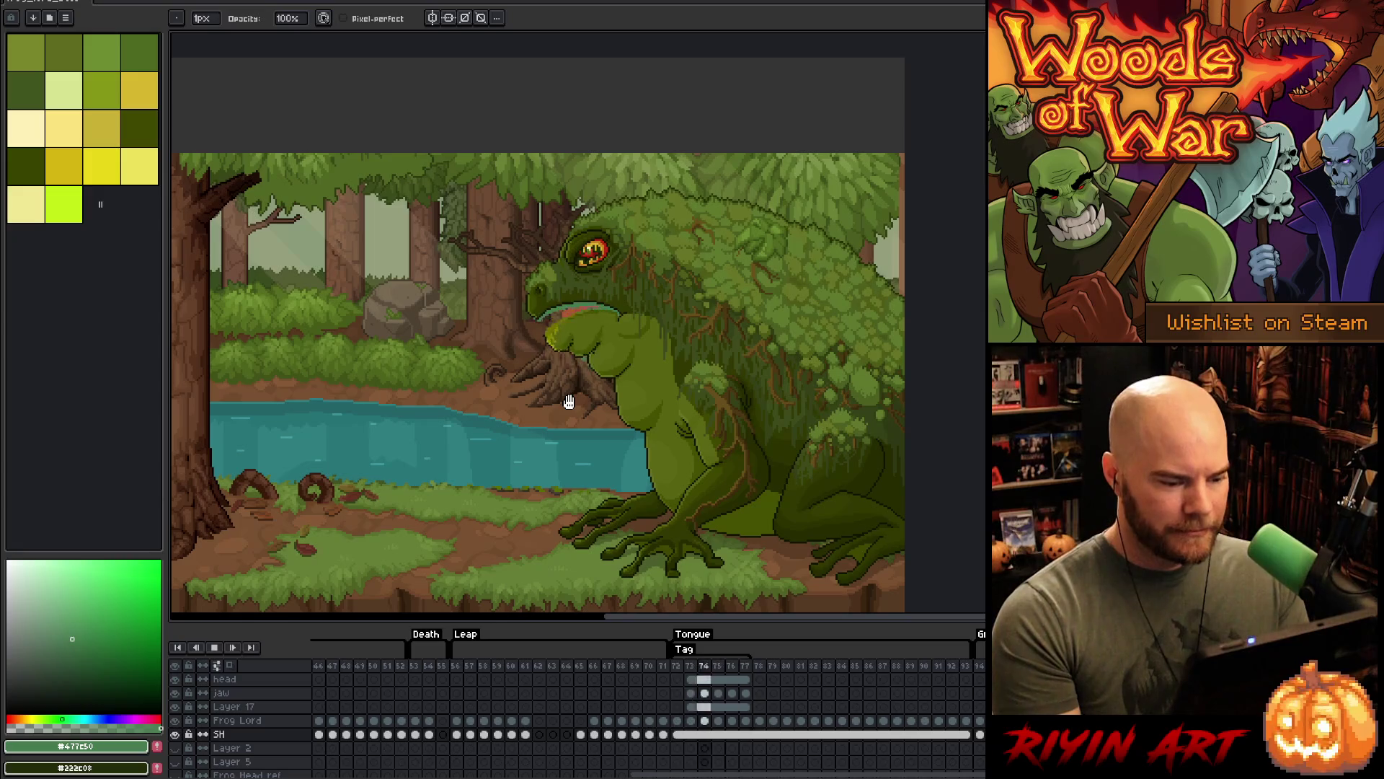
scroll(569, 402, "up", 1)
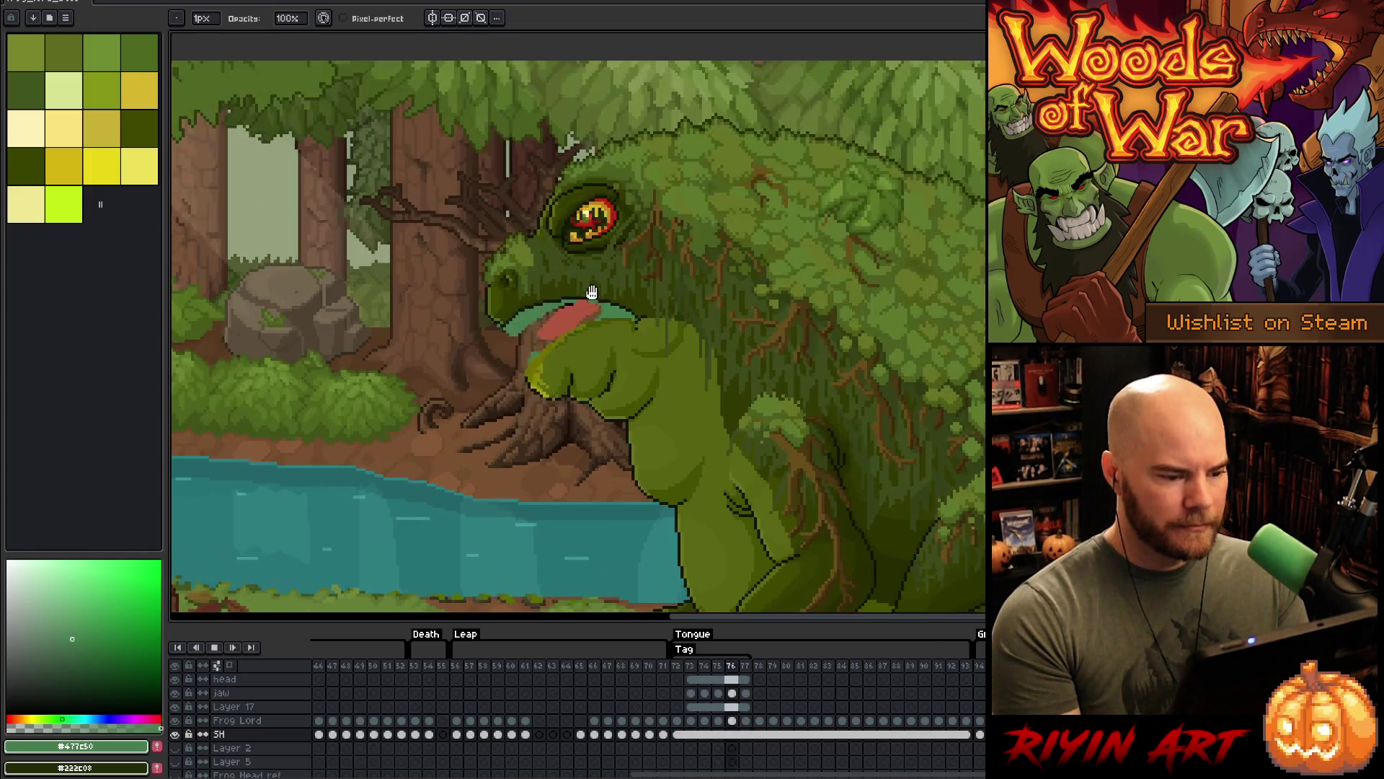
scroll(581, 281, "up", 1)
scroll(573, 277, "down", 2)
scroll(512, 295, "up", 3)
scroll(544, 291, "down", 2)
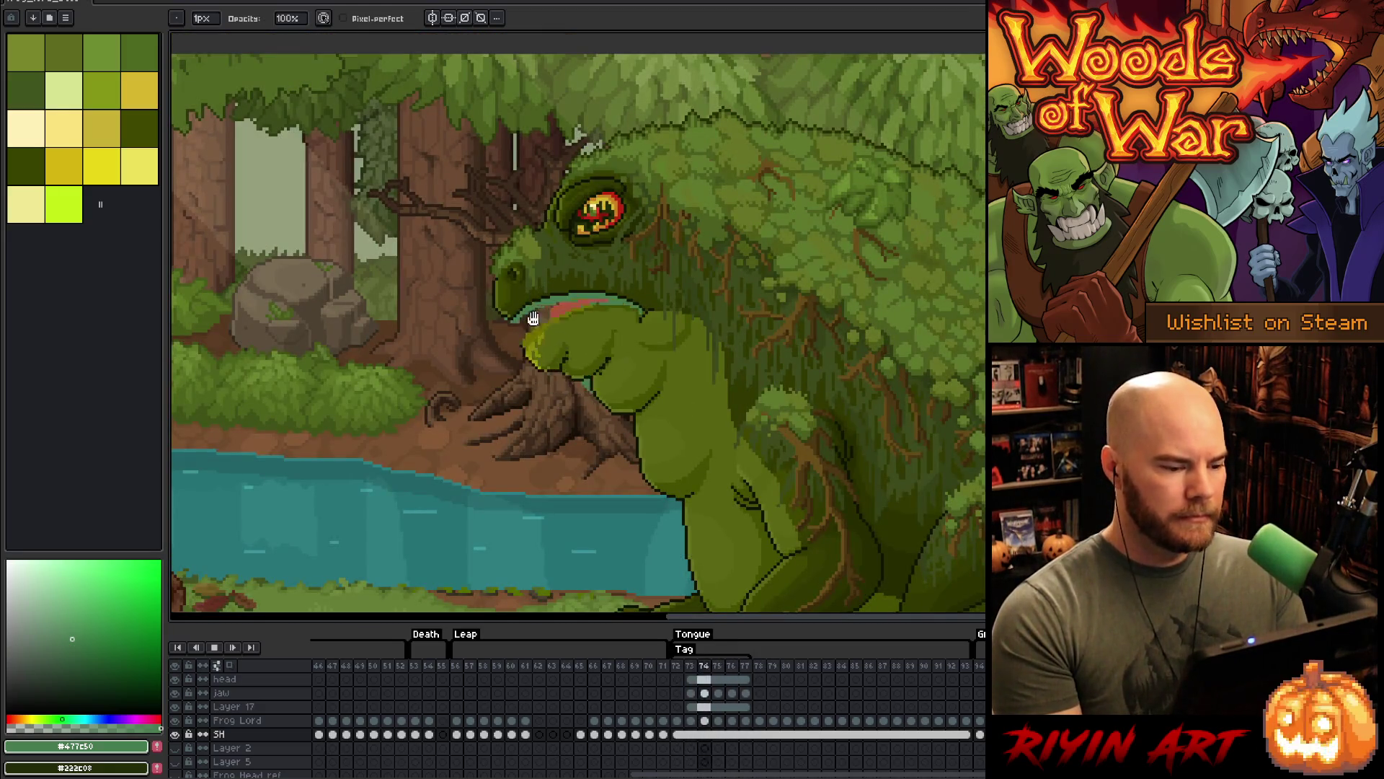
scroll(525, 318, "up", 2)
scroll(519, 312, "down", 2)
scroll(510, 306, "up", 1)
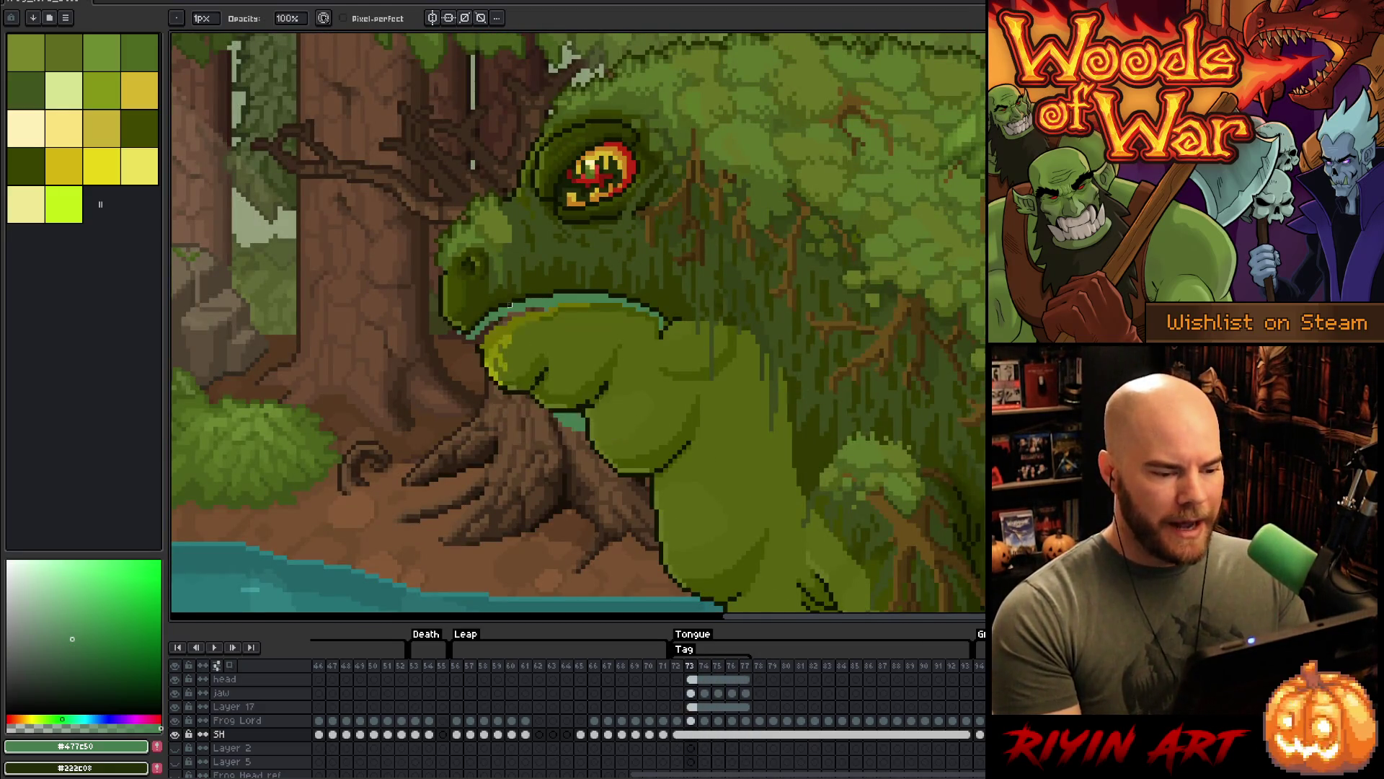
scroll(485, 384, "down", 1)
scroll(483, 394, "up", 1)
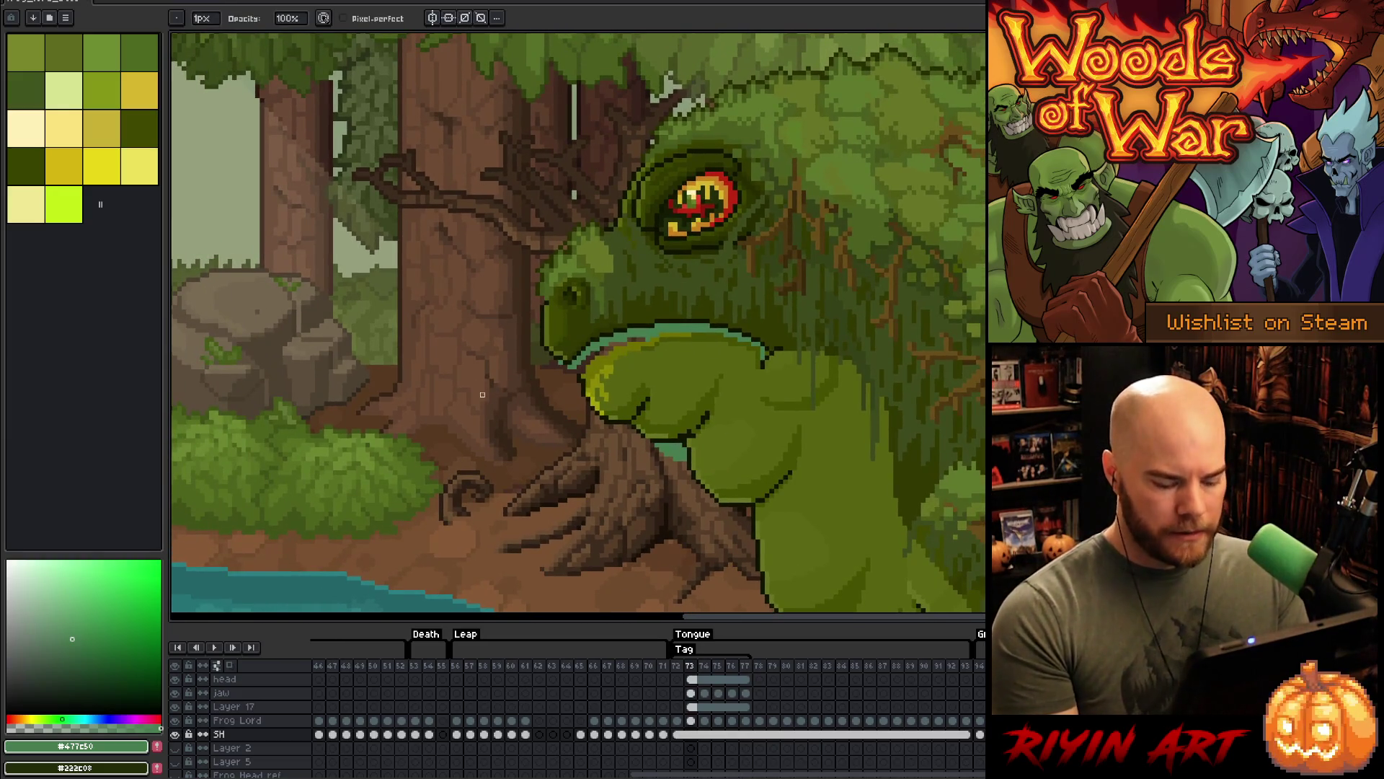
key("Right")
key("Right")
key("Right")
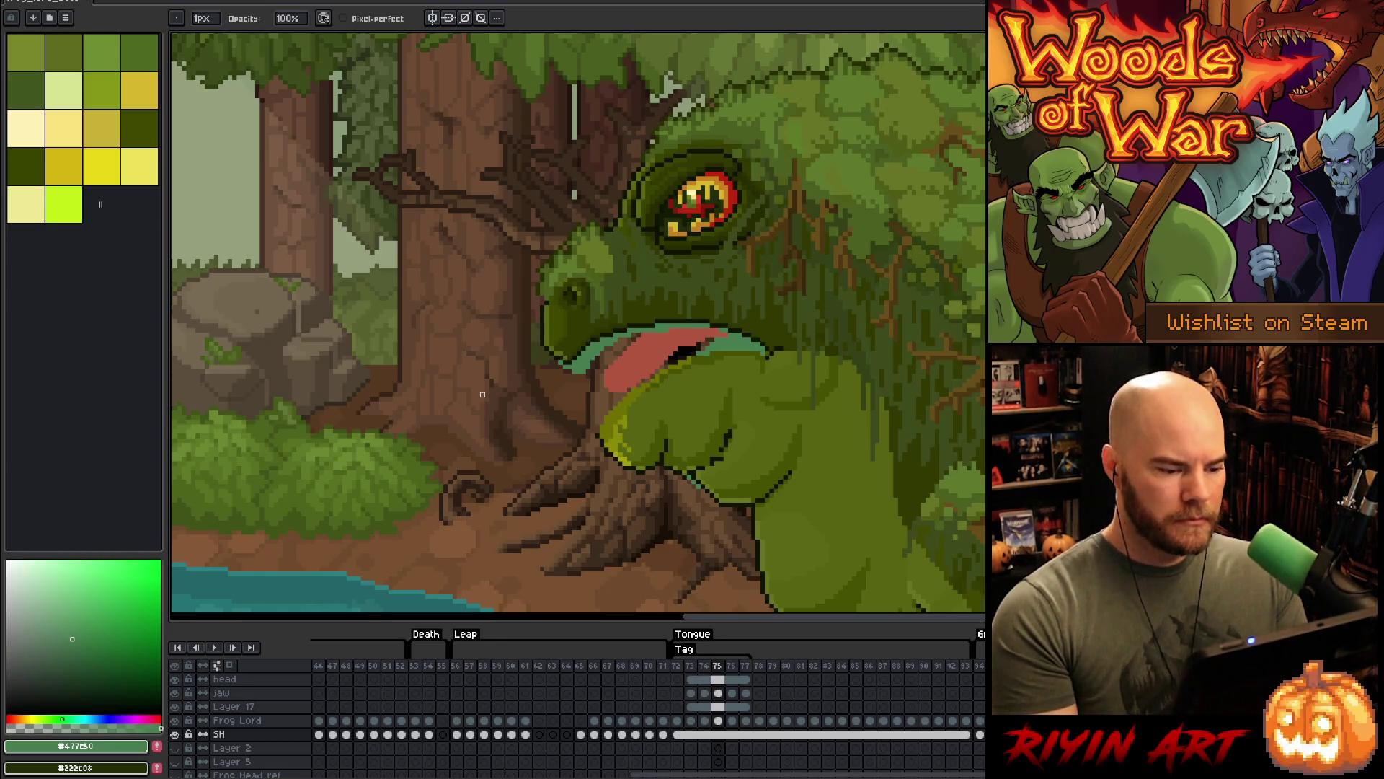
key("Right")
key("Left")
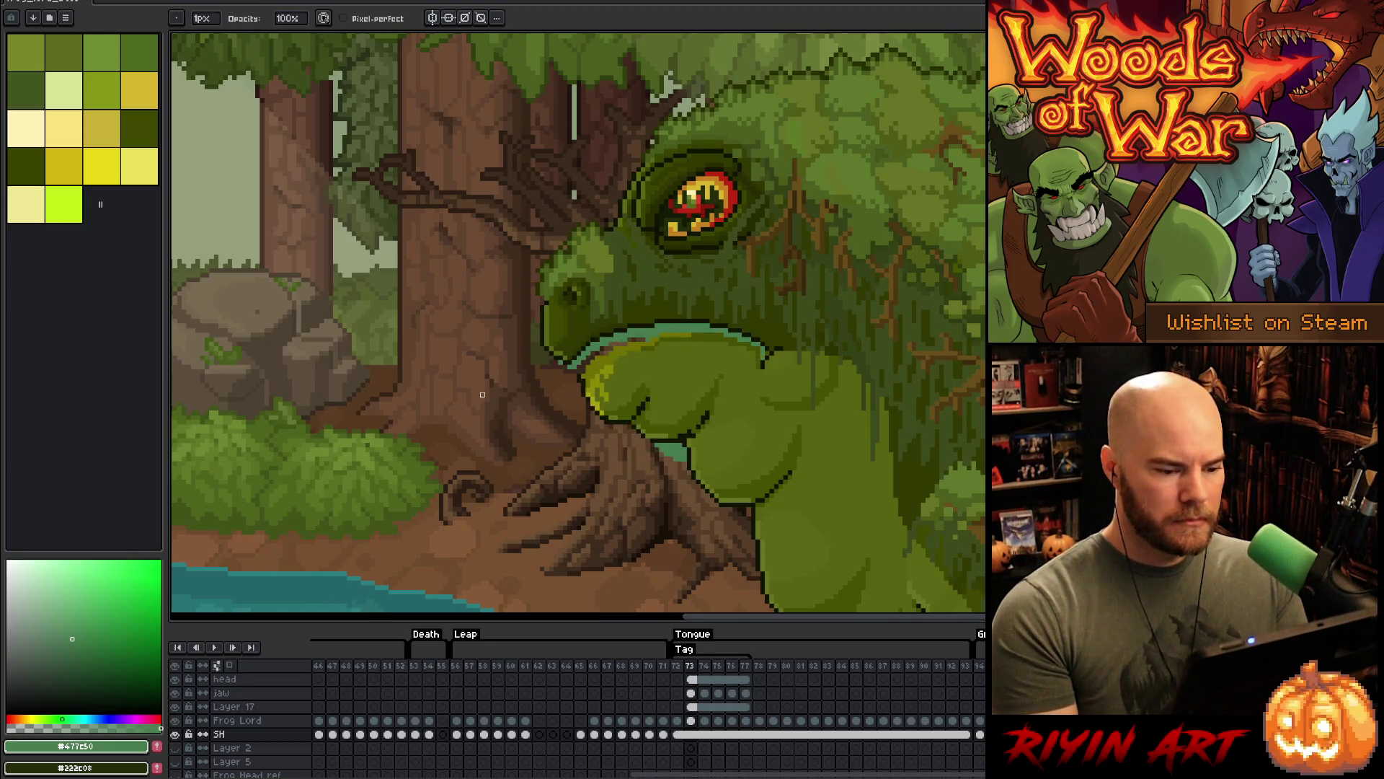
key("Right")
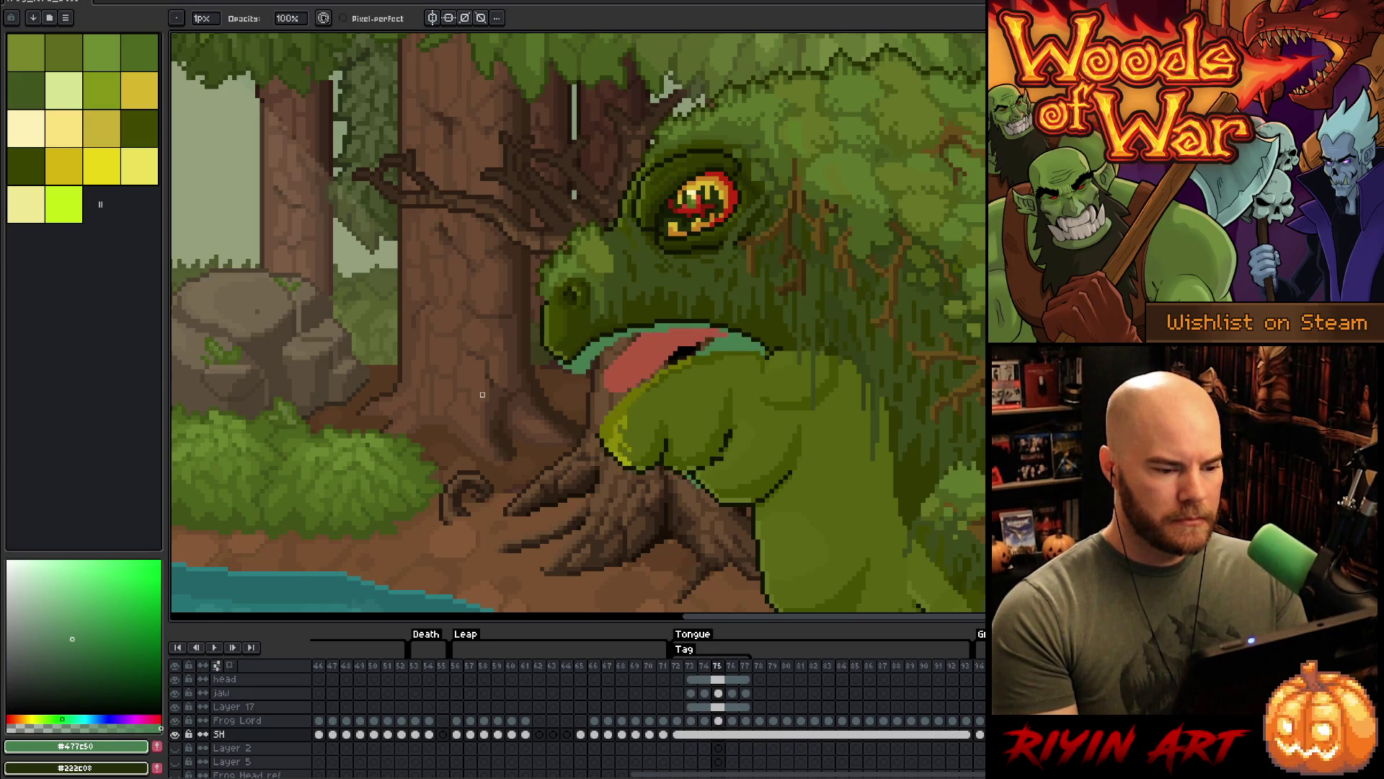
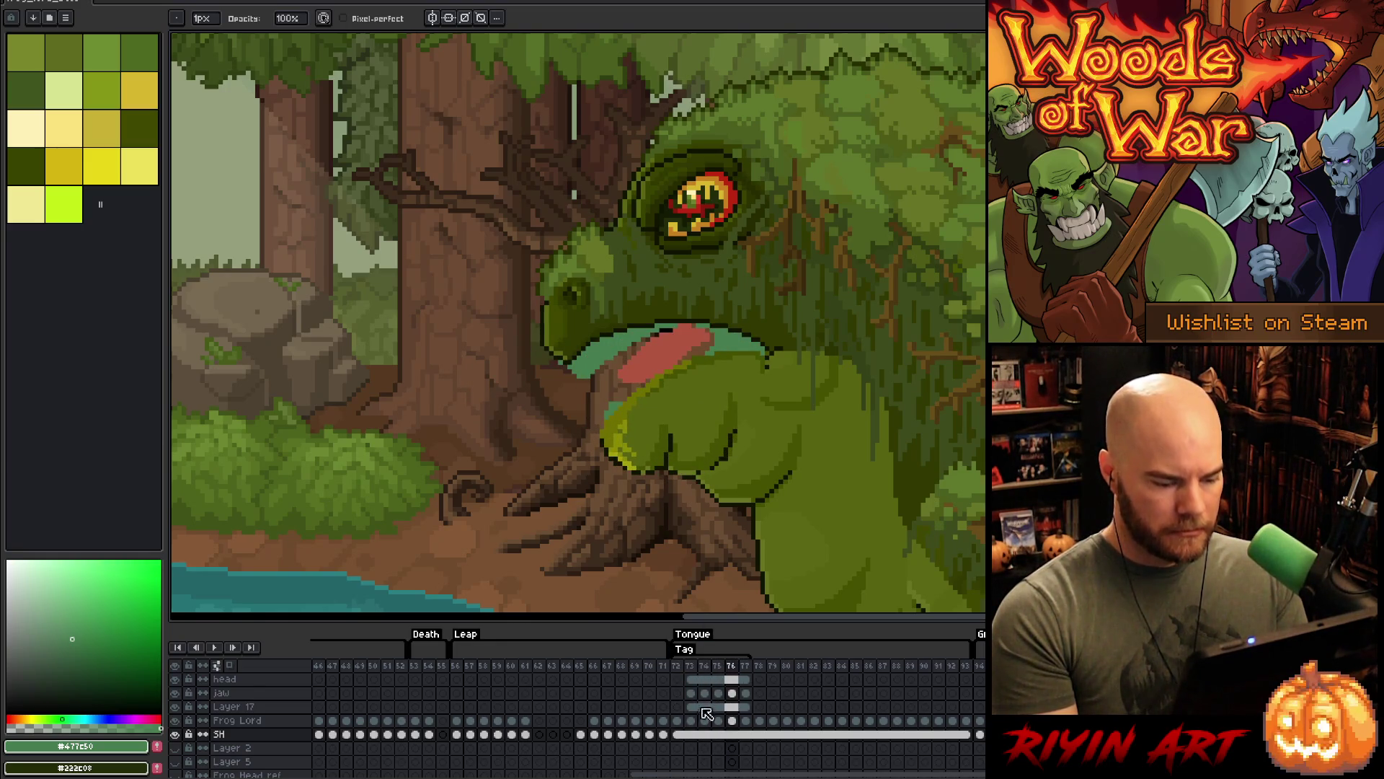
- Select the frog's head cels on frames 73–77 and unlink them
left_click(692, 680)
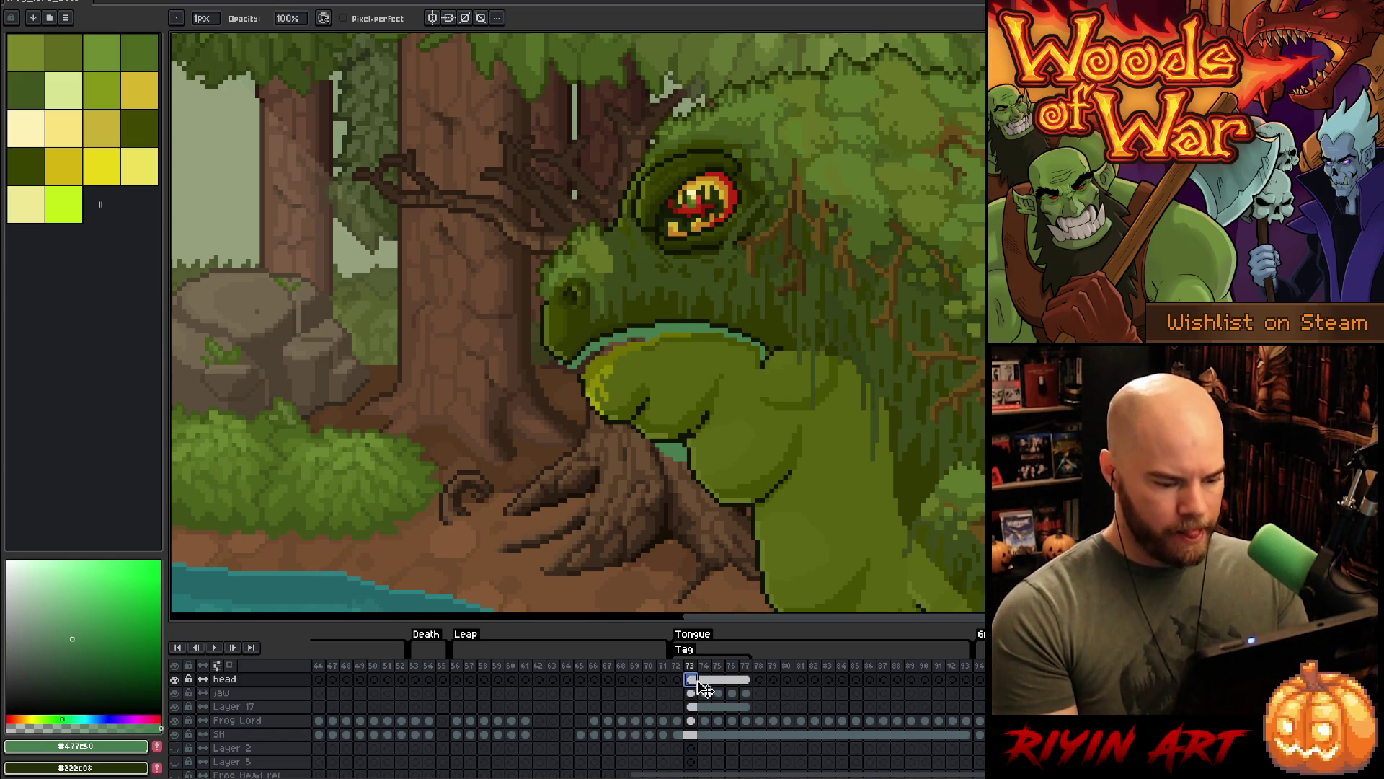
mouse_move(712, 690)
left_mouse_down()
mouse_move(745, 684)
mouse_move(693, 732)
mouse_move(692, 699)
mouse_move(707, 736)
mouse_move(692, 734)
left_mouse_up()
left_click(772, 734)
right_click(692, 734)
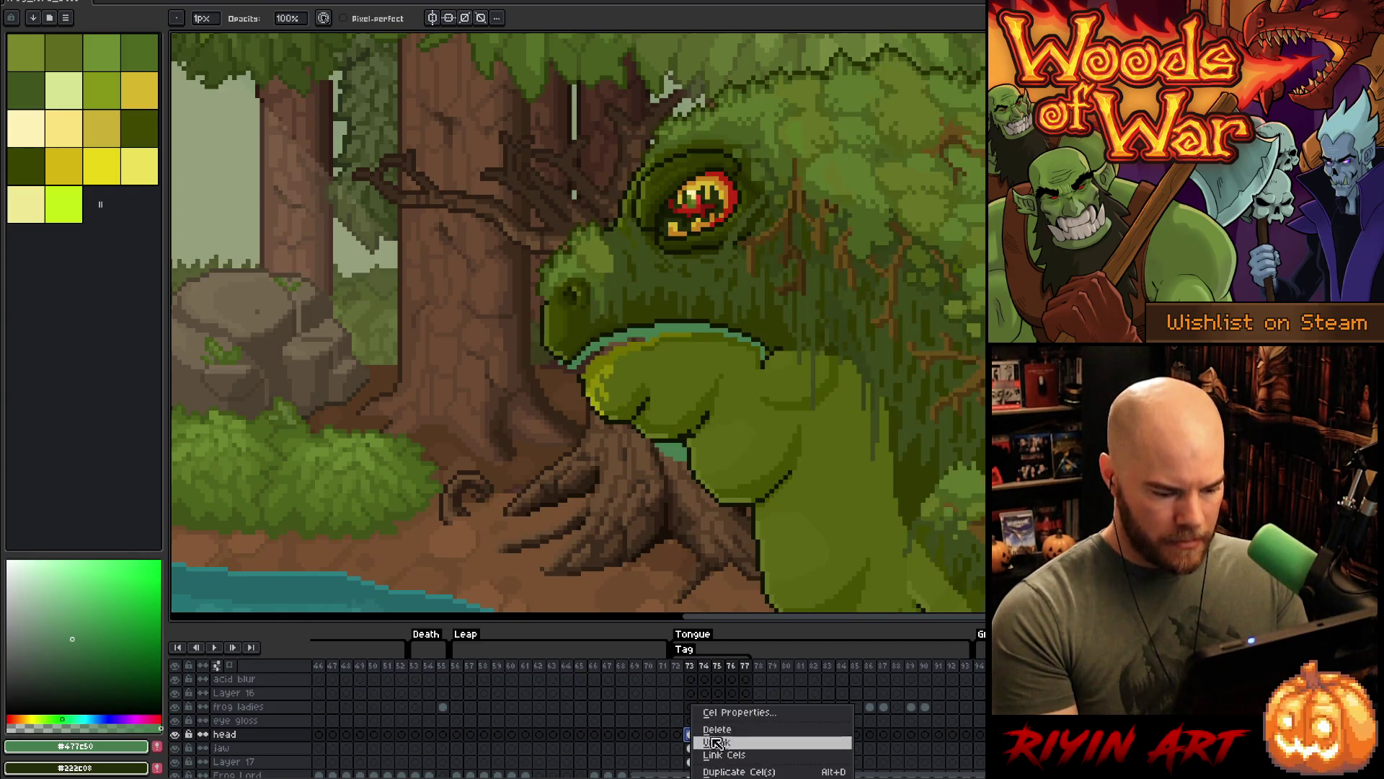
left_click(716, 741)
- Go to the head cel on frame 74 and select the whole head for transforming
left_click(697, 739)
scroll(620, 293, "down", 3)
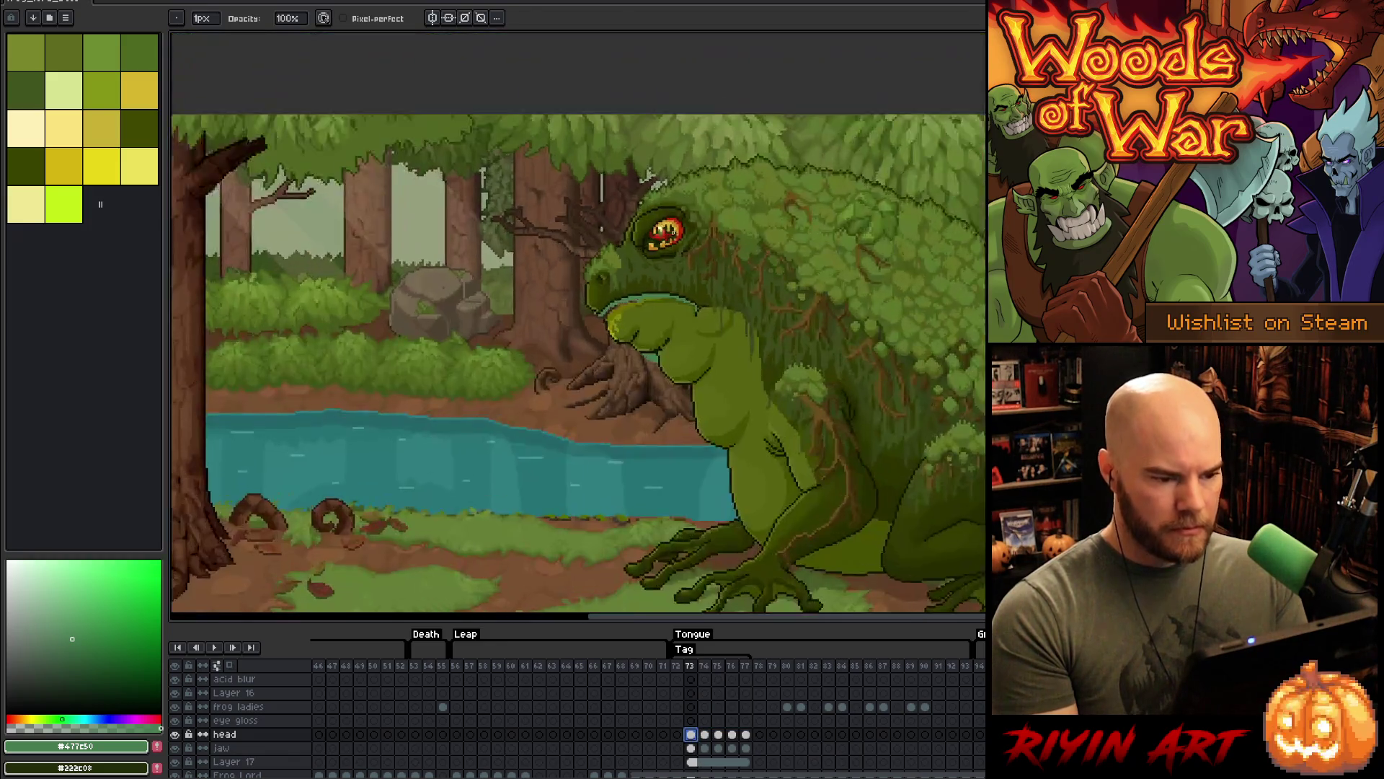
scroll(620, 293, "up", 3)
scroll(640, 431, "down", 1)
scroll(584, 427, "up", 1)
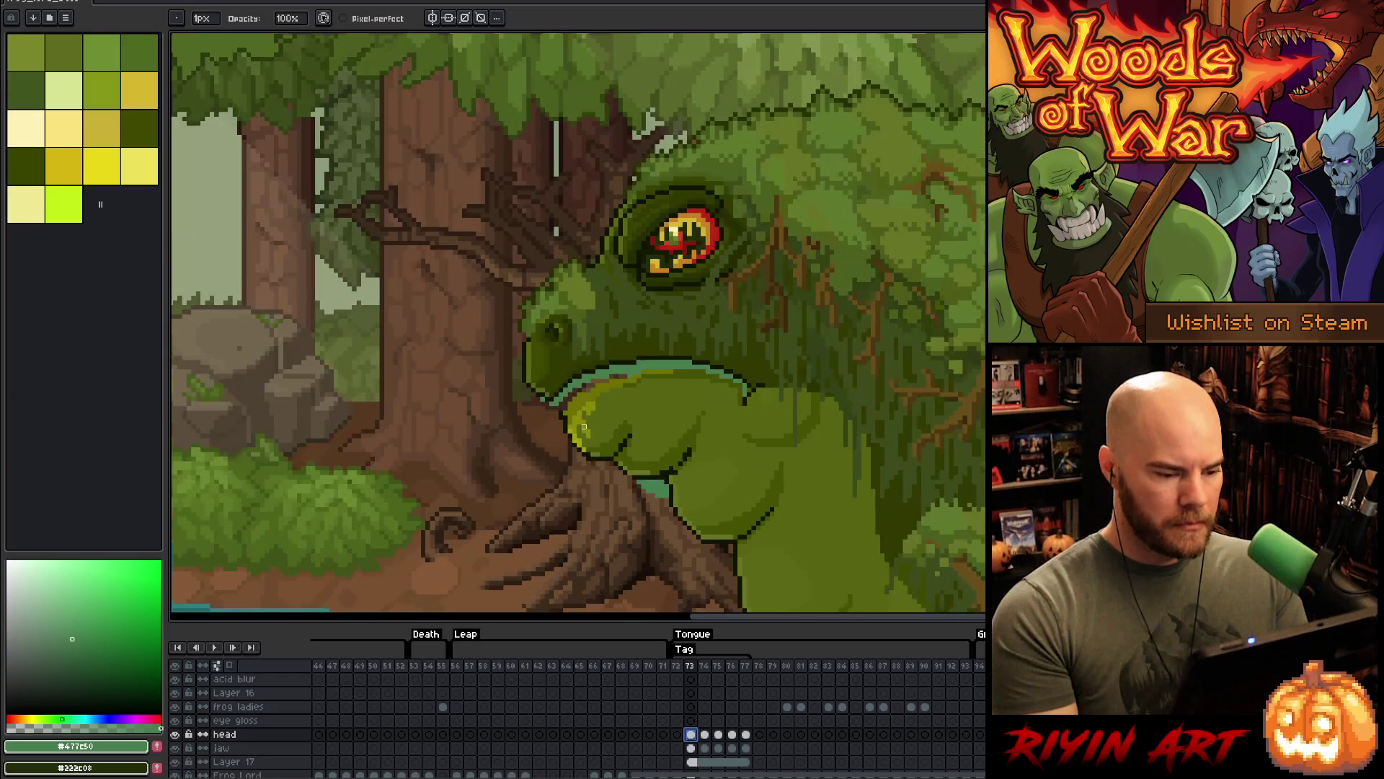
key("Right")
key("Left")
key("Right")
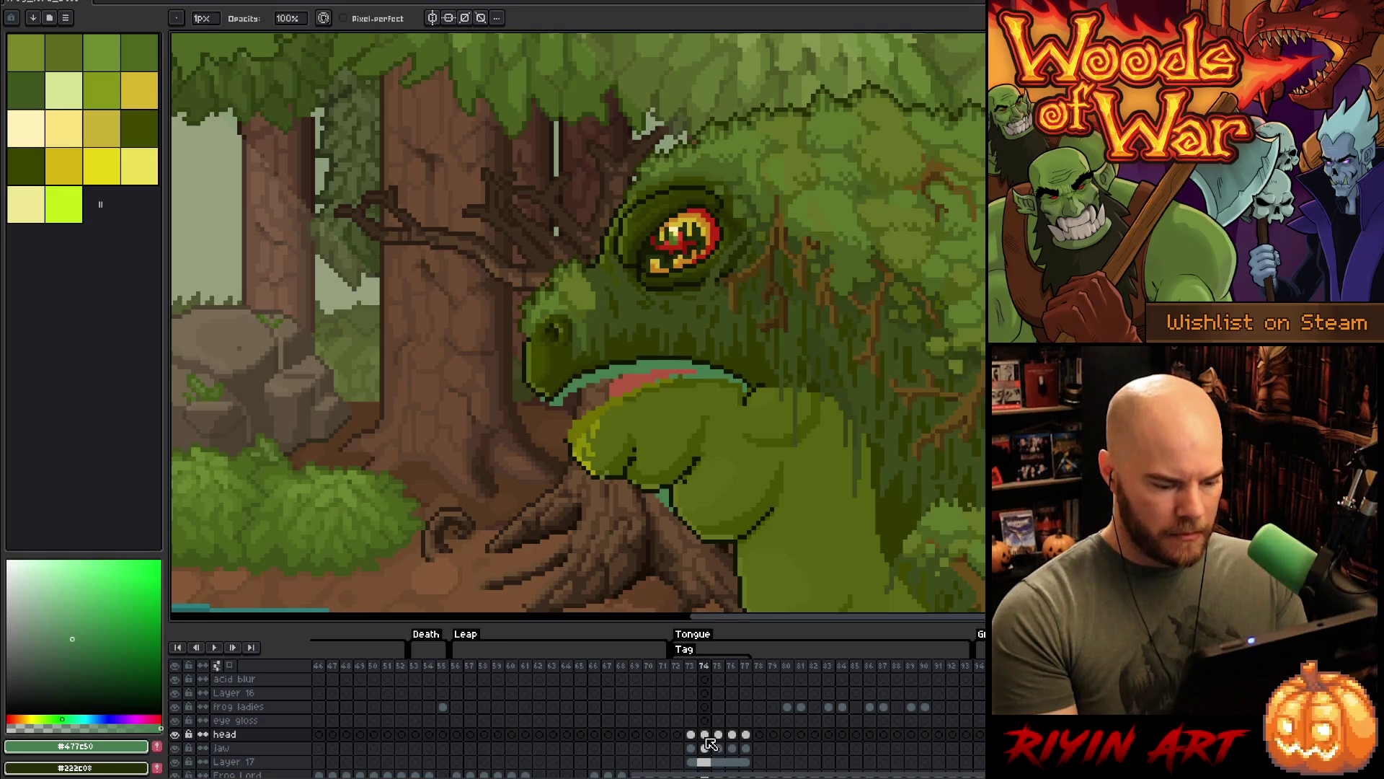
key("ctrl+t")
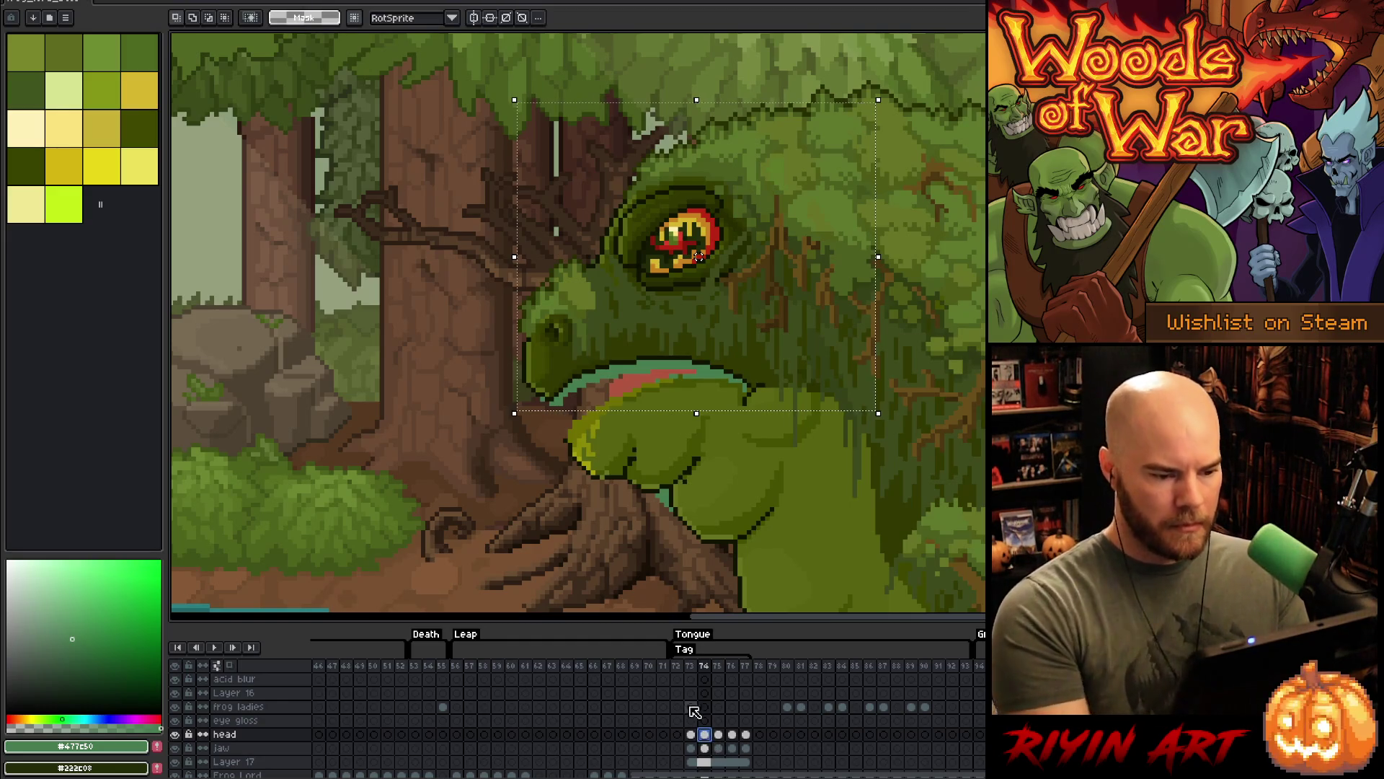
- Rotate the frog's head by a tiny angle on frame 74 and compare it with frame 73
left_click(701, 272)
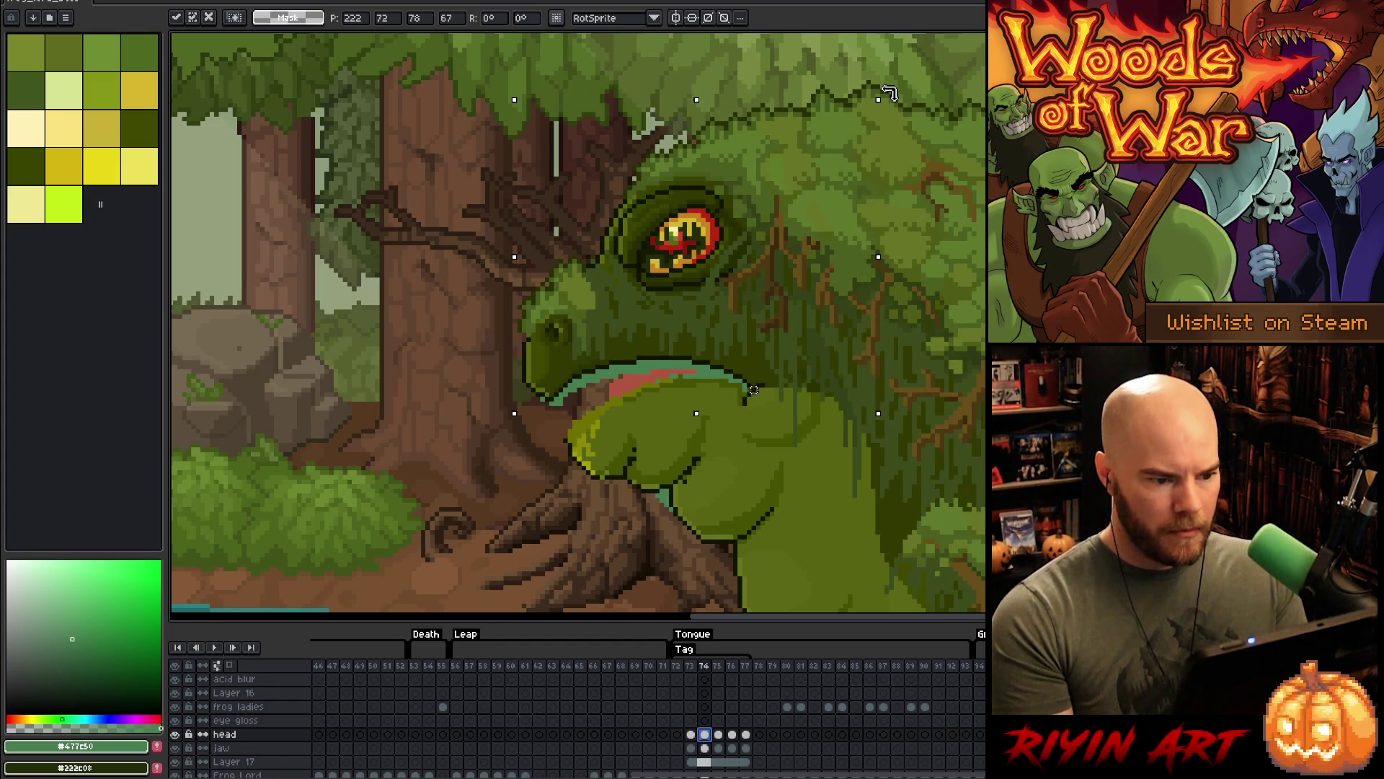
left_click_drag(890, 92, 899, 101)
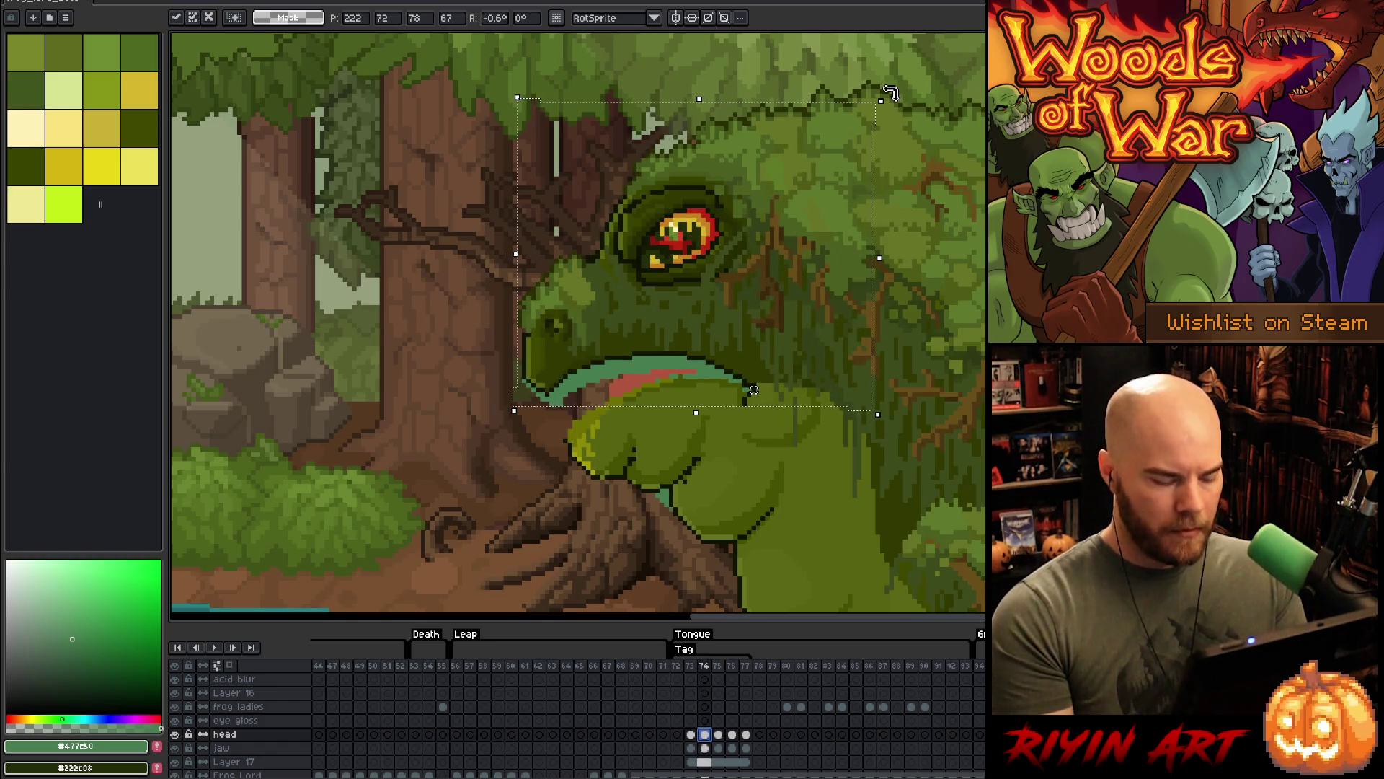
key("Return")
key("Left")
key("Right")
key("Left")
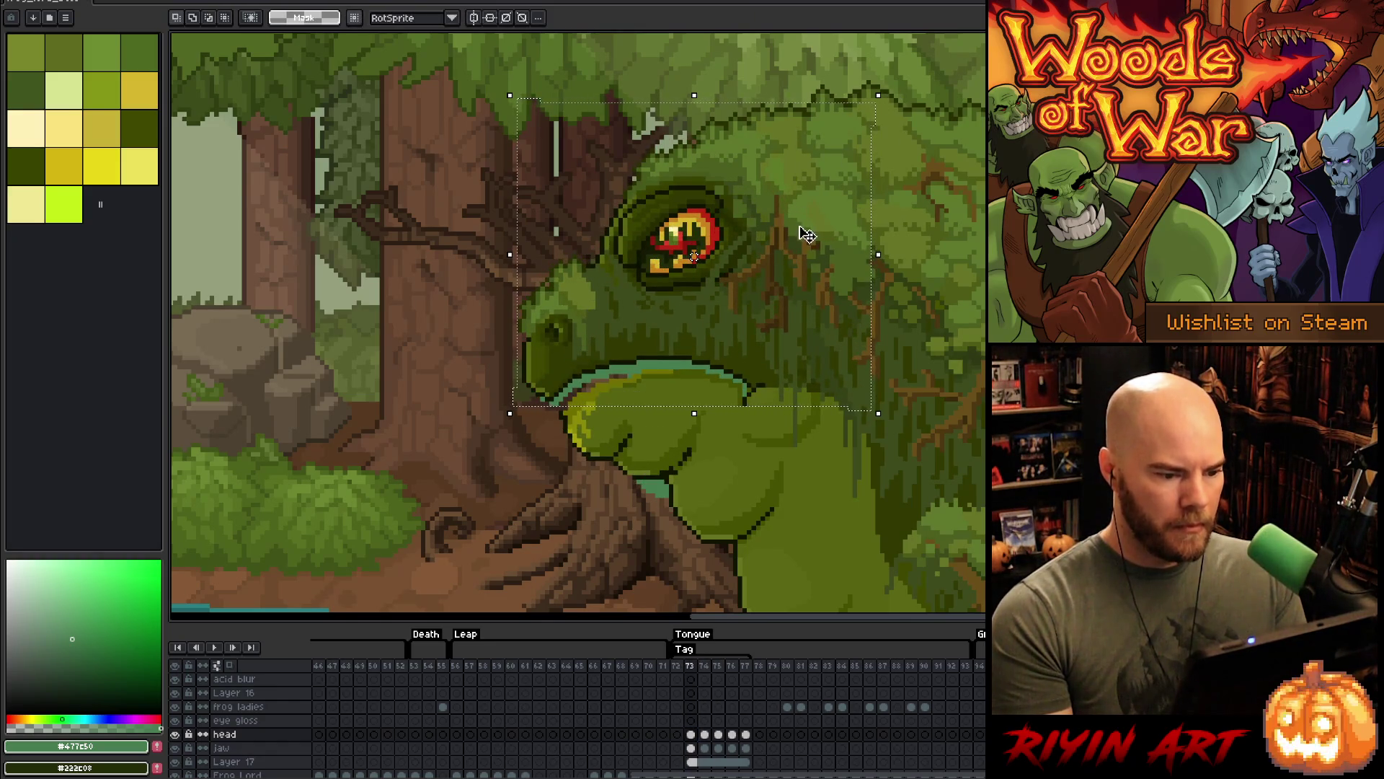
key("Right")
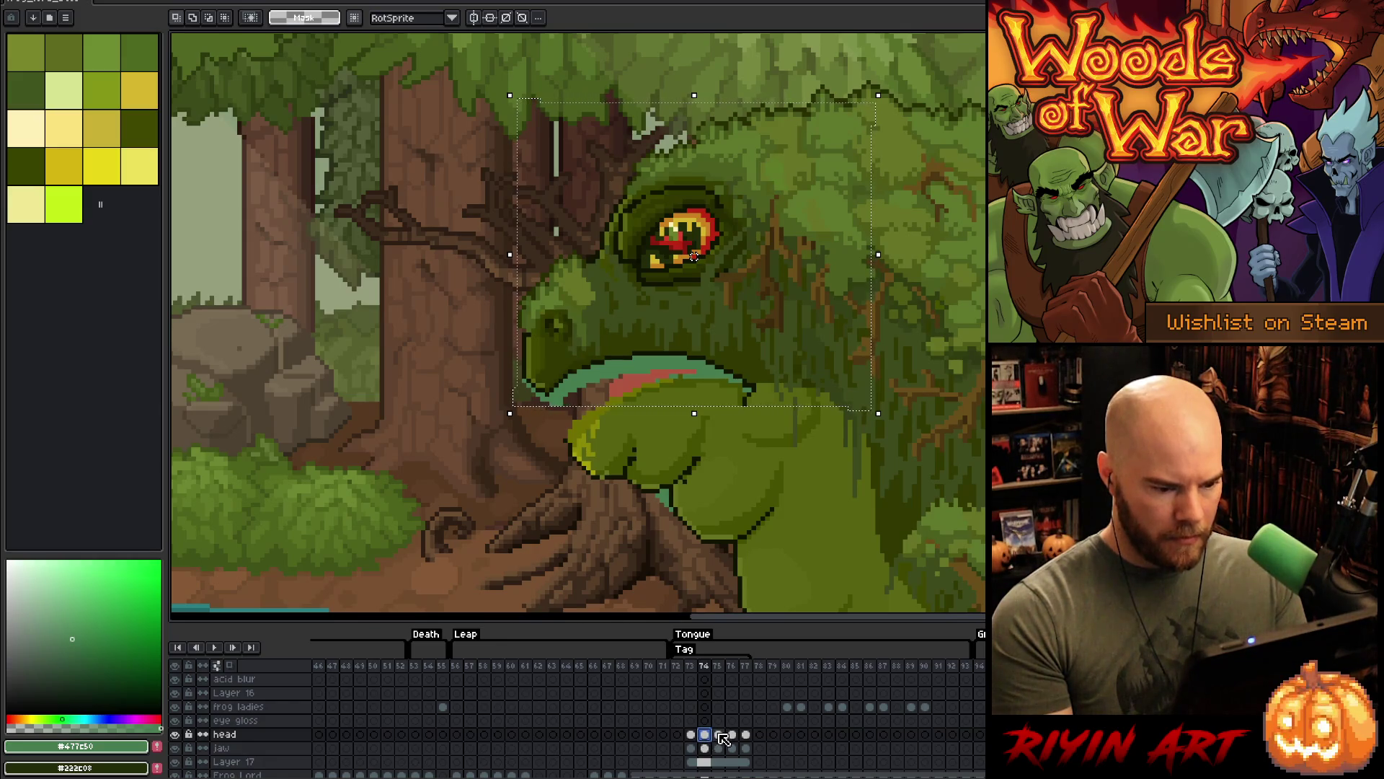
- Tilt the head slightly on frame 75, check frames 76–77, then play the animation
left_click(720, 734)
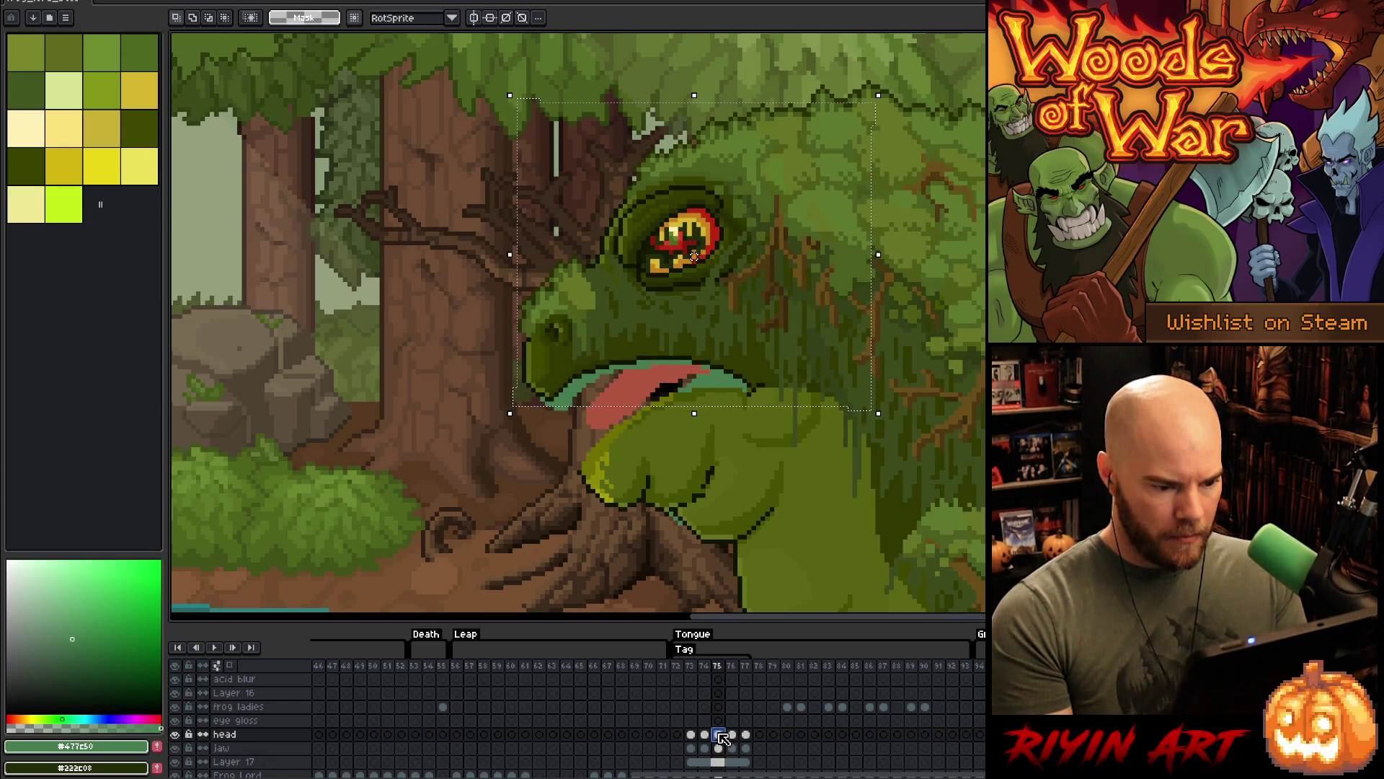
left_click(695, 263)
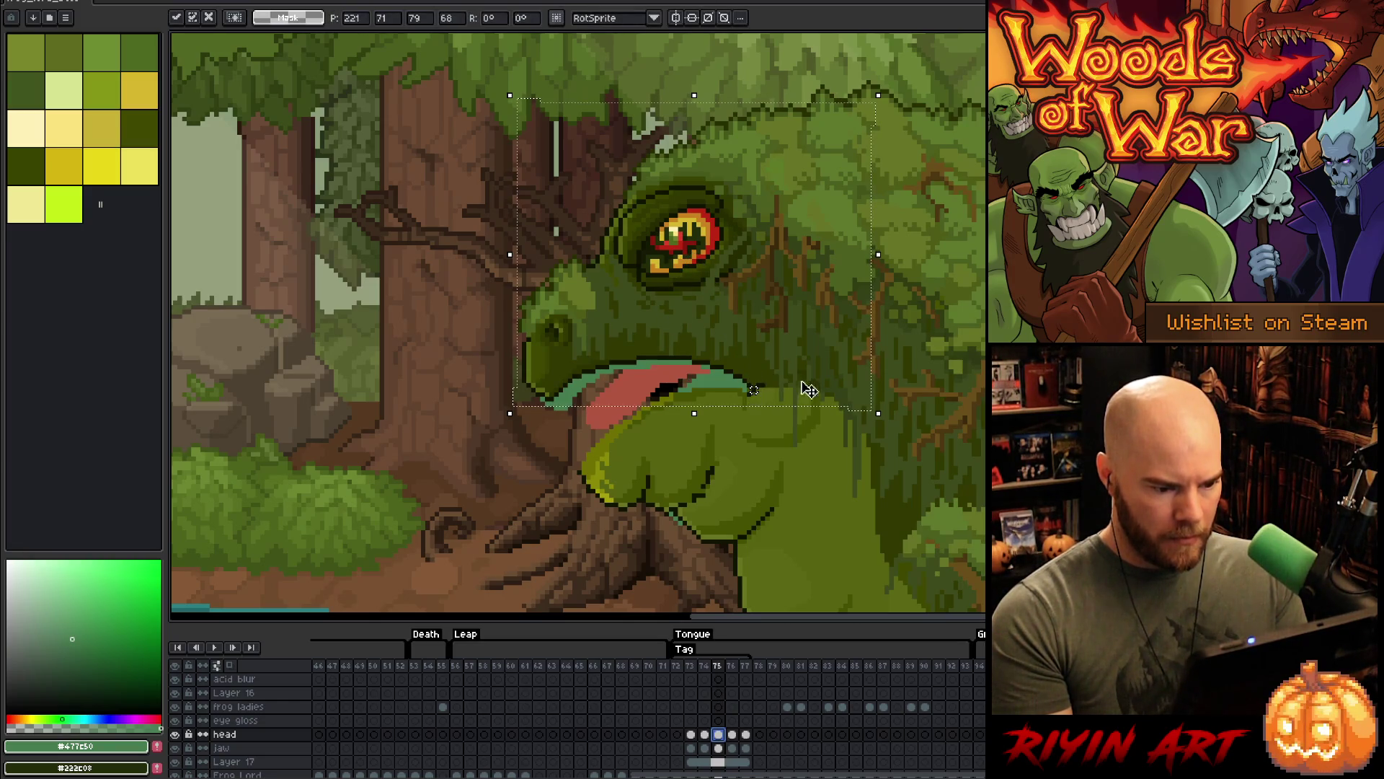
mouse_move(890, 87)
left_mouse_down()
mouse_move(905, 105)
mouse_move(895, 96)
left_mouse_up()
key("Return")
key("Left")
key("Left")
key("Right")
key("Right")
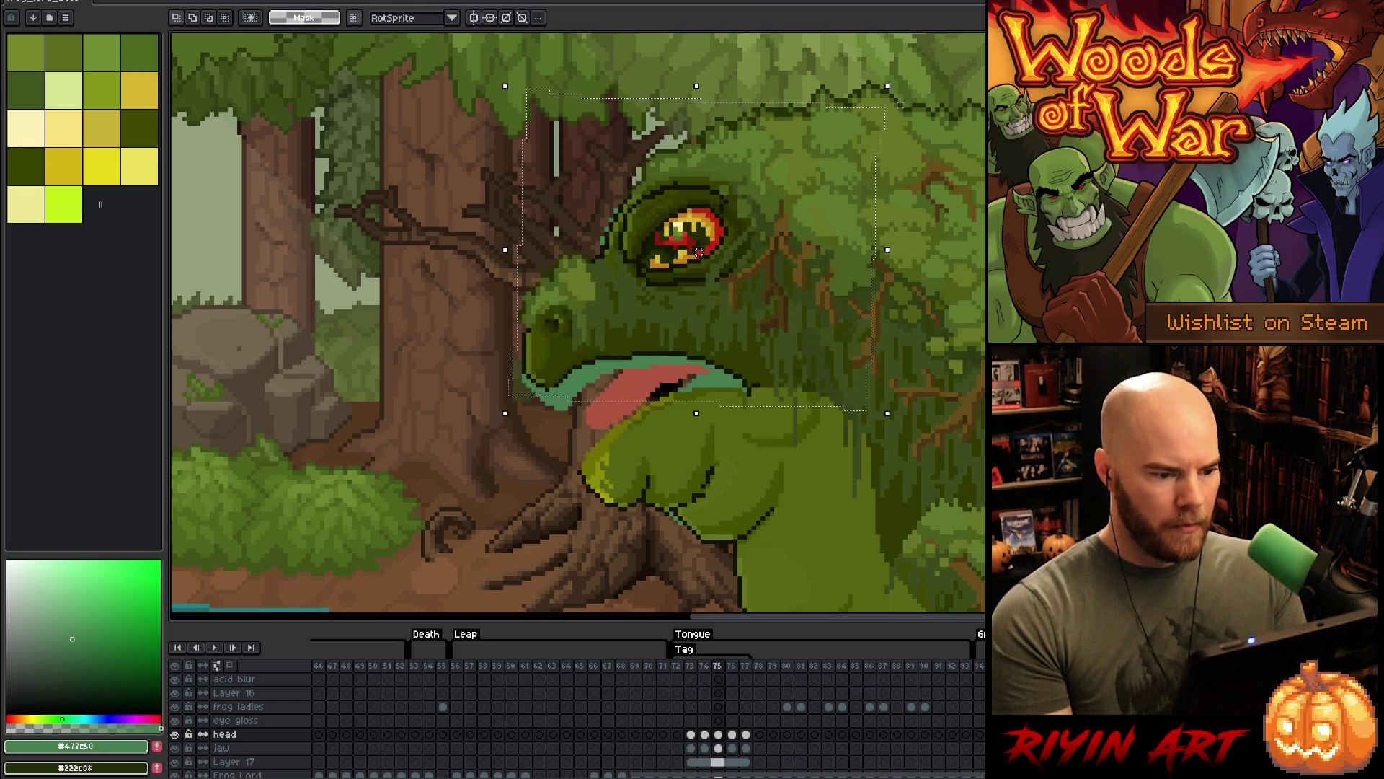
left_click(731, 734)
left_click(745, 734)
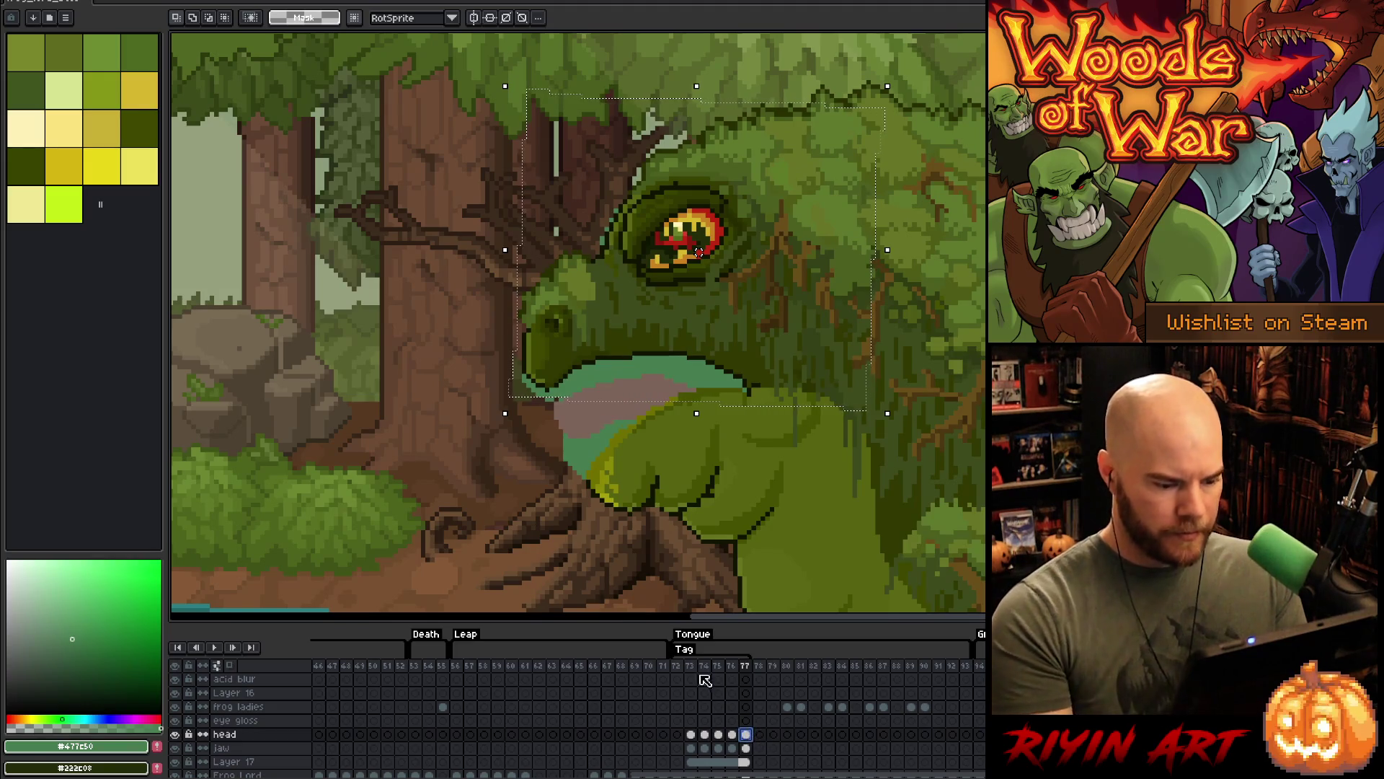
key("Return")
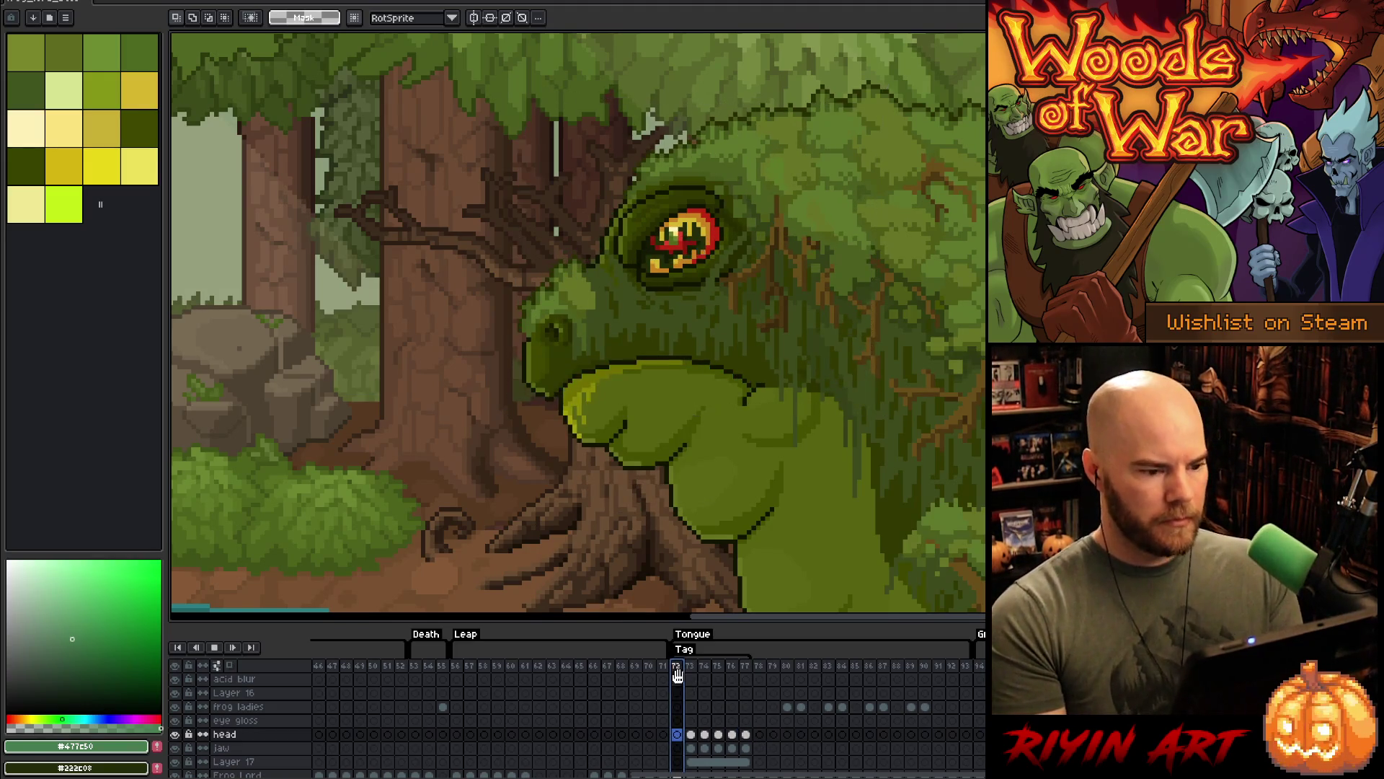
- Pan and zoom to view the frog's body and the water during playback
scroll(470, 402, "down", 2)
scroll(484, 390, "up", 1)
scroll(509, 433, "down", 1)
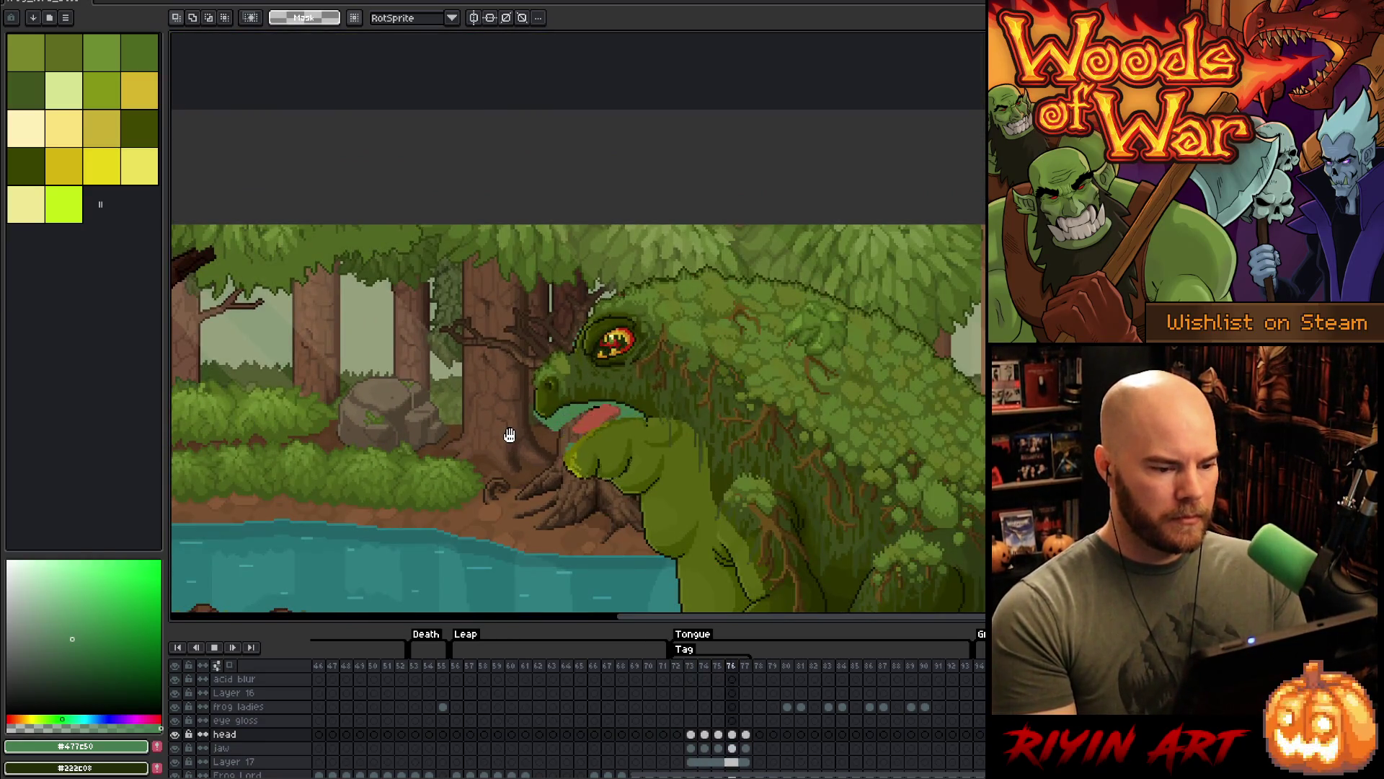
scroll(509, 434, "up", 1)
left_click_drag(509, 435, 602, 364)
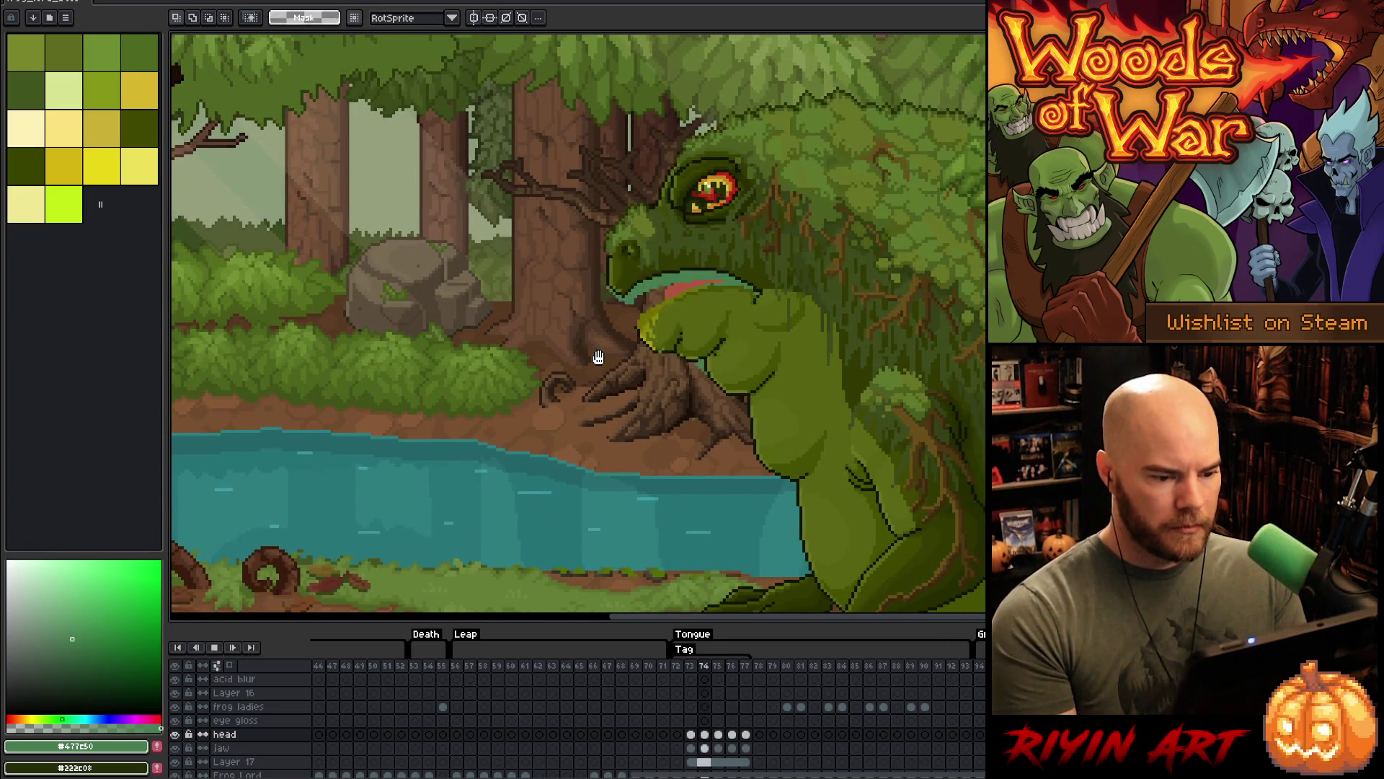
scroll(604, 373, "up", 1)
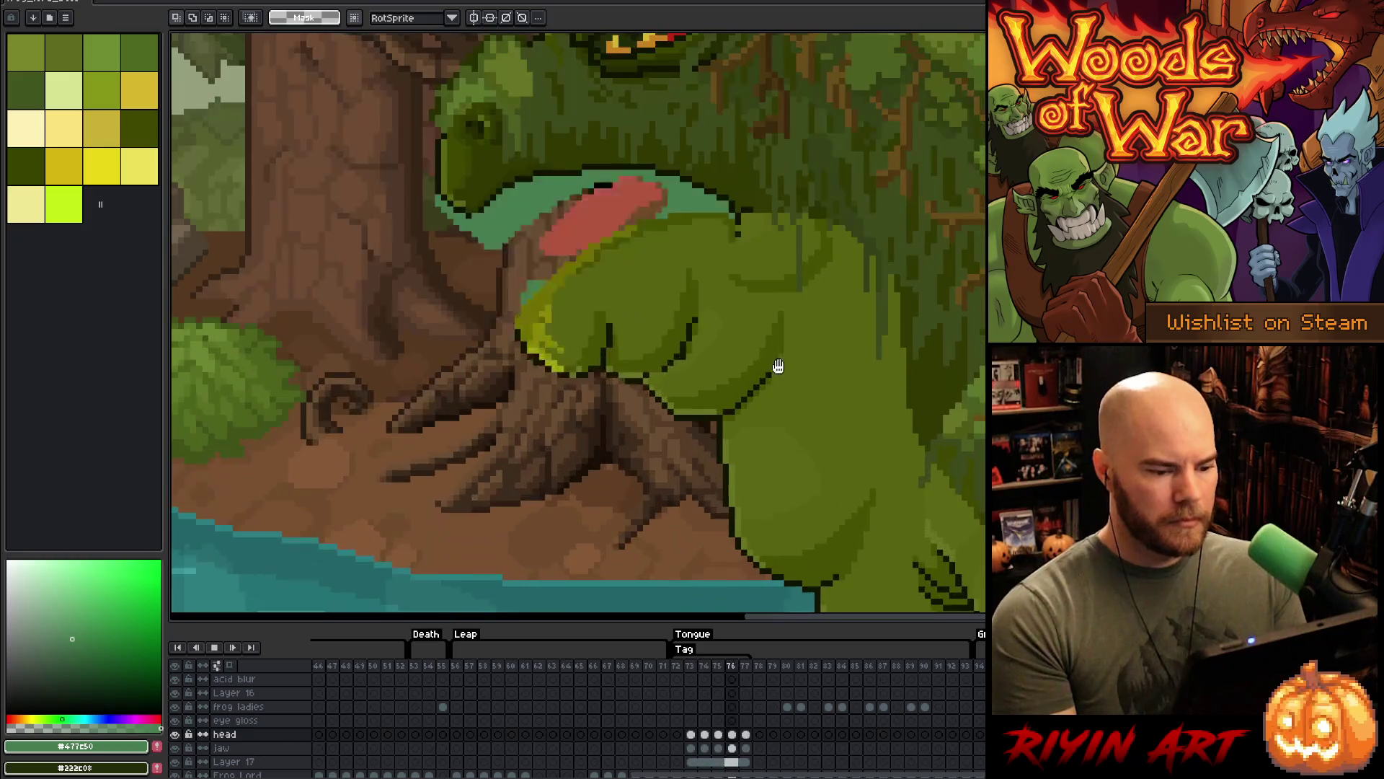
scroll(779, 365, "down", 2)
scroll(650, 356, "up", 1)
scroll(650, 356, "up", 2)
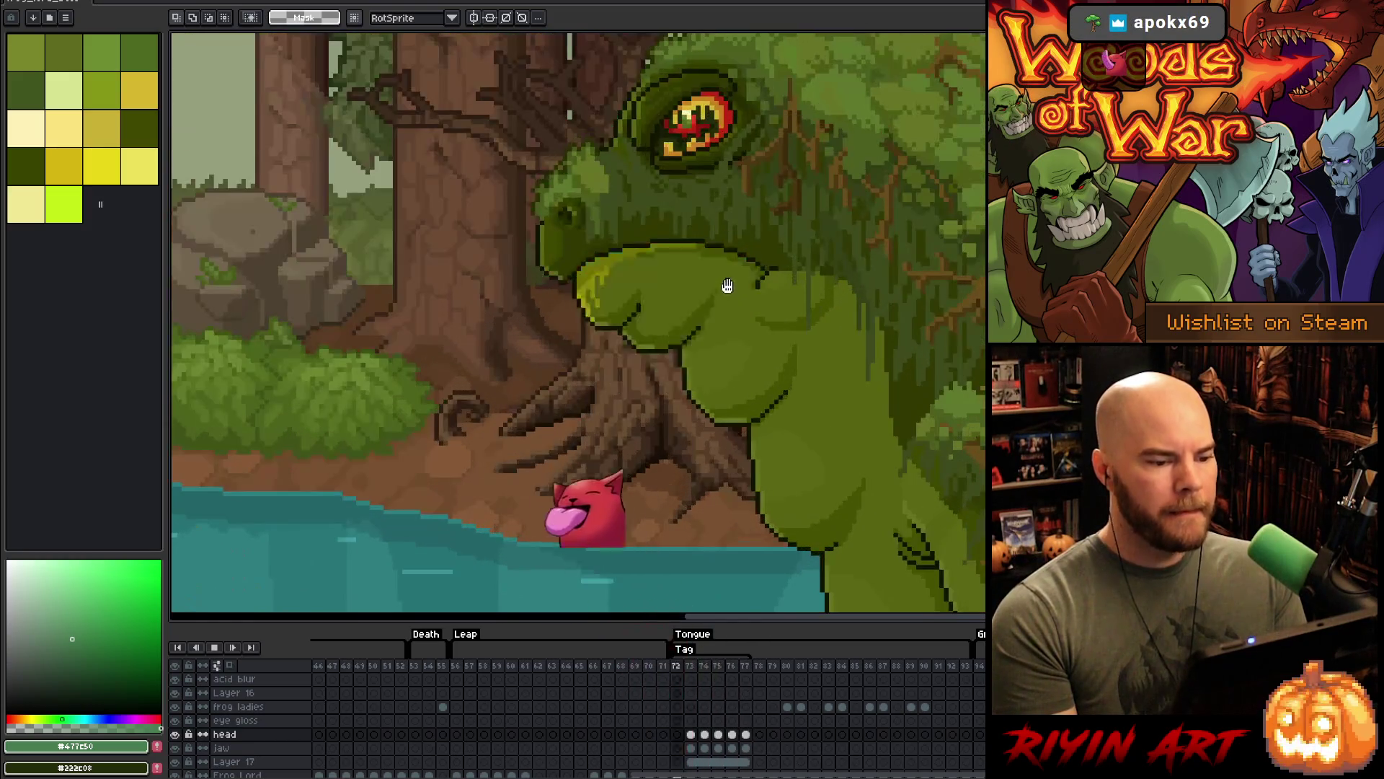
scroll(755, 219, "down", 1)
- Recentre on the frog's head, stop playback and jump to frame 48
left_click_drag(796, 206, 819, 309)
scroll(779, 332, "up", 1)
scroll(769, 328, "up", 1)
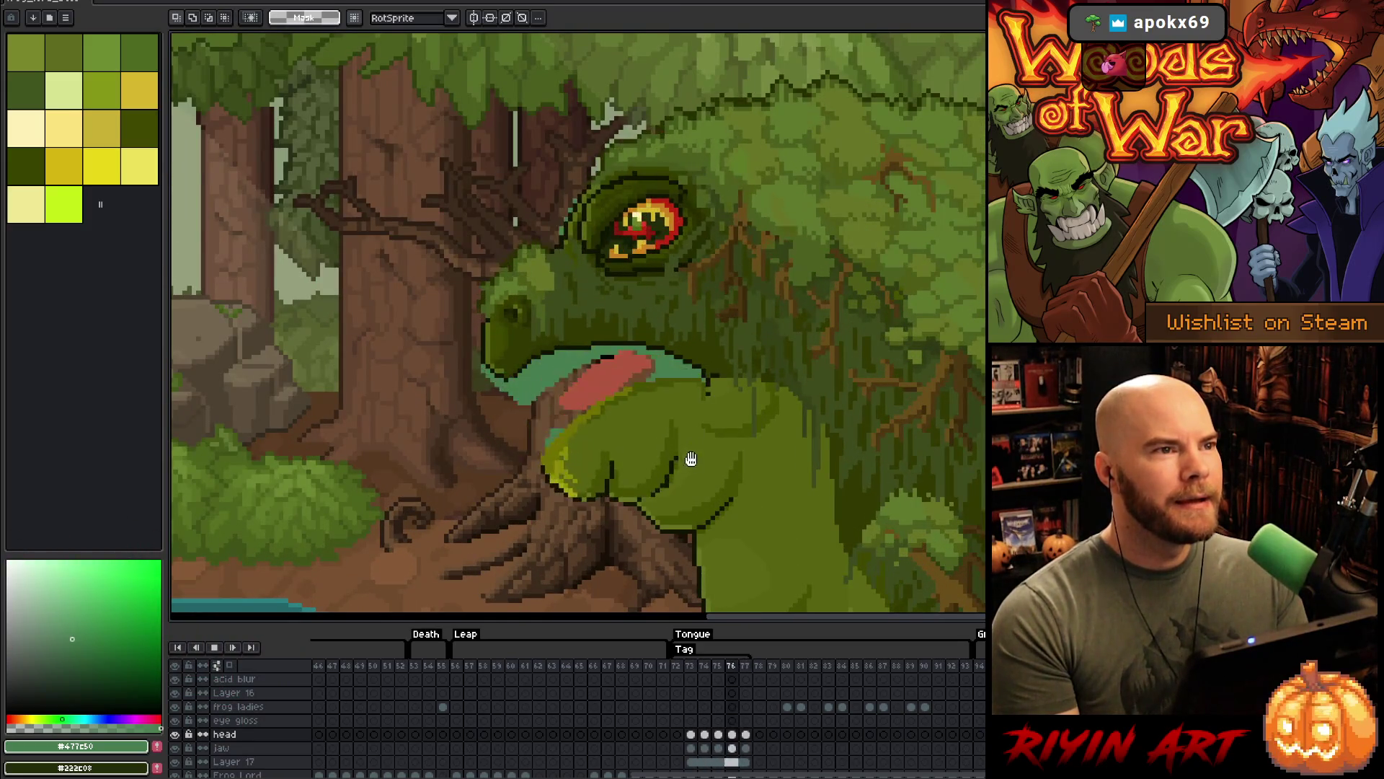
left_click_drag(675, 546, 706, 470)
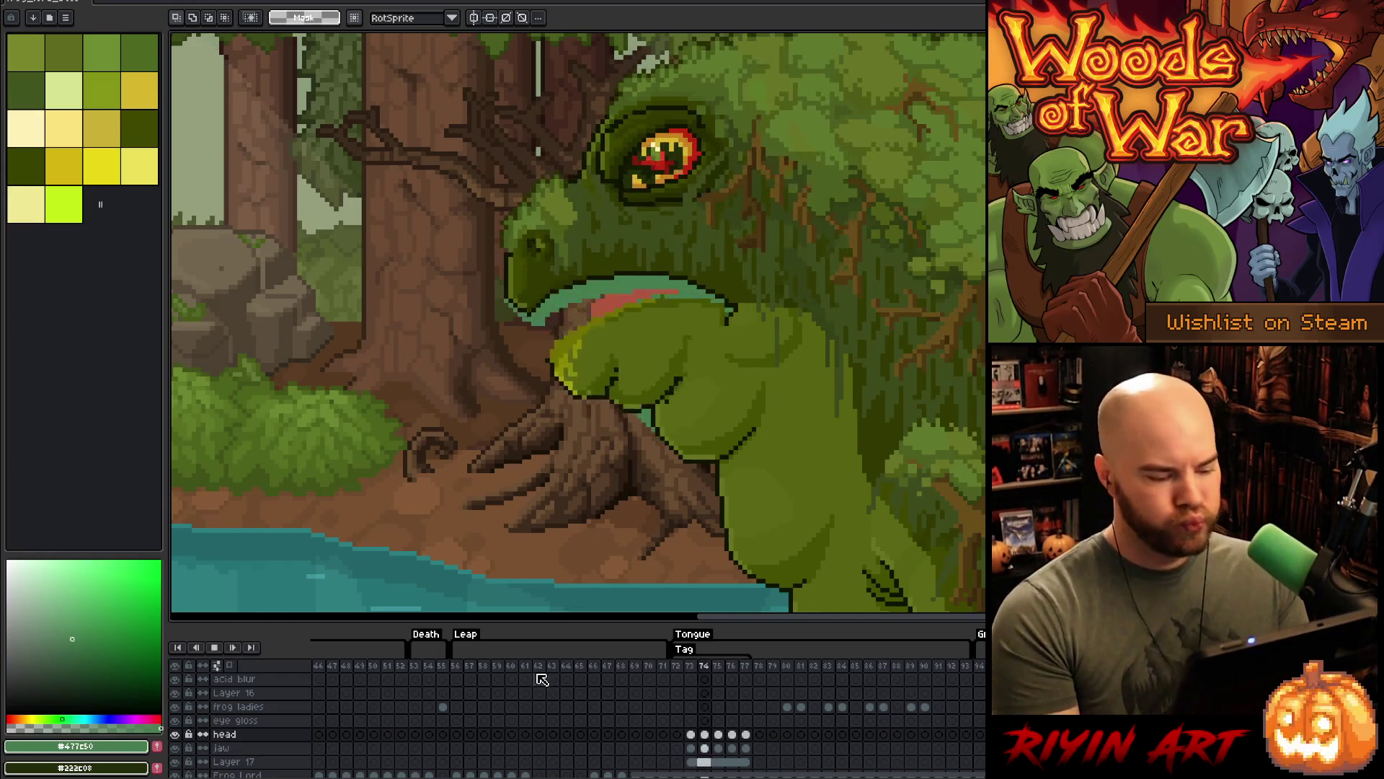
key("Return")
left_click(345, 665)
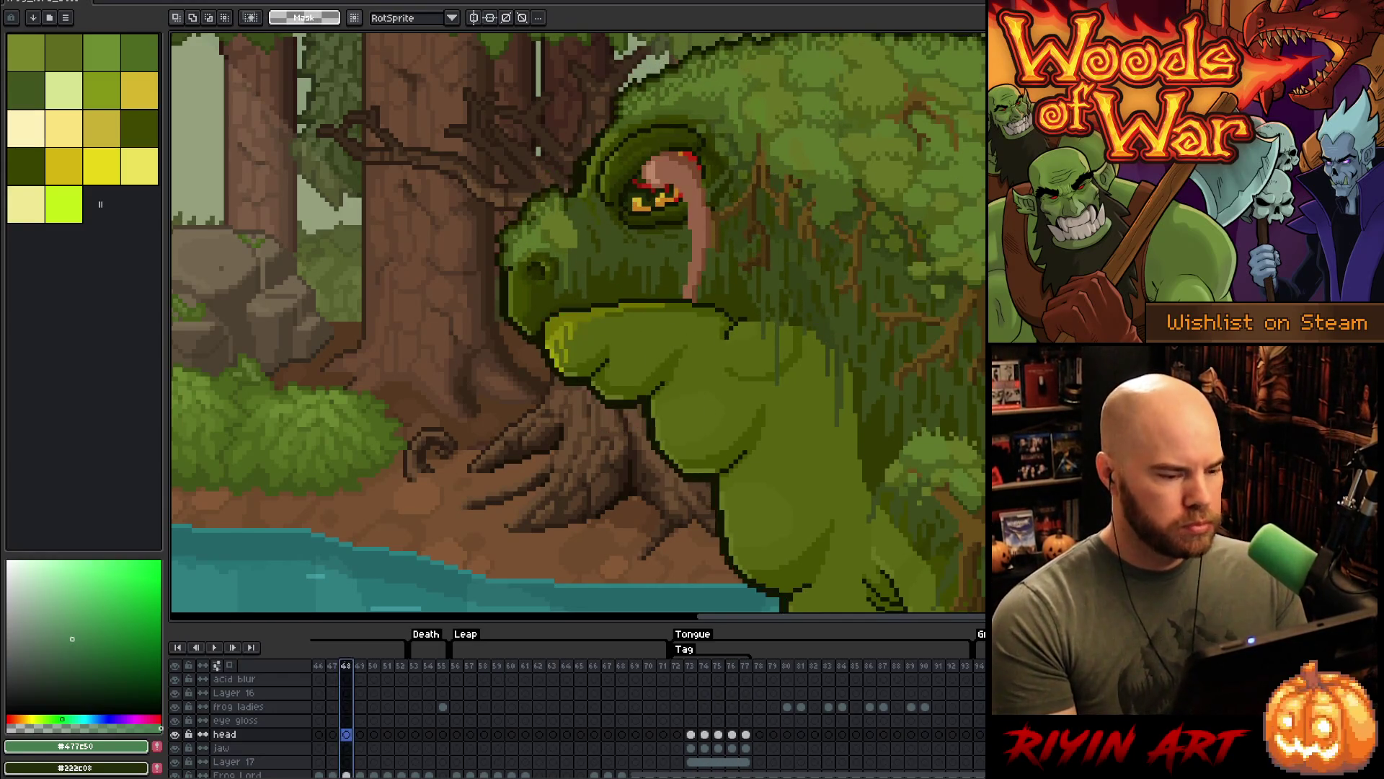
- Sample the tongue's pink colour and rename Layer 17 to 'tongue back'
left_click(678, 173, "alt")
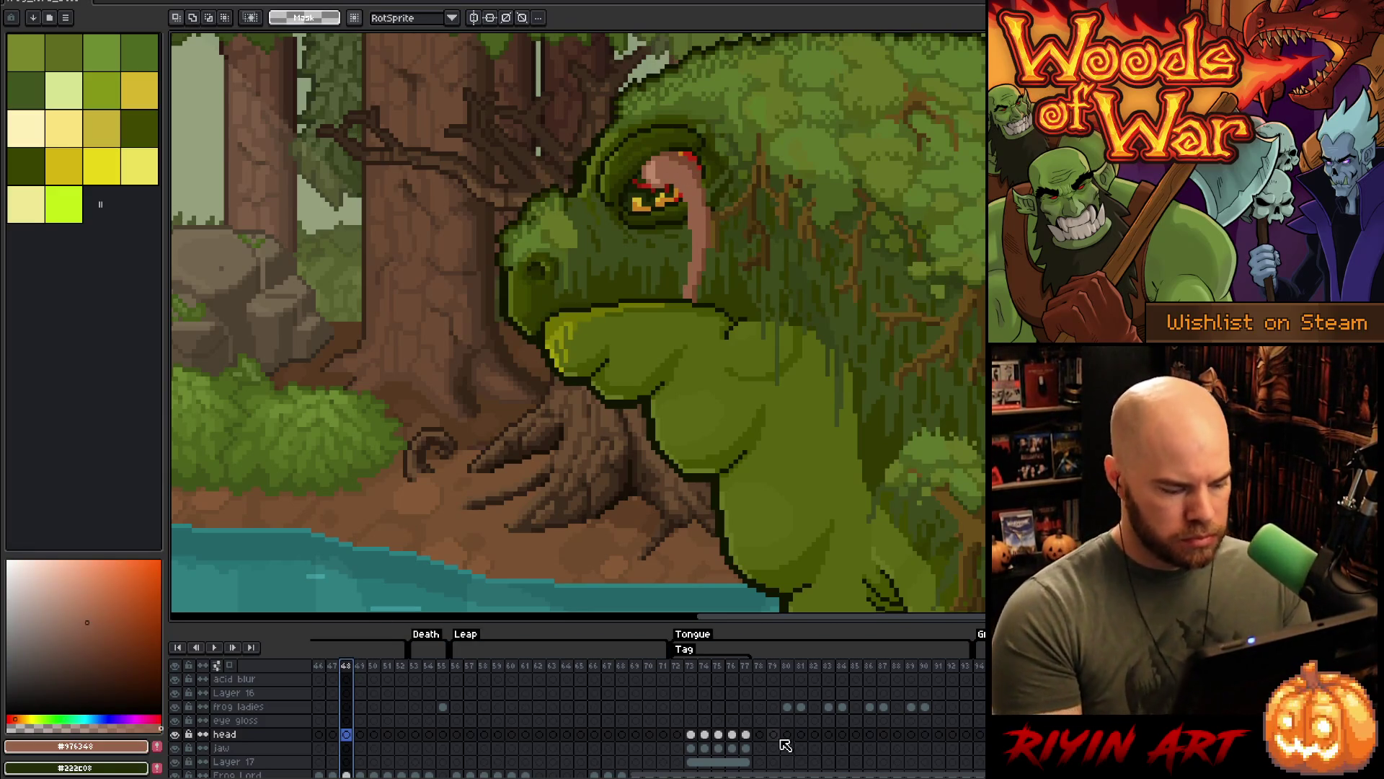
left_click(258, 762)
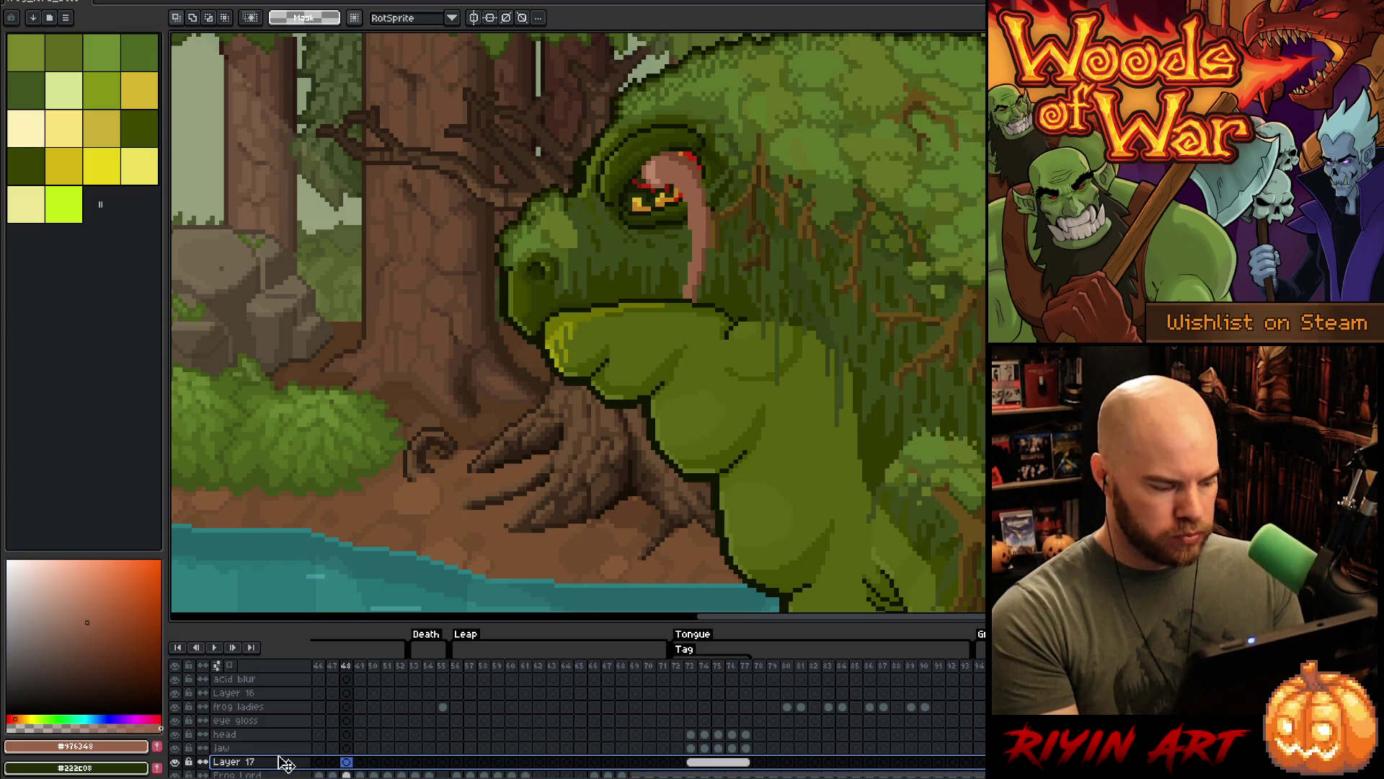
double_click(251, 763)
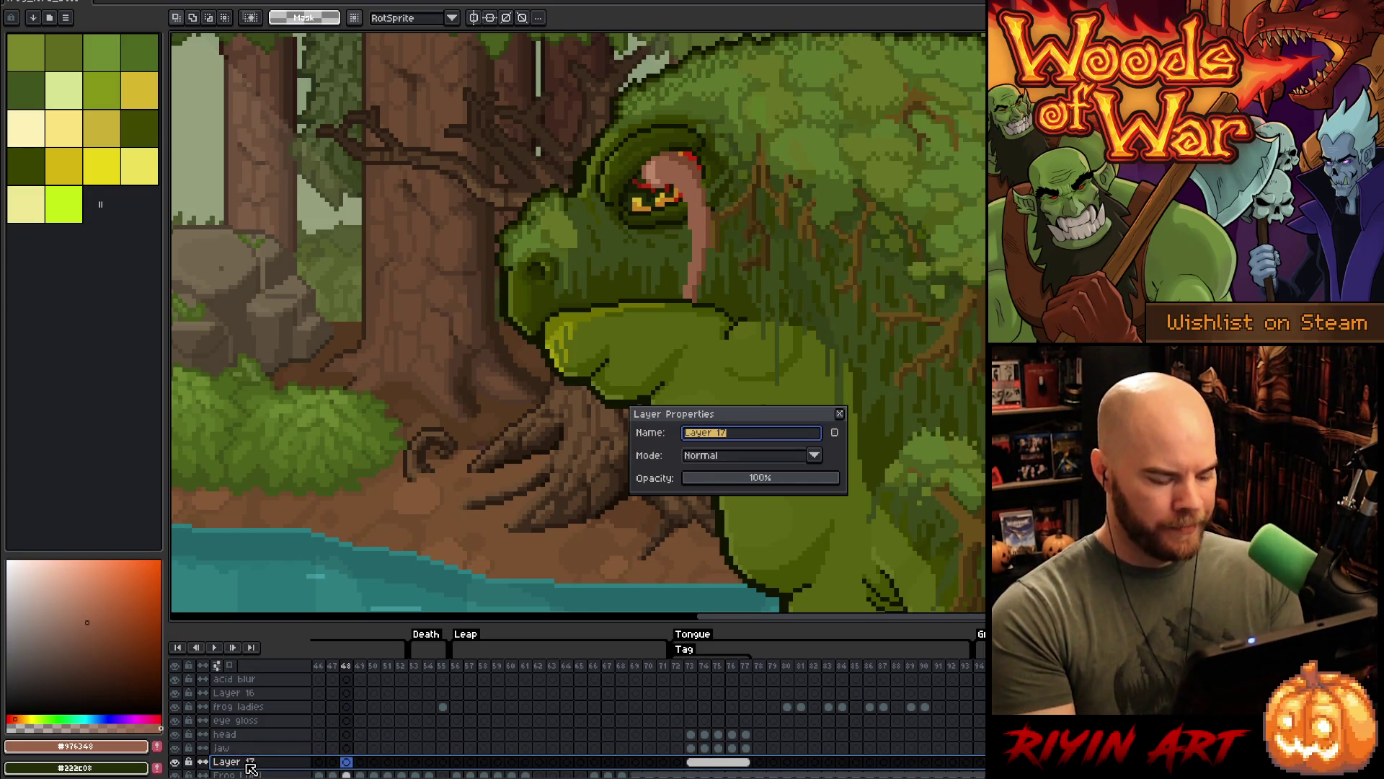
type("tongue back")
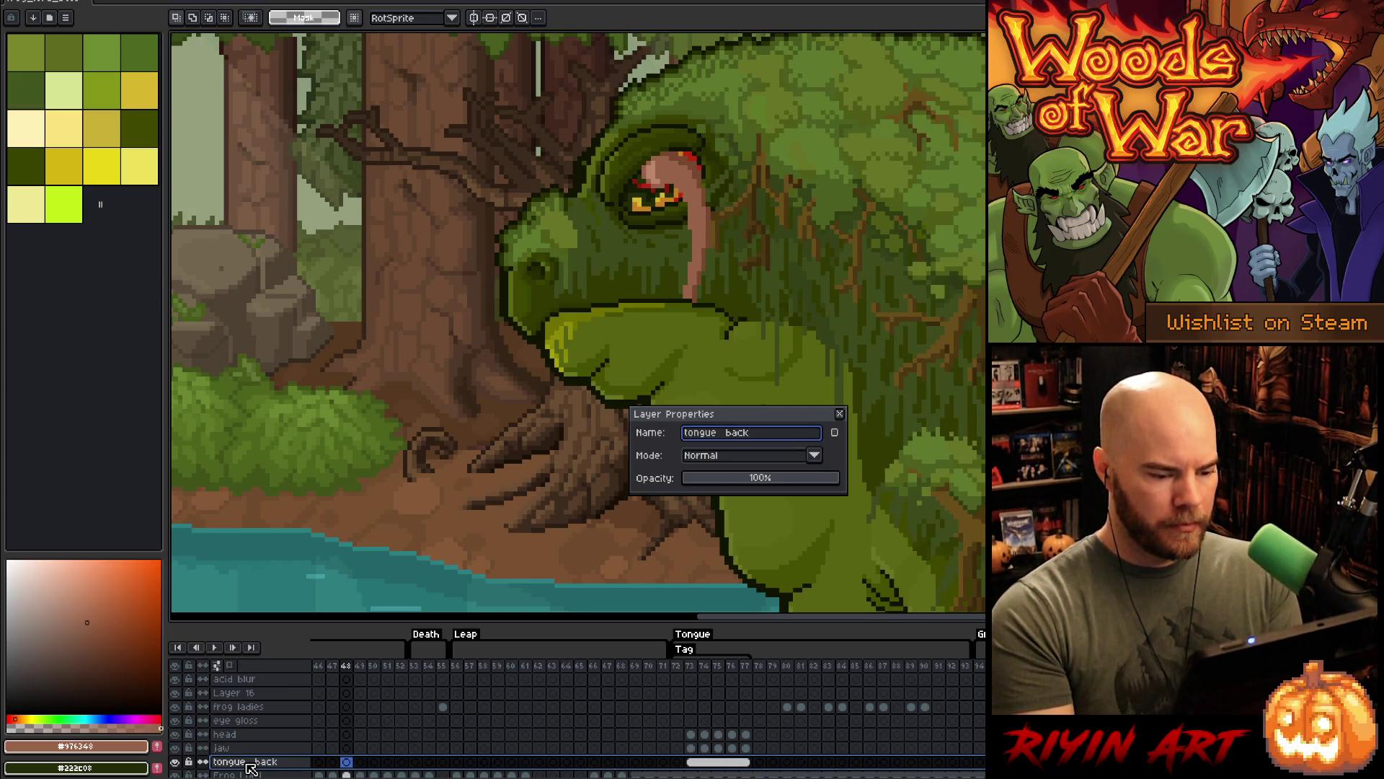
key("Return")
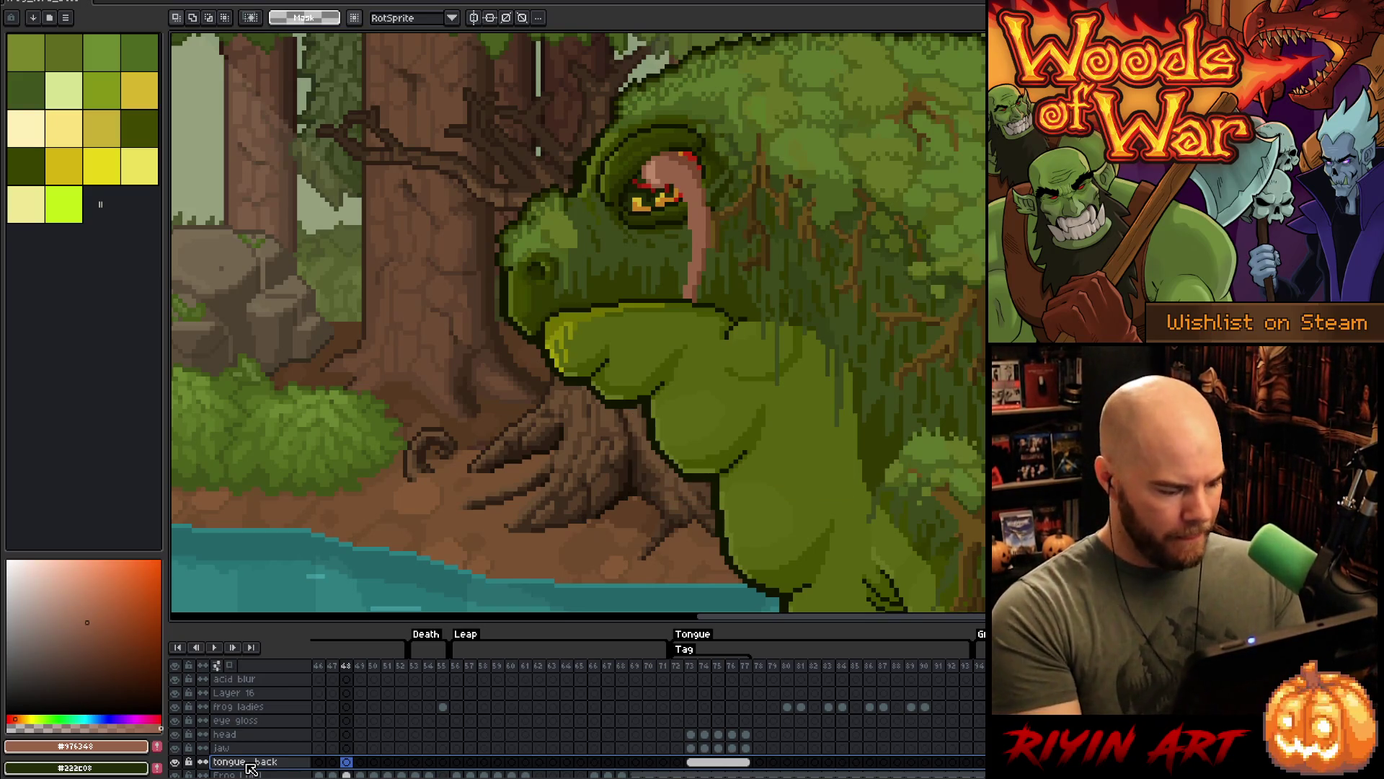
- Add a new layer above 'tongue back' and go to frame 73 on it
key("shift+n")
scroll(546, 742, "down", 2)
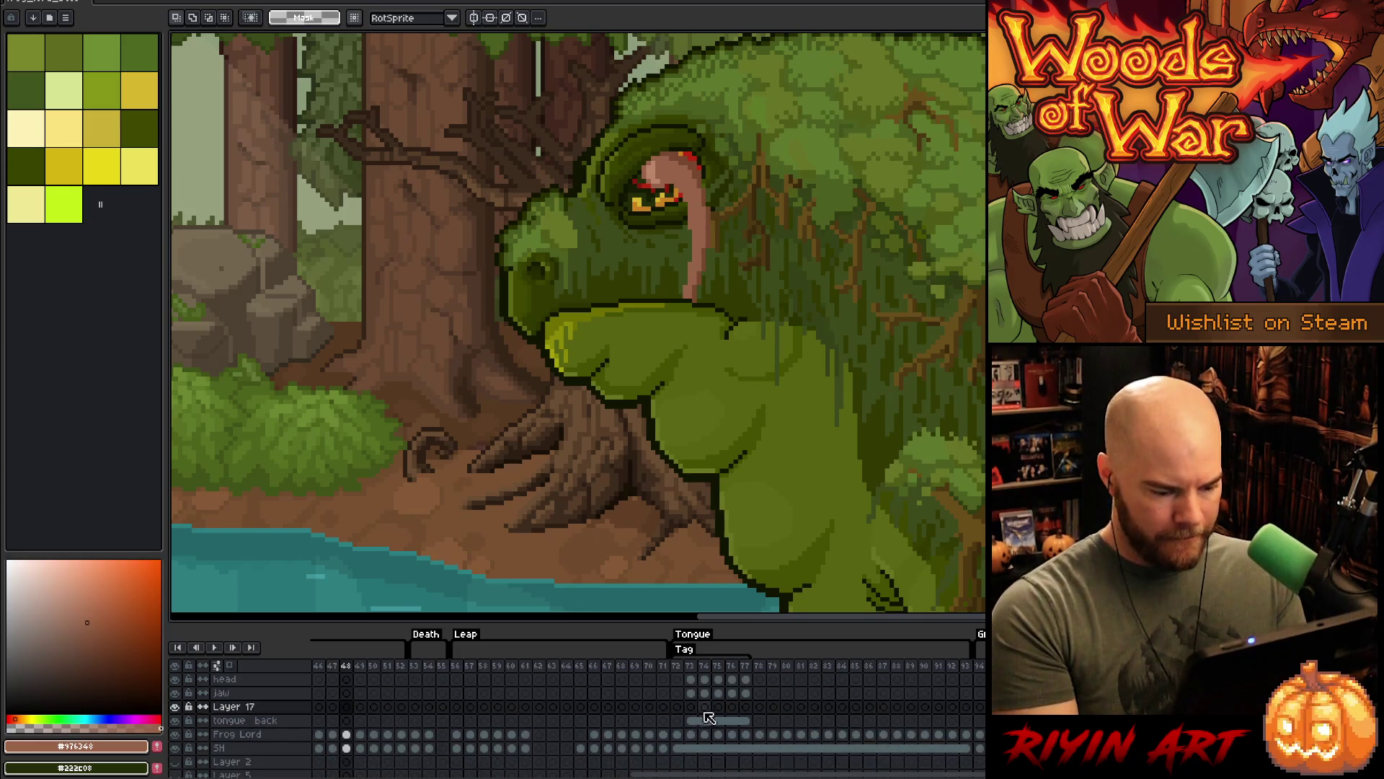
left_click(695, 709)
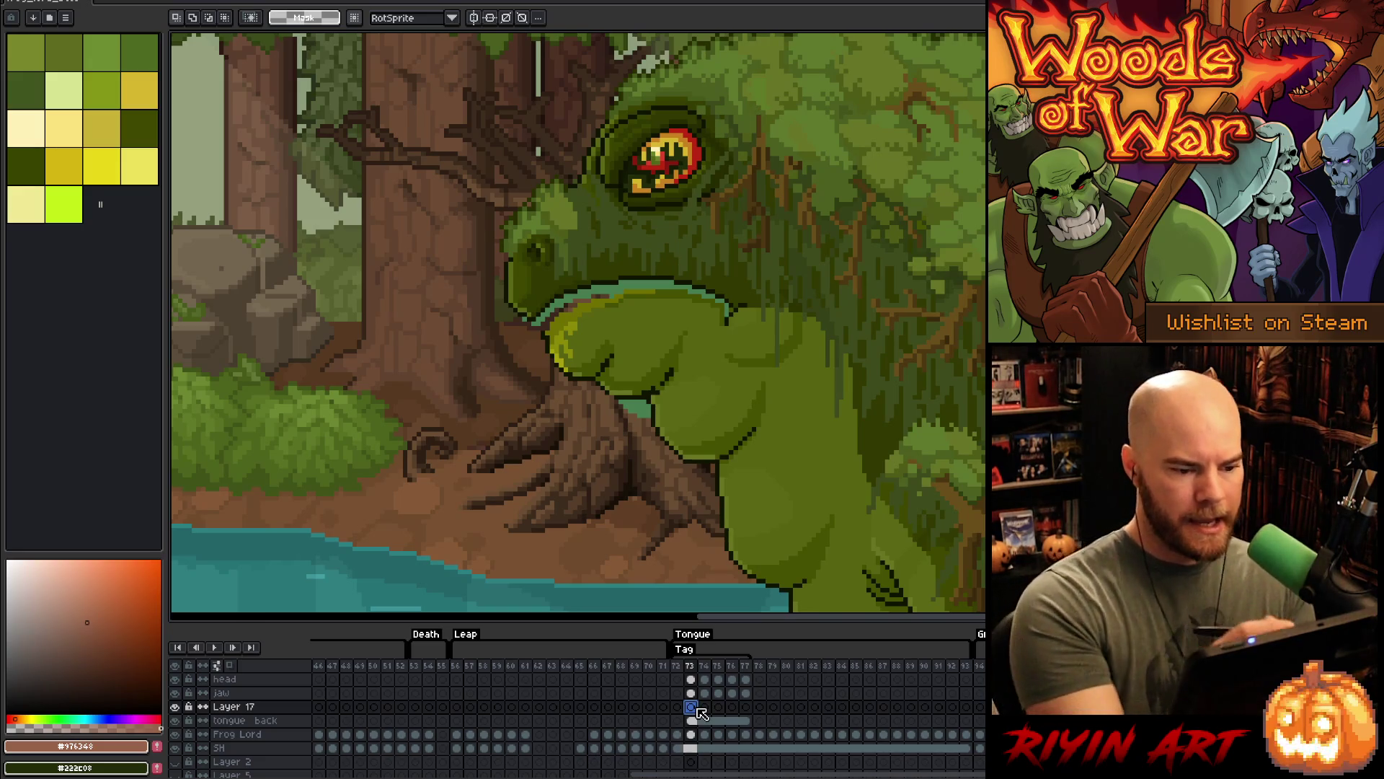
- Draw a pink line along the upper lip, then fill the mouth pink on frame 74
key("b")
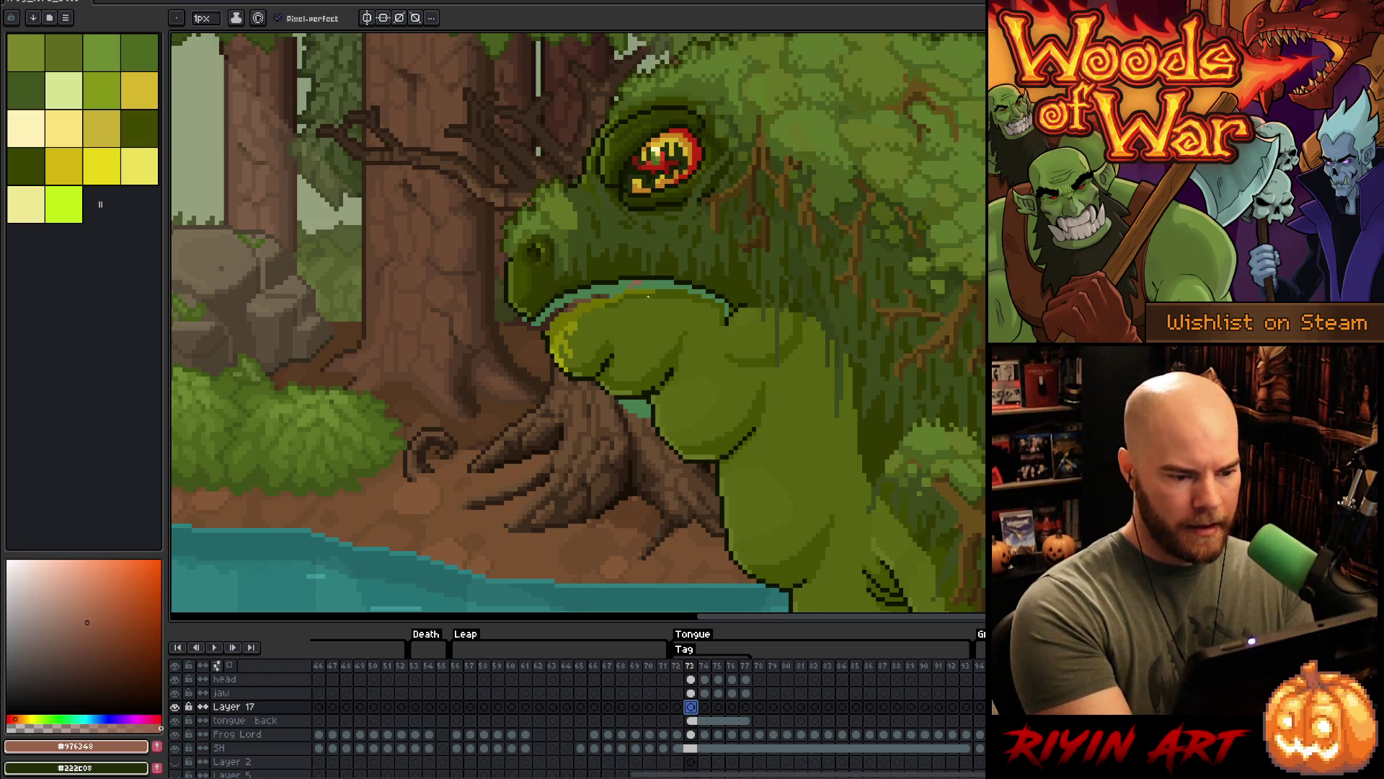
left_click_drag(721, 287, 624, 283)
key("g")
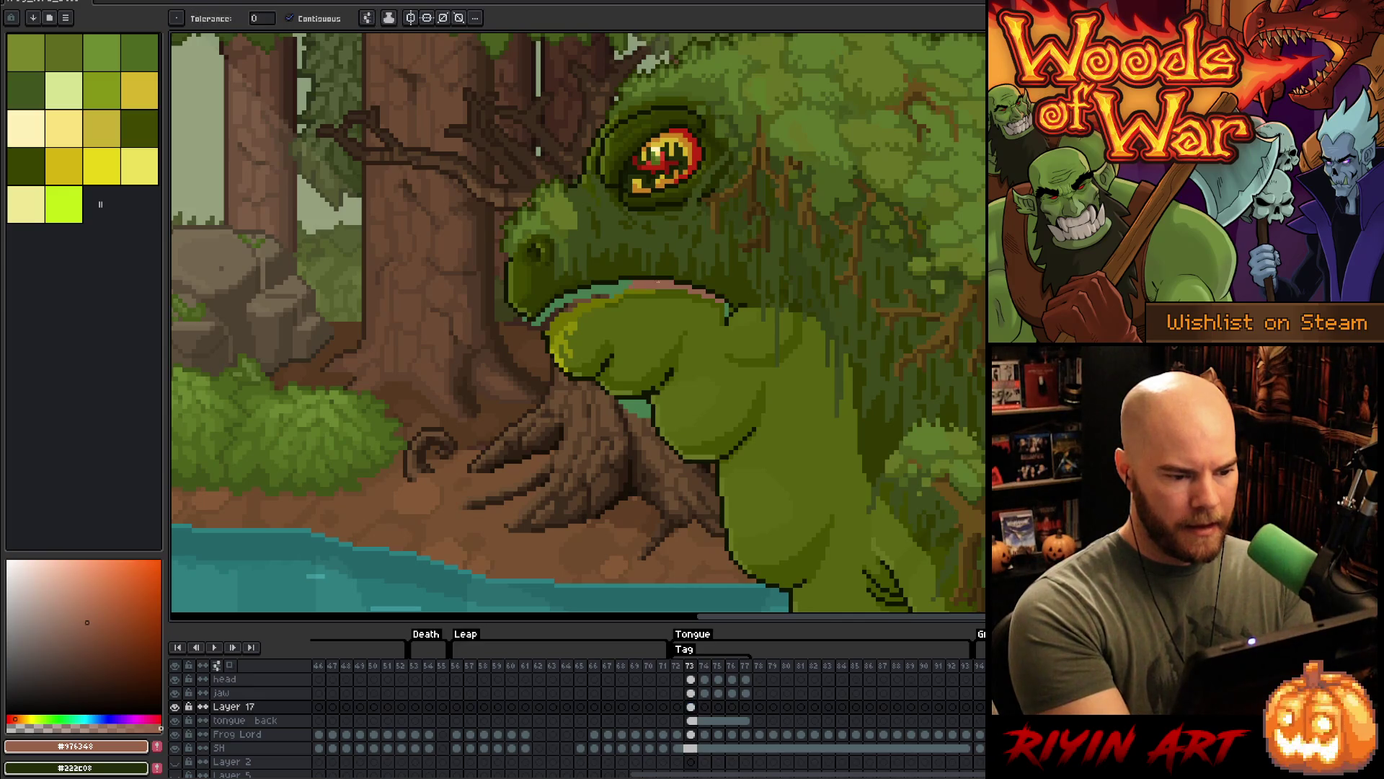
key("b")
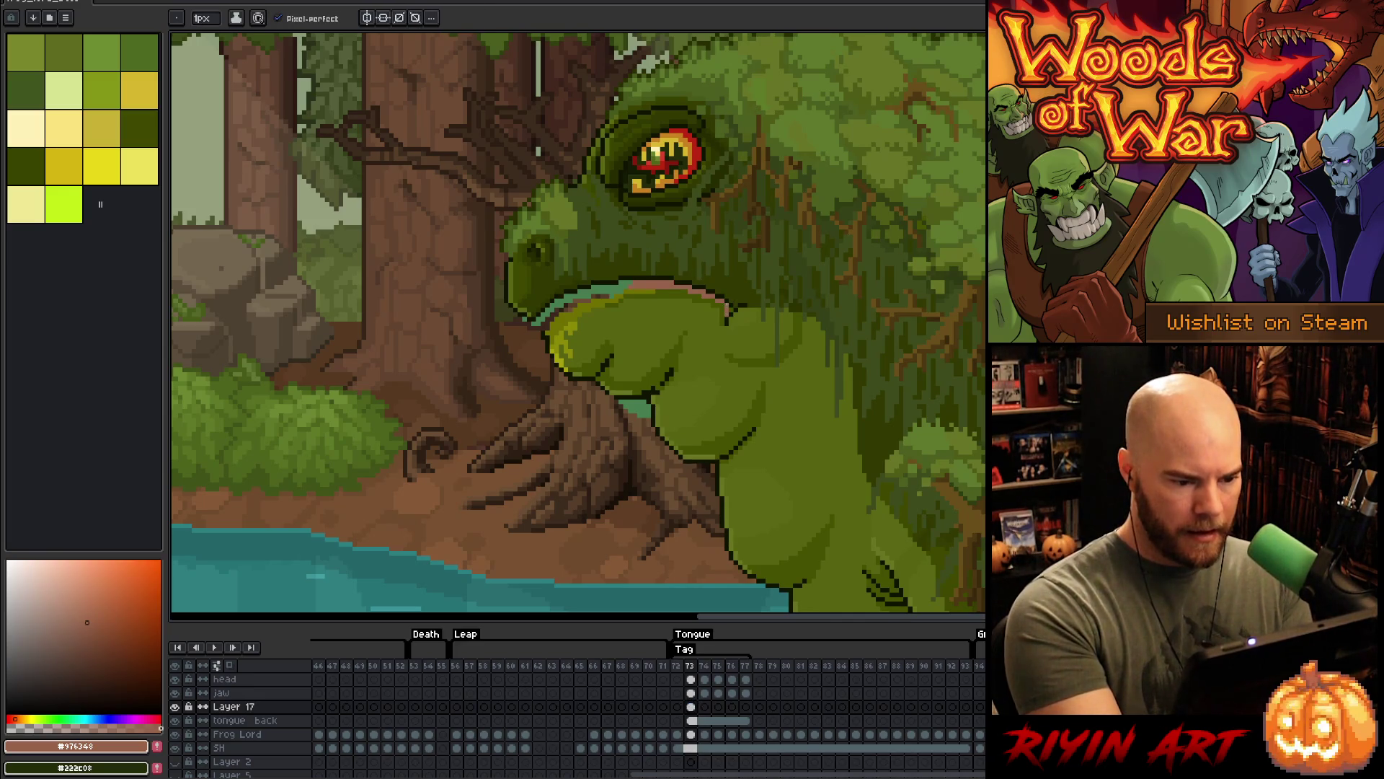
left_click(705, 708)
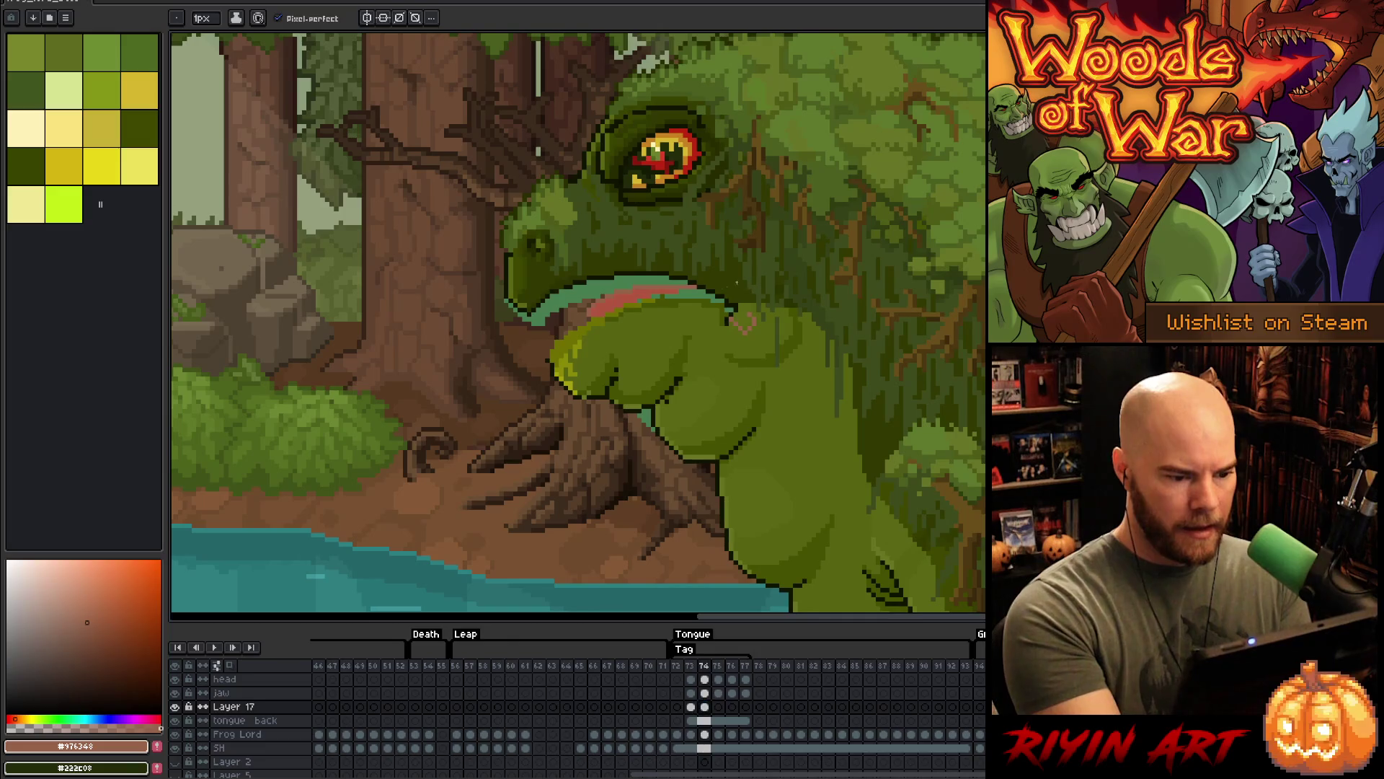
key("g")
left_click(743, 322)
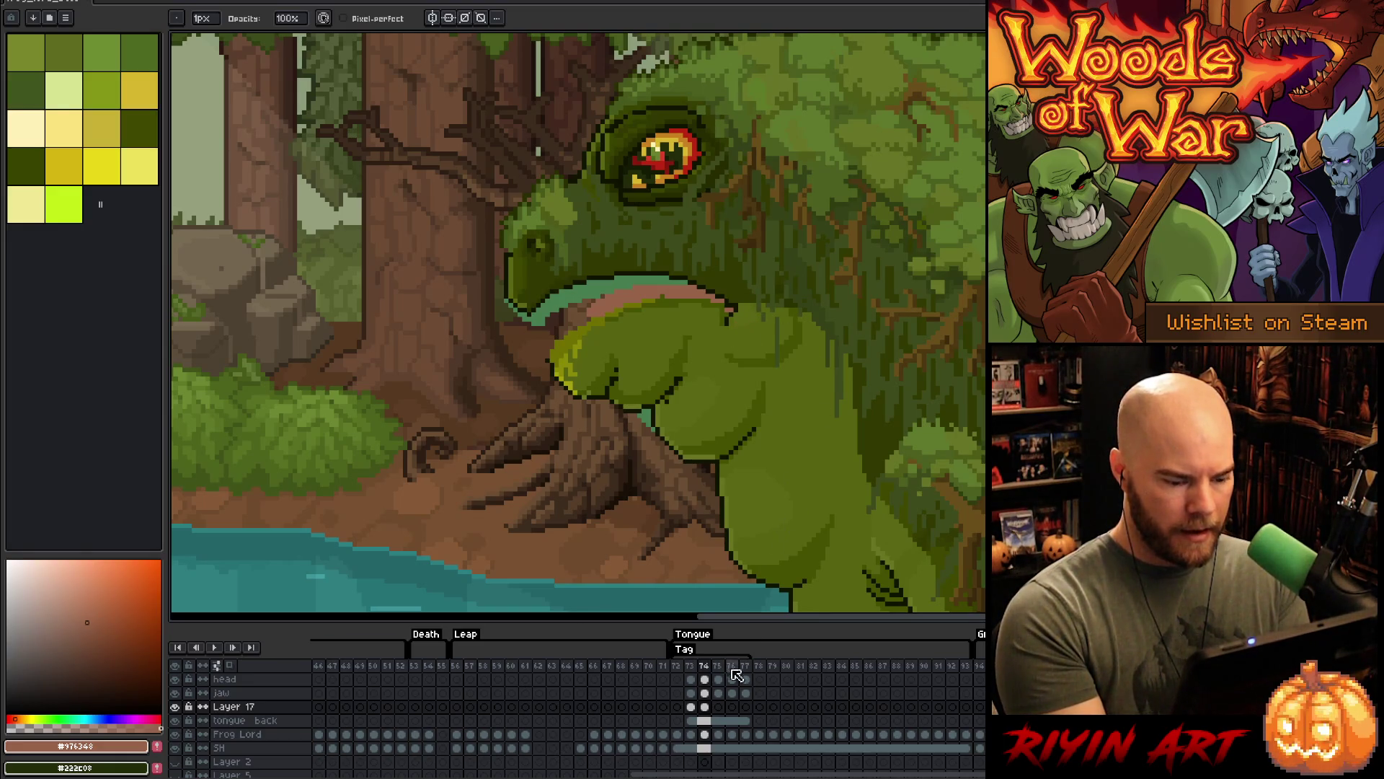
- Lighten the tongue's left edge on frame 75, then play the Tongue loop from frame 76
left_click(718, 707)
key("b")
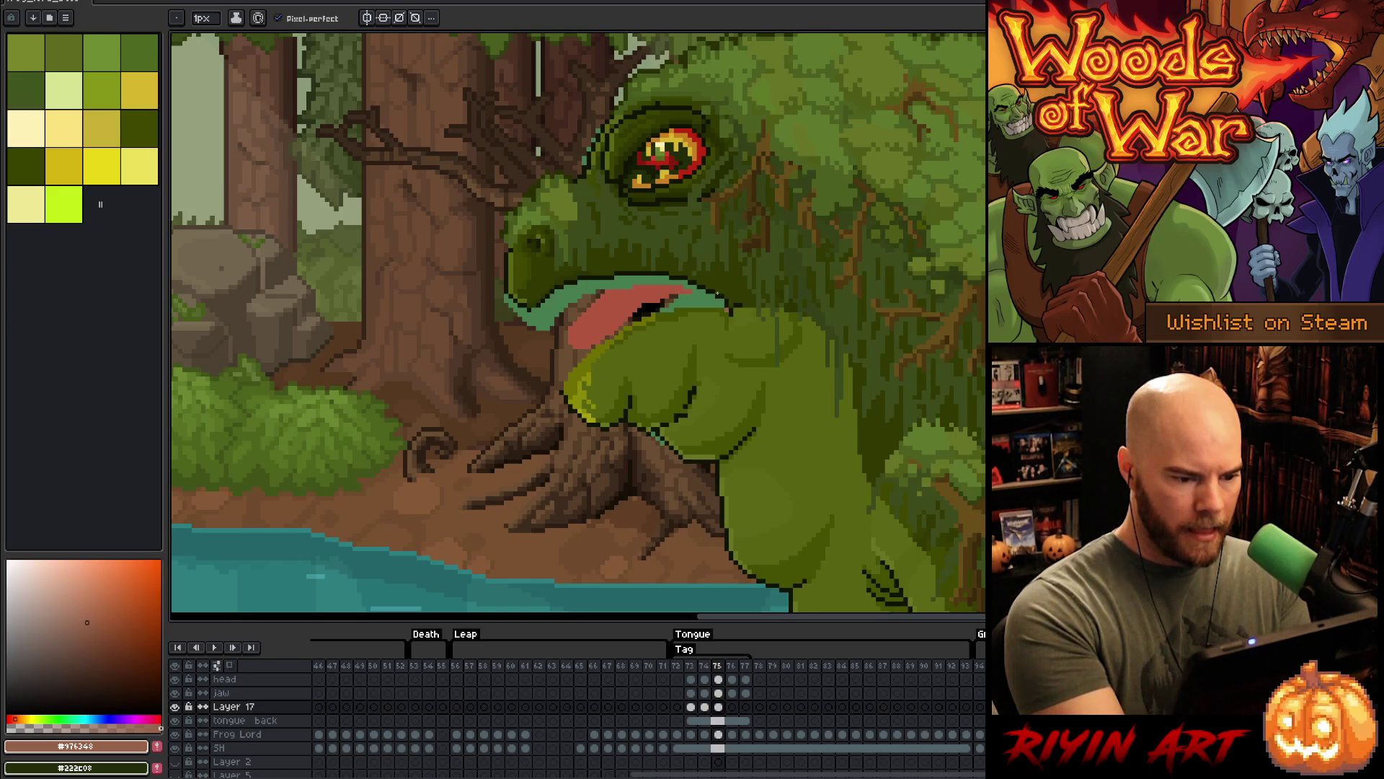
mouse_move(600, 293)
left_mouse_down()
mouse_move(570, 328)
mouse_move(648, 312)
left_mouse_up()
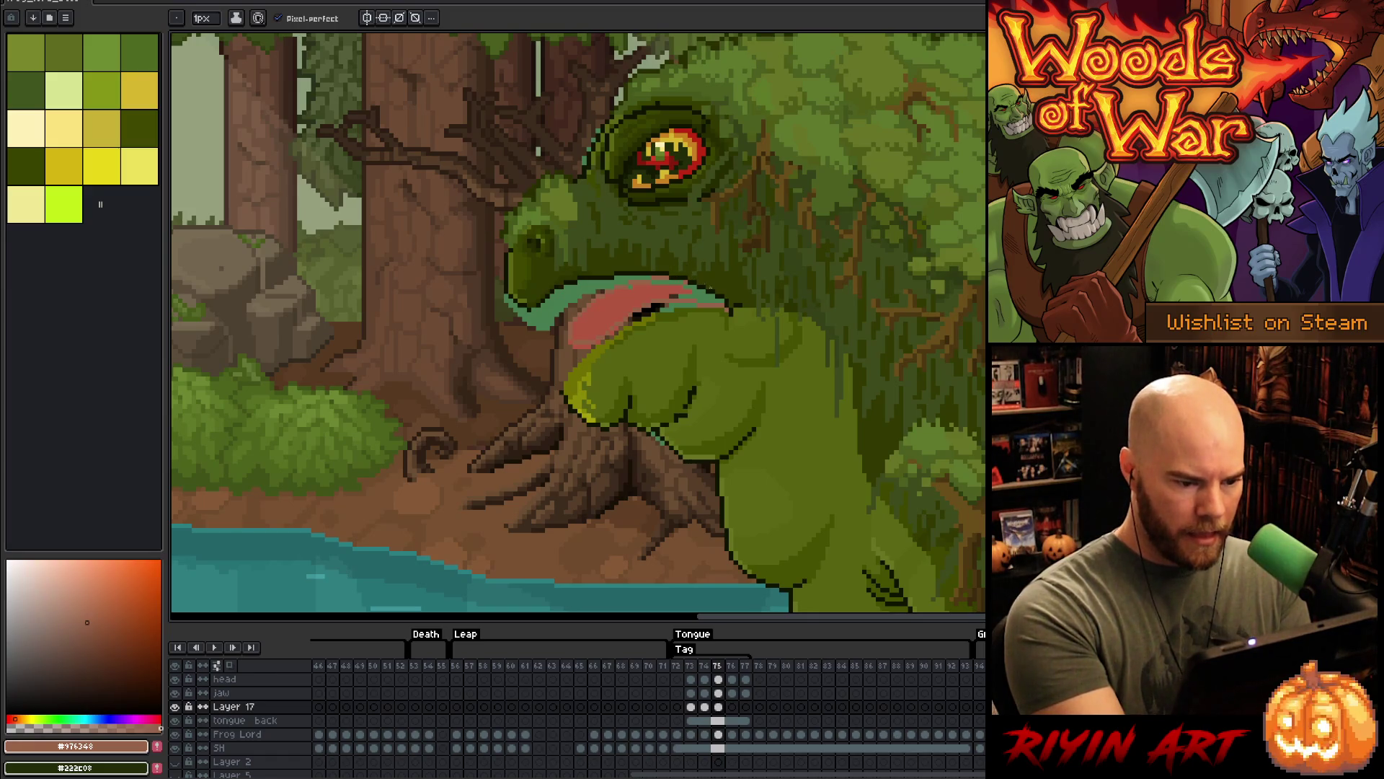
key("g")
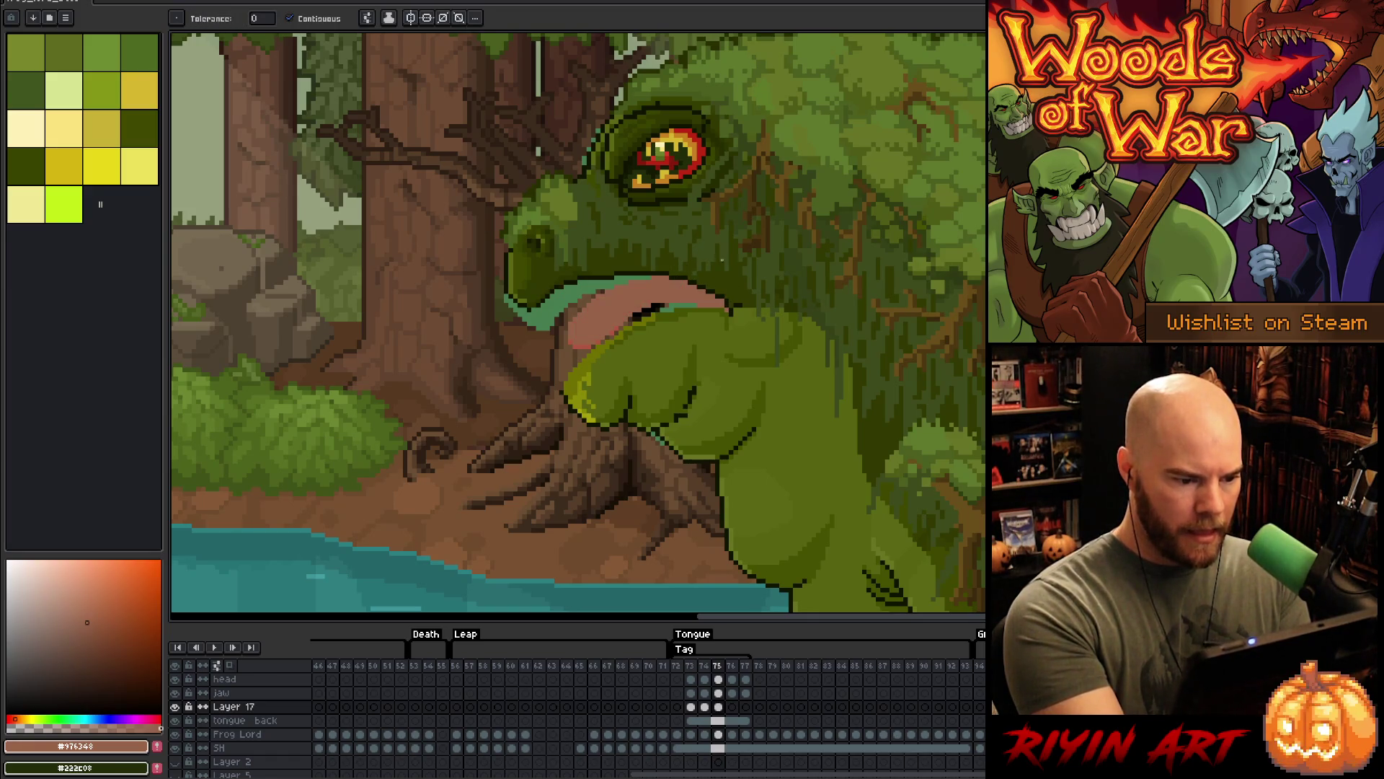
left_click(732, 706)
key("b")
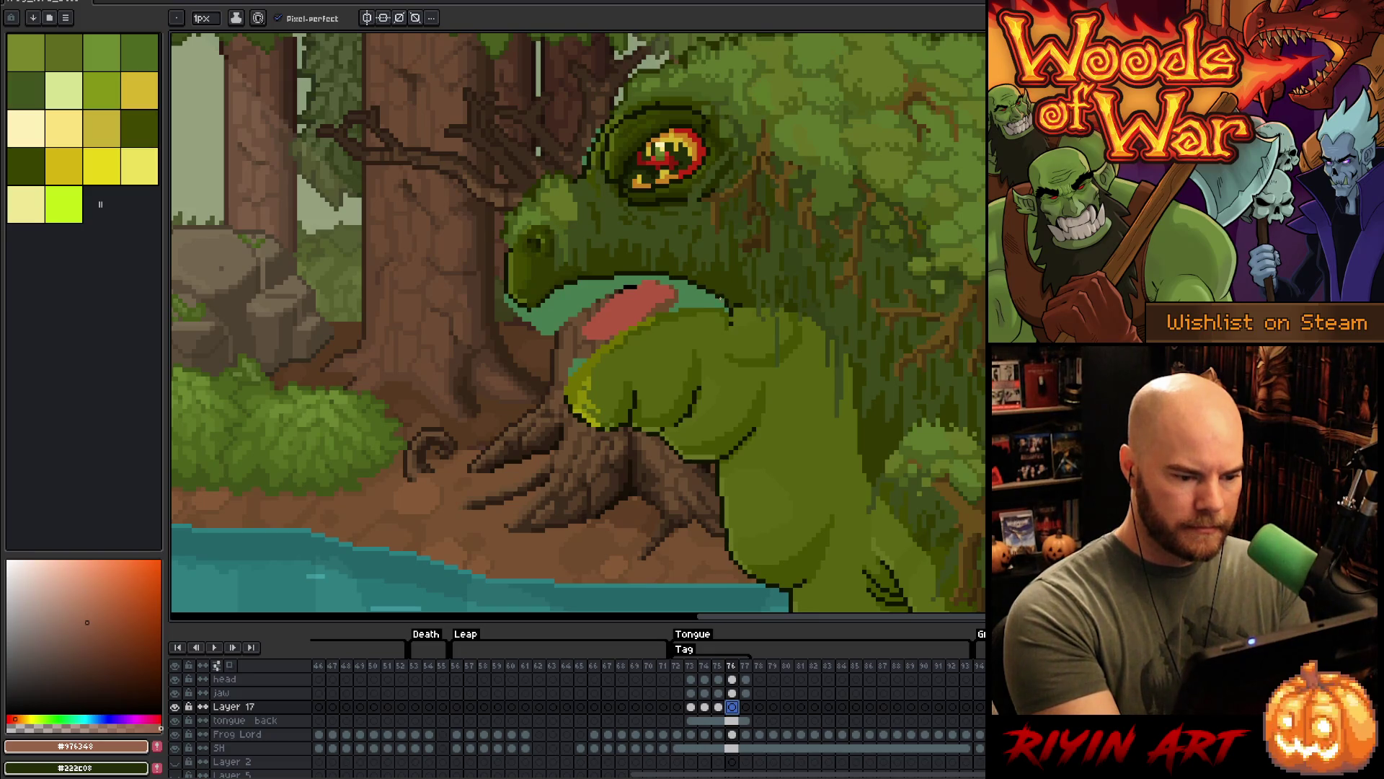
key("Return")
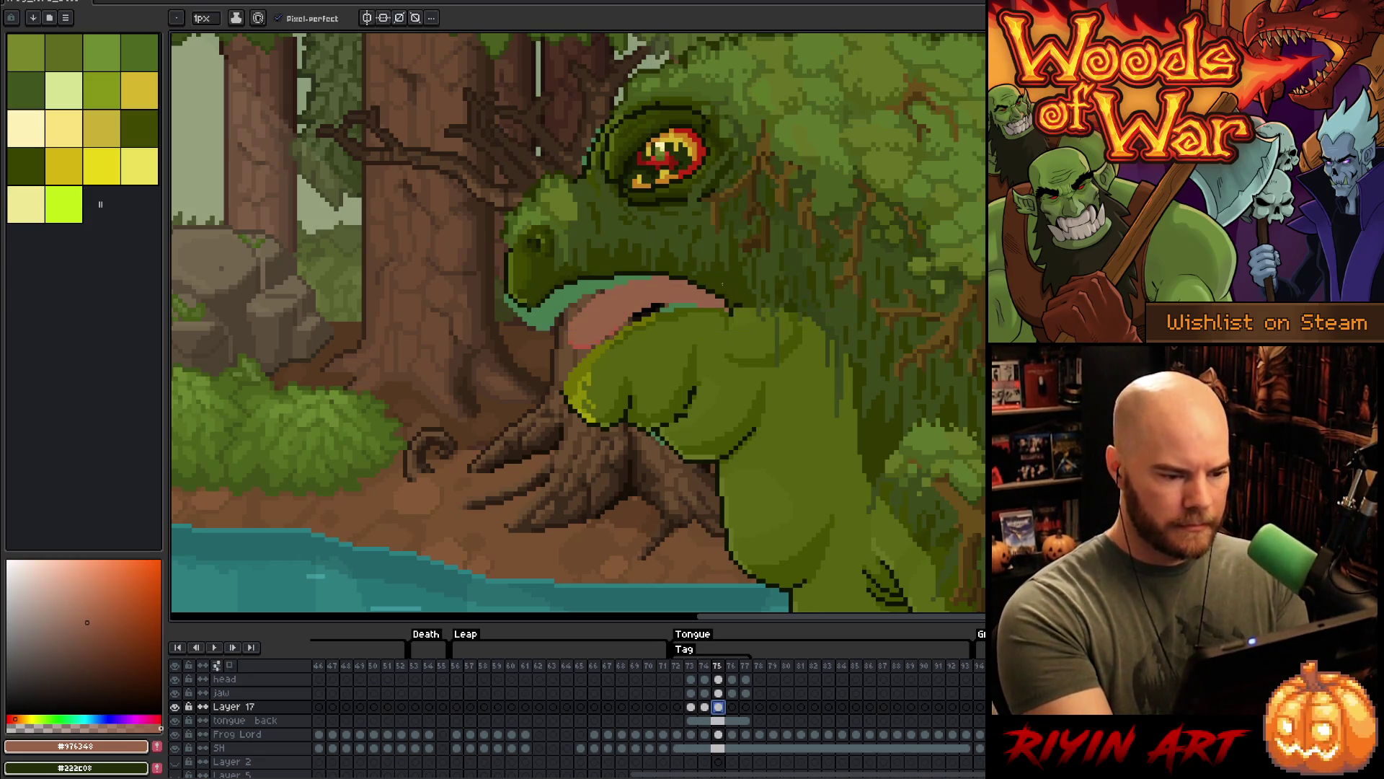
- On frame 75, outline the tongue hanging down past the arm and up to the mouth
key("q")
mouse_move(658, 258)
left_mouse_down()
mouse_move(611, 384)
mouse_move(626, 228)
left_mouse_up()
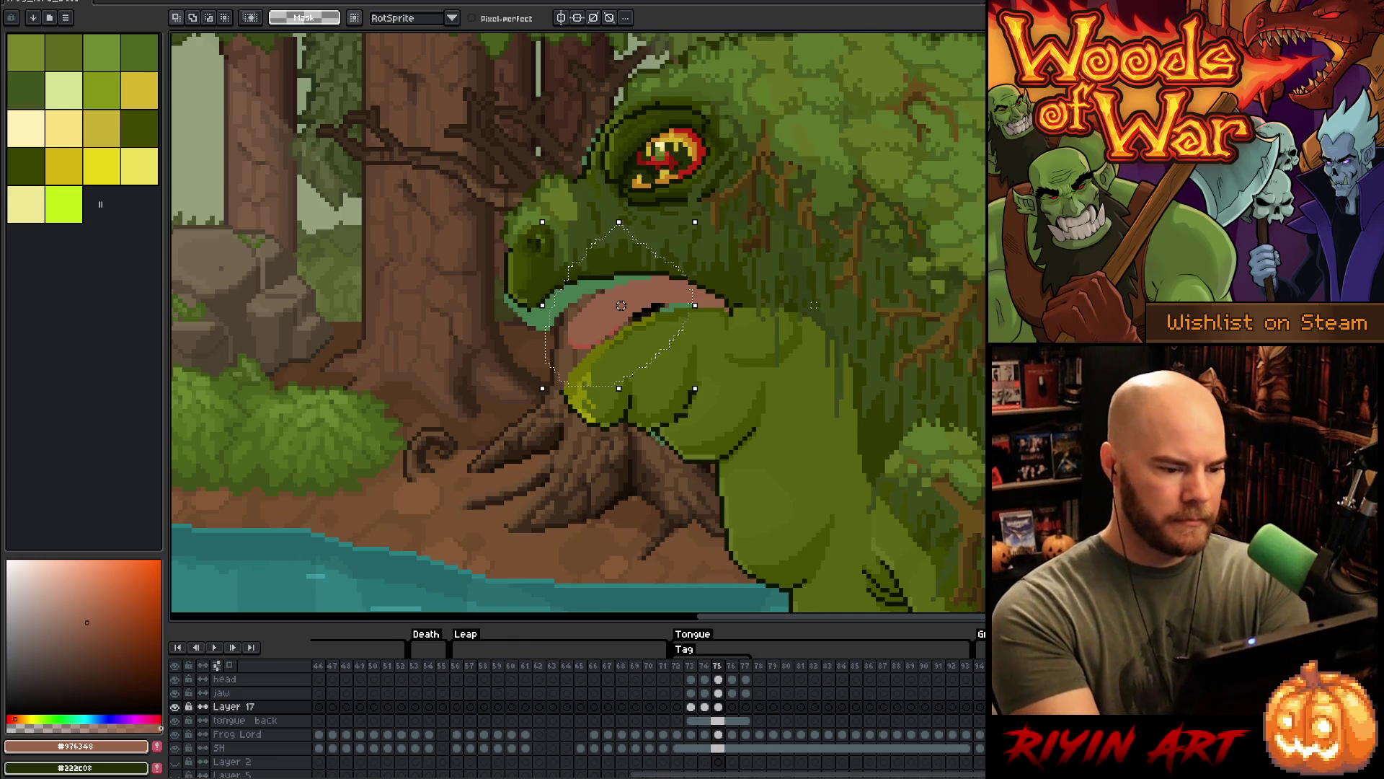
key("ctrl+d")
key("b")
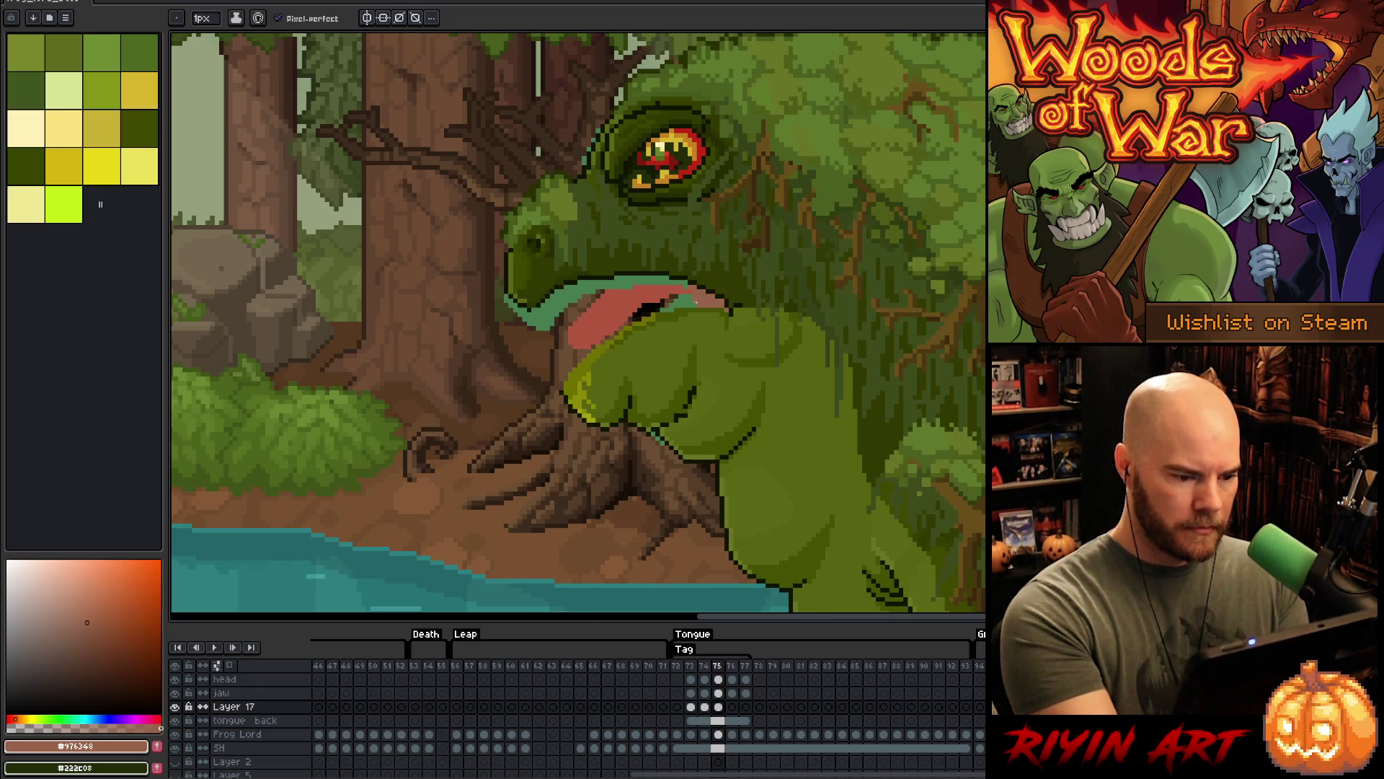
mouse_move(576, 350)
left_mouse_down()
mouse_move(541, 435)
mouse_move(561, 409)
mouse_move(552, 444)
mouse_move(531, 433)
mouse_move(532, 397)
mouse_move(570, 341)
left_mouse_up()
left_click_drag(637, 312, 664, 303)
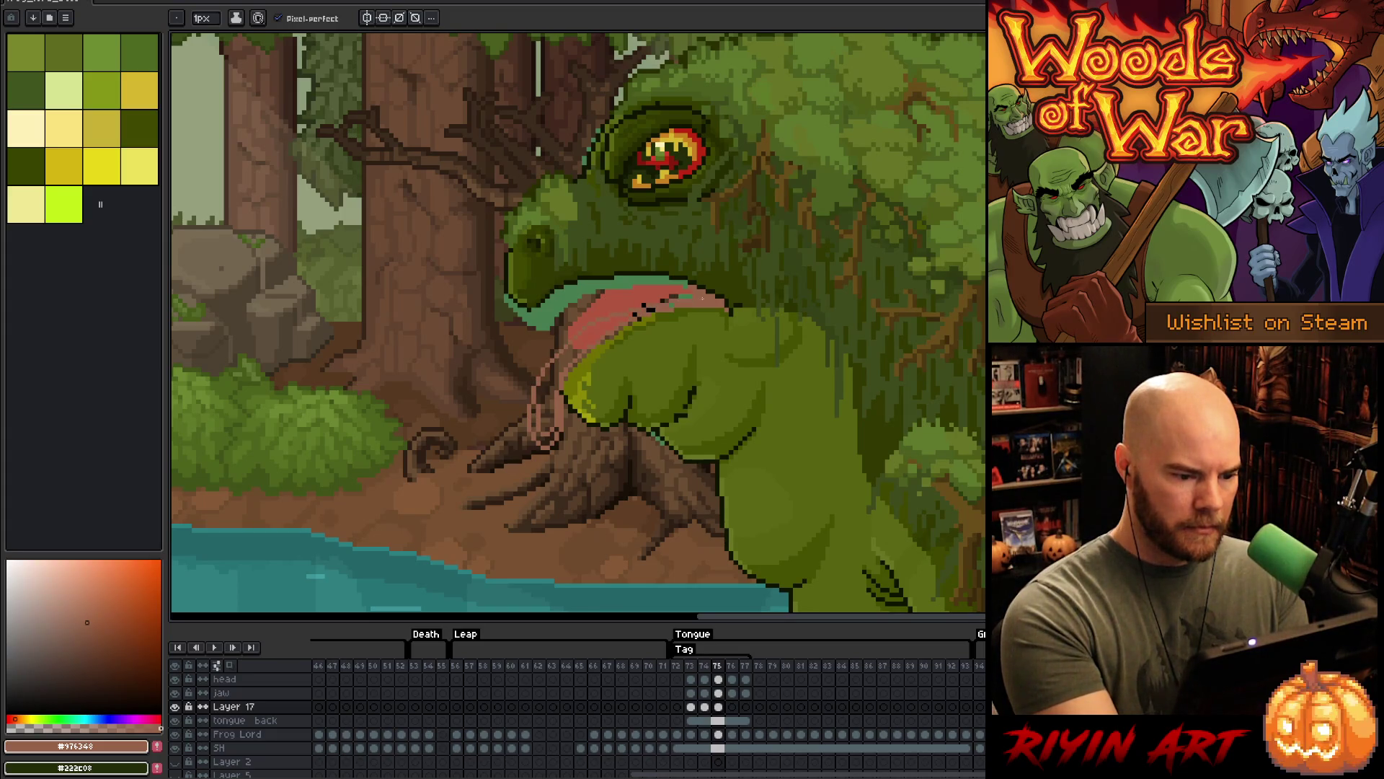
- Fill the hanging tongue pink and paint over the dark pixels at its tip
key("g")
left_click(552, 382)
left_click(534, 414)
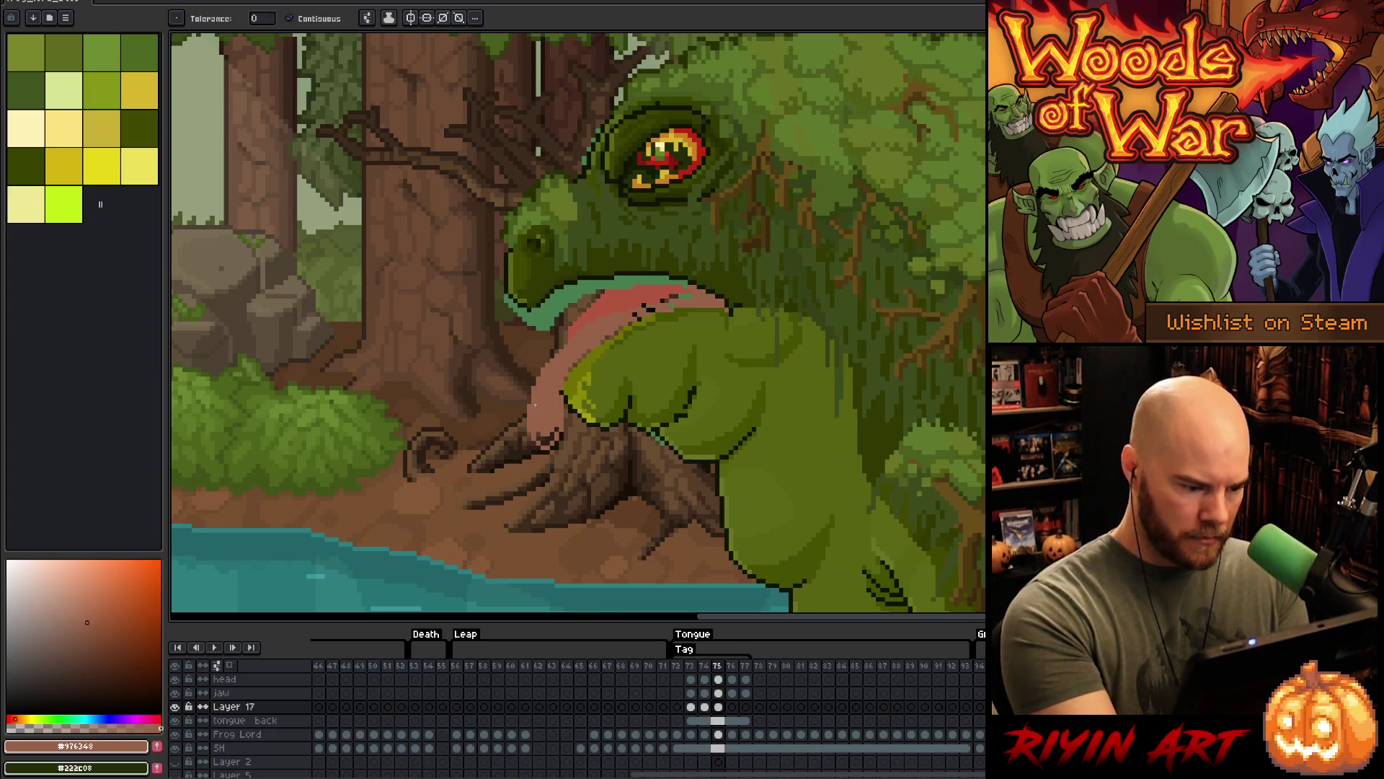
key("b")
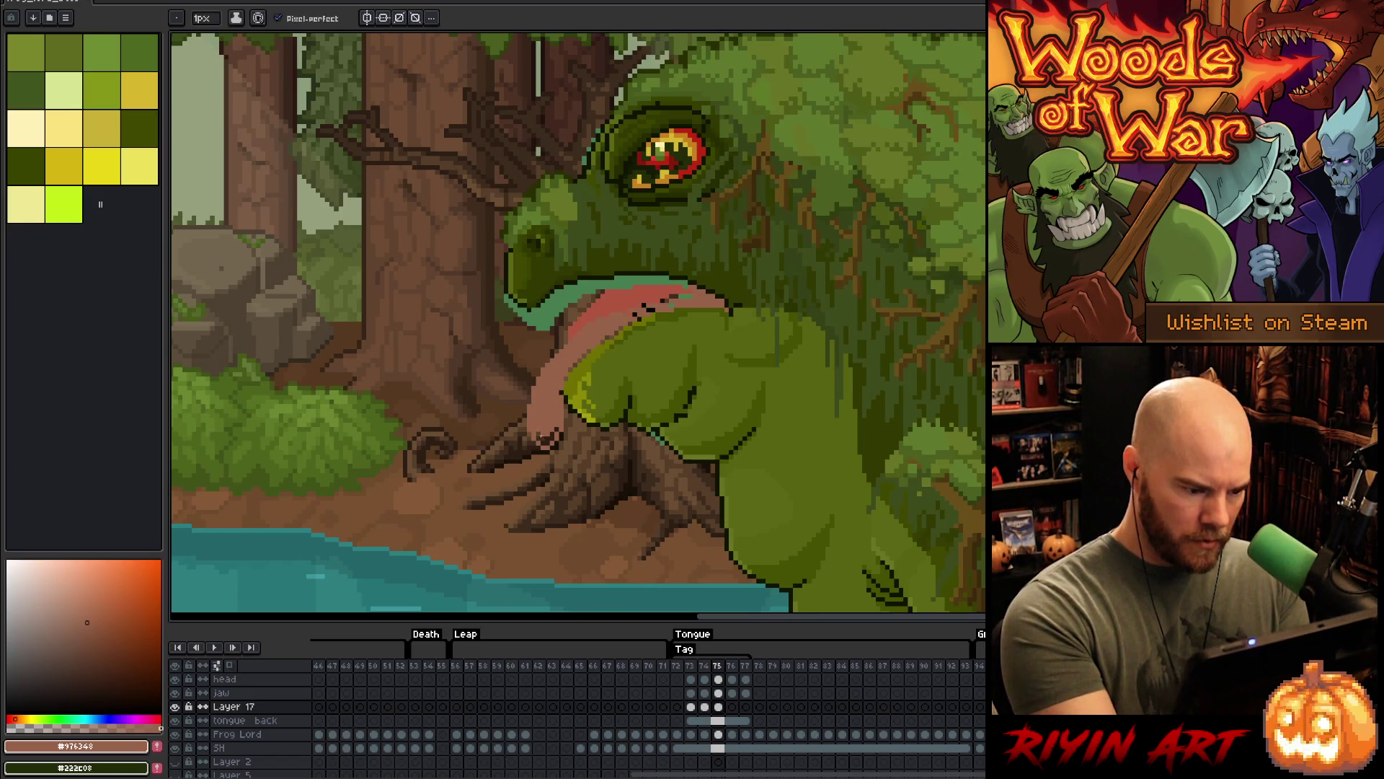
left_click_drag(545, 436, 551, 434)
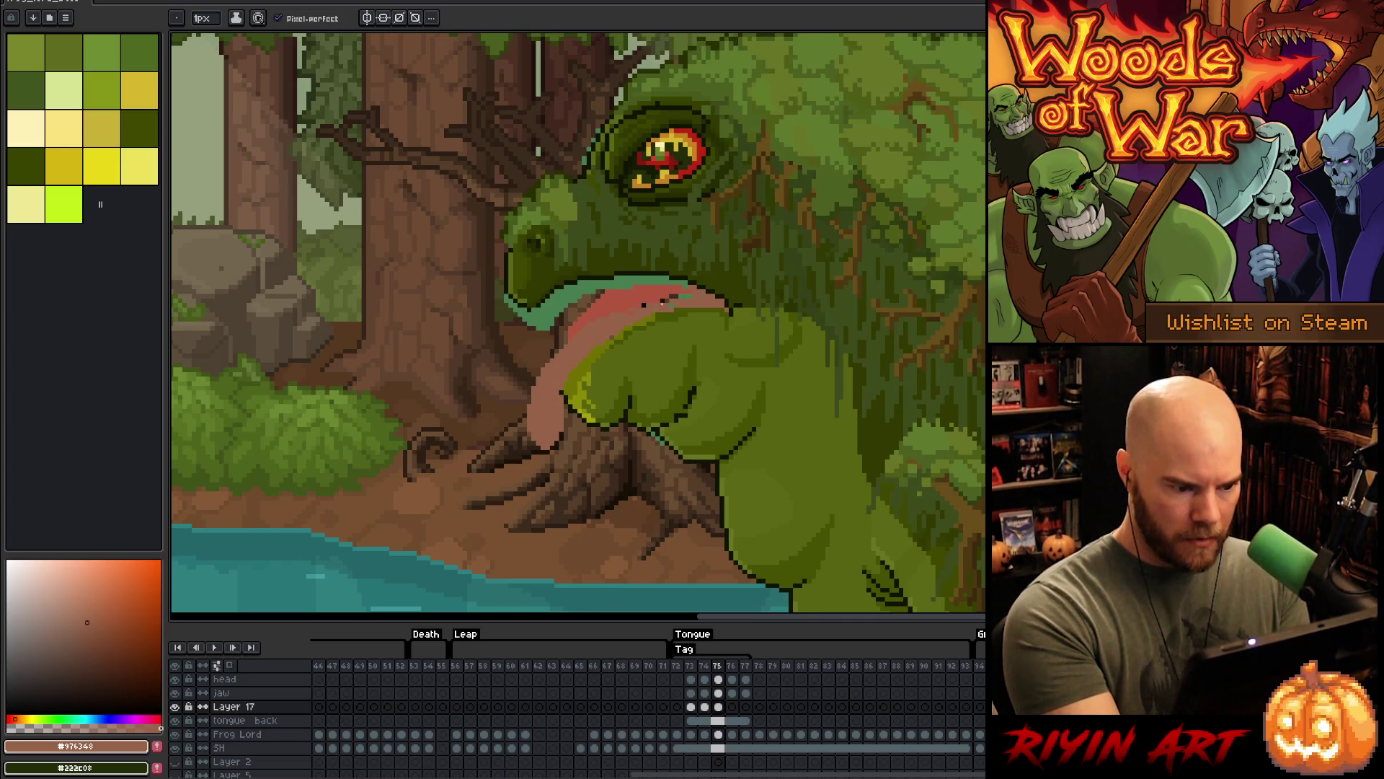
key("e")
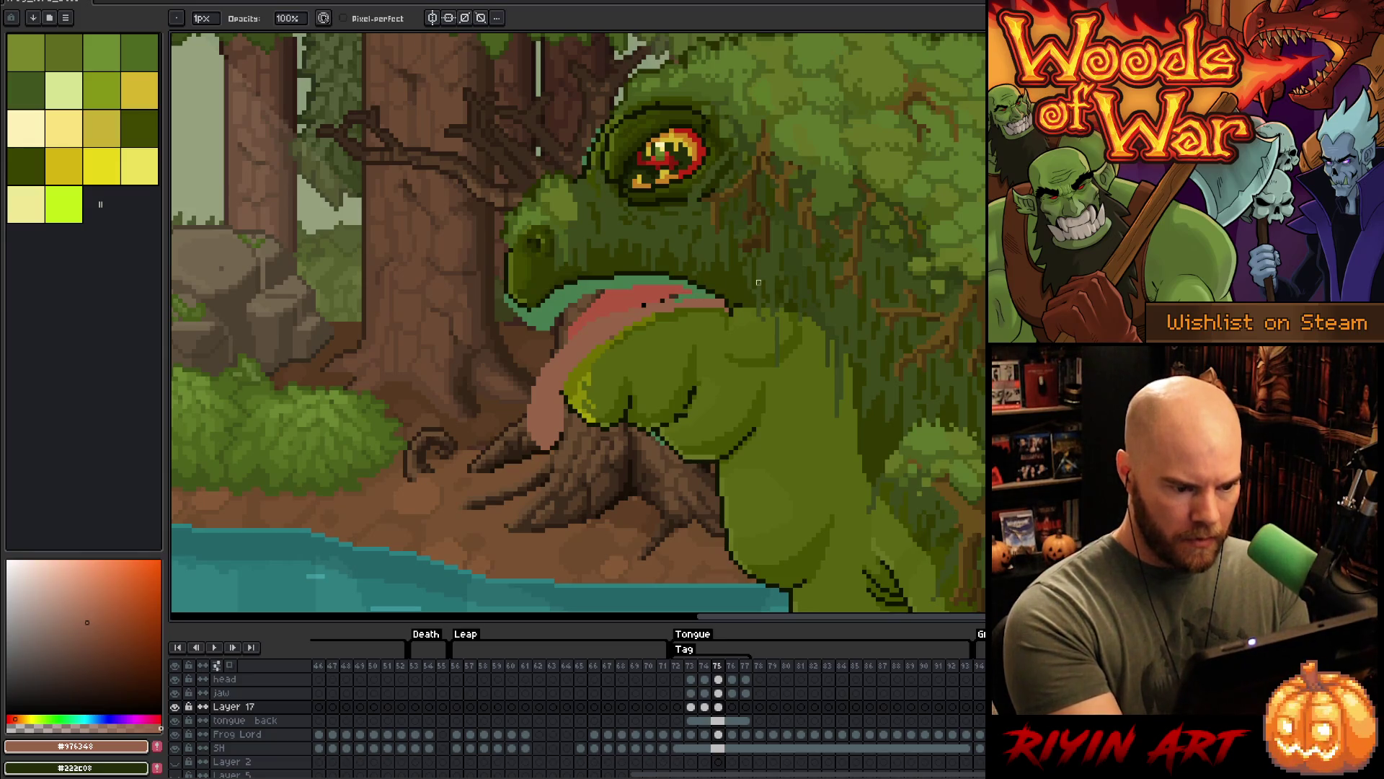
key("b")
- Compare frames 75 and 76, then transform the tongue on frame 76
left_click(732, 708)
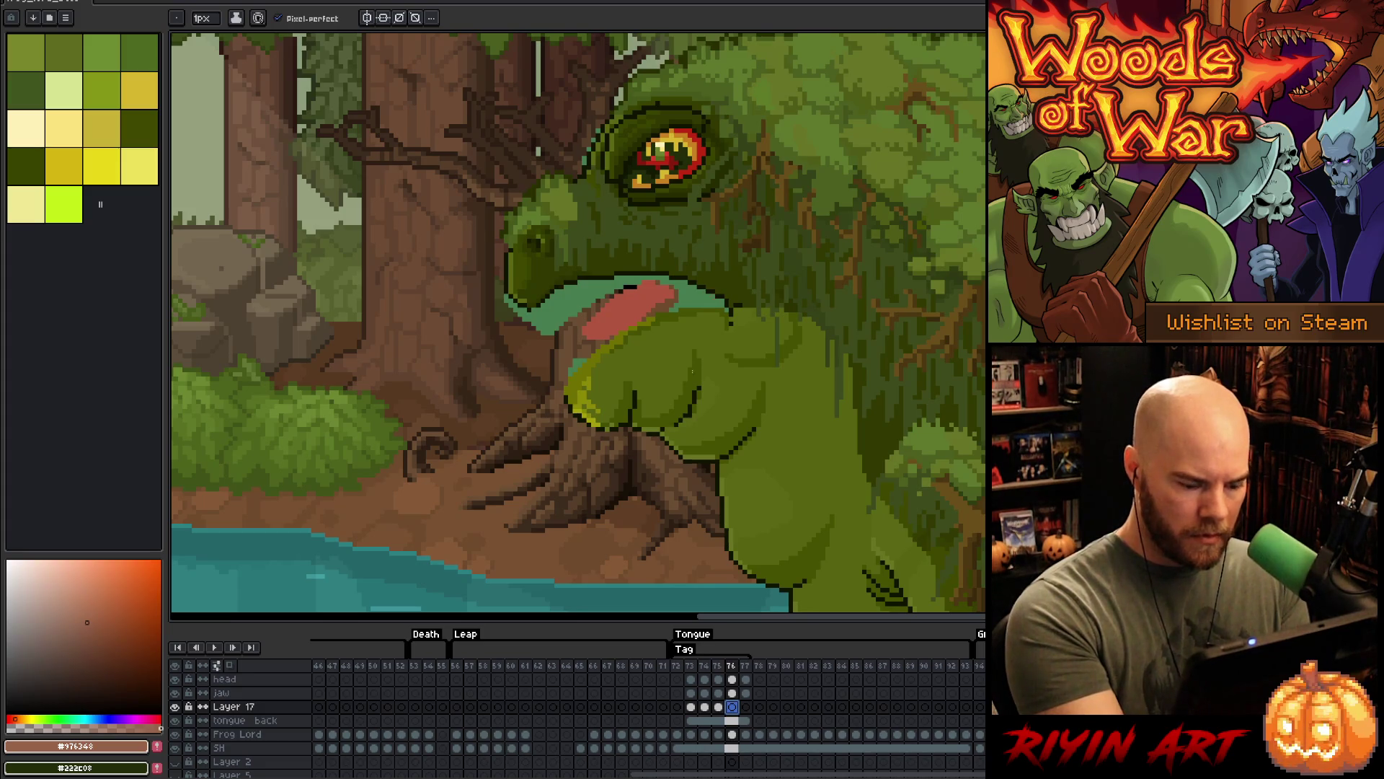
key("Left")
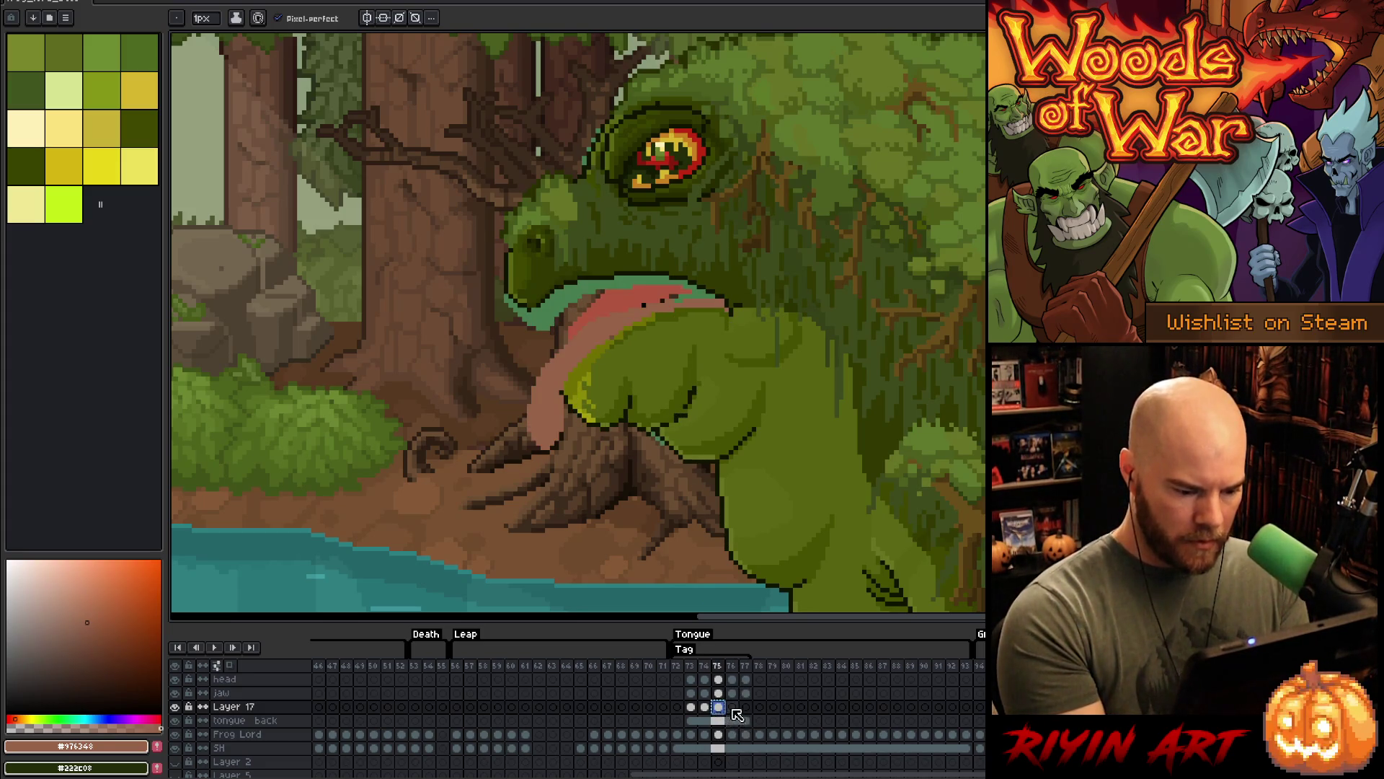
left_click(732, 708)
key("v")
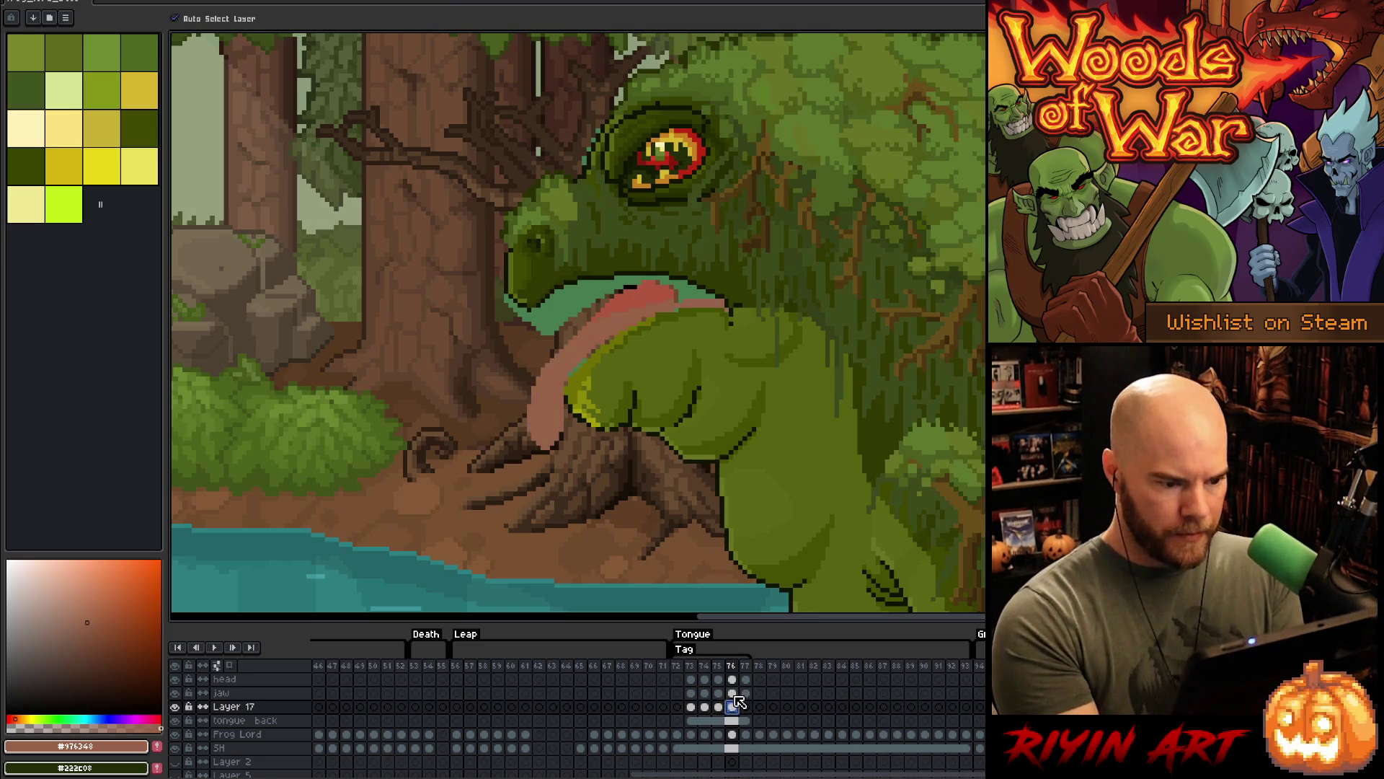
key("ctrl+t")
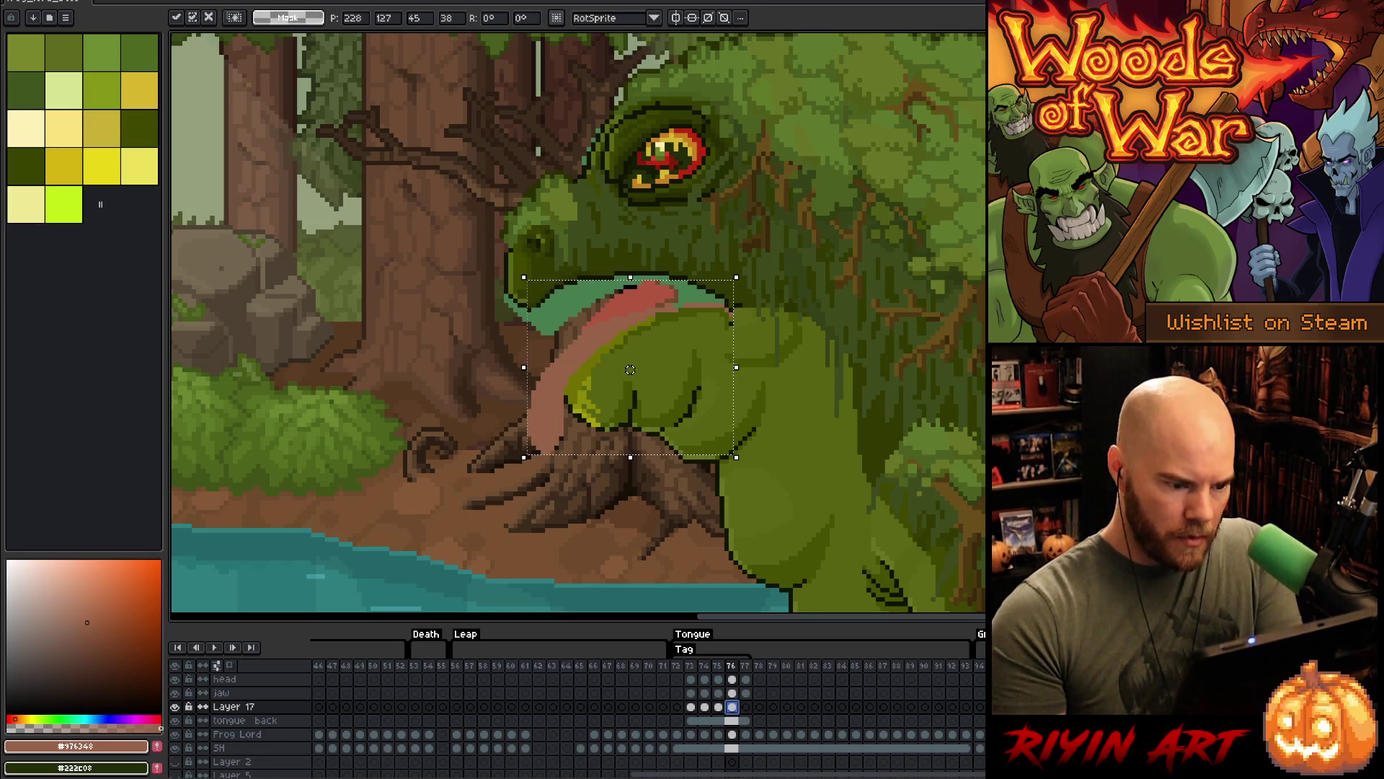
key("Return")
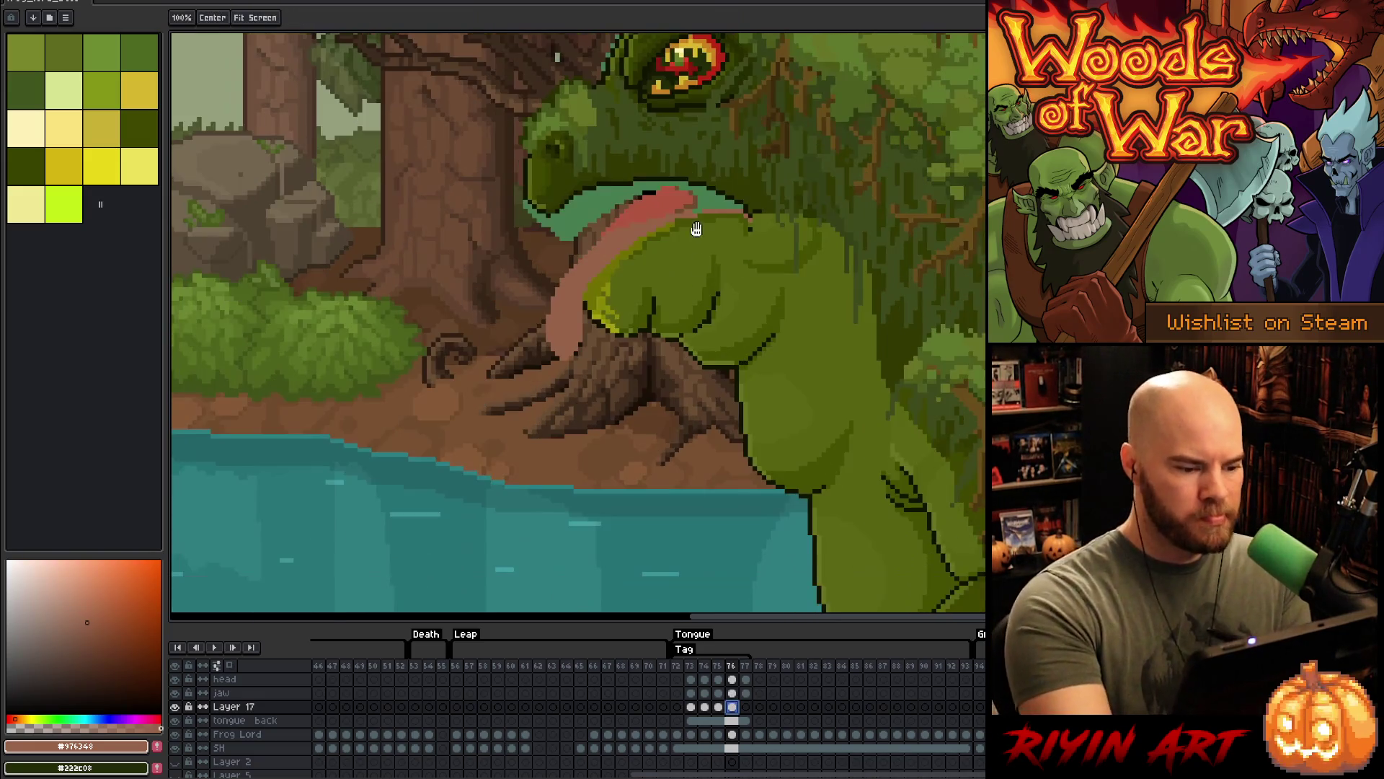
- Select and delete the tongue tip pixels on frame 76
left_click_drag(673, 320, 695, 226)
mouse_move(551, 254)
left_mouse_down()
mouse_move(544, 229)
mouse_move(552, 238)
left_mouse_up()
mouse_move(656, 323)
left_mouse_down()
mouse_move(530, 297)
mouse_move(653, 441)
left_mouse_up()
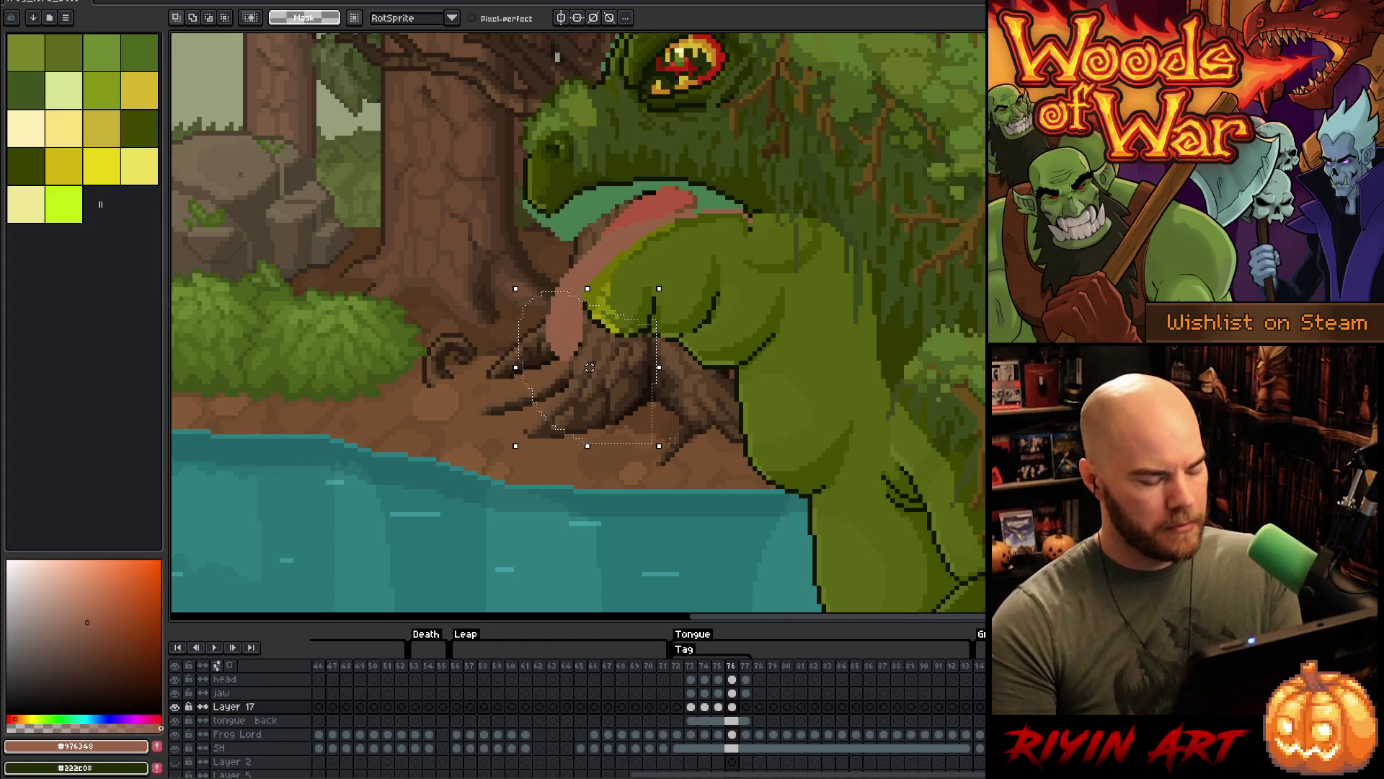
key("Delete")
key("b")
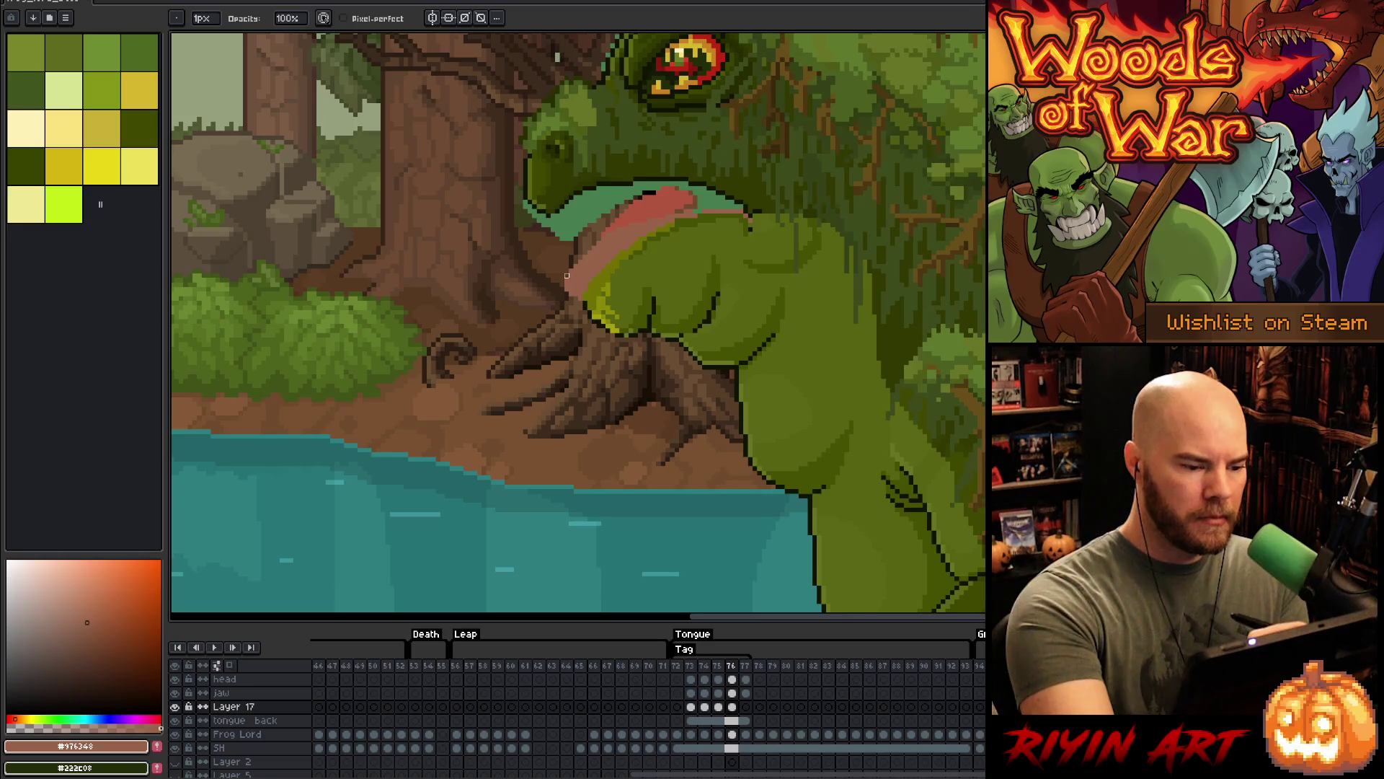
key("q")
key("e")
- Draw the long tongue's edges drooping down toward the water, redoing misplaced strokes
left_click_drag(567, 287, 581, 398)
left_click_drag(567, 323, 552, 484)
key("ctrl+z")
left_click_drag(563, 389, 558, 484)
key("ctrl+z")
key("ctrl+z")
mouse_move(564, 401)
left_mouse_down()
mouse_move(566, 460)
mouse_move(591, 476)
mouse_move(590, 386)
mouse_move(560, 448)
mouse_move(580, 474)
left_mouse_up()
key("ctrl+z")
key("ctrl+z")
mouse_move(561, 385)
left_mouse_down()
mouse_move(556, 453)
mouse_move(595, 470)
mouse_move(588, 365)
left_mouse_up()
- Fill the long tongue pink and compare frame 76 against frames 75 and 77
key("g")
left_click(581, 436)
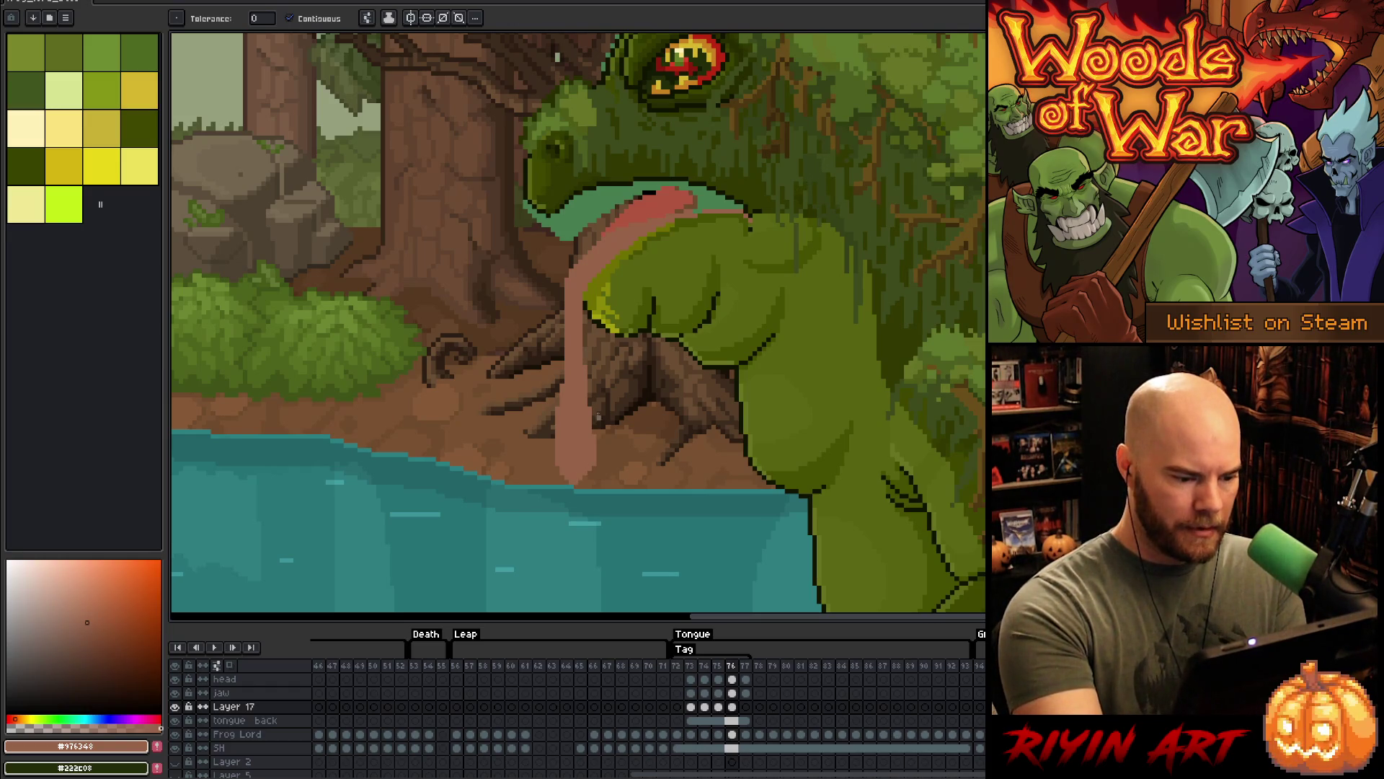
key("b")
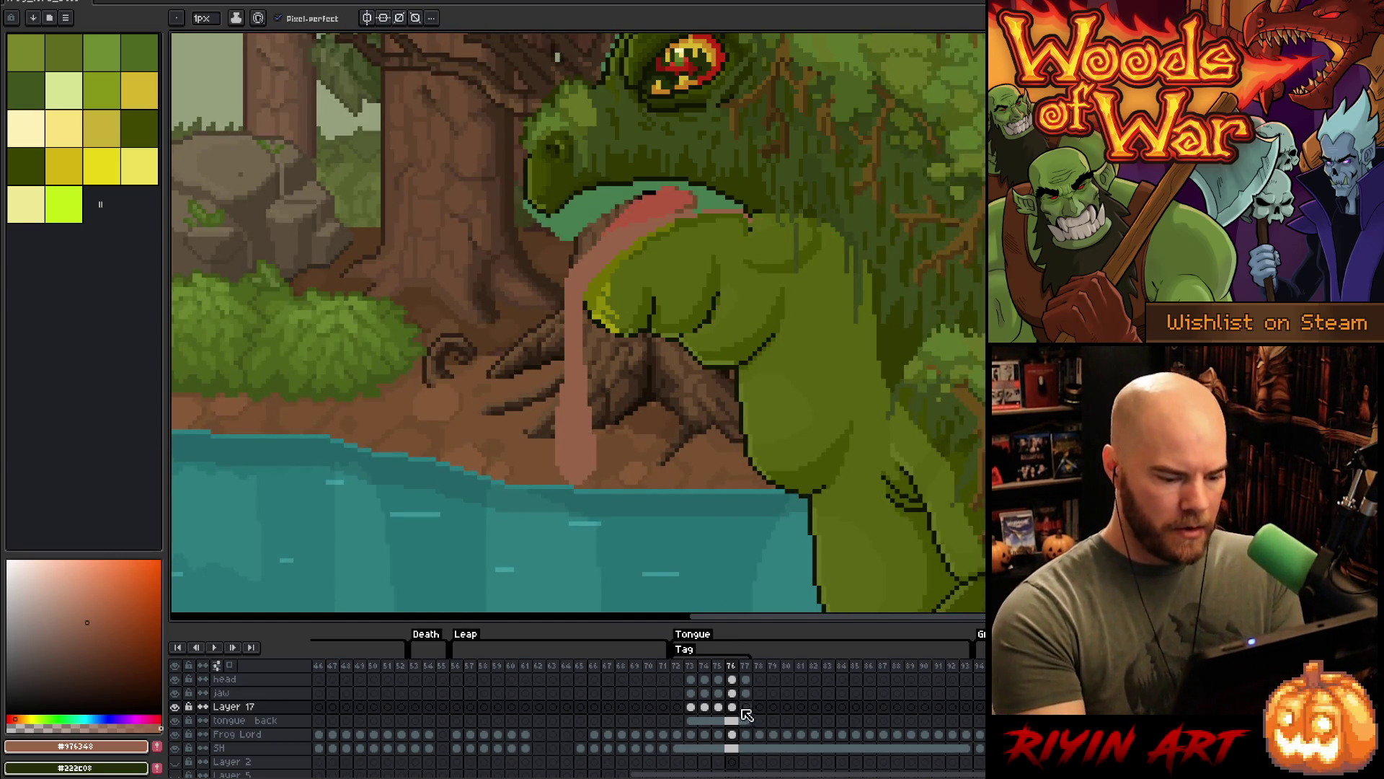
left_click(733, 706)
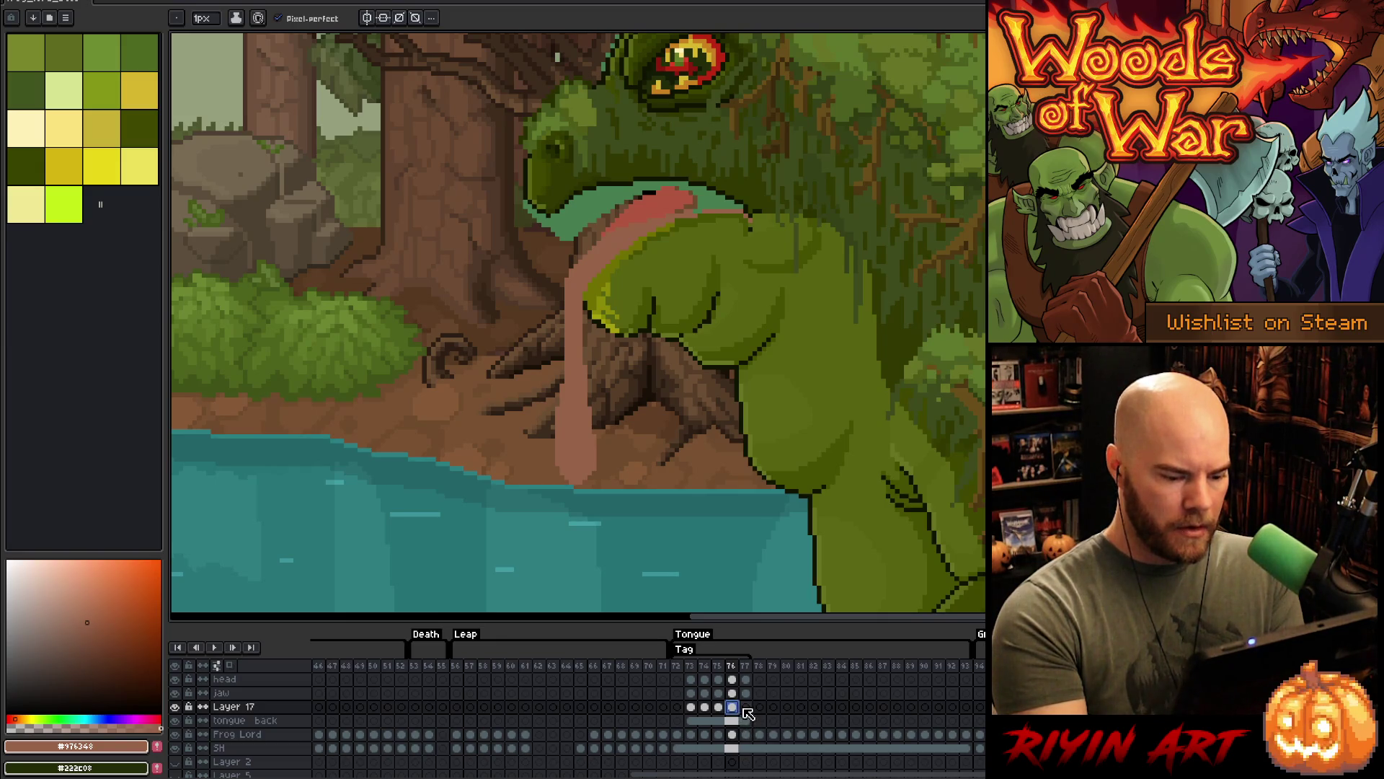
left_click(720, 707)
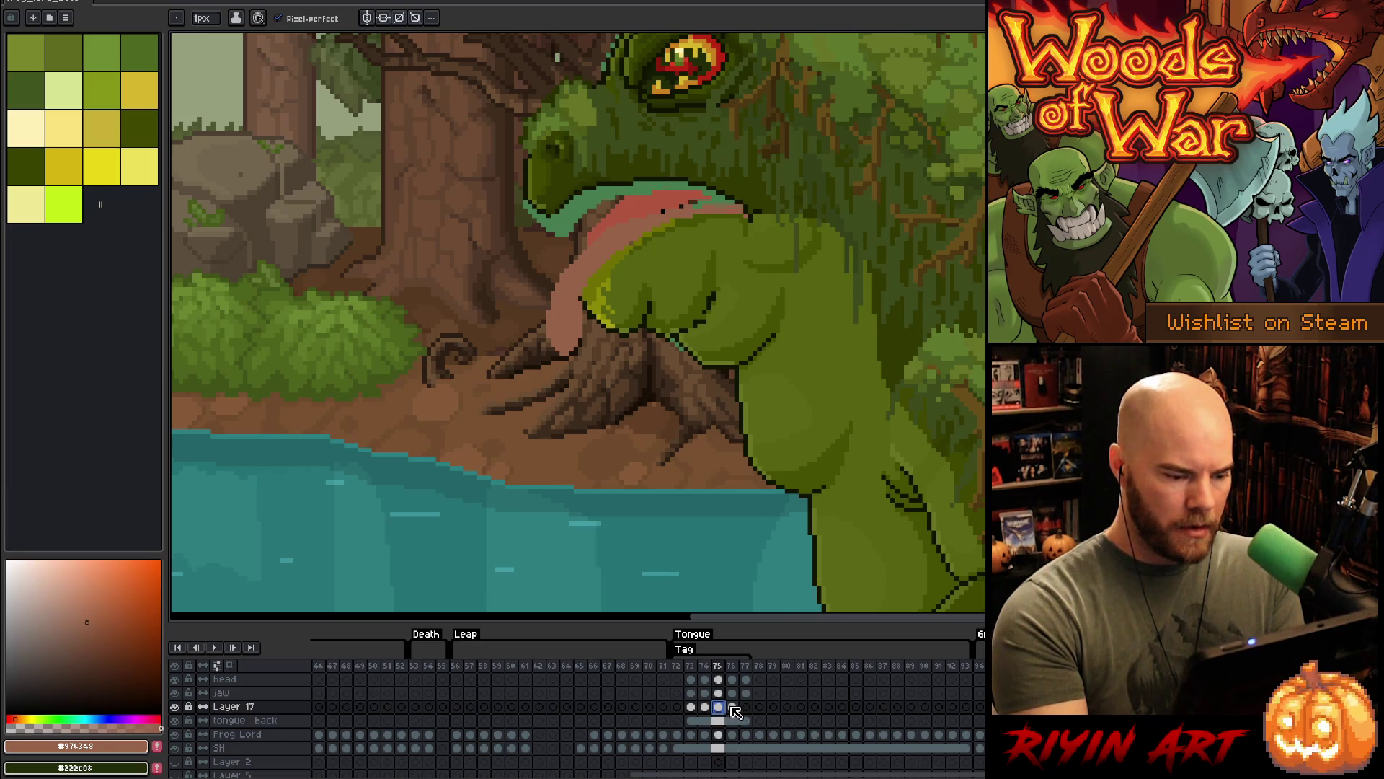
left_click(732, 707)
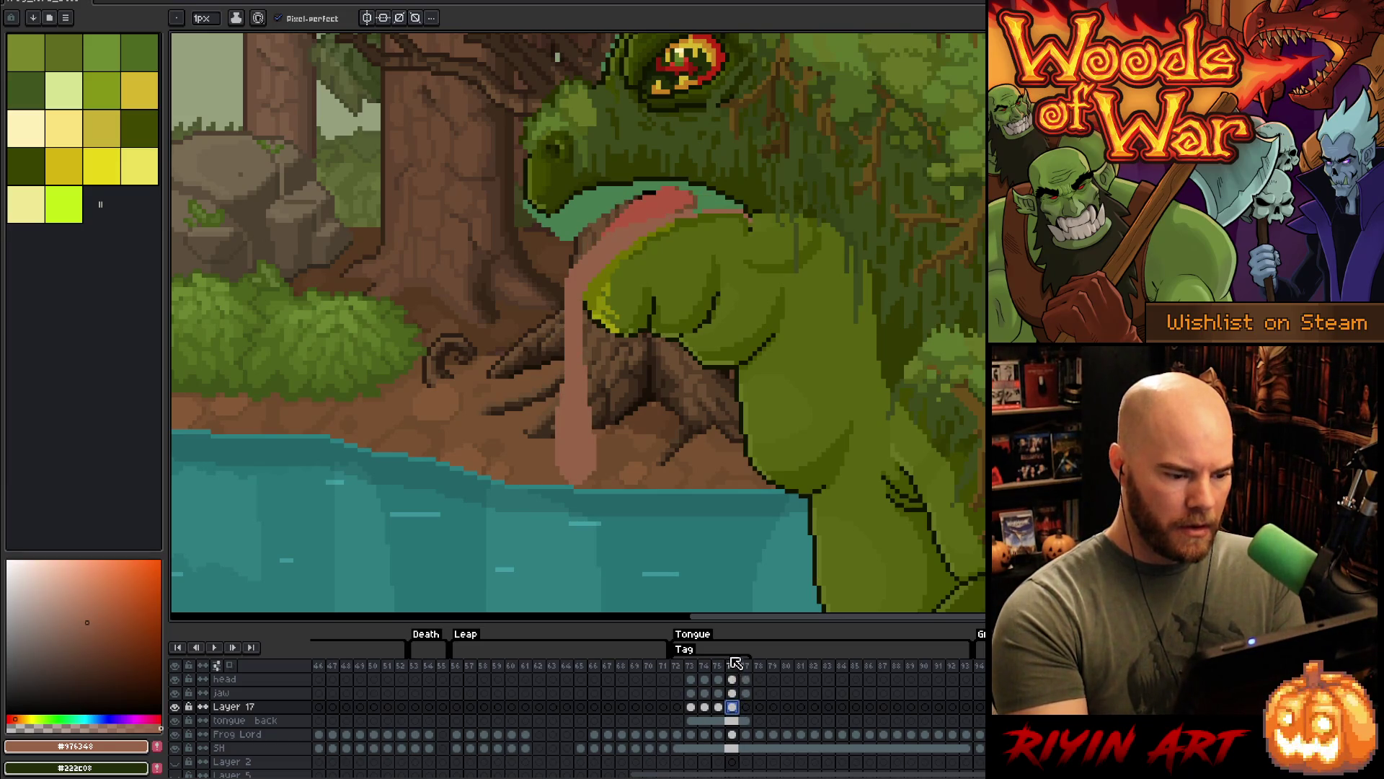
left_click(746, 707)
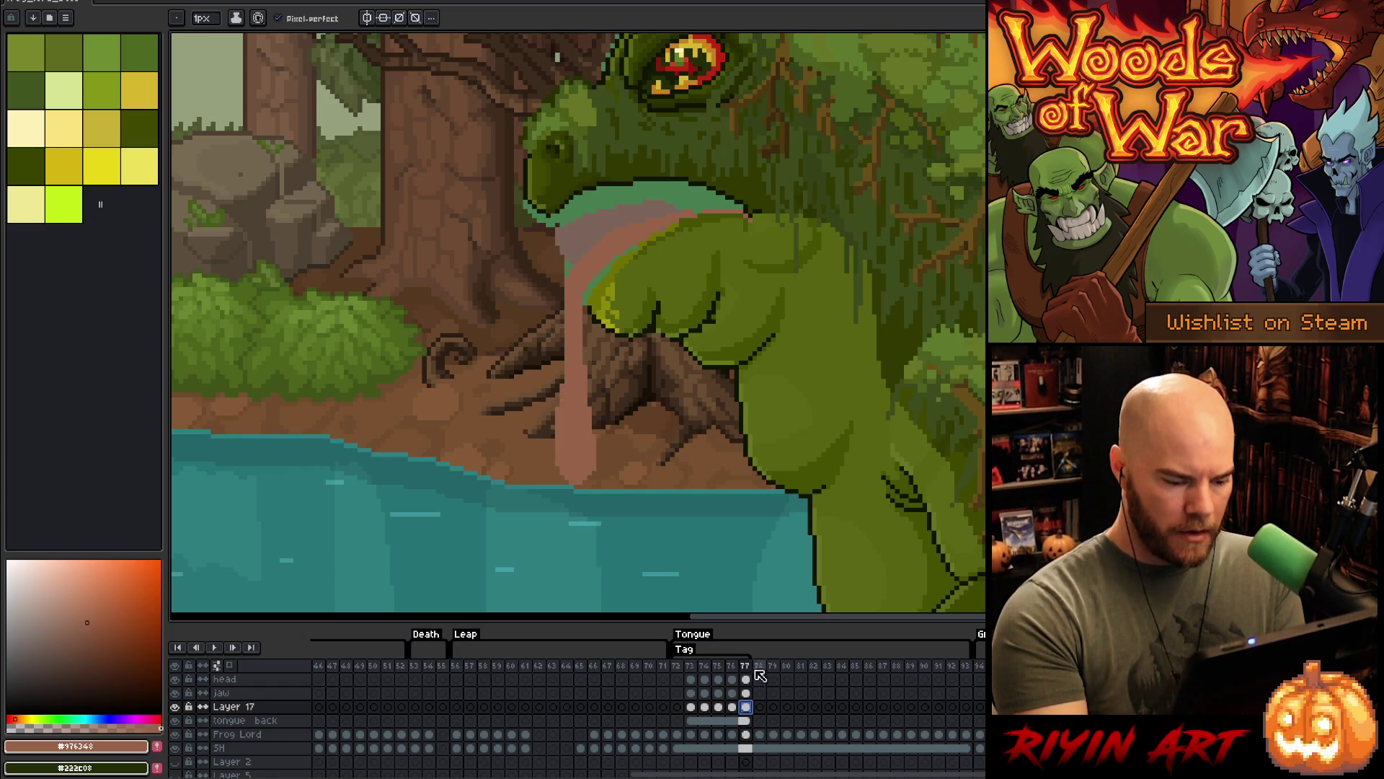
left_click(733, 708)
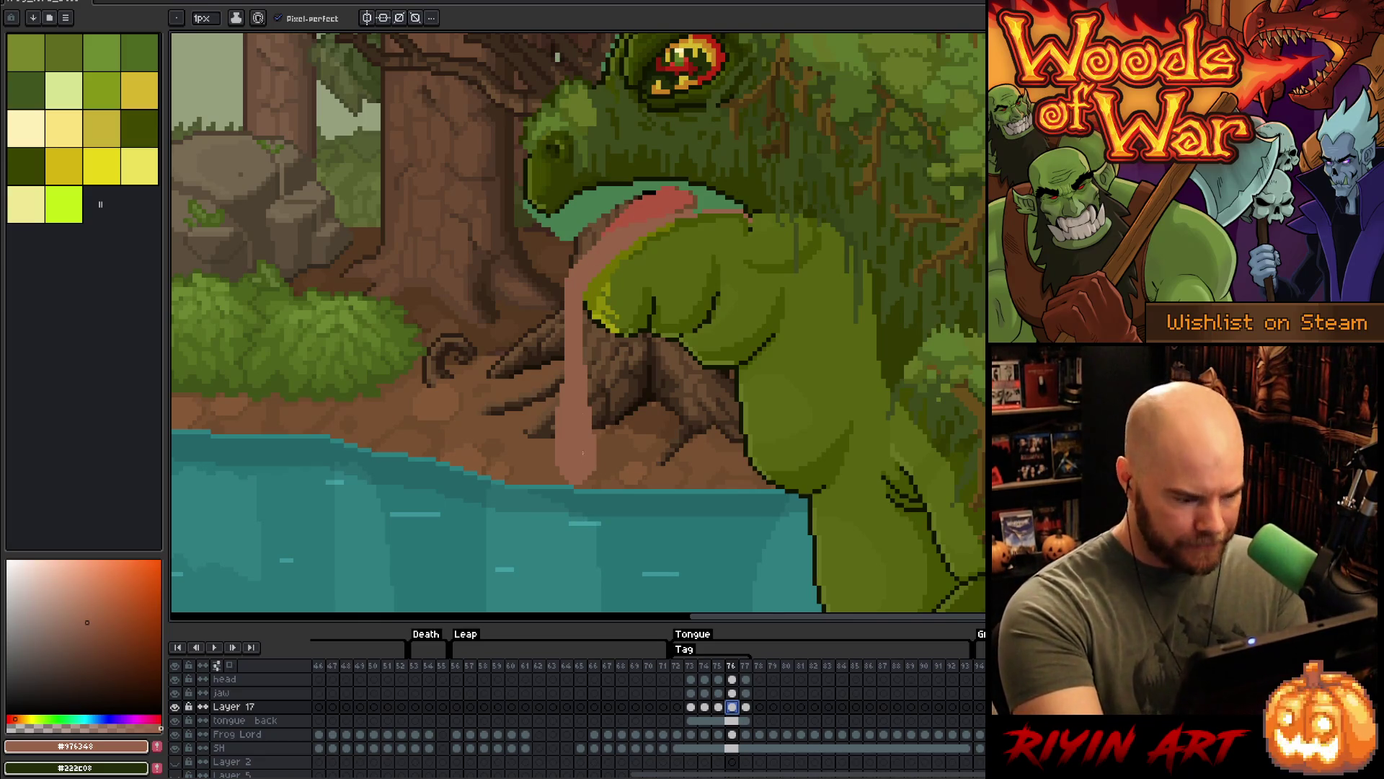
left_click_drag(597, 454, 598, 369)
- Lasso the lower tongue and move its tip down into the water
key("q")
mouse_move(562, 303)
left_mouse_down()
mouse_move(575, 464)
mouse_move(558, 289)
left_mouse_up()
left_click_drag(597, 377, 605, 433)
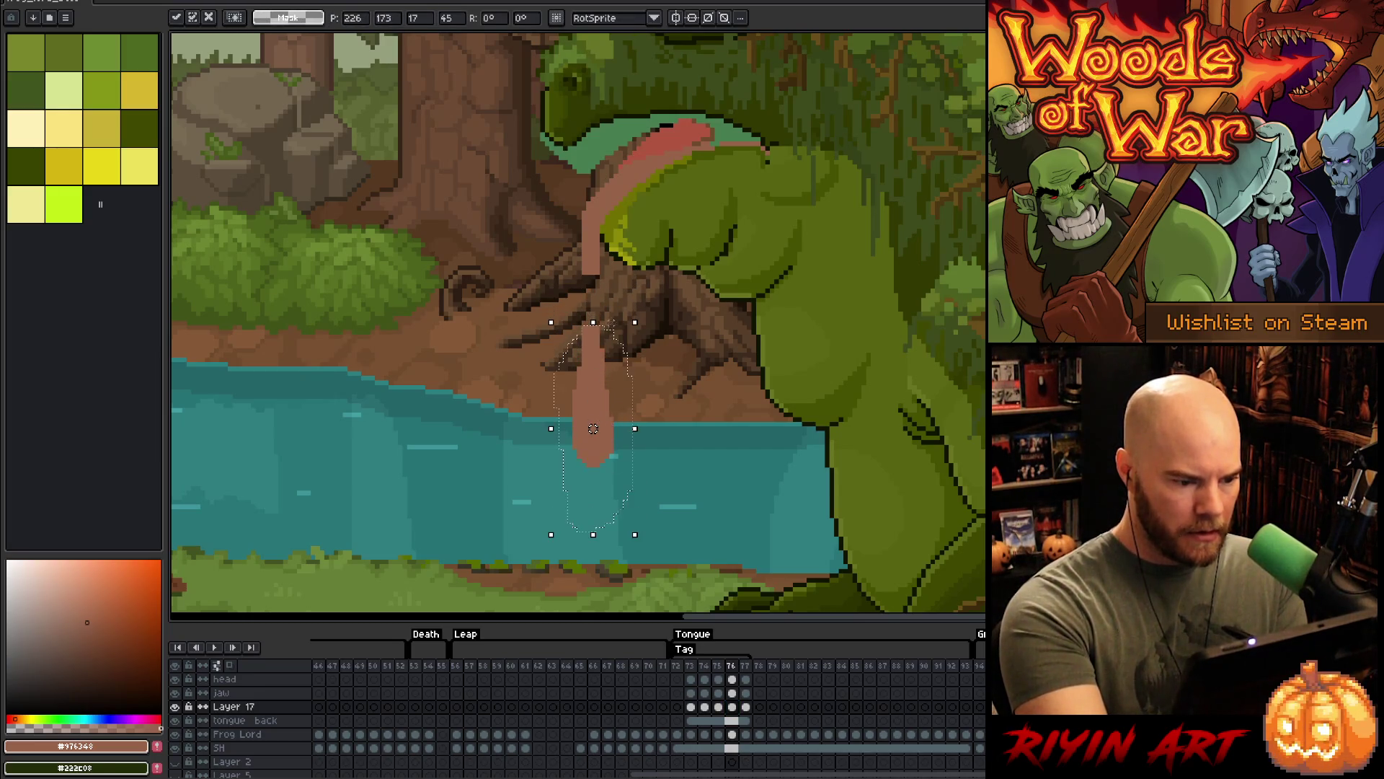
key("b")
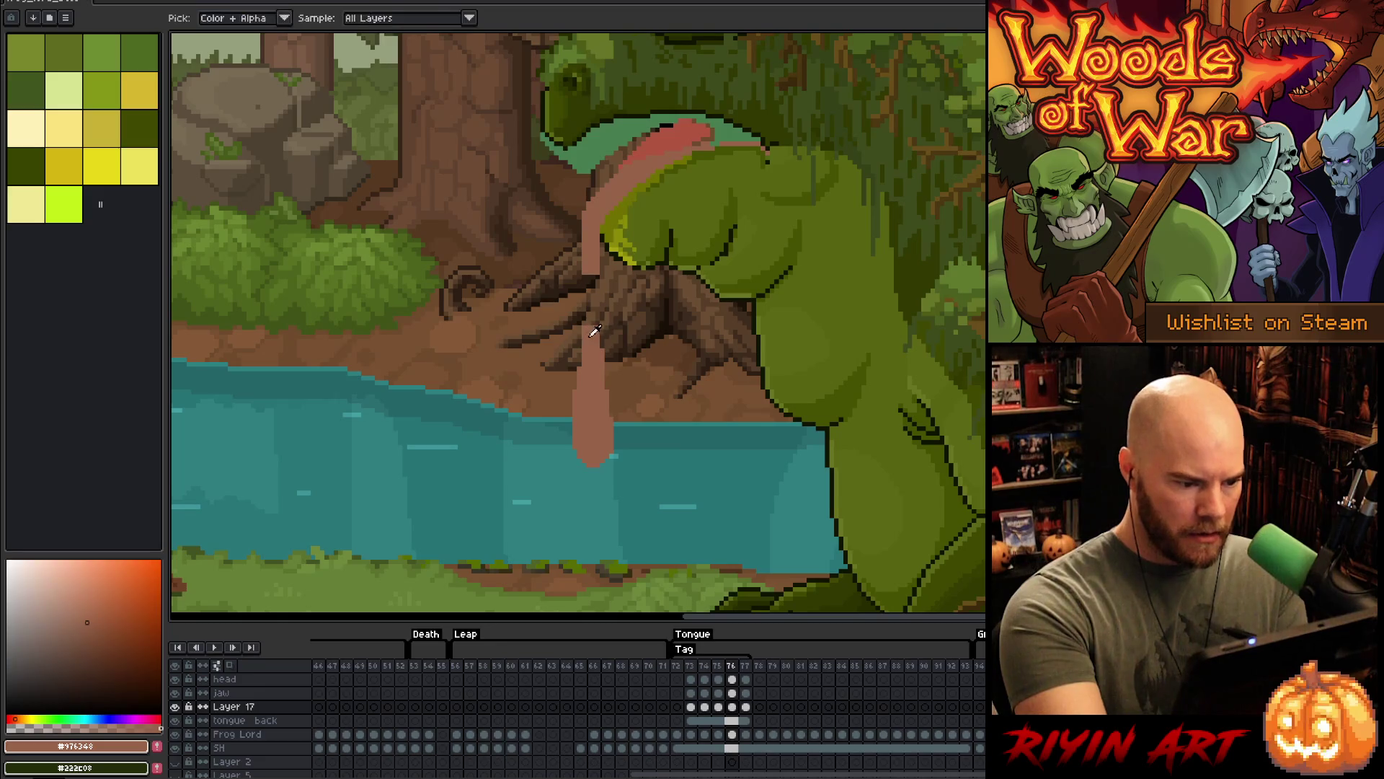
- Redraw the tongue's left edge into the water and fill it as one pink shape
left_click_drag(579, 342, 556, 429)
key("ctrl+z")
left_click_drag(579, 338, 561, 439)
key("ctrl+z")
mouse_move(583, 331)
left_mouse_down()
mouse_move(556, 419)
mouse_move(574, 485)
mouse_move(631, 429)
mouse_move(603, 349)
left_mouse_up()
key("g")
left_click(566, 382)
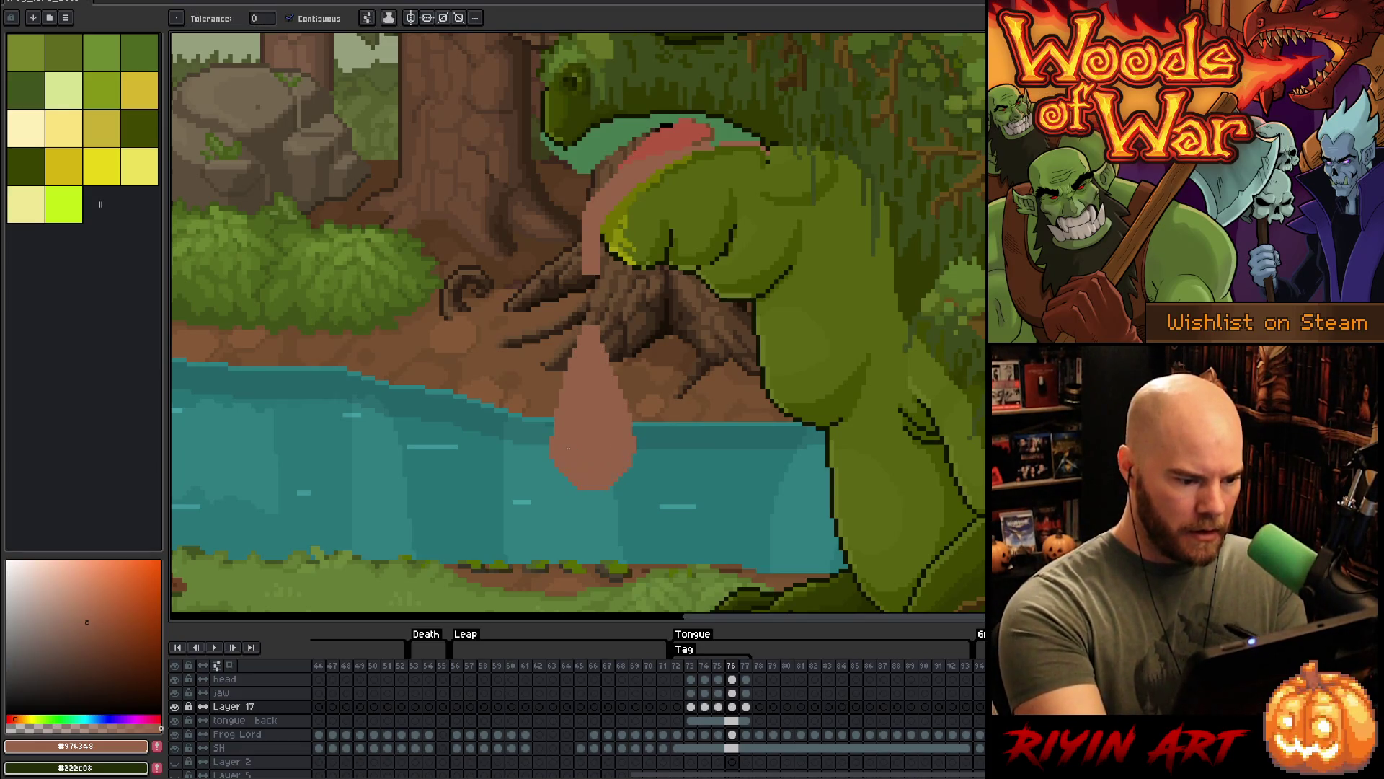
key("b")
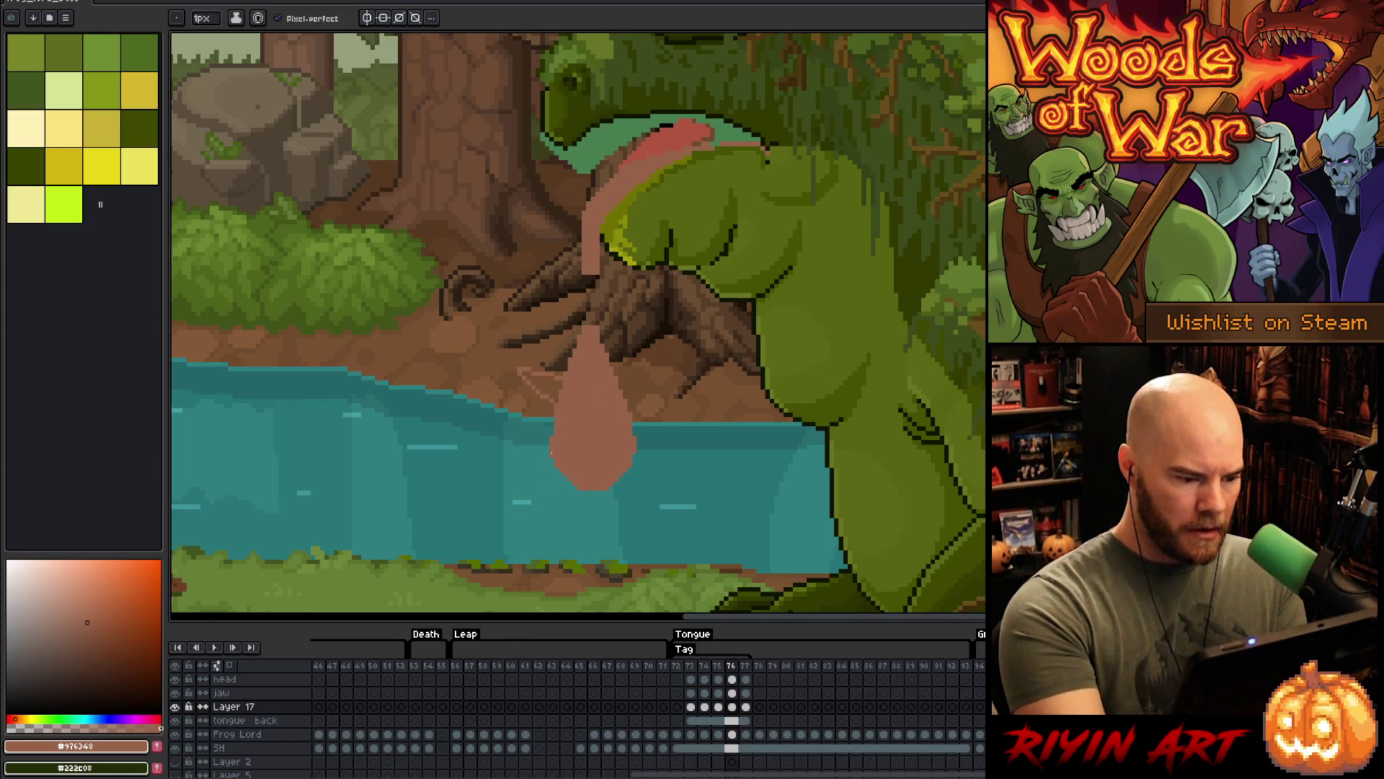
- Sketch light-pink splash strokes, add a thin stroke down the tongue, then advance to frame 77
left_click_drag(521, 423, 550, 441)
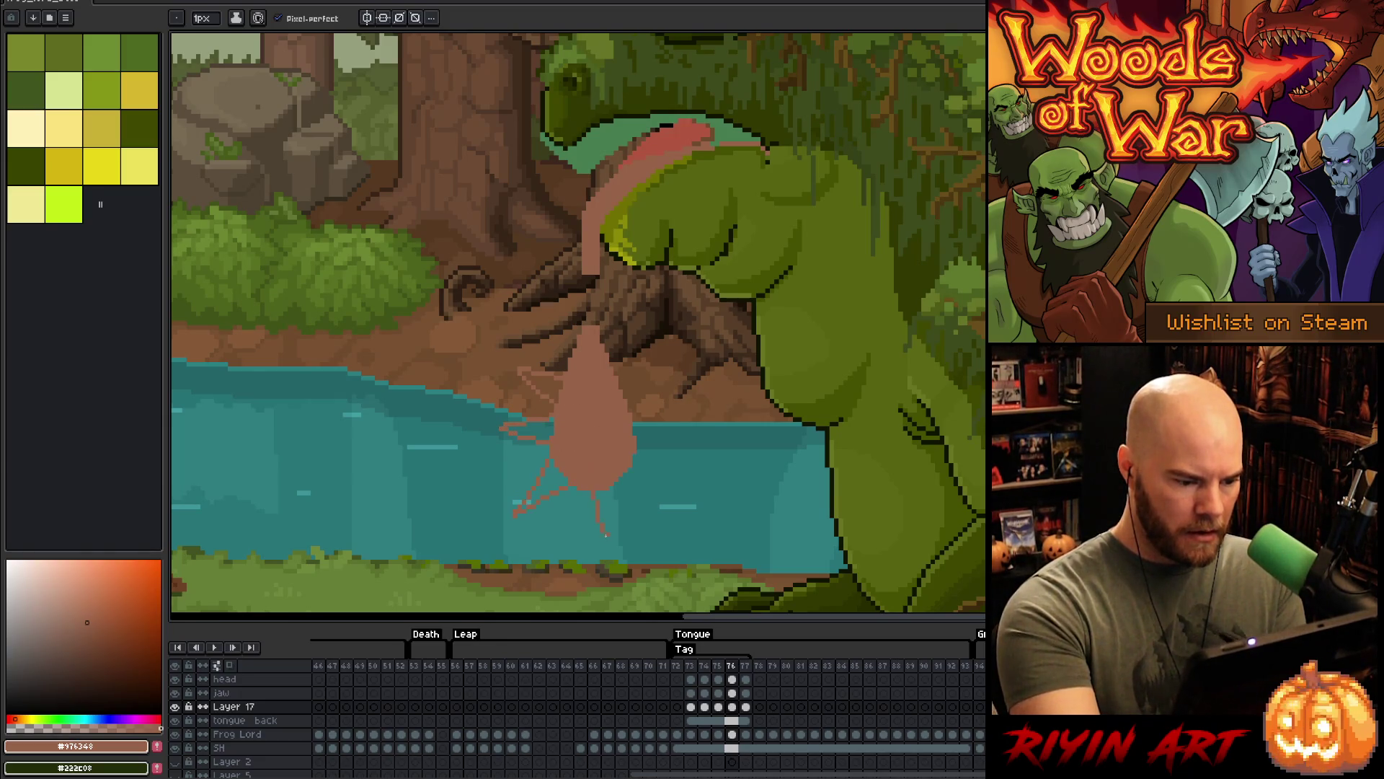
mouse_move(618, 542)
left_mouse_down()
mouse_move(616, 490)
mouse_move(678, 467)
mouse_move(636, 441)
mouse_move(658, 460)
mouse_move(674, 449)
mouse_move(676, 475)
left_mouse_up()
key("ctrl+z")
key("ctrl+z")
key("ctrl+z")
key("ctrl+z")
key("ctrl+z")
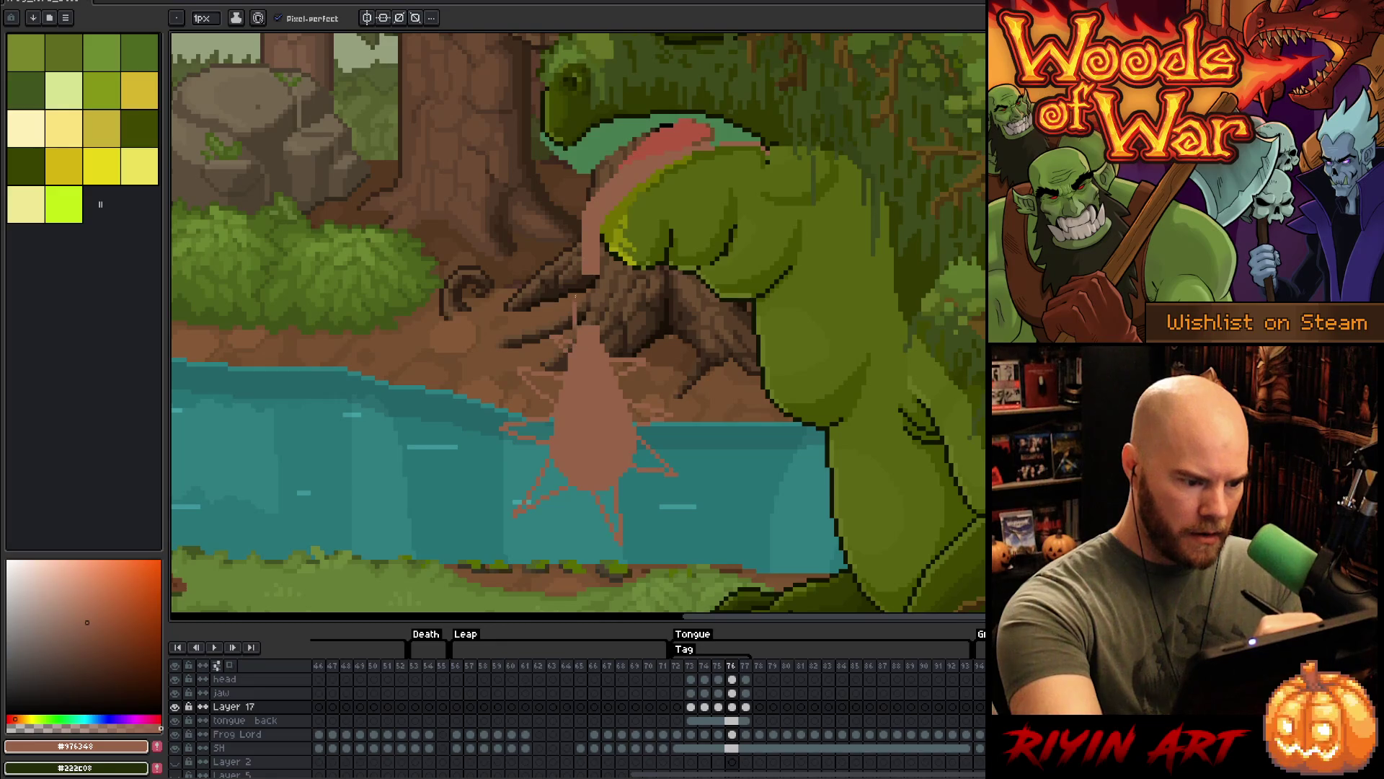
mouse_move(586, 276)
left_mouse_down()
mouse_move(584, 327)
mouse_move(600, 327)
left_mouse_up()
key("Right")
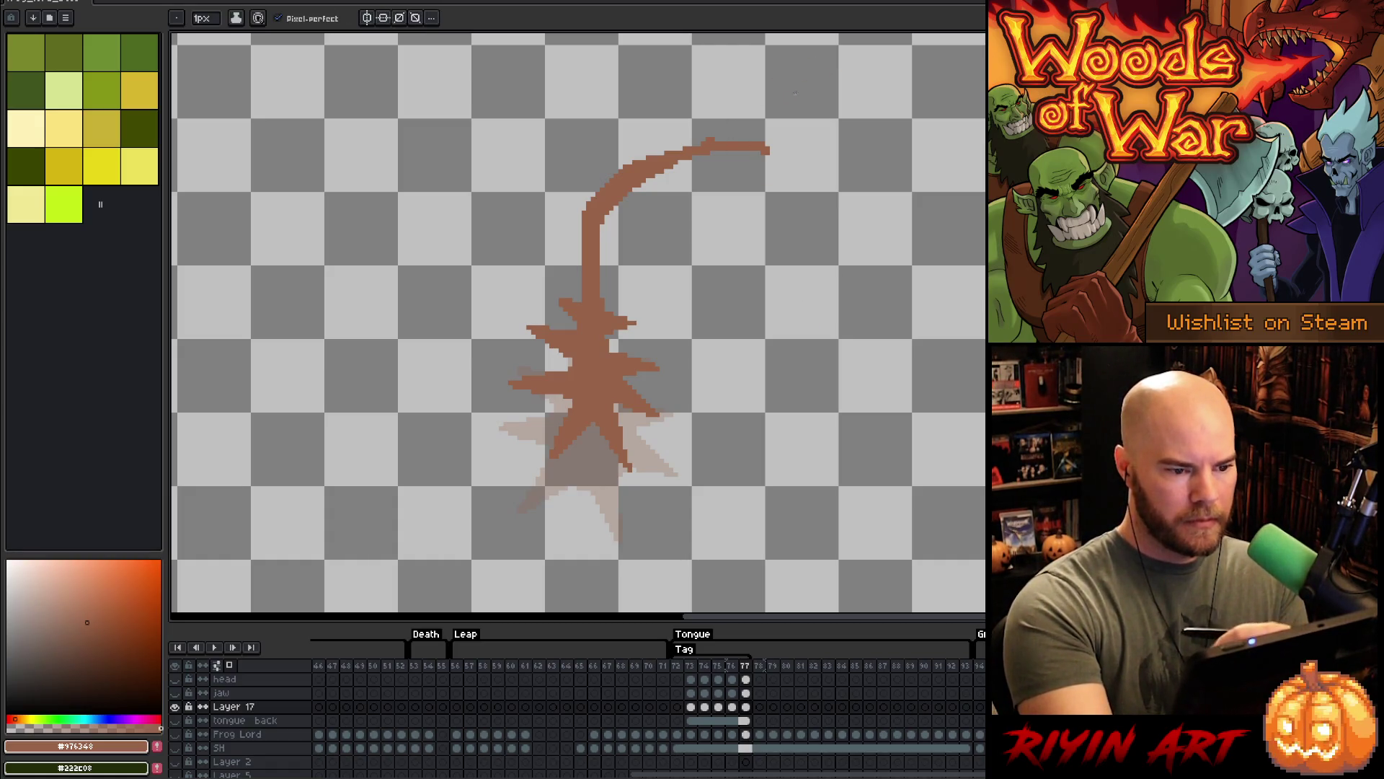
- Step back through the tongue poses from frame 76 to frame 73 and deselect the cel
key("Left")
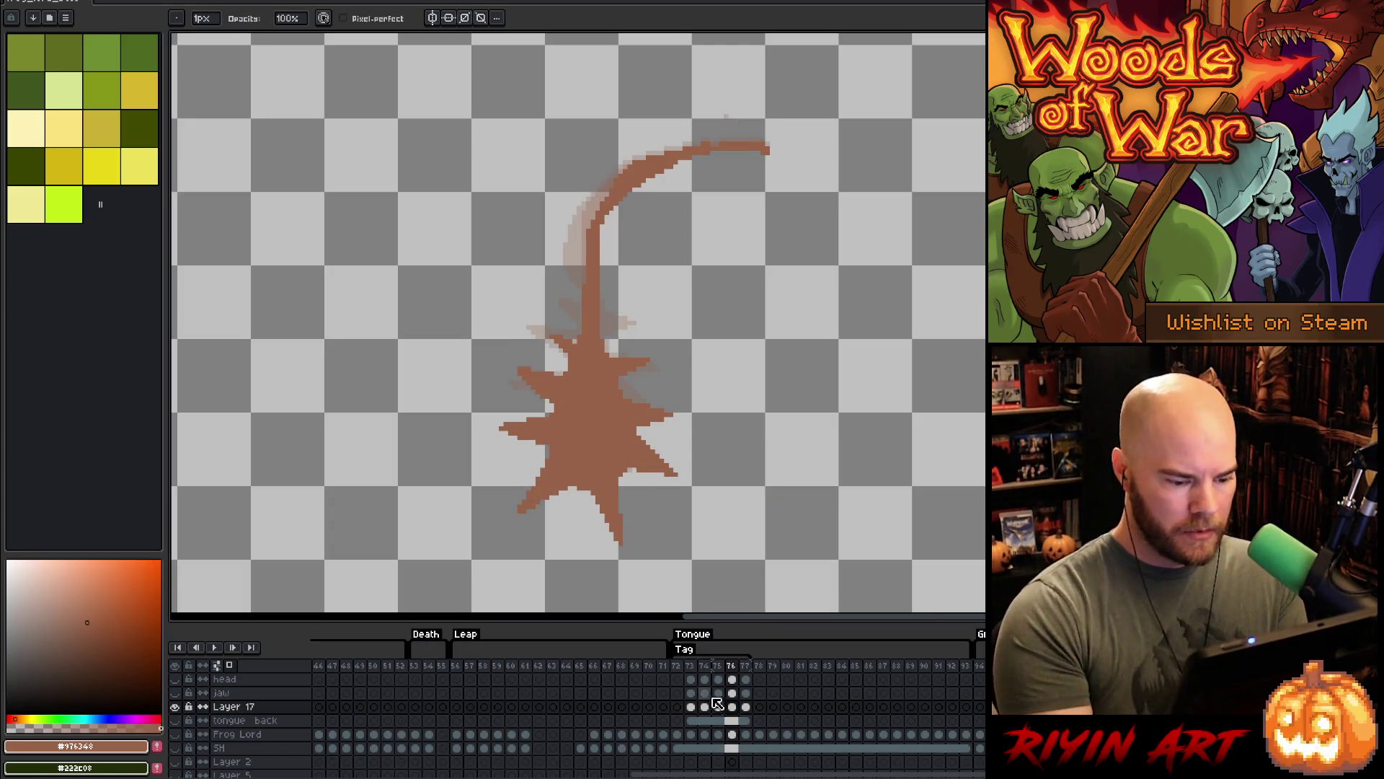
left_click(717, 704)
key("b")
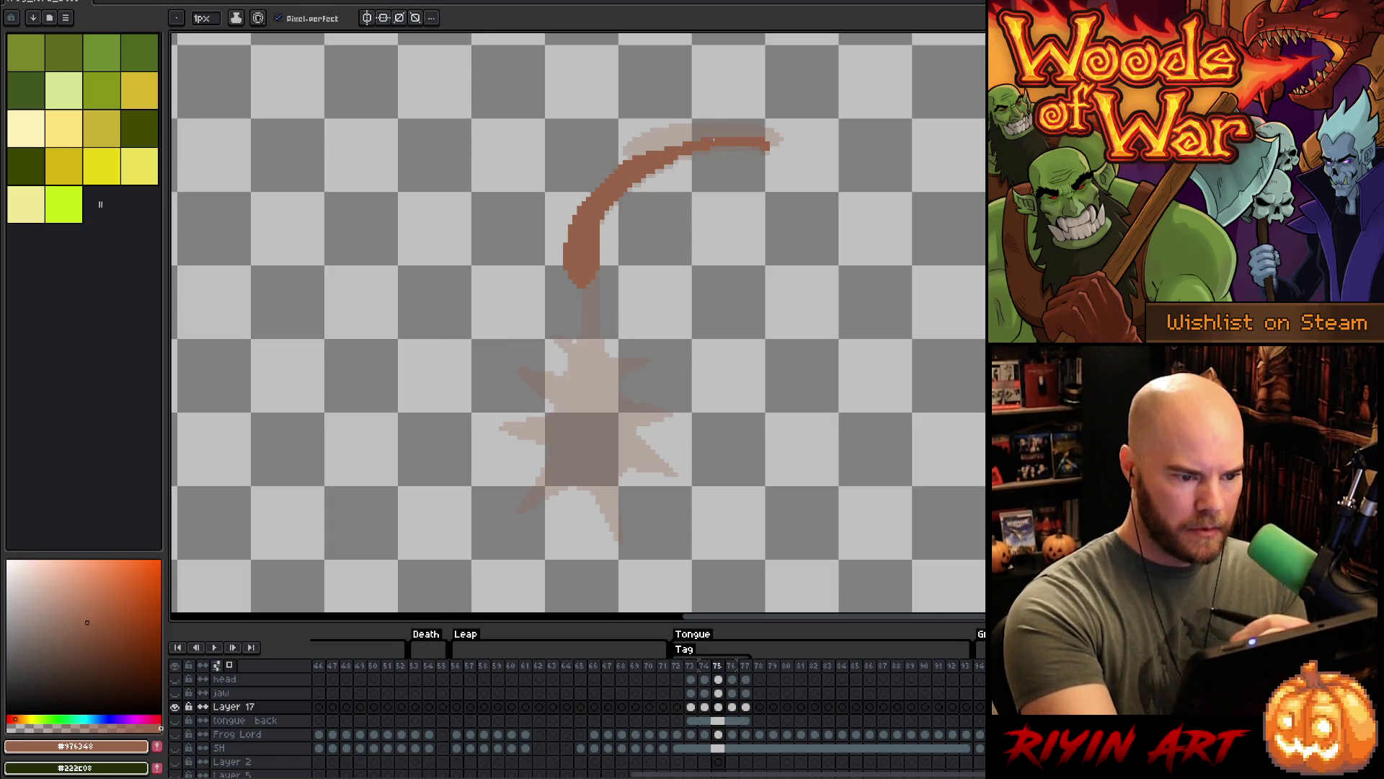
key("comma")
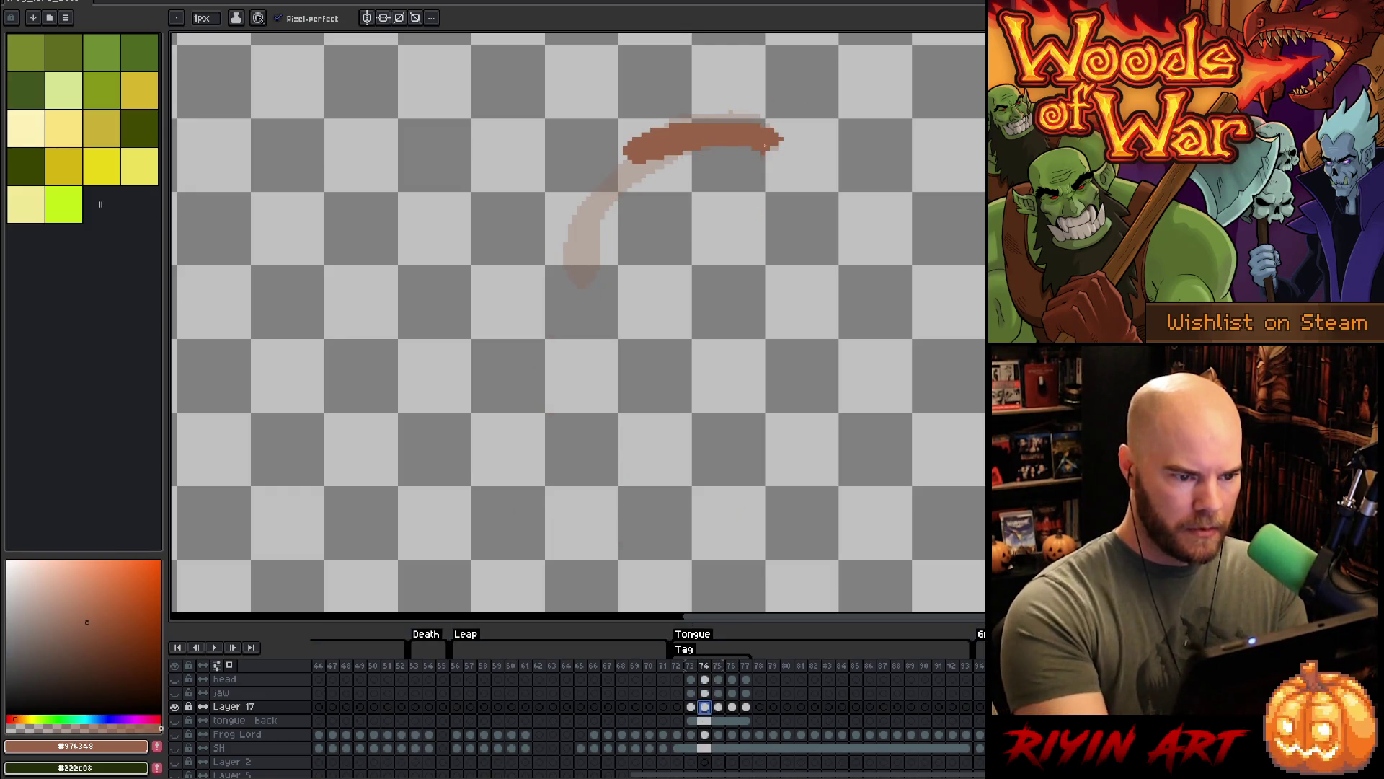
key("comma")
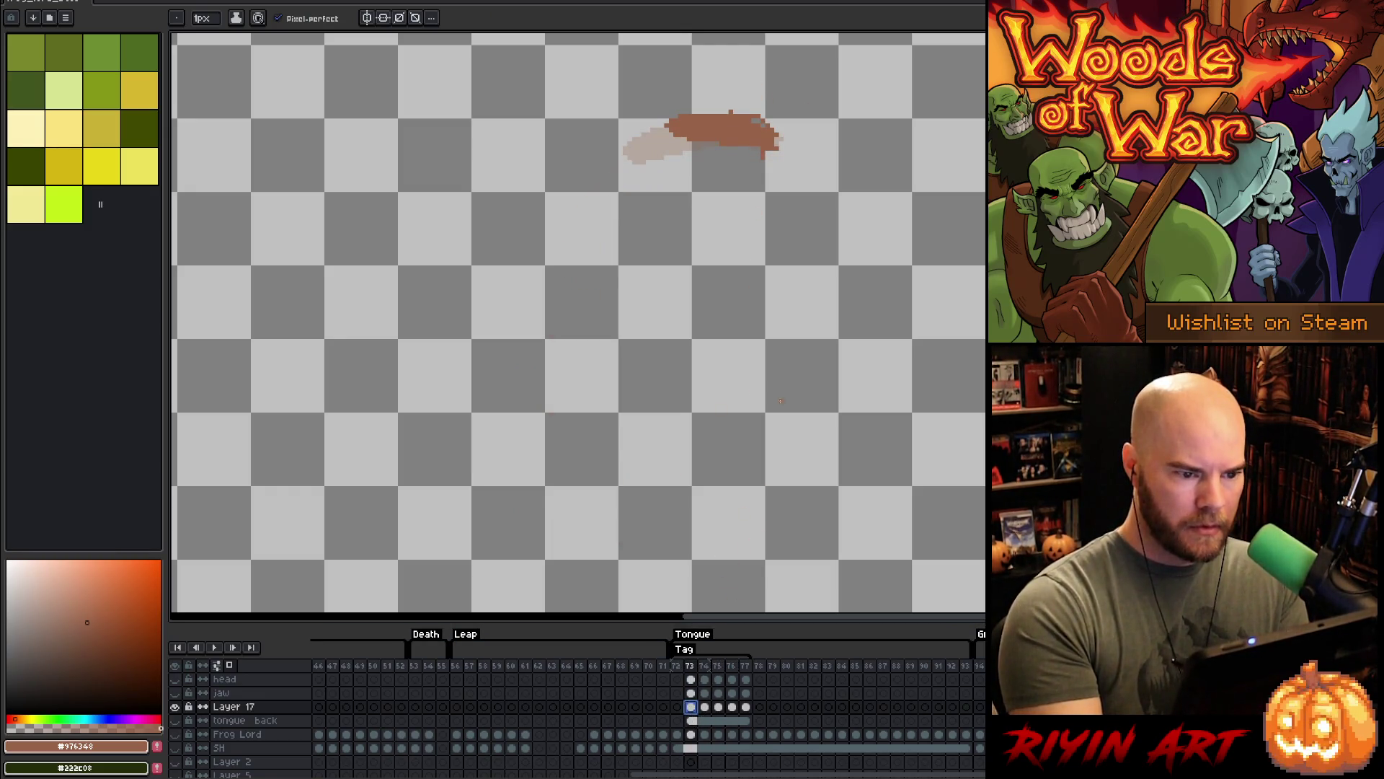
left_click(731, 113)
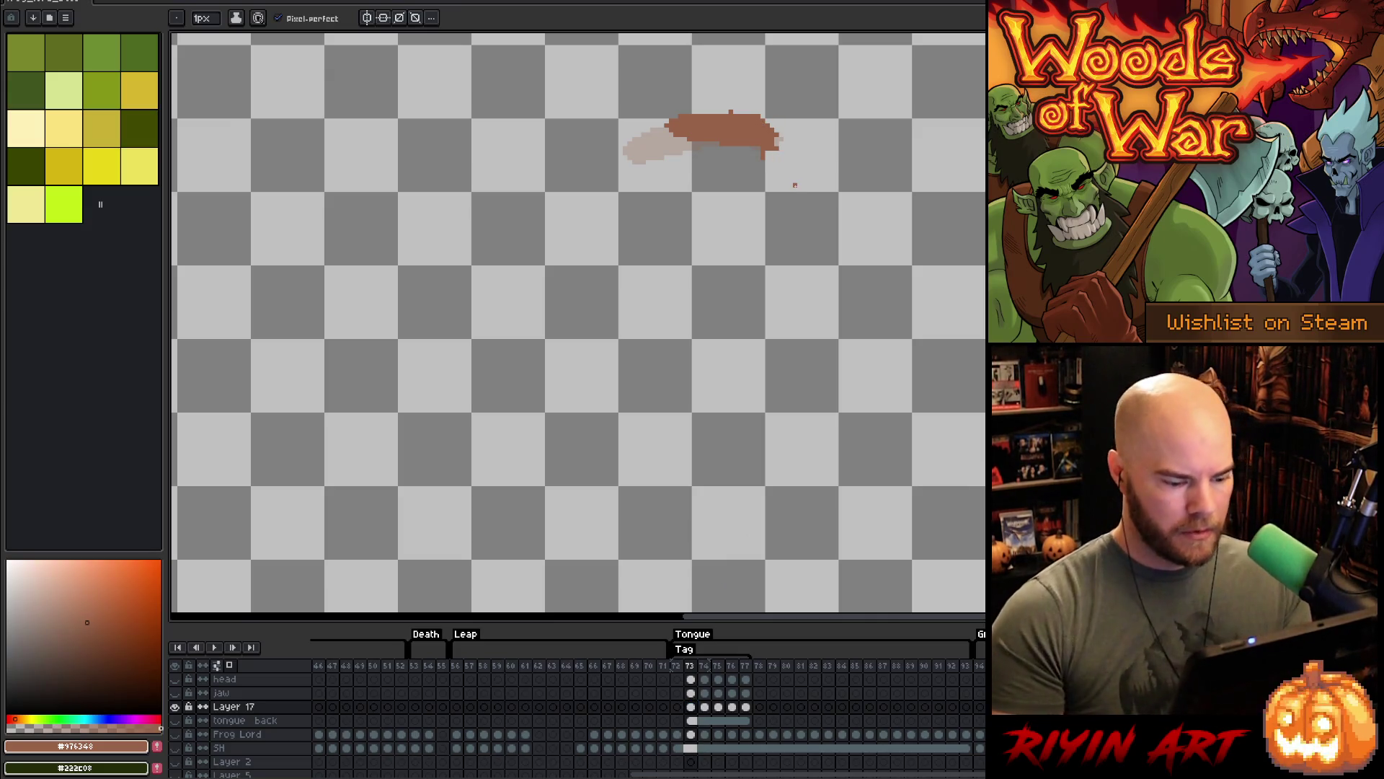
- Show the background scene layers again with Layer 17 active and zoom to the frog
left_click(174, 707, "alt")
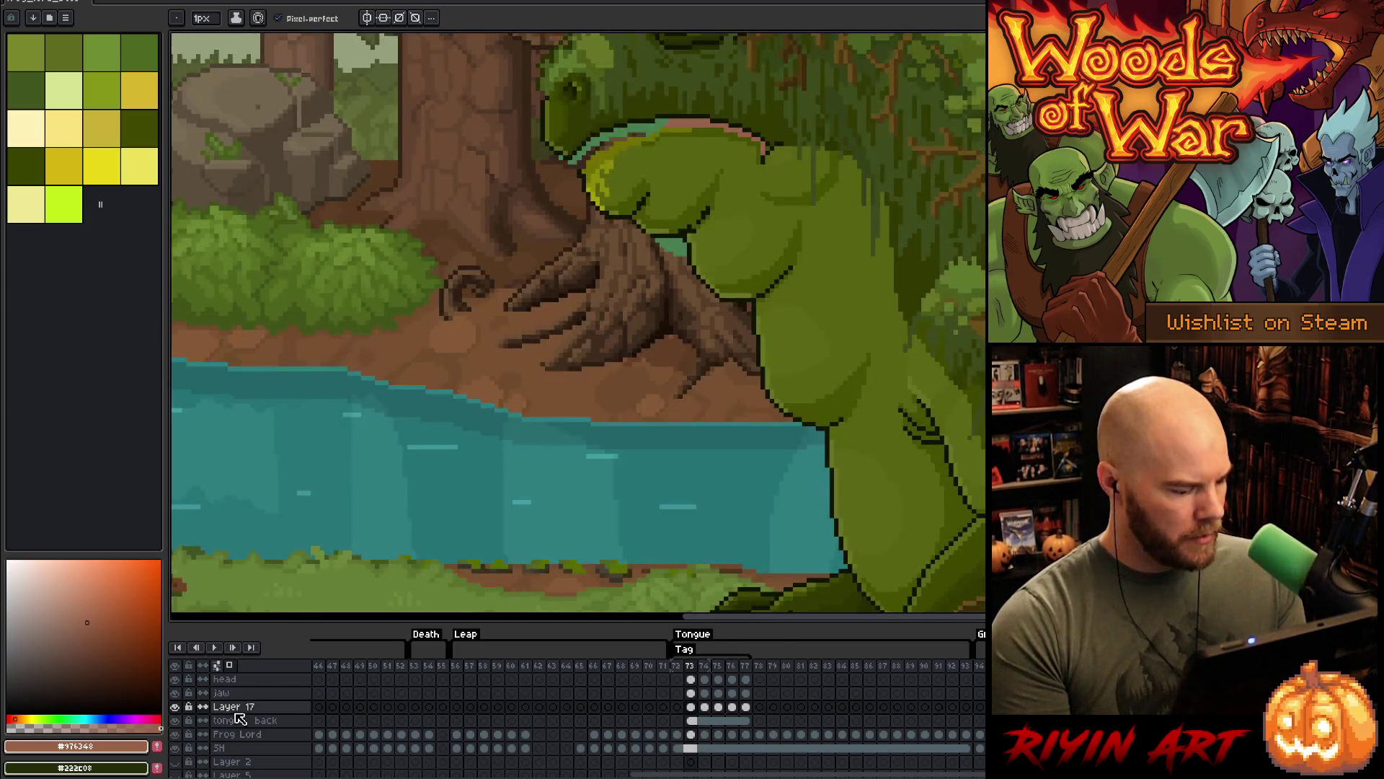
left_click(236, 708)
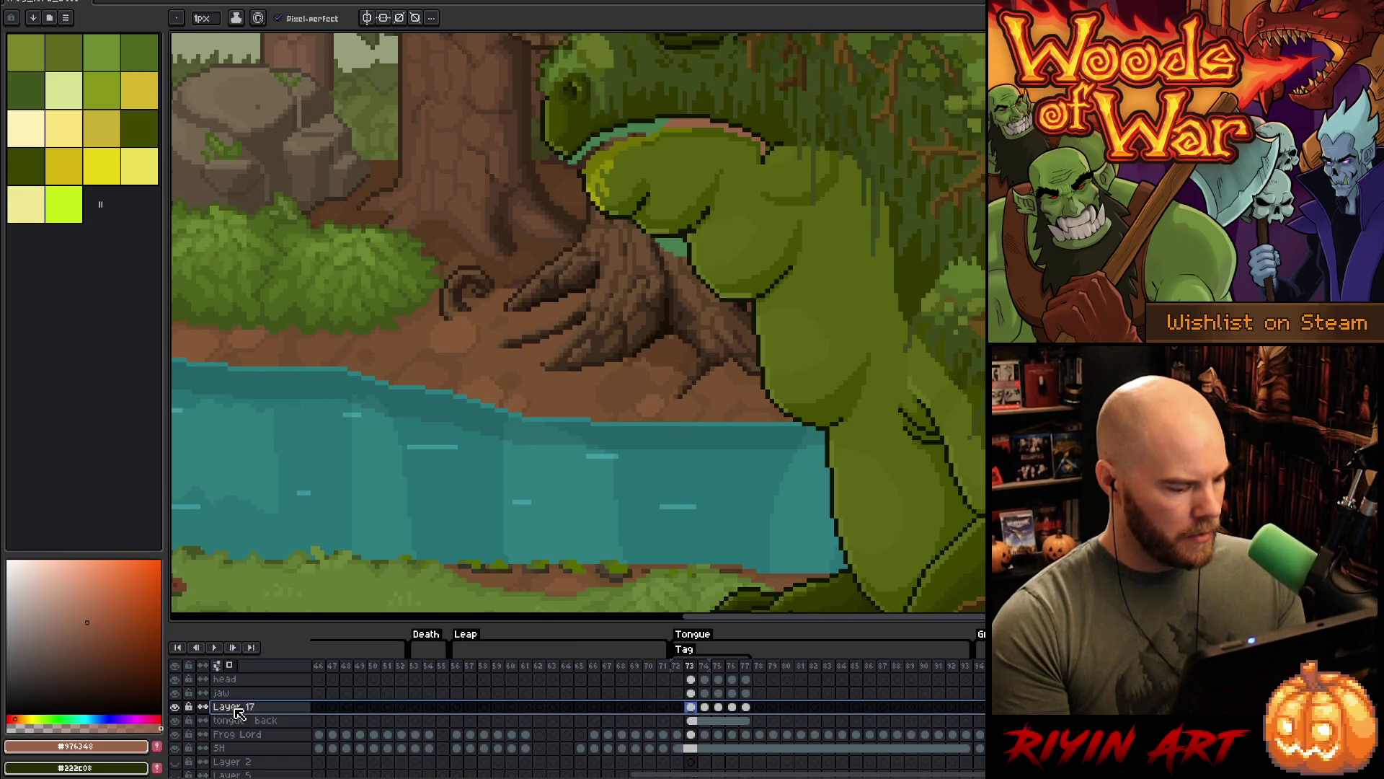
left_click(174, 707, "alt")
left_click(174, 707, "alt")
key("minus")
key("plus")
key("plus")
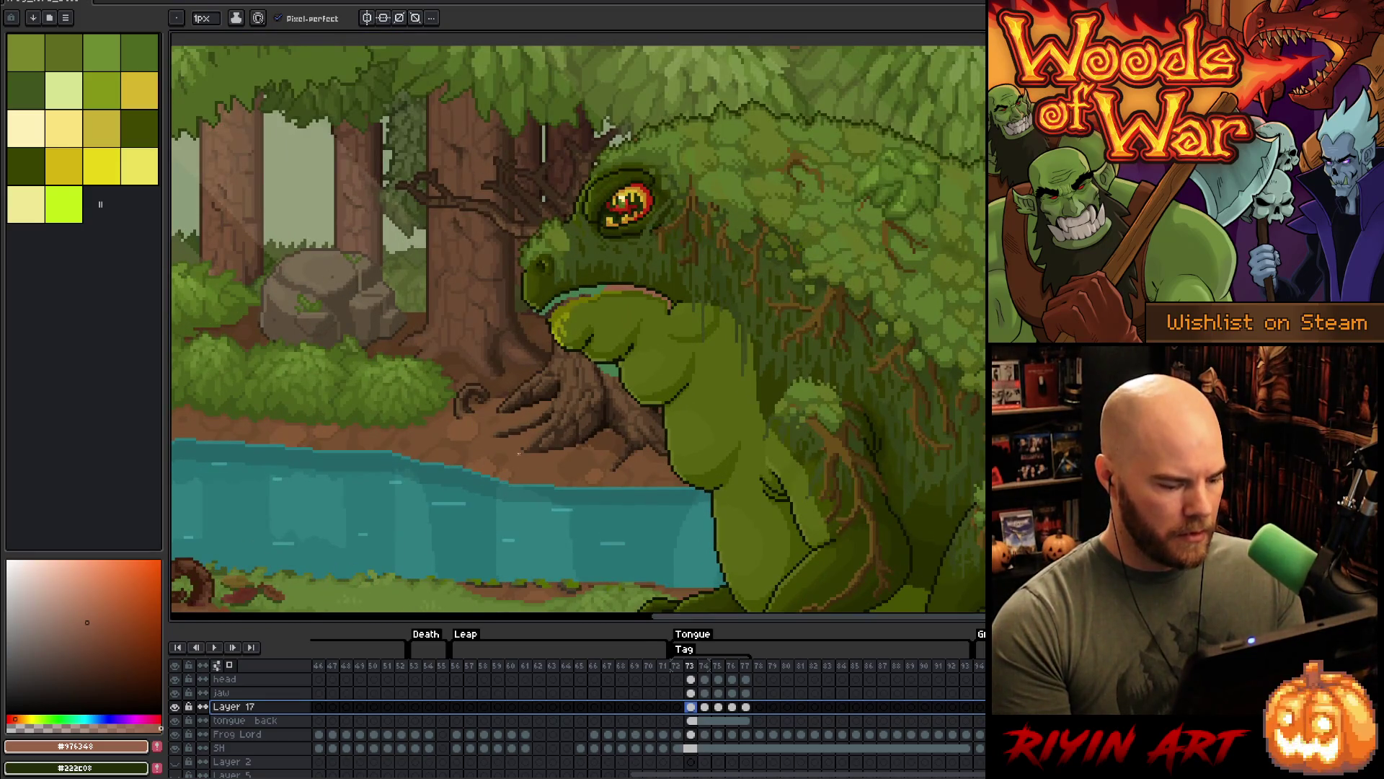
- Rename the active layer to 'frog back'
left_click(262, 720)
double_click(260, 721)
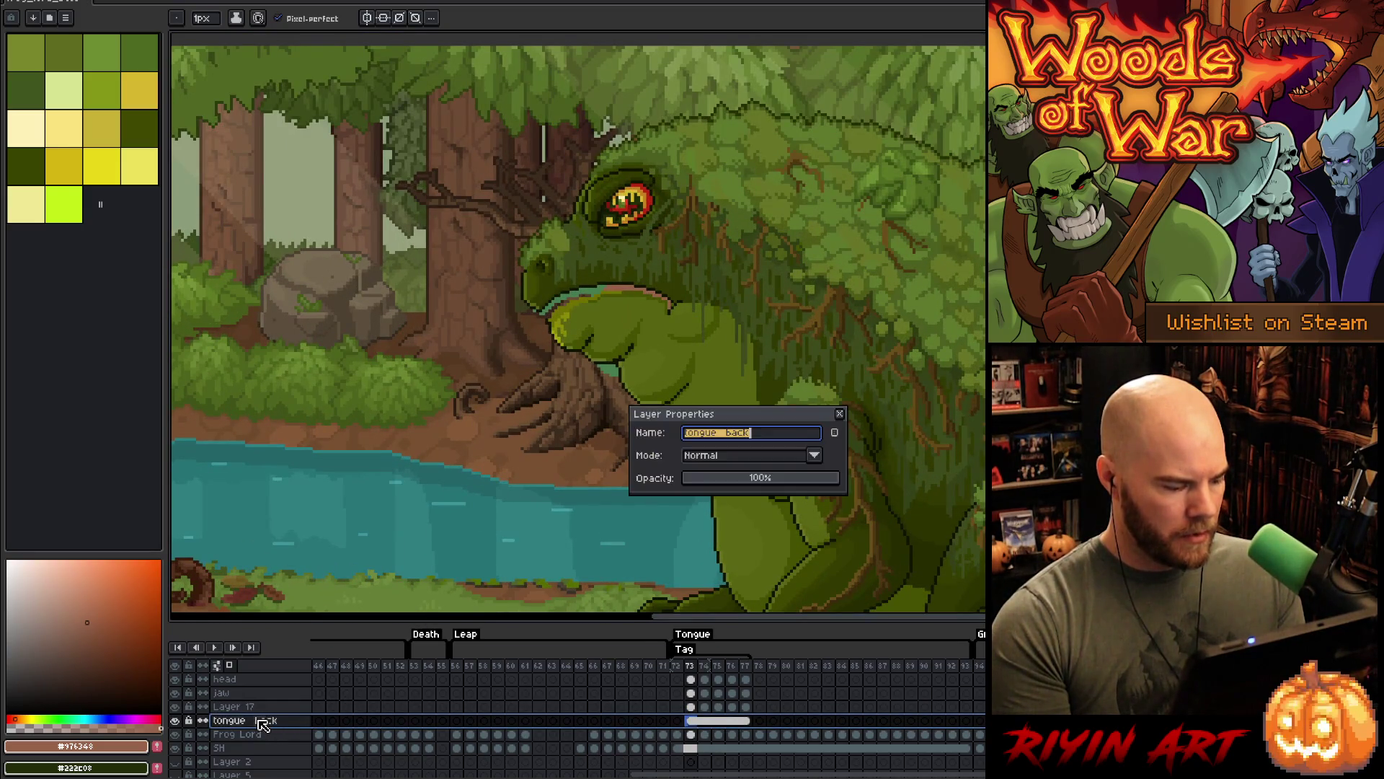
type("fr")
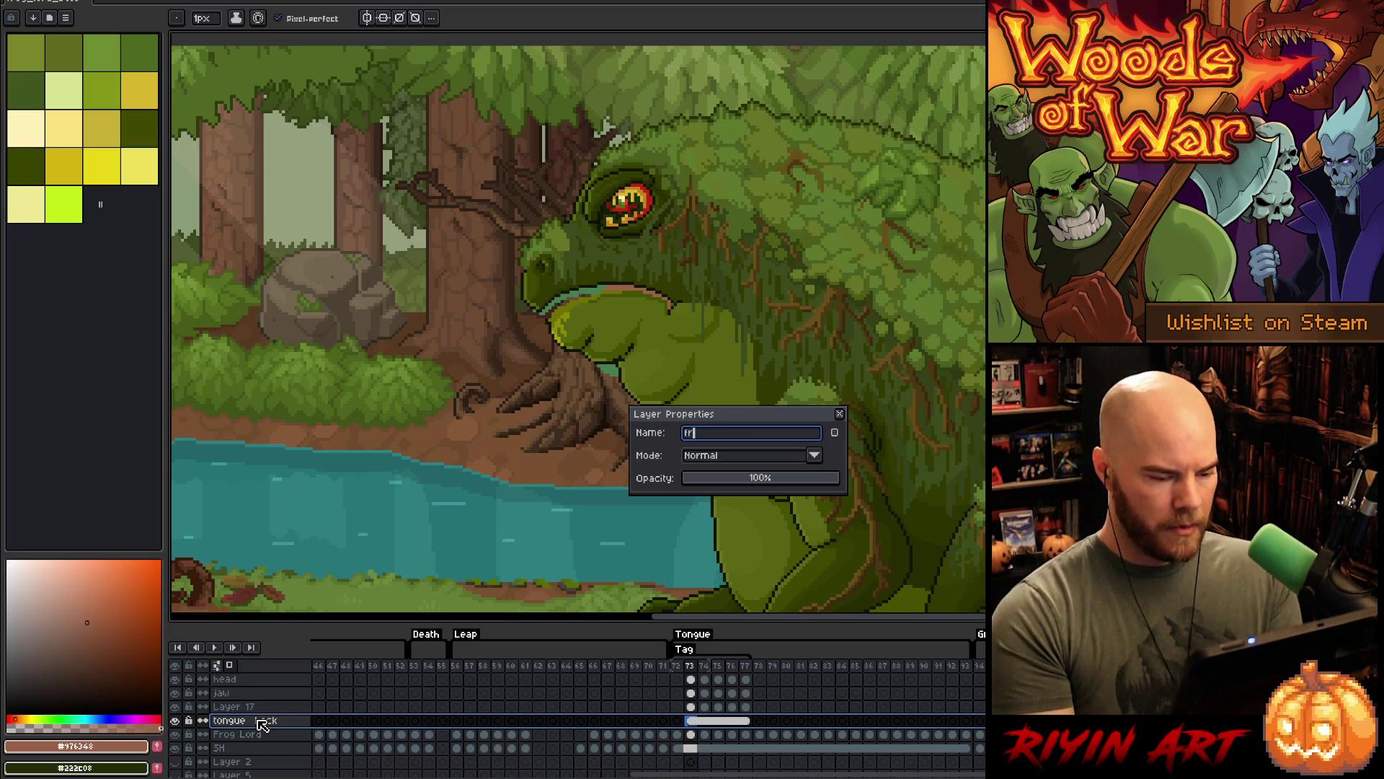
key("Return")
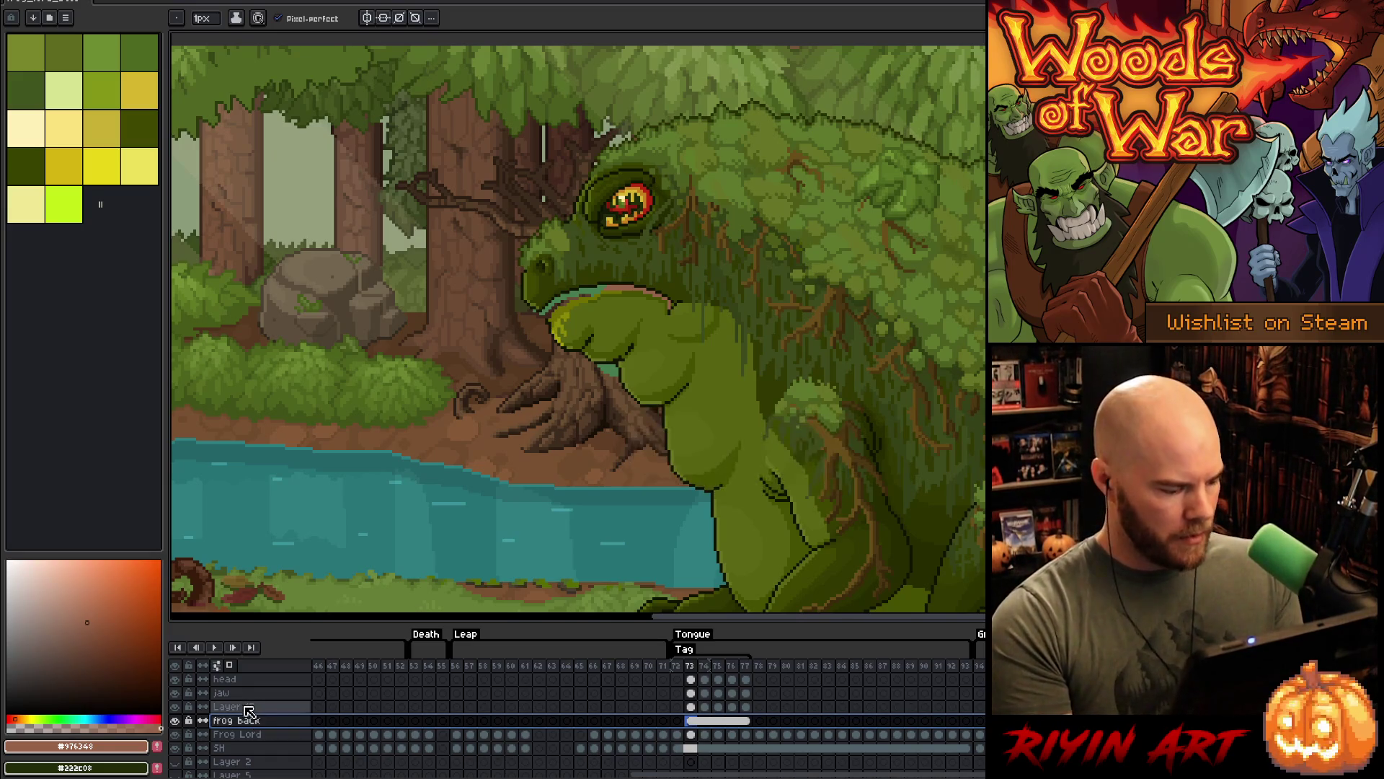
- Rename Layer 17 to 'tongue back', correcting the initial misspelling
double_click(249, 708)
type("tongue")
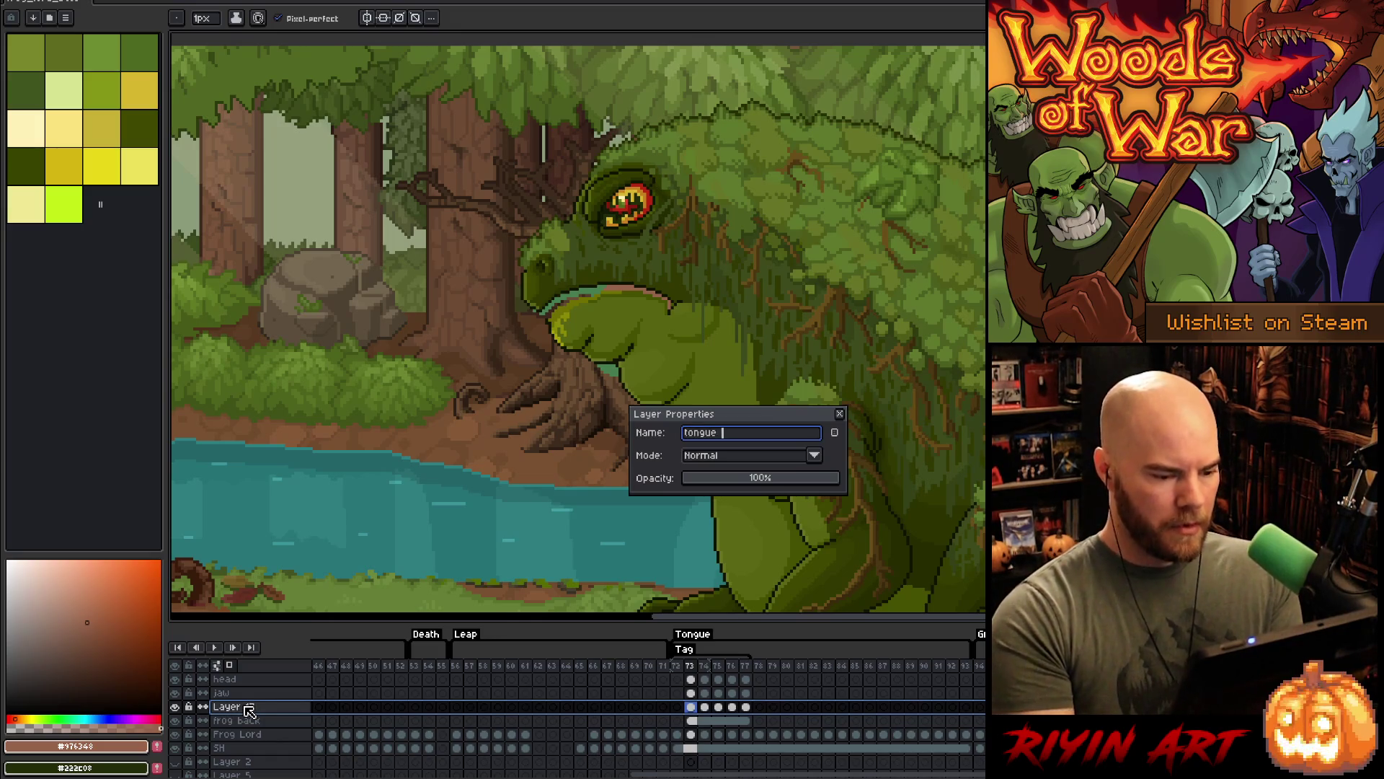
type("k")
key("Return")
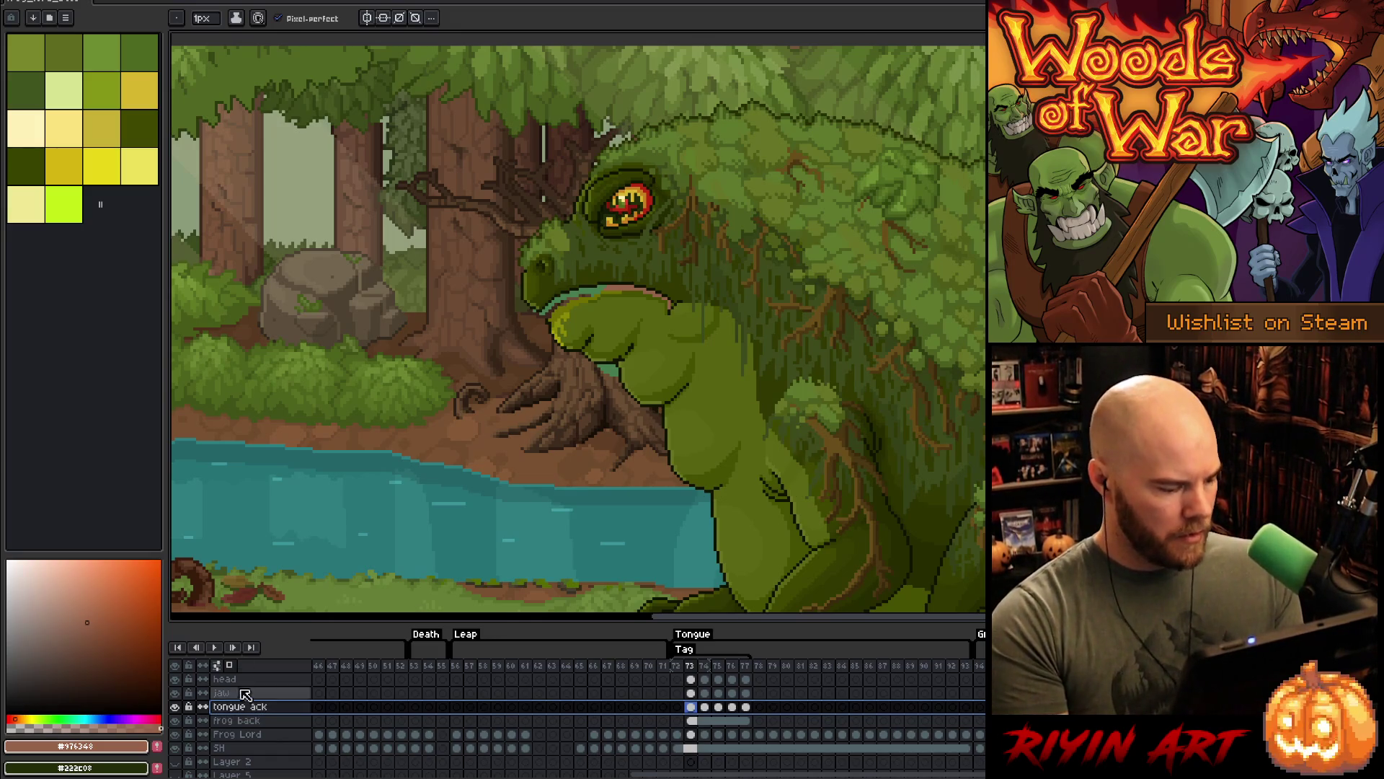
double_click(248, 708)
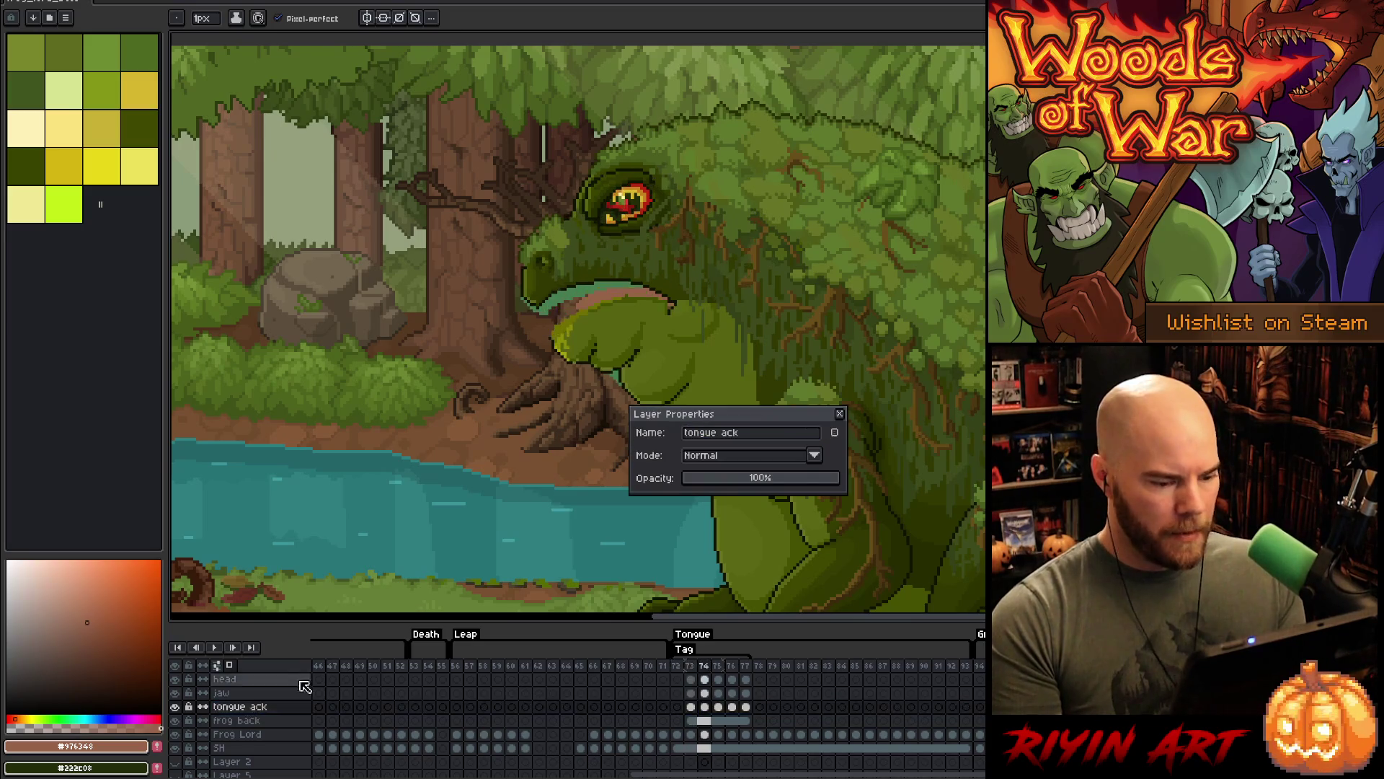
left_click(746, 435)
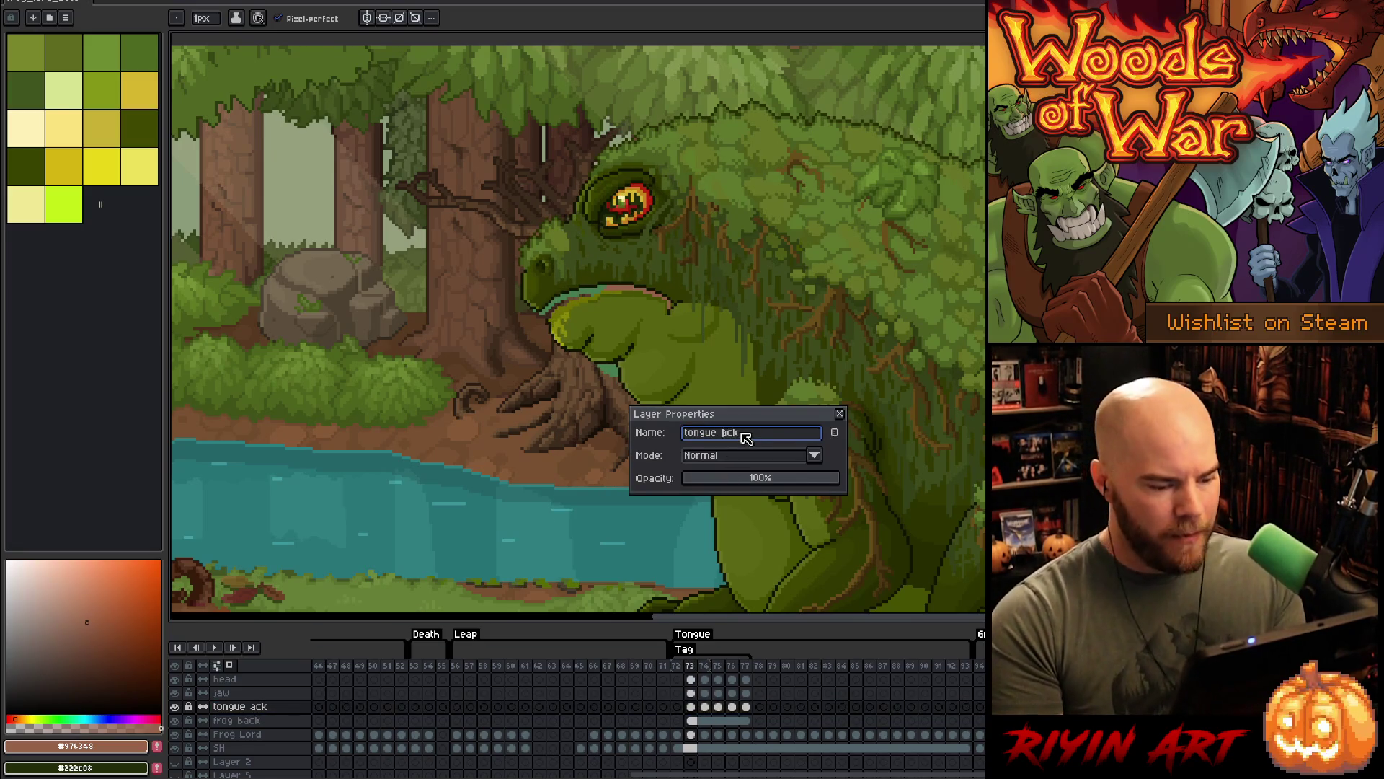
type("b")
key("Return")
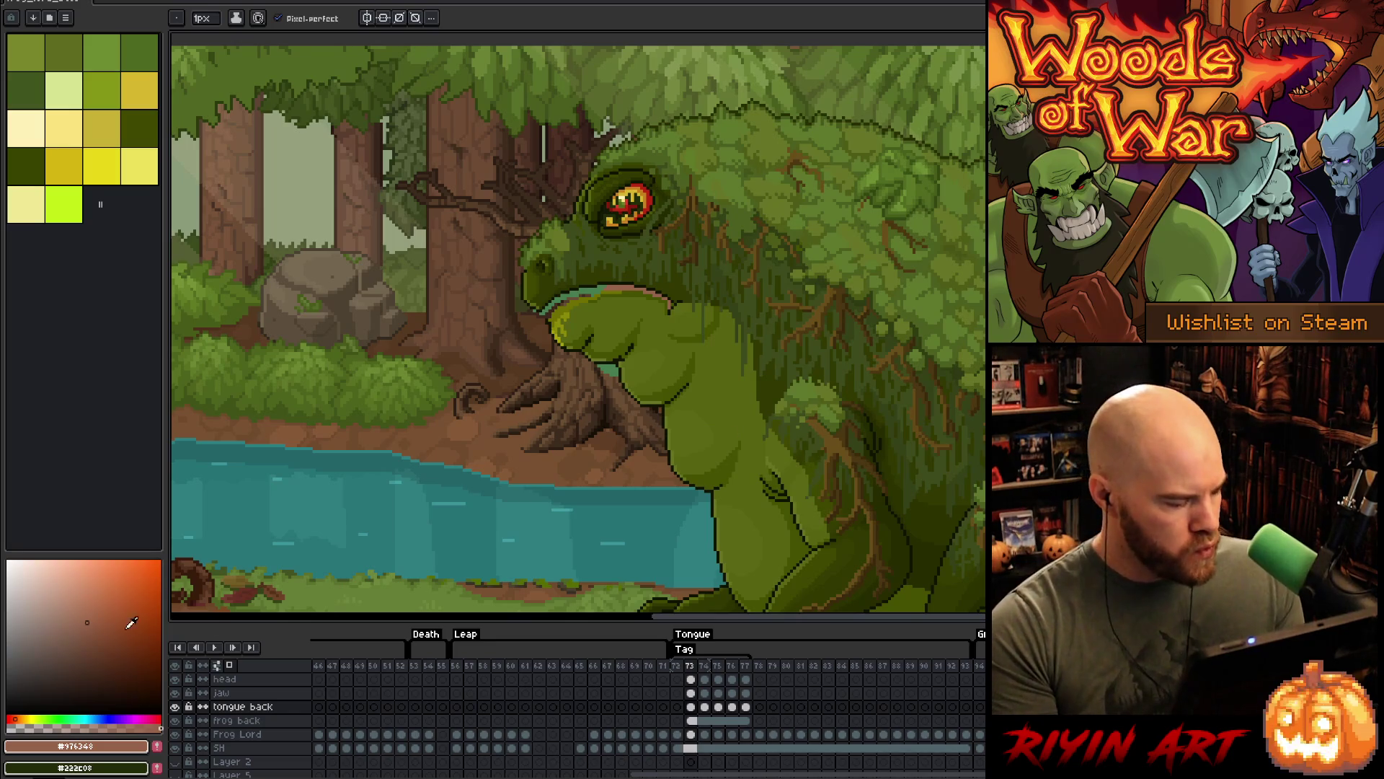
- Rename the layer above to 'Jaw', save the file, and play the animation
double_click(229, 694)
type("Jaw")
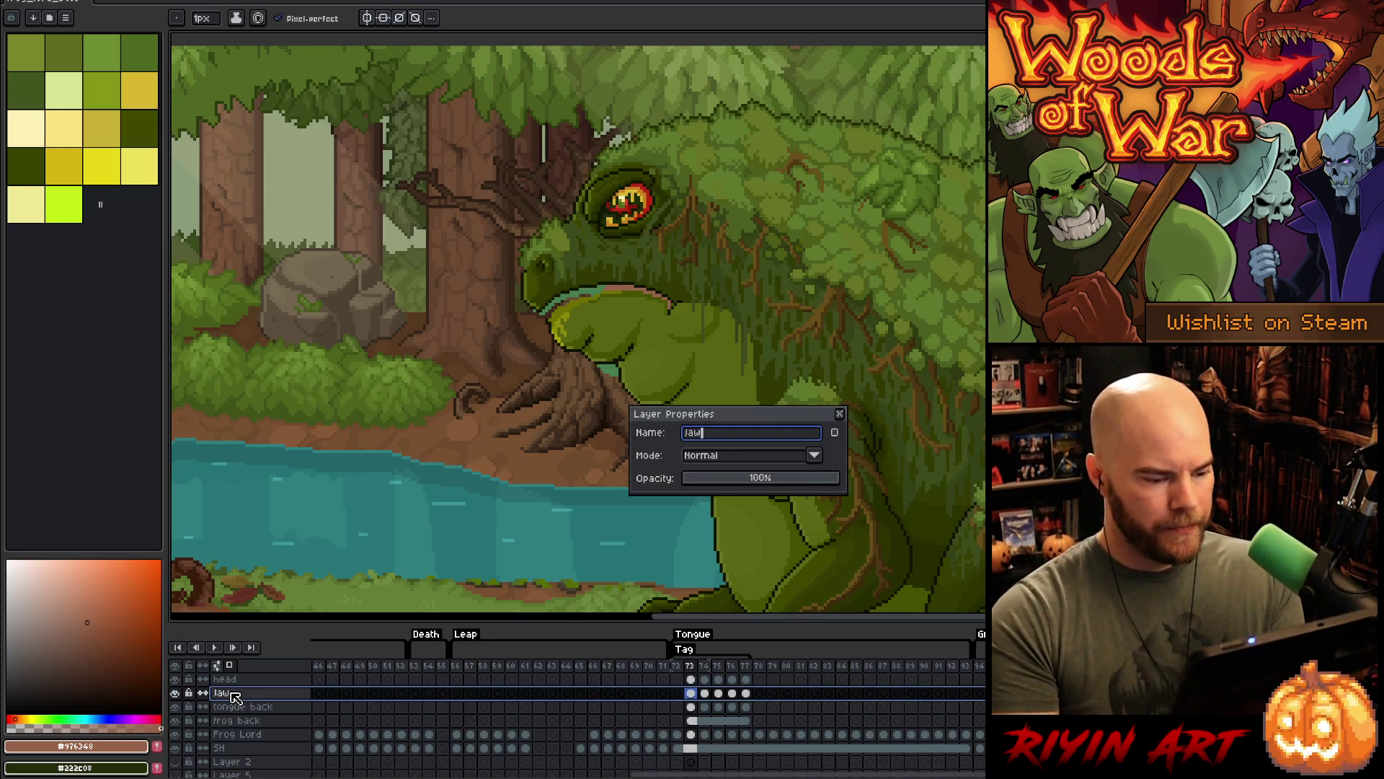
key("Return")
key("ctrl+s")
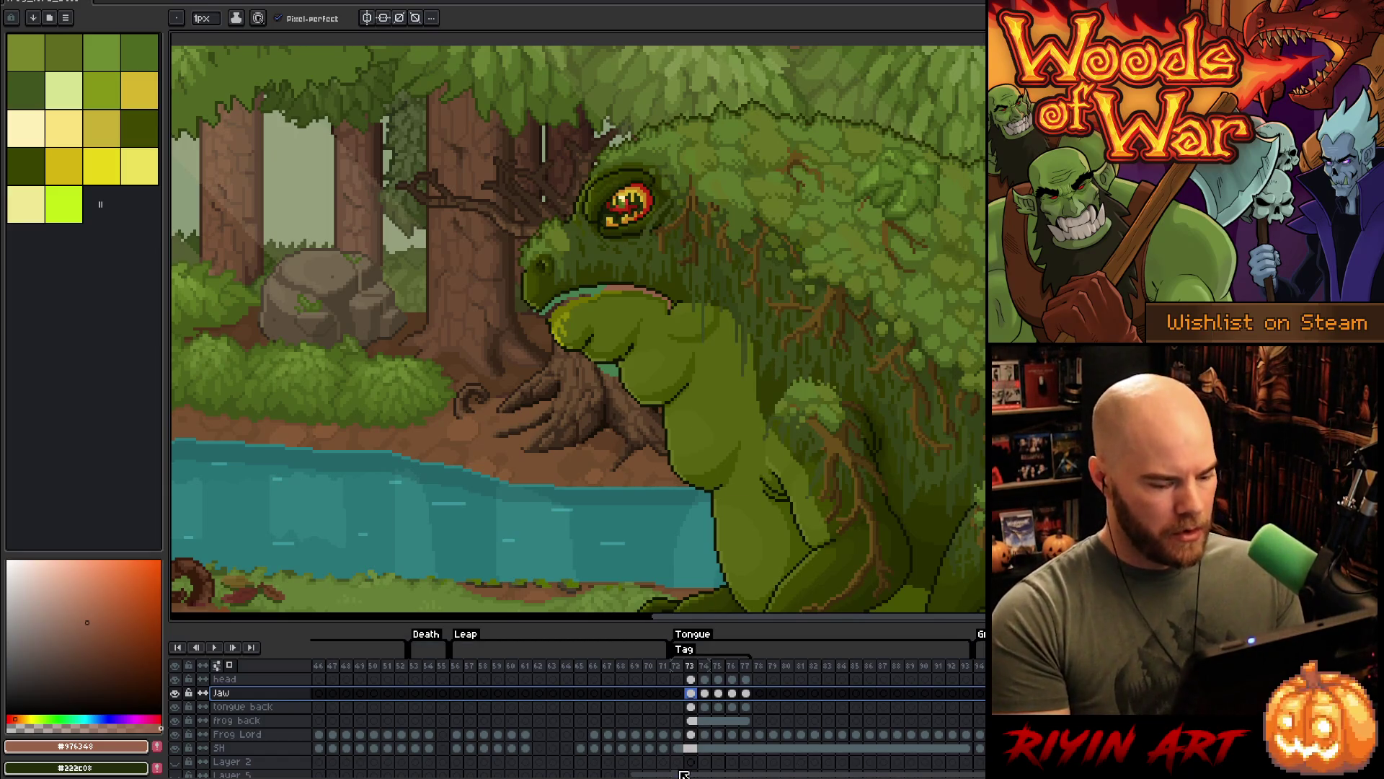
key("Return")
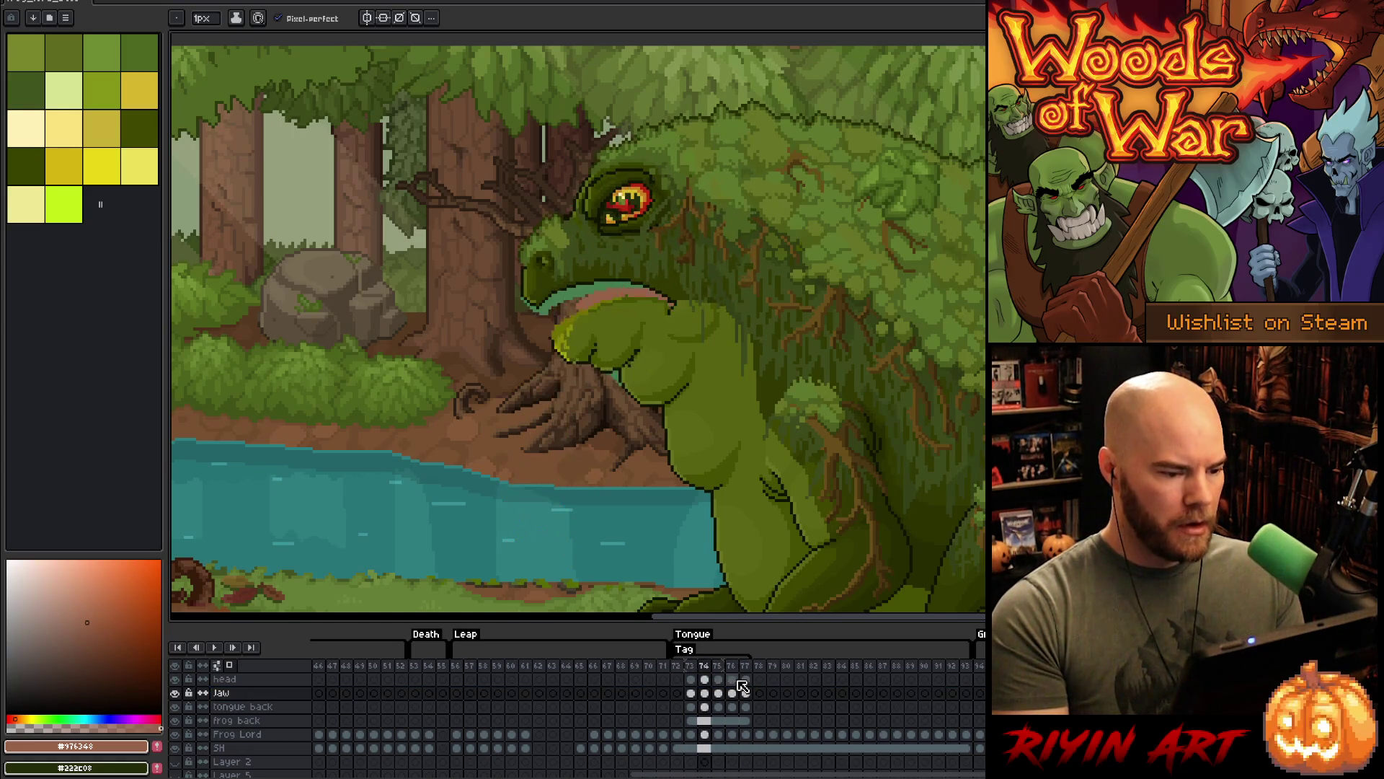
- Replay the tongue animation, then add a new frame 78 after frame 77
key("Return")
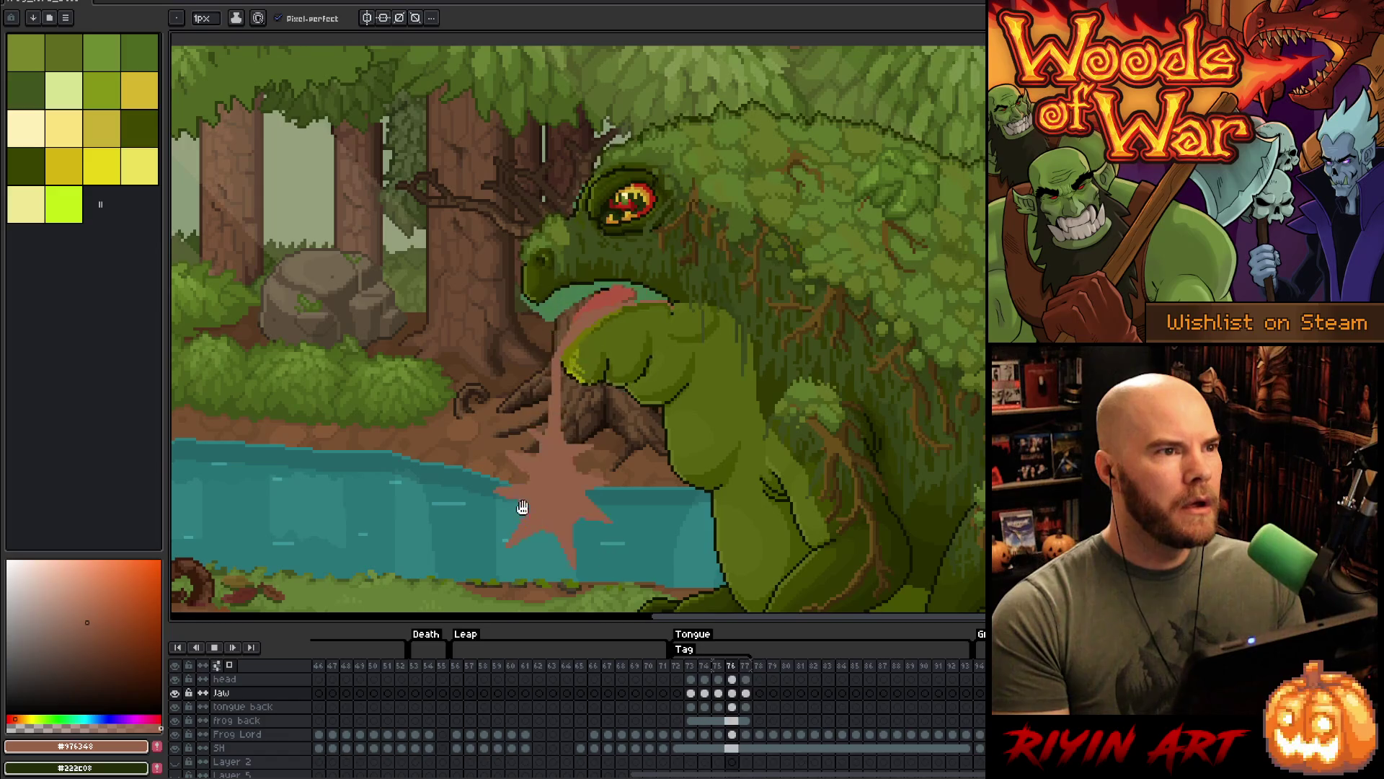
key("Return")
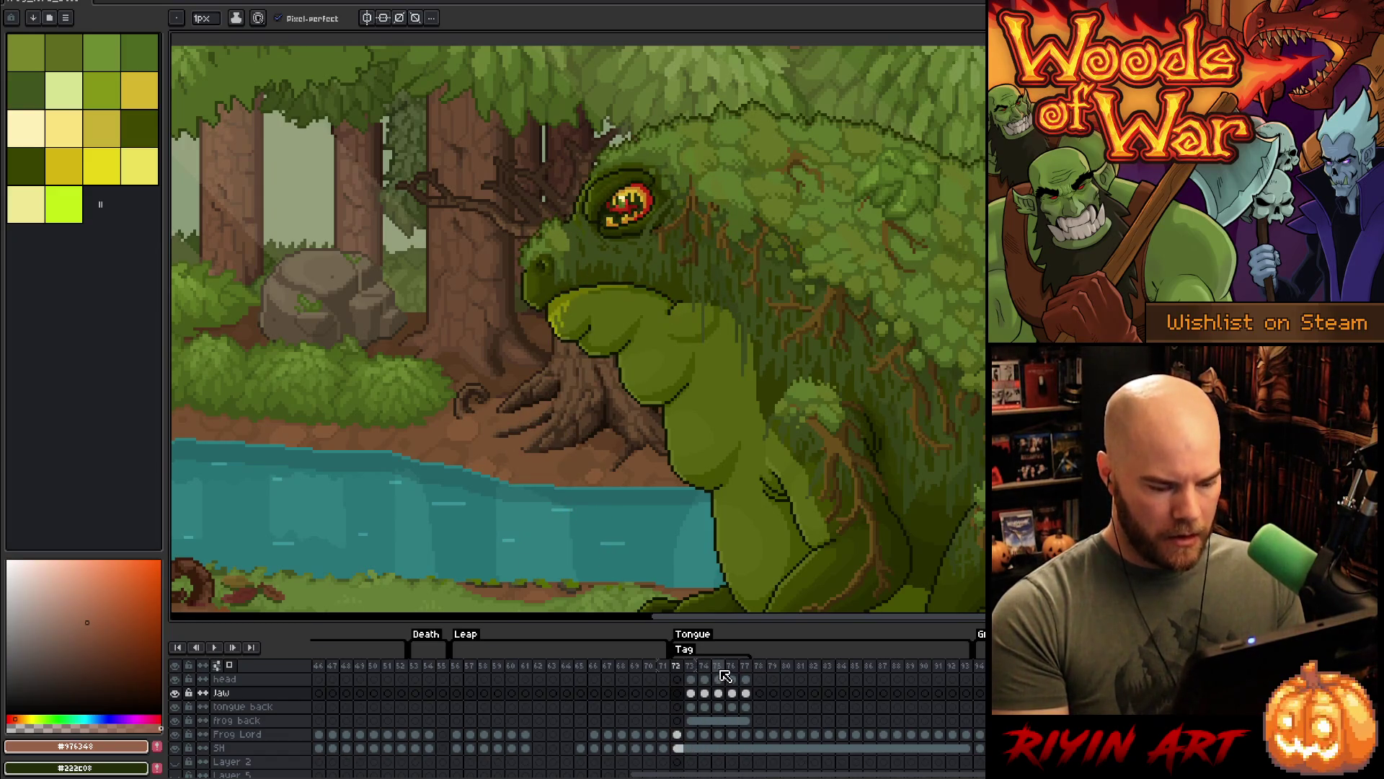
key("Right")
key("Right")
key("Right")
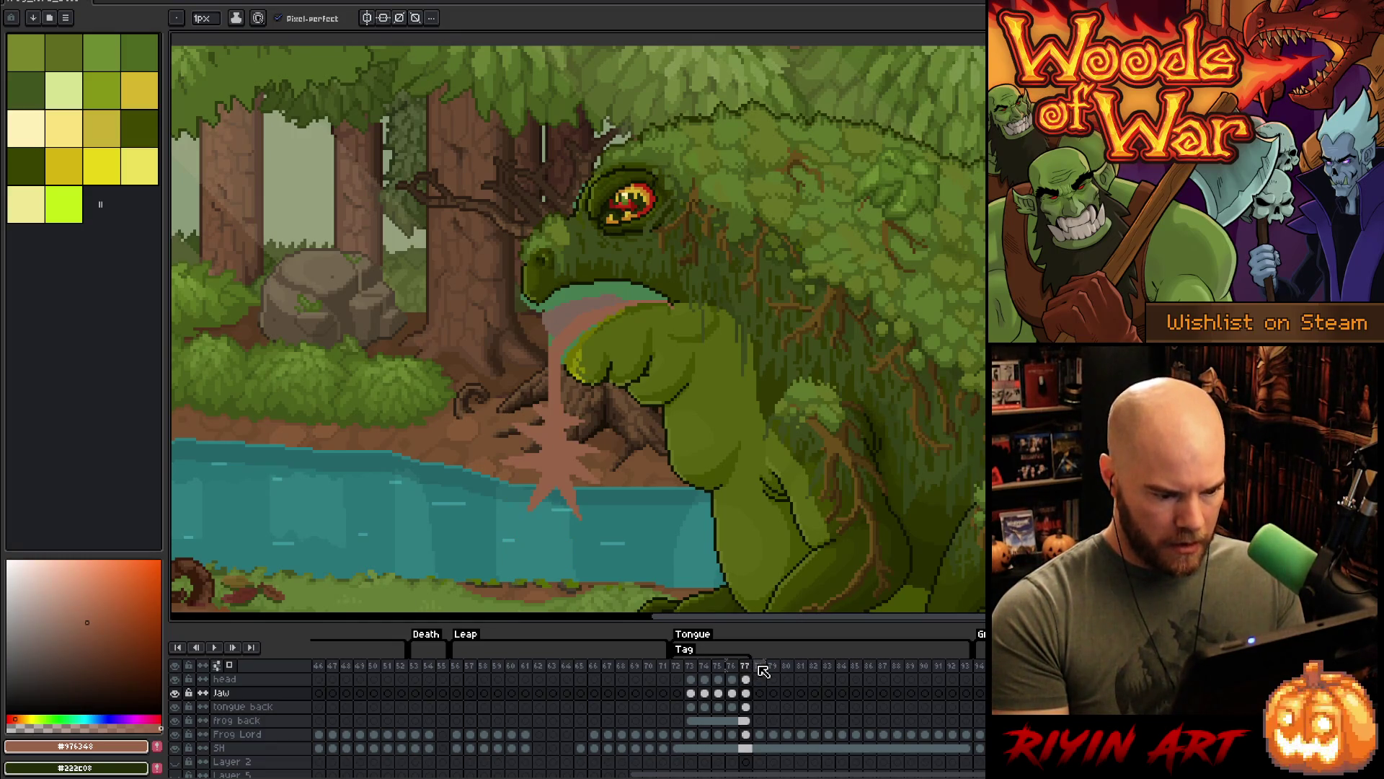
key("alt+n")
key("alt+n")
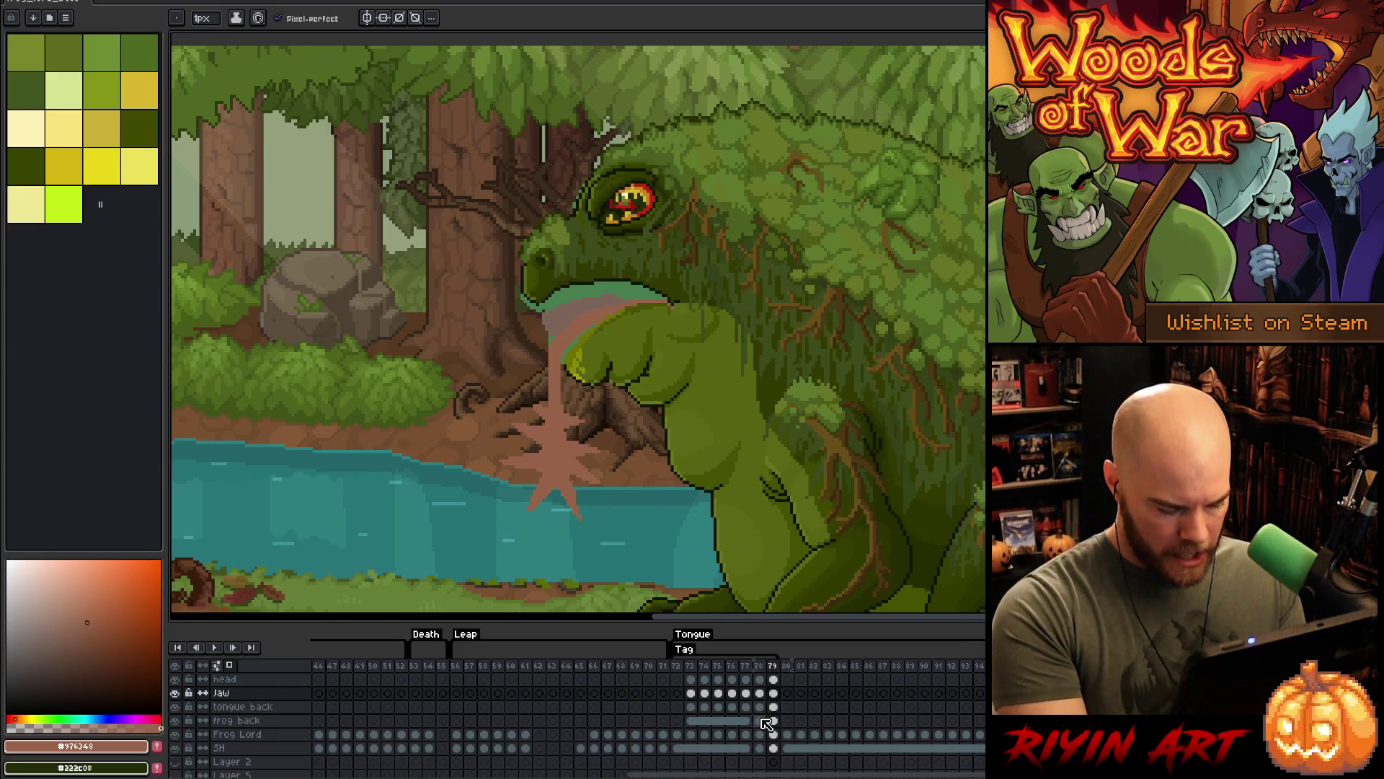
- On frame 78, marquee-select the tongue splash and nudge it up a pixel
left_click(761, 707)
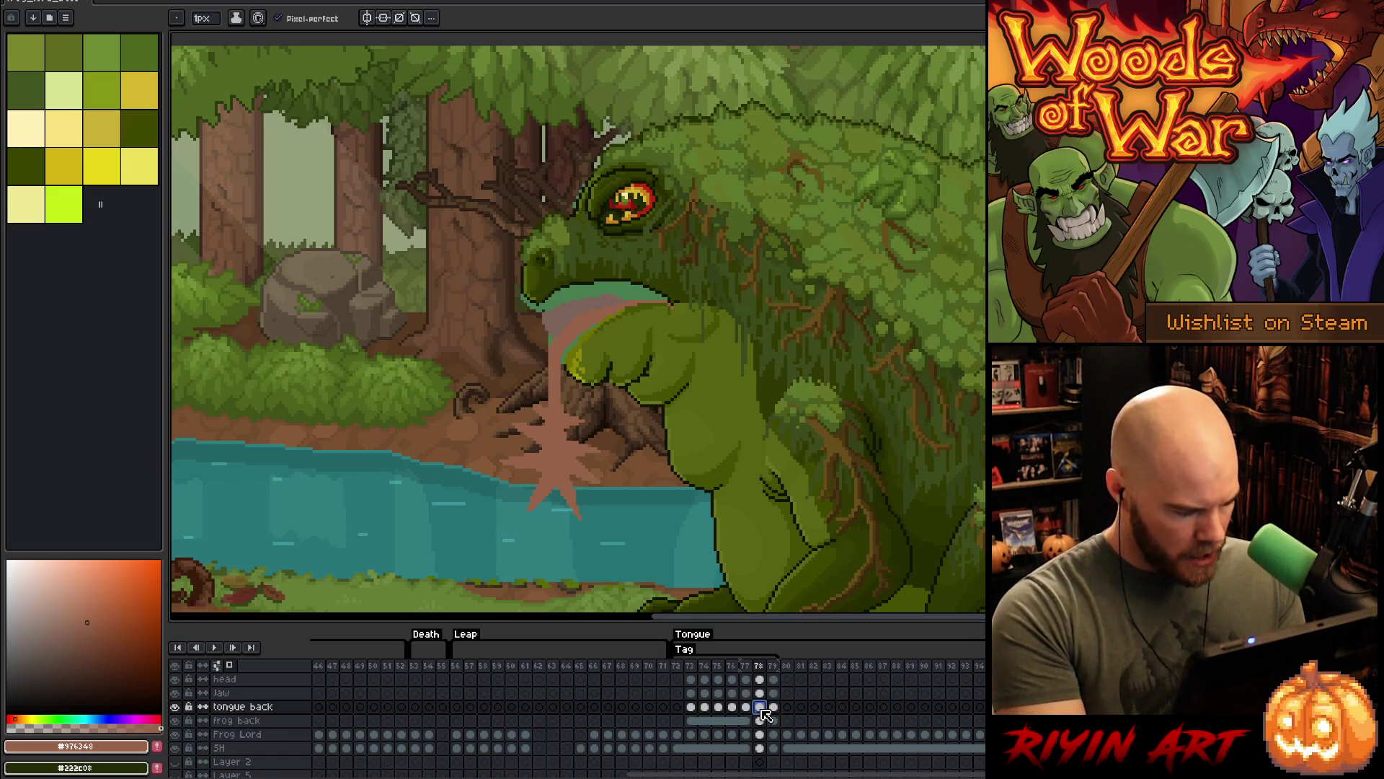
key("m")
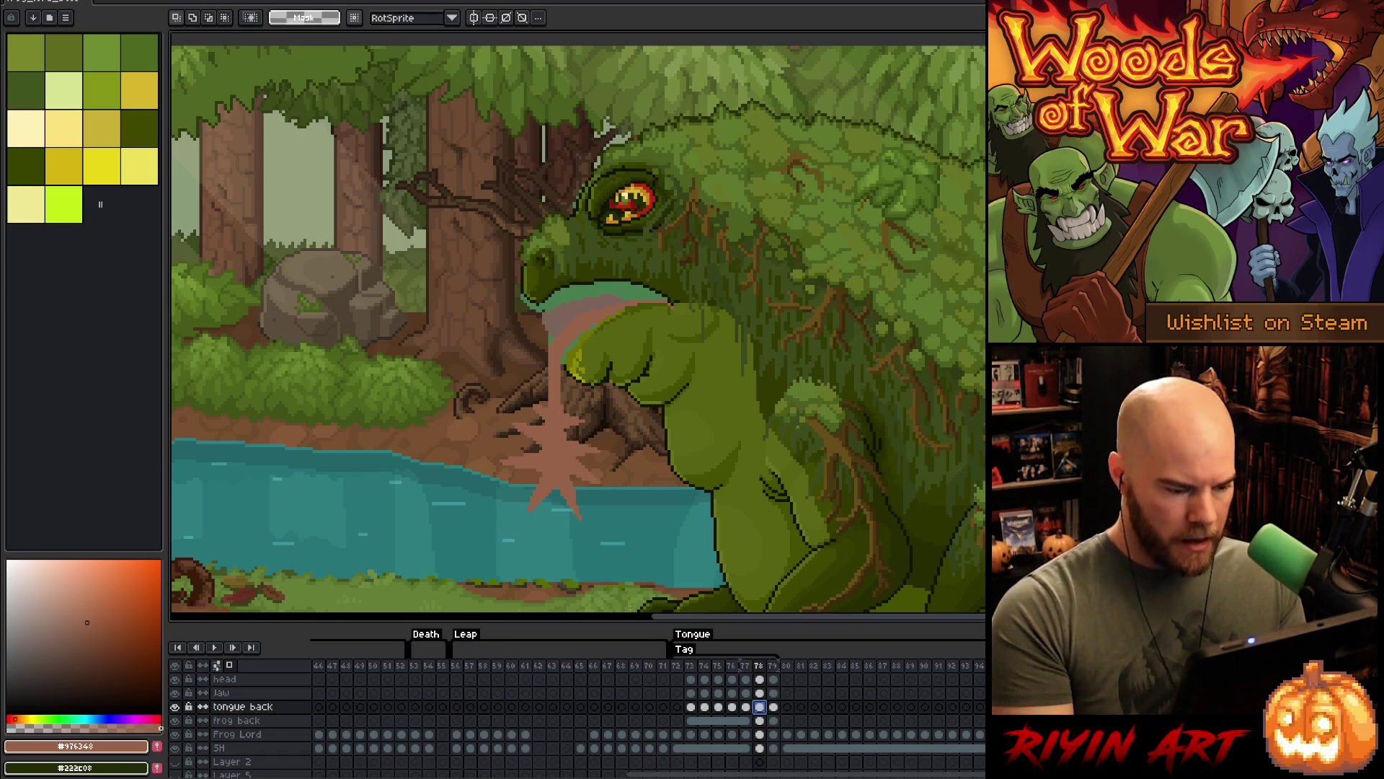
left_click_drag(624, 556, 451, 383)
left_click(537, 471)
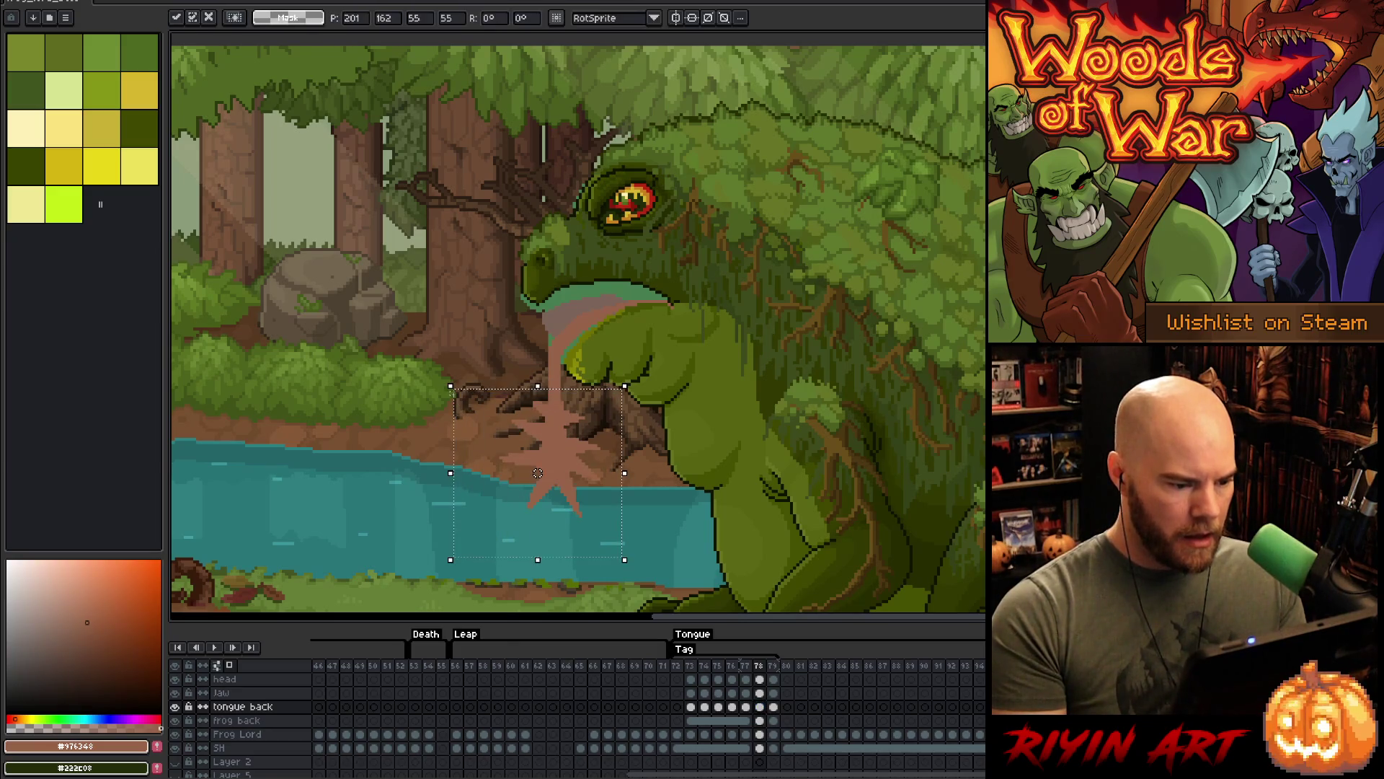
left_click_drag(538, 470, 537, 468)
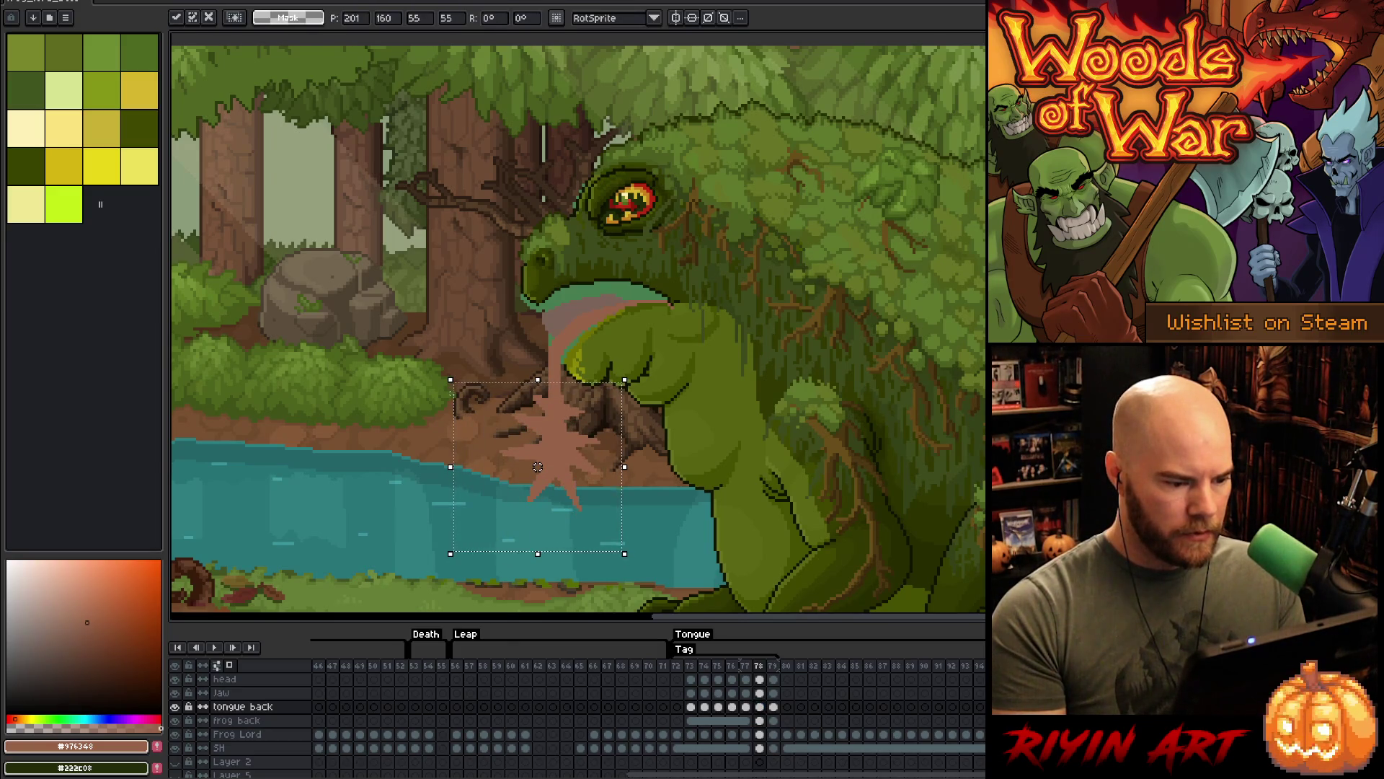
left_click_drag(716, 273, 459, 602)
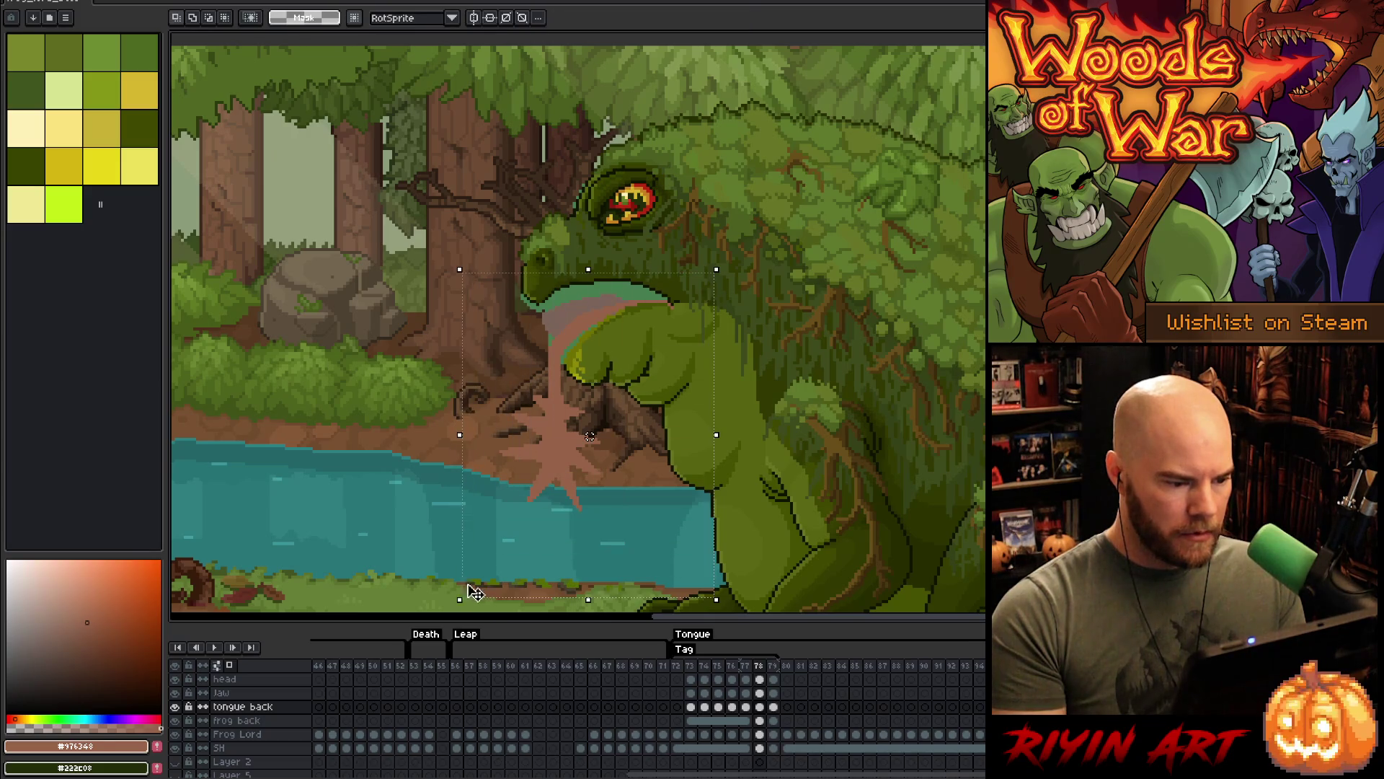
left_click(482, 576)
key("Down")
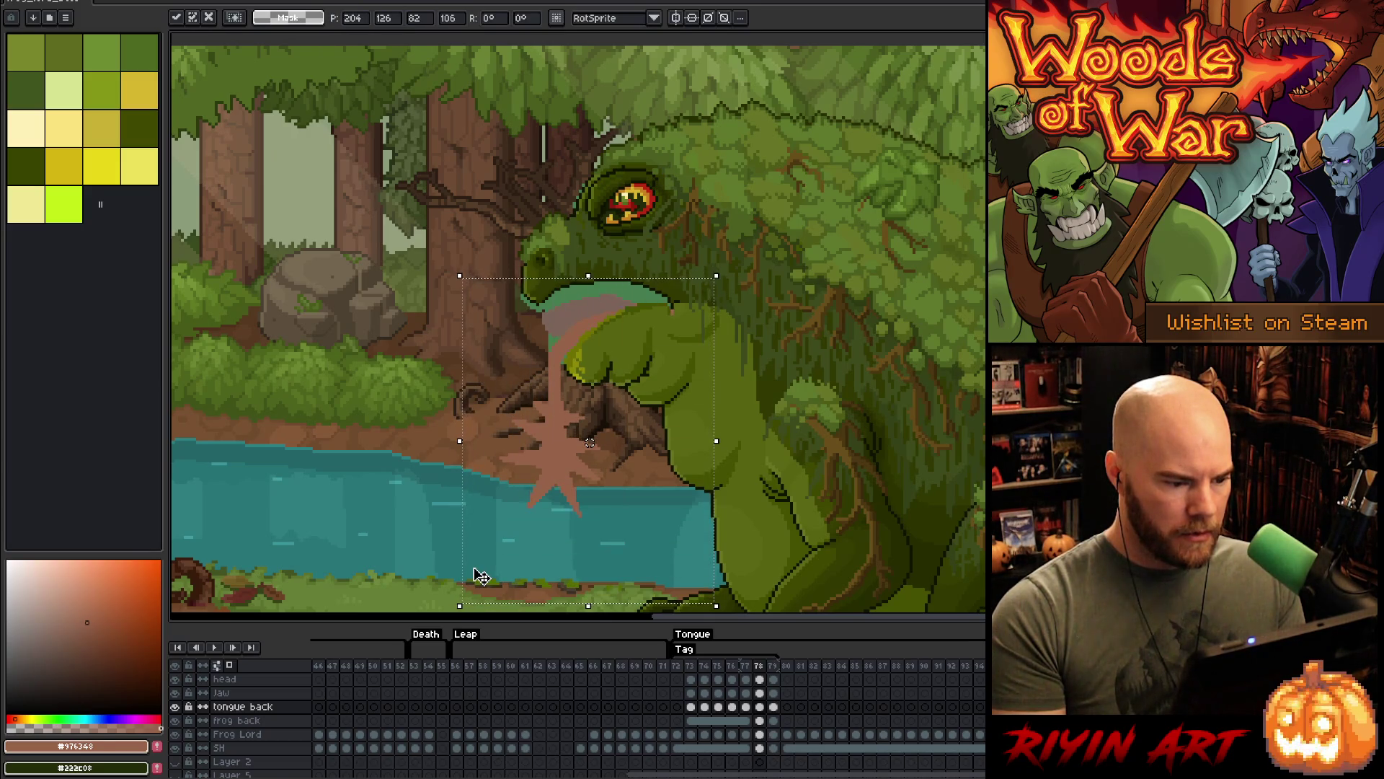
key("Up")
key("Up")
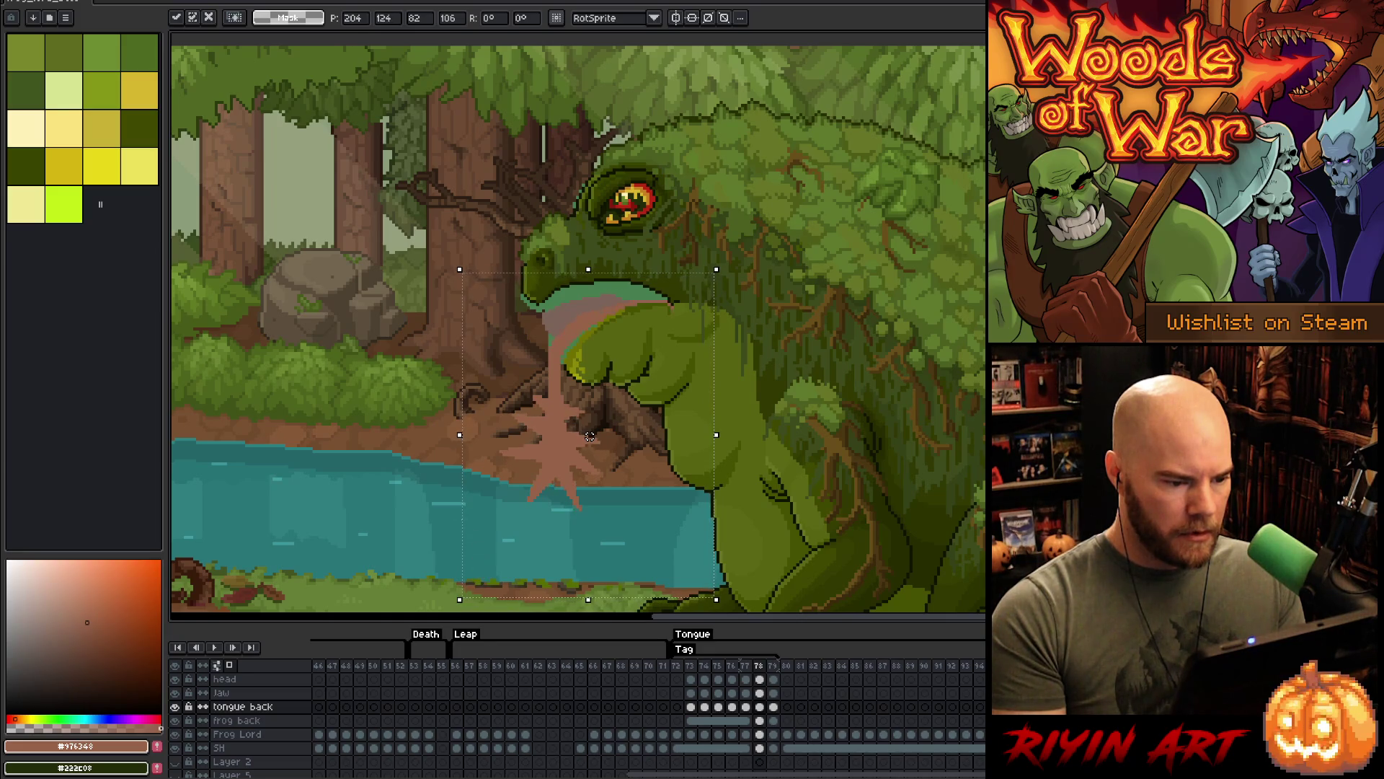
- Shift the selected tongue slightly left and down, commit, and reselect the tongue and splash
scroll(590, 437, "down", 2)
mouse_move(381, 175)
left_mouse_down()
mouse_move(581, 588)
mouse_move(641, 567)
left_mouse_up()
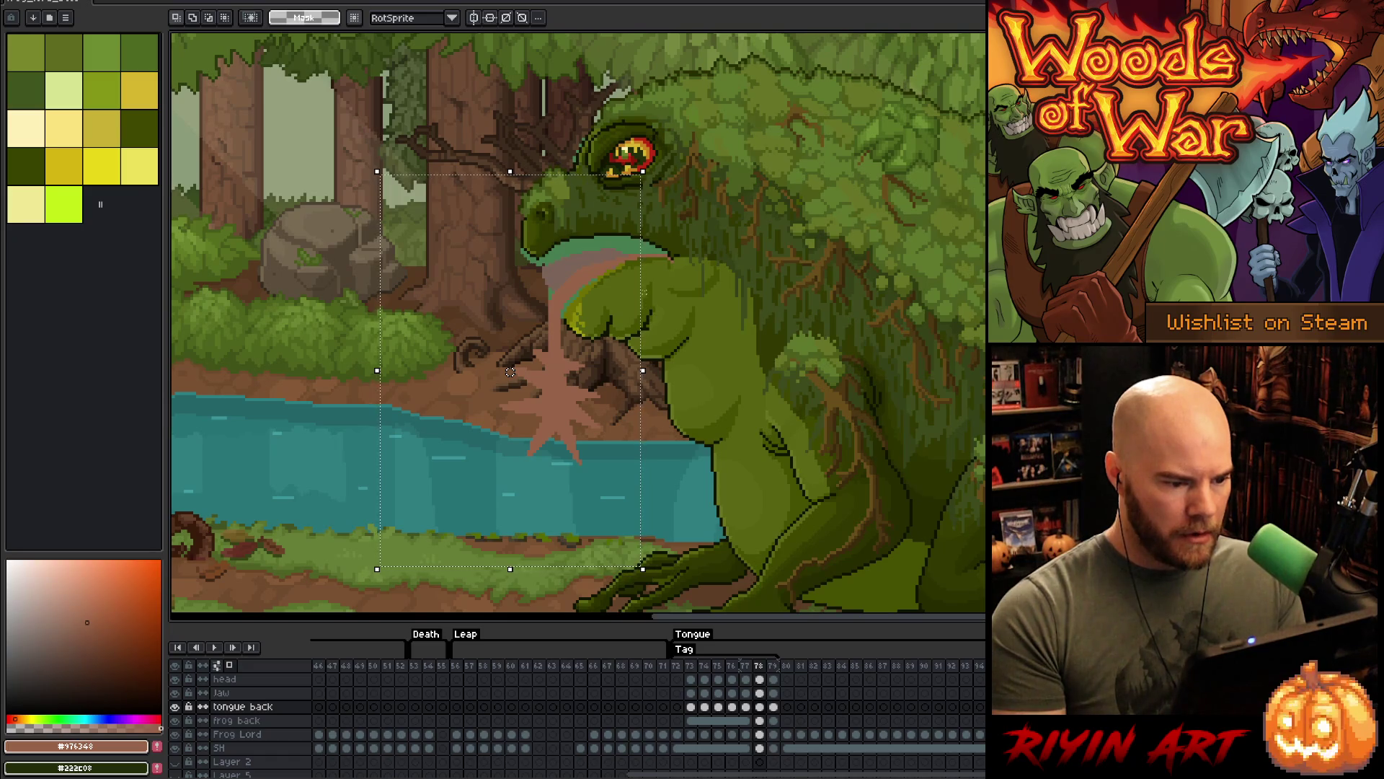
left_click_drag(644, 292, 640, 292)
key("Down")
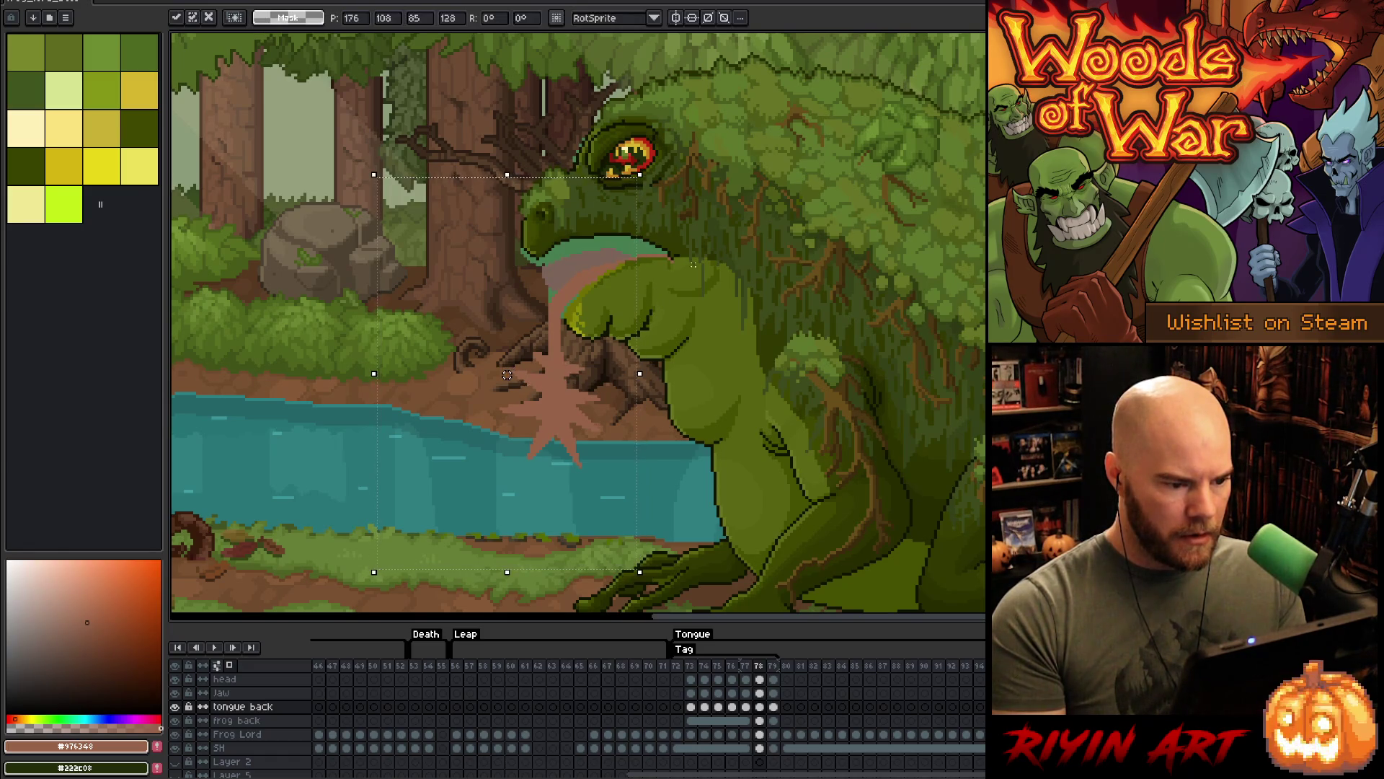
key("Return")
mouse_move(406, 127)
left_mouse_down()
mouse_move(597, 544)
mouse_move(618, 551)
mouse_move(590, 556)
left_mouse_up()
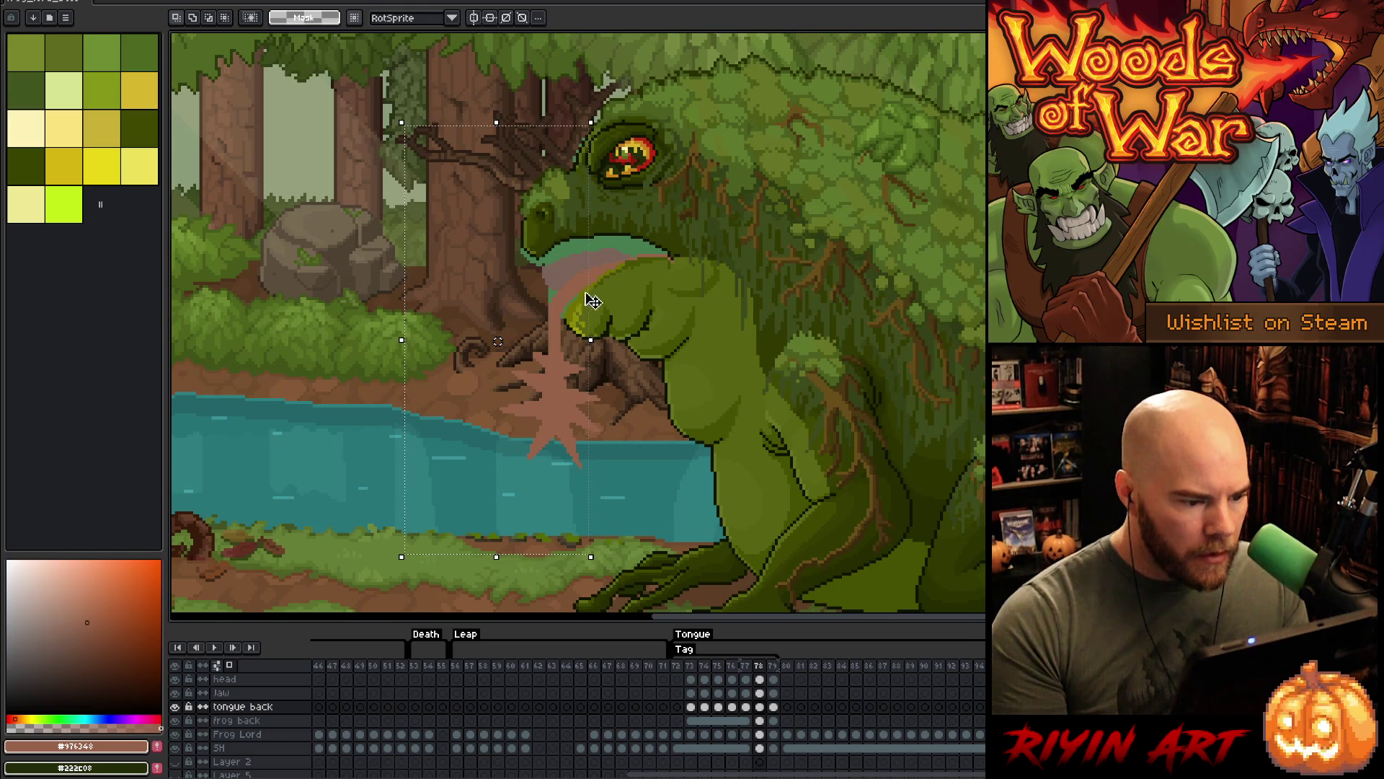
left_click_drag(590, 290, 582, 291)
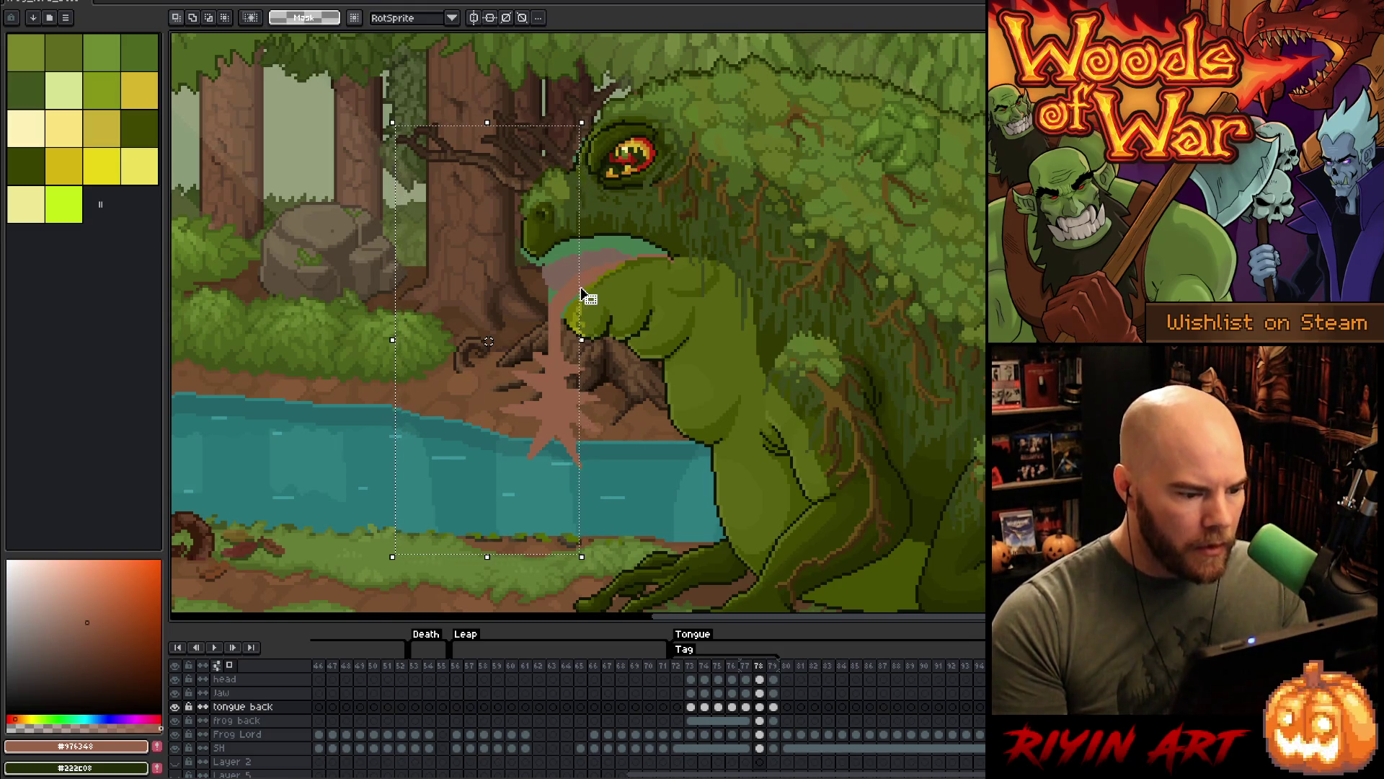
left_click_drag(539, 351, 625, 519)
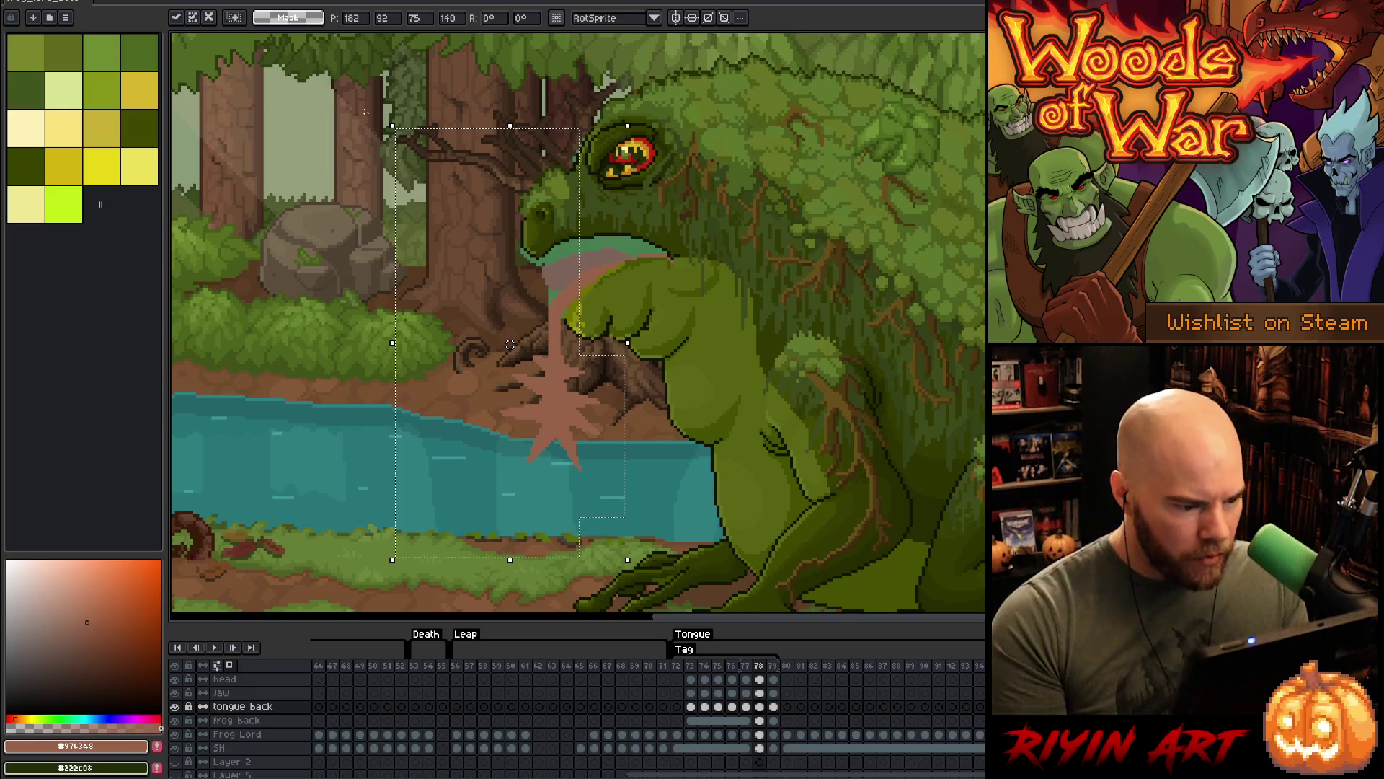
mouse_move(357, 106)
left_mouse_down()
mouse_move(366, 160)
mouse_move(606, 566)
mouse_move(651, 567)
mouse_move(587, 571)
left_mouse_up()
- Nudge the tongue one pixel left, then select and transform the splash on frame 78
key("Left")
key("ctrl+d")
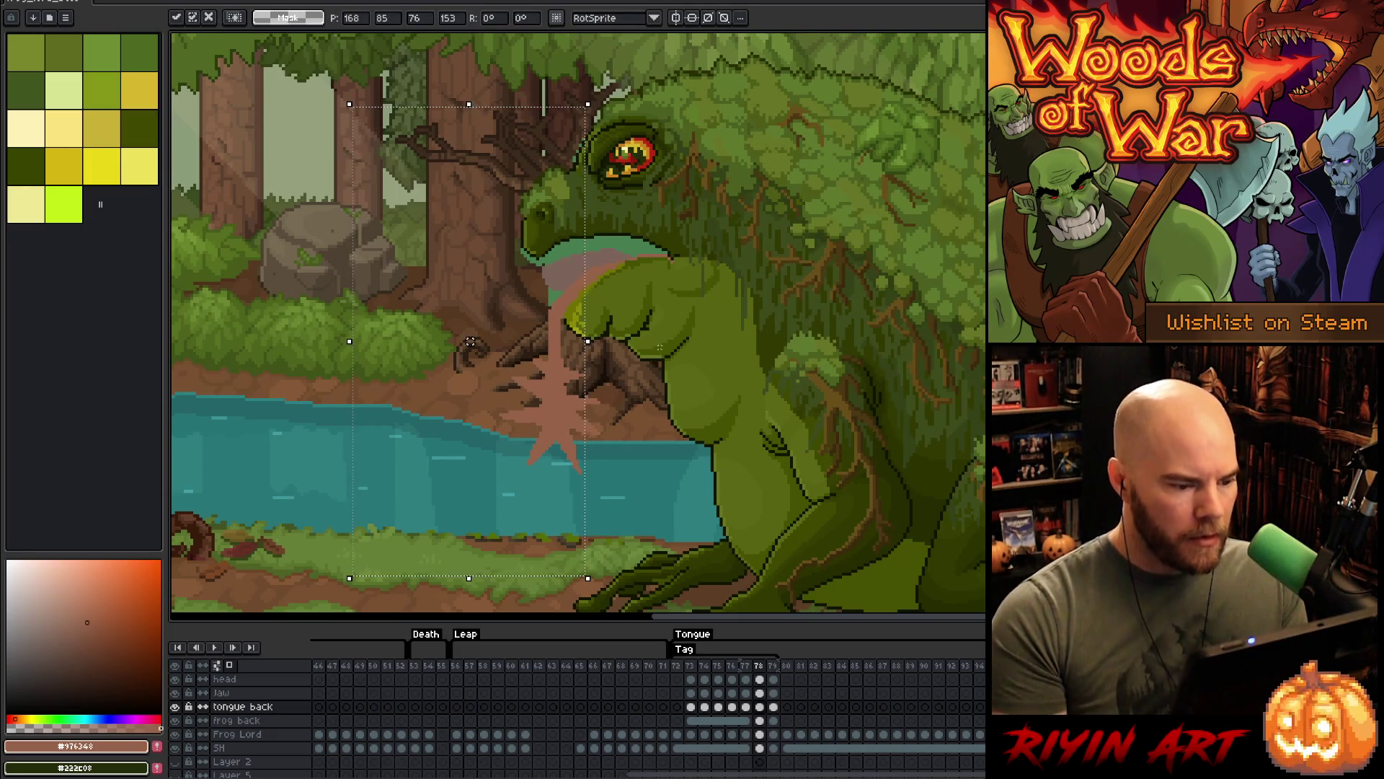
left_click(759, 707)
left_click(746, 707)
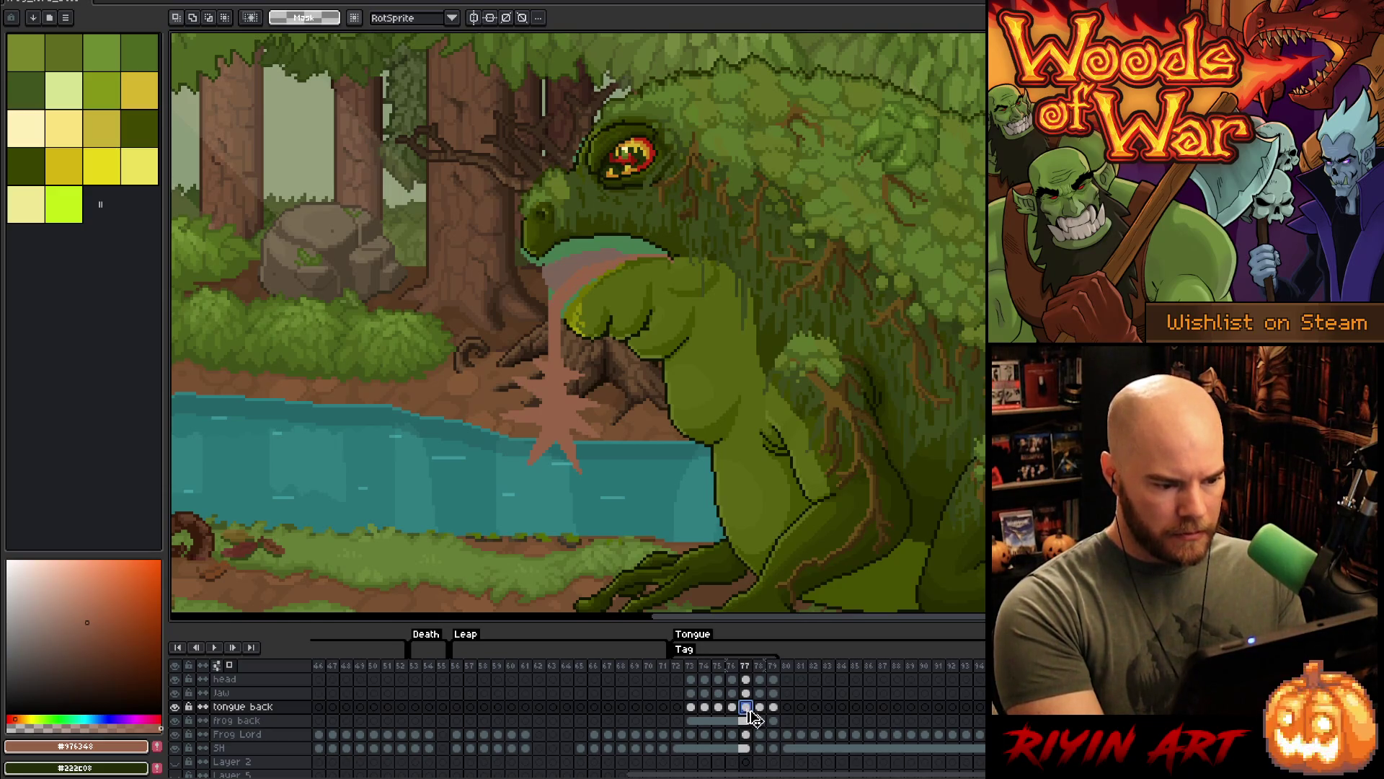
mouse_move(658, 541)
left_mouse_down()
mouse_move(519, 421)
mouse_move(467, 337)
left_mouse_up()
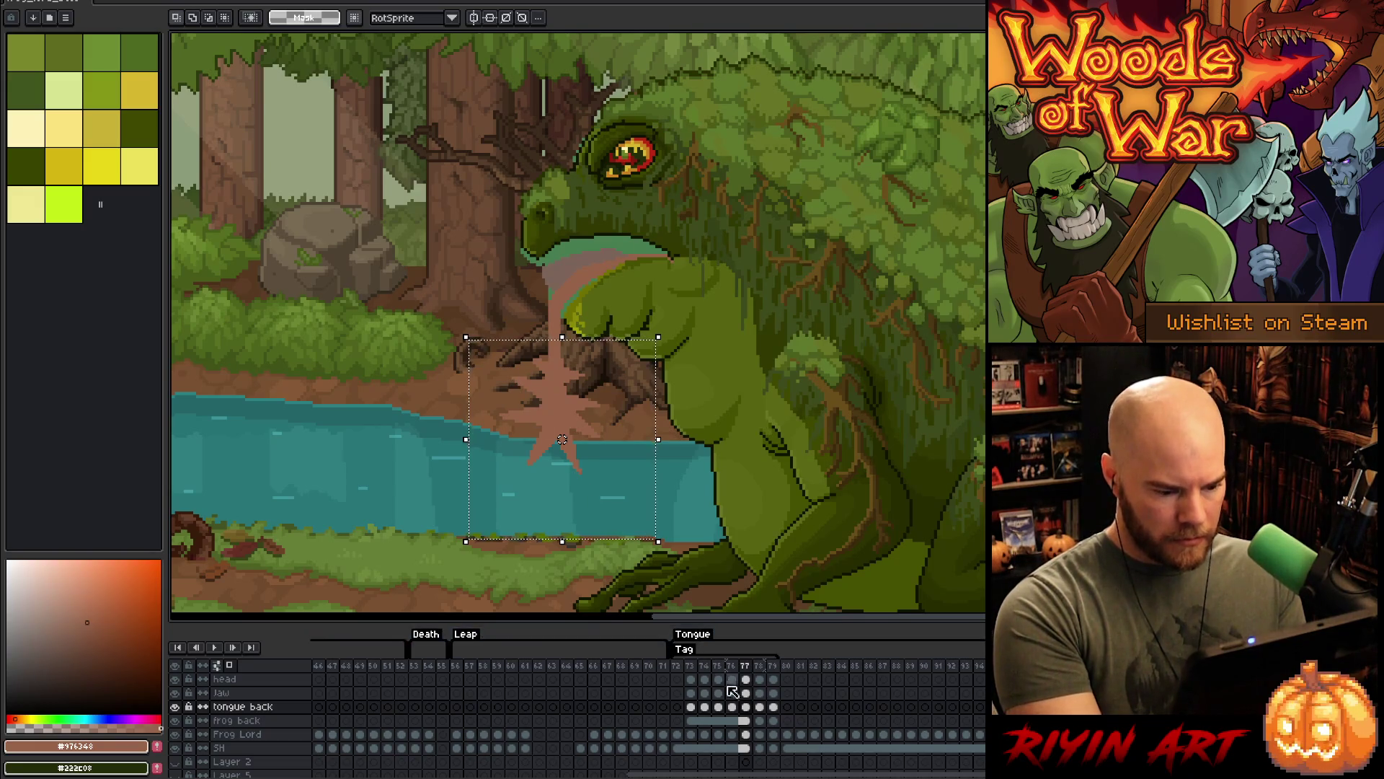
left_click(760, 707)
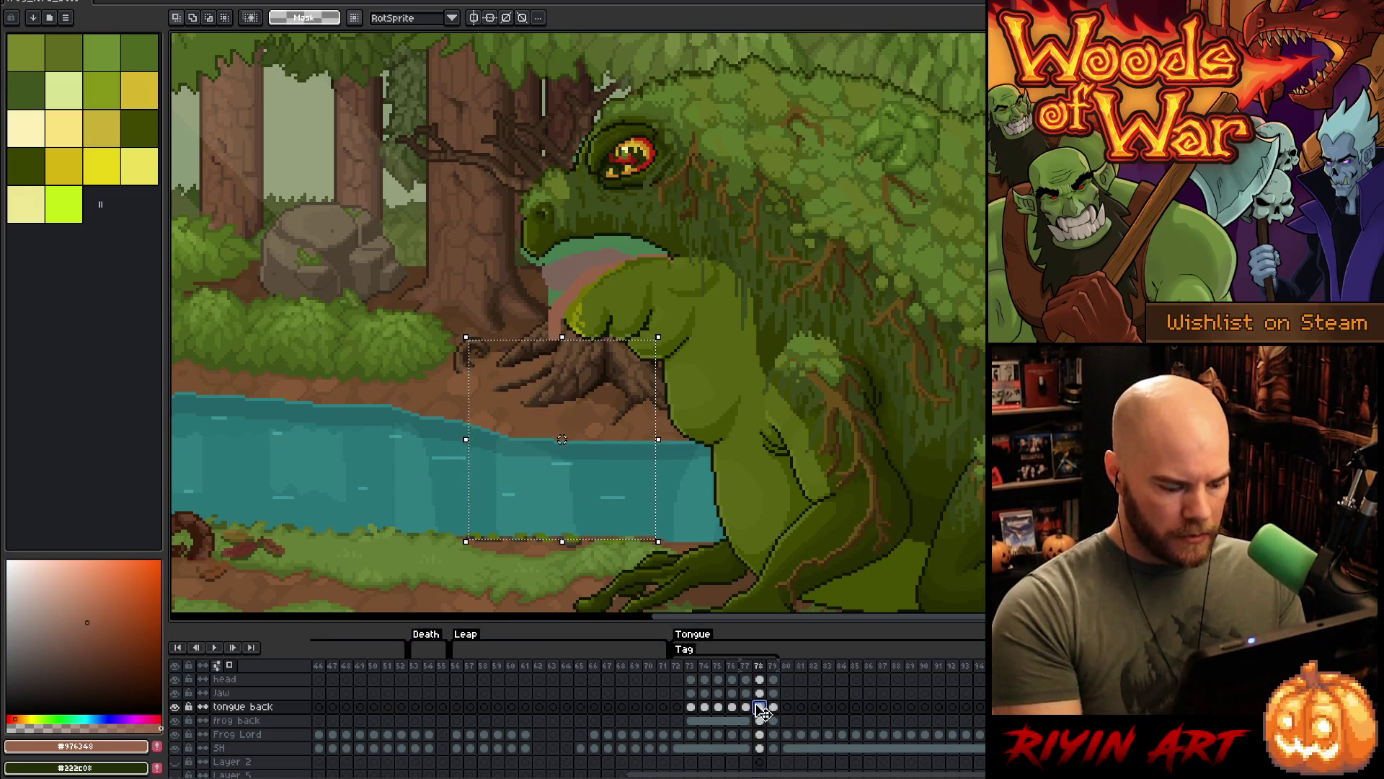
key("ctrl+t")
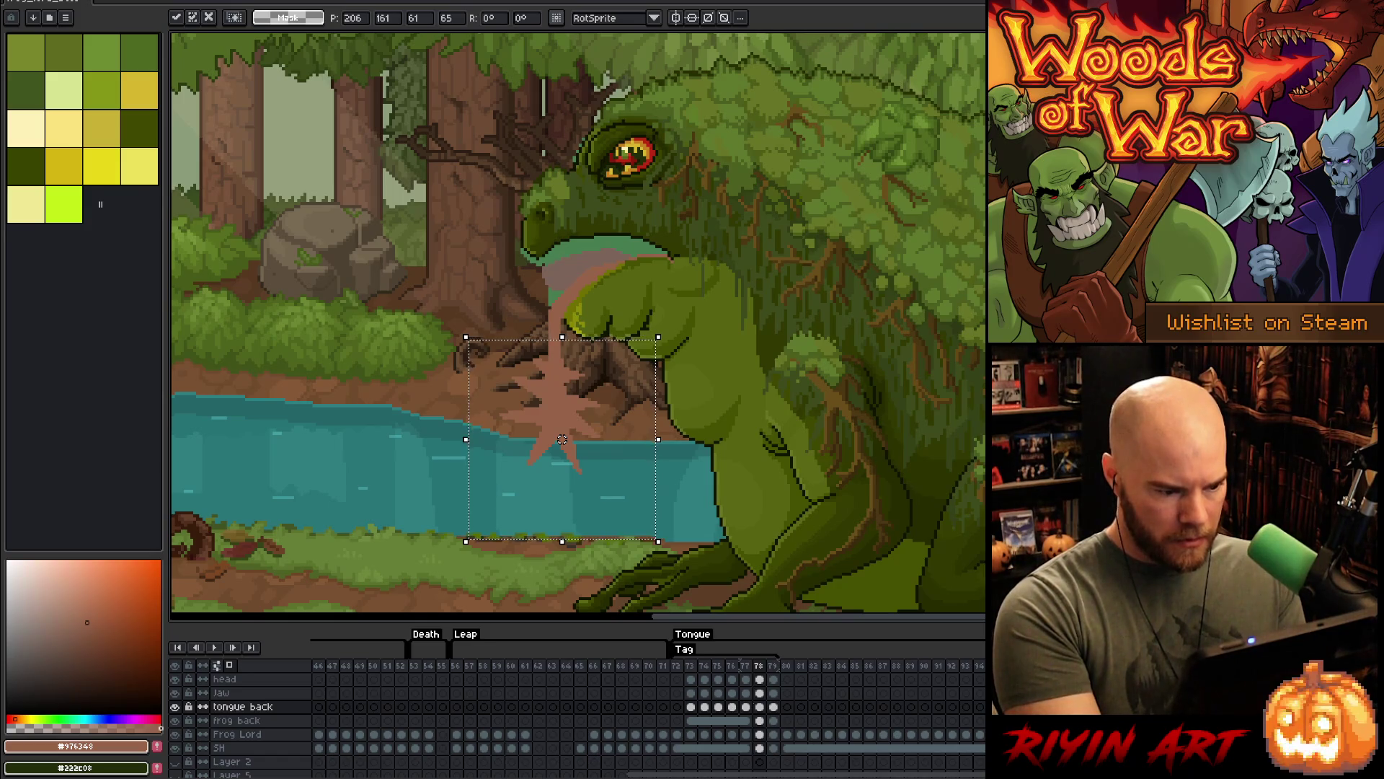
left_click(761, 710)
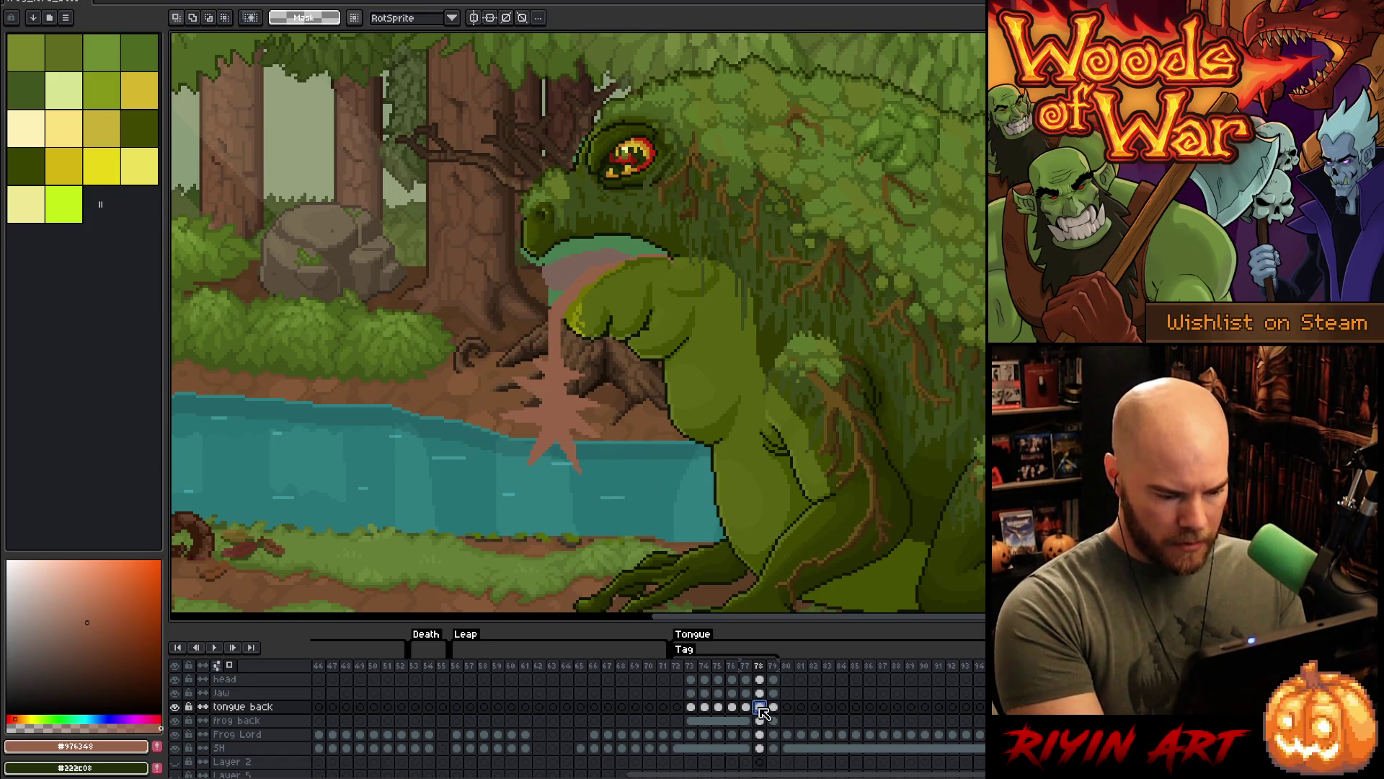
- Raise the splash on frame 77 and lower it on frame 78, then commit
key("Left")
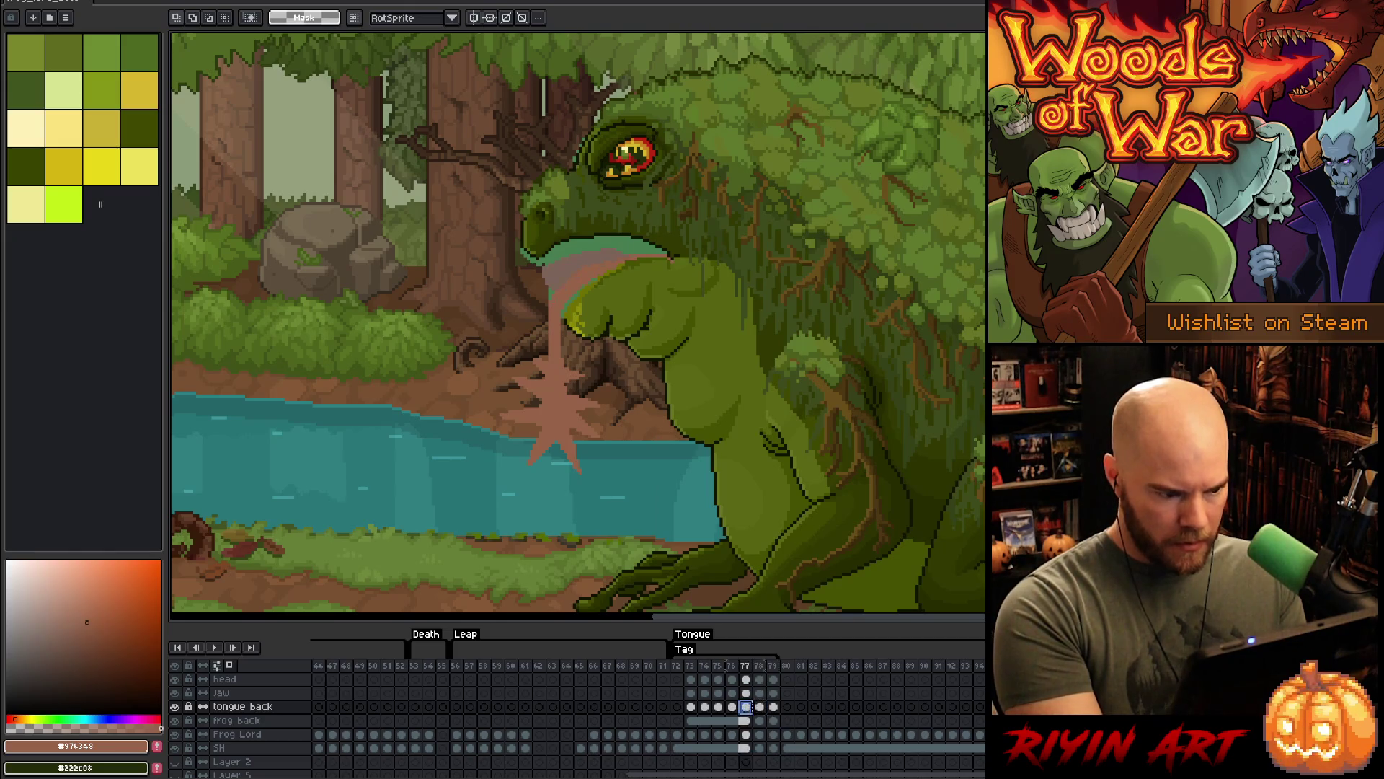
left_click(773, 708)
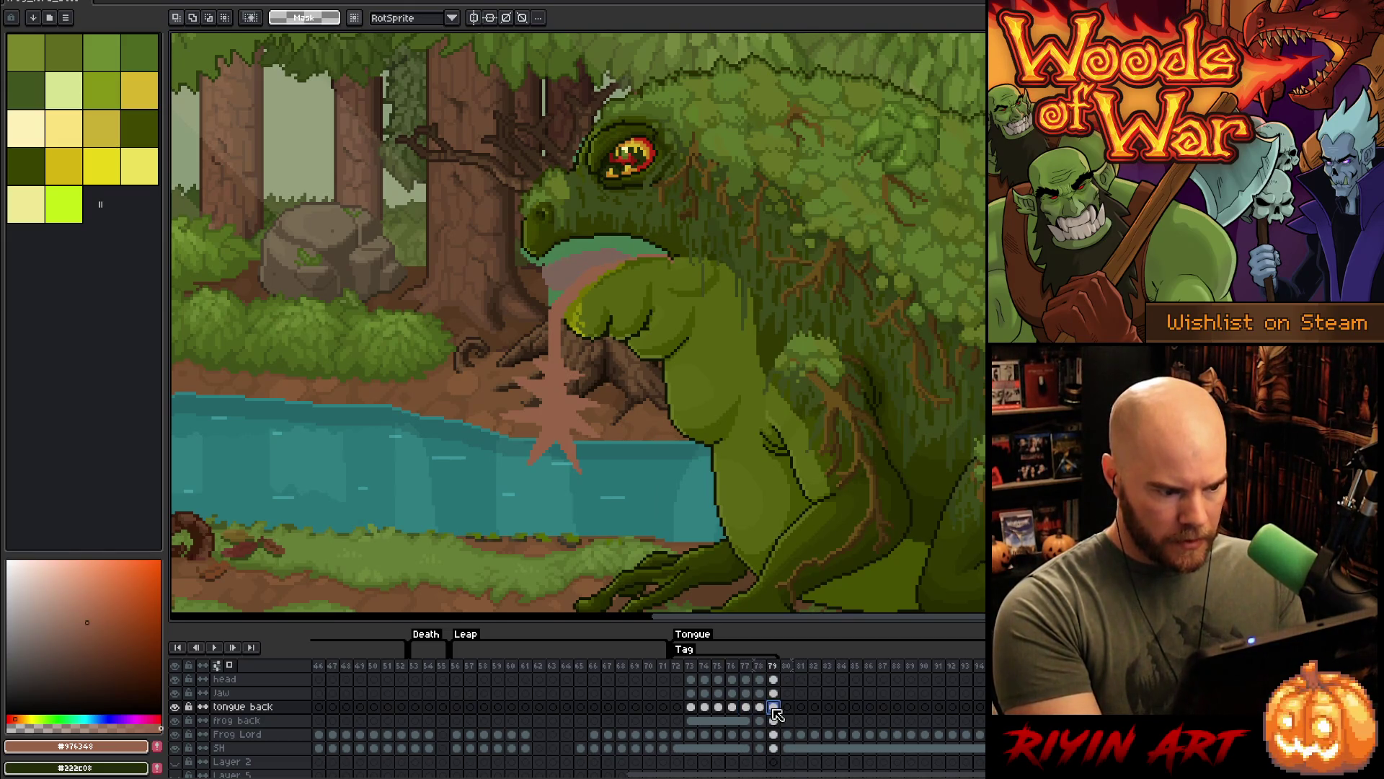
left_click(739, 709)
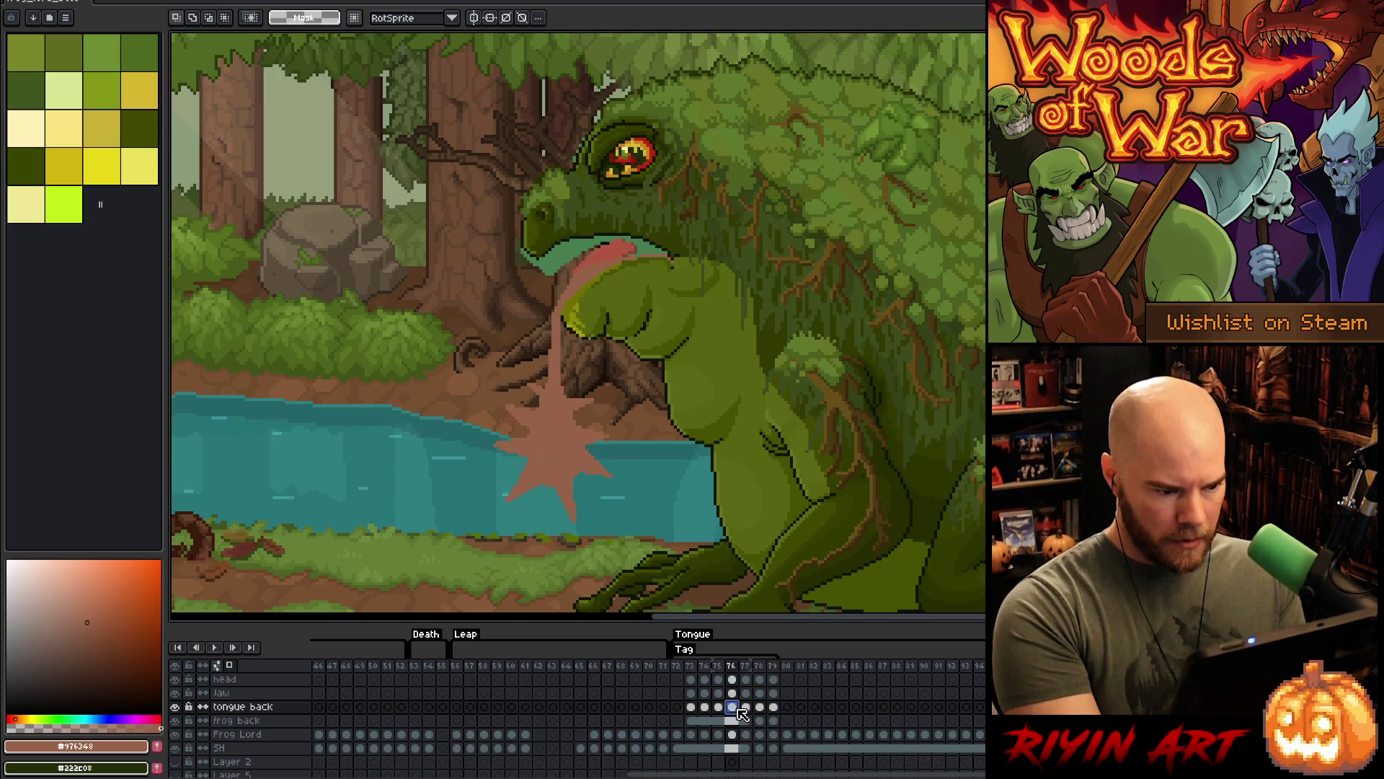
left_click(746, 707)
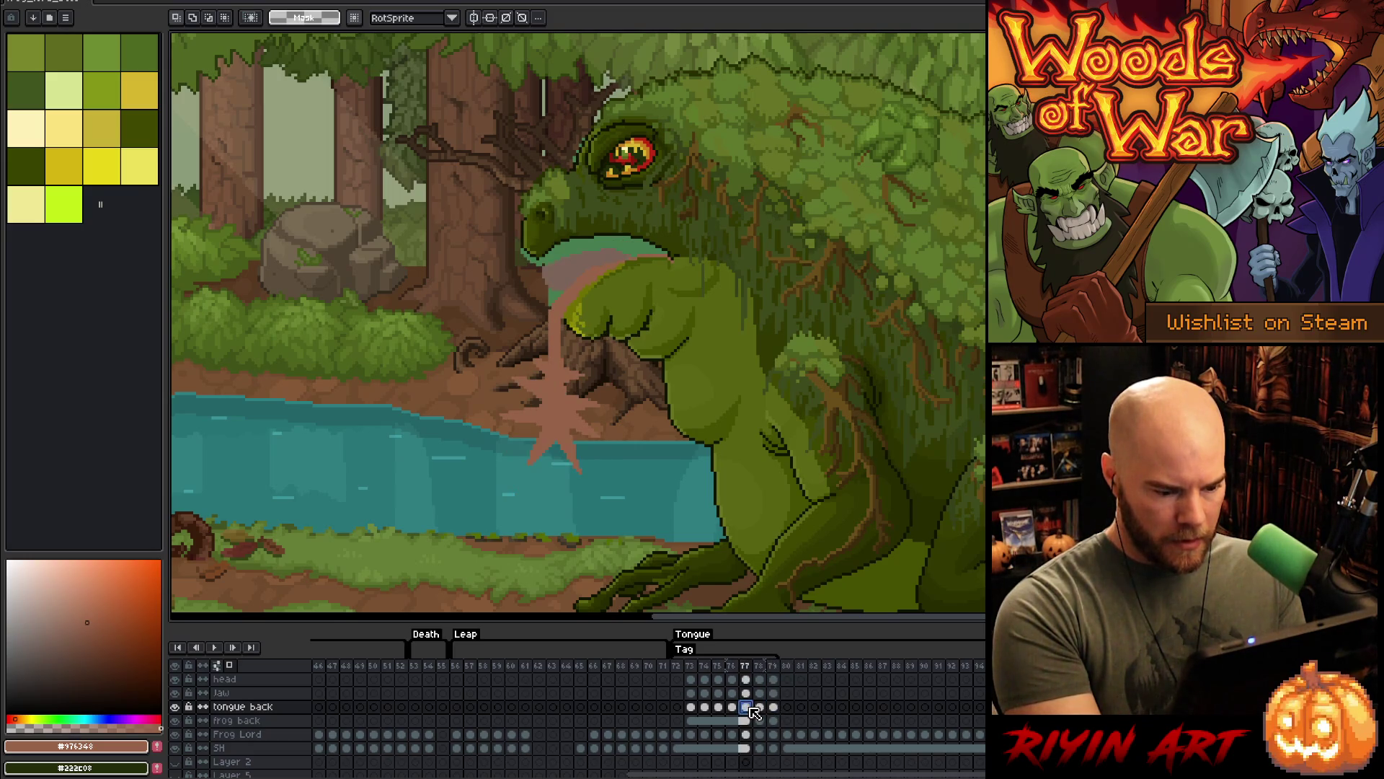
left_click_drag(639, 539, 454, 342)
key("Up")
key("Up")
key("Up")
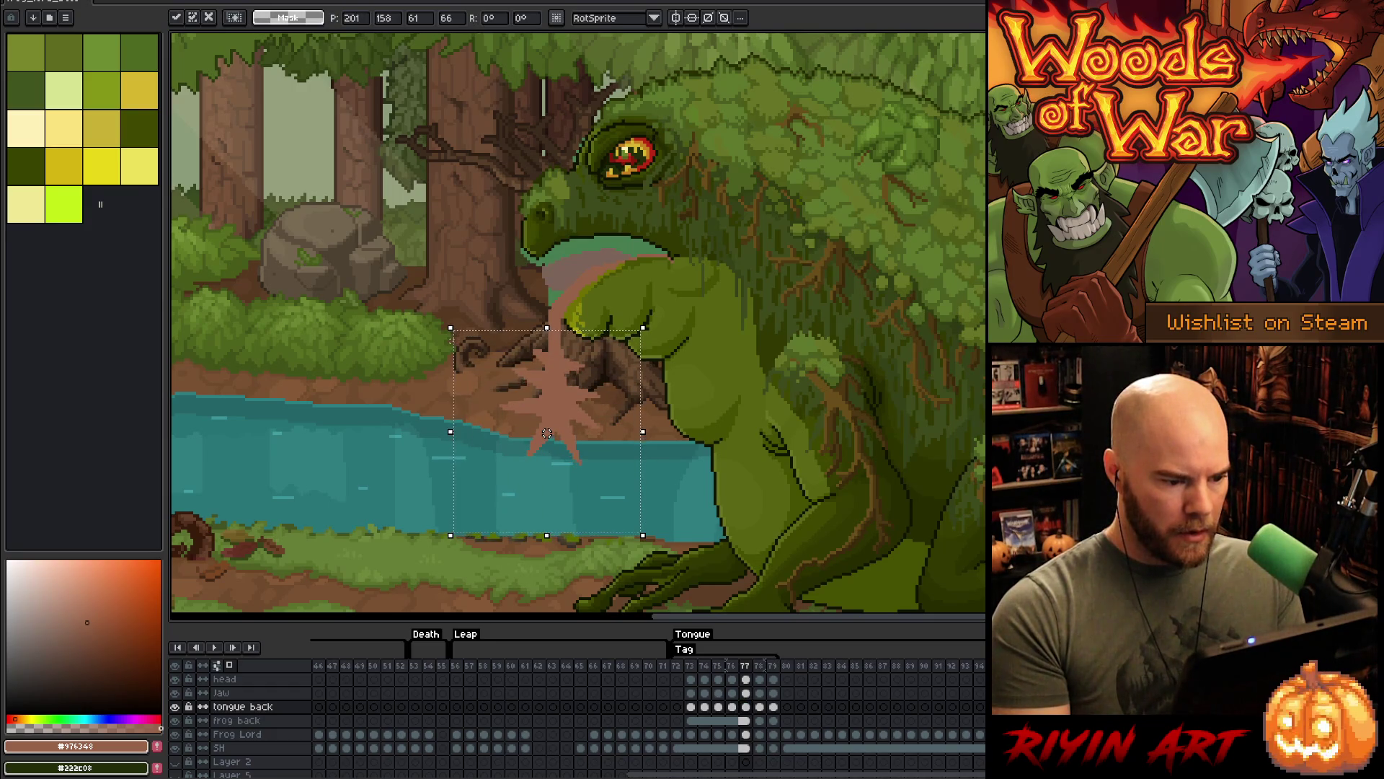
left_click(759, 708)
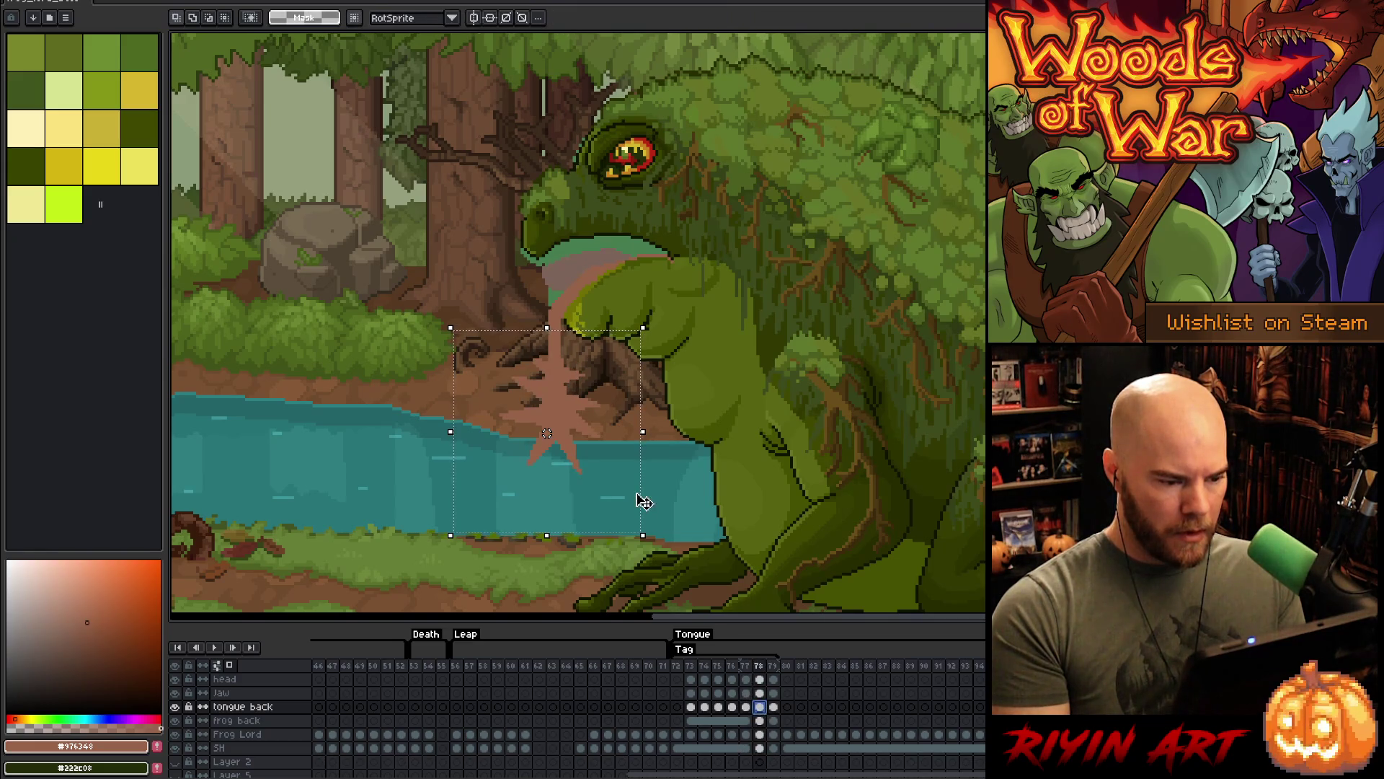
key("Down")
key("Down")
key("Down")
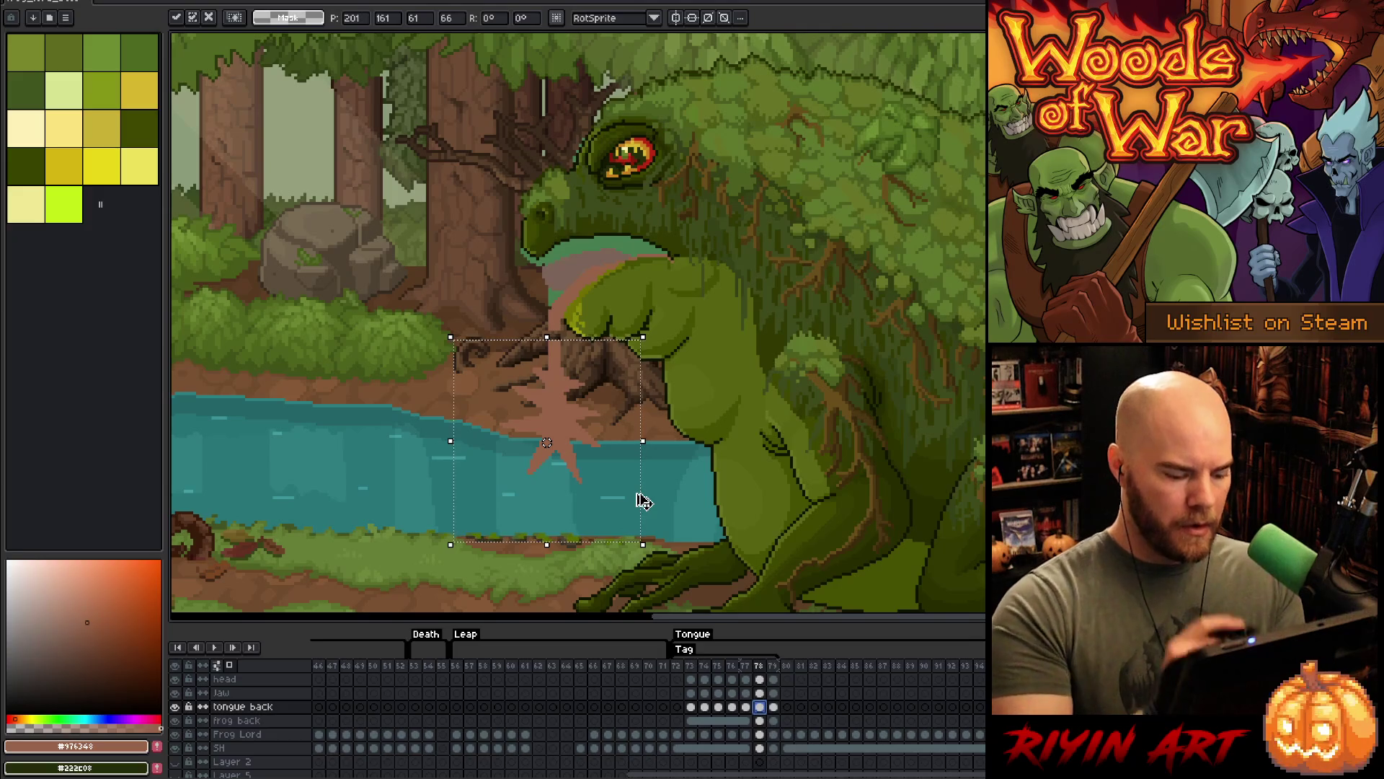
key("ctrl+f")
key("ctrl+f")
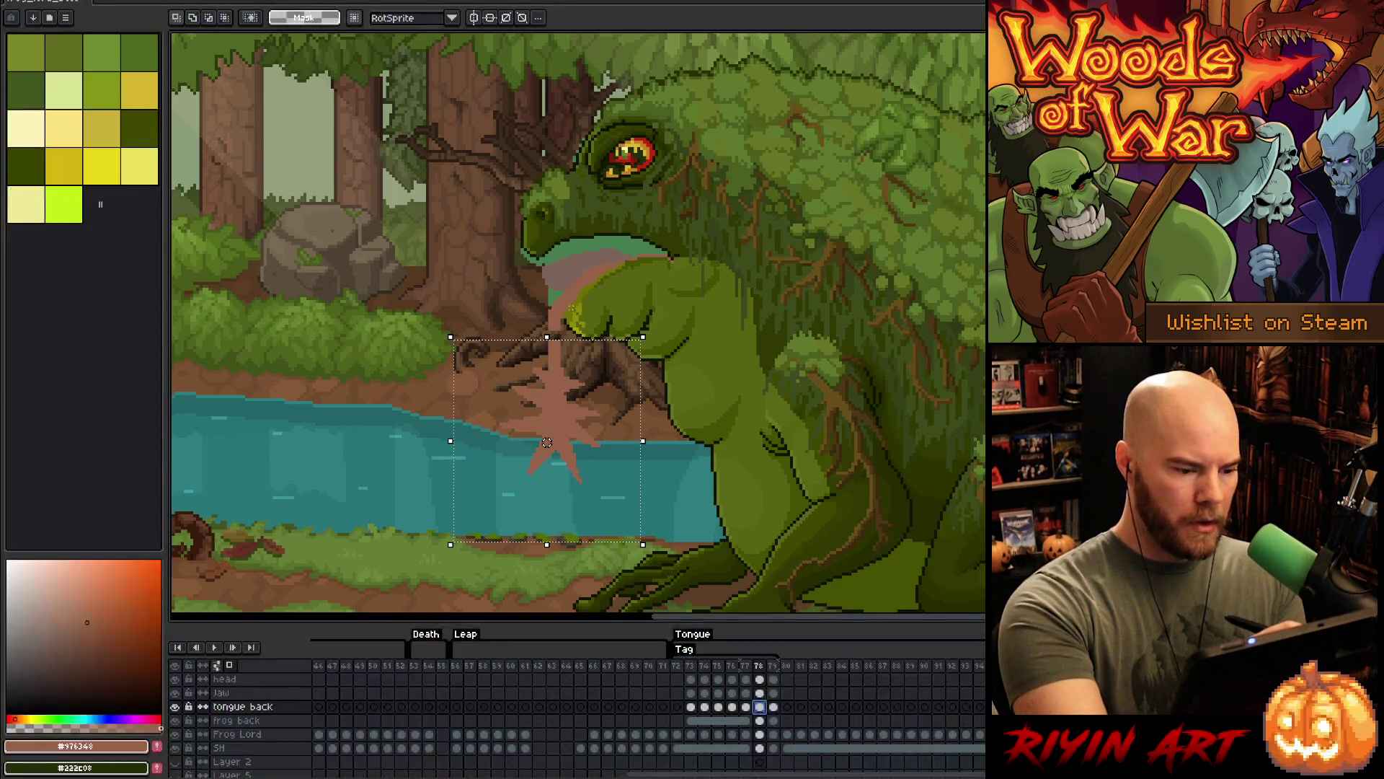
key("ctrl+d")
- Check frame 79, return to frame 77, and play the Tongue animation
key("b")
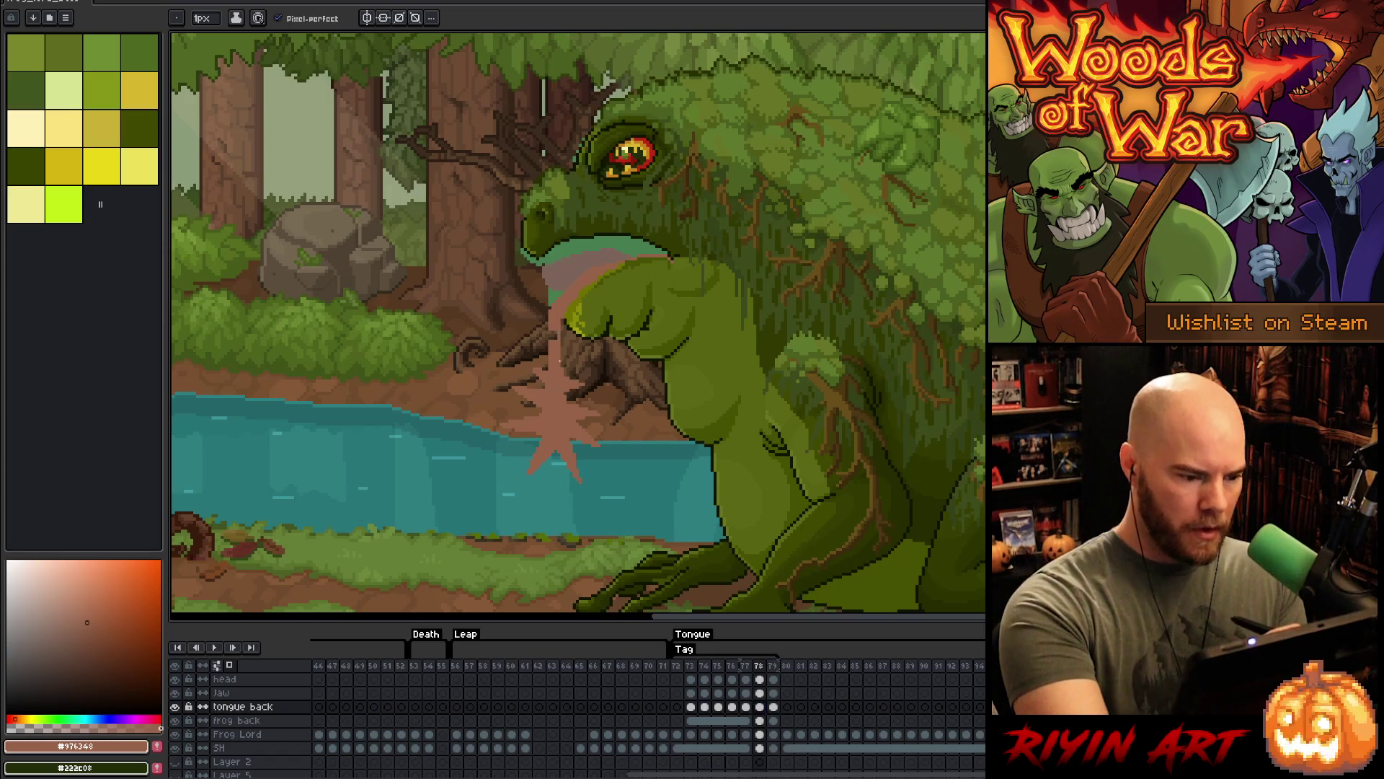
key("e")
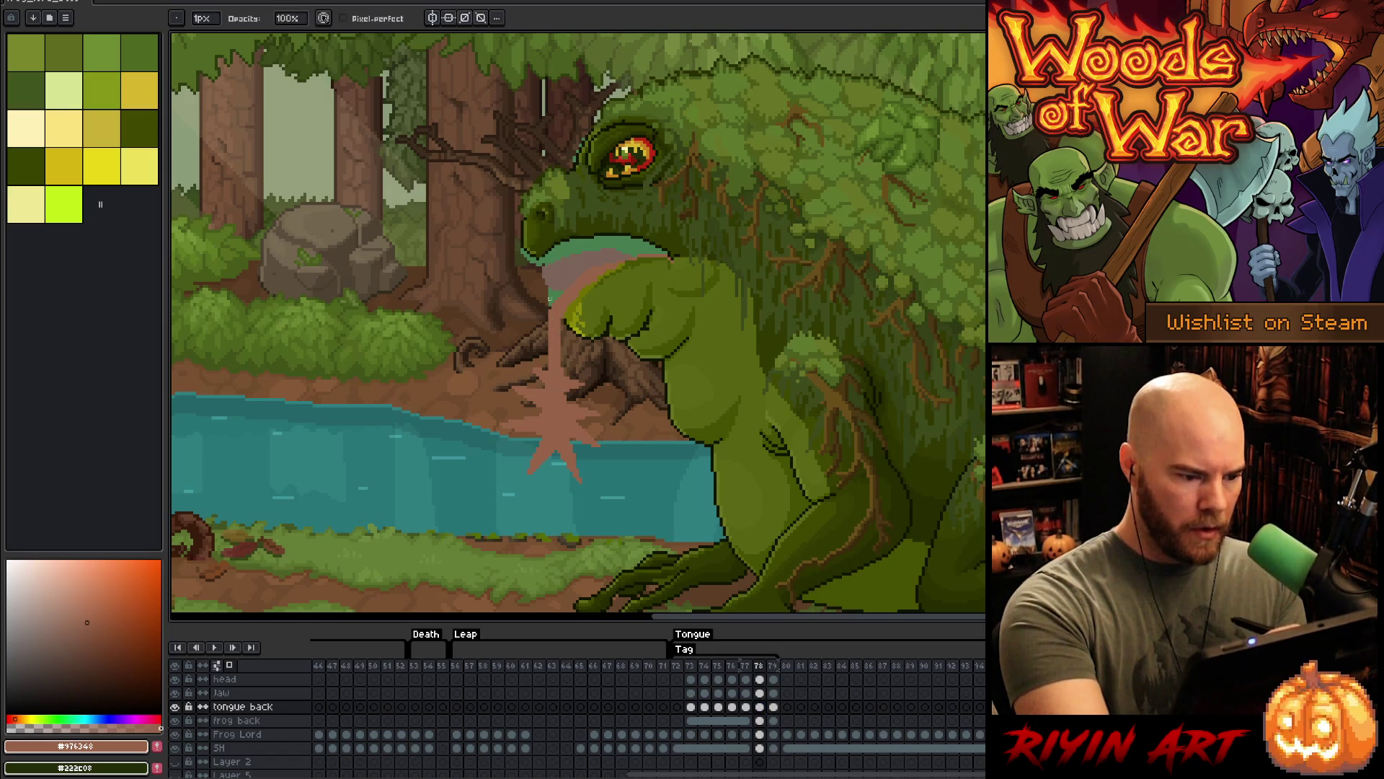
left_click(774, 707)
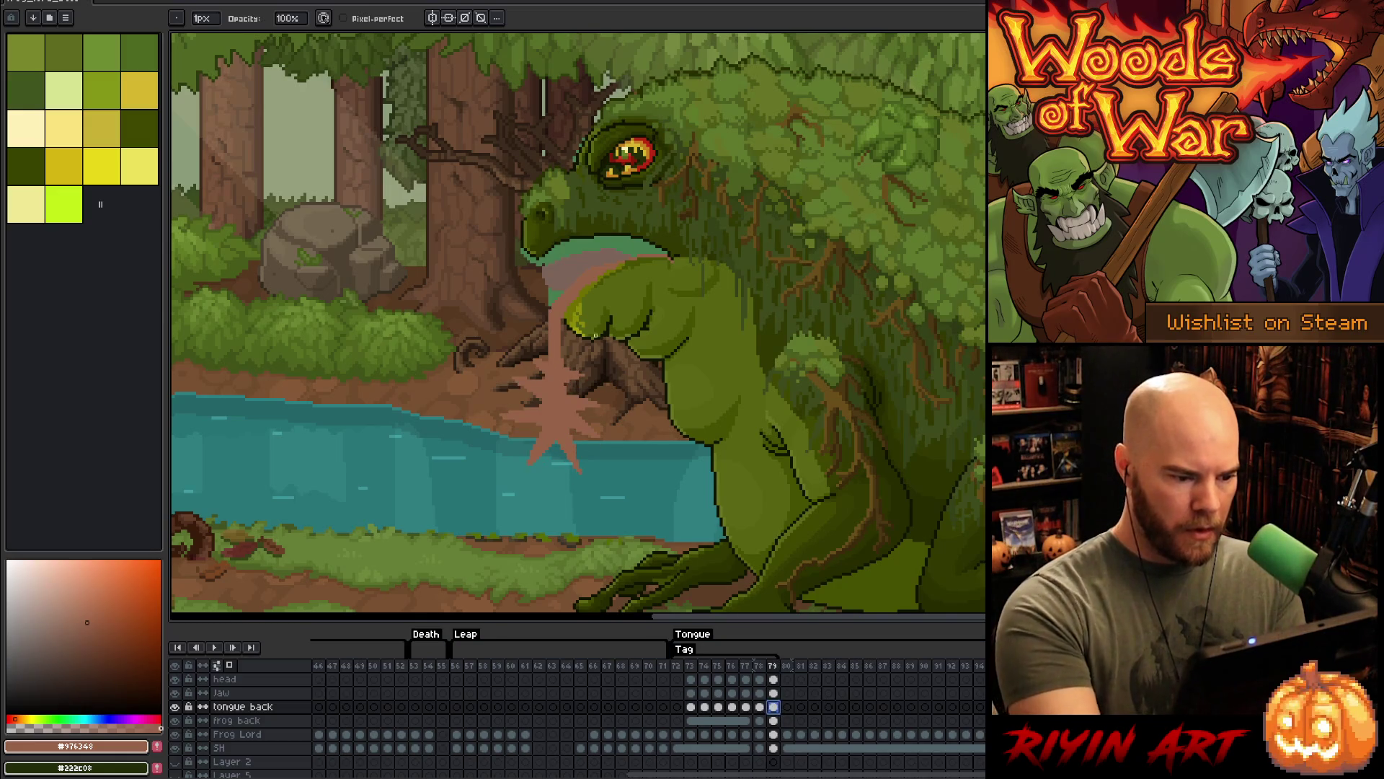
left_click(746, 665)
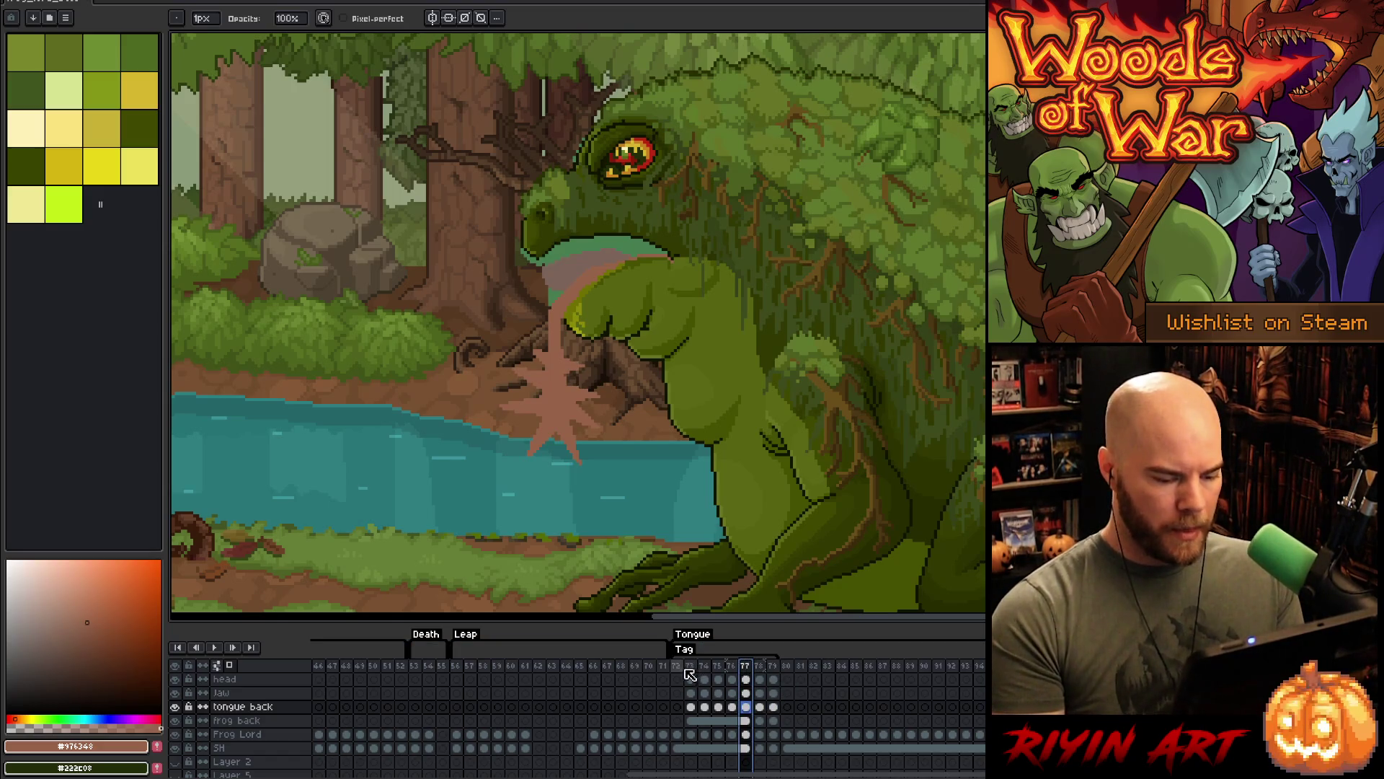
key("Return")
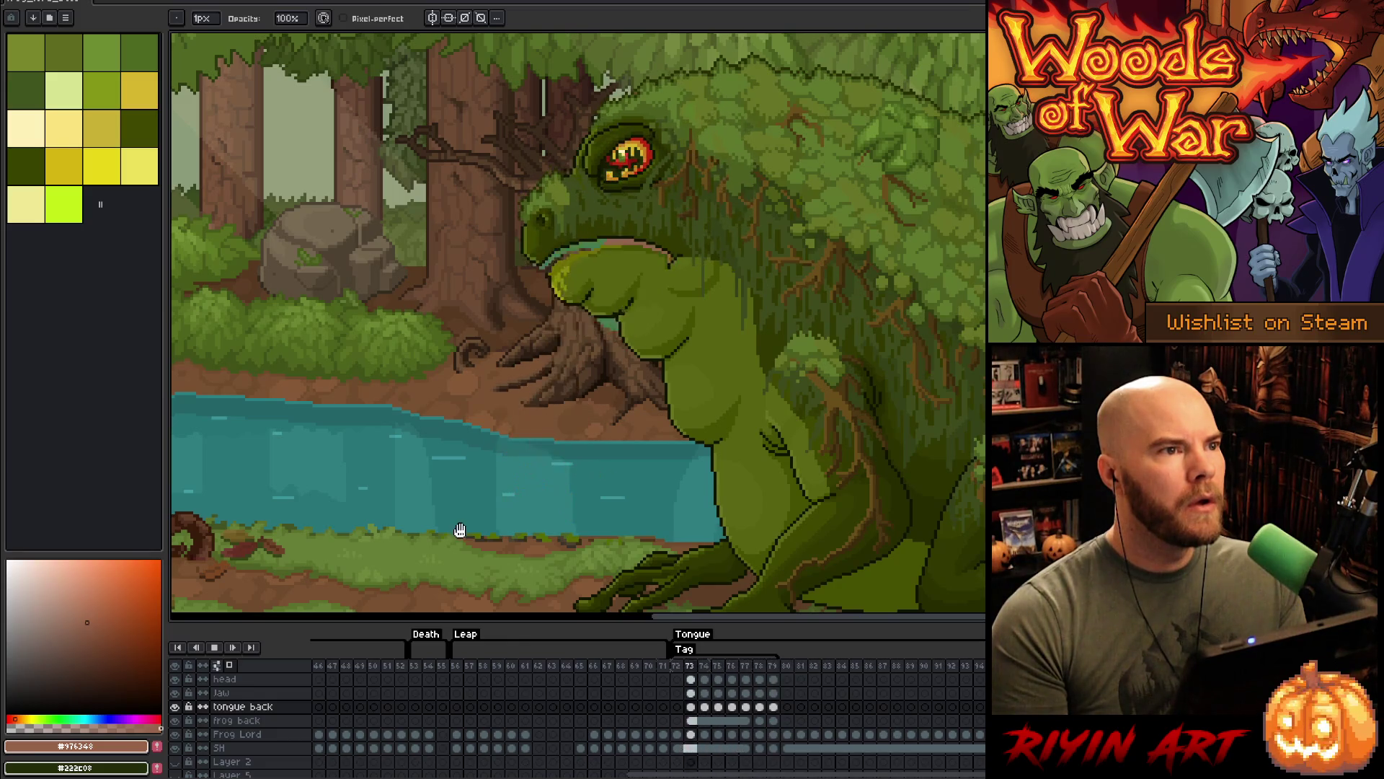
- Stop playback and flip between frames 75 and 76 to compare the lash
key("Return")
left_click(718, 666)
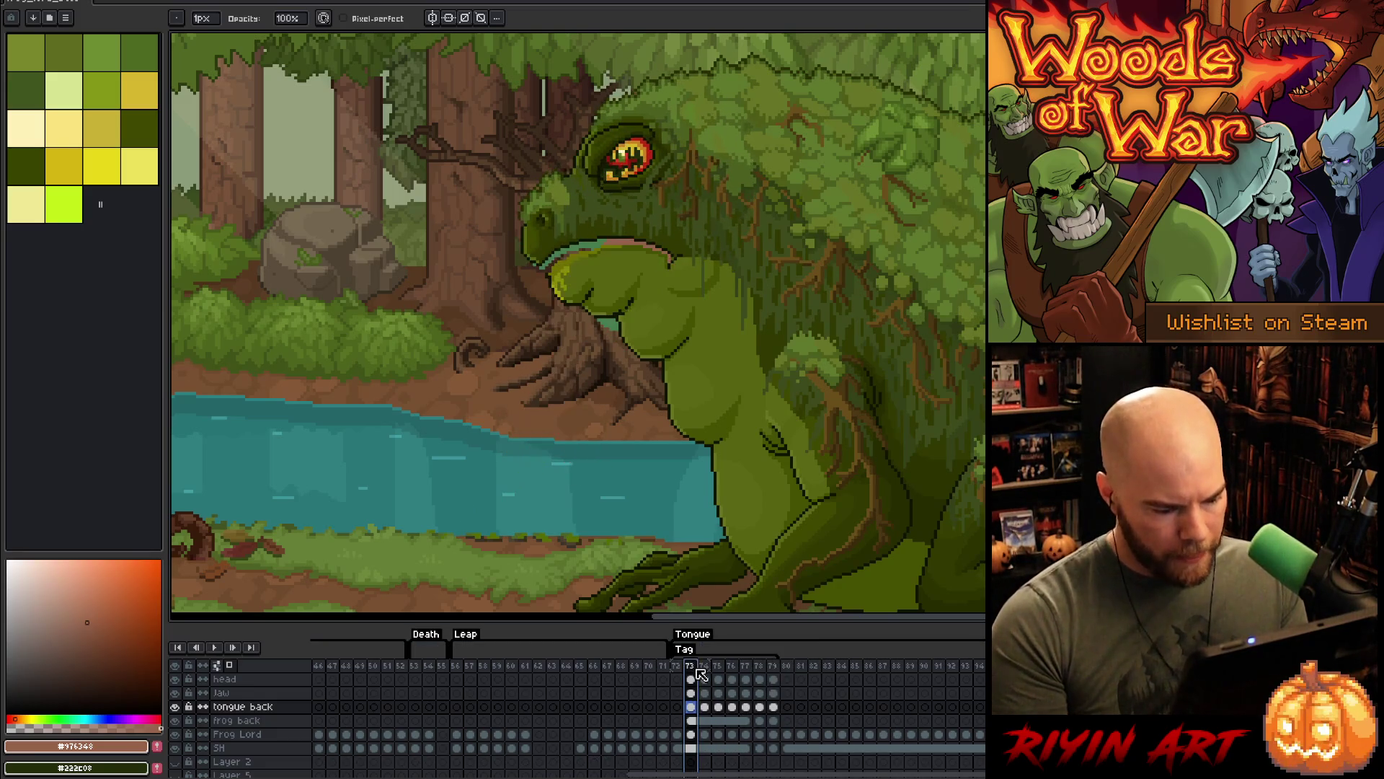
left_click(701, 667)
key("Return")
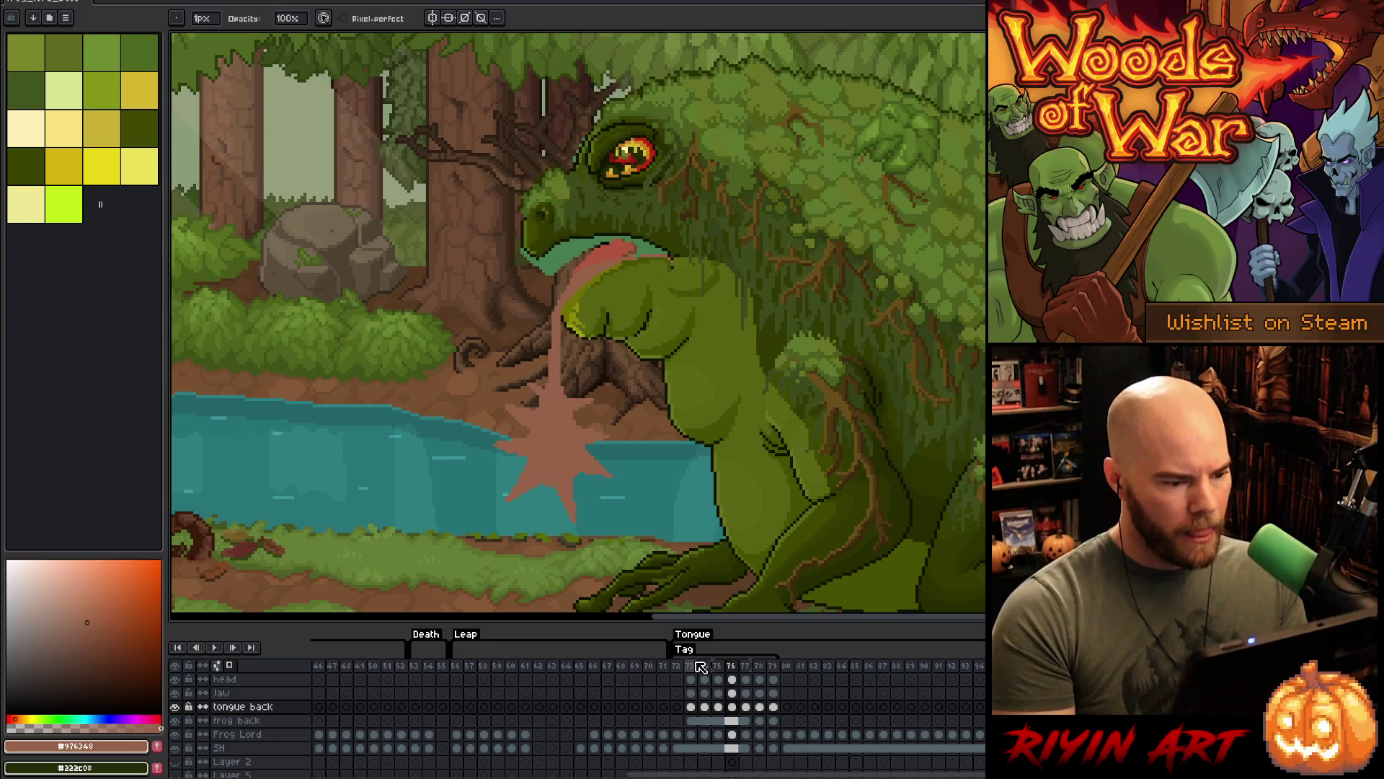
key("Left")
key("Right")
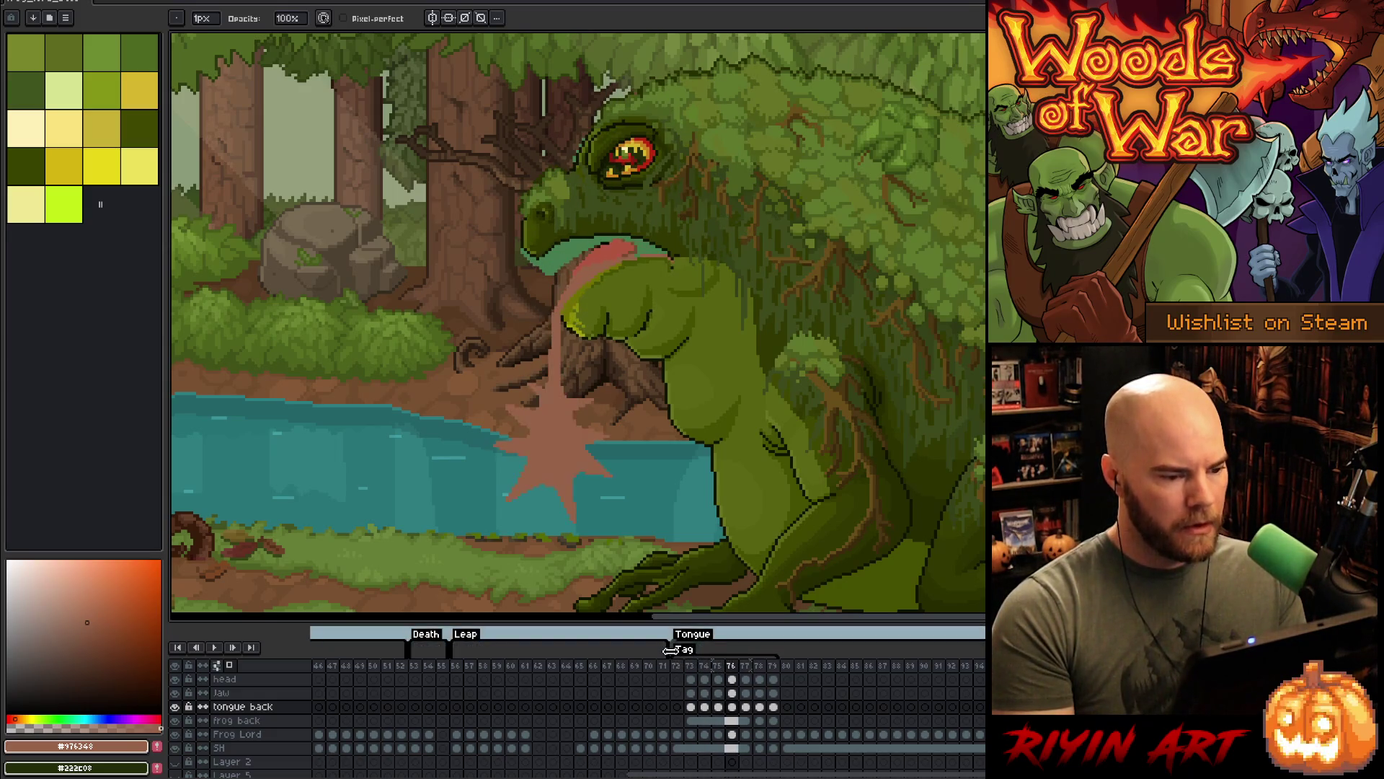
key("Left")
key("Right")
key("Left")
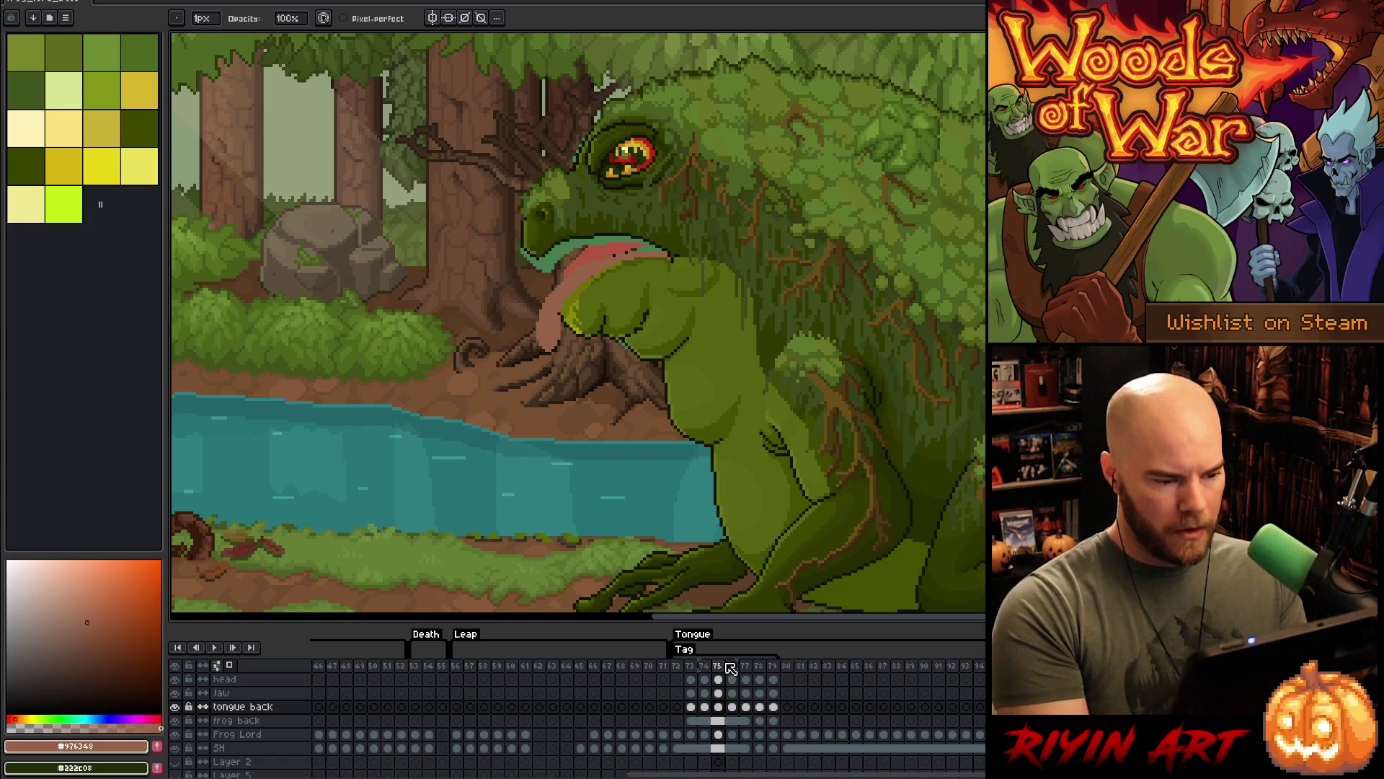
- Step through the splash frames up to 78, then settle on frame 76
key("Right")
key("Right")
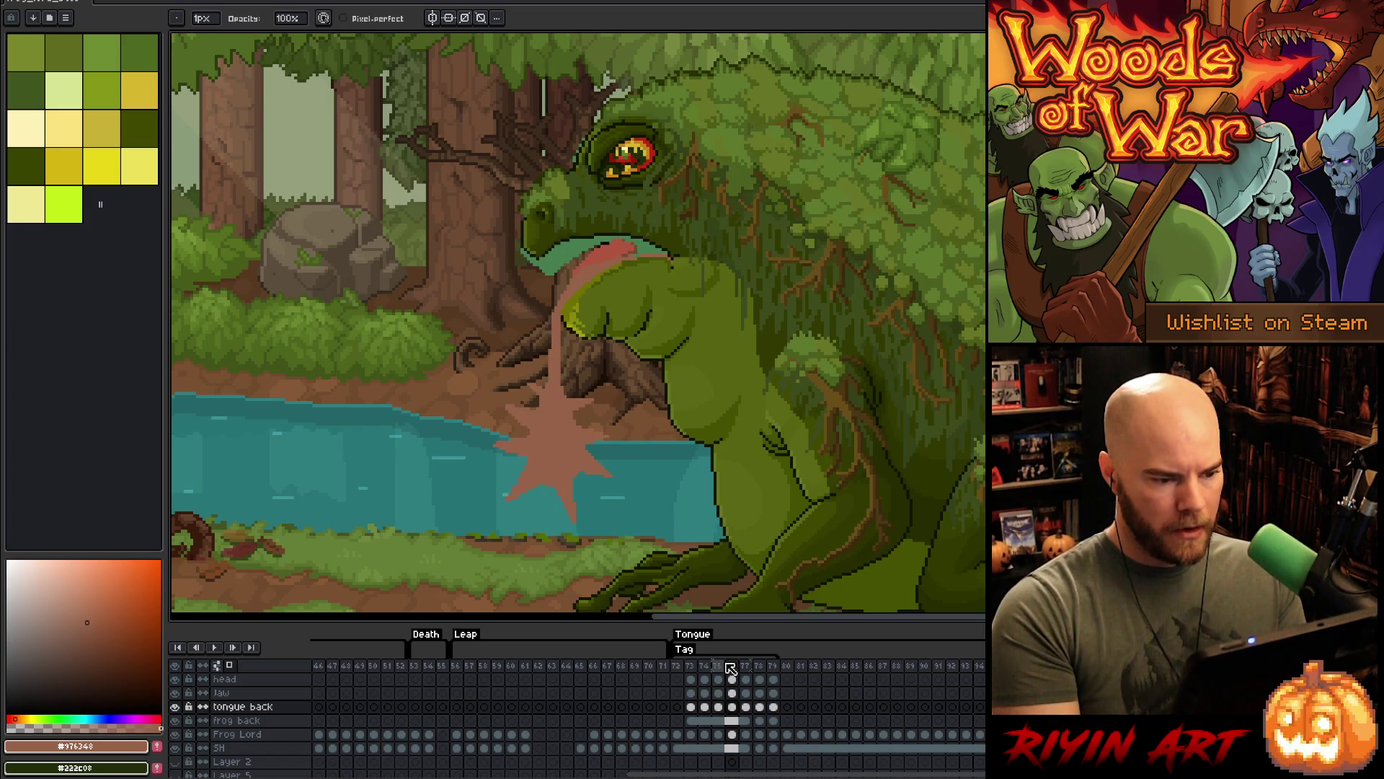
key("Left")
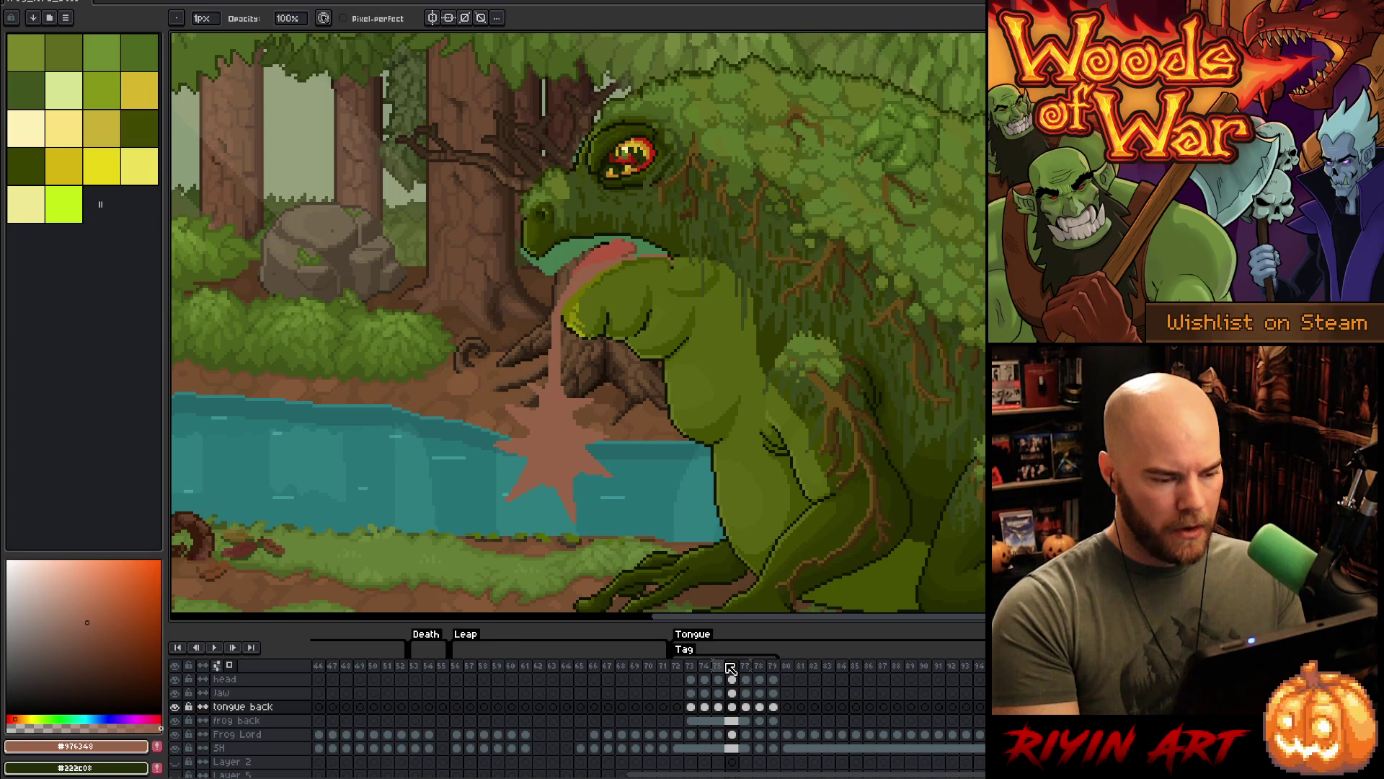
key("Left")
key("Right")
key("Right")
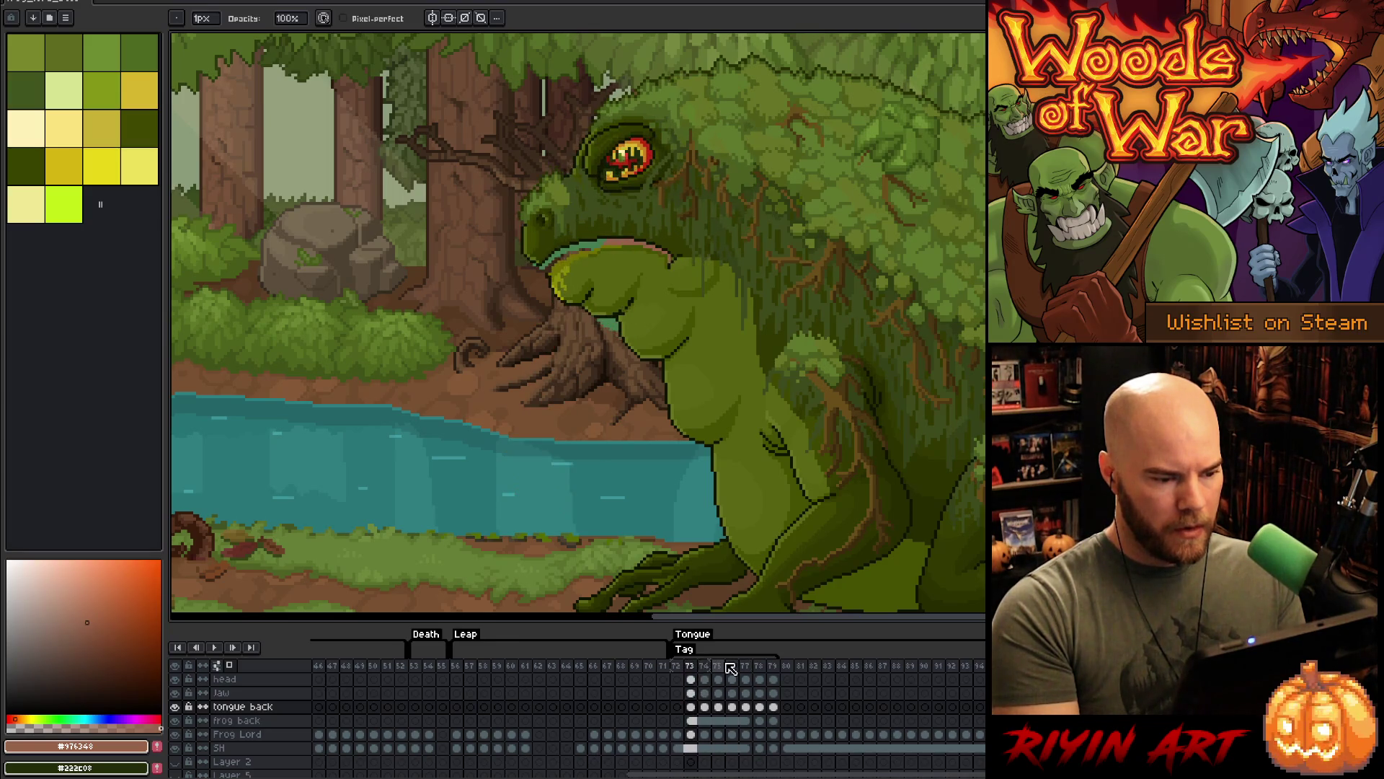
key("Left")
key("Left")
key("Right")
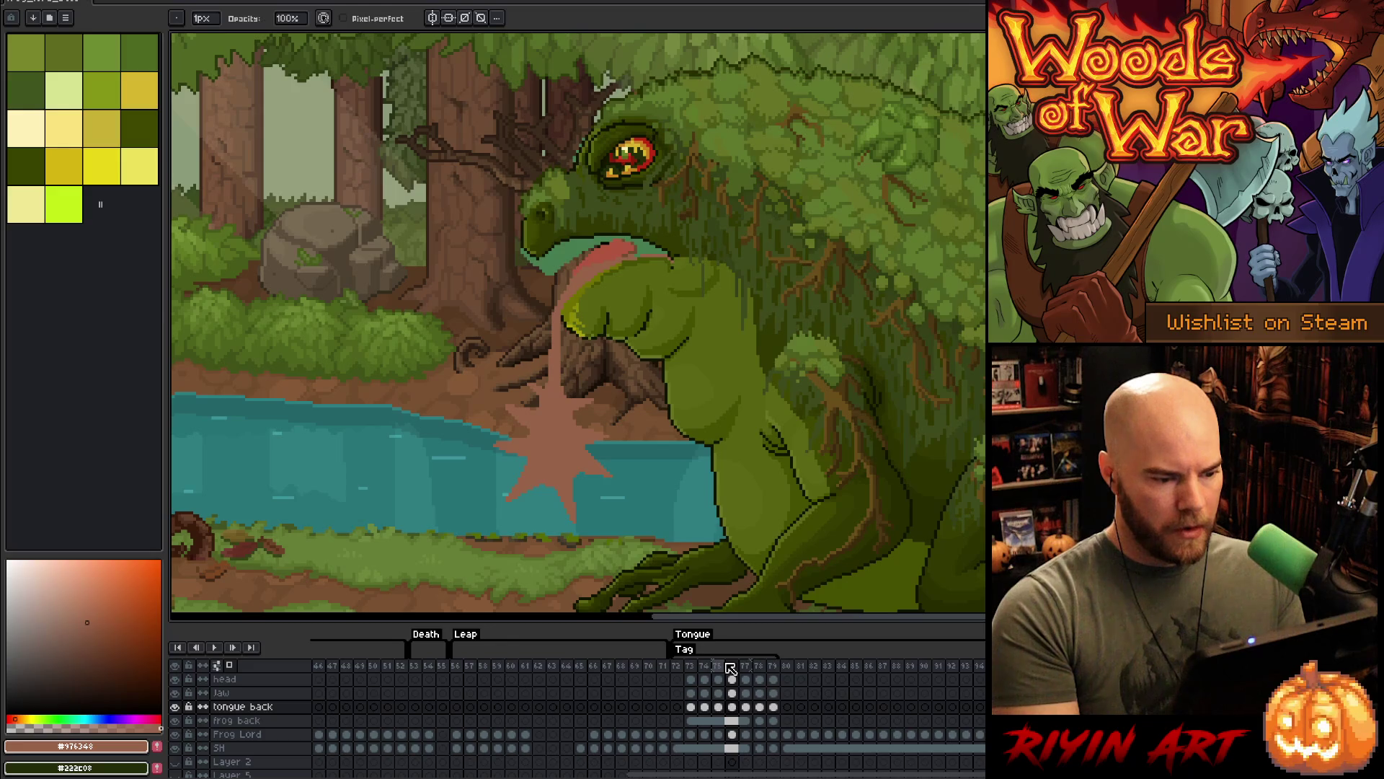
key("Right")
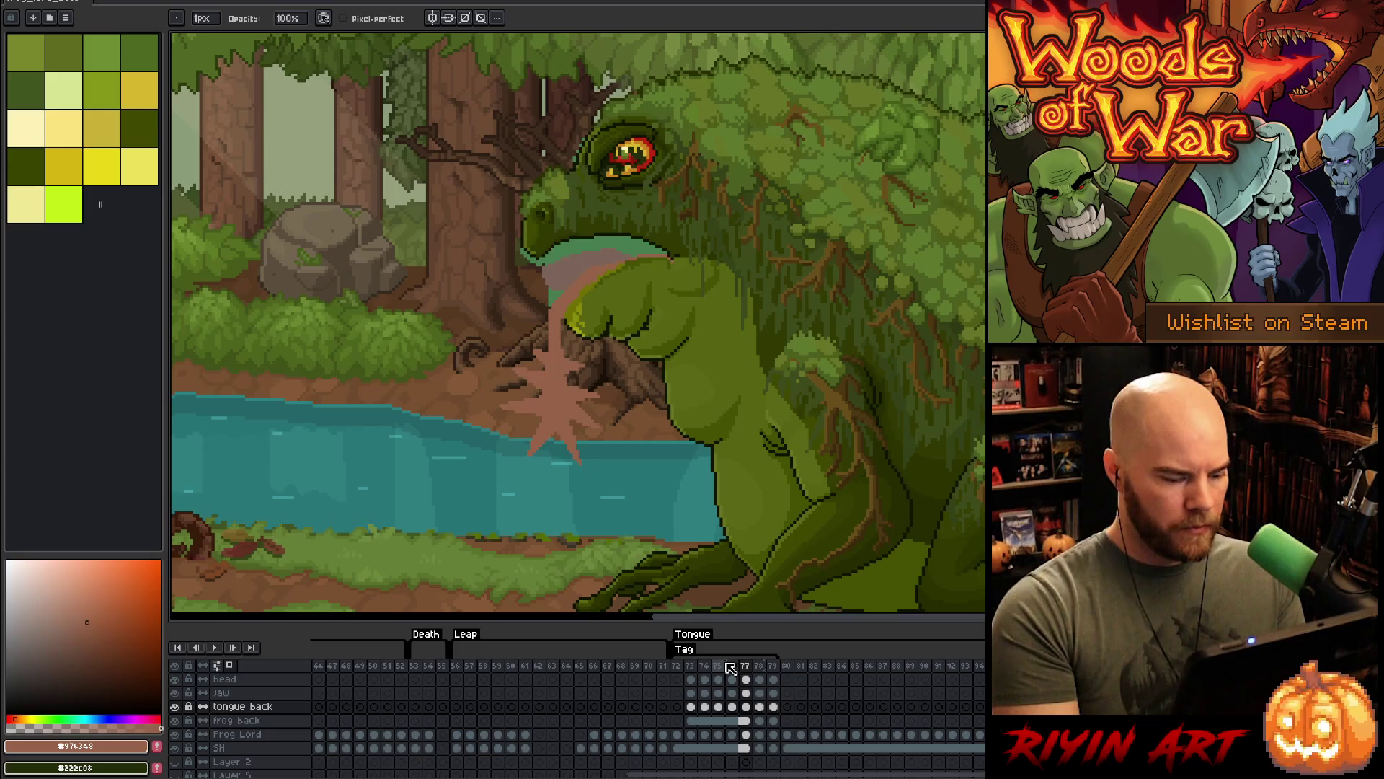
key("Right")
key("Left")
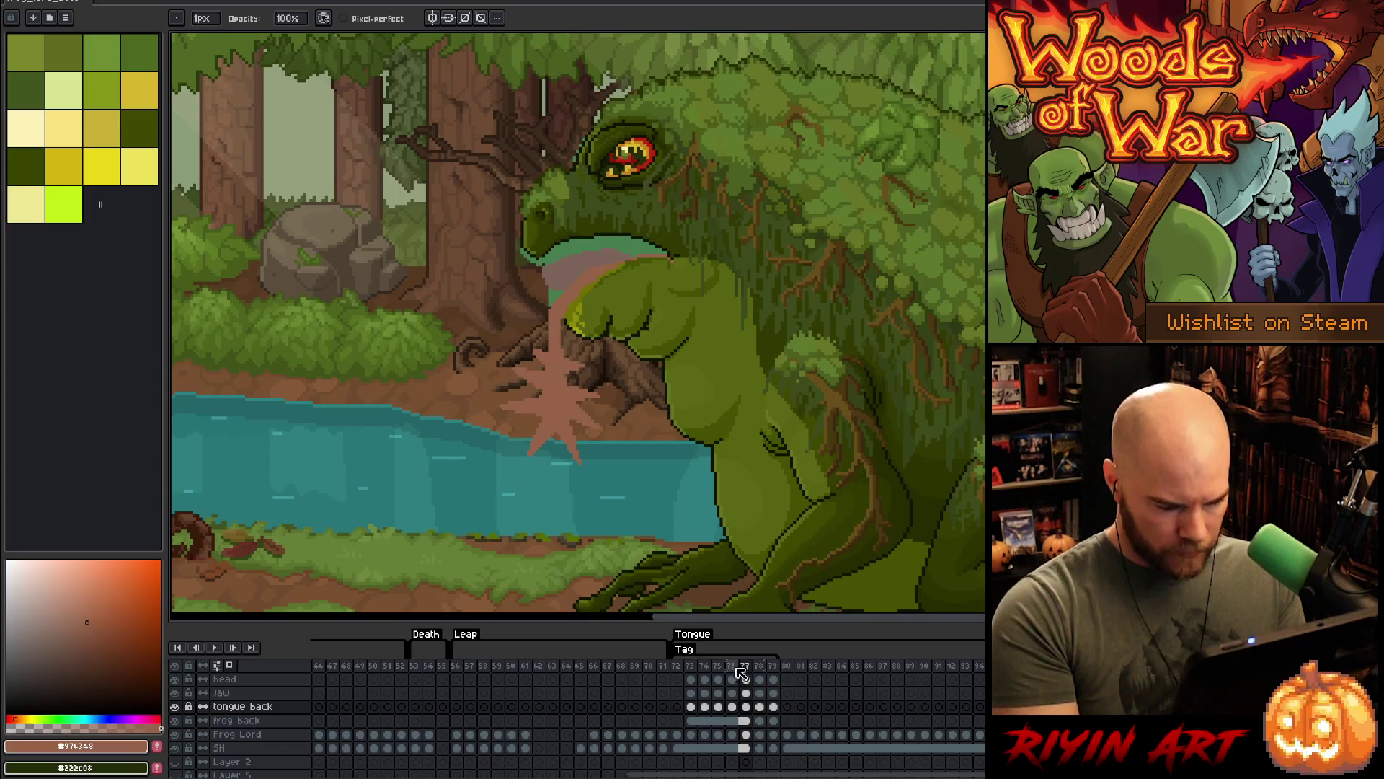
left_click(736, 664)
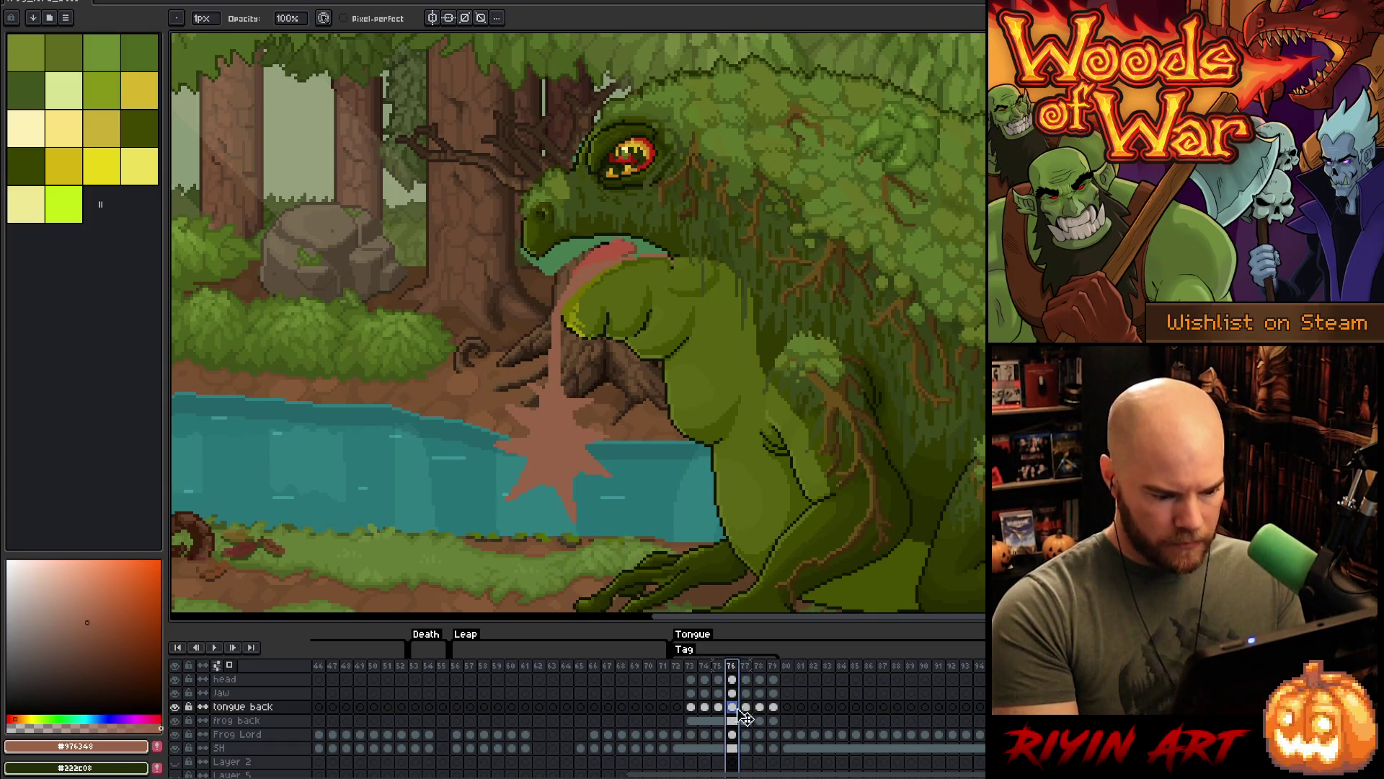
- Move the tongue-and-splash area into a new frame after 77 and nudge it into the water
key("m")
mouse_move(448, 306)
left_mouse_down()
mouse_move(494, 420)
mouse_move(659, 588)
left_mouse_up()
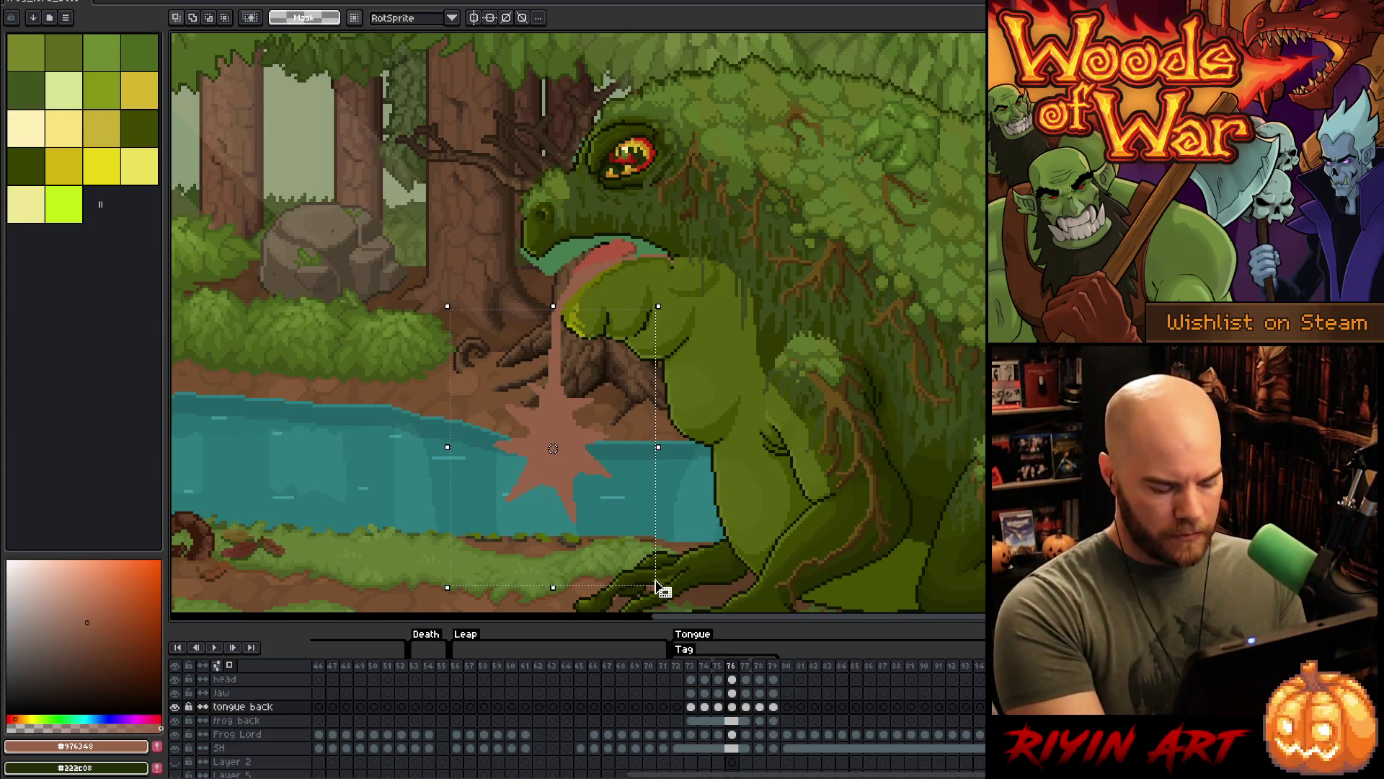
left_click(752, 665)
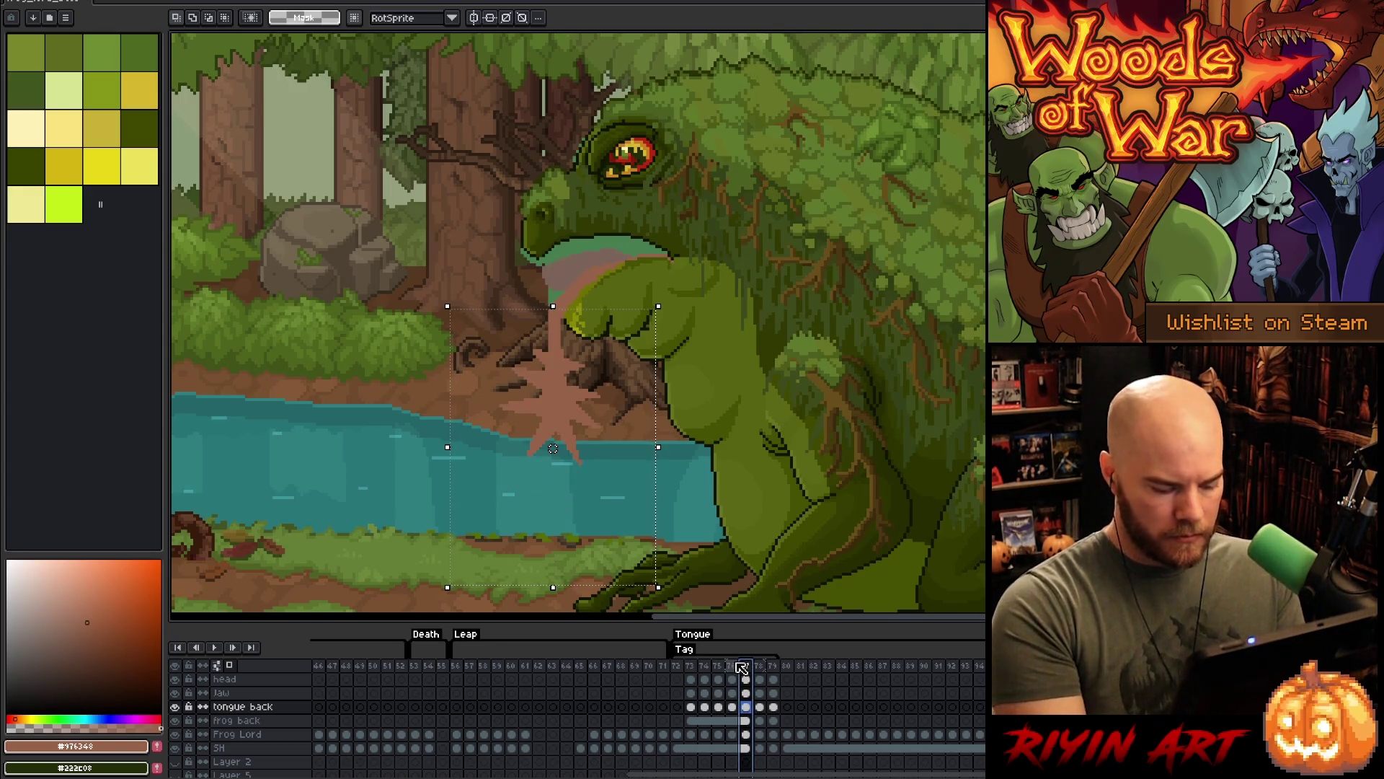
key("alt+n")
left_click(748, 708)
key("Delete")
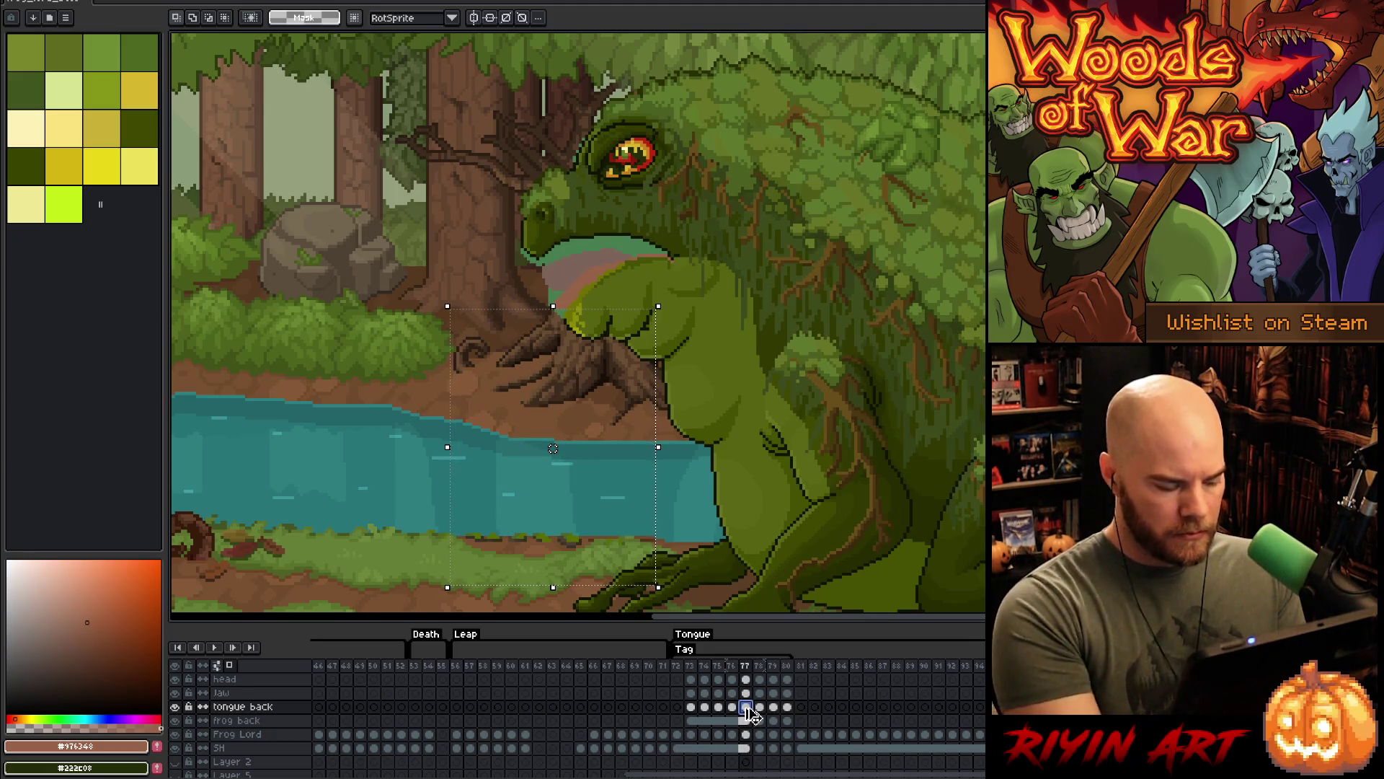
key("ctrl+v")
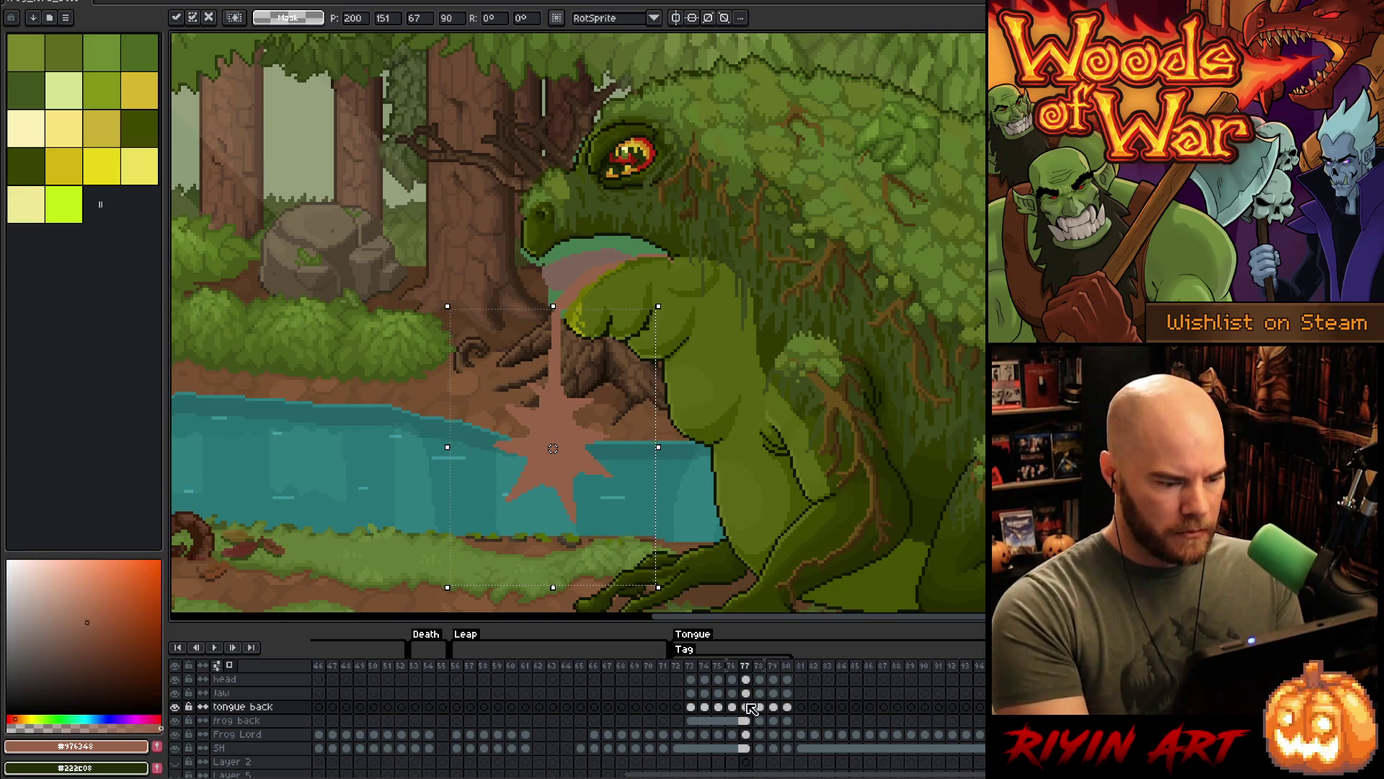
key("shift+Down")
key("shift+Down")
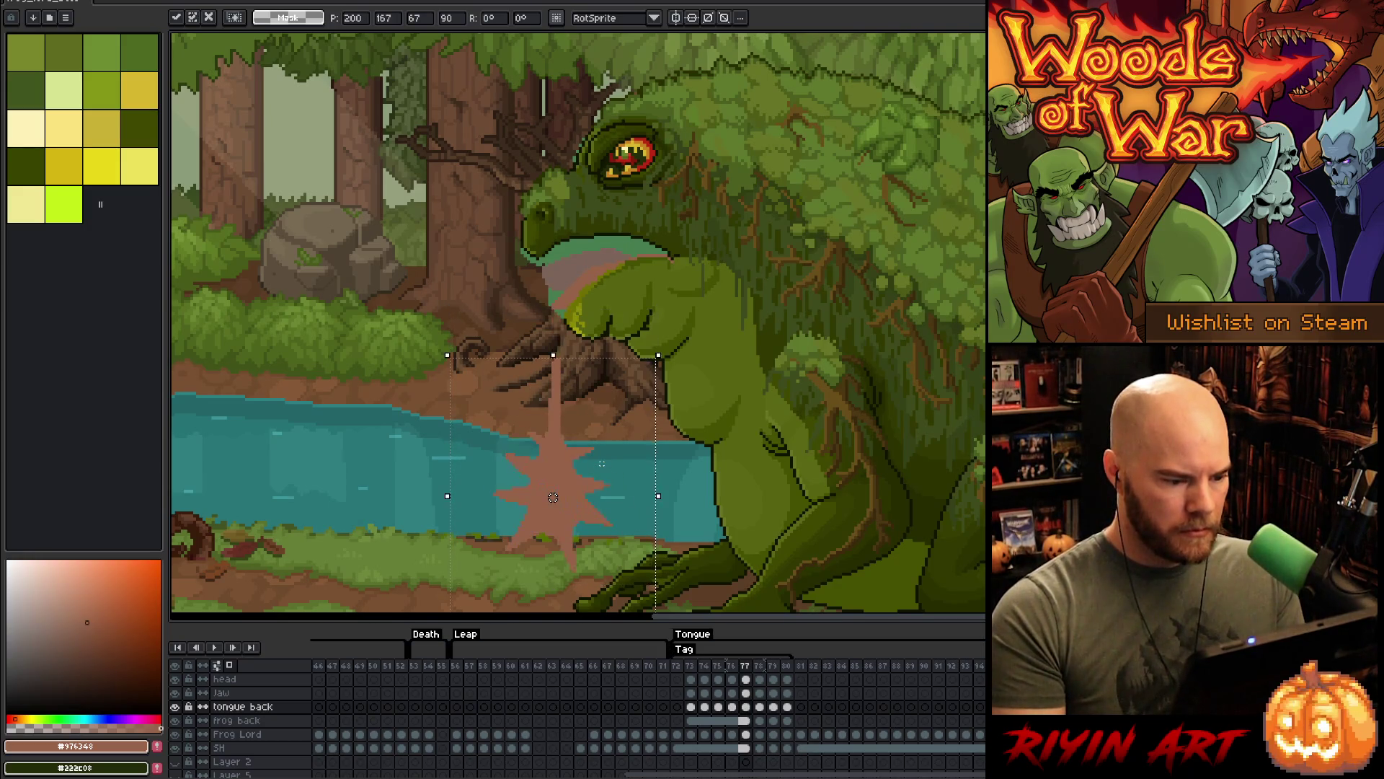
key("Up")
key("Up")
key("Up")
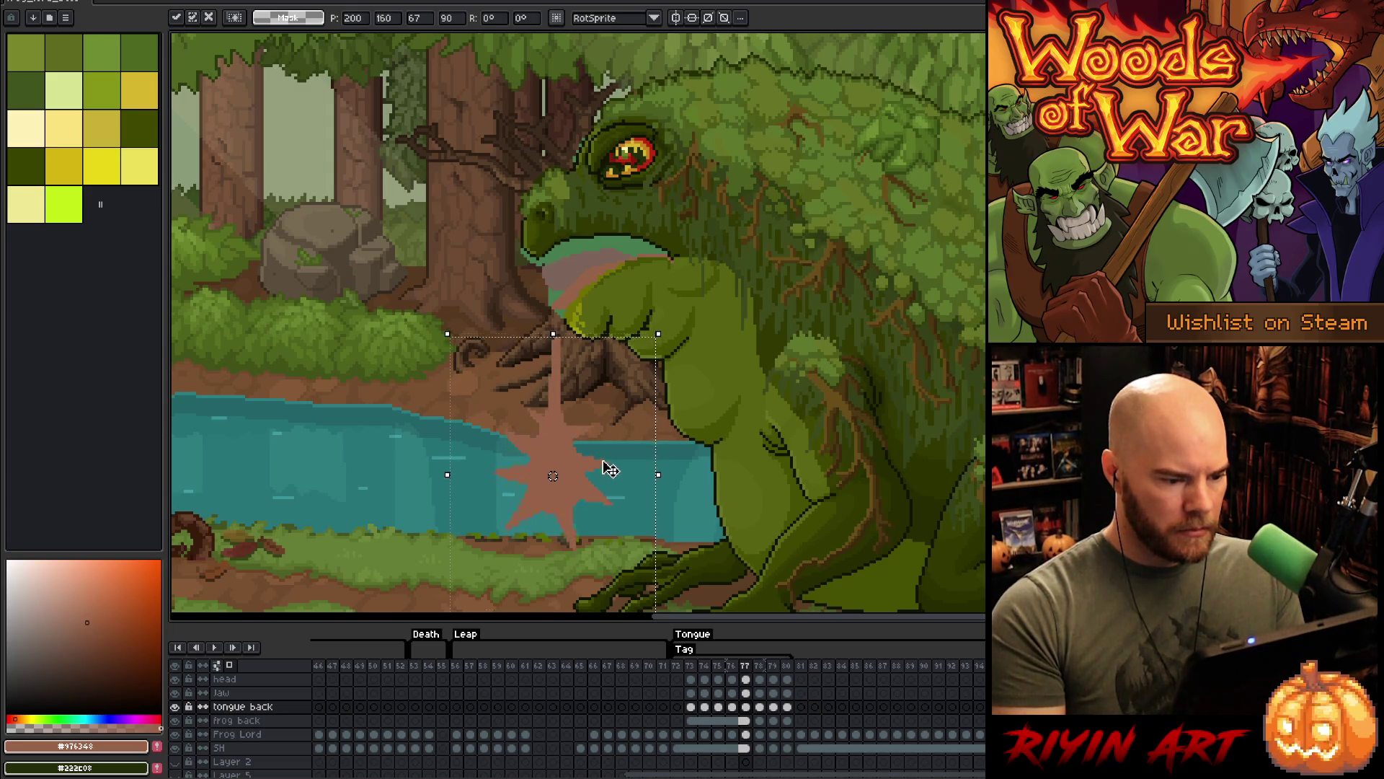
key("Return")
- Try the eyedropper, pencil and eraser, then return to frame 76
key("i")
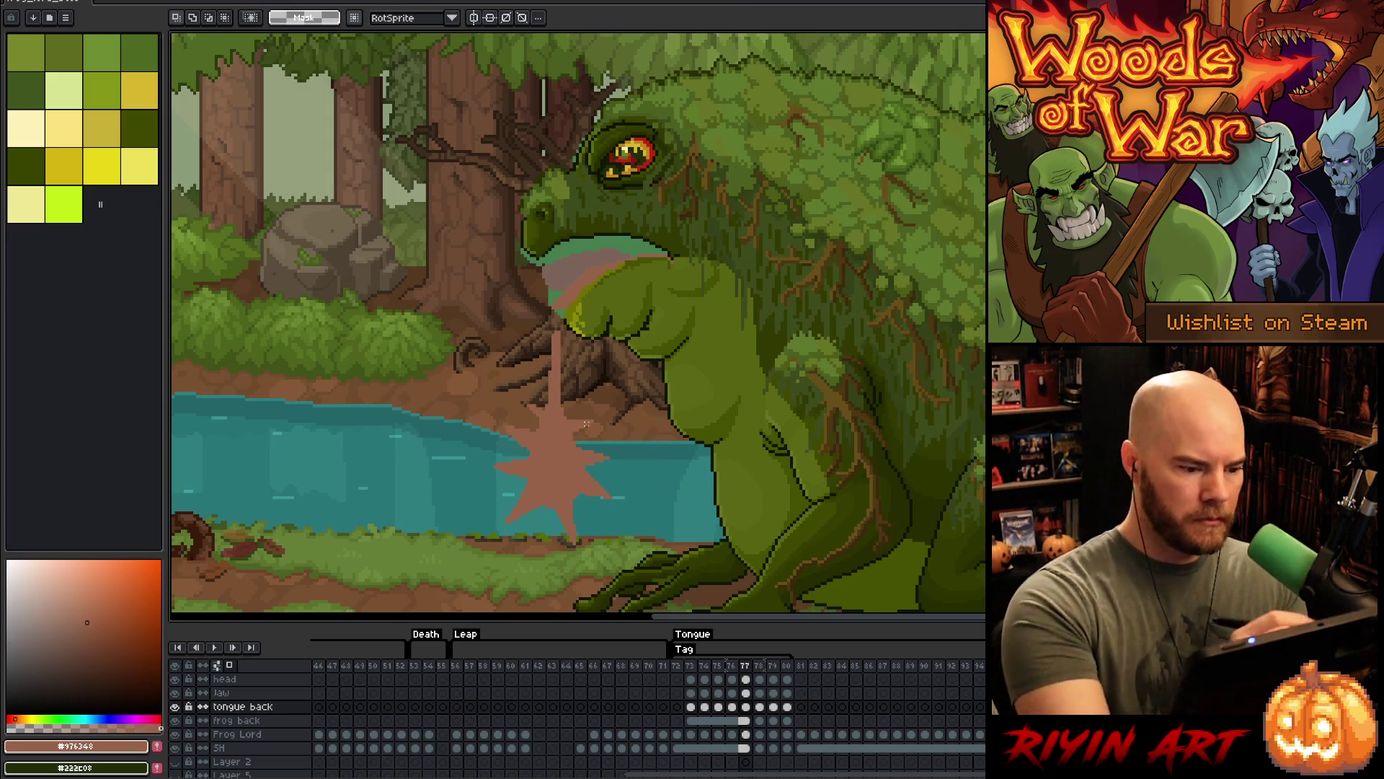
key("b")
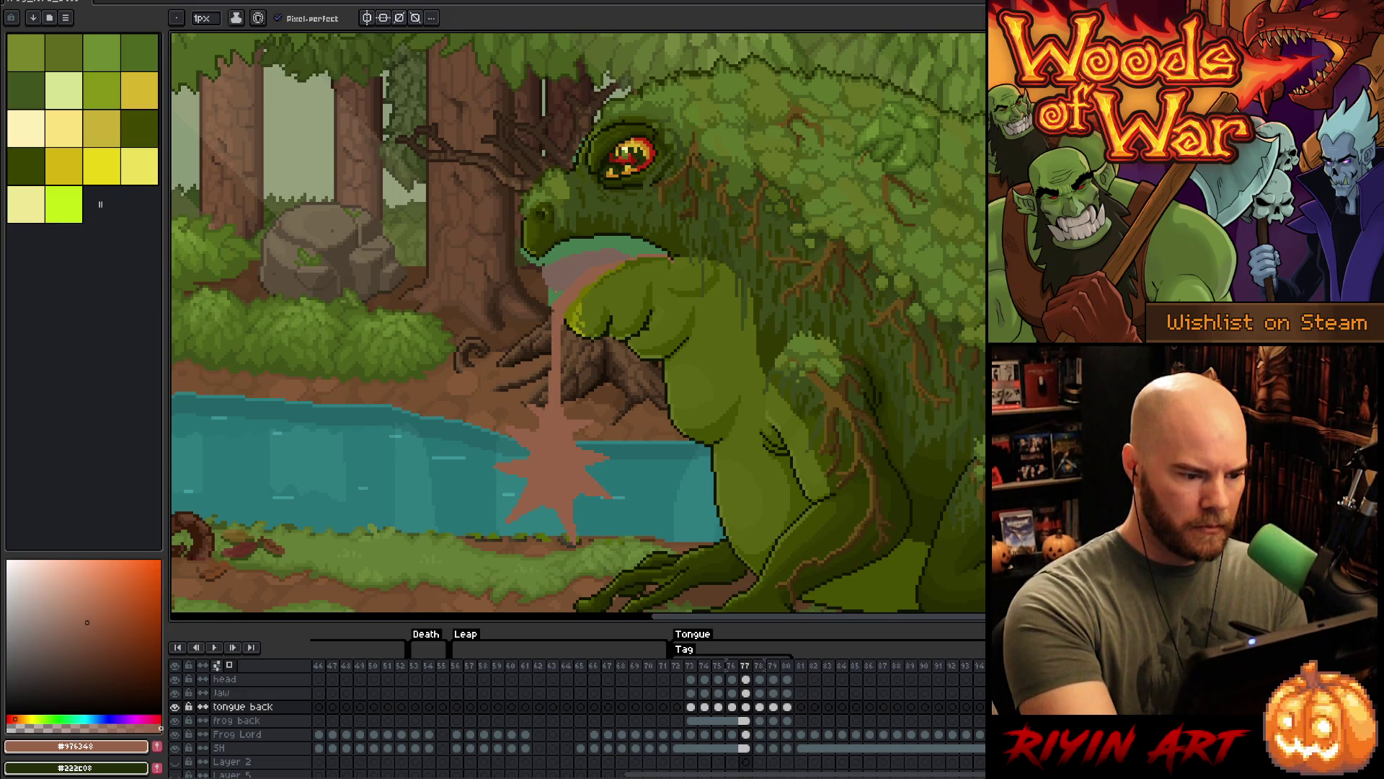
key("e")
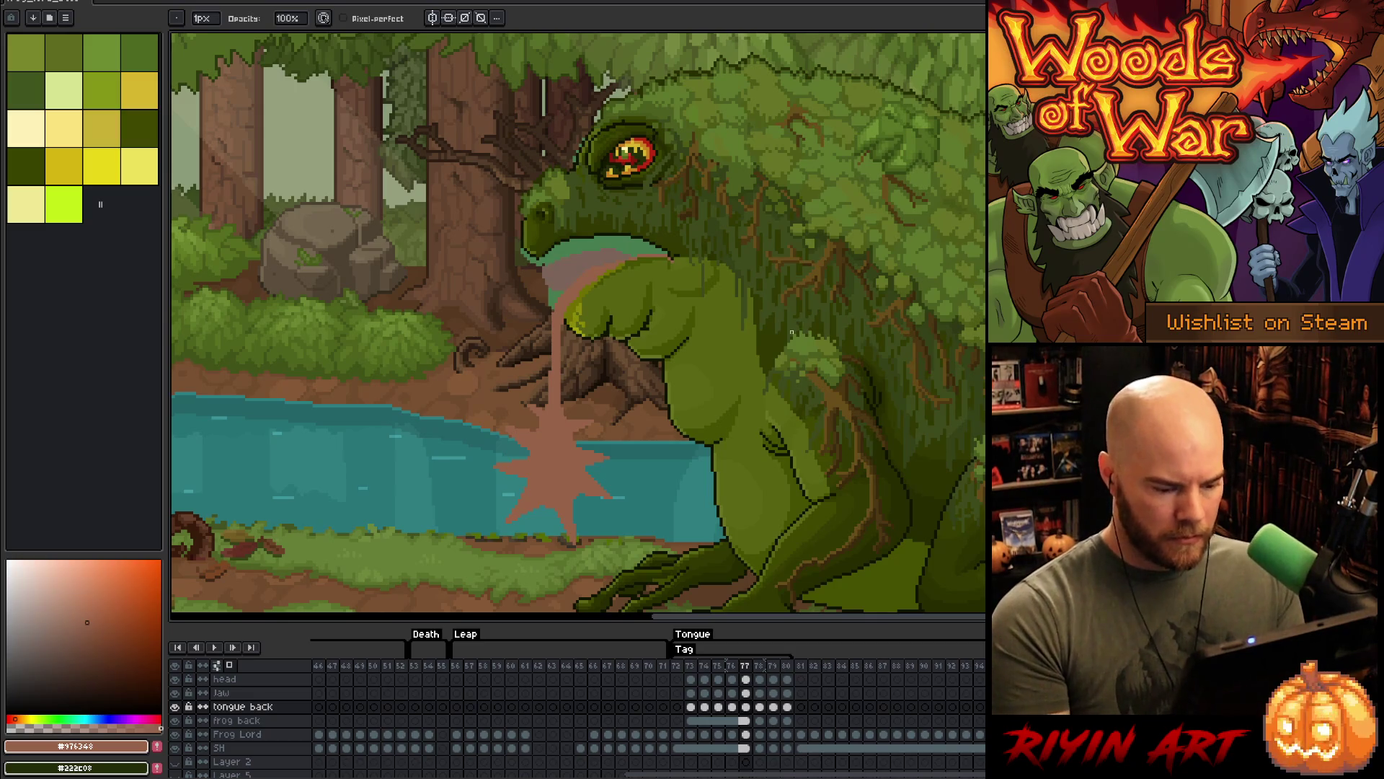
key("comma")
key("comma")
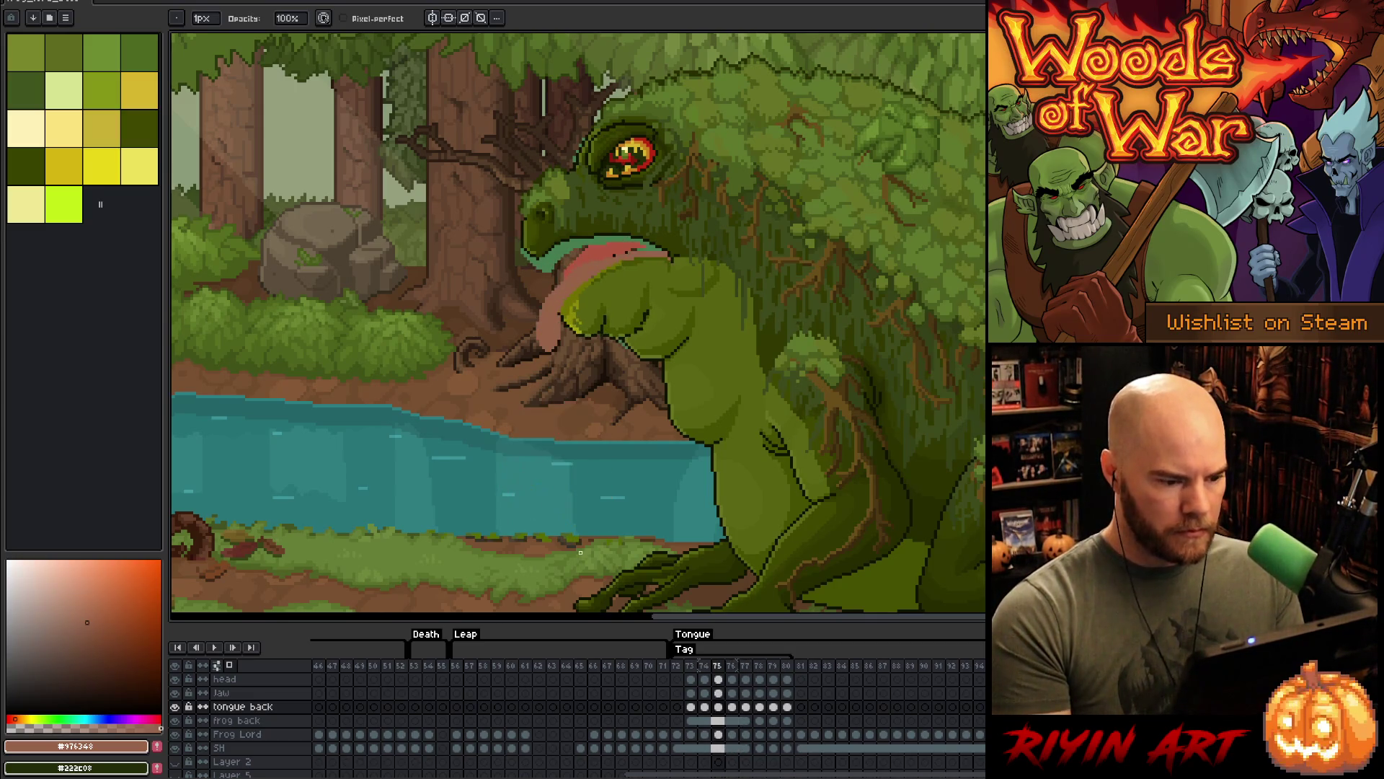
key("period")
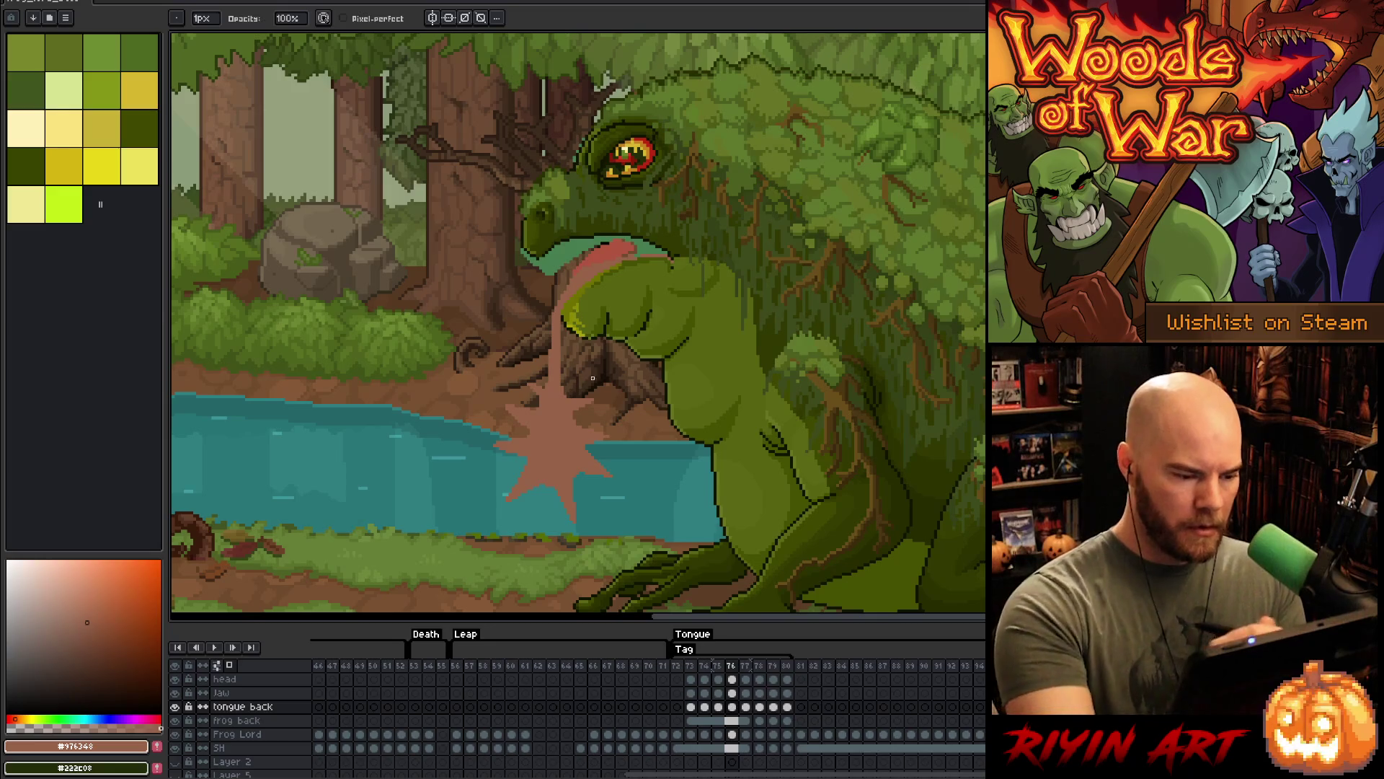
- On frame 76, lasso-delete the pink splat and bucket-fill the tongue's lower part pink
key("m")
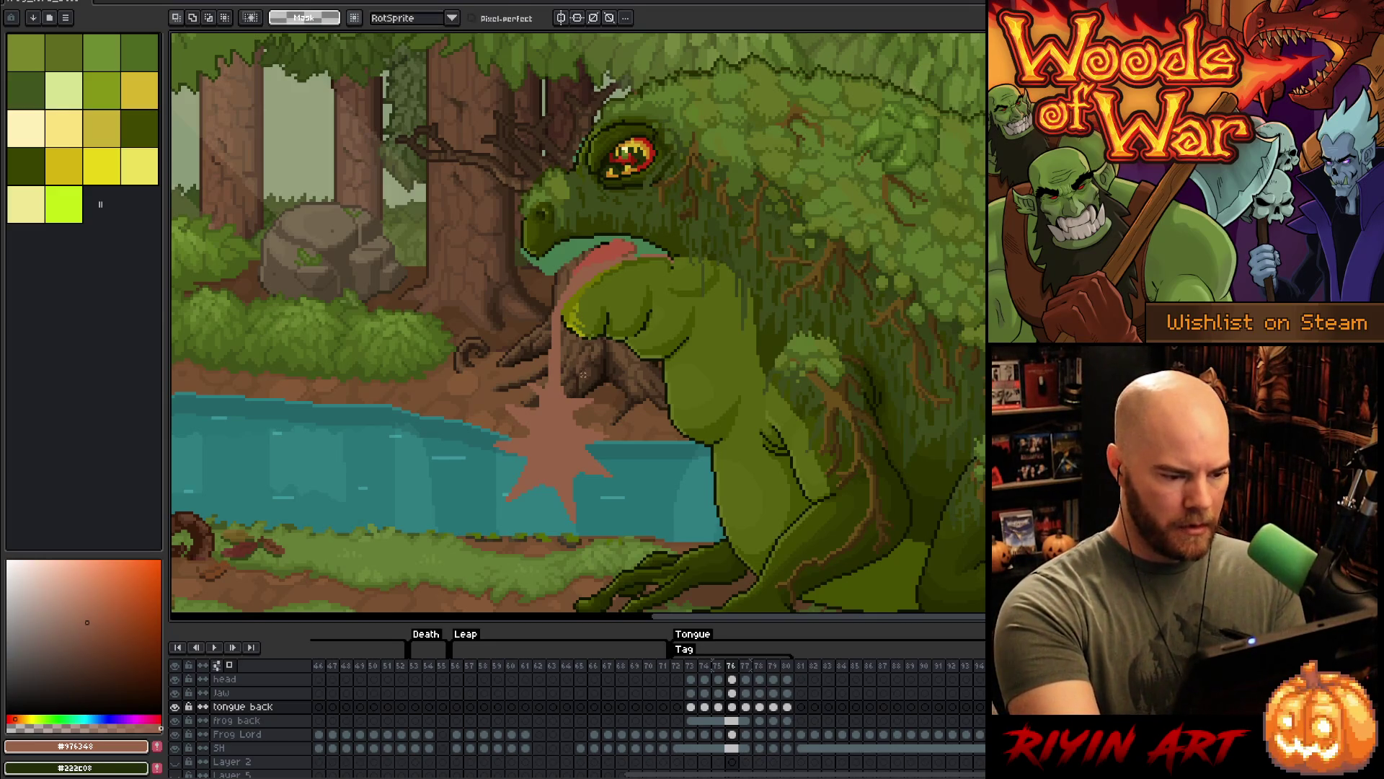
mouse_move(569, 353)
left_mouse_down()
mouse_move(678, 476)
mouse_move(570, 354)
left_mouse_up()
left_click_drag(447, 476, 603, 714)
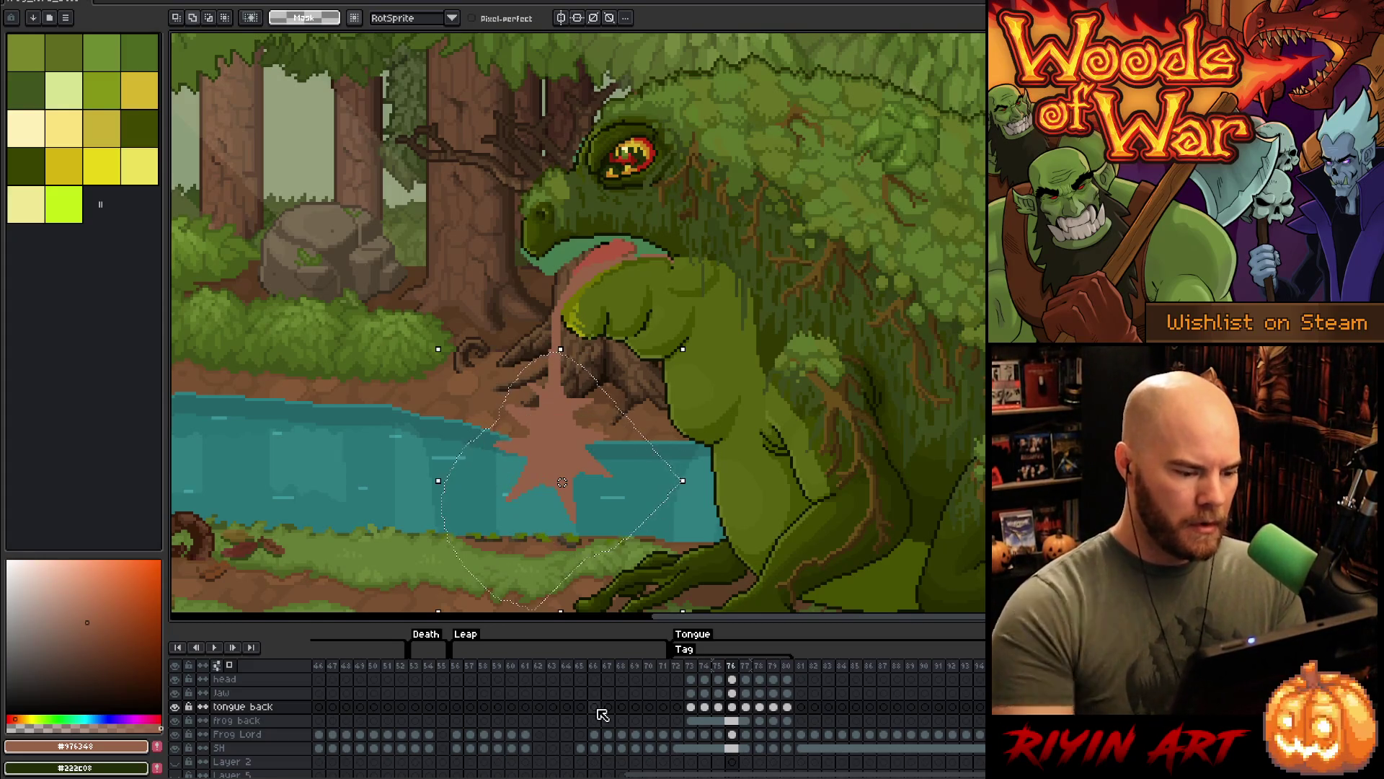
key("Delete")
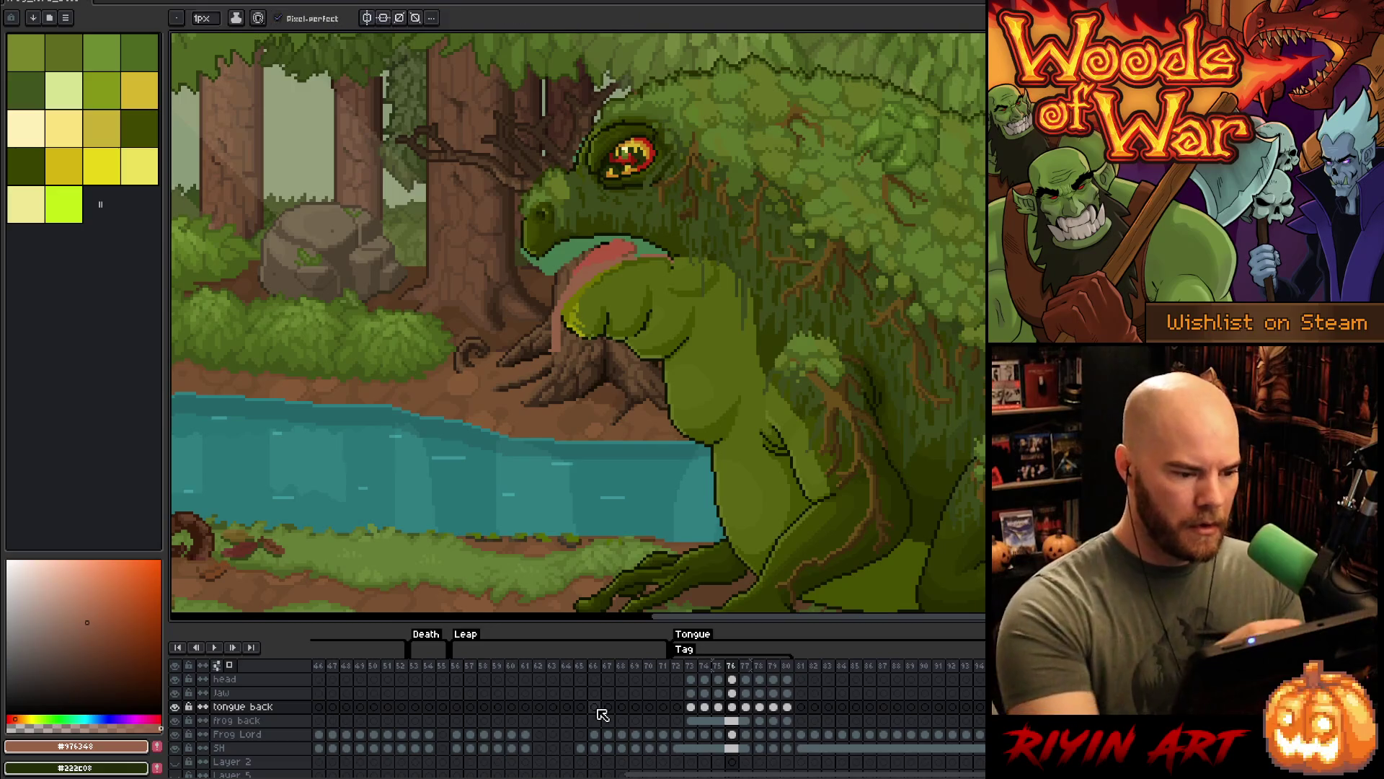
key("b")
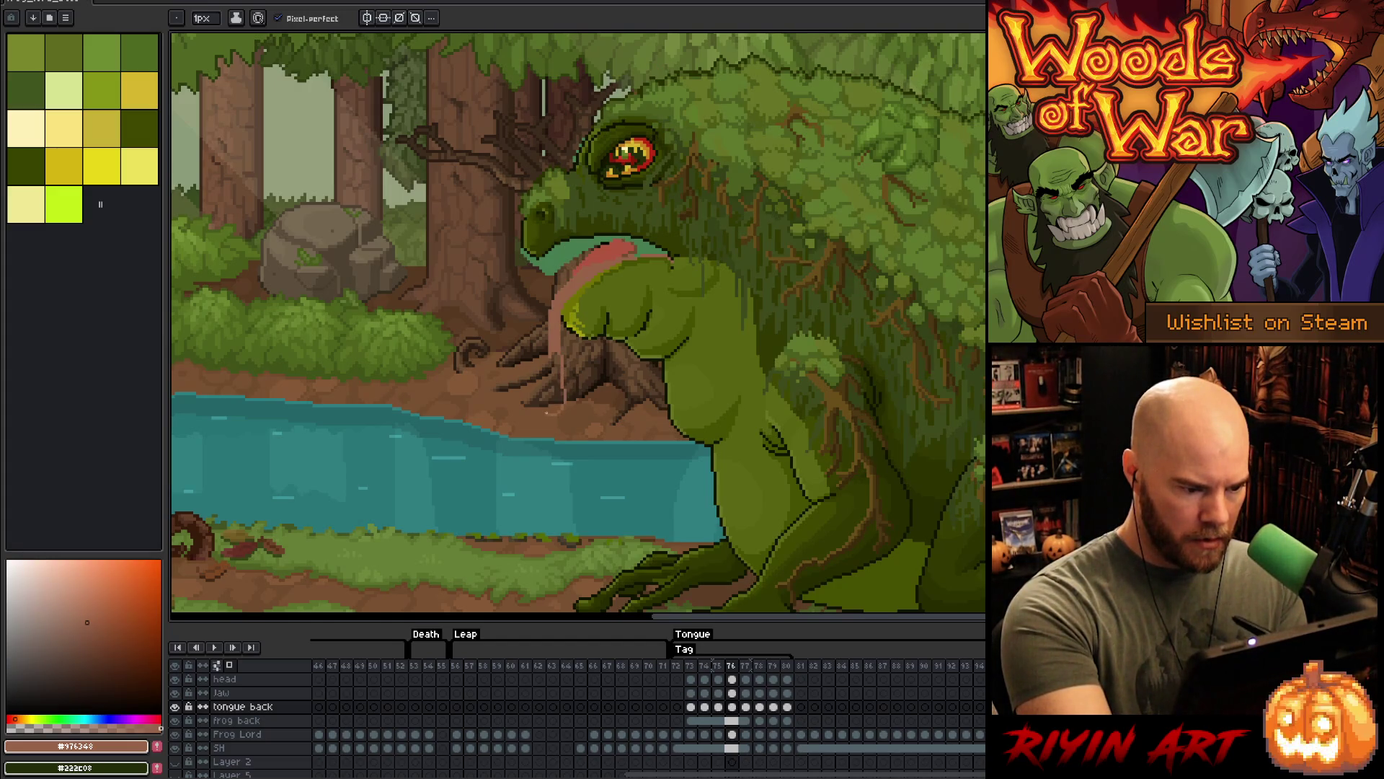
key("g")
left_click(554, 390)
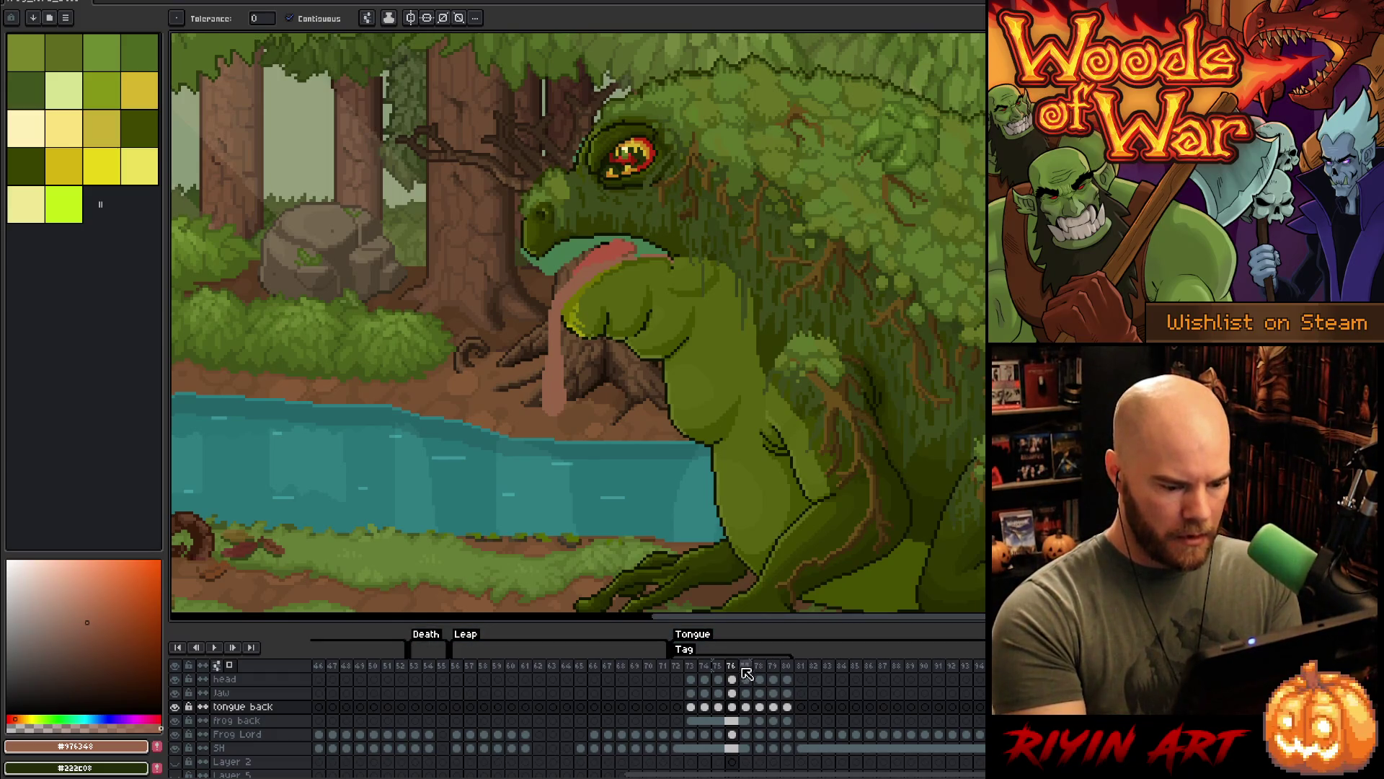
- Insert a copy of the long-tongue frame after frame 77 and adjust the tongue tip
left_click(744, 665)
left_click(733, 665)
key("alt+n")
left_click(746, 707)
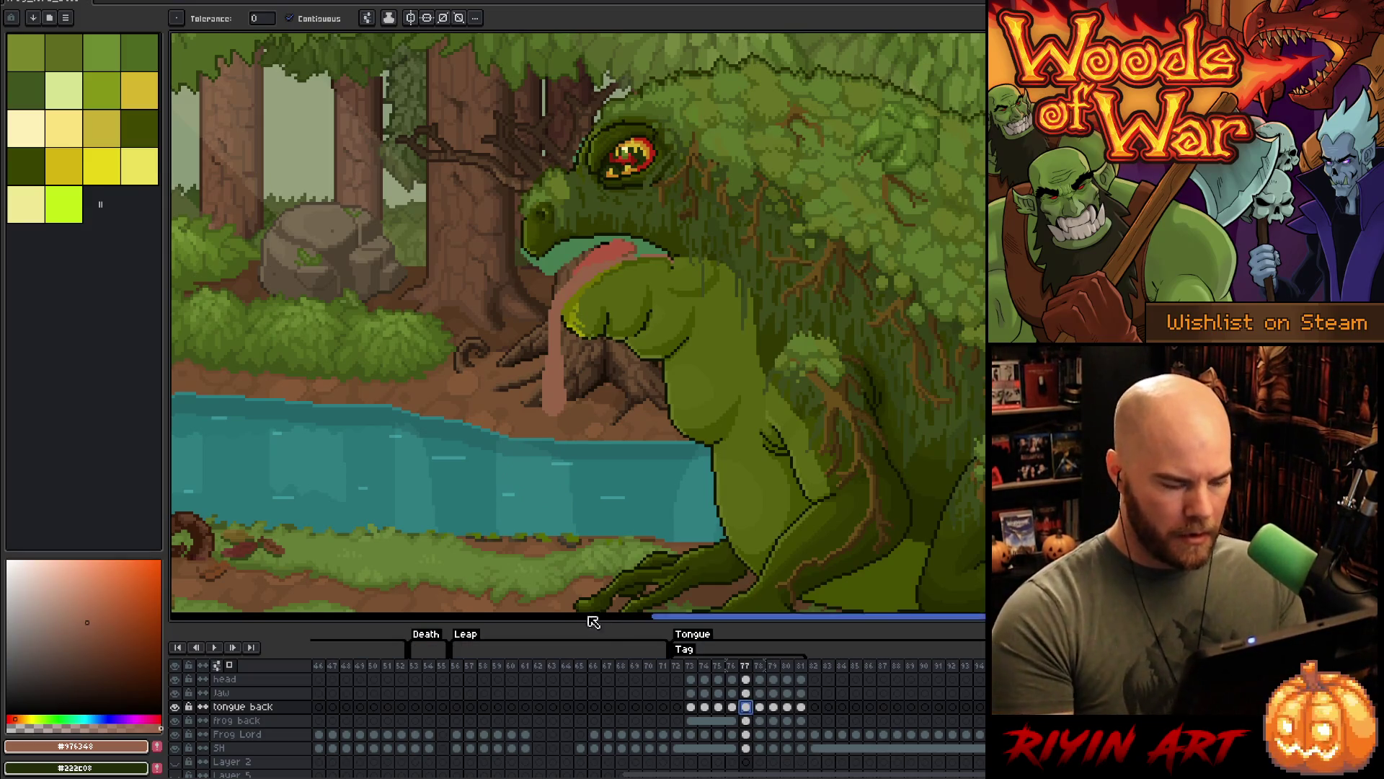
key("m")
key("alt+n")
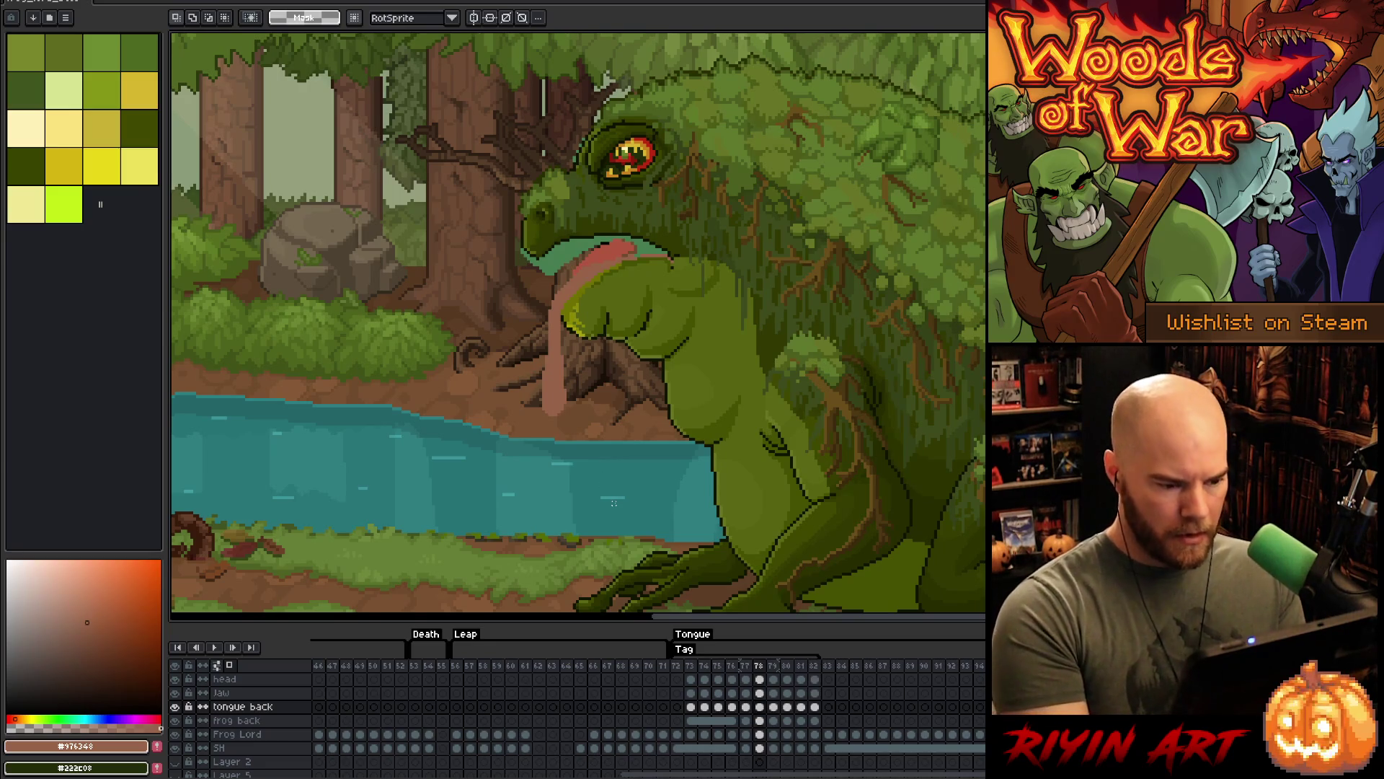
left_click_drag(609, 480, 514, 343)
key("ctrl+d")
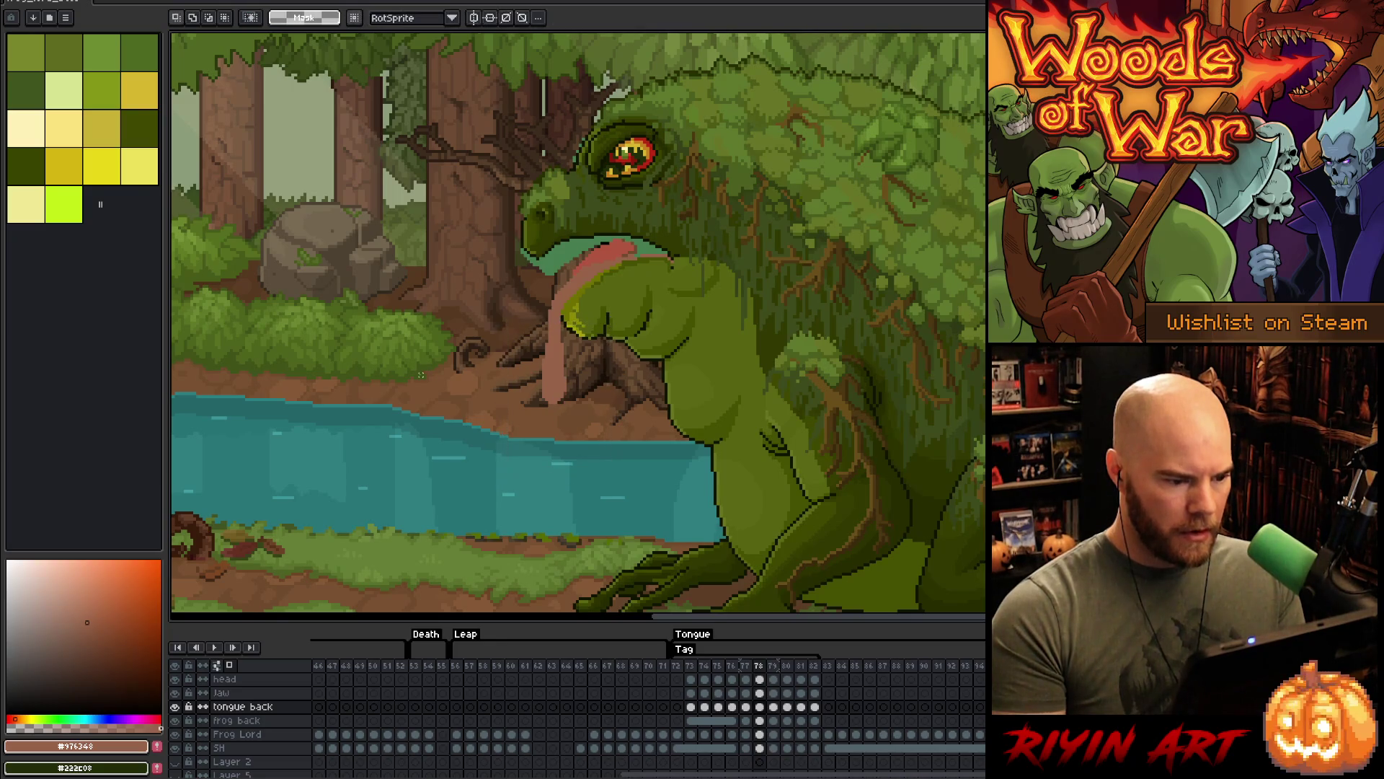
- Play the animation through frame 81 to check timing, then reselect the tongue on frame 77
key("Right")
key("Right")
key("Right")
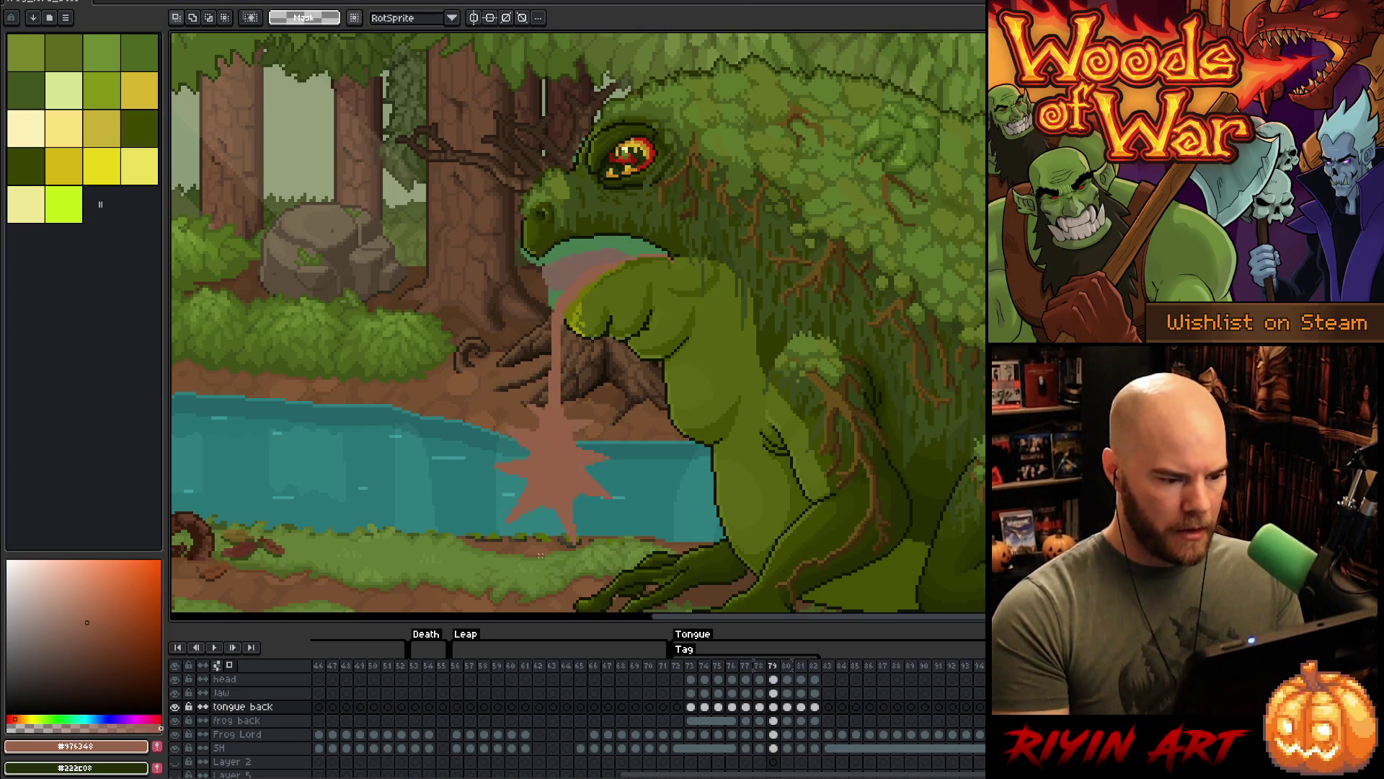
key("Return")
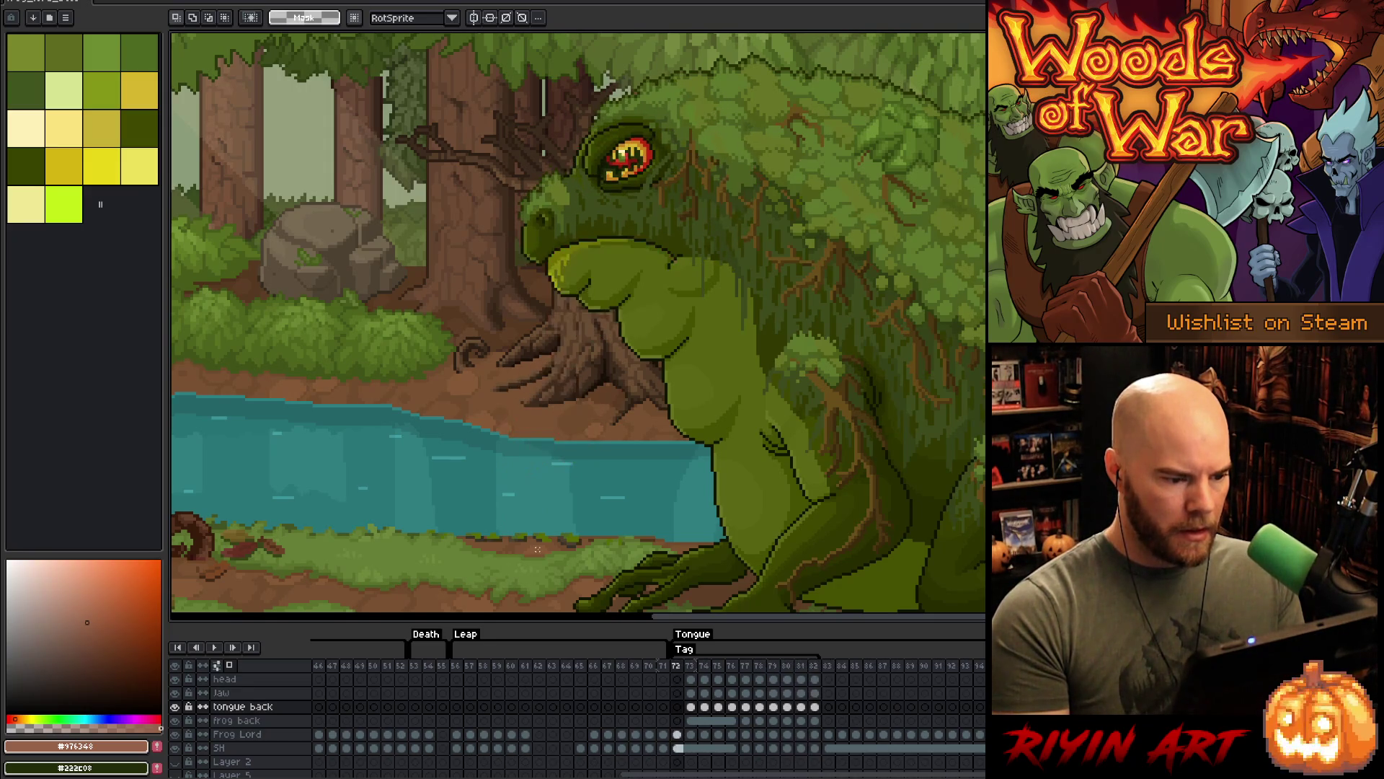
key("Return")
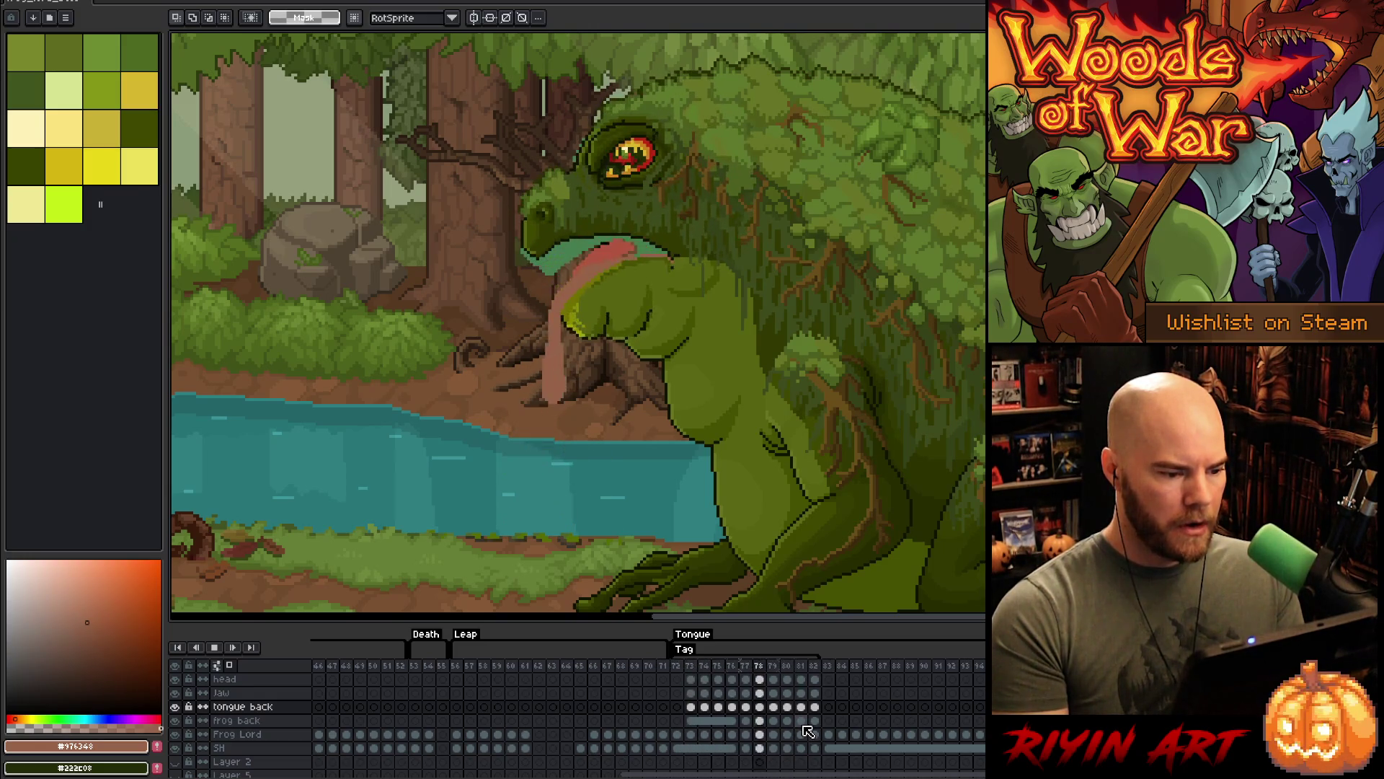
key("Return")
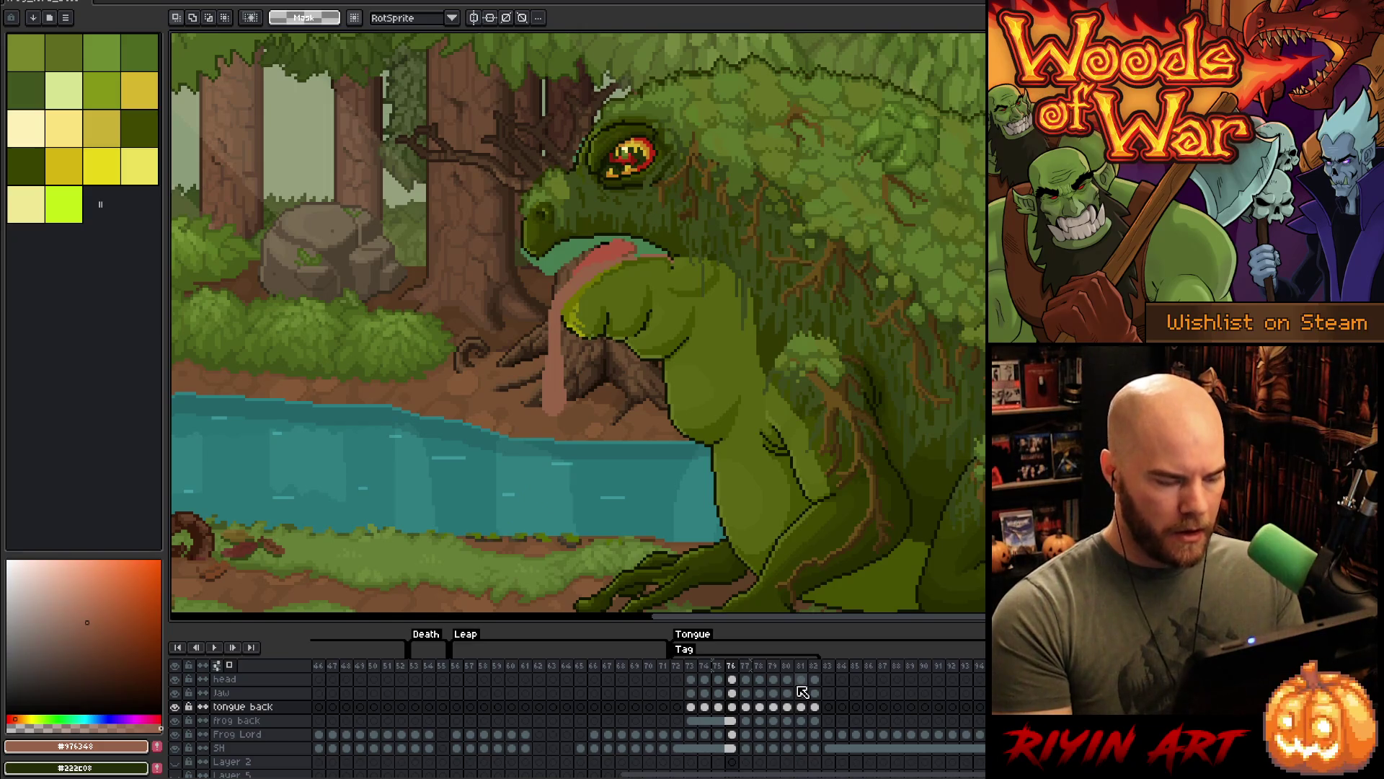
key("Right")
key("Right")
key("Right")
key("Right")
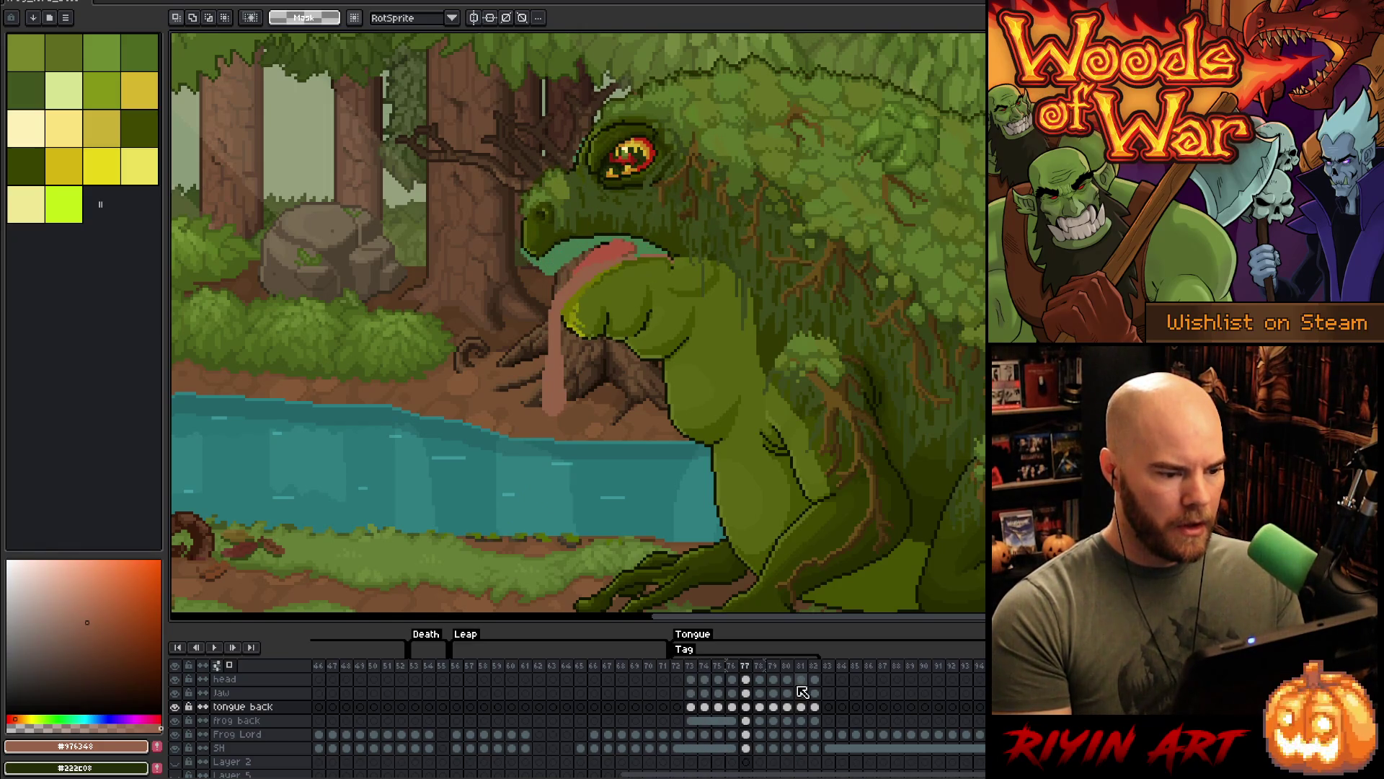
key("Right")
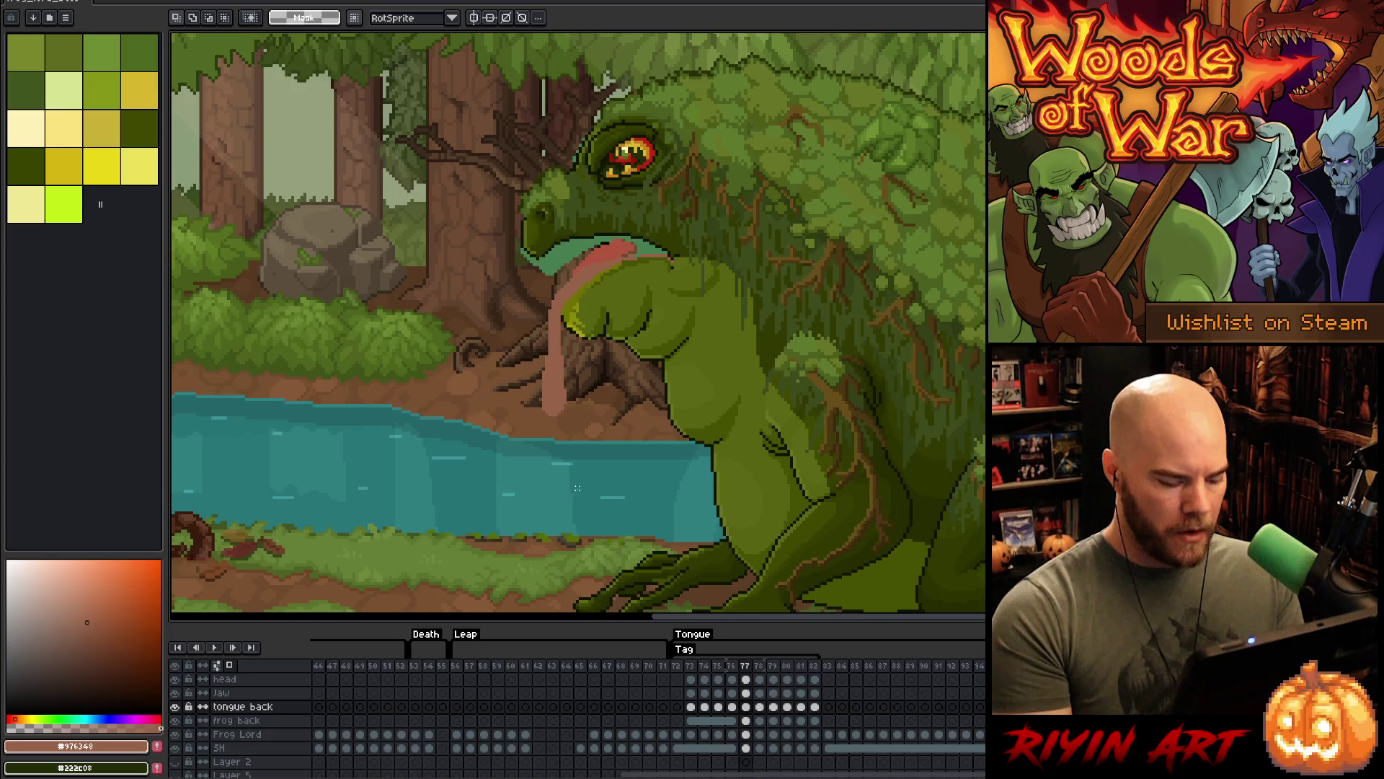
left_click_drag(610, 494, 491, 339)
key("ctrl+d")
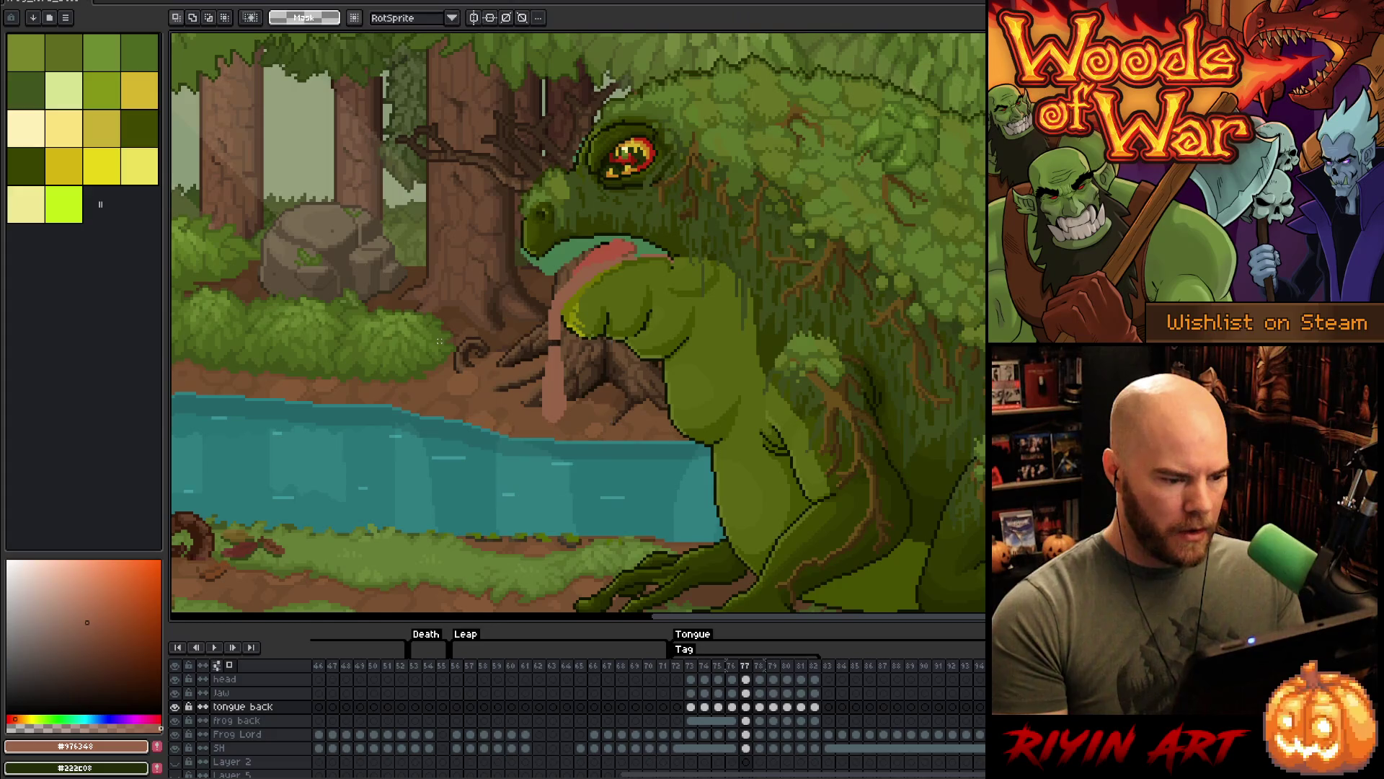
- Duplicate frame 78 as a new frame and adjust the tongue and stump area
key("b")
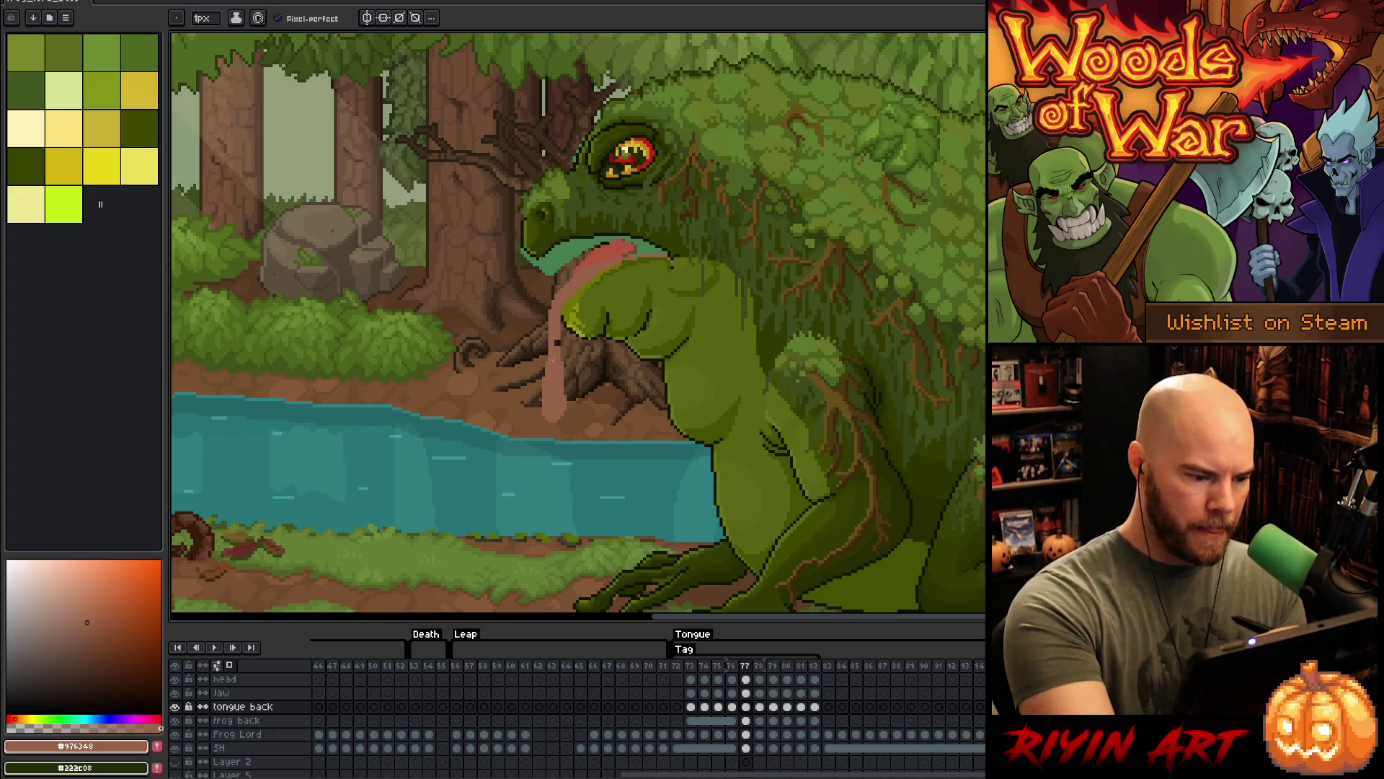
key("Right")
key("Right")
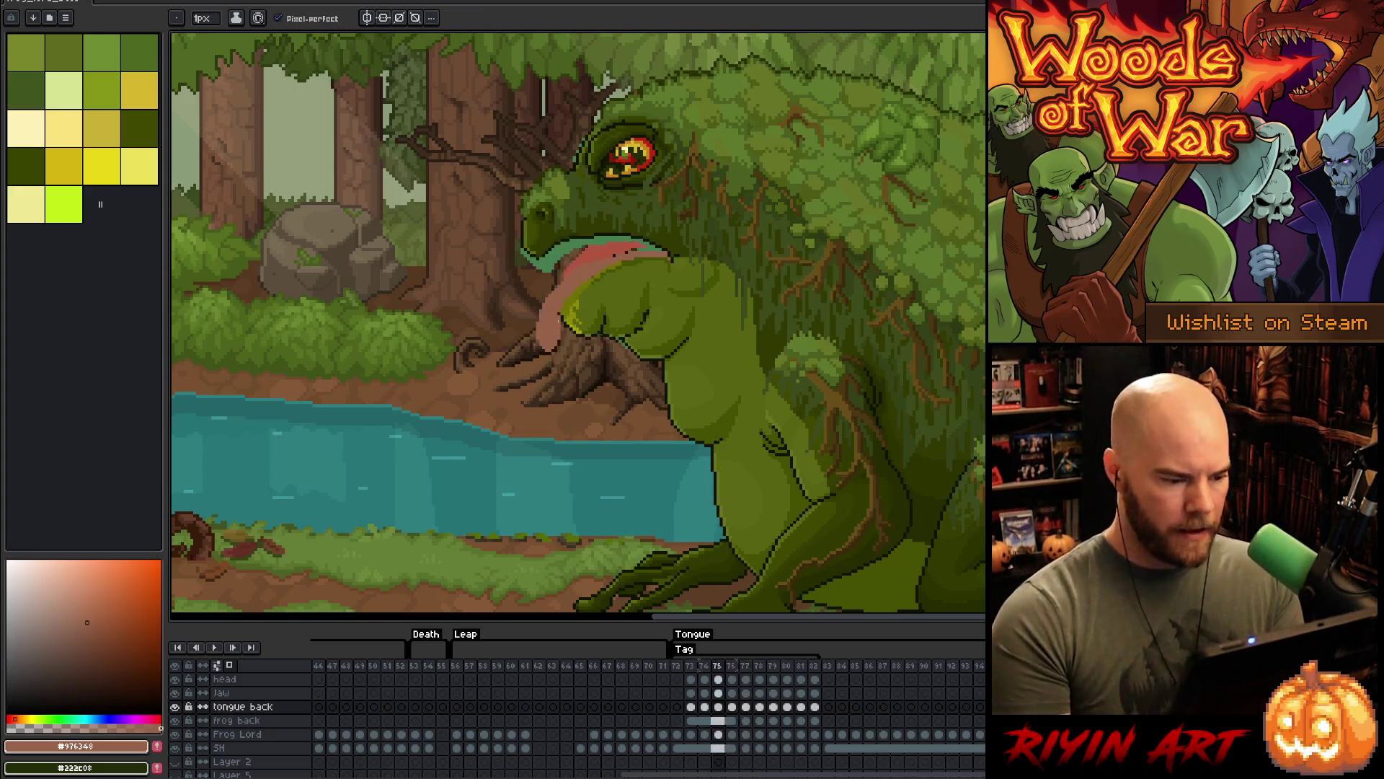
key("Left")
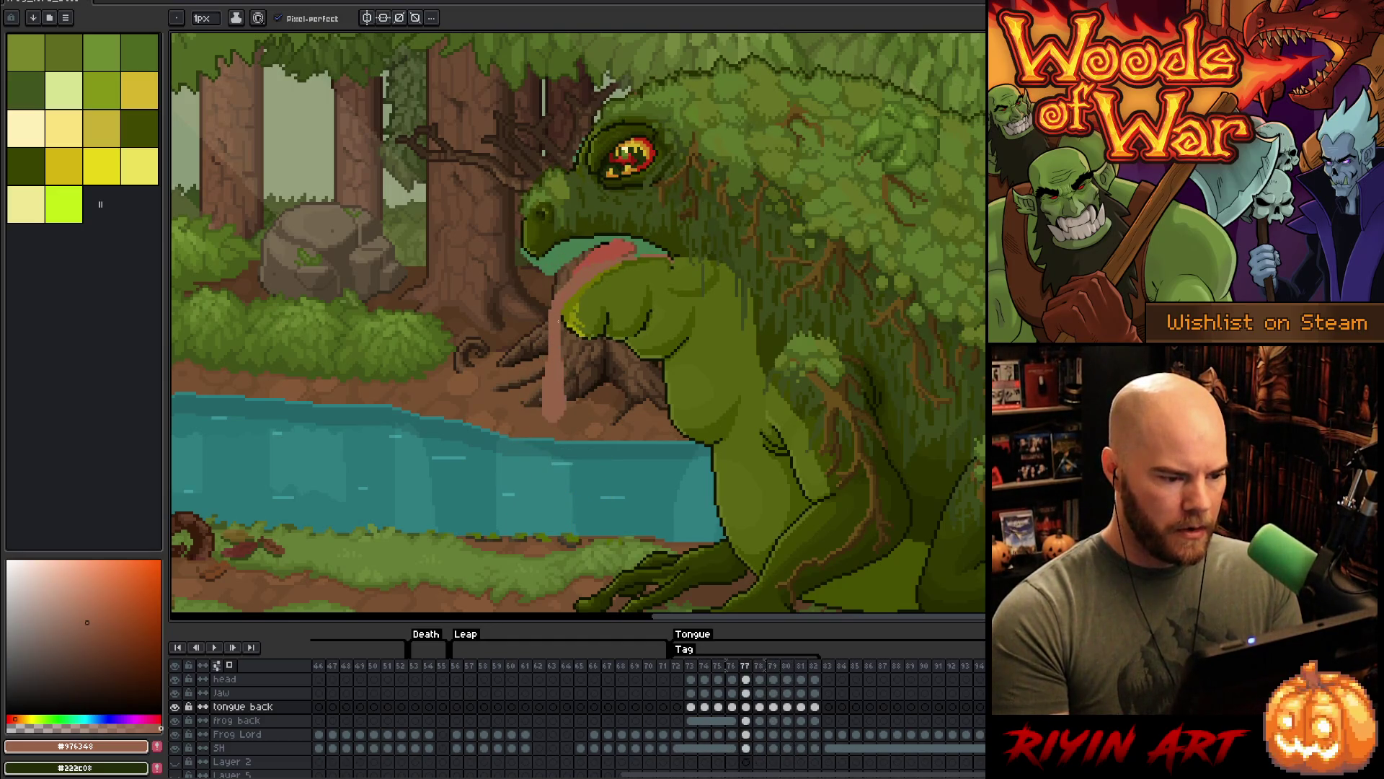
key("alt+n")
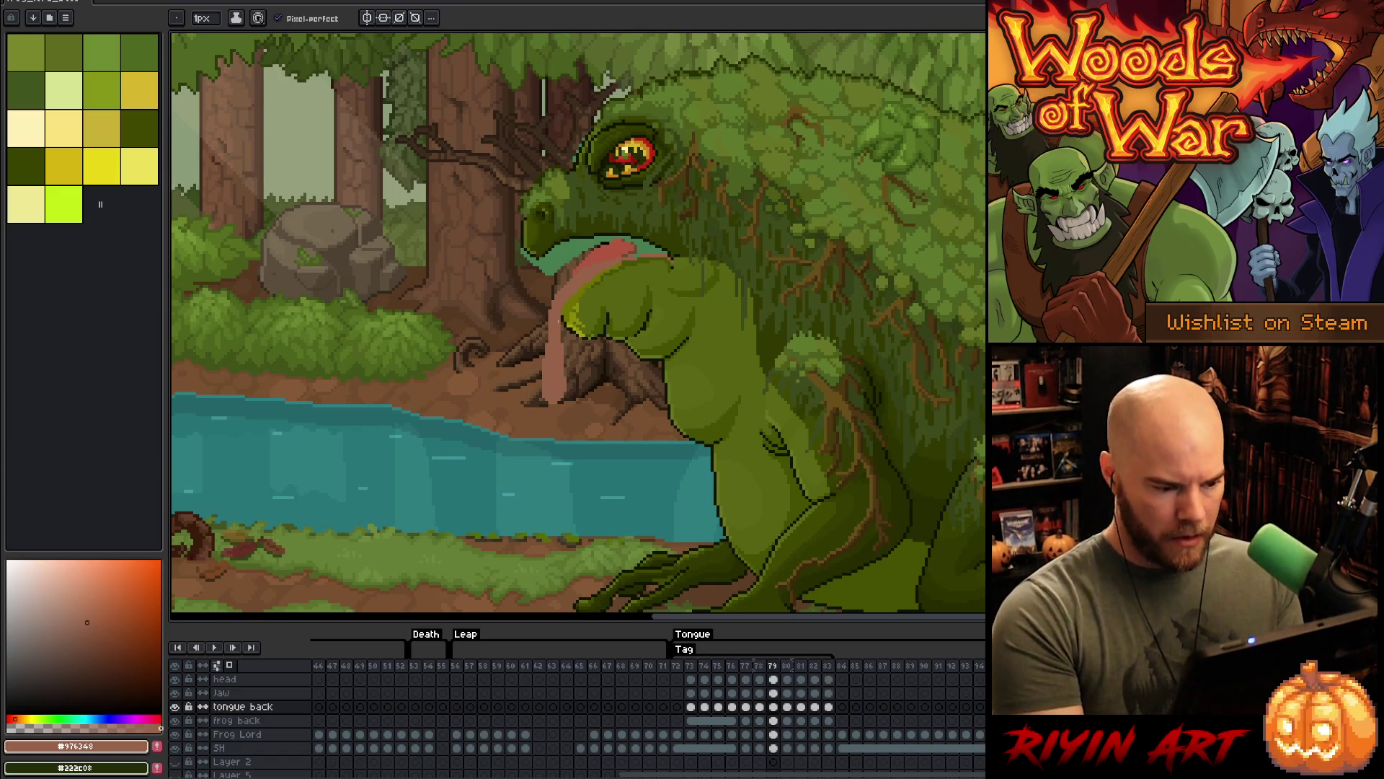
key("m")
mouse_move(618, 485)
left_mouse_down()
mouse_move(472, 322)
mouse_move(480, 331)
left_mouse_up()
key("ctrl+d")
- Compare the new frame 80 with its neighbours, play the animation, and select the lower tongue
left_click(753, 667)
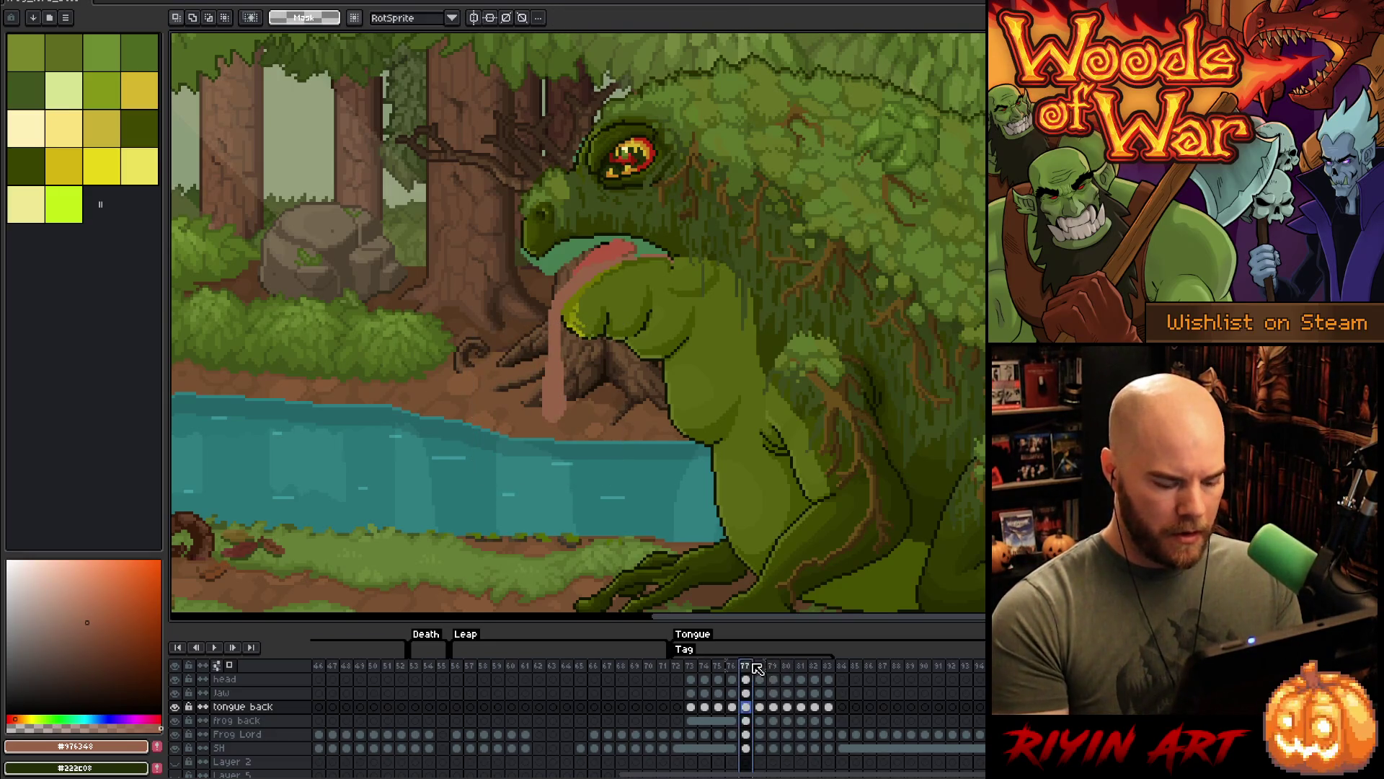
key("Right")
key("Right")
key("Right")
key("Right")
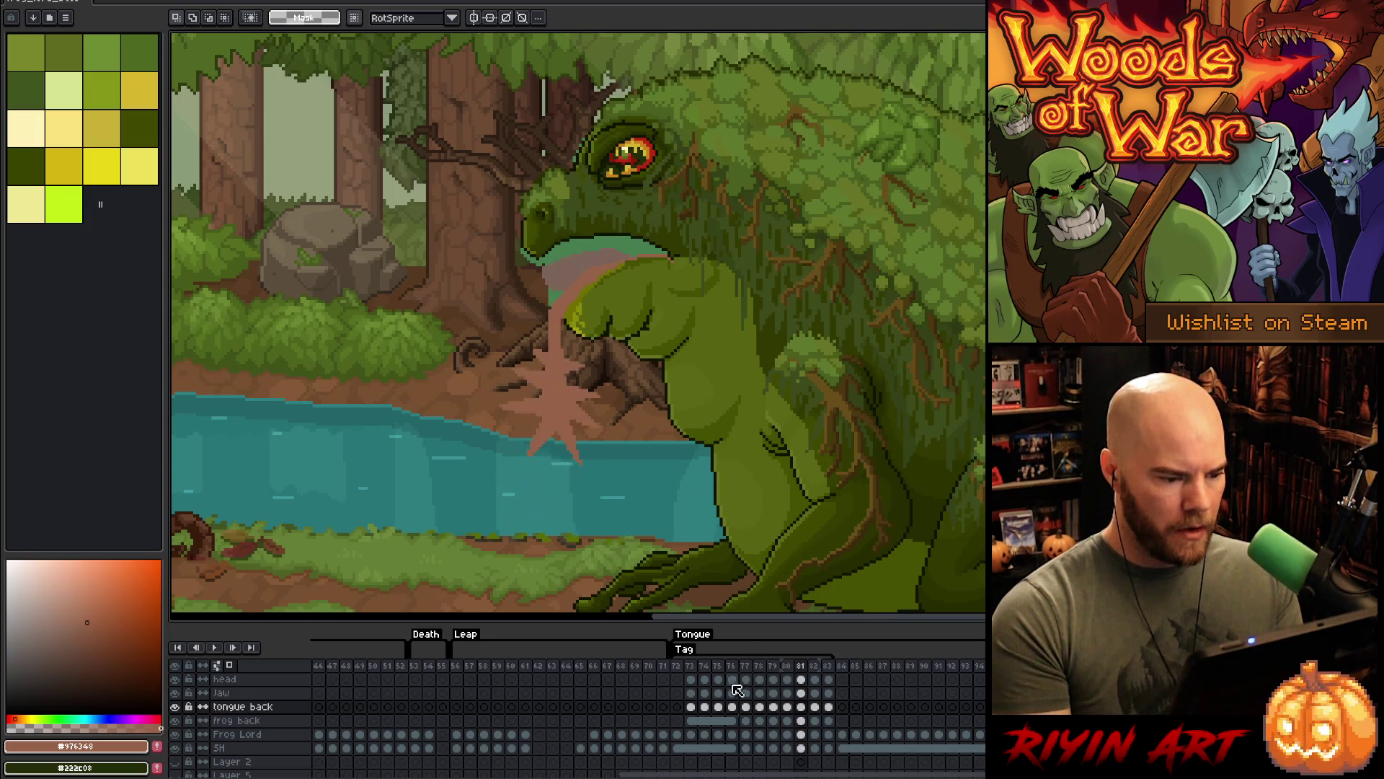
key("Left")
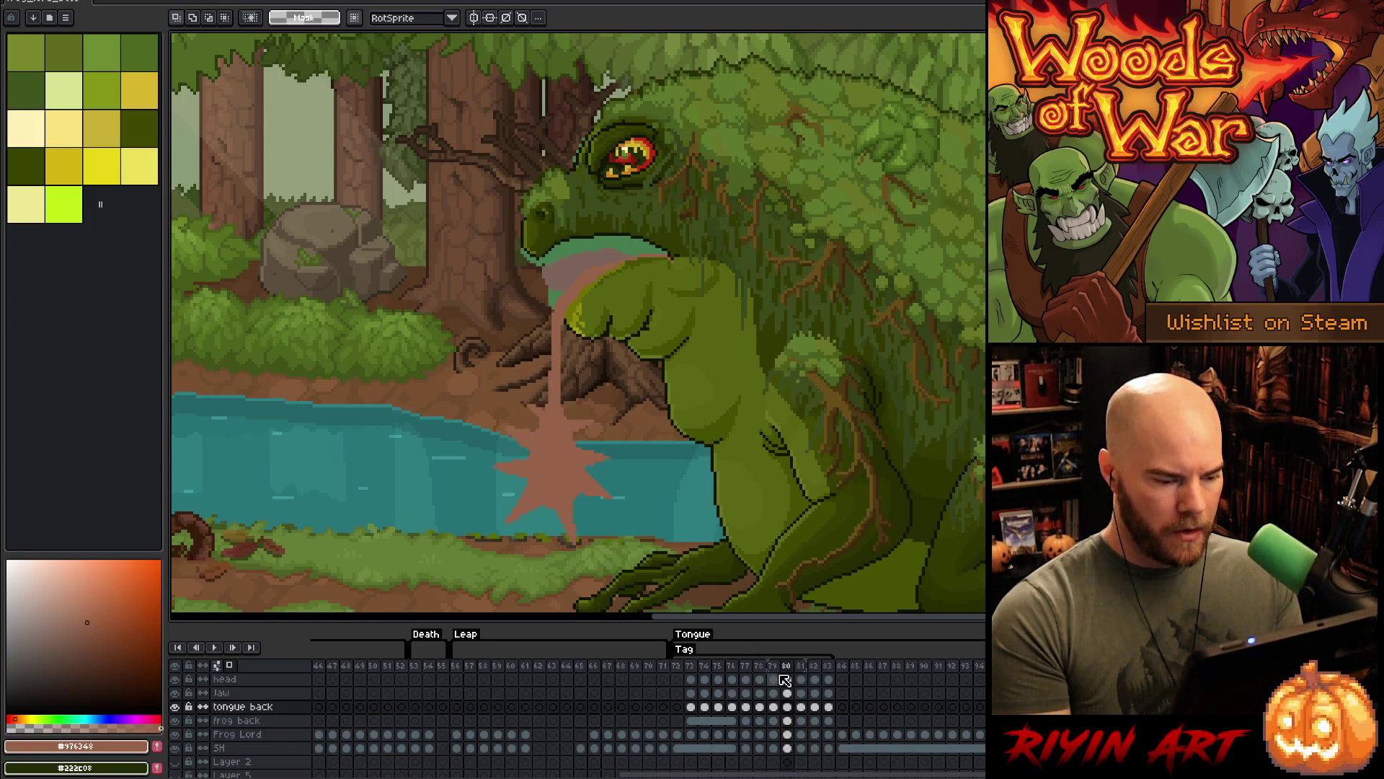
key("Left")
key("Right")
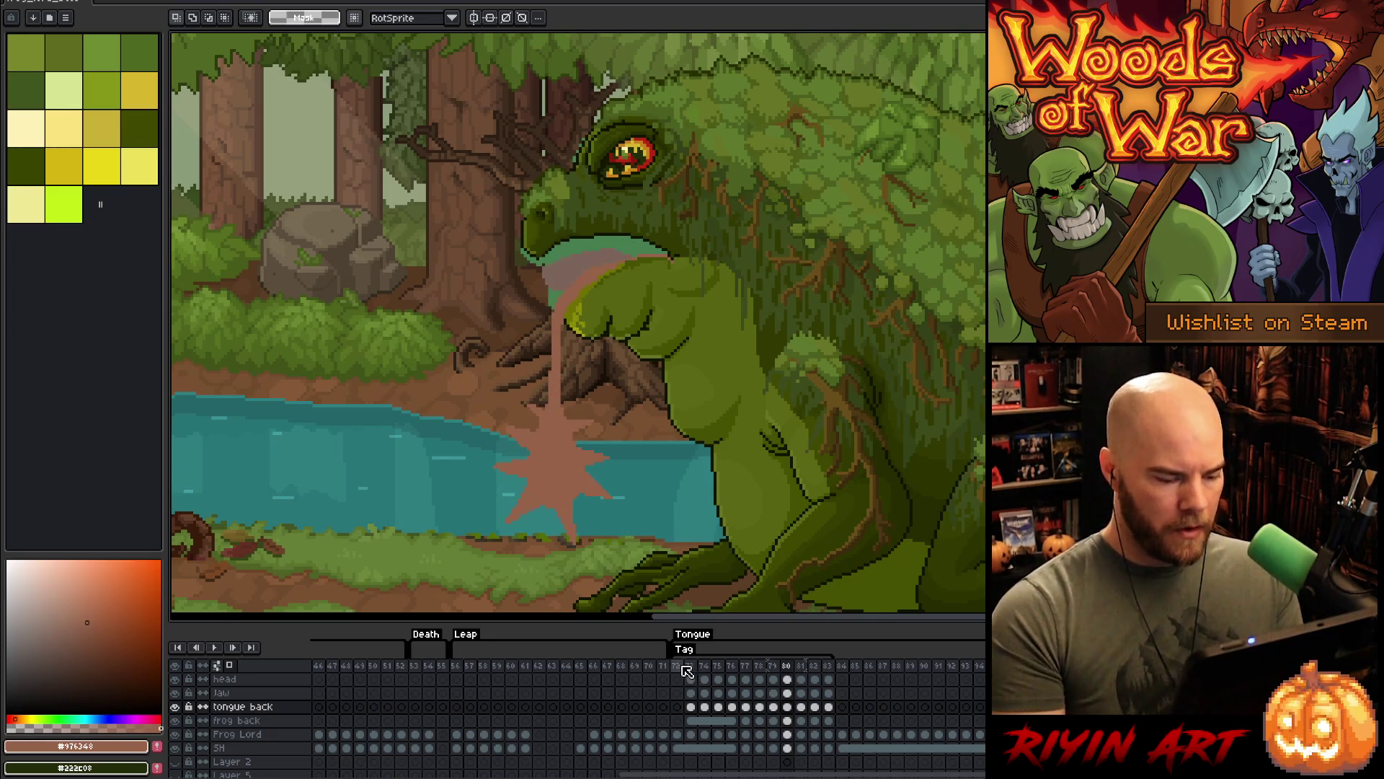
key("Return")
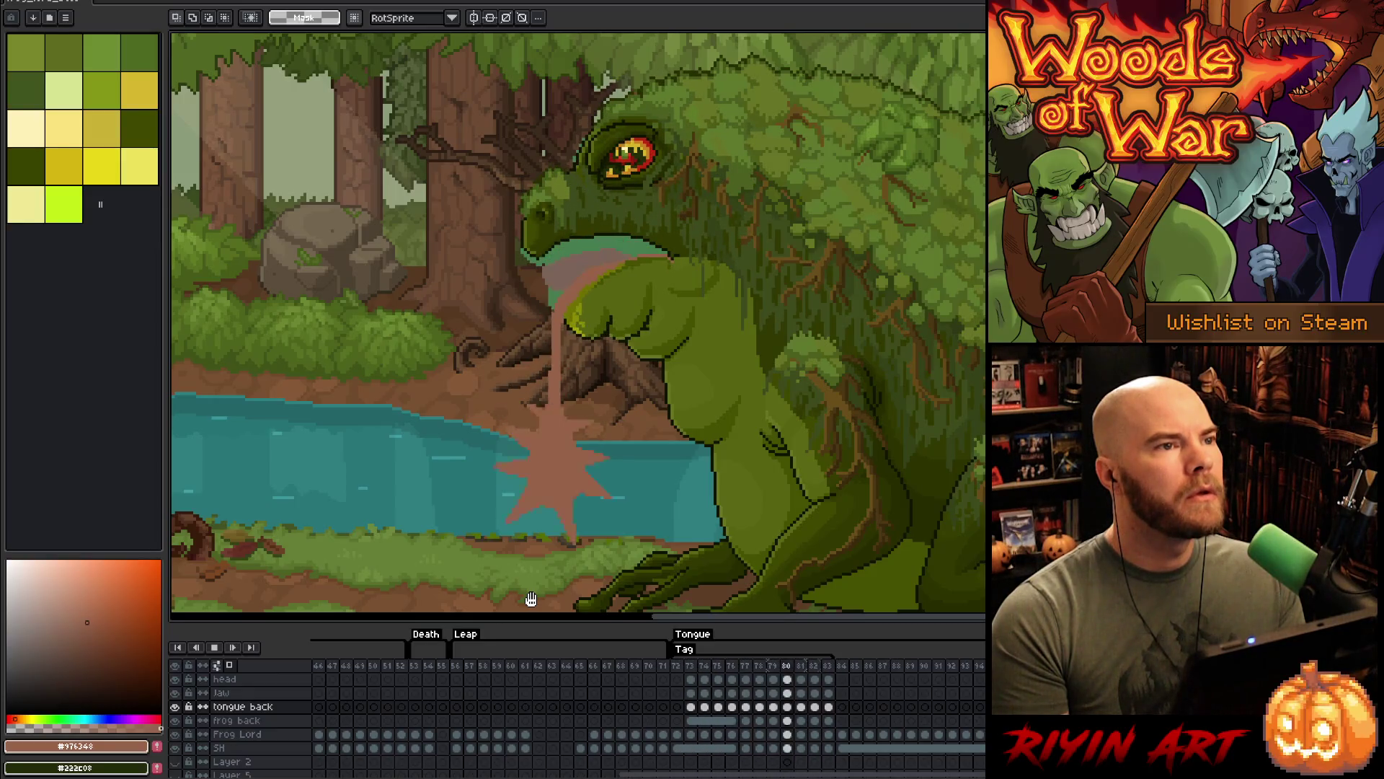
key("Return")
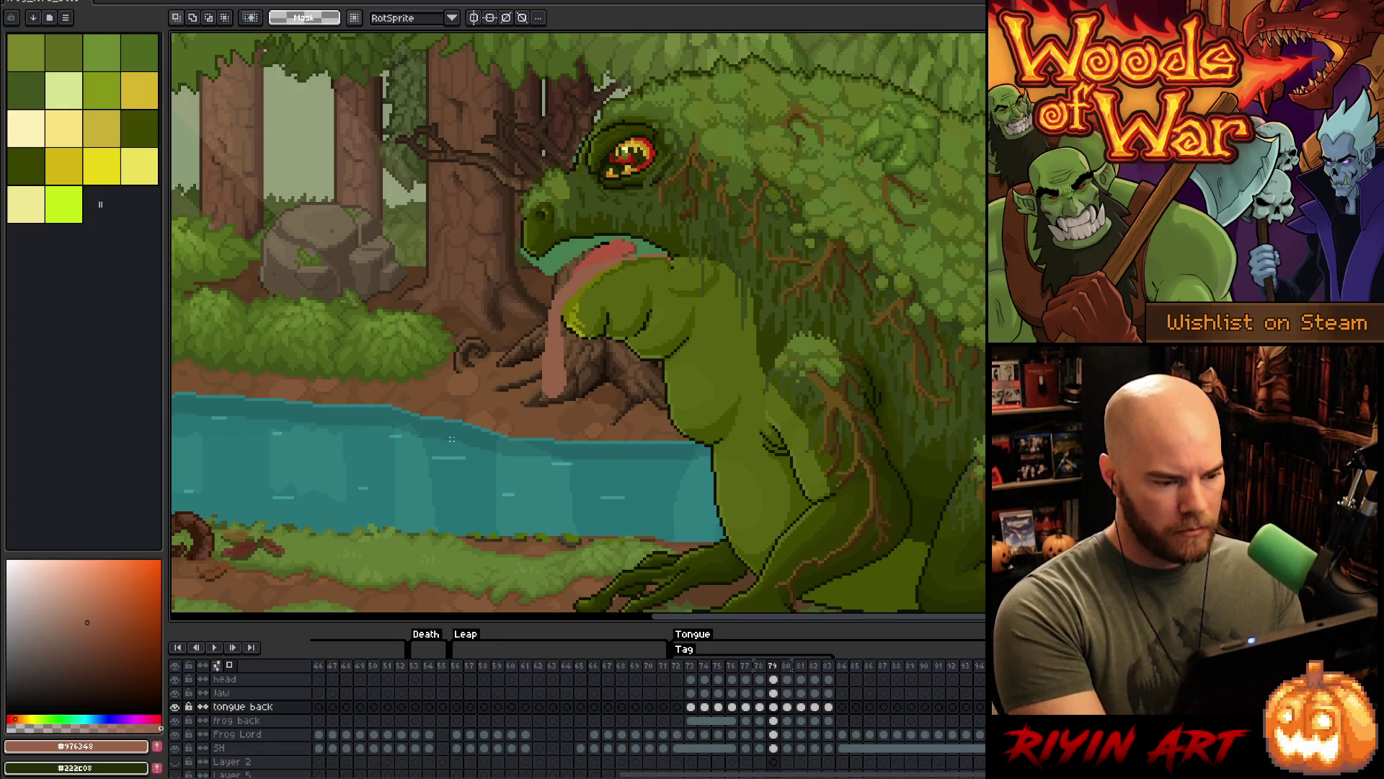
left_click_drag(491, 337, 609, 492)
- Paste the pink splash shape at the tongue tip on frame 76
key("Left")
key("Left")
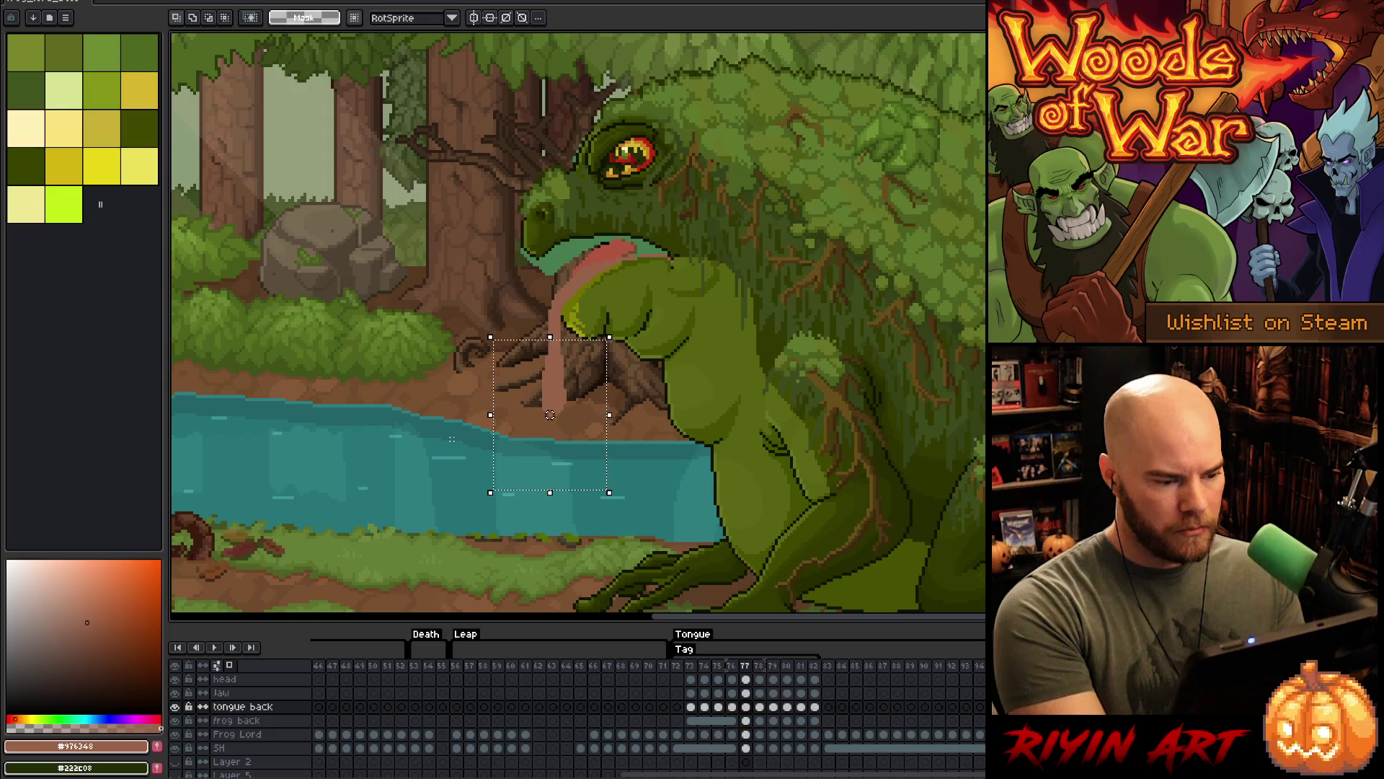
key("Left")
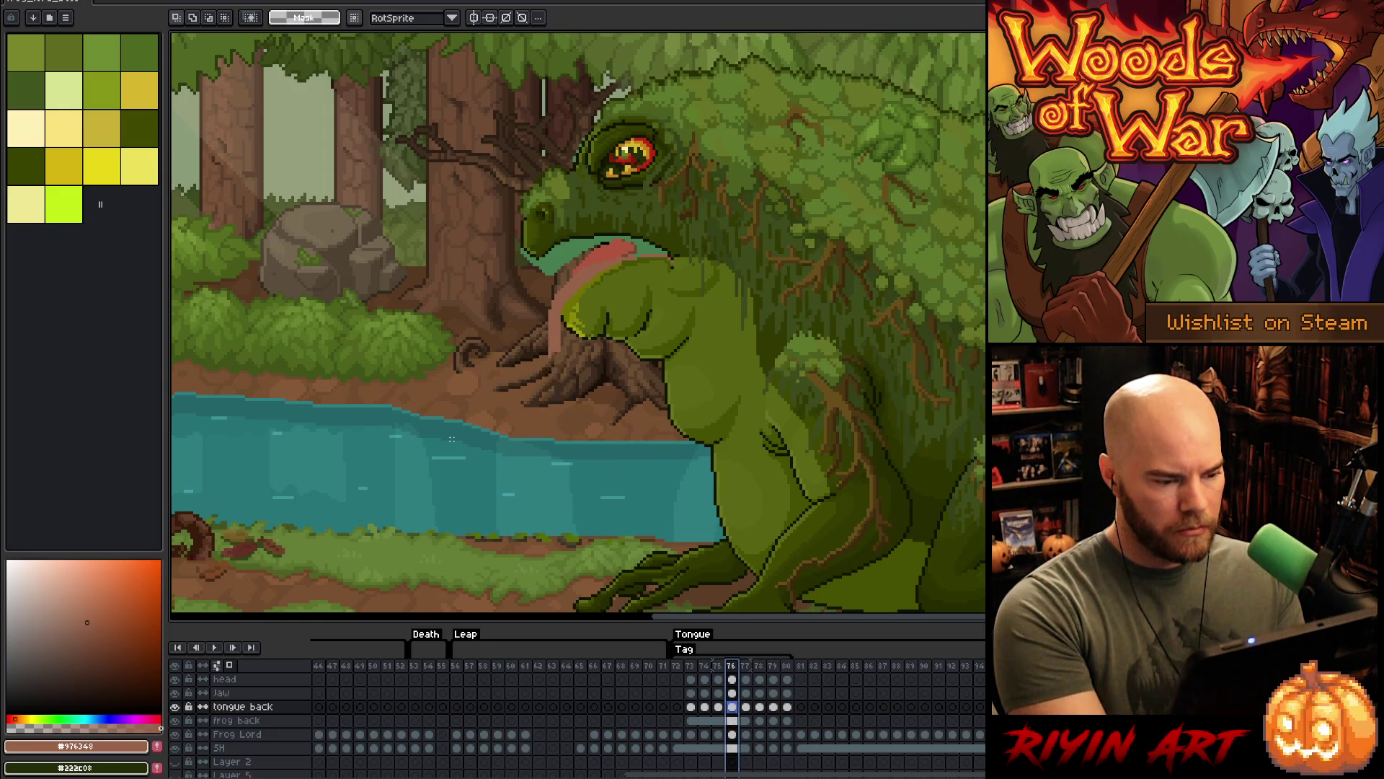
key("ctrl+v")
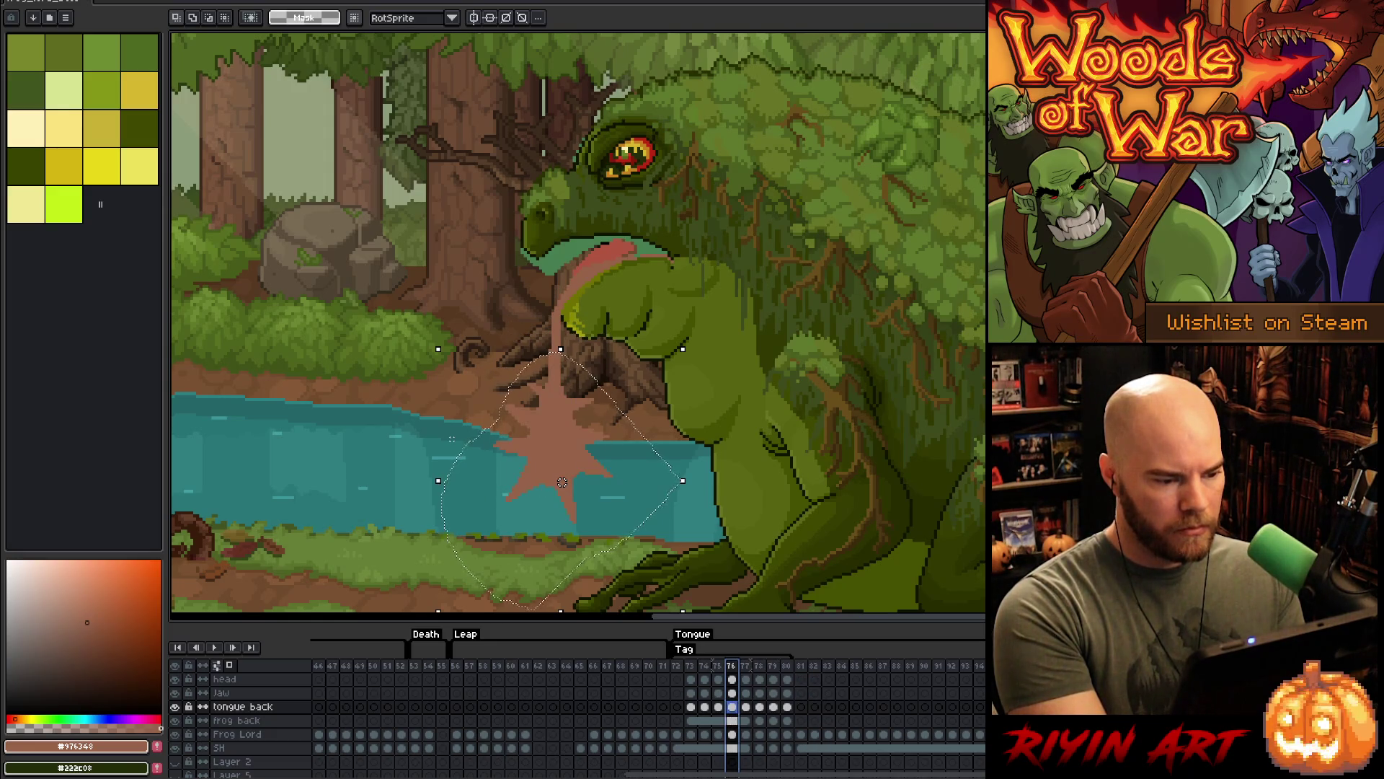
- Step through frames 74–76 to check the splash, deselect, and play the Tongue animation
left_click(718, 666)
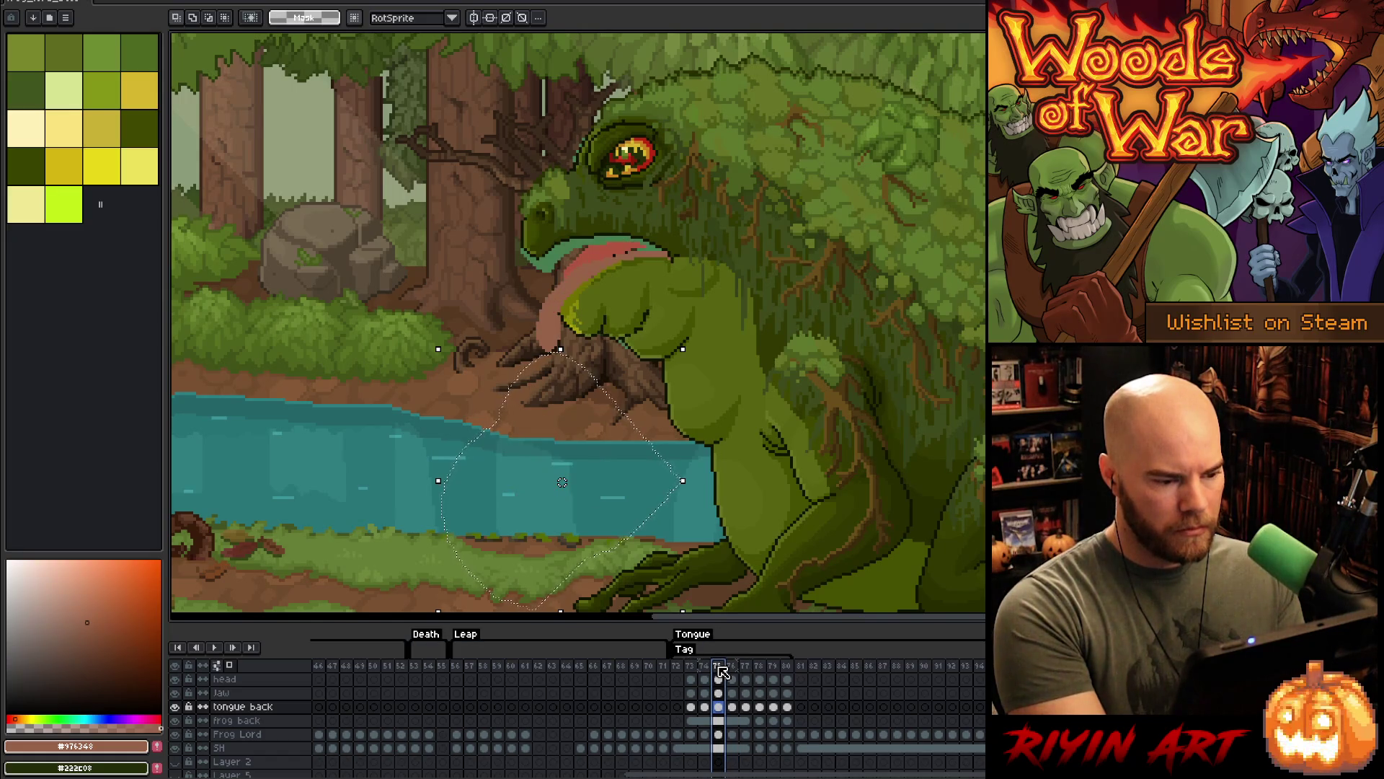
key("Left")
key("Right")
key("Right")
key("Left")
key("Left")
key("Return")
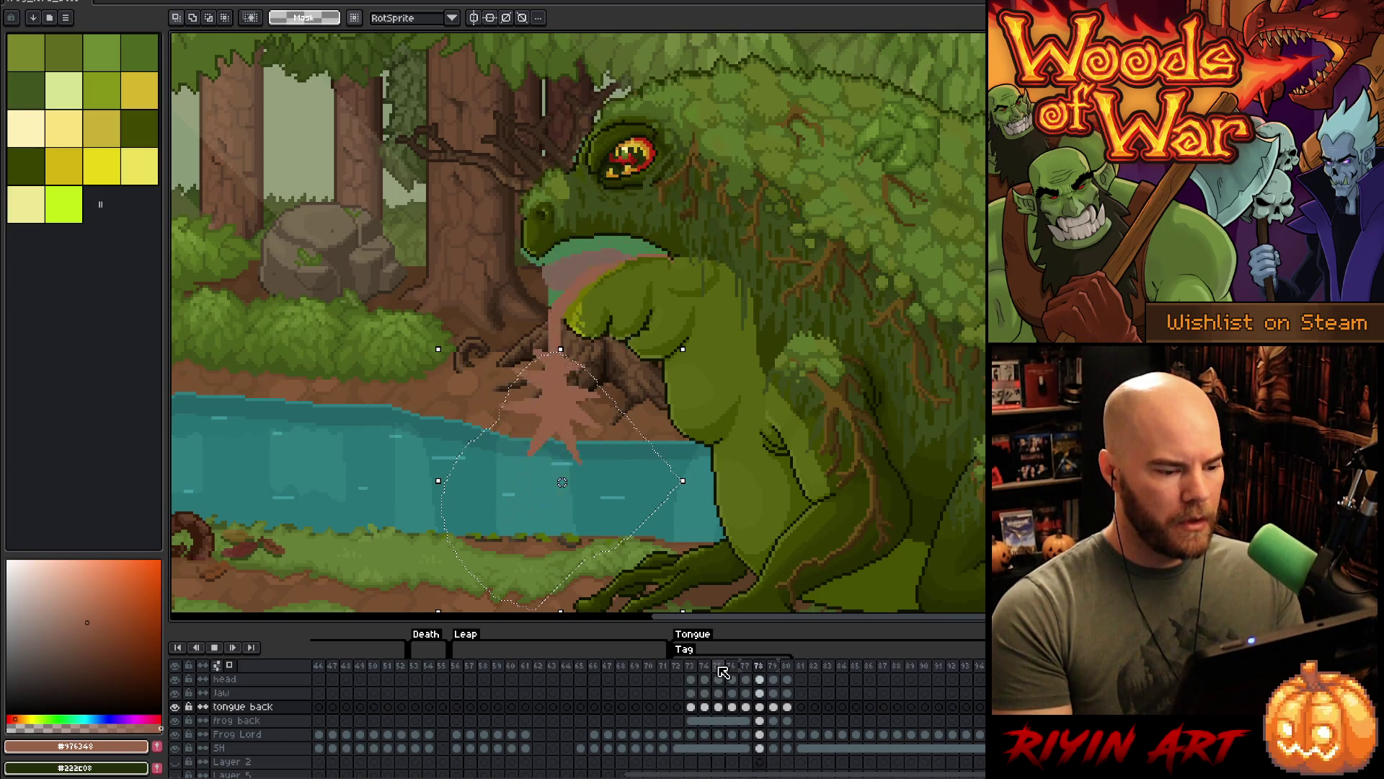
key("Return")
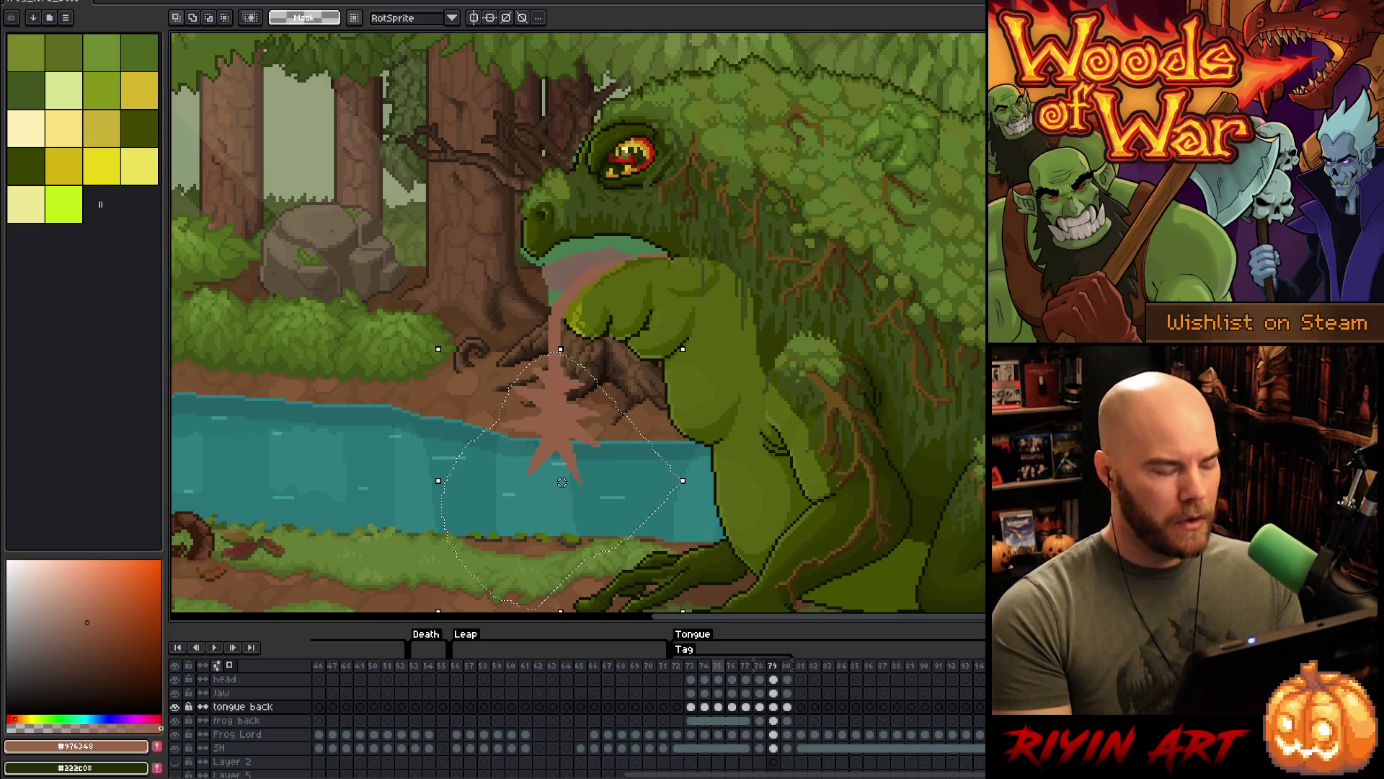
key("ctrl+d")
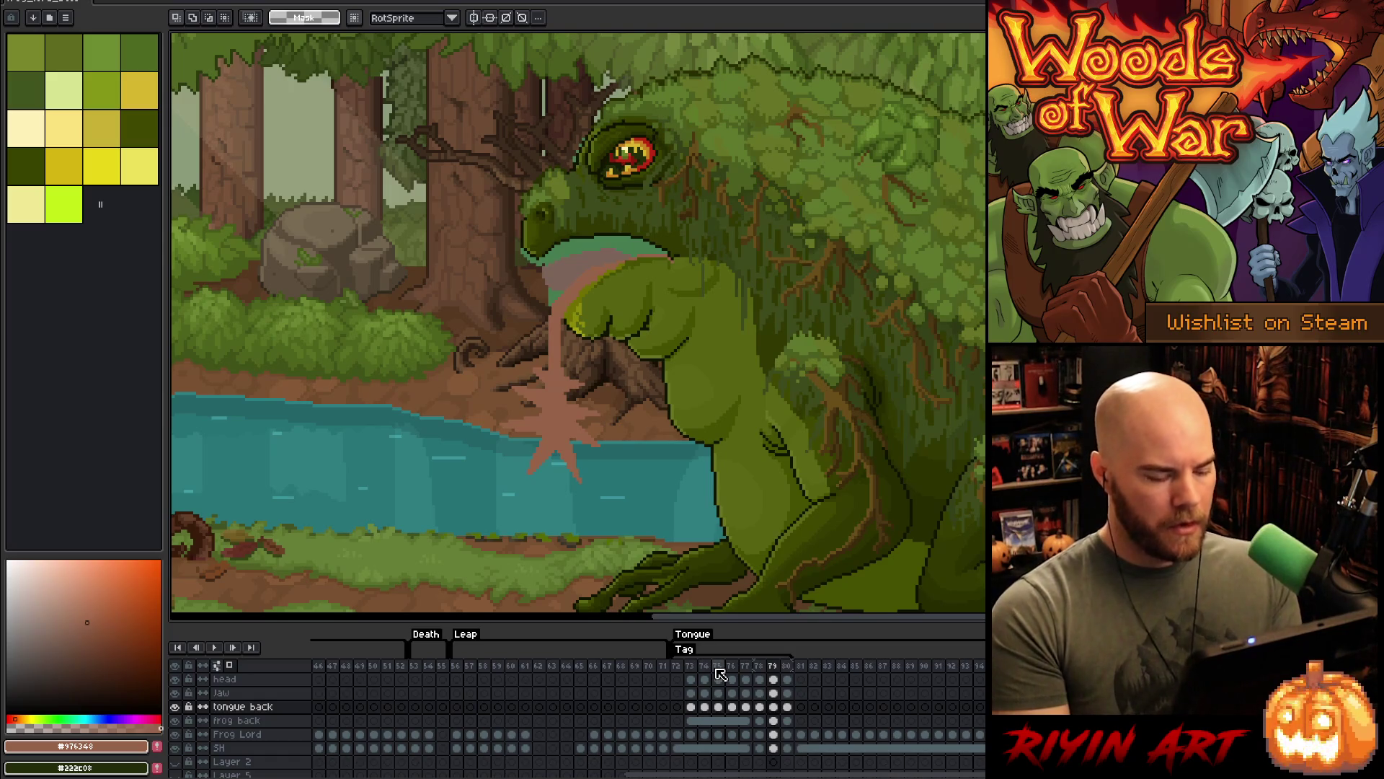
key("Return")
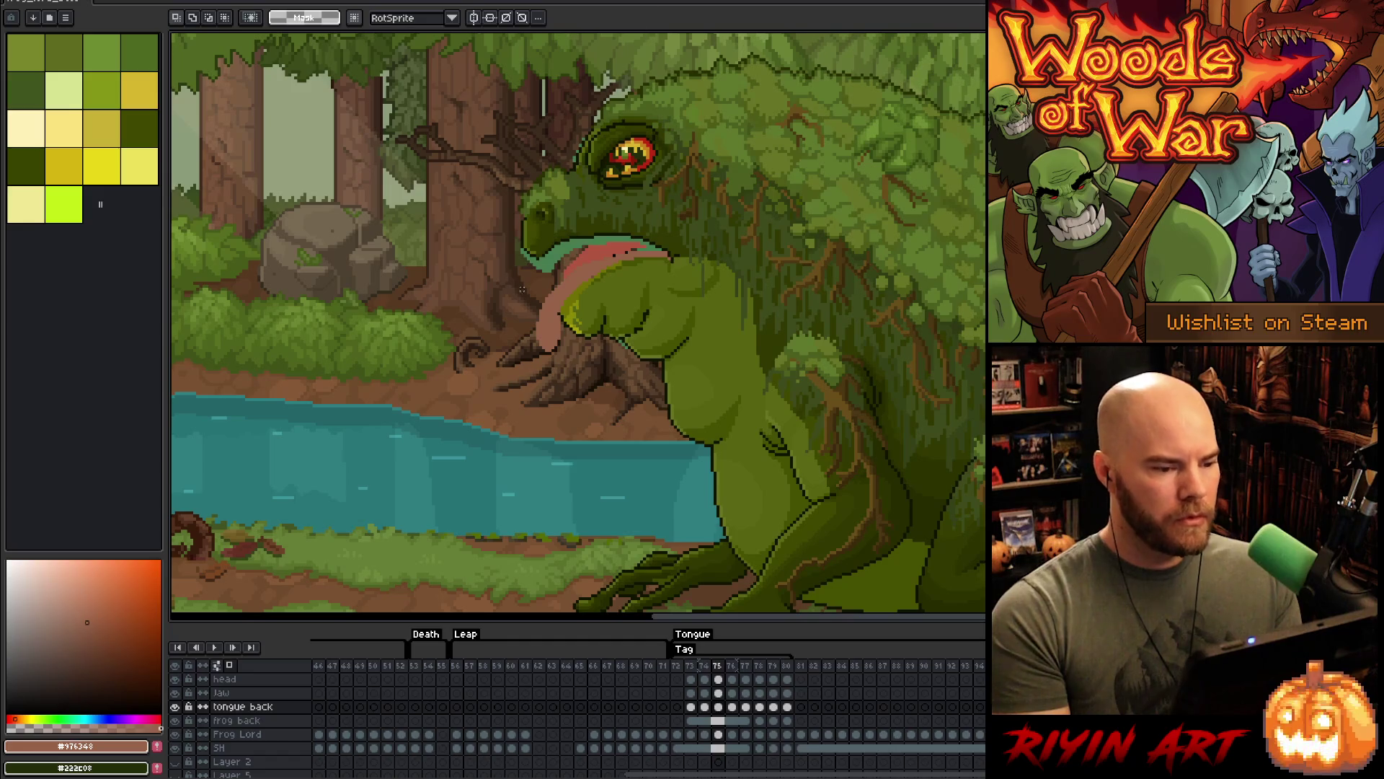
key("Right")
key("Return")
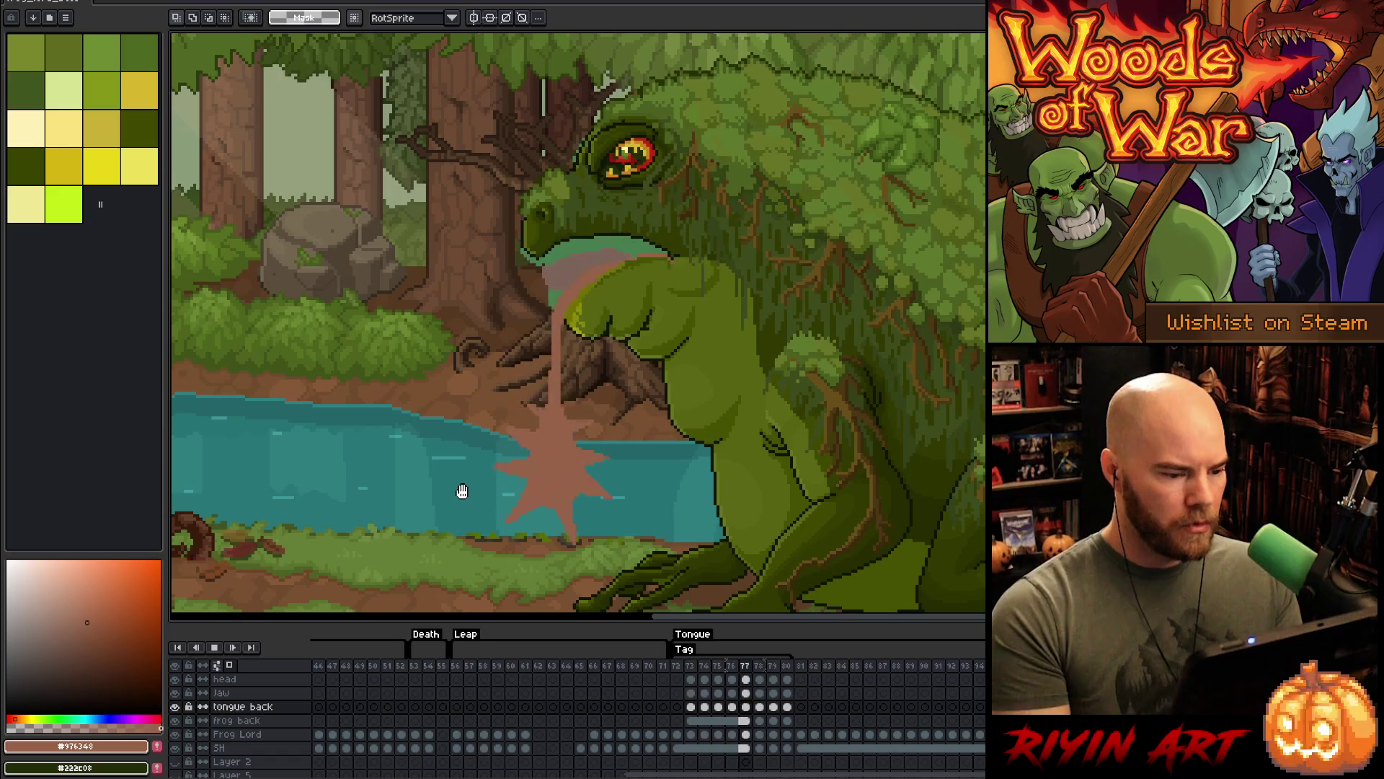
key("Return")
key("Left")
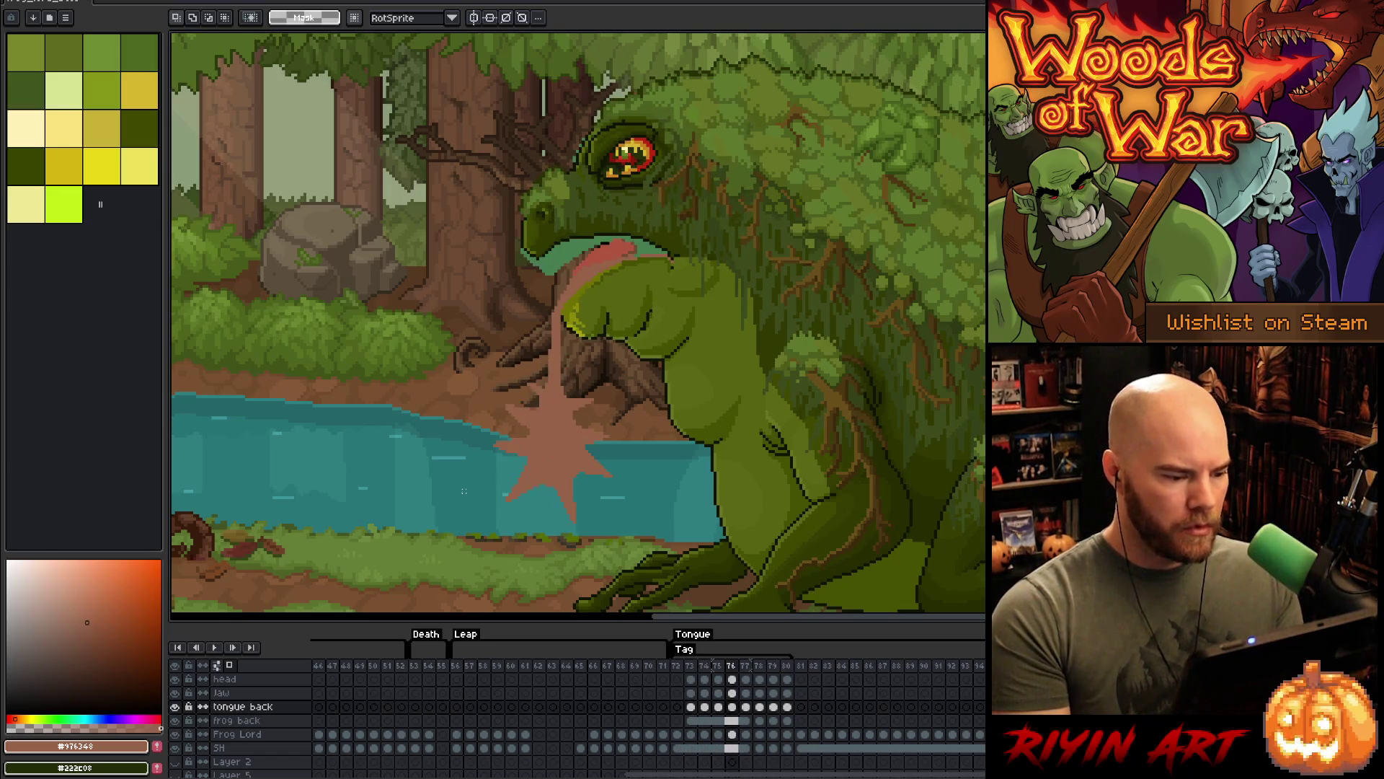
key("b")
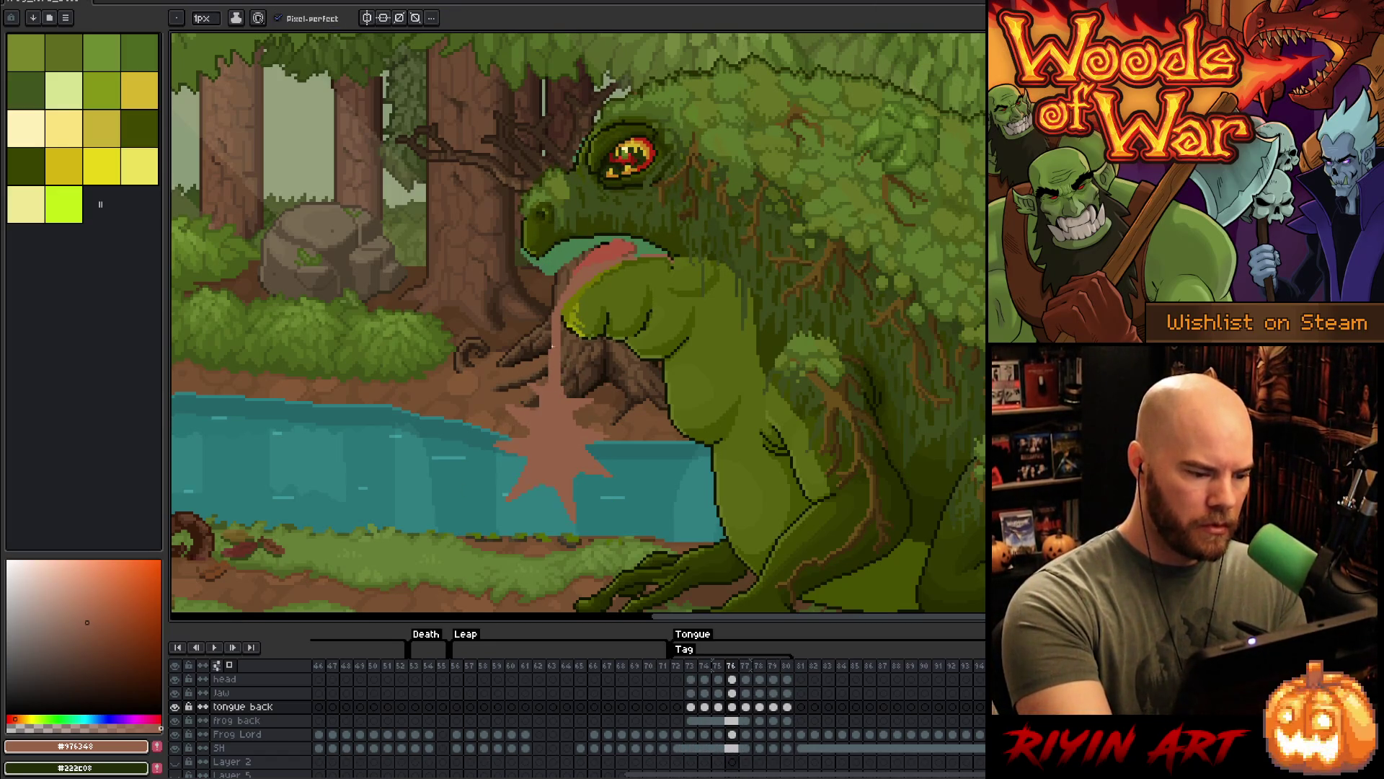
key("Right")
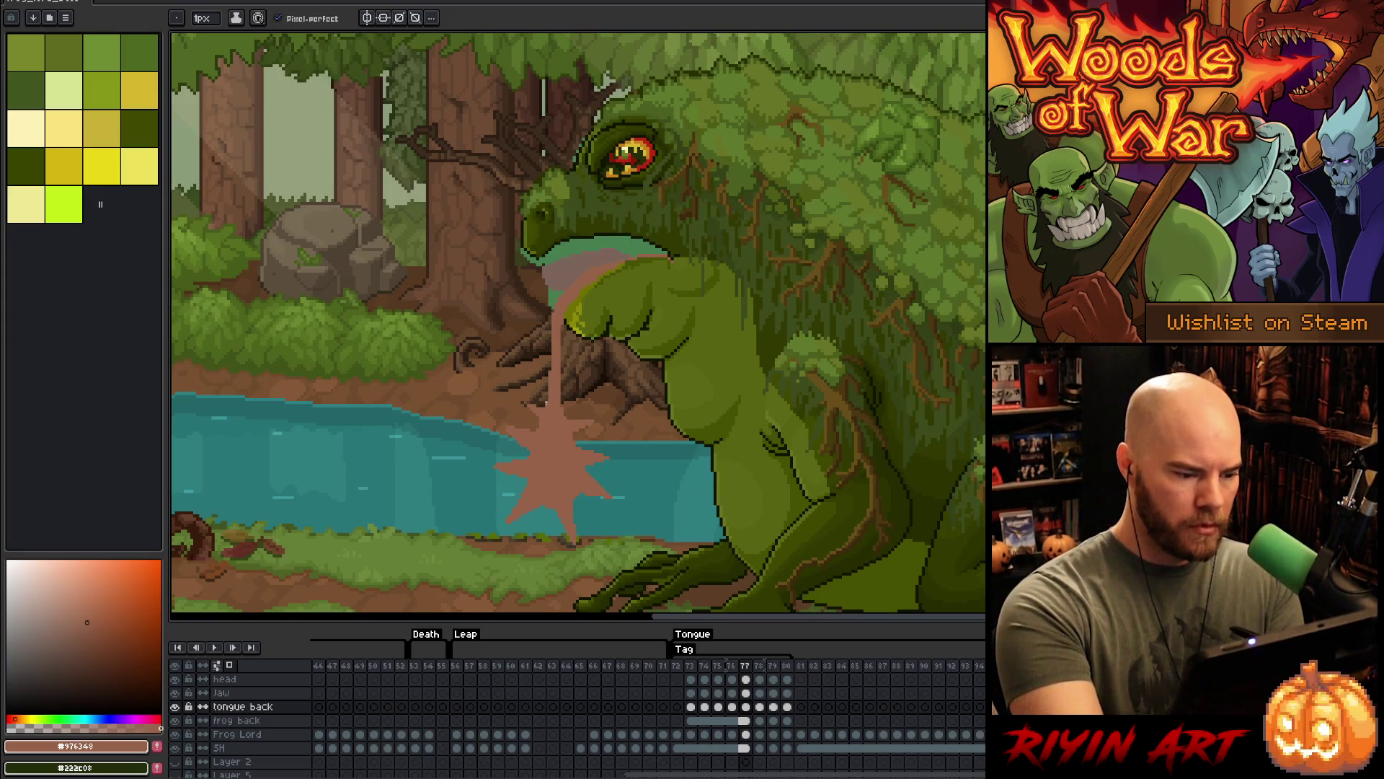
key("Left")
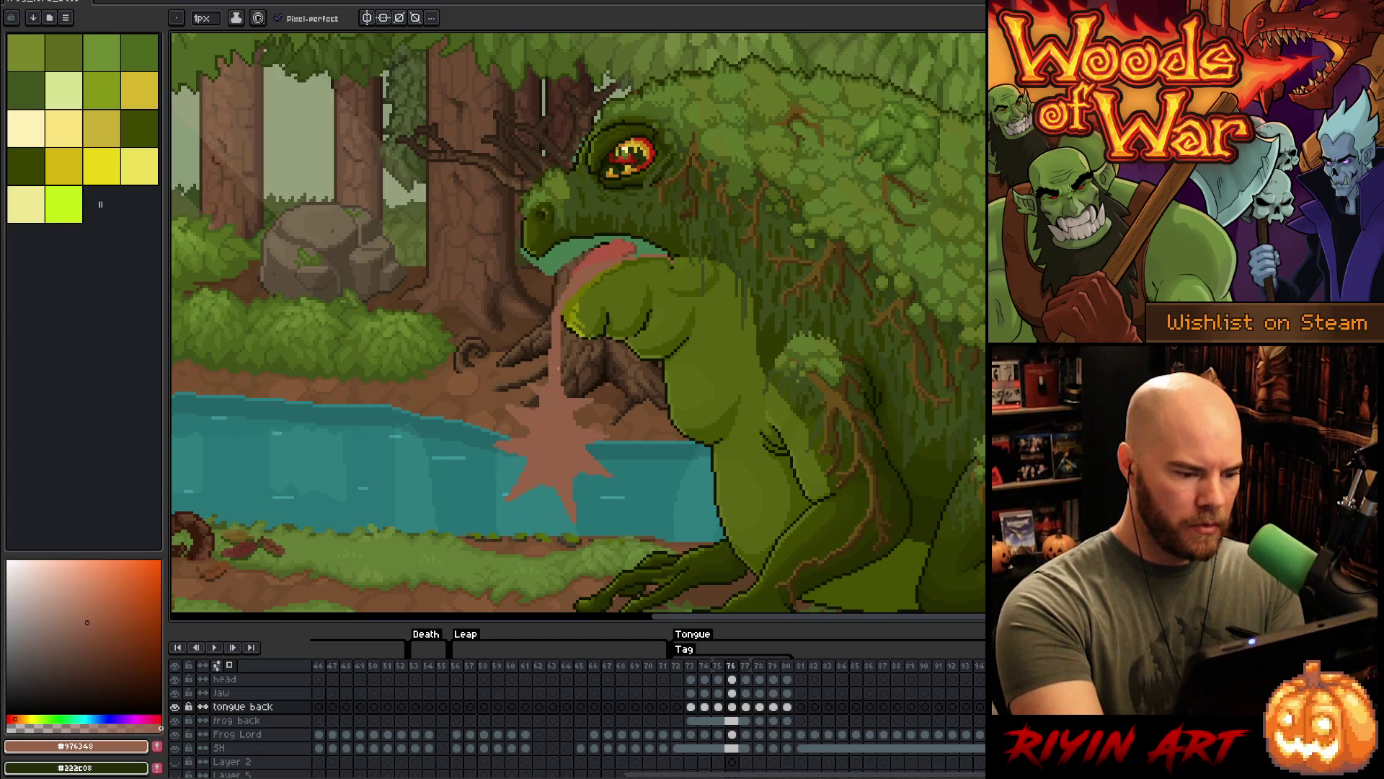
key("Return")
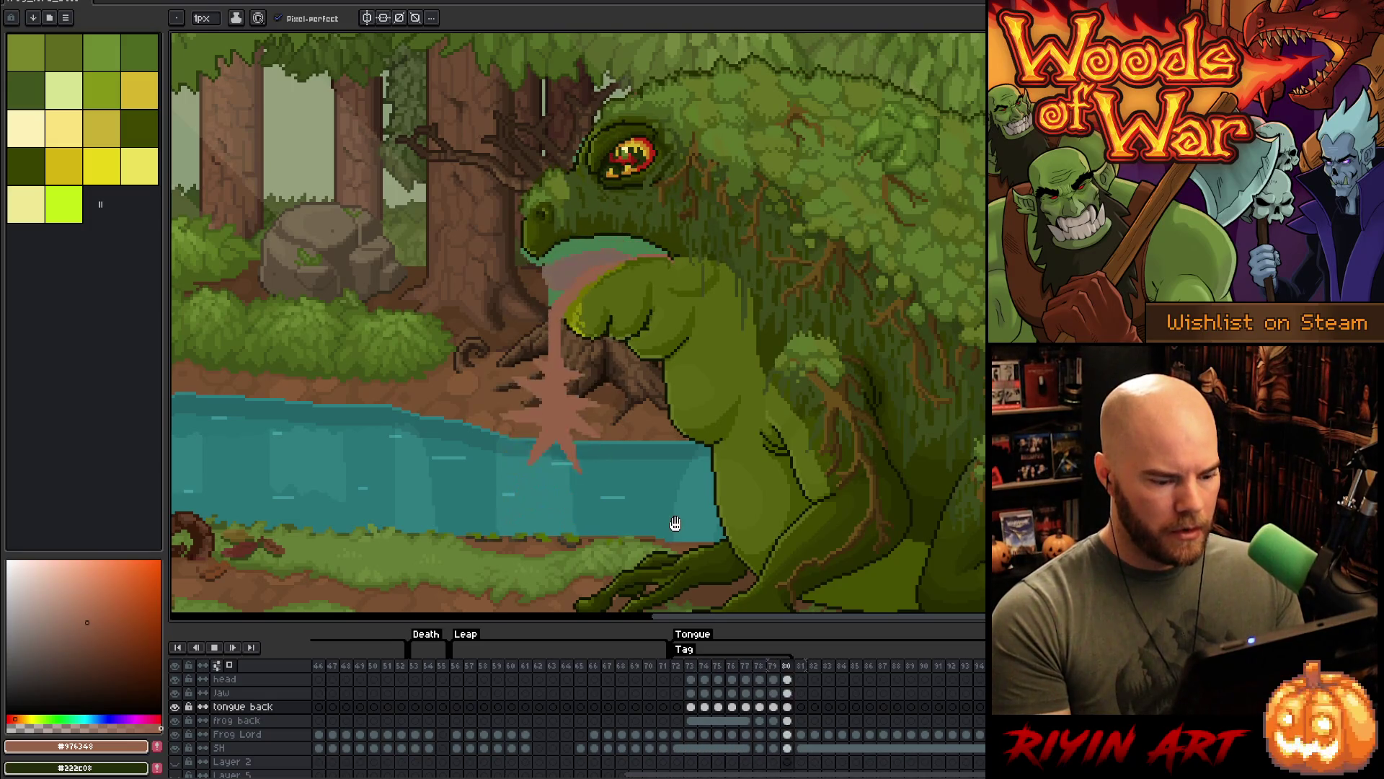
scroll(676, 524, "down", 2)
scroll(673, 513, "up", 1)
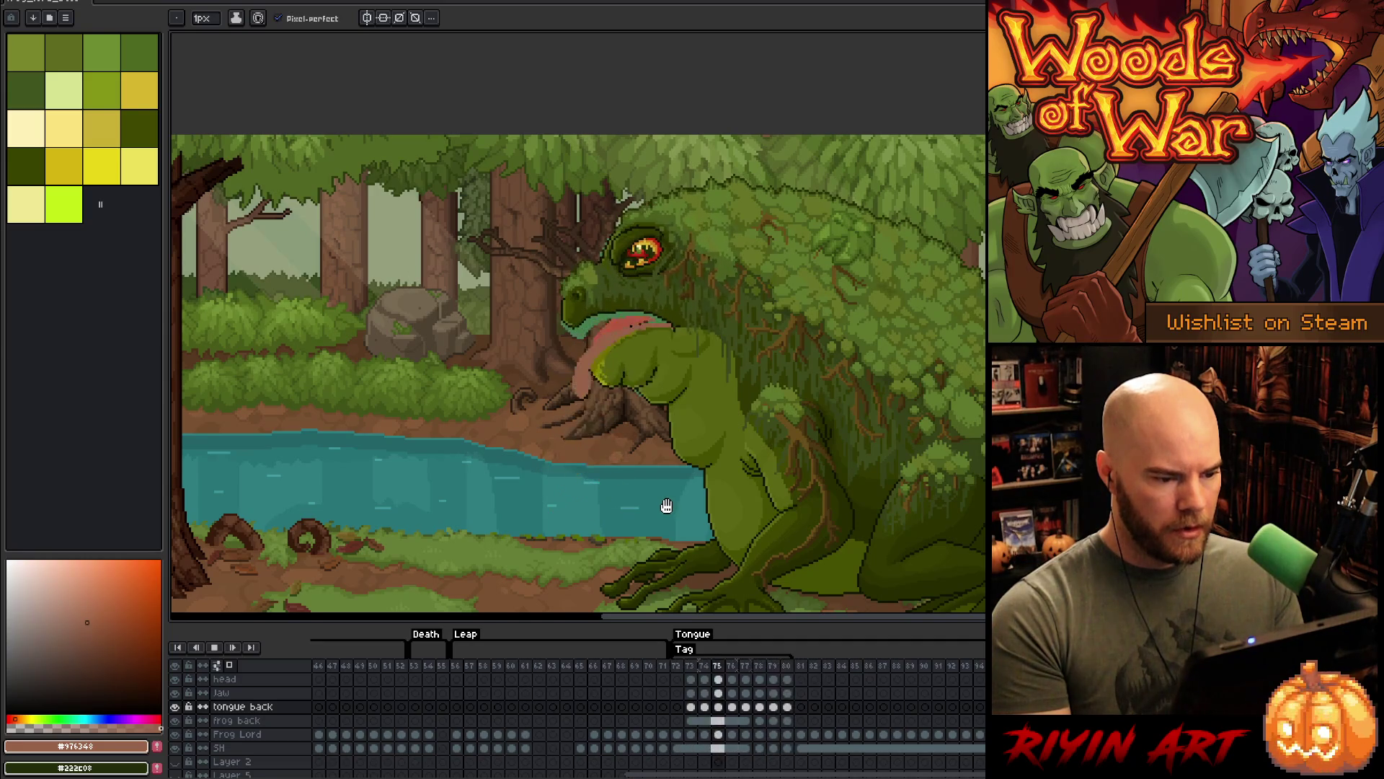
scroll(666, 506, "down", 2)
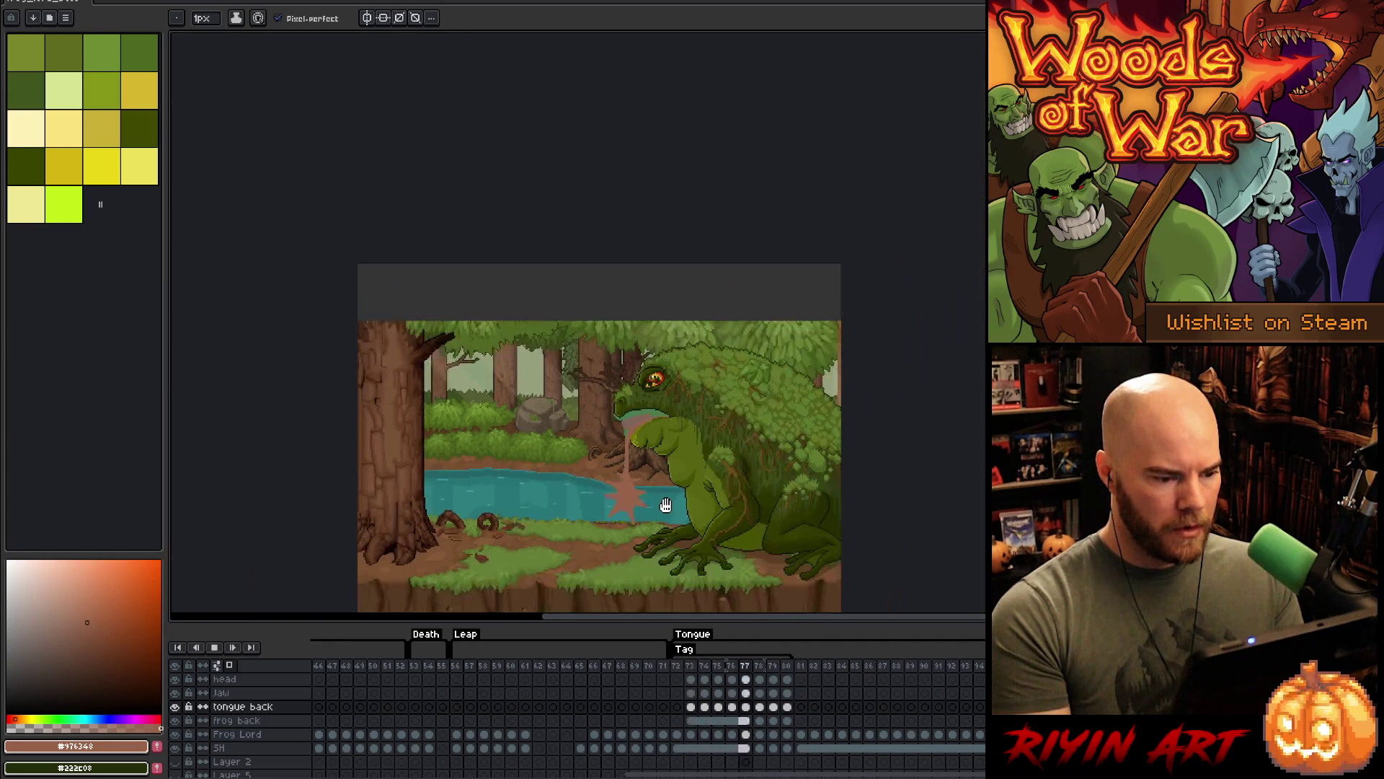
scroll(664, 490, "up", 2)
left_click_drag(664, 472, 660, 414)
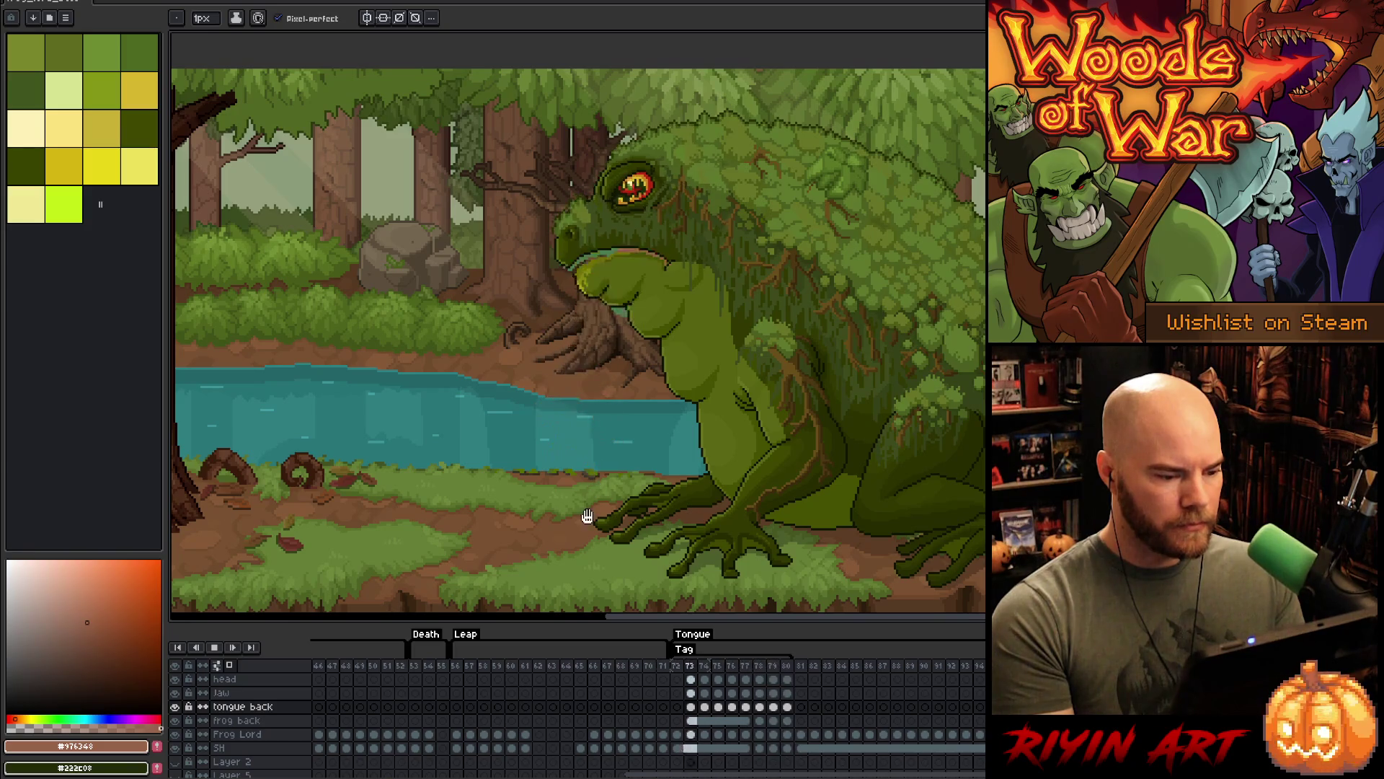
key("Return")
left_click(732, 676)
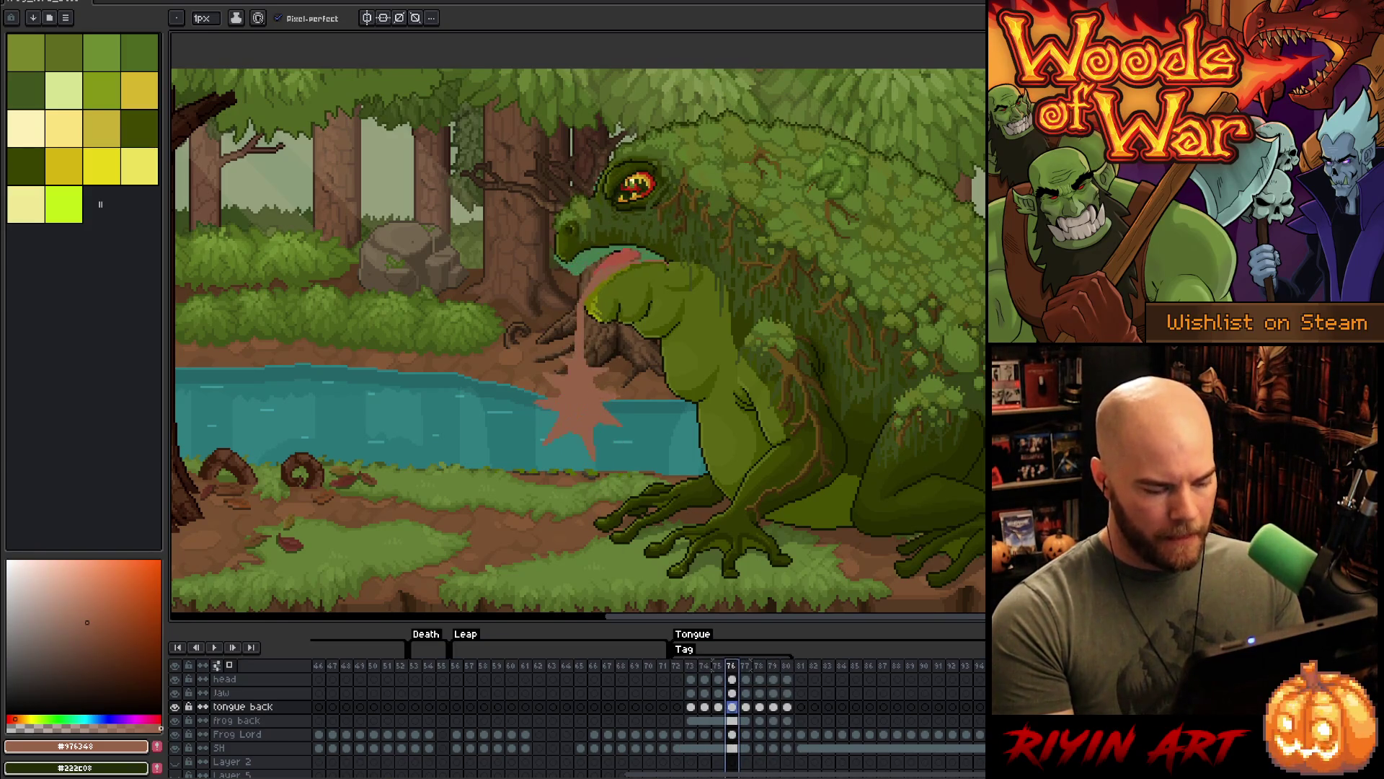
scroll(603, 433, "up", 2)
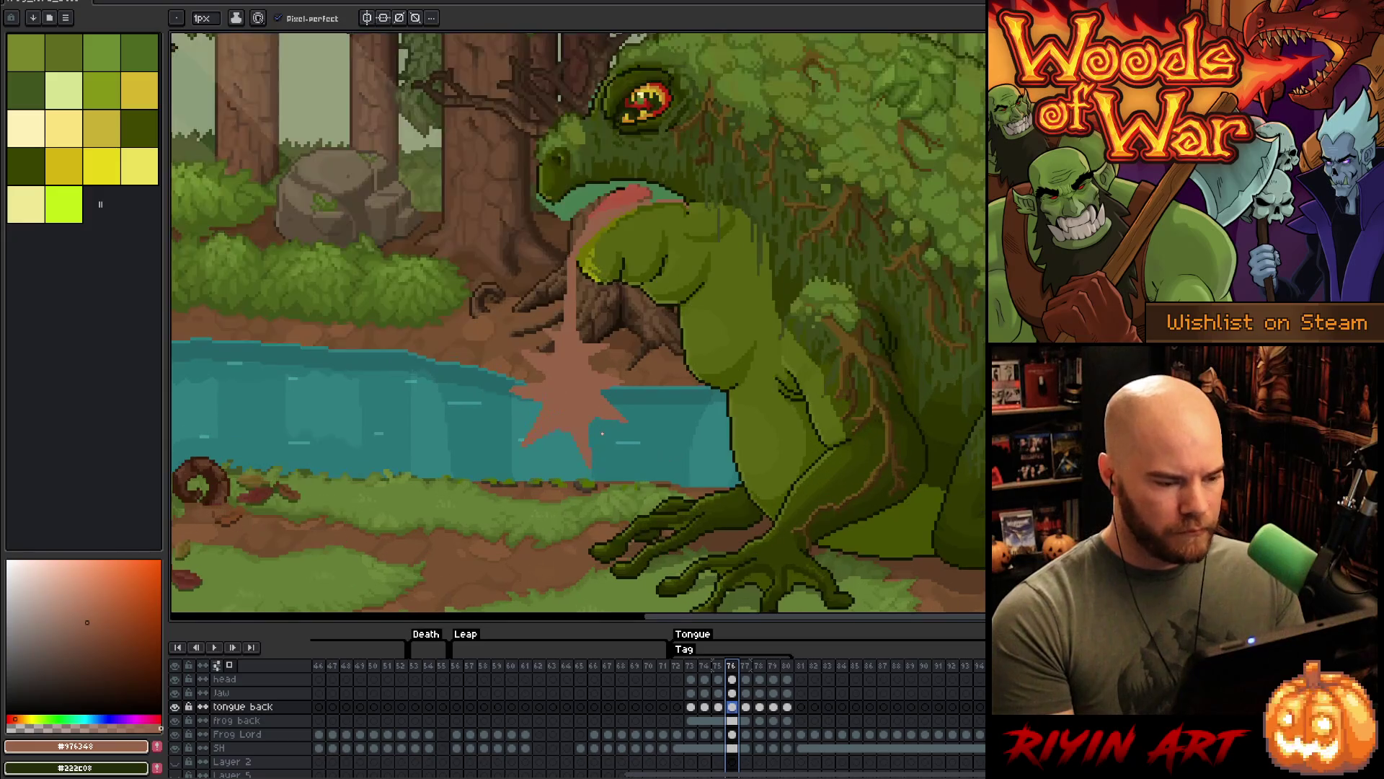
key("Left")
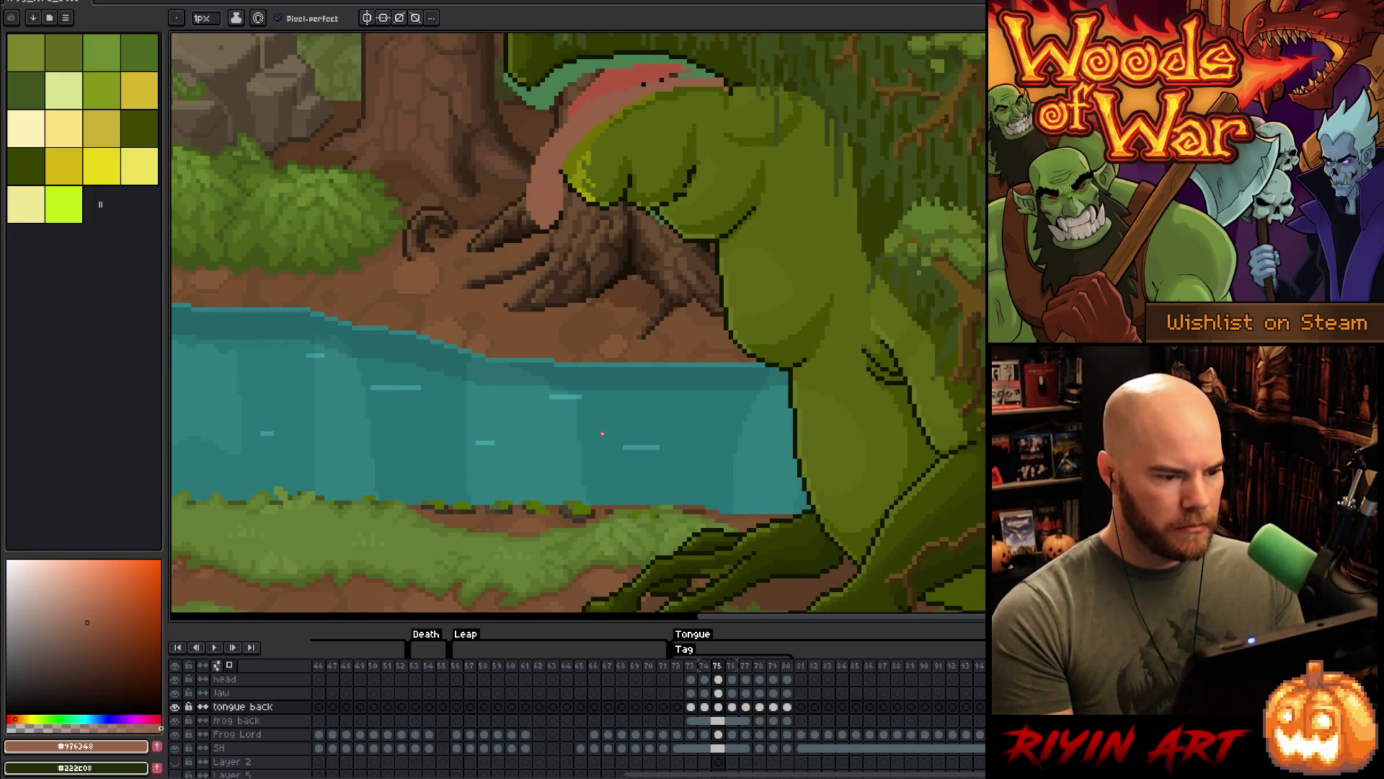
key("Right")
key("Left")
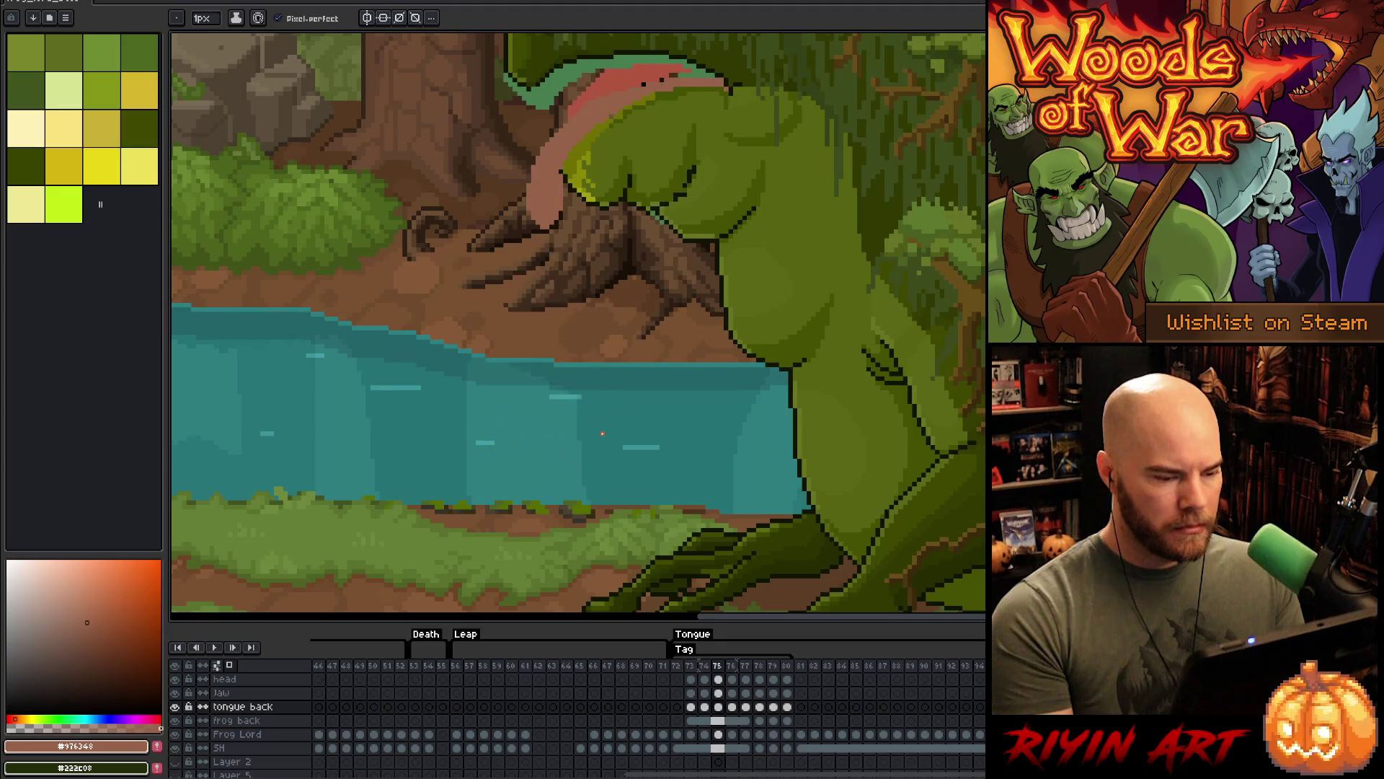
key("Right")
key("Right")
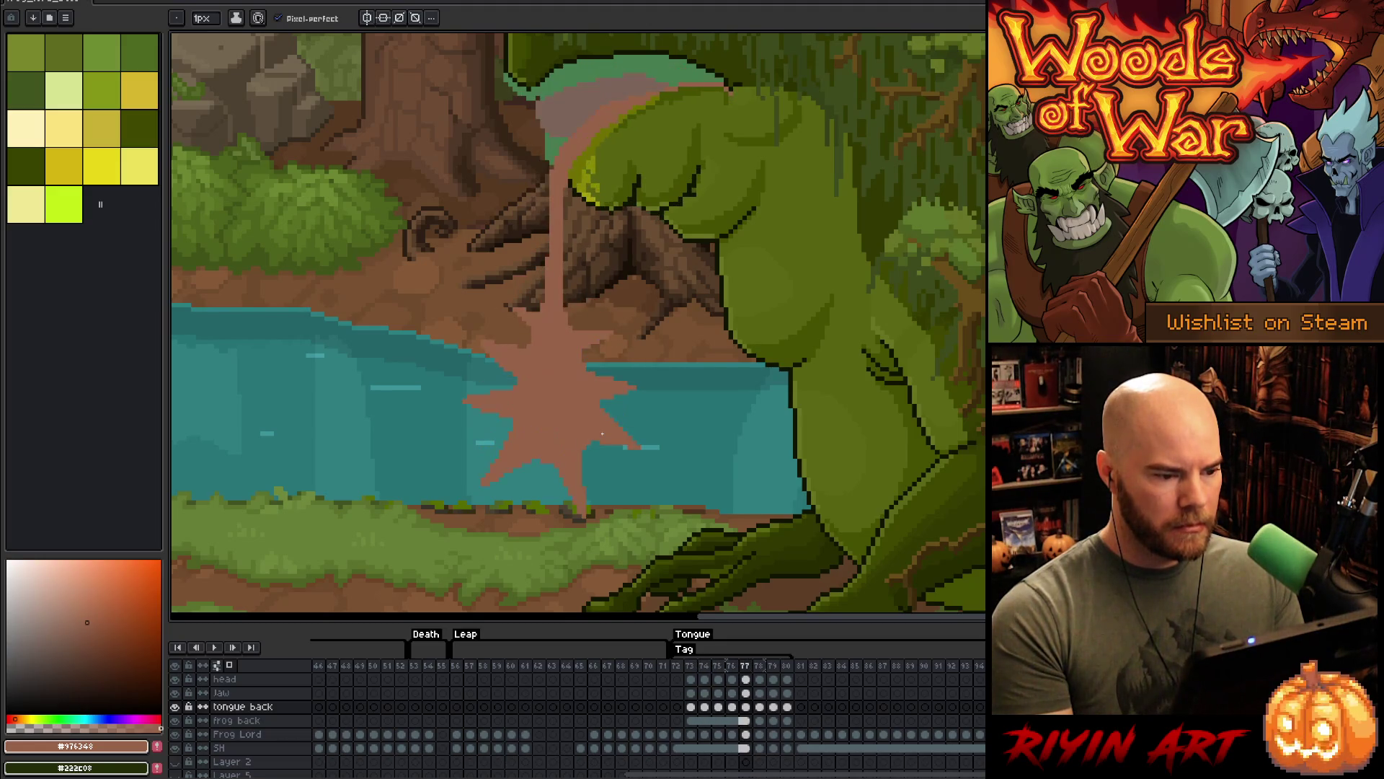
key("Left")
key("Left")
key("Left")
key("Right")
key("Right")
key("Right")
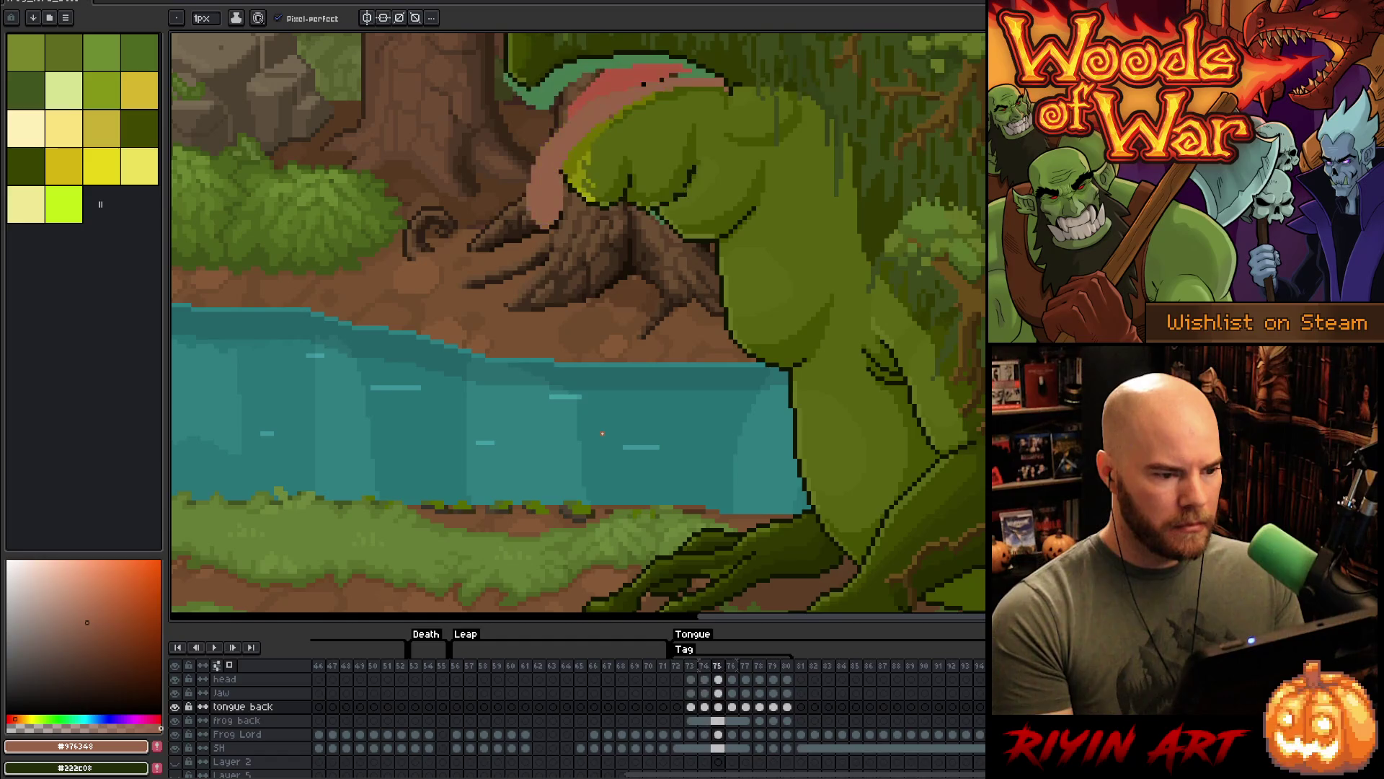
key("Left")
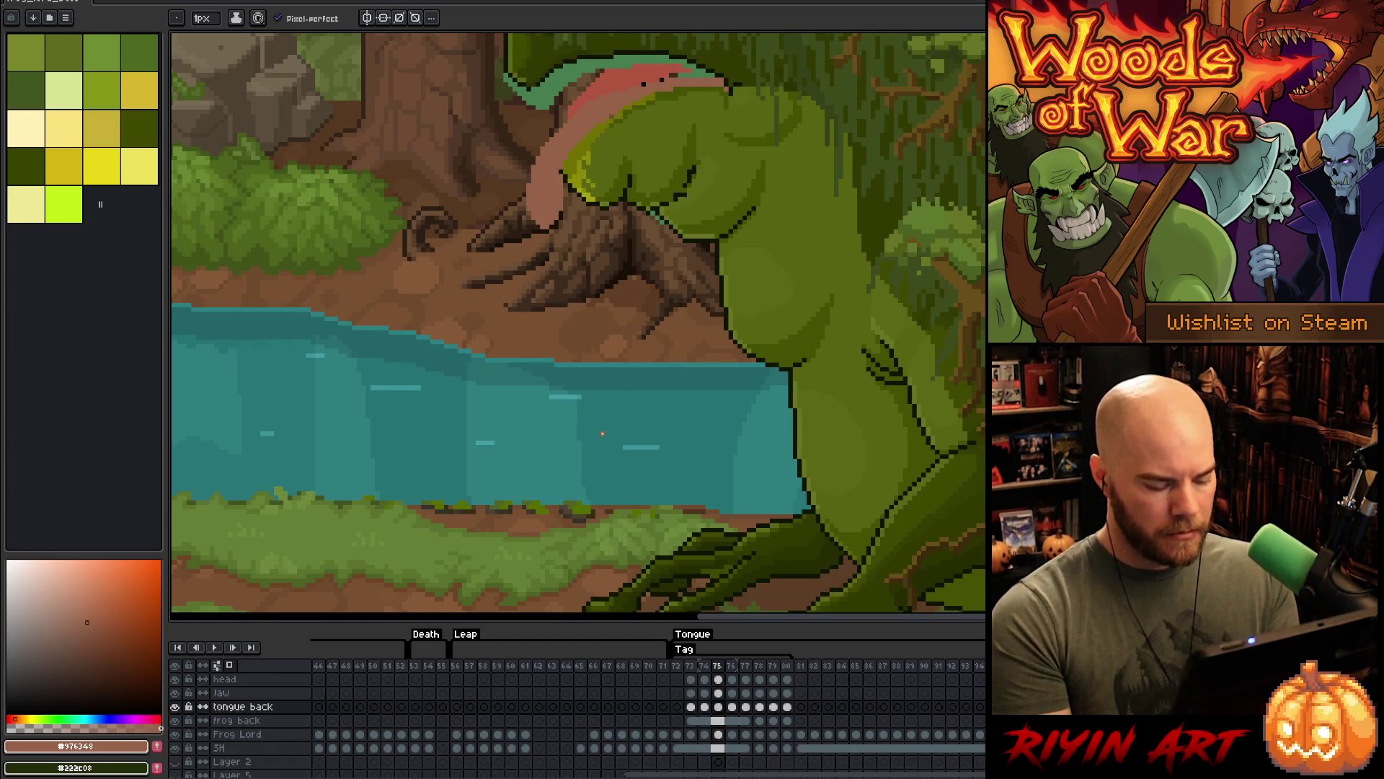
key("shift+n")
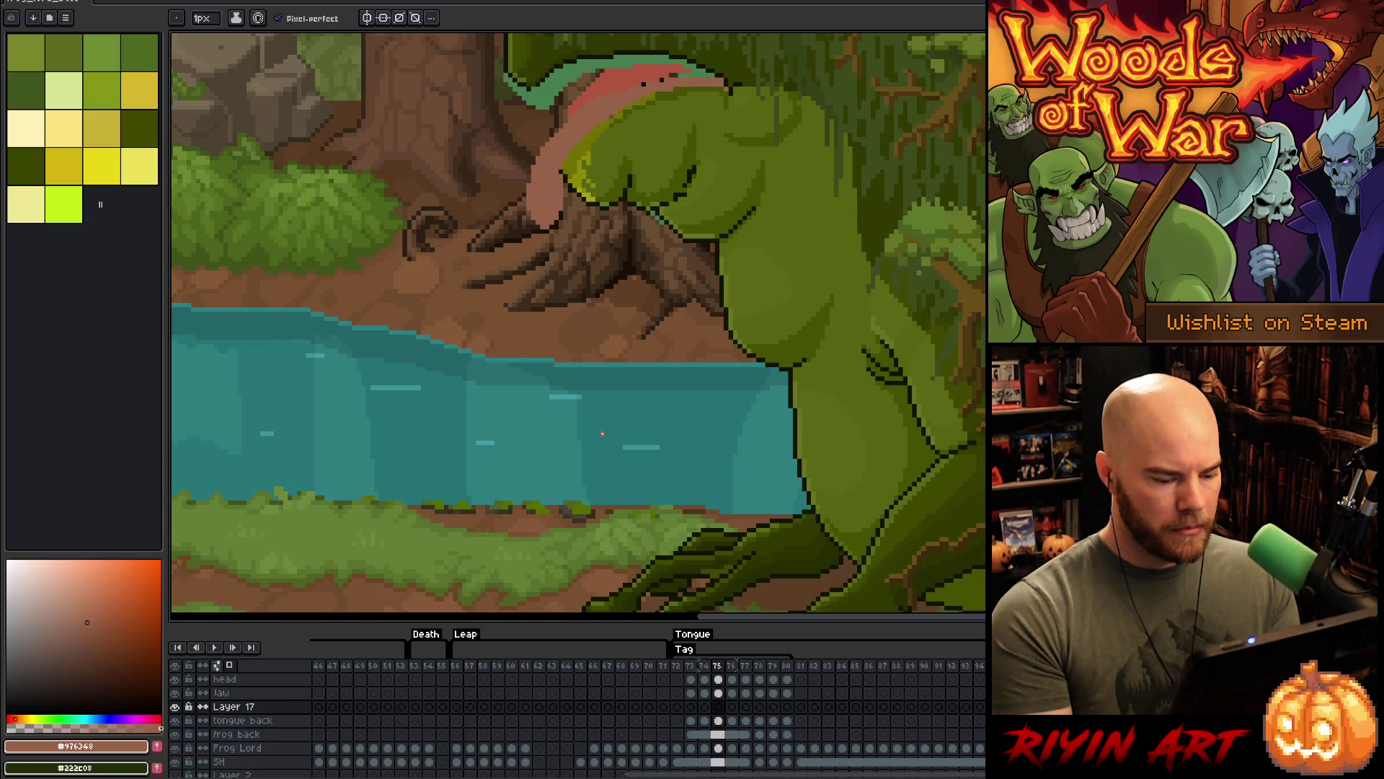
- Undo the stray layer, then lasso the tongue on frame 76 and drag it down toward the water
key("ctrl+z")
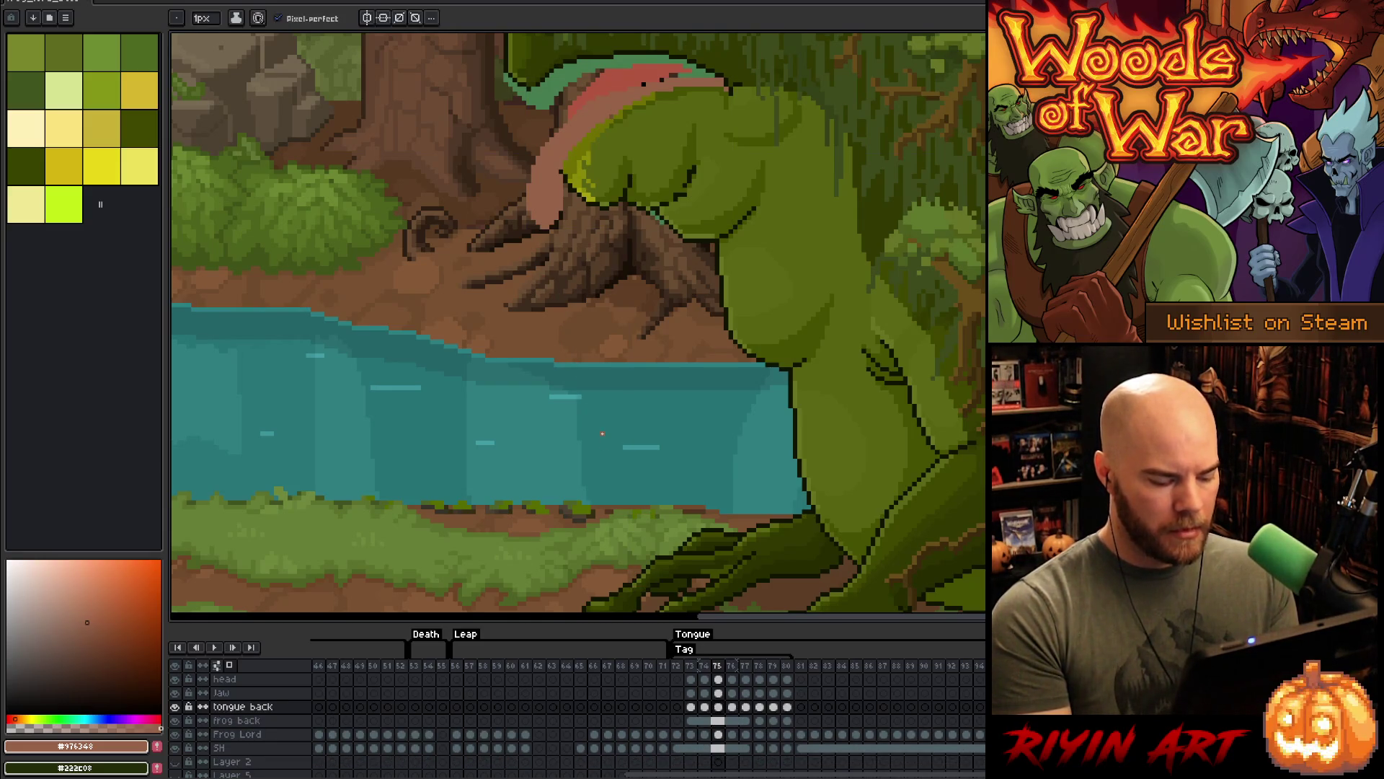
key("Right")
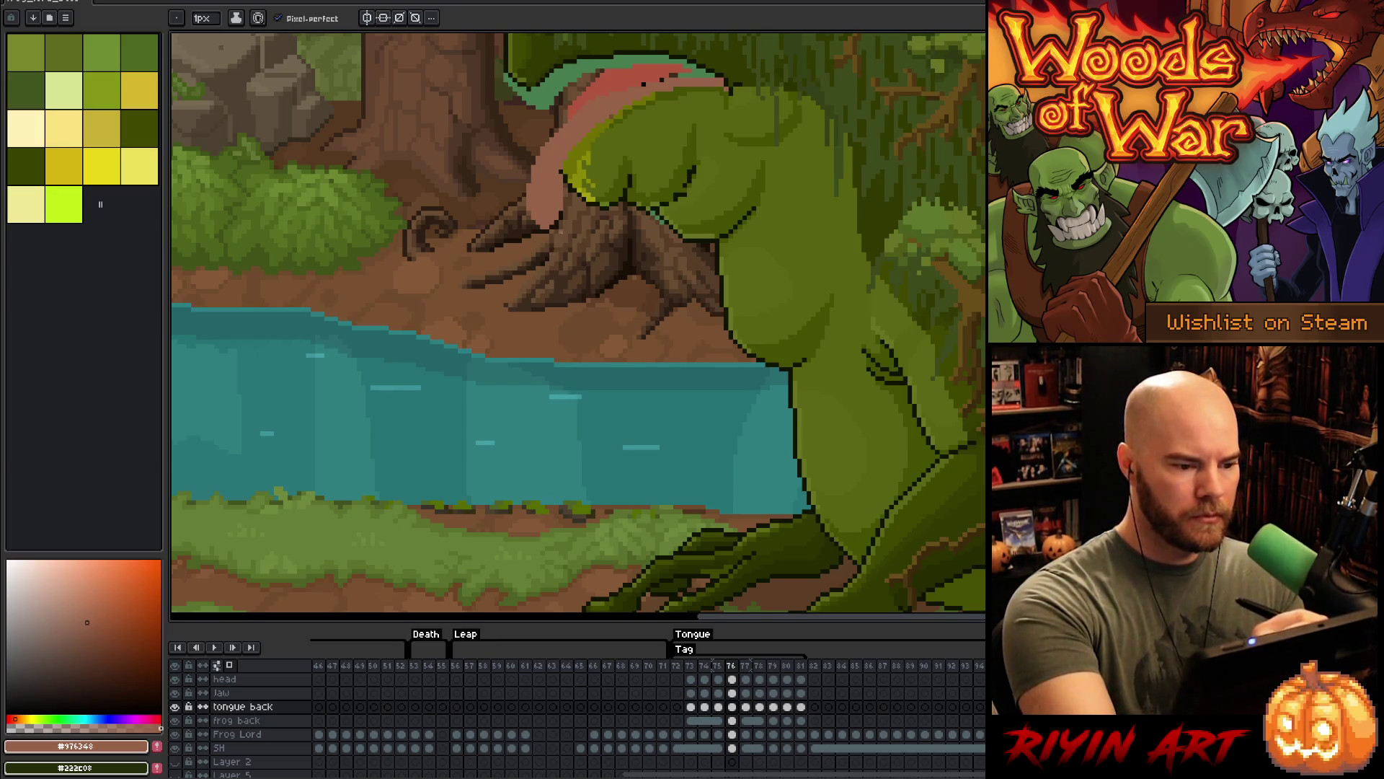
key("m")
mouse_move(575, 238)
left_mouse_down()
mouse_move(566, 356)
mouse_move(556, 216)
mouse_move(566, 377)
mouse_move(556, 297)
mouse_move(560, 311)
left_mouse_up()
key("Return")
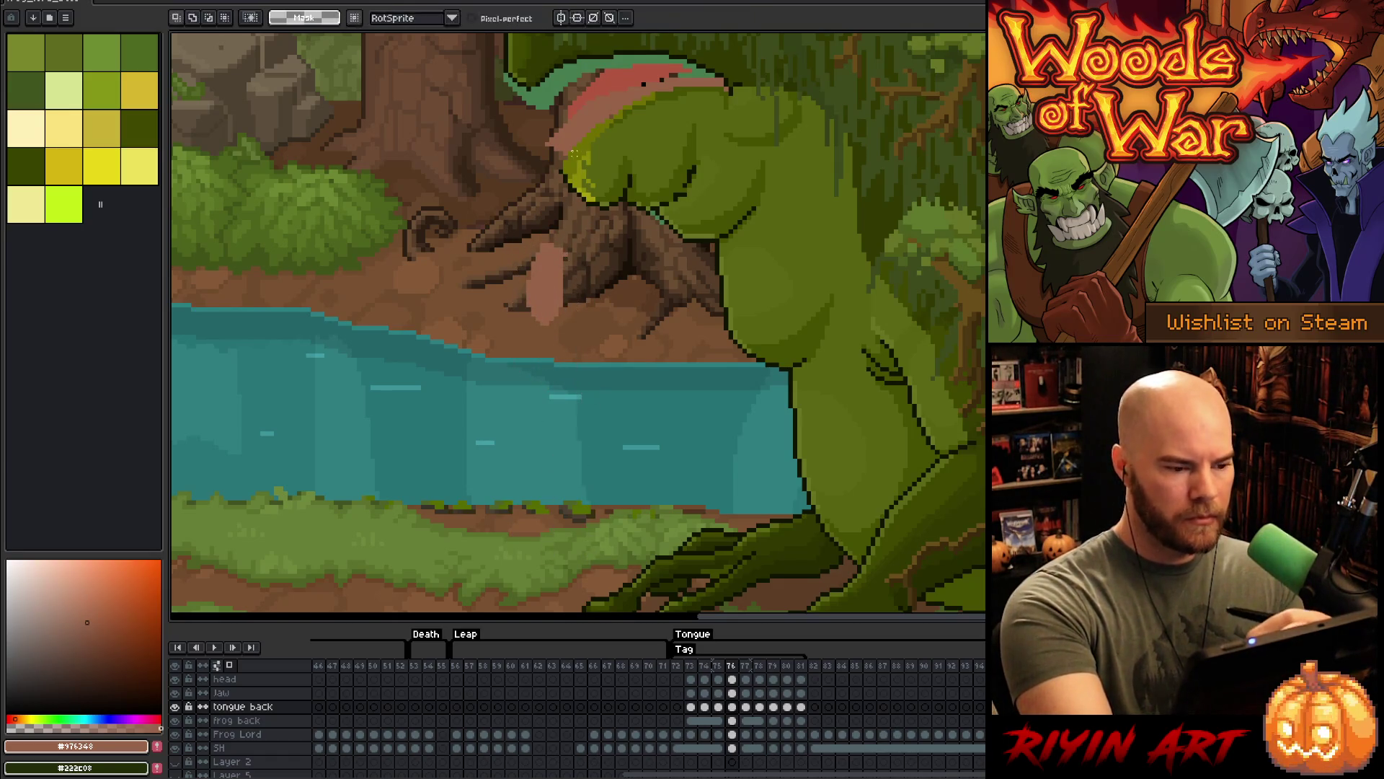
- Fill the gap in the tongue with pink, touch it up with pencil and eraser, then replay the animation
key("b")
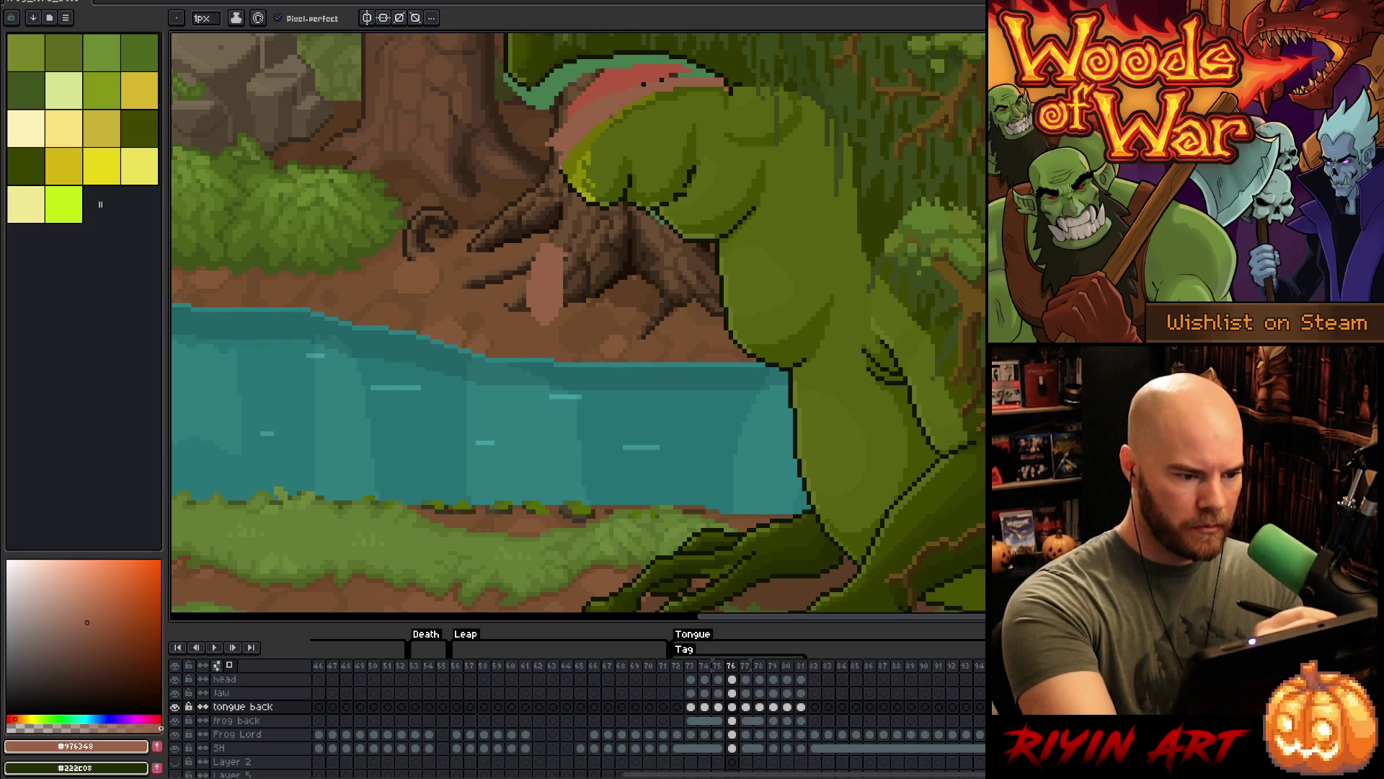
key("b")
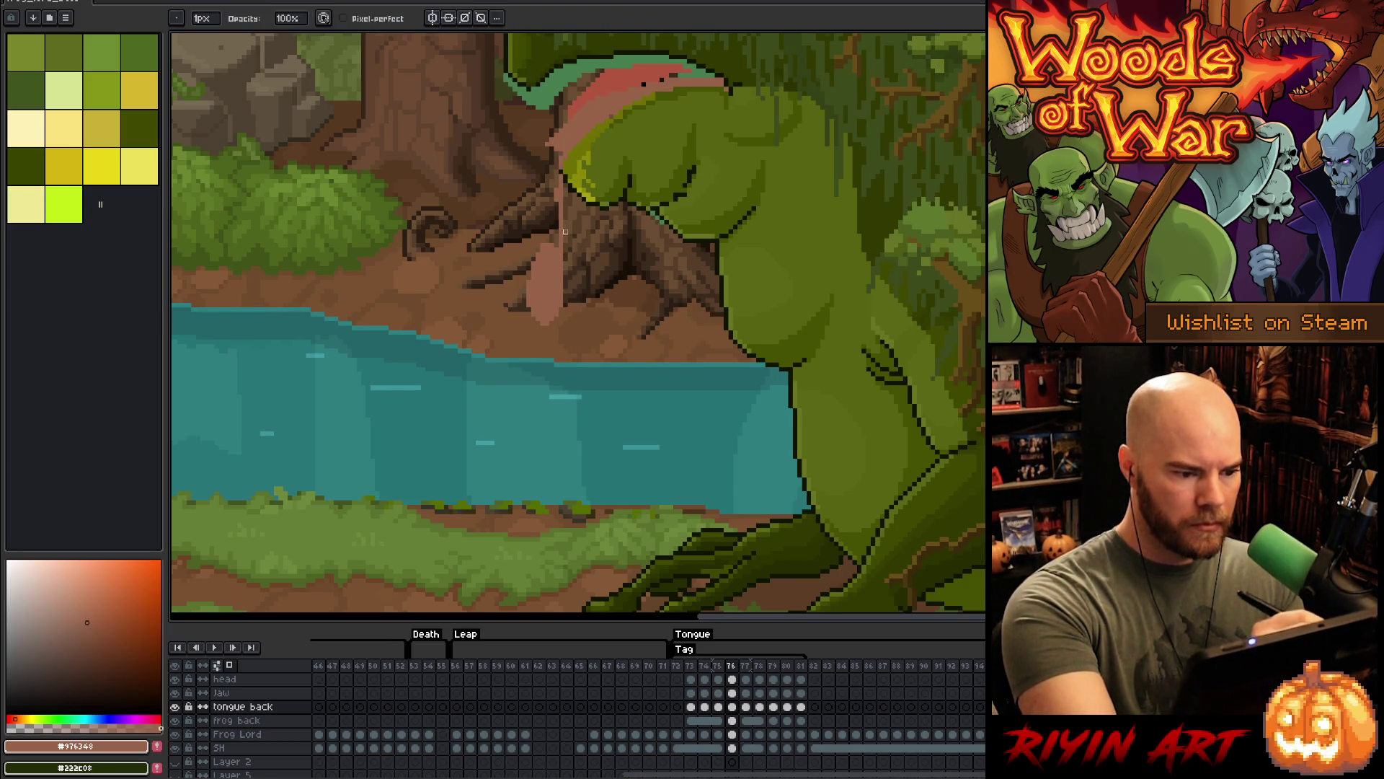
key("b")
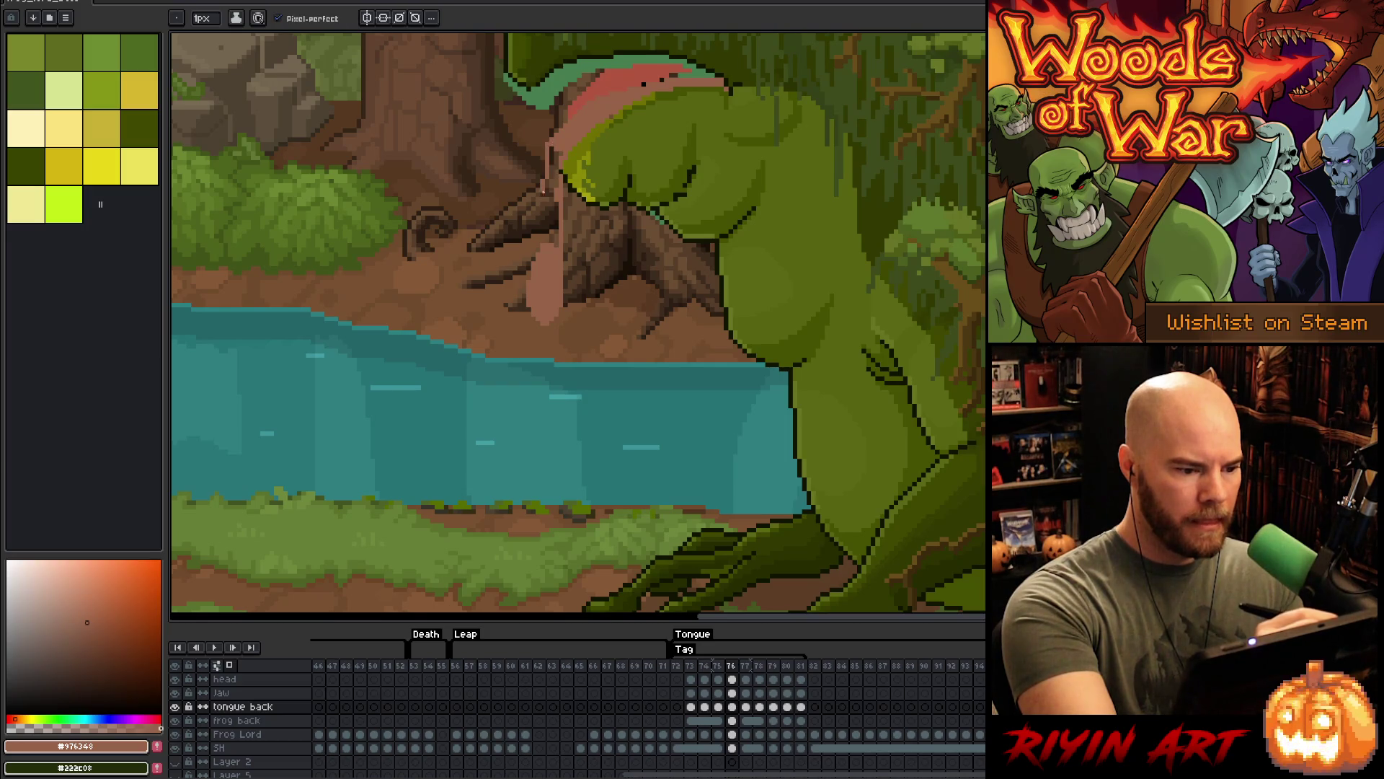
key("g")
left_click(549, 212)
key("e")
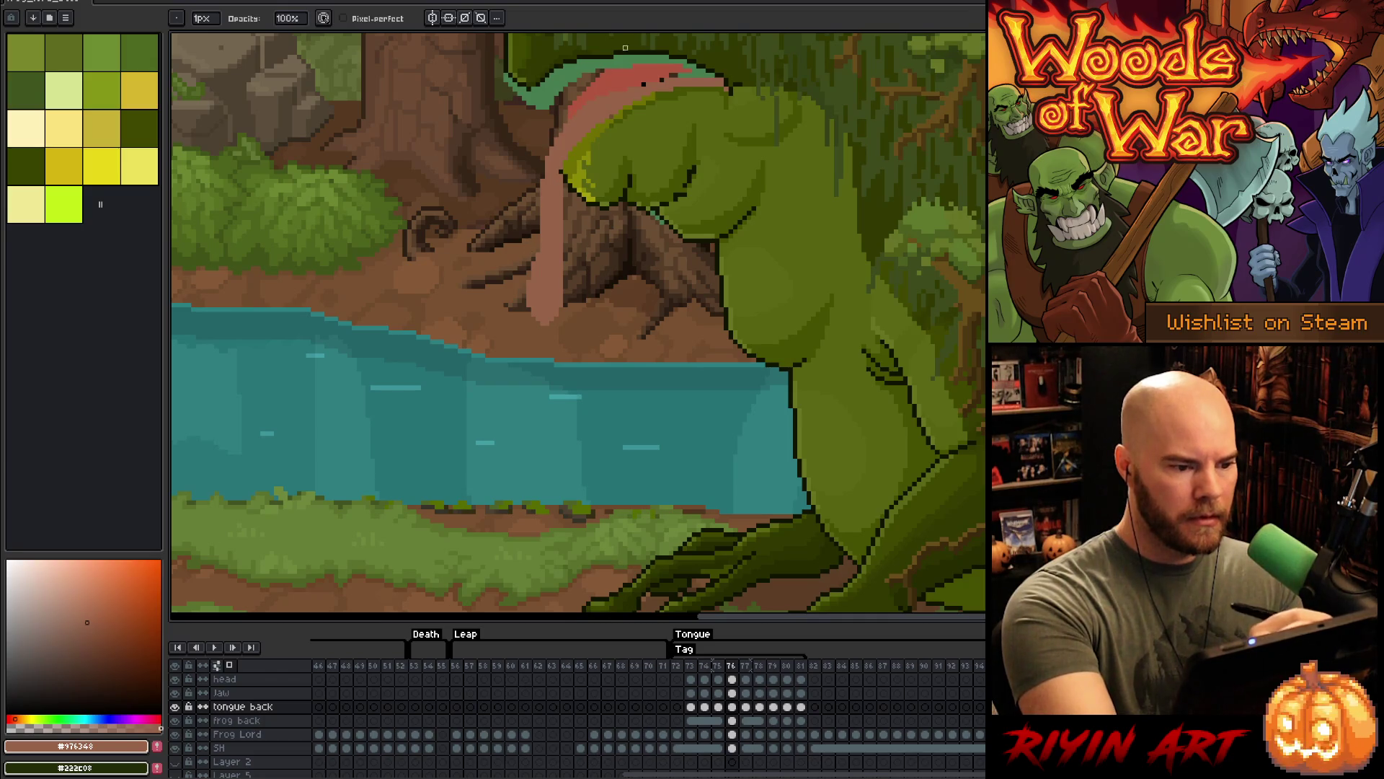
key("b")
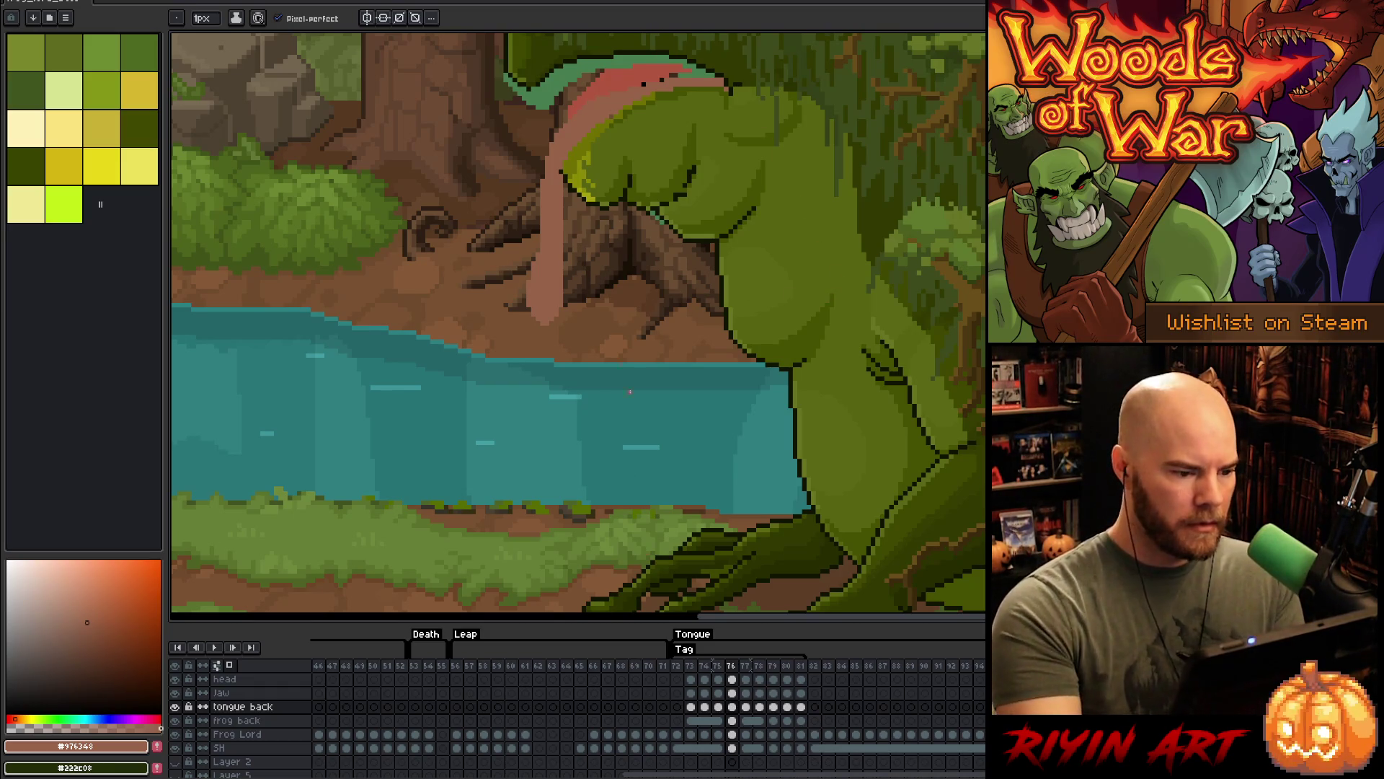
key("e")
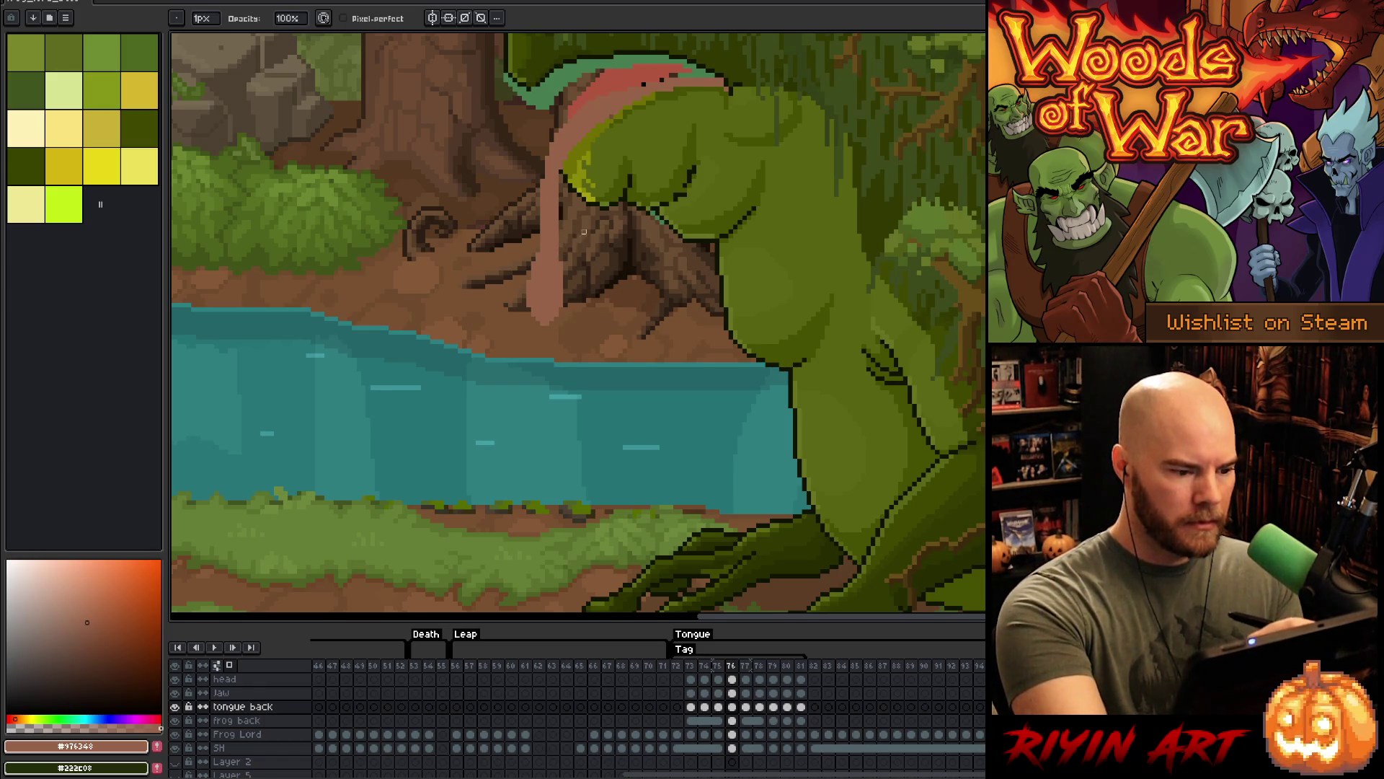
key("comma")
key("period")
key("period")
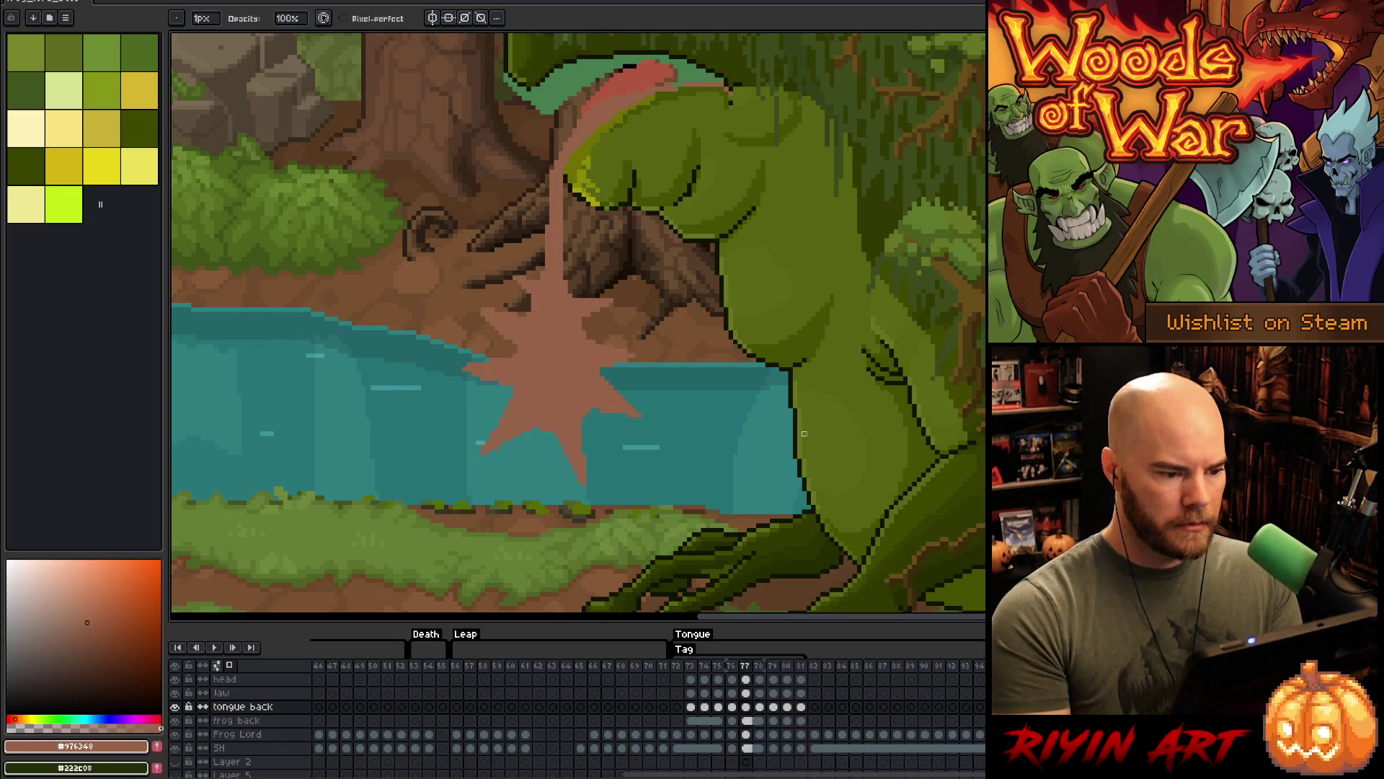
key("Return")
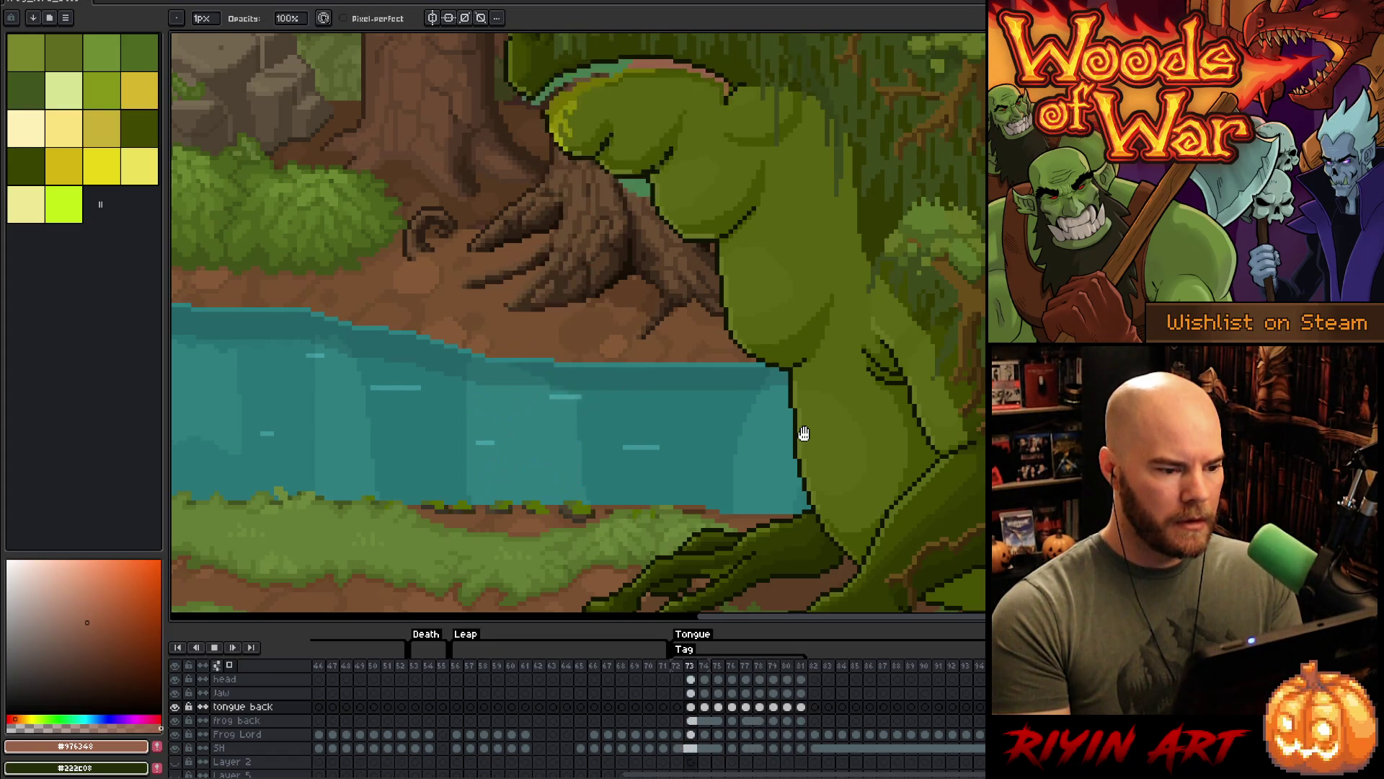
- Stop playback and flip between the tongue frames to compare them, settling on frame 76
key("Return")
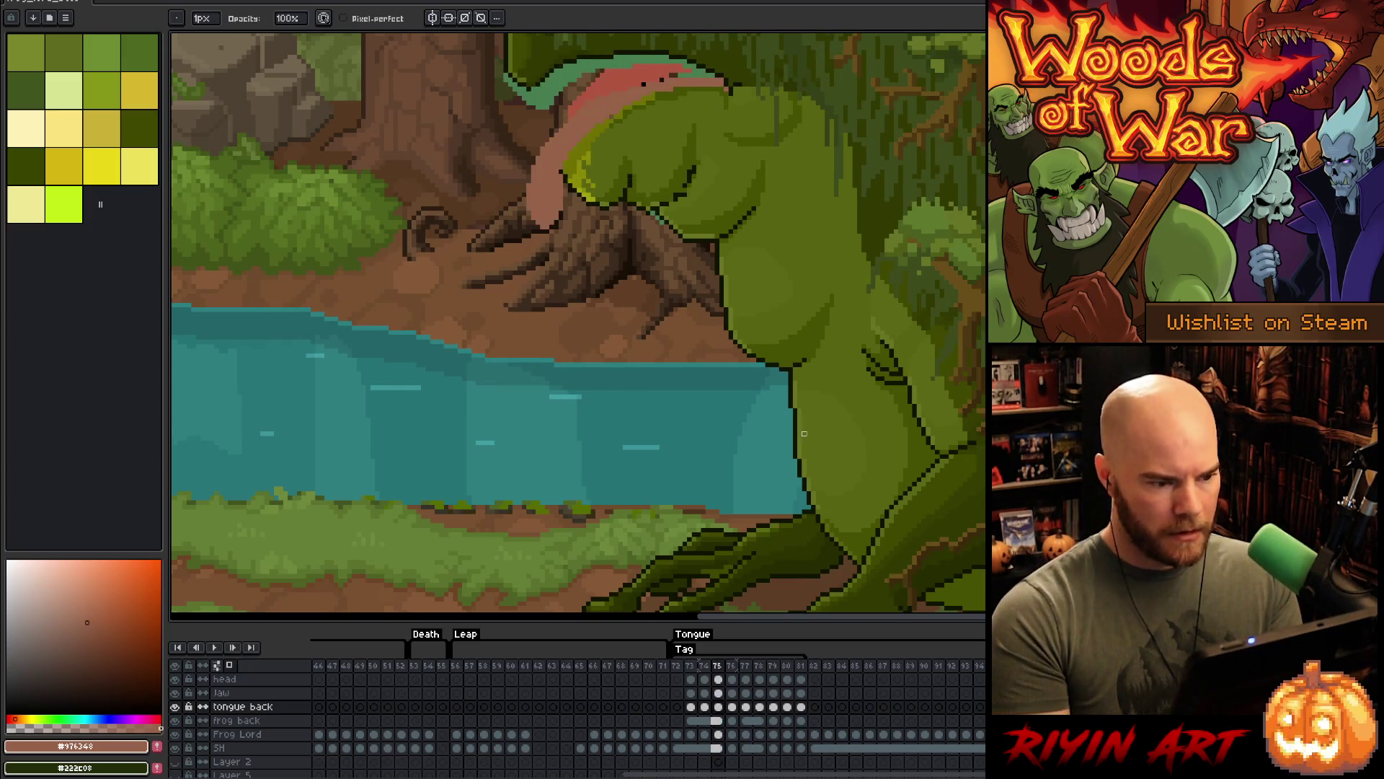
key("Right")
key("Right")
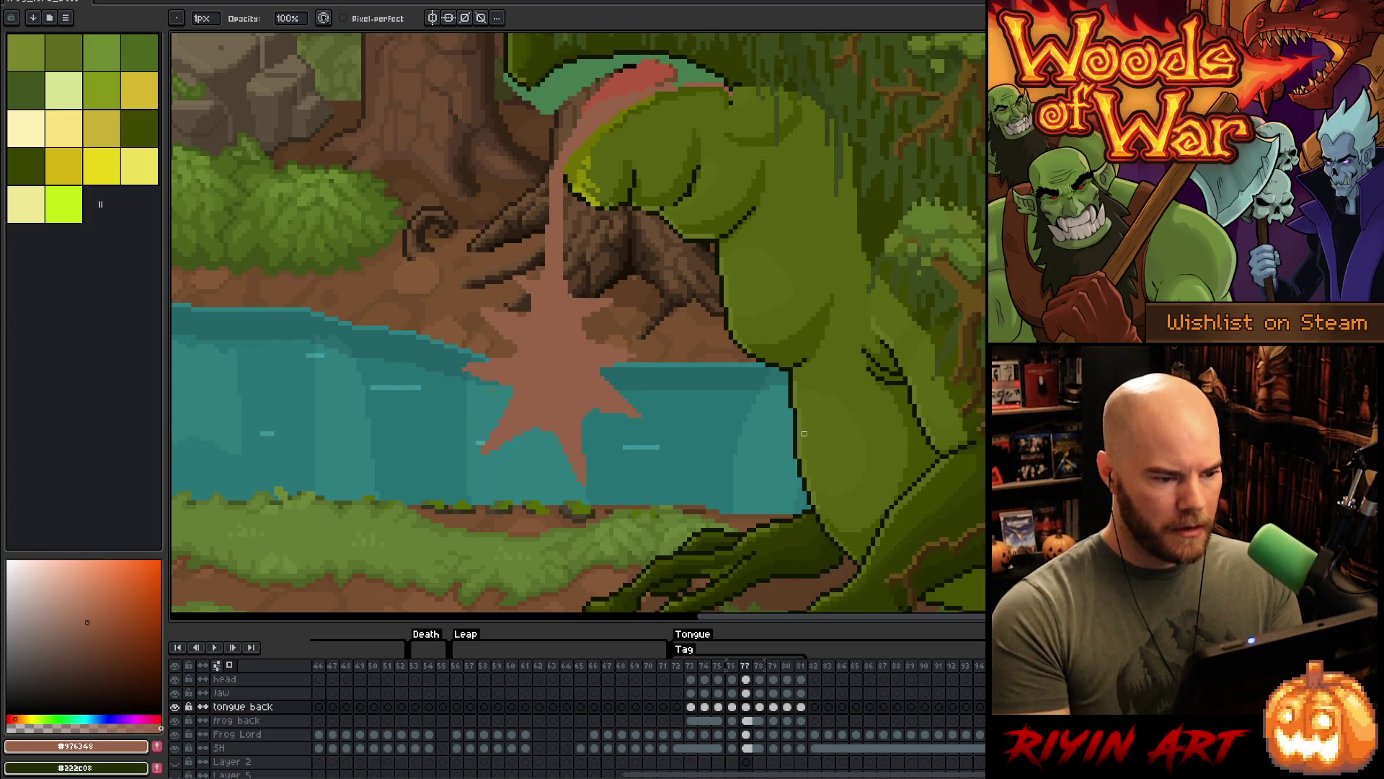
key("Right")
key("Left")
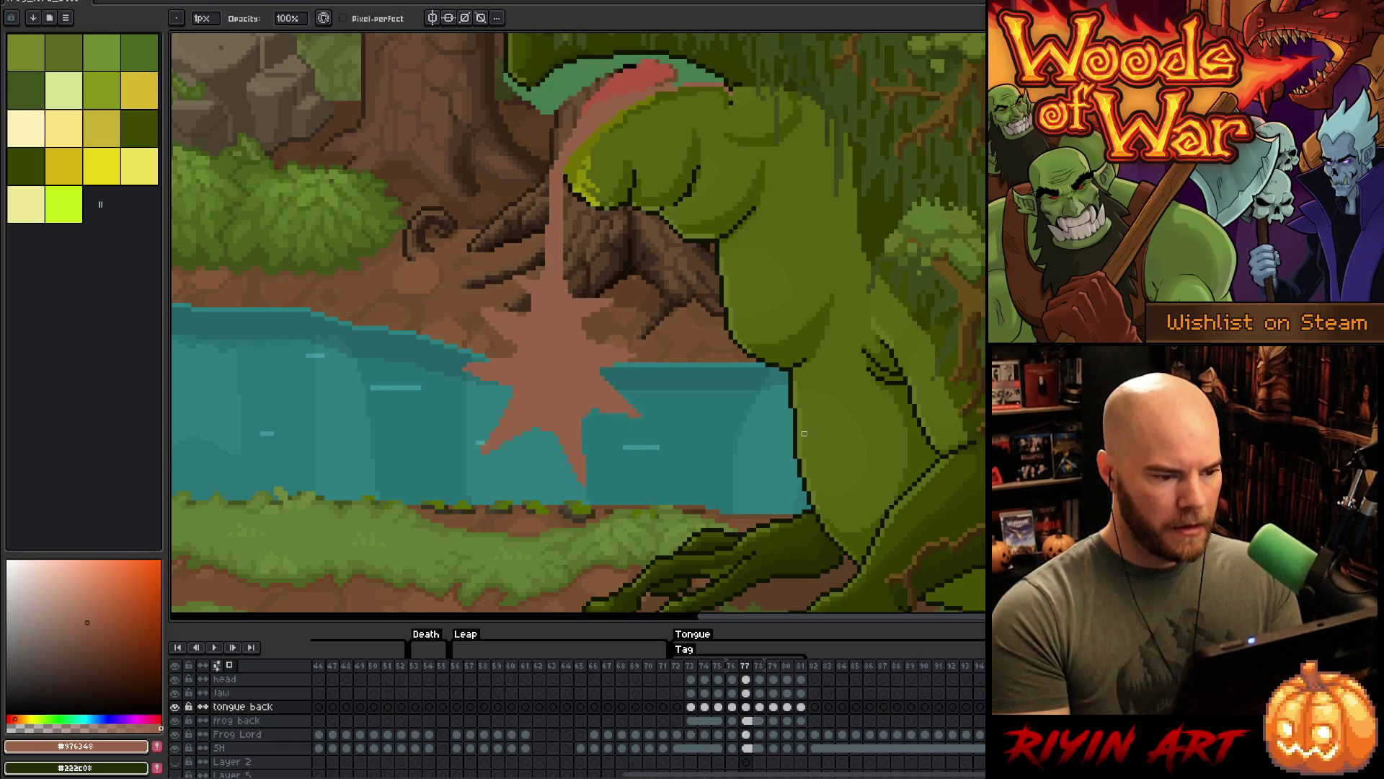
key("Left")
key("Left")
key("Right")
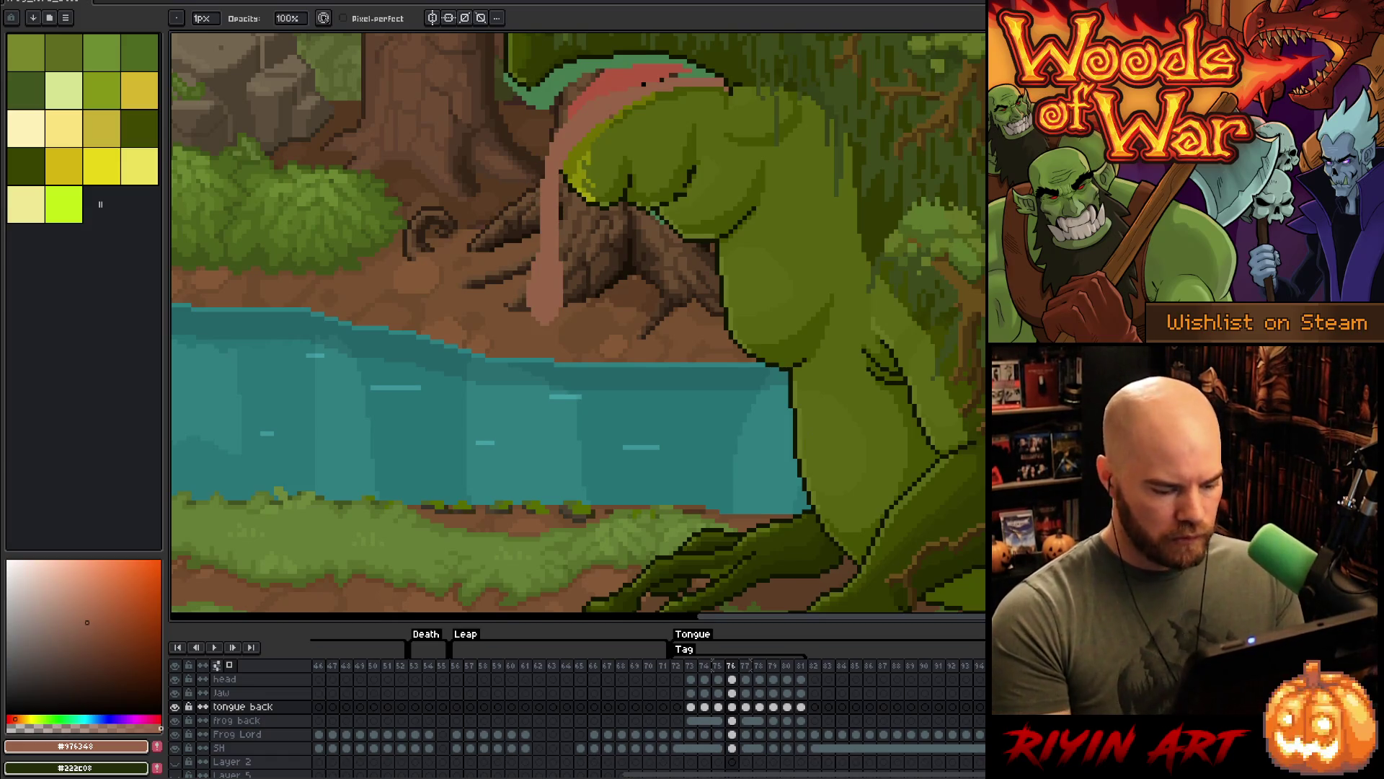
left_click(755, 712)
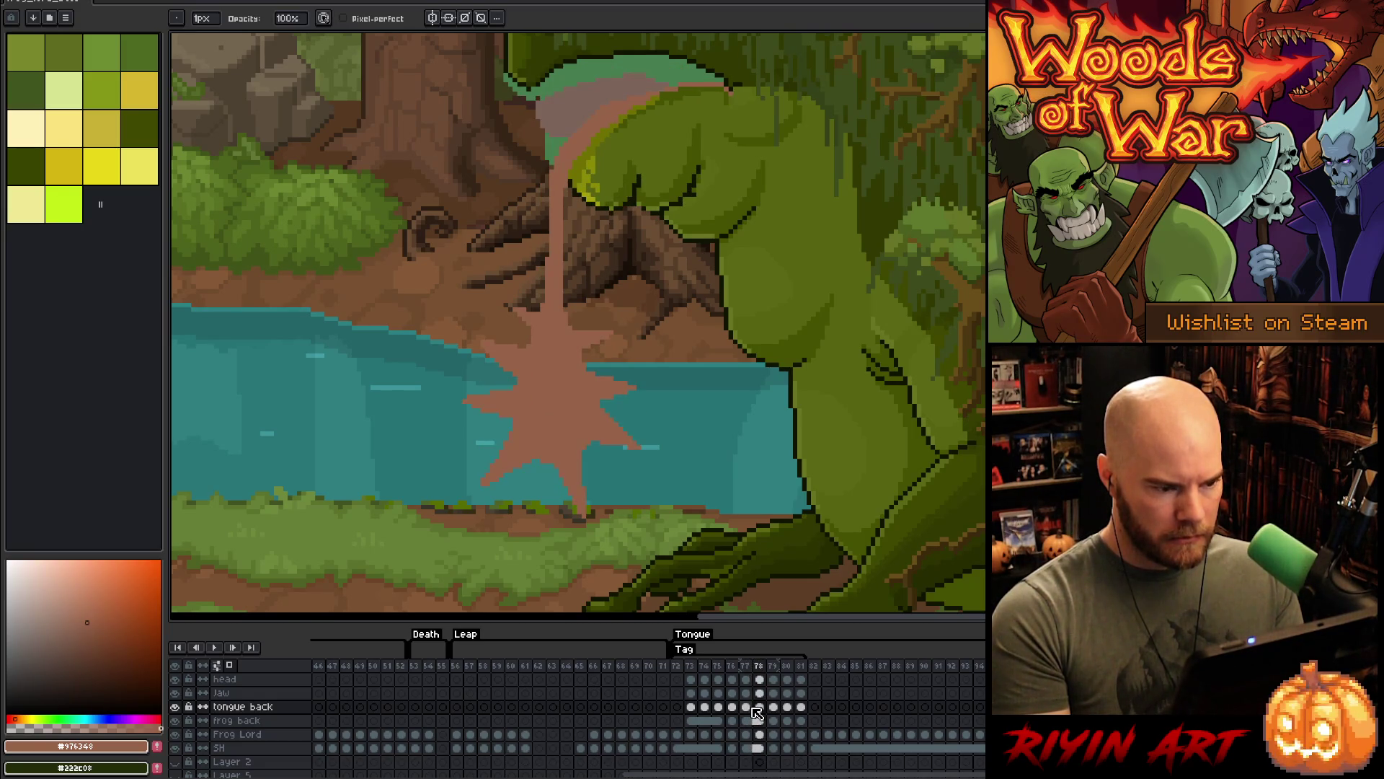
key("Left")
key("Right")
key("Left")
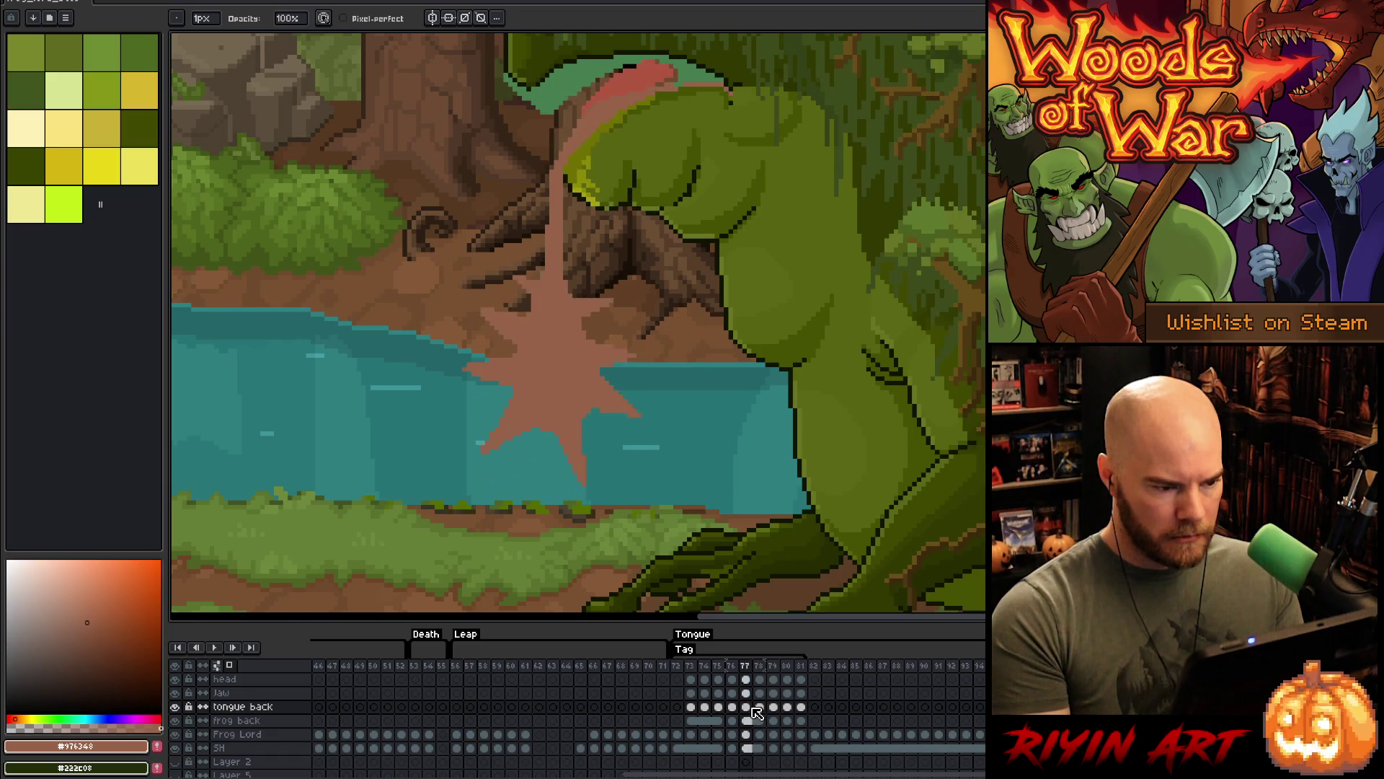
key("Left")
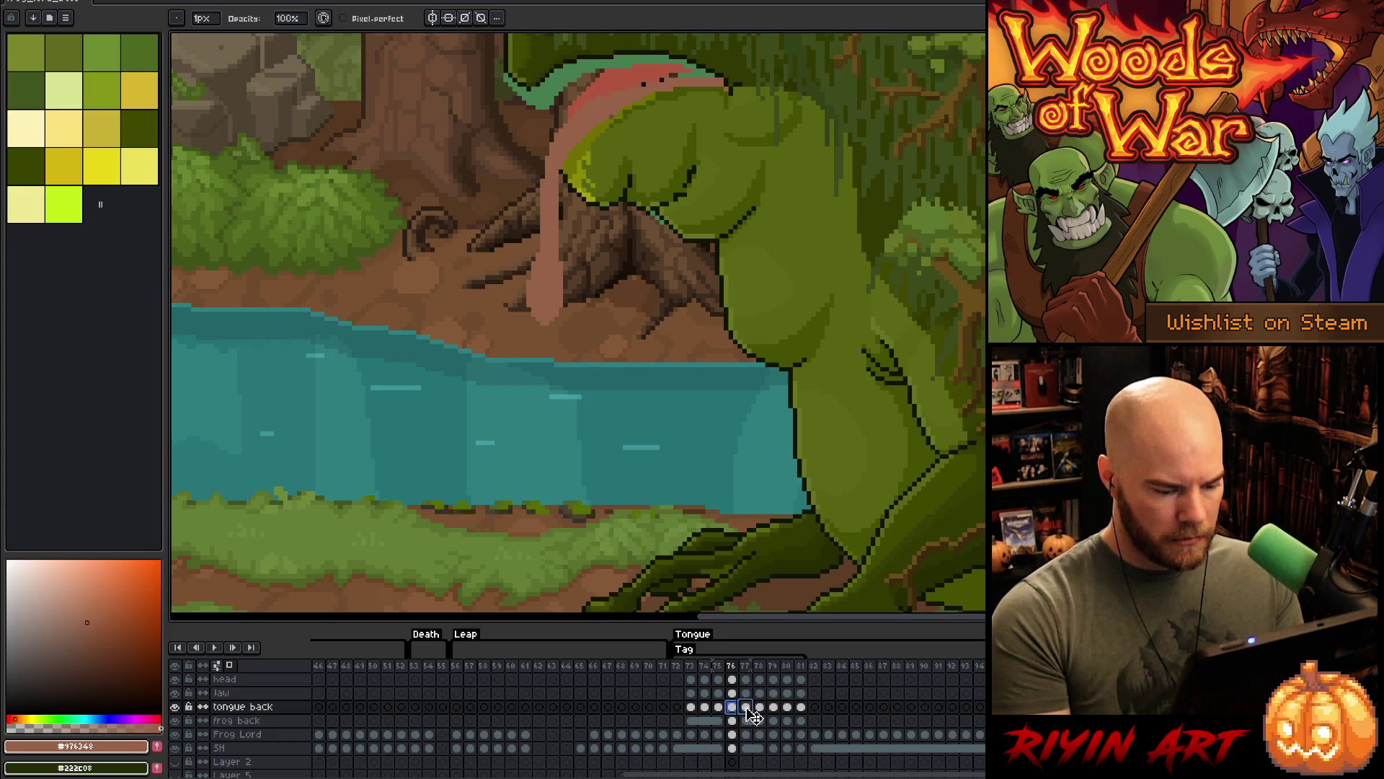
- Delete frame 76 from the timeline, check the neighbouring frames, and play the Tongue animation
right_click(732, 664)
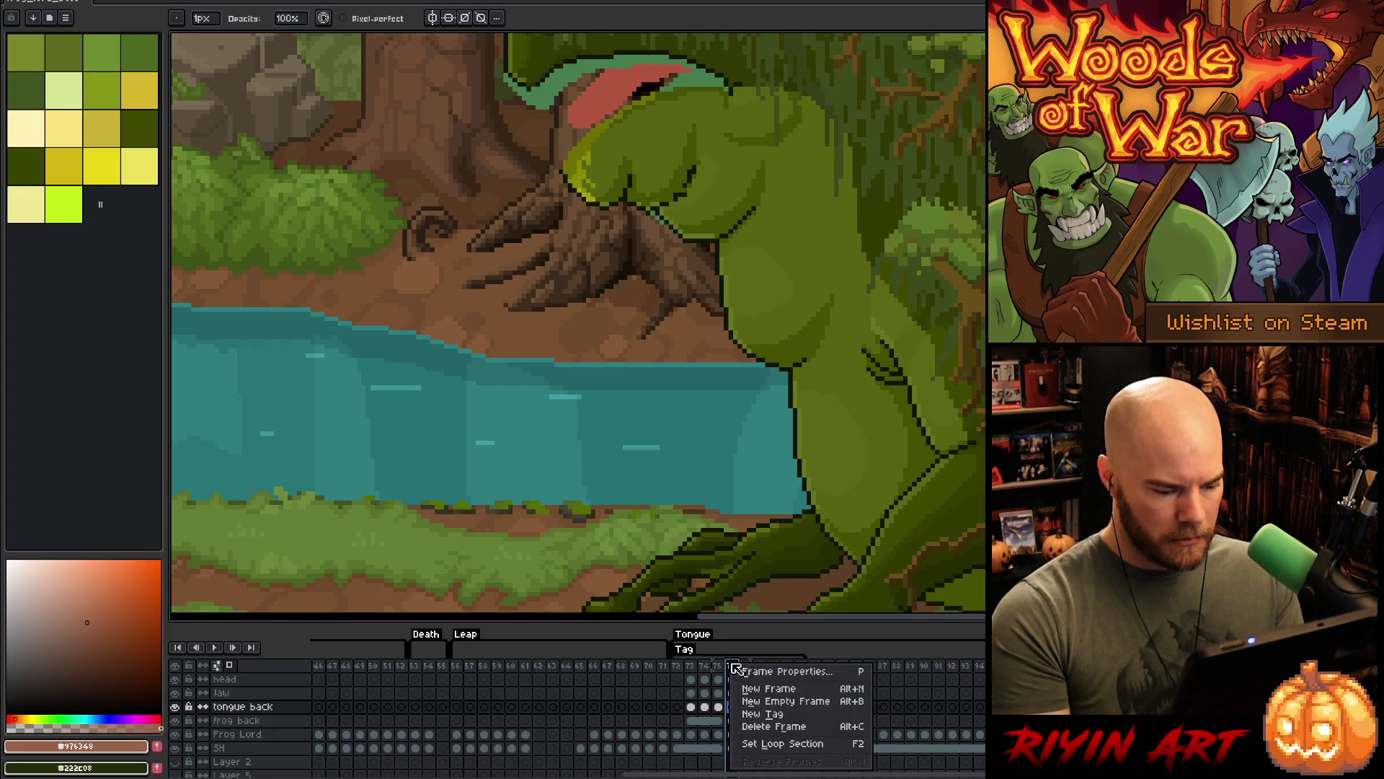
left_click(765, 728)
key("Left")
key("Right")
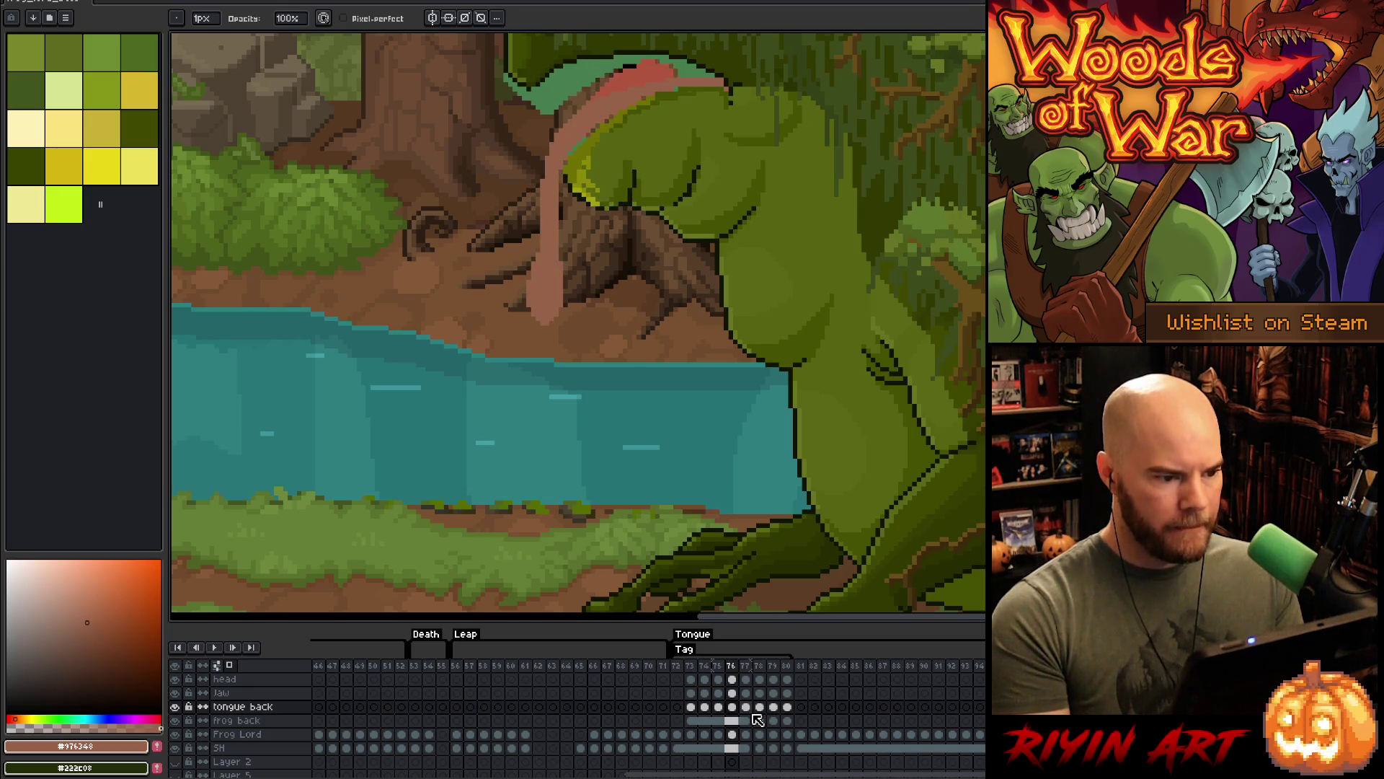
key("ctrl+t")
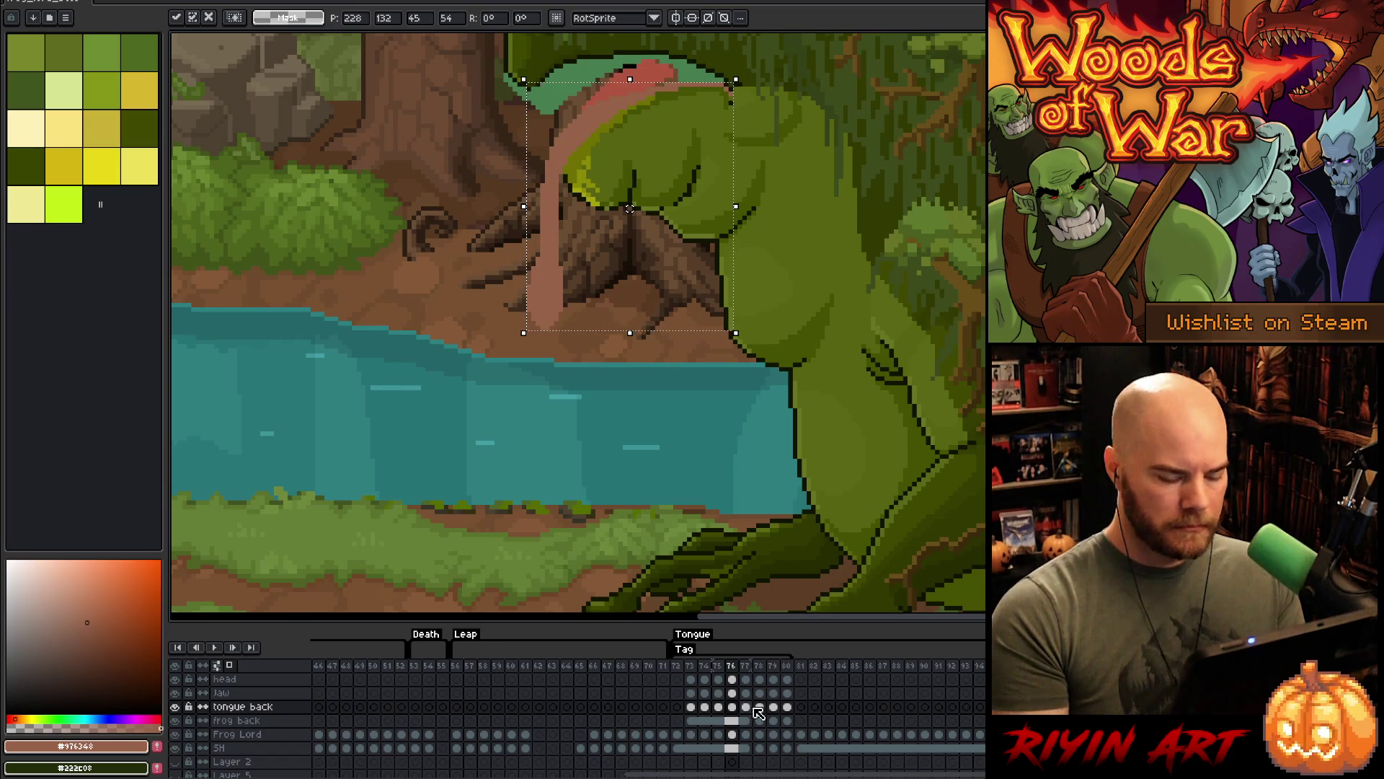
key("Left")
key("Right")
key("Right")
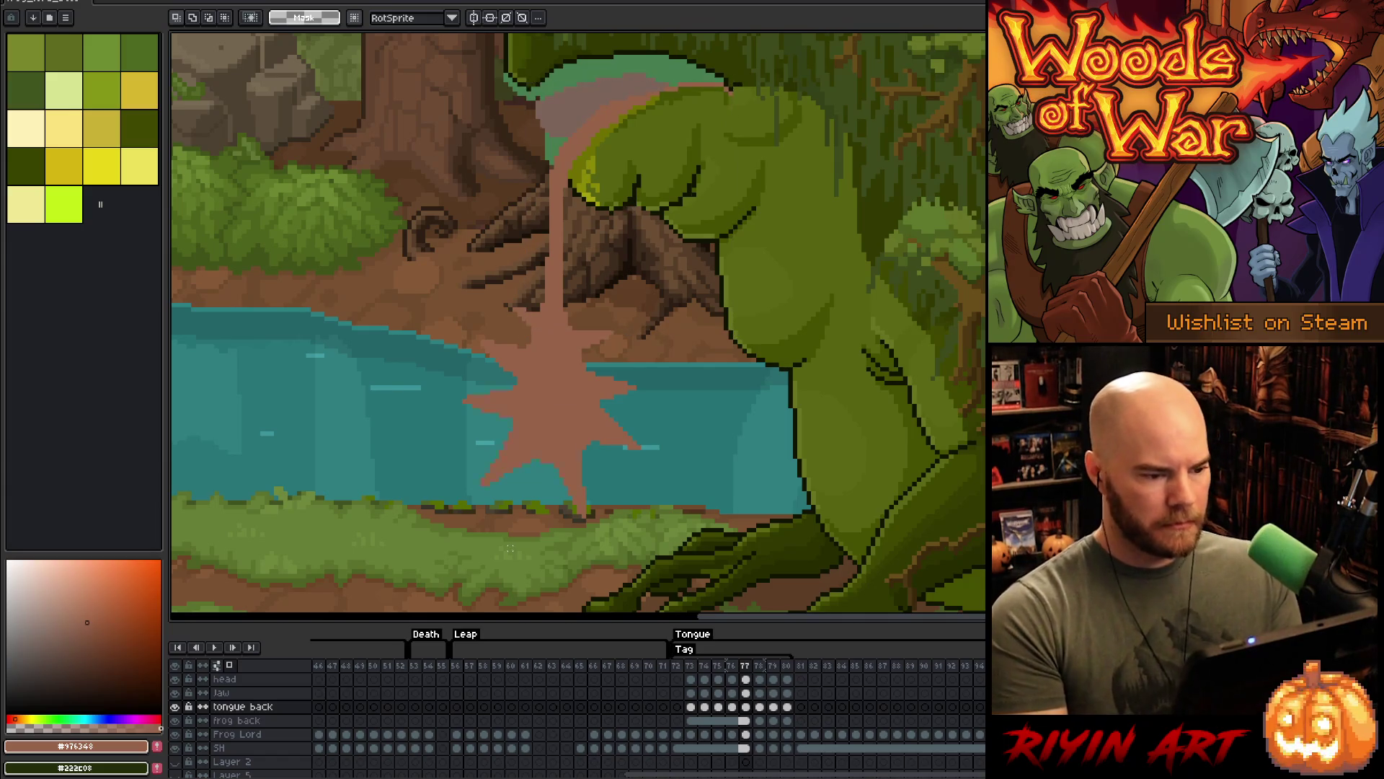
key("Return")
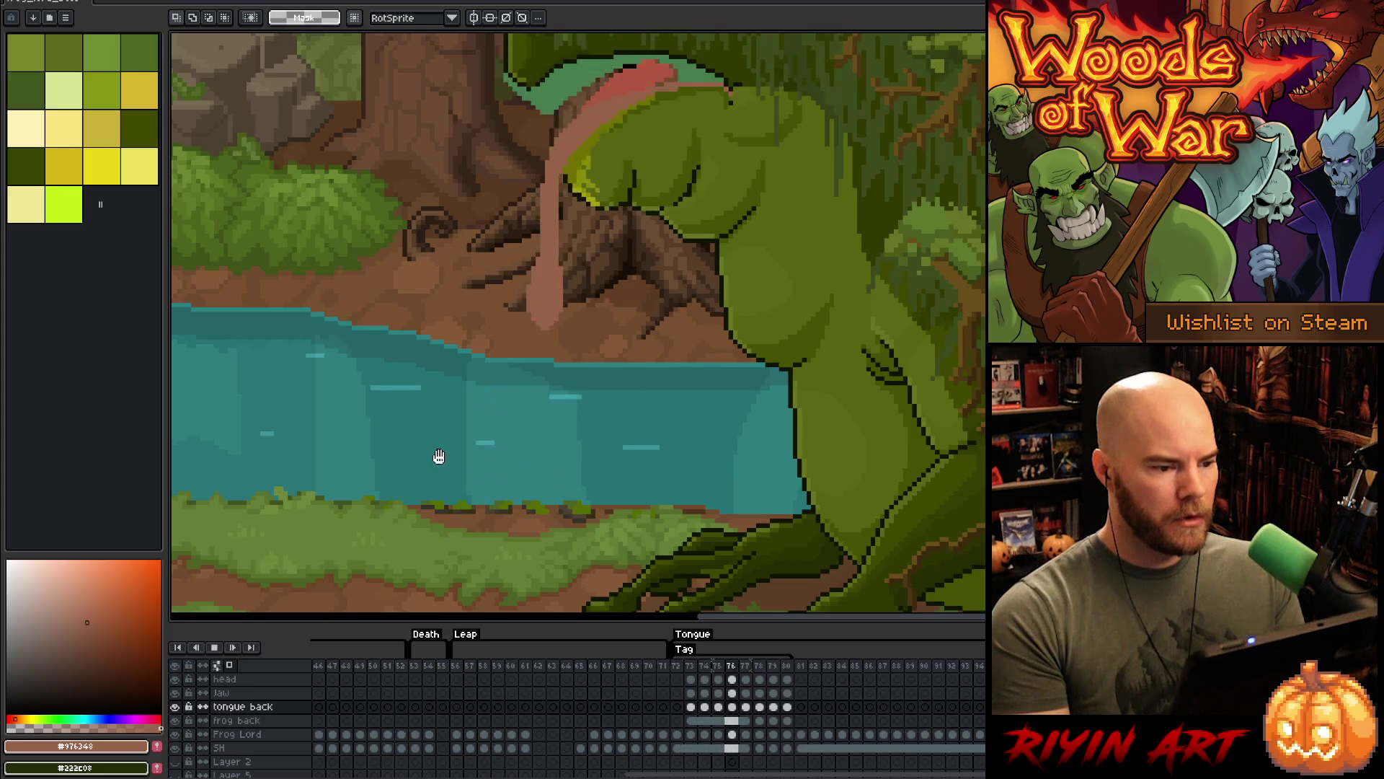
scroll(426, 288, "down", 2)
- Lasso the frog's head and chest and select the Frog Lord cels across frames 73–80, then play
left_click(701, 743)
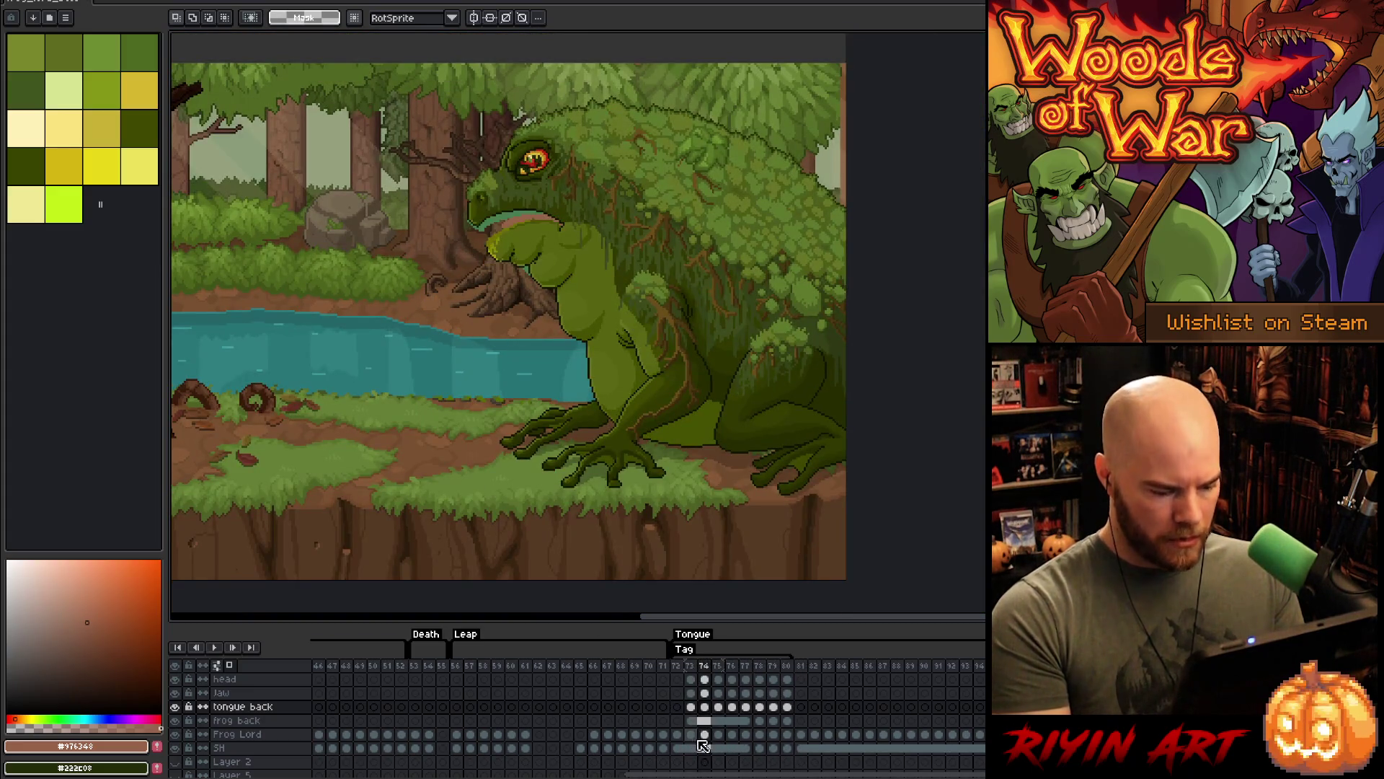
left_click_drag(691, 735, 789, 741)
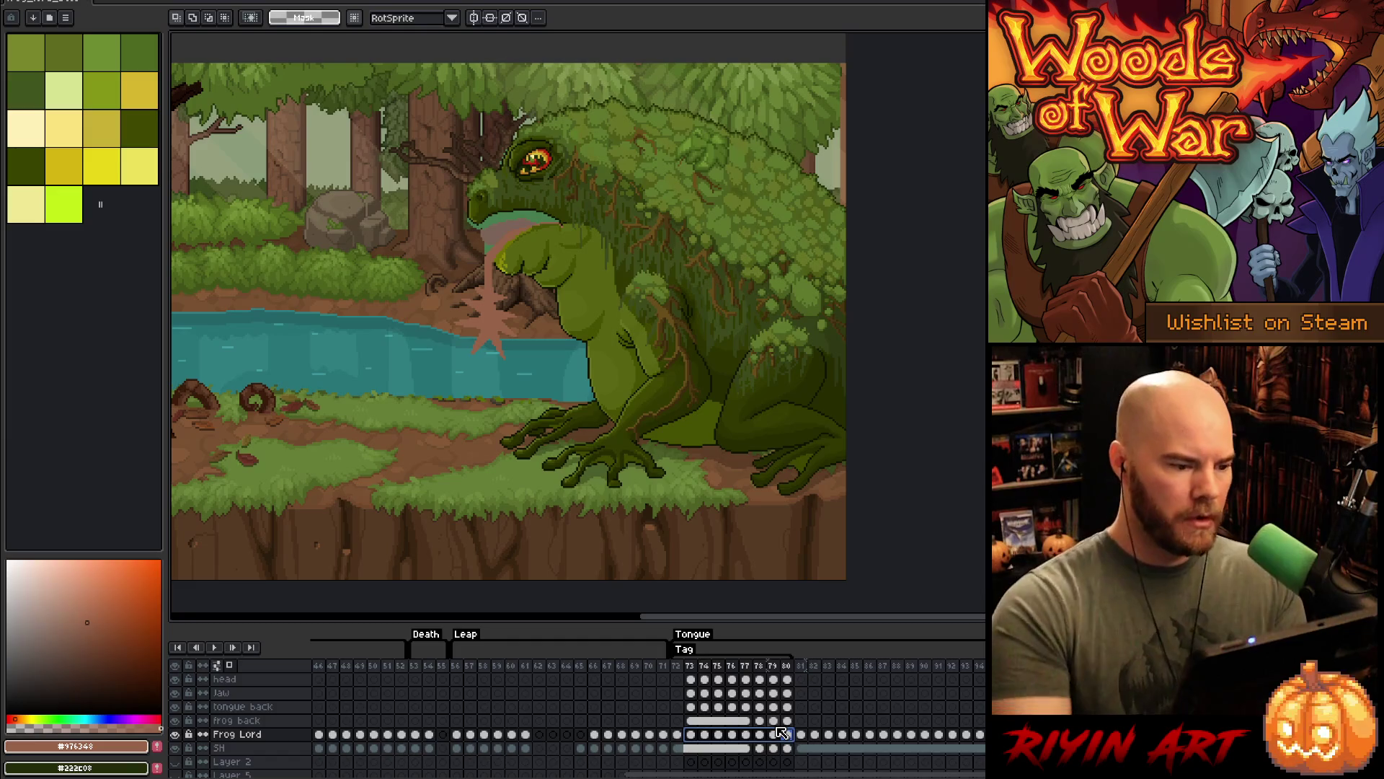
key("q")
mouse_move(591, 215)
left_mouse_down()
mouse_move(548, 367)
mouse_move(462, 331)
mouse_move(451, 216)
mouse_move(591, 215)
left_mouse_up()
mouse_move(526, 338)
left_mouse_down()
mouse_move(563, 408)
mouse_move(566, 256)
mouse_move(530, 277)
left_mouse_up()
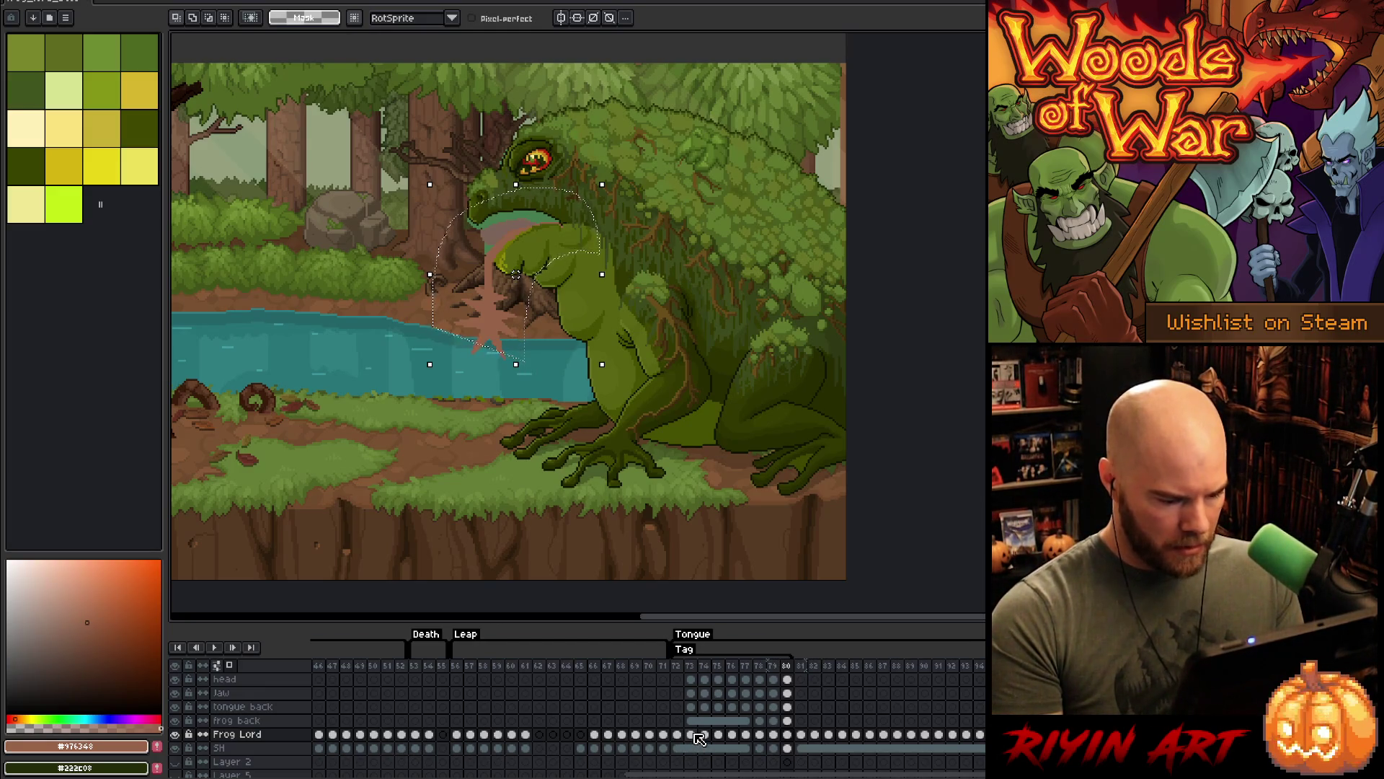
left_click(693, 734)
left_click_drag(710, 739, 791, 739)
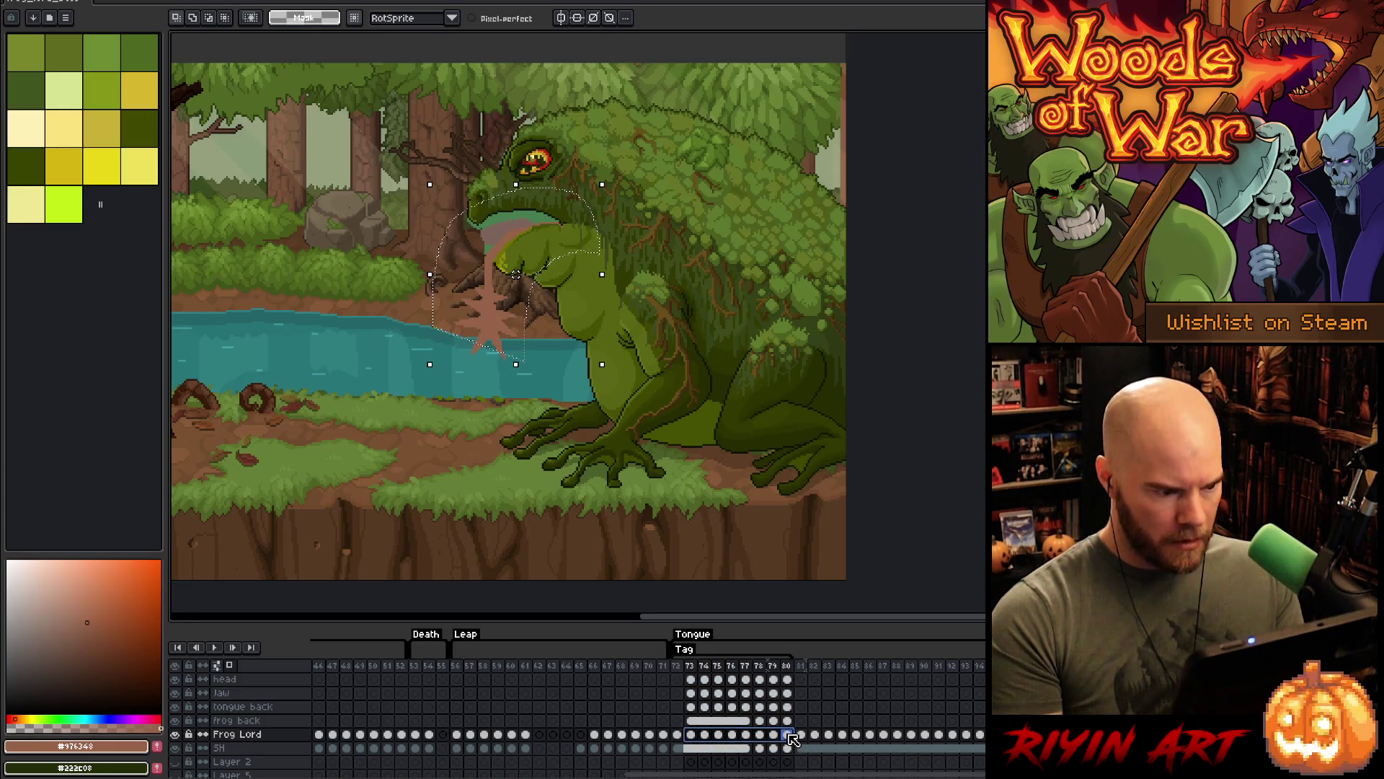
key("Return")
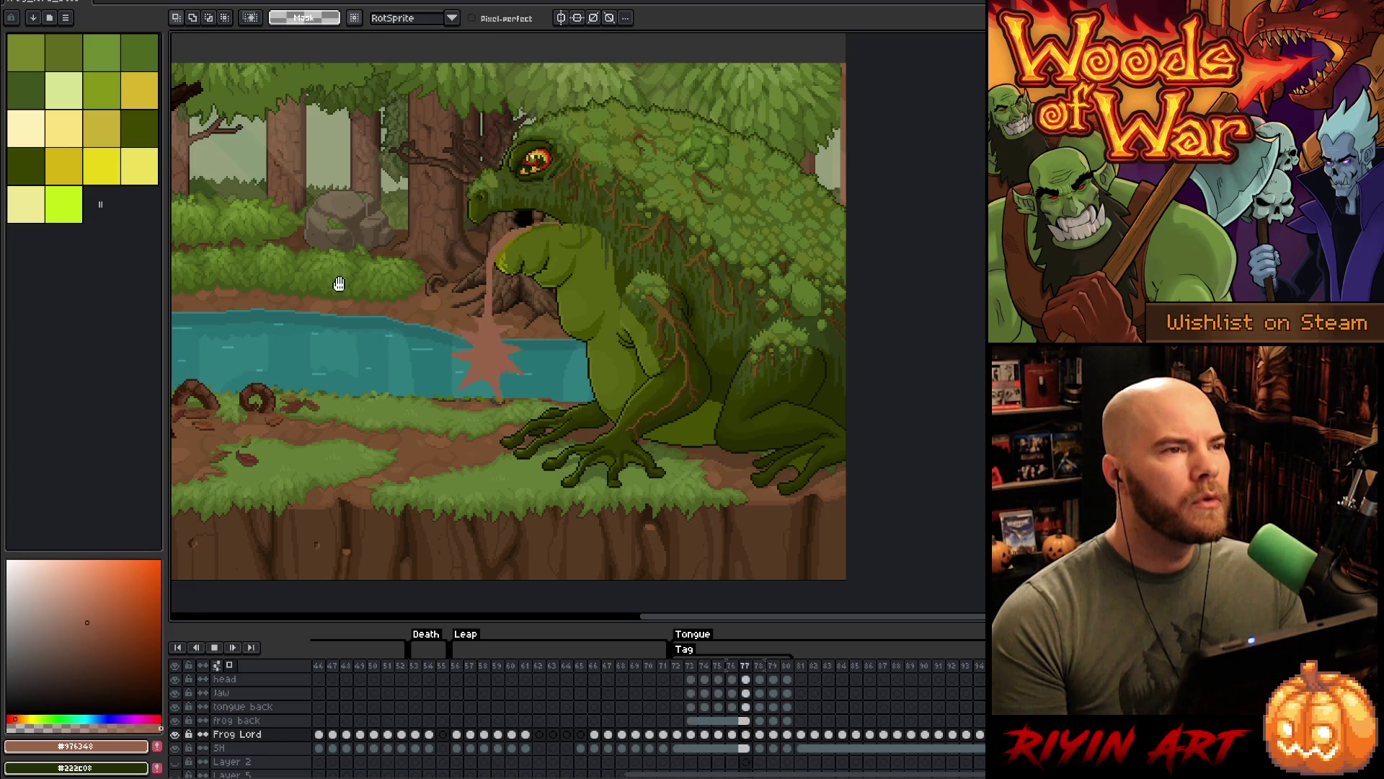
- Flip between the last two tongue frames and settle on the frame 78 splash
scroll(339, 287, "up", 1)
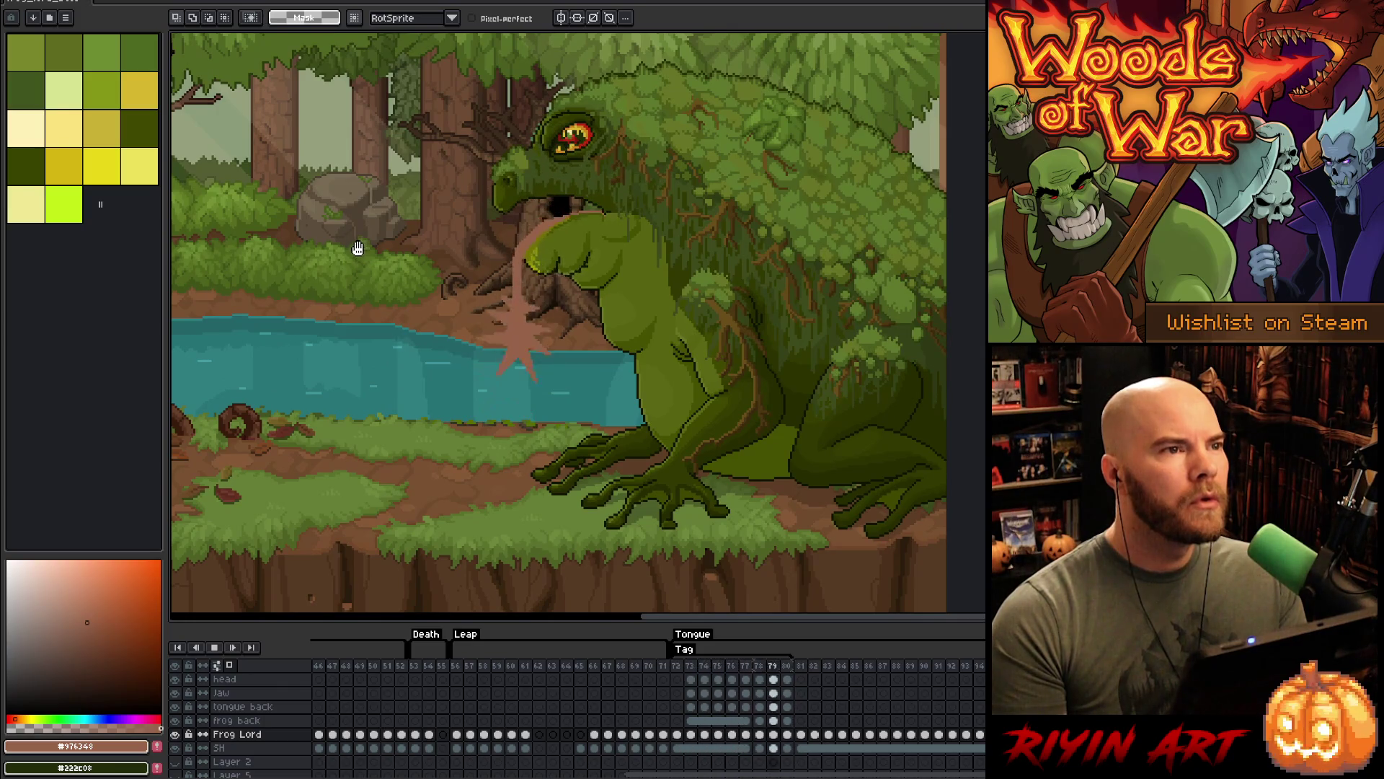
scroll(411, 226, "up", 1)
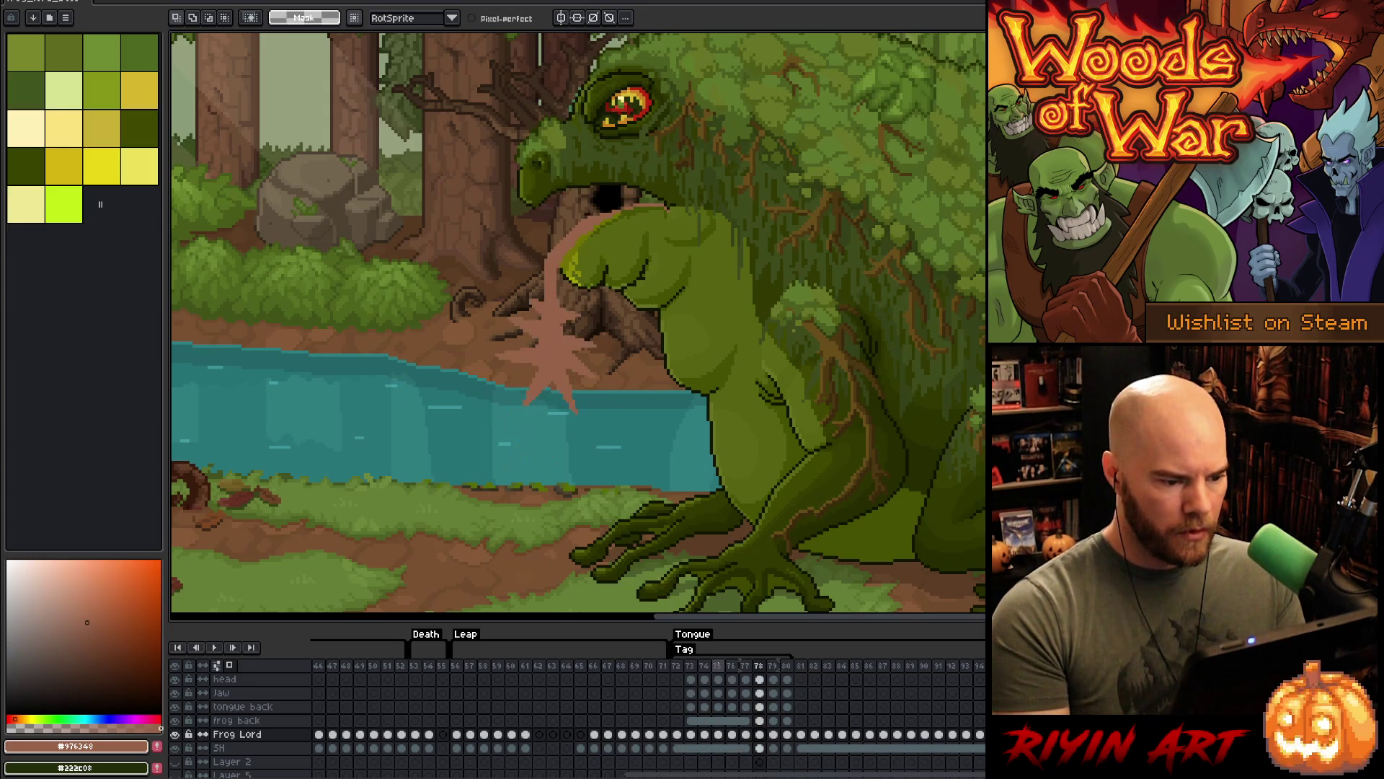
key("Left")
key("Right")
key("Left")
key("Right")
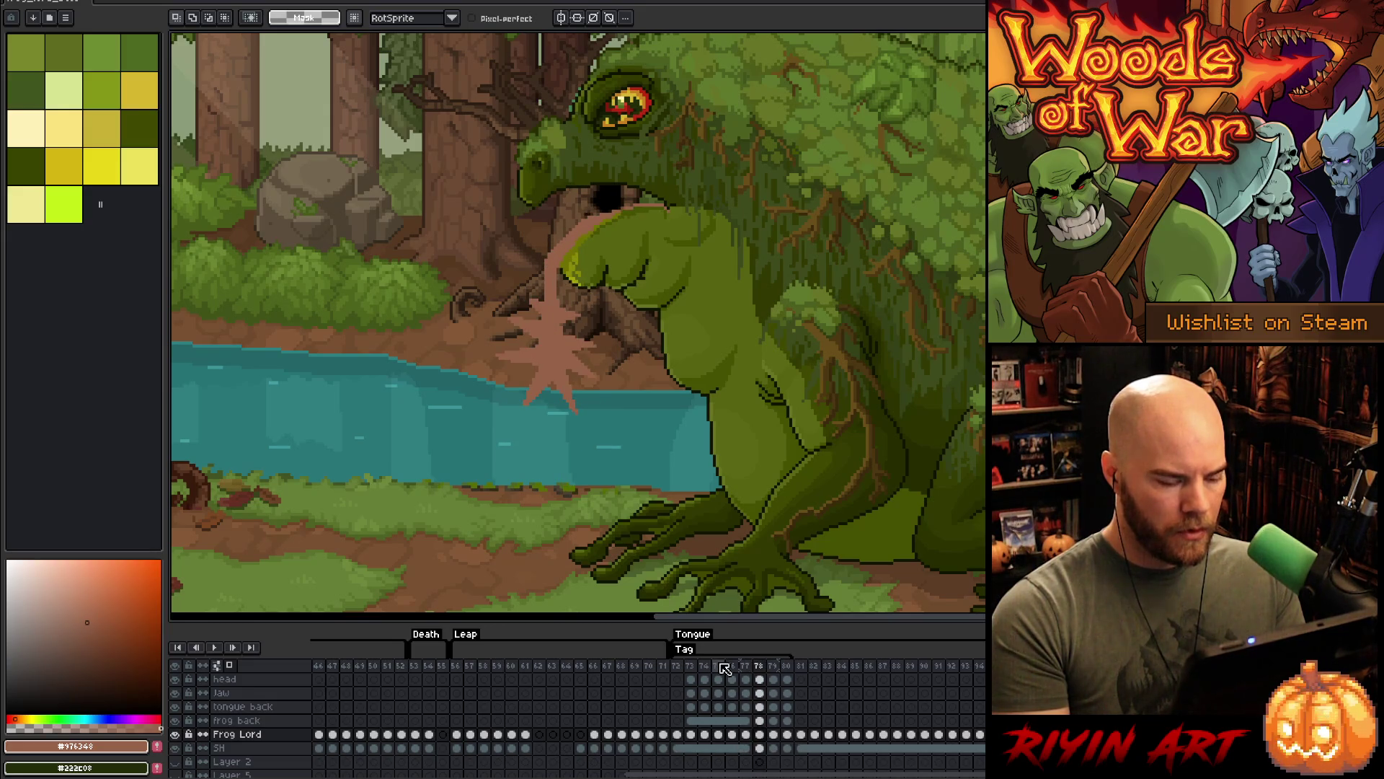
key("Left")
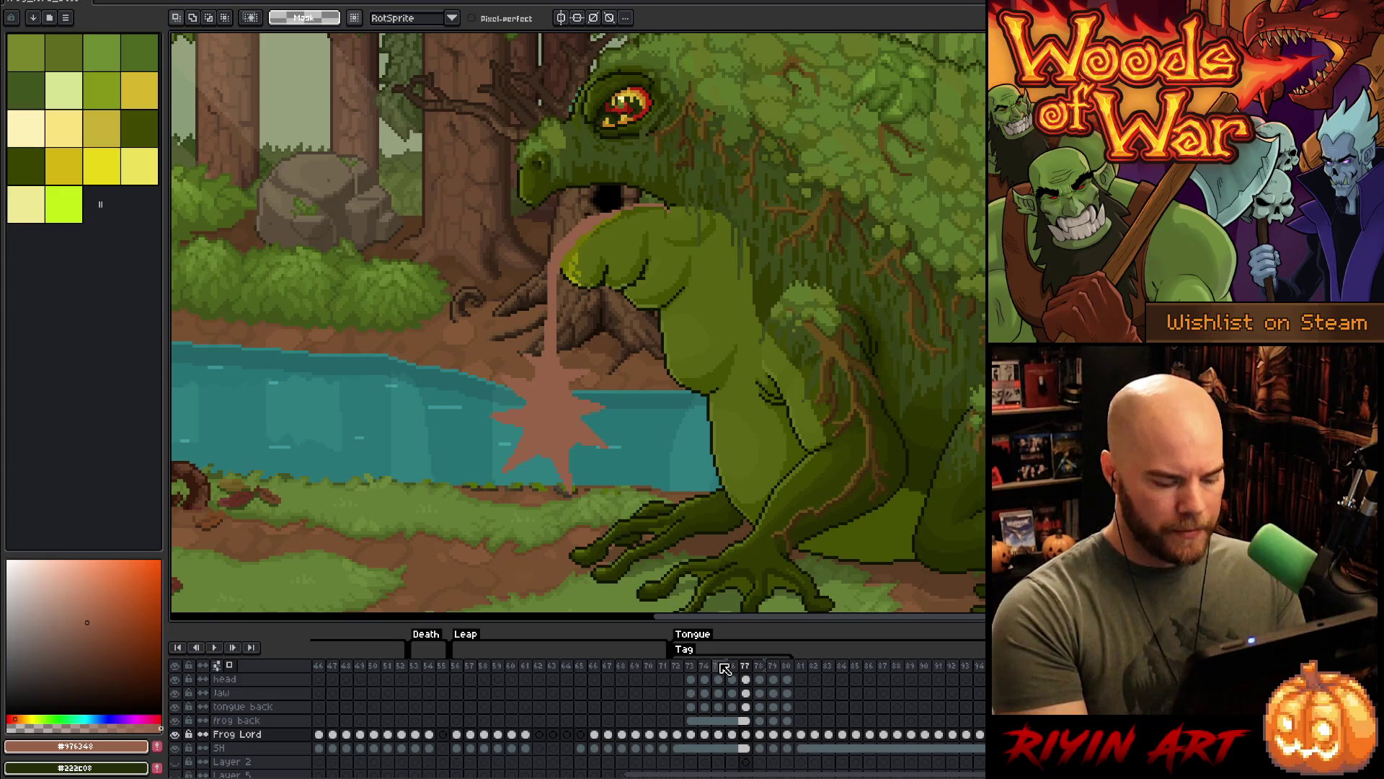
key("Right")
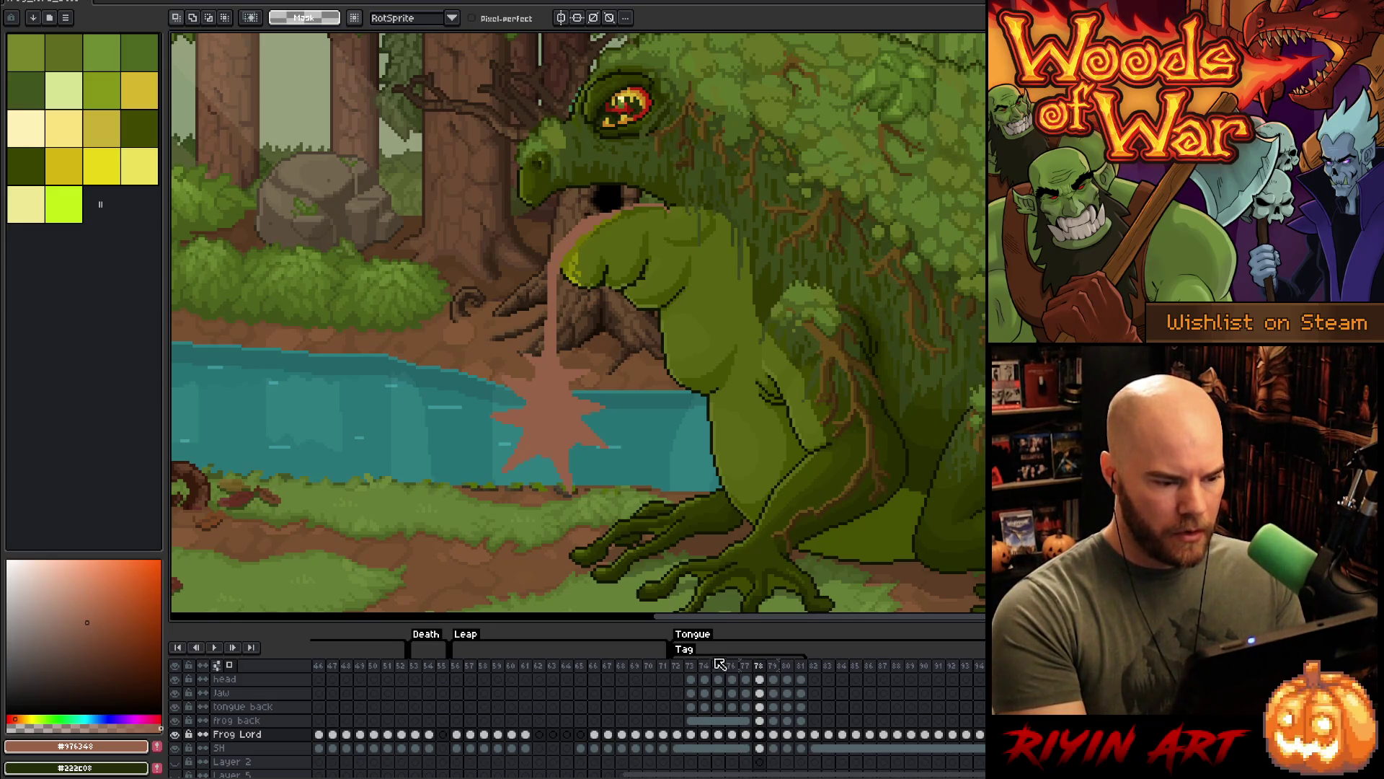
- Select the splash star on the tongue back layer, nudge it a few pixels down, and commit
mouse_move(647, 507)
left_mouse_down()
mouse_move(573, 314)
mouse_move(558, 539)
mouse_move(644, 509)
left_mouse_up()
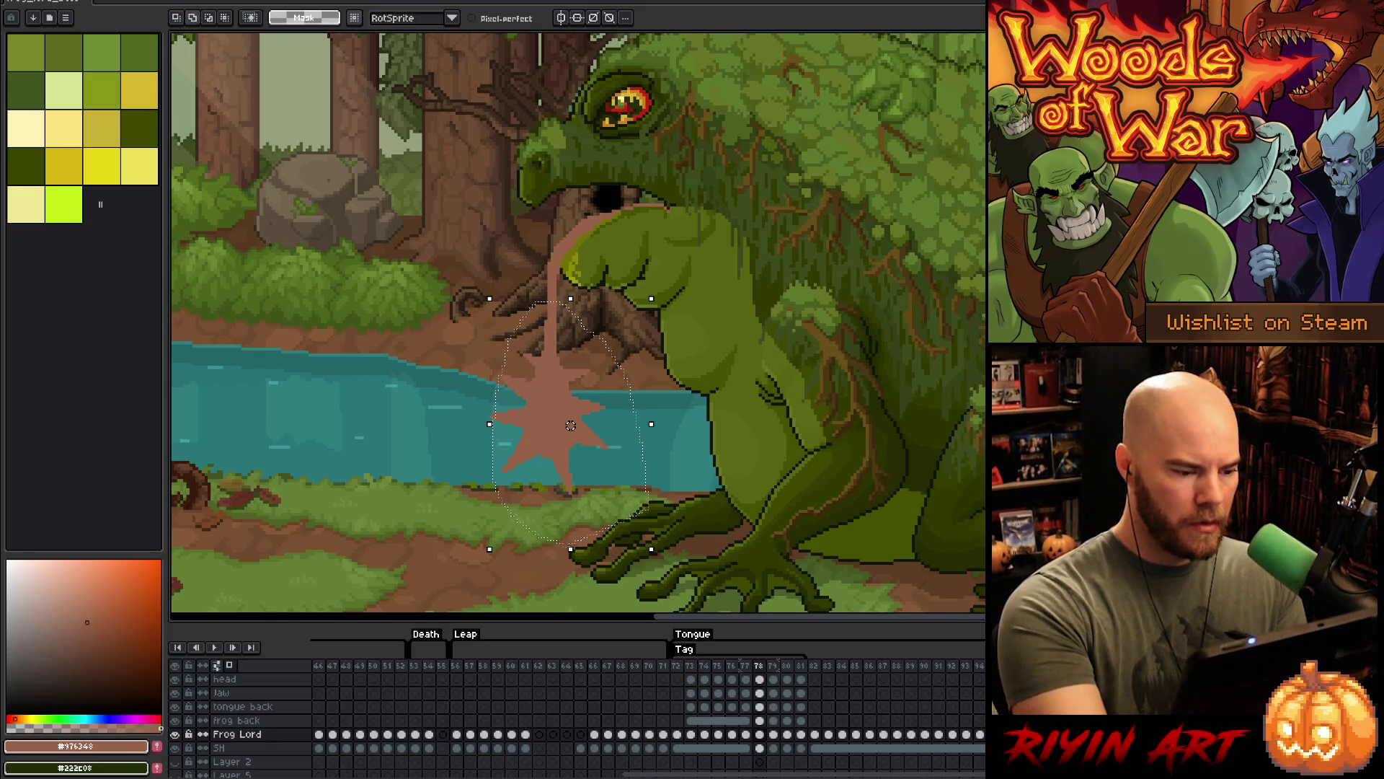
left_click_drag(557, 436, 562, 458)
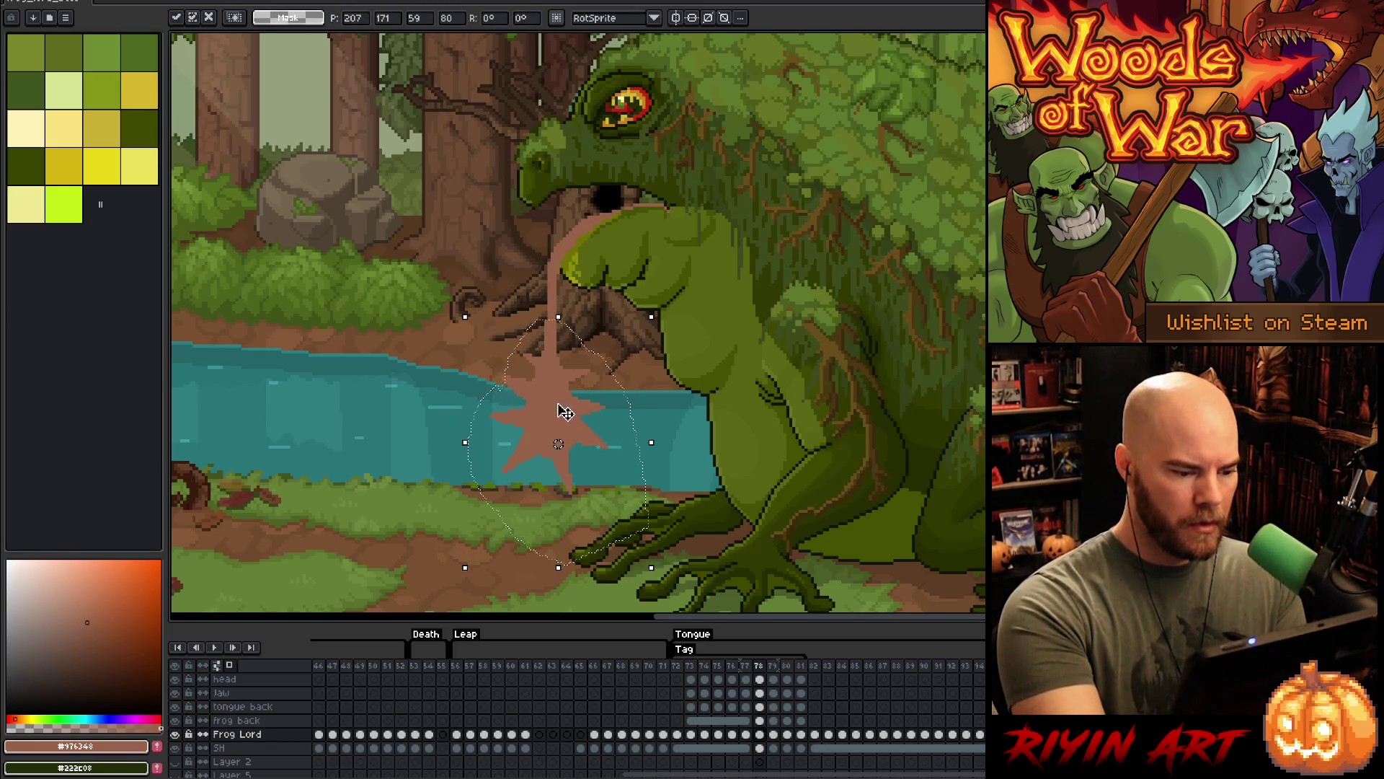
key("Return")
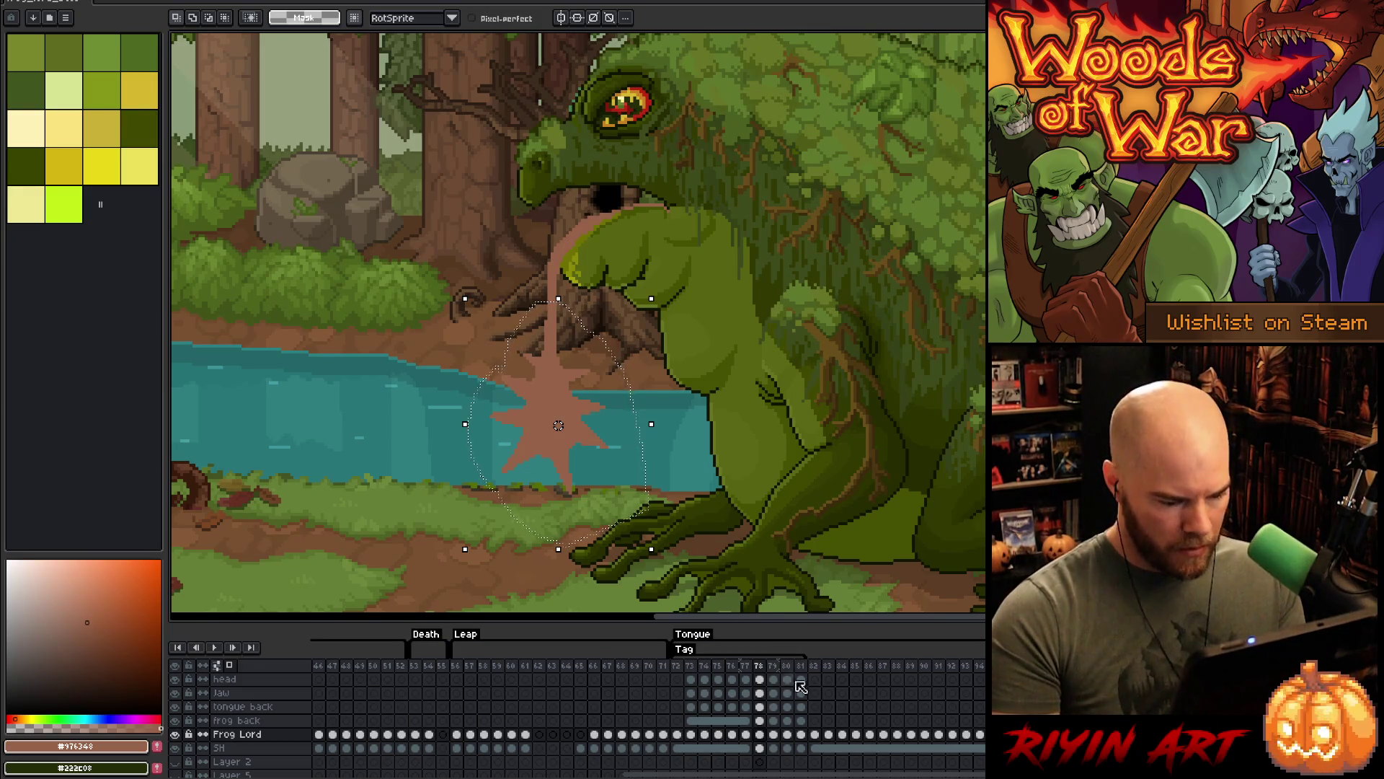
left_click(761, 707)
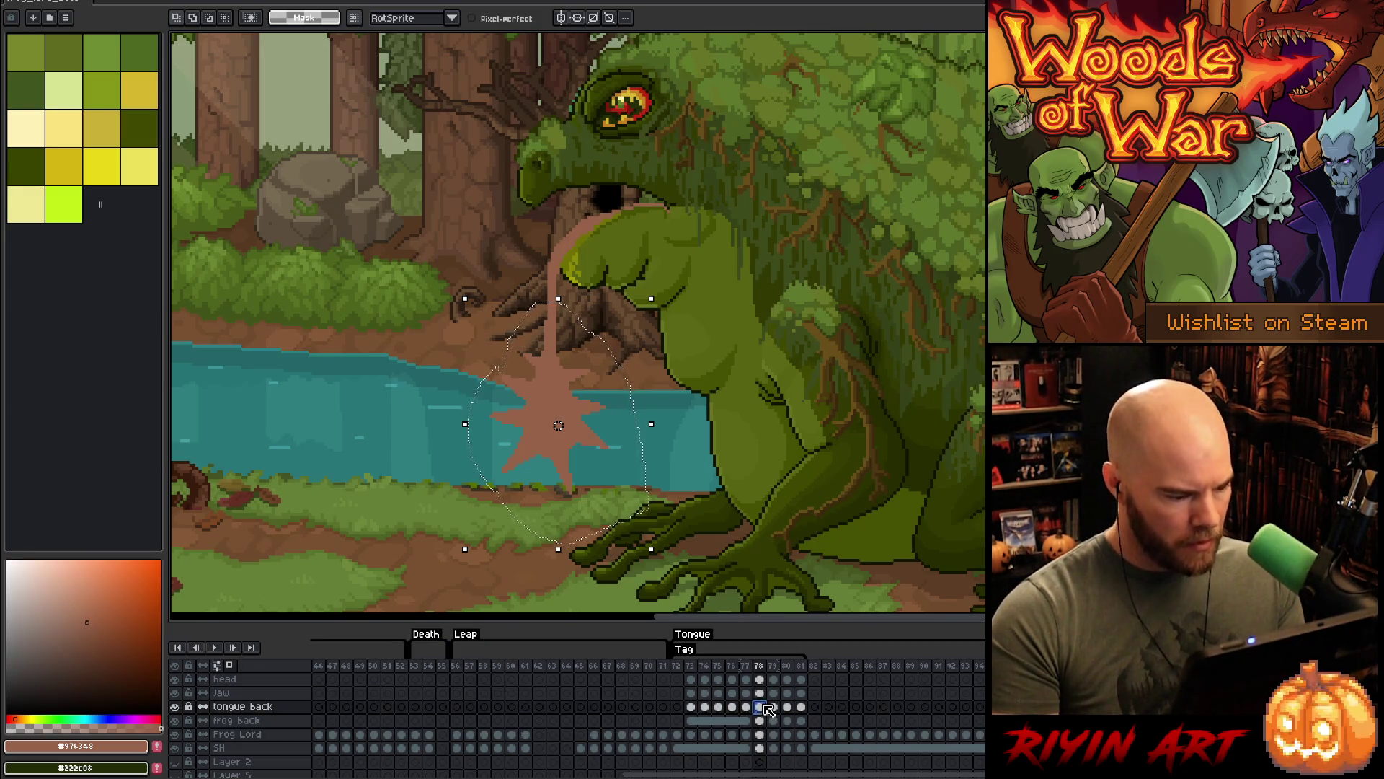
key("Down")
key("Down")
key("Down")
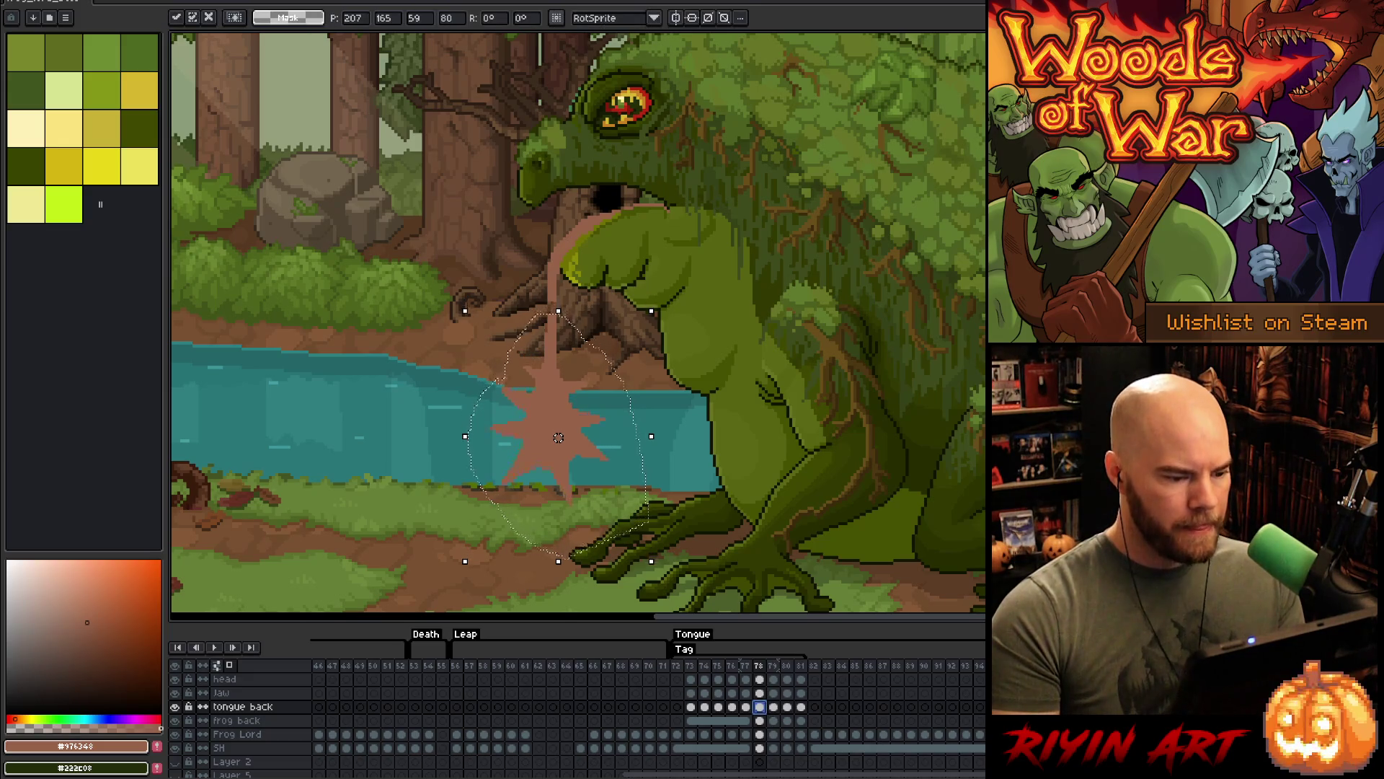
key("ctrl+d")
key("b")
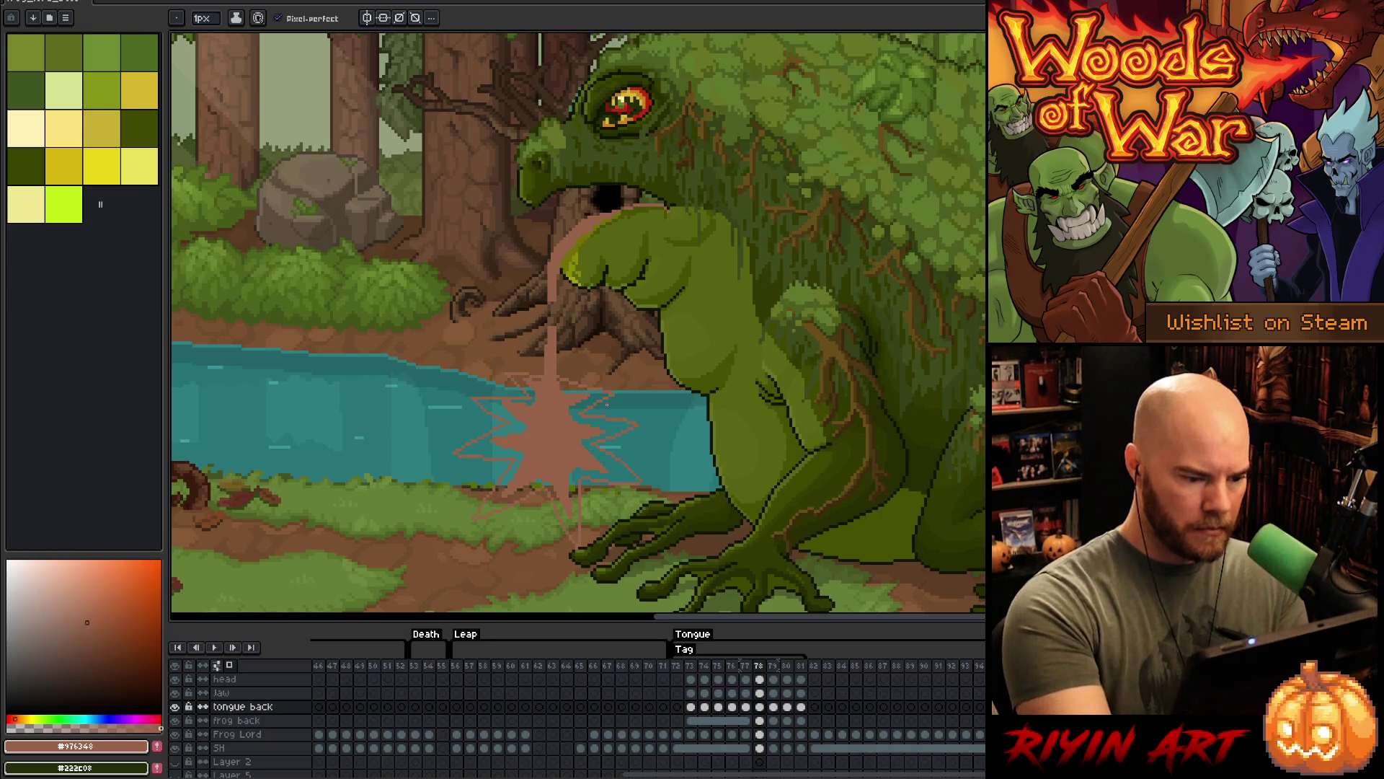
- Fill the outlined splash ripples on frame 78 with solid pink
key("g")
left_click(607, 435)
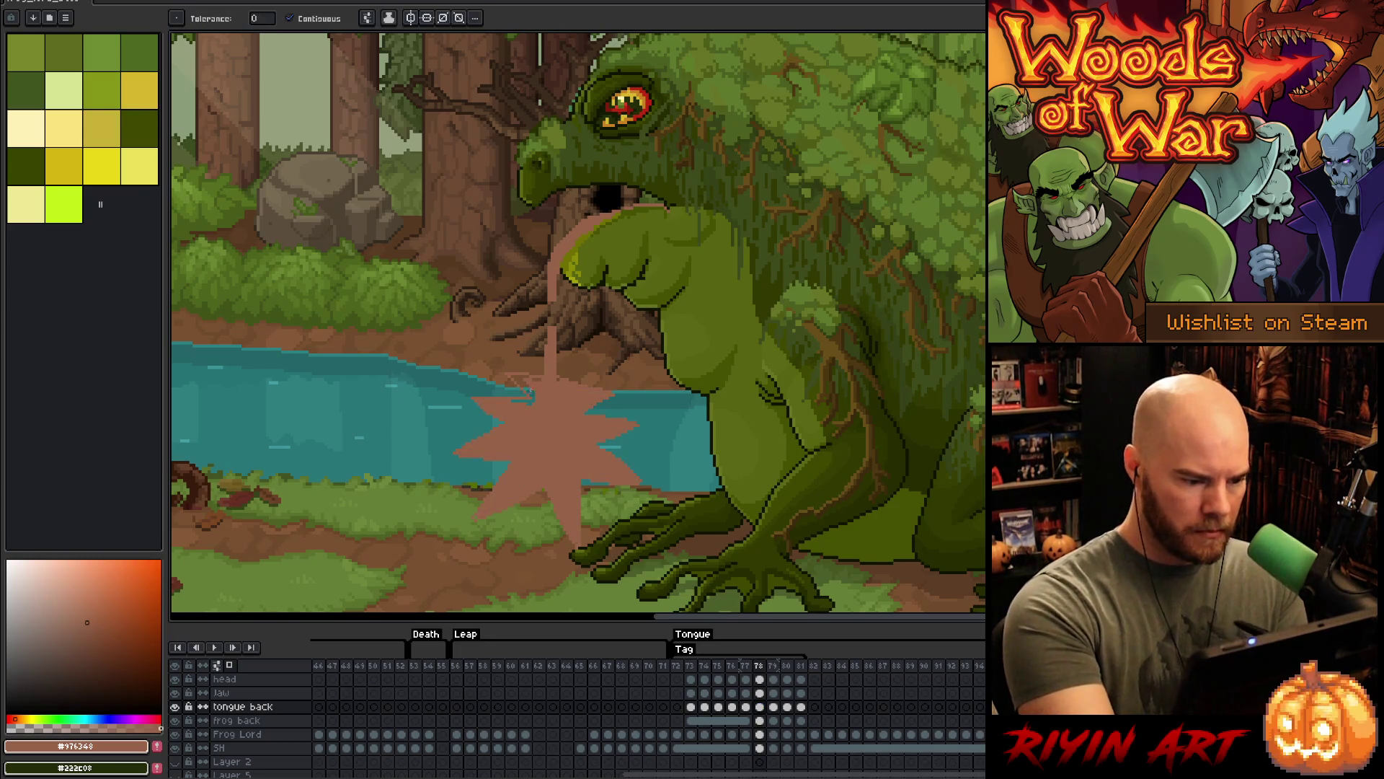
key("b")
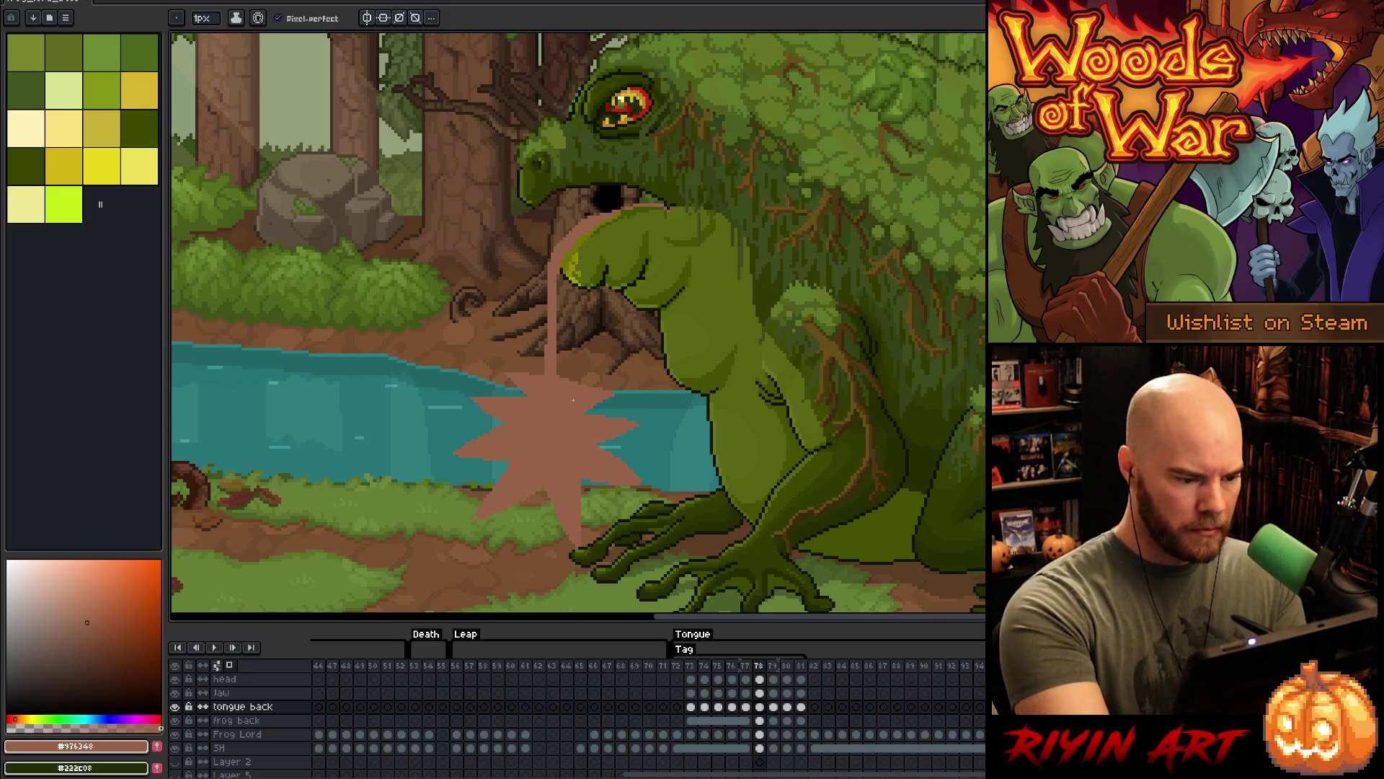
- Play the tongue animation from frame 73 and step through frames 75–78 to review the splash
left_click(682, 668)
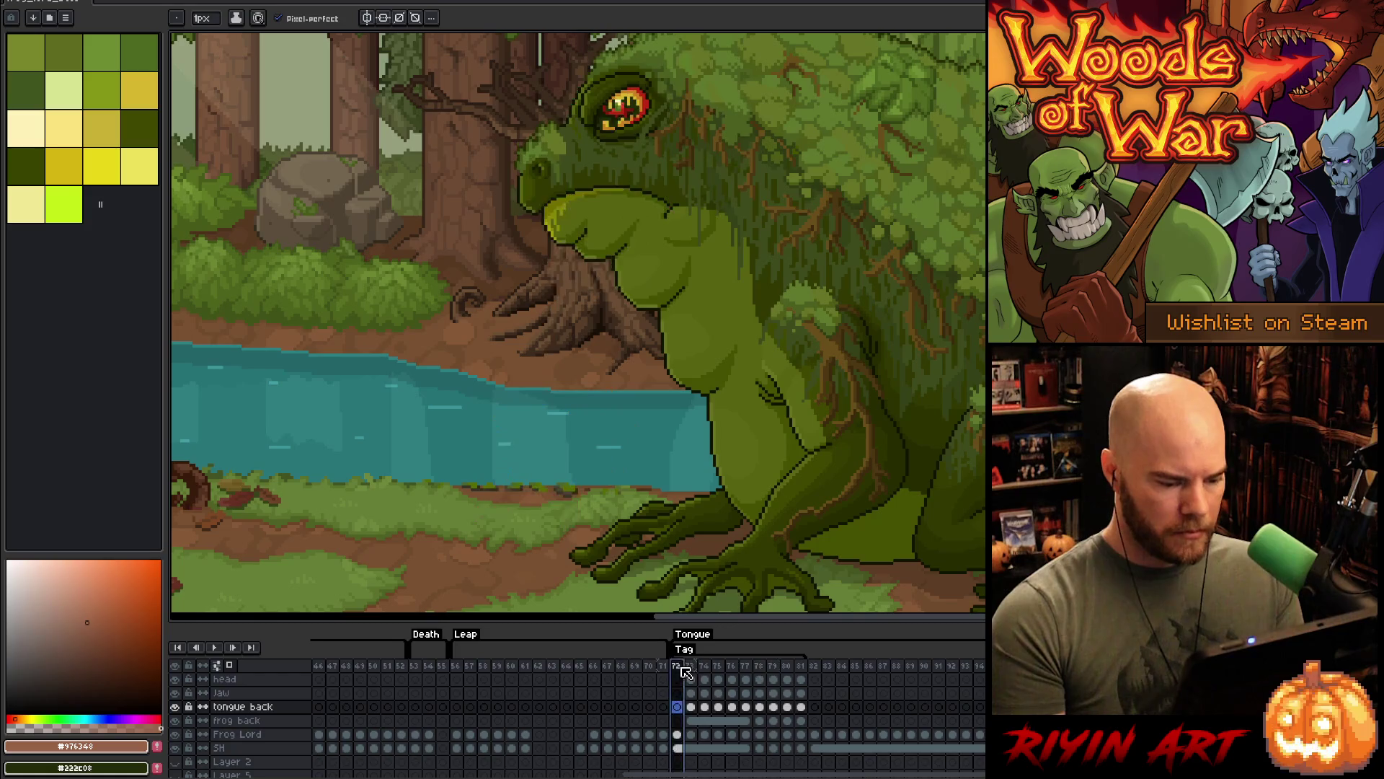
key("Return")
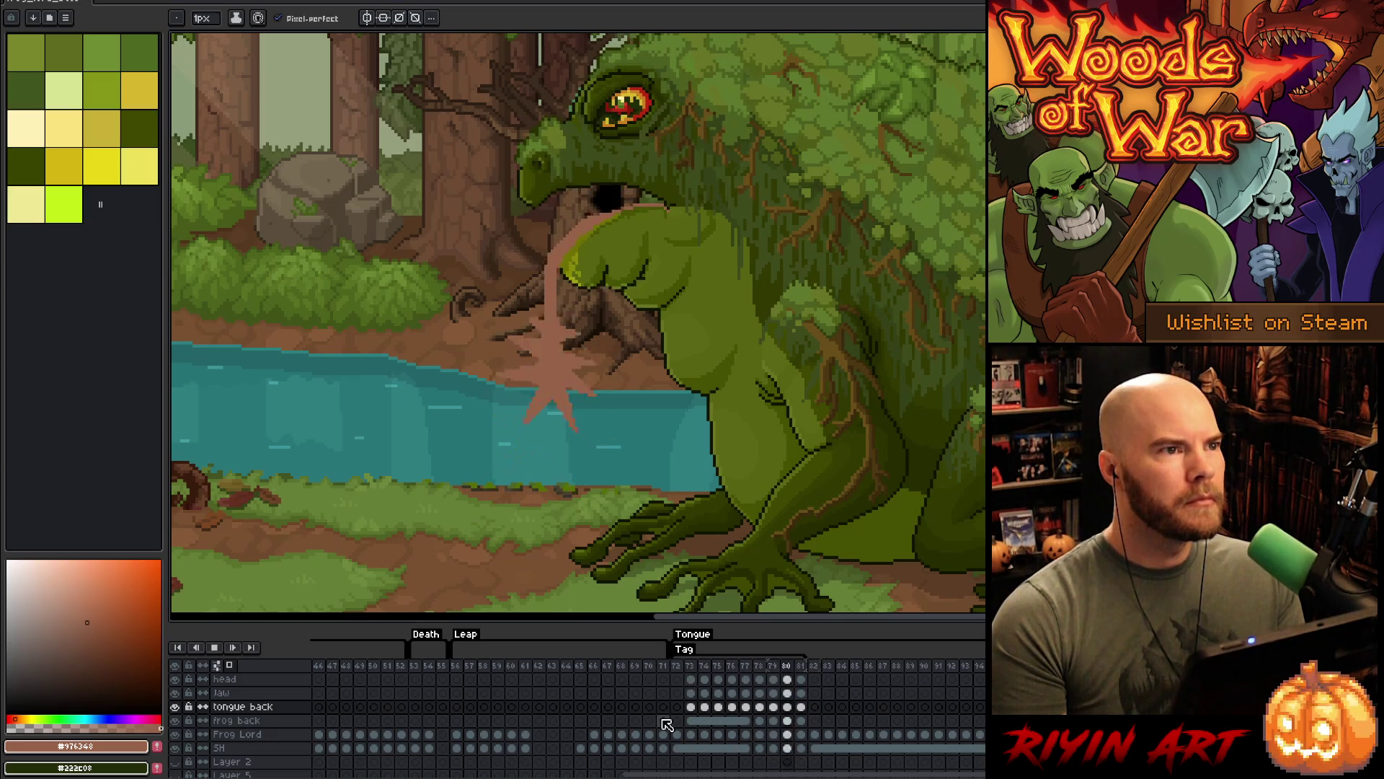
left_click(696, 670)
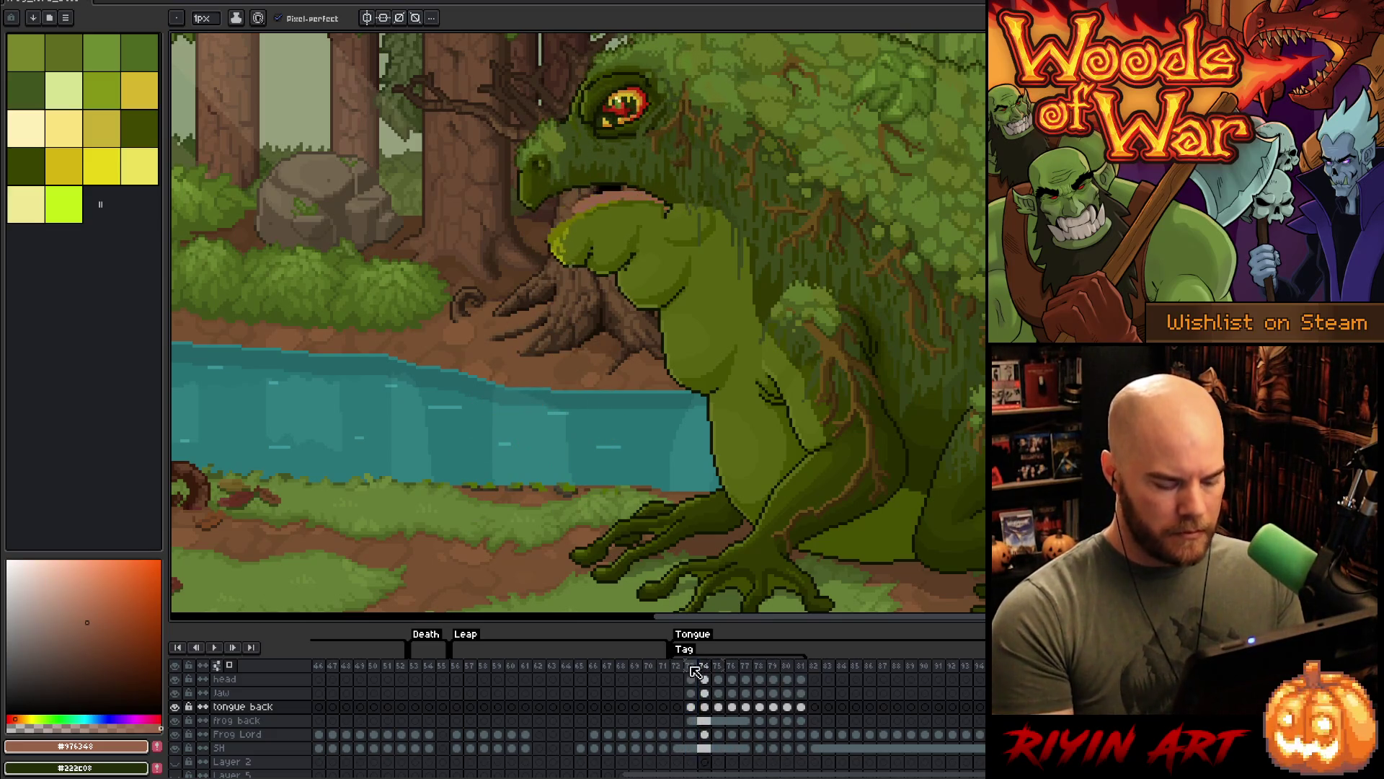
key("Right")
key("Right")
key("Right")
key("Left")
key("Left")
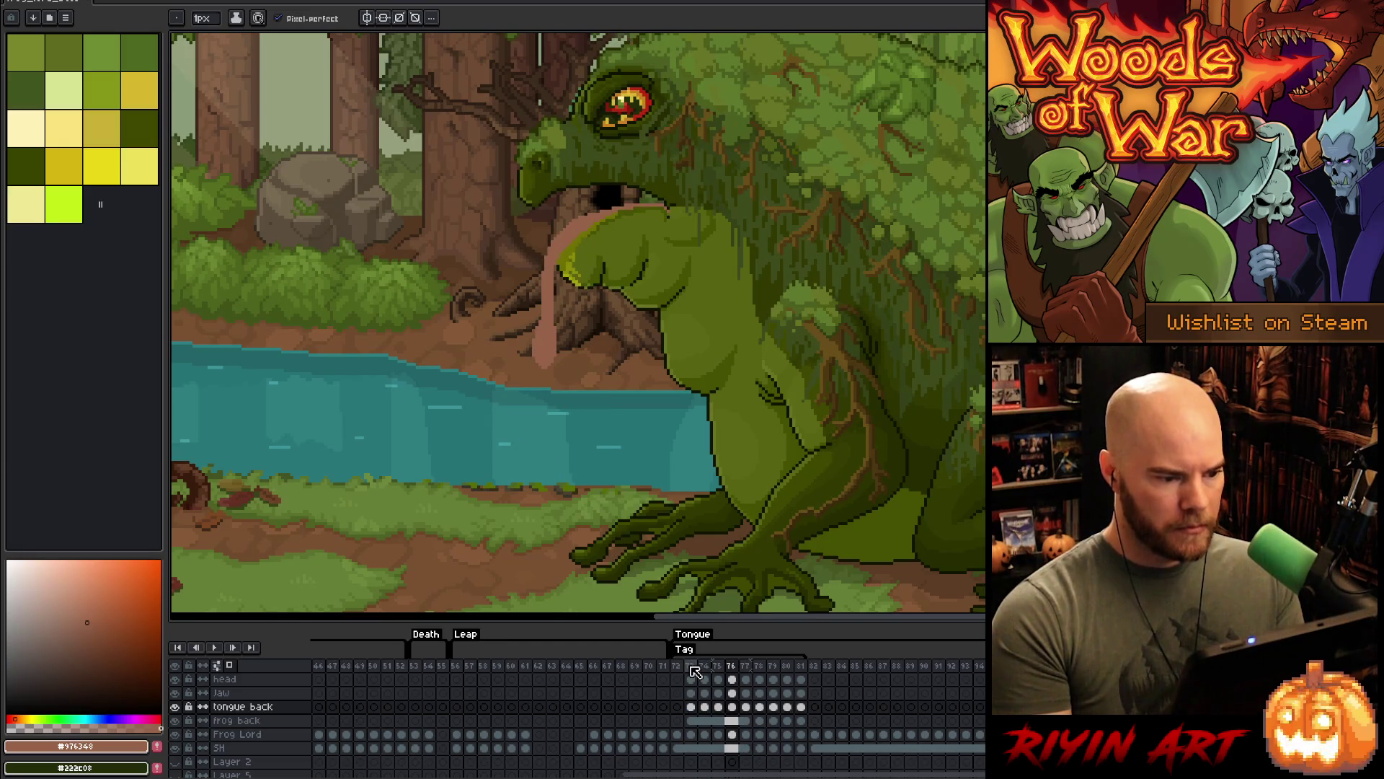
key("Right")
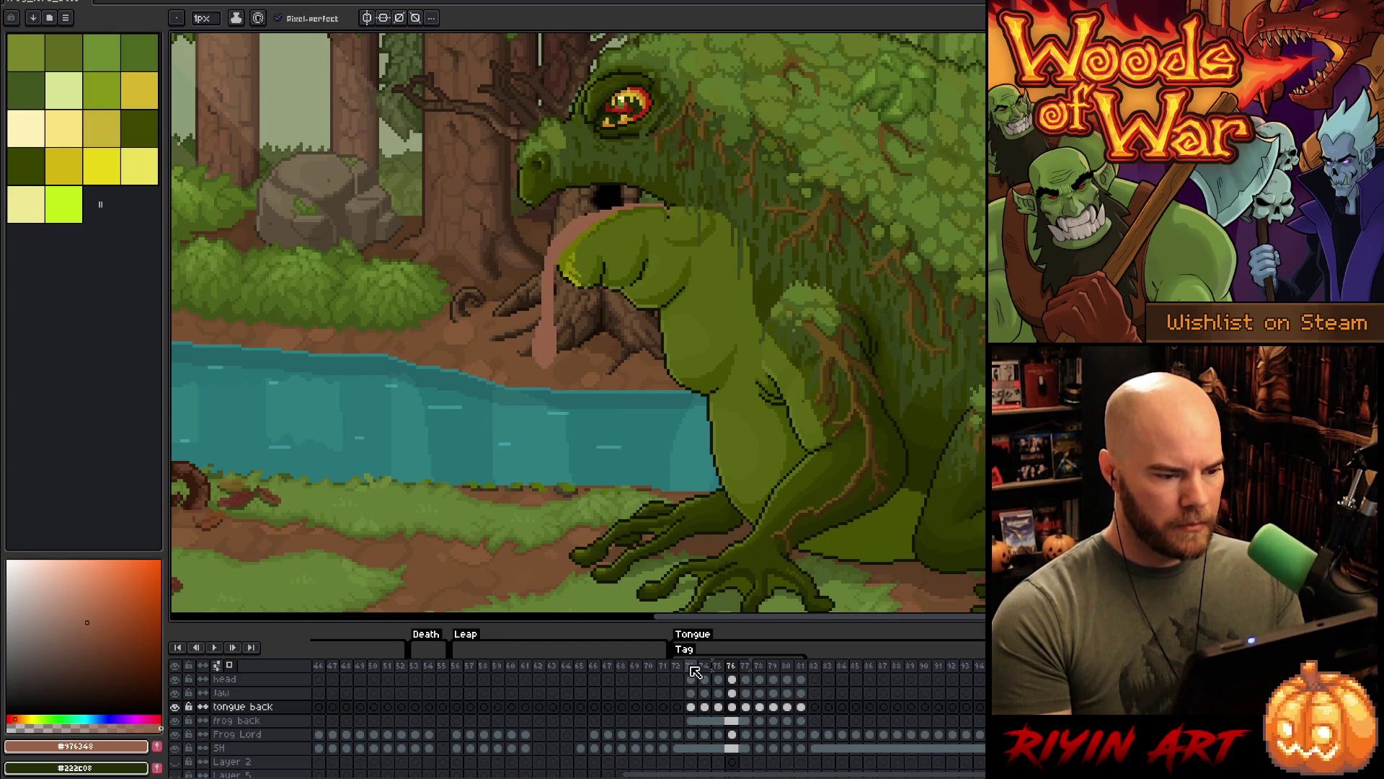
key("Right")
key("Right")
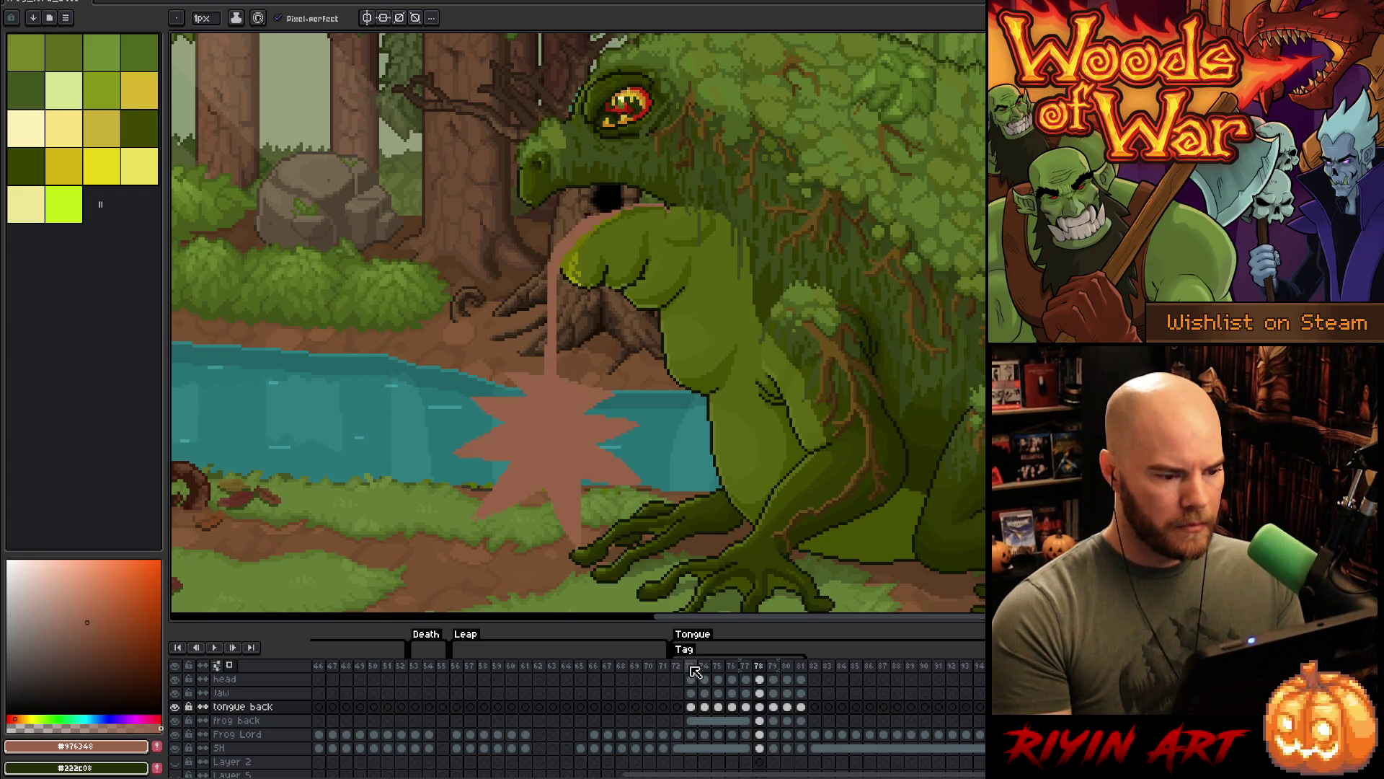
key("Right")
key("Right")
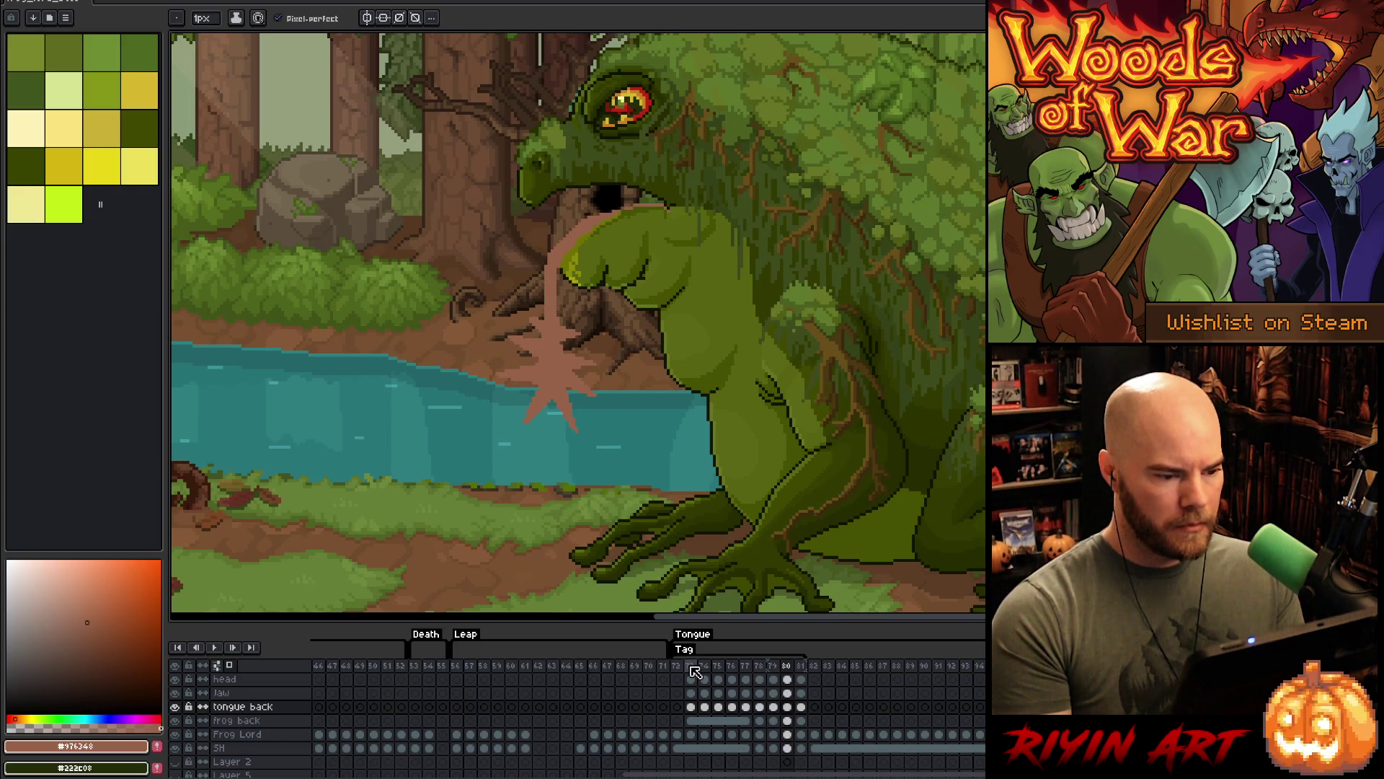
key("Return")
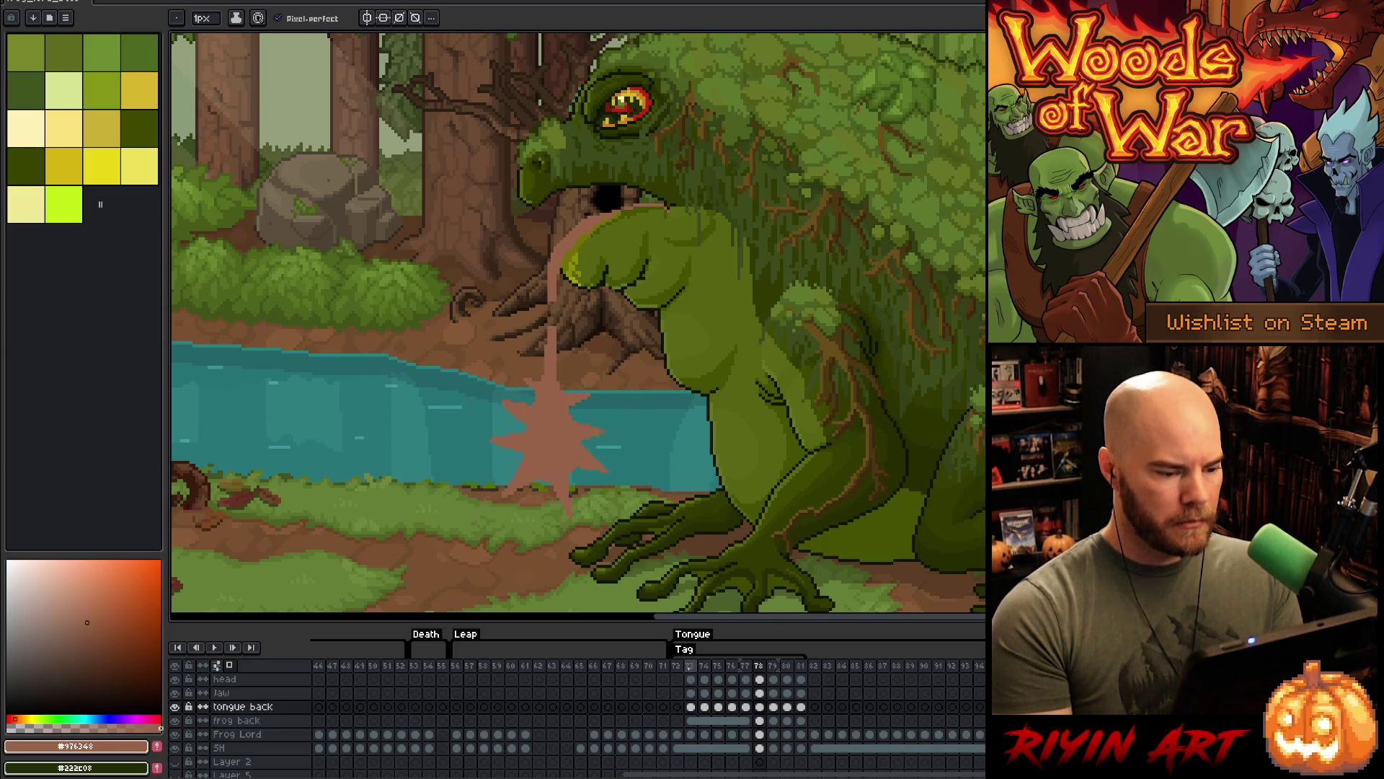
key("Return")
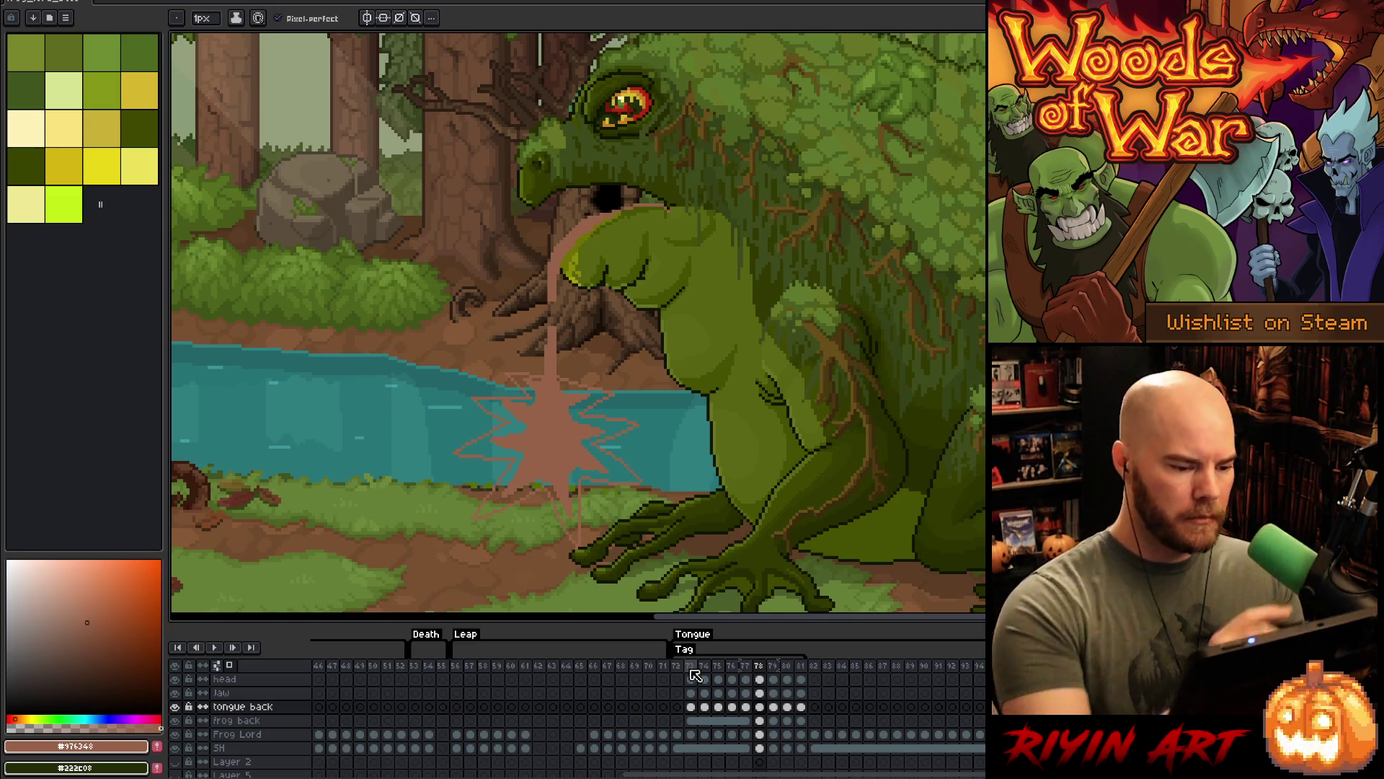
- Draw extra pink spray strokes on the right side of the frame 78 splash
left_click(759, 707)
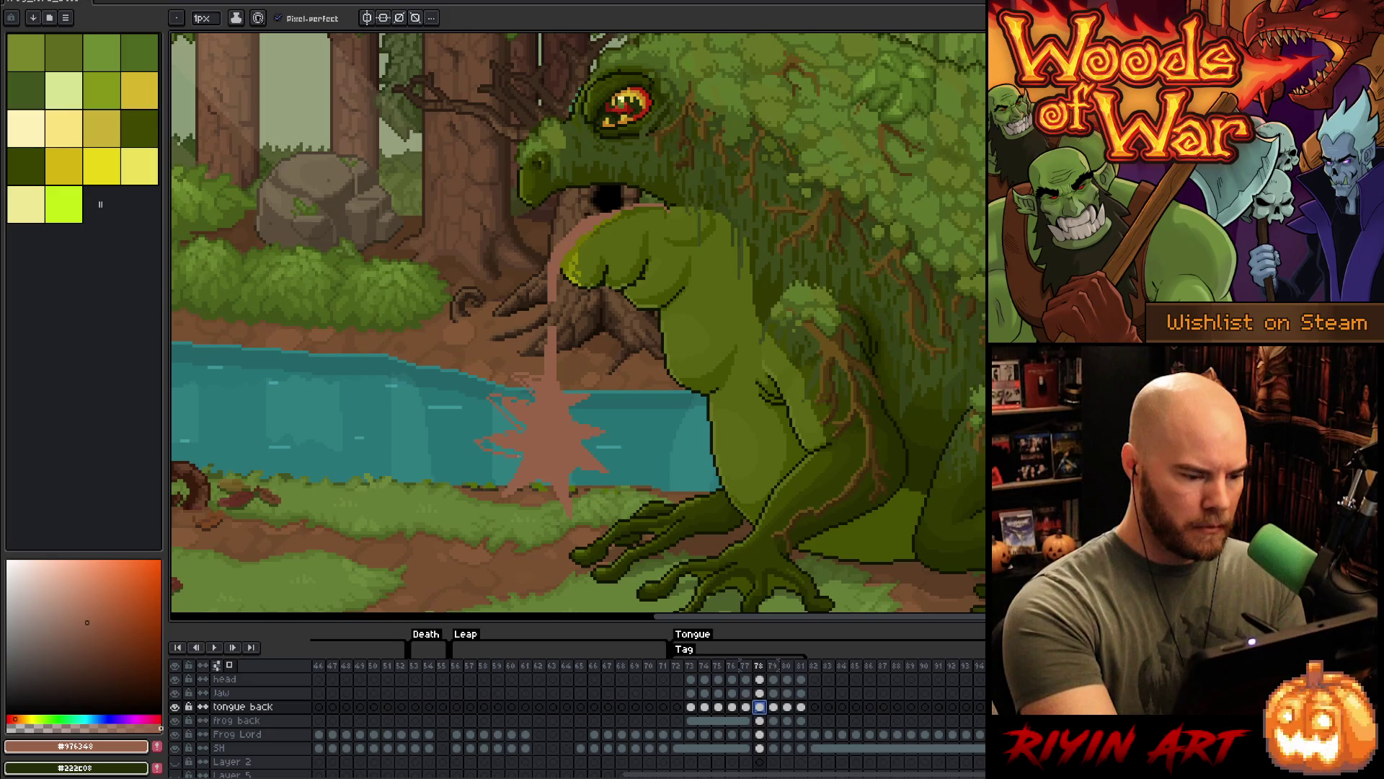
left_click(541, 412)
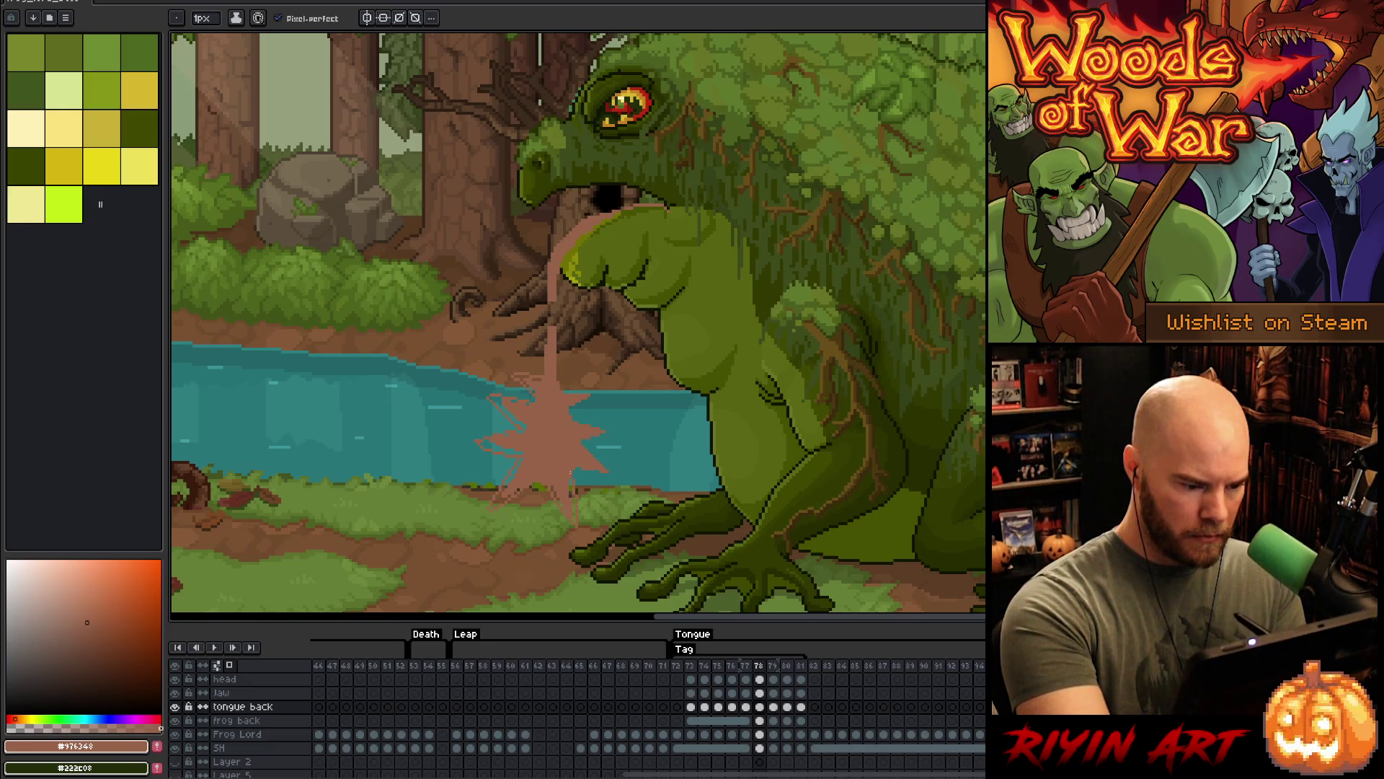
left_click_drag(577, 469, 593, 456)
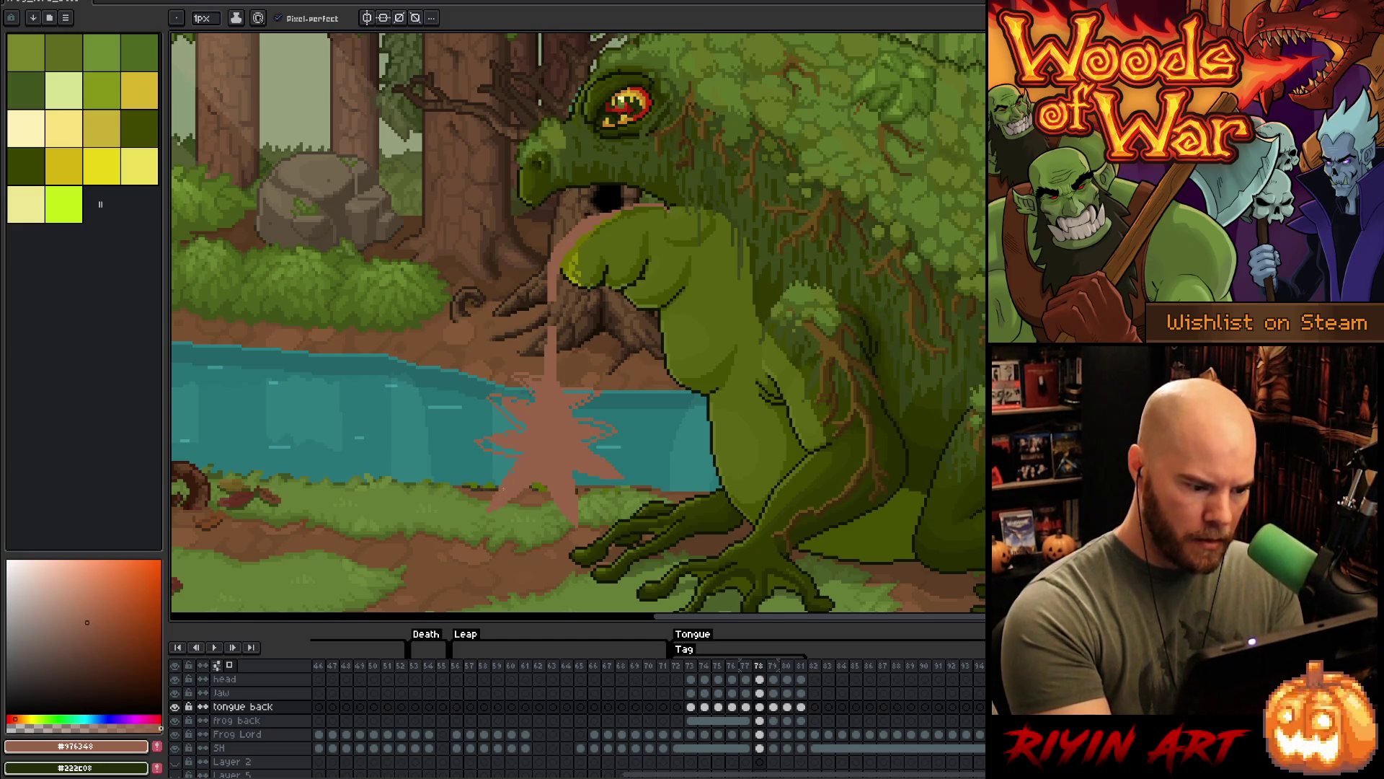
- Switch back and forth between the Paint Bucket and Pencil tools on the splash frame
key("g")
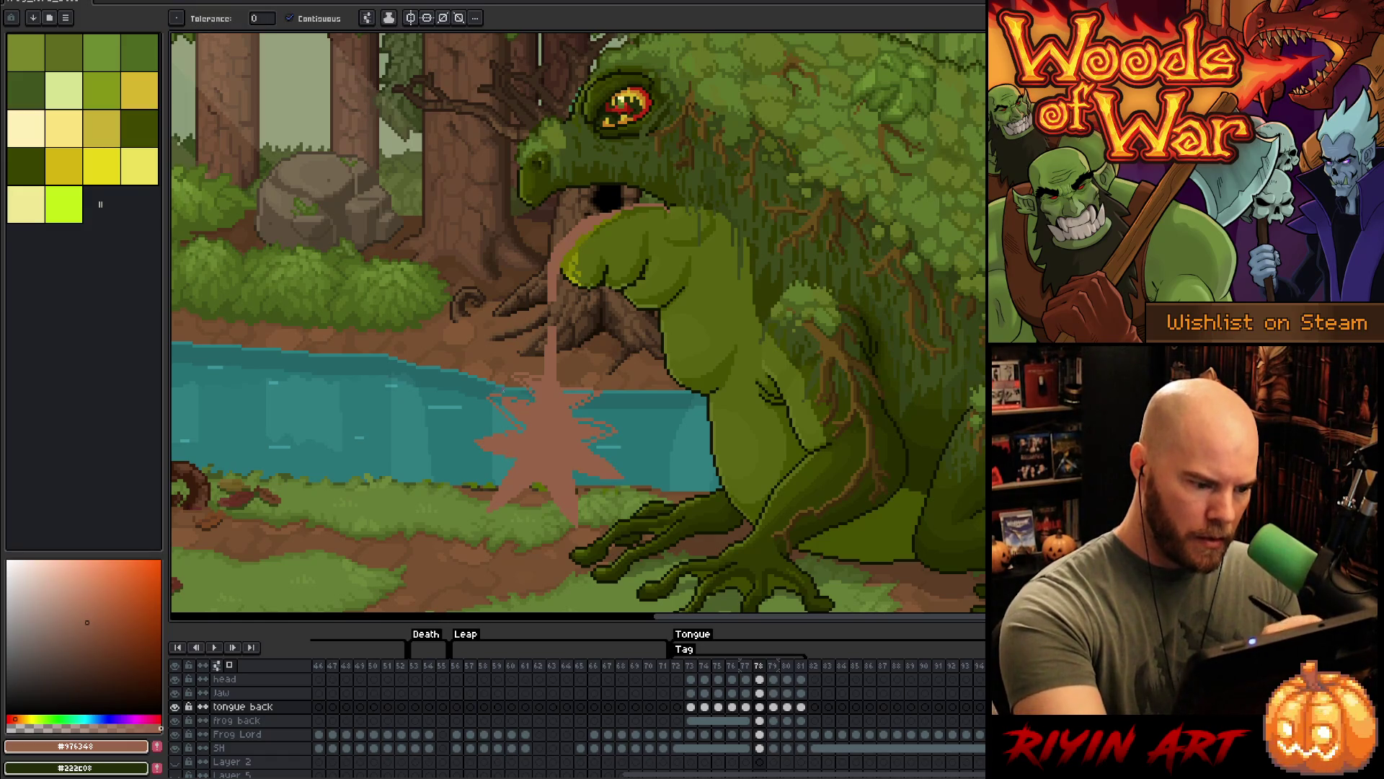
key("b")
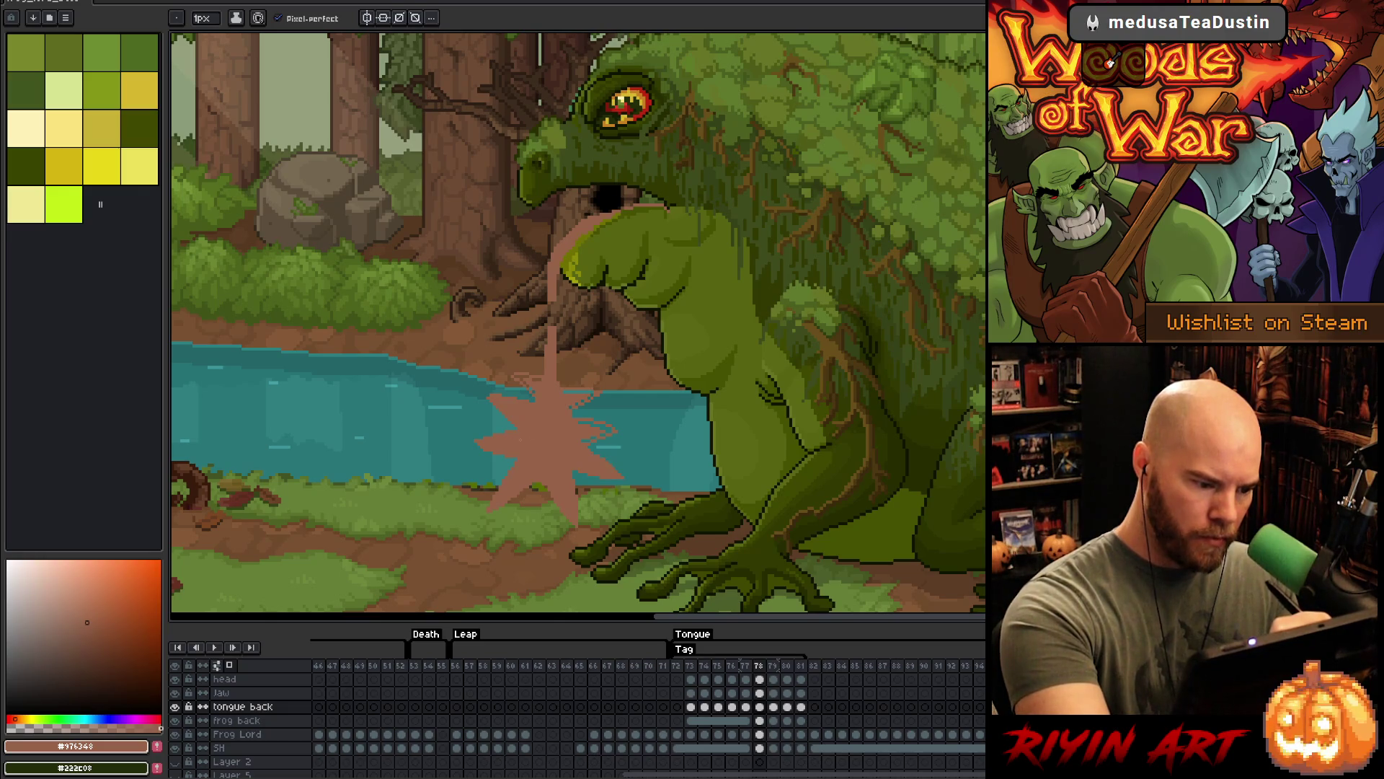
key("g")
key("b")
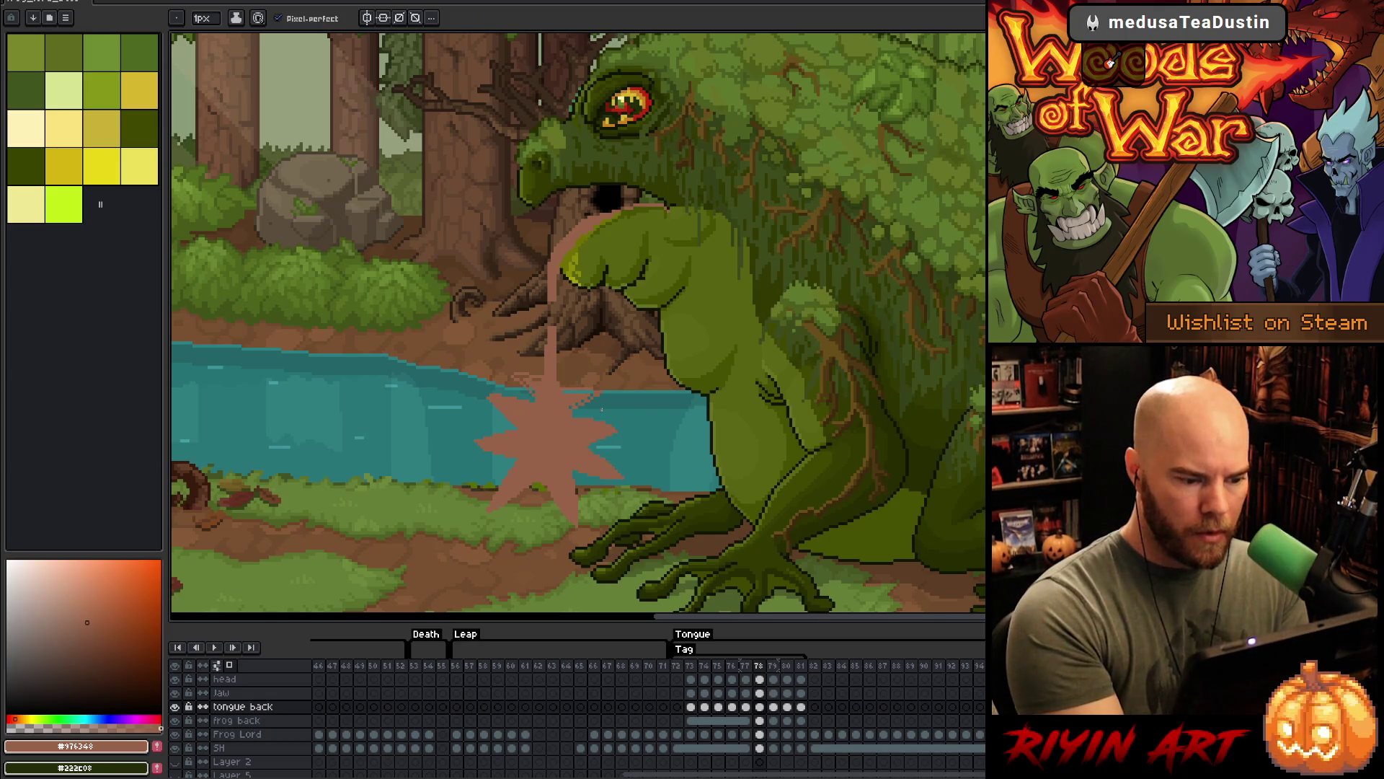
key("g")
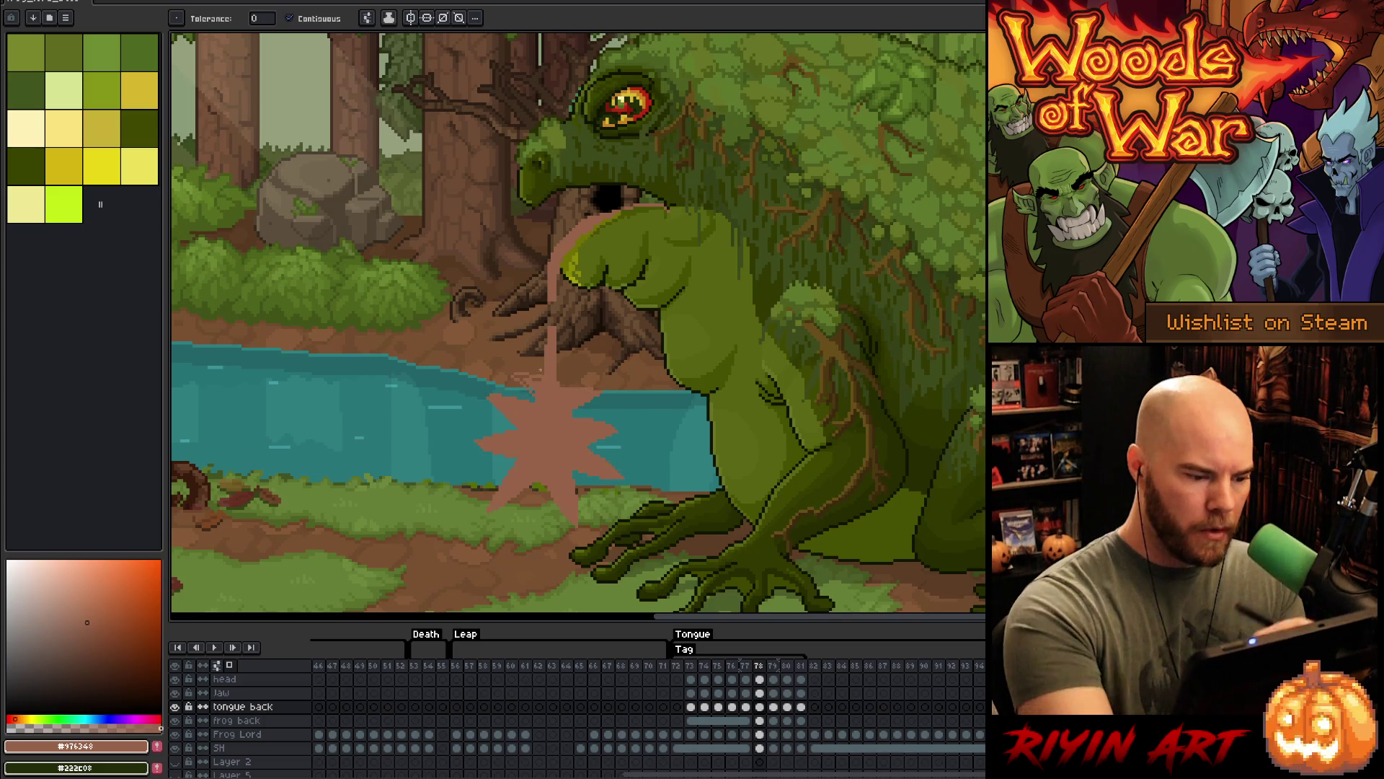
key("b")
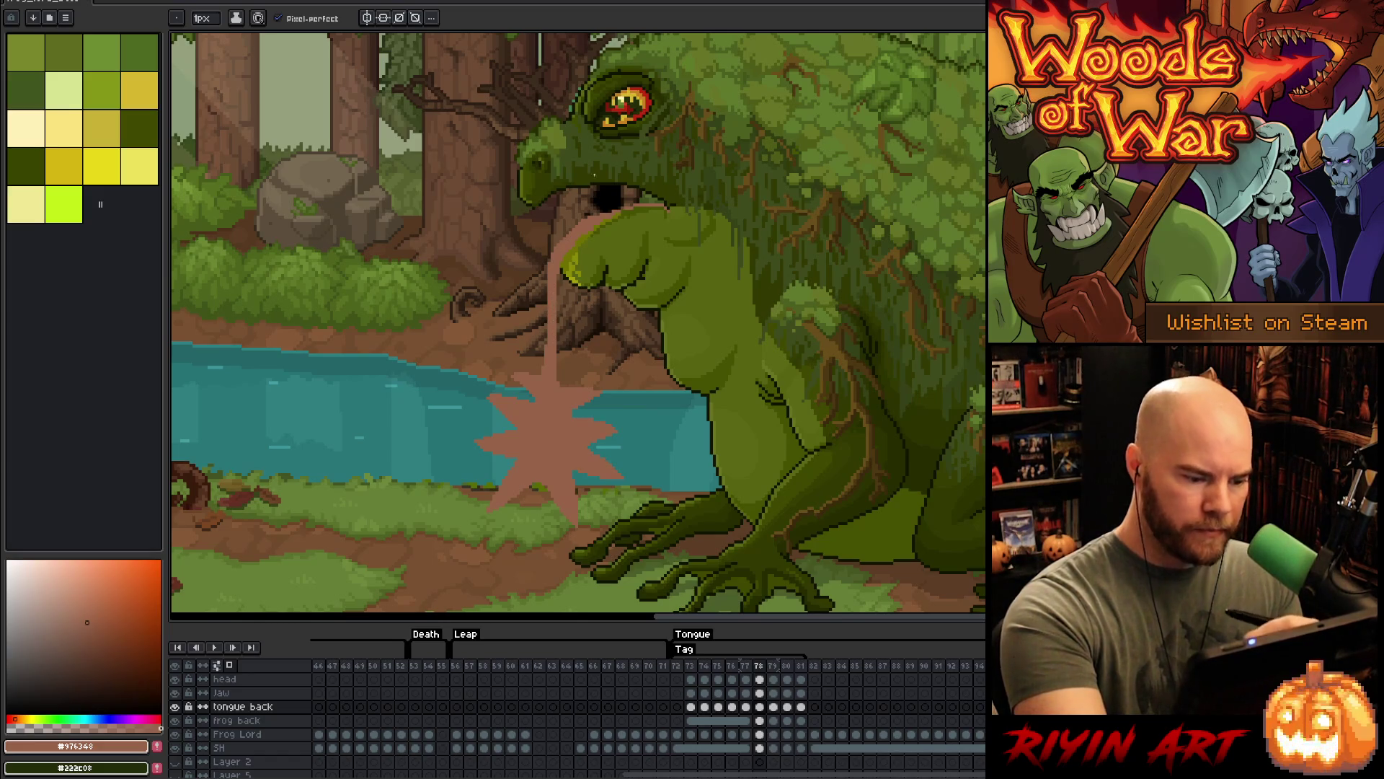
- Step back to frame 77 and play the tongue-splash animation, then stop it
key("Left")
key("Return")
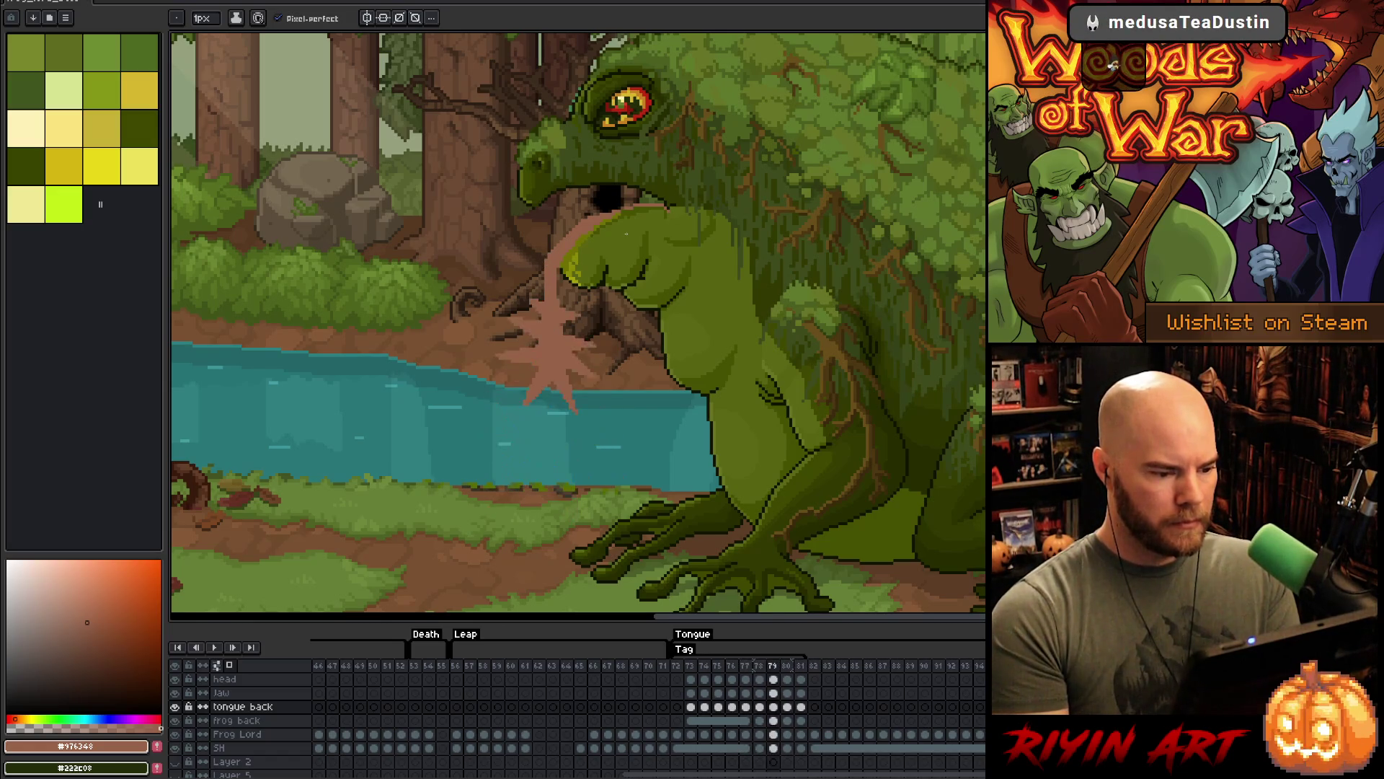
key("Return")
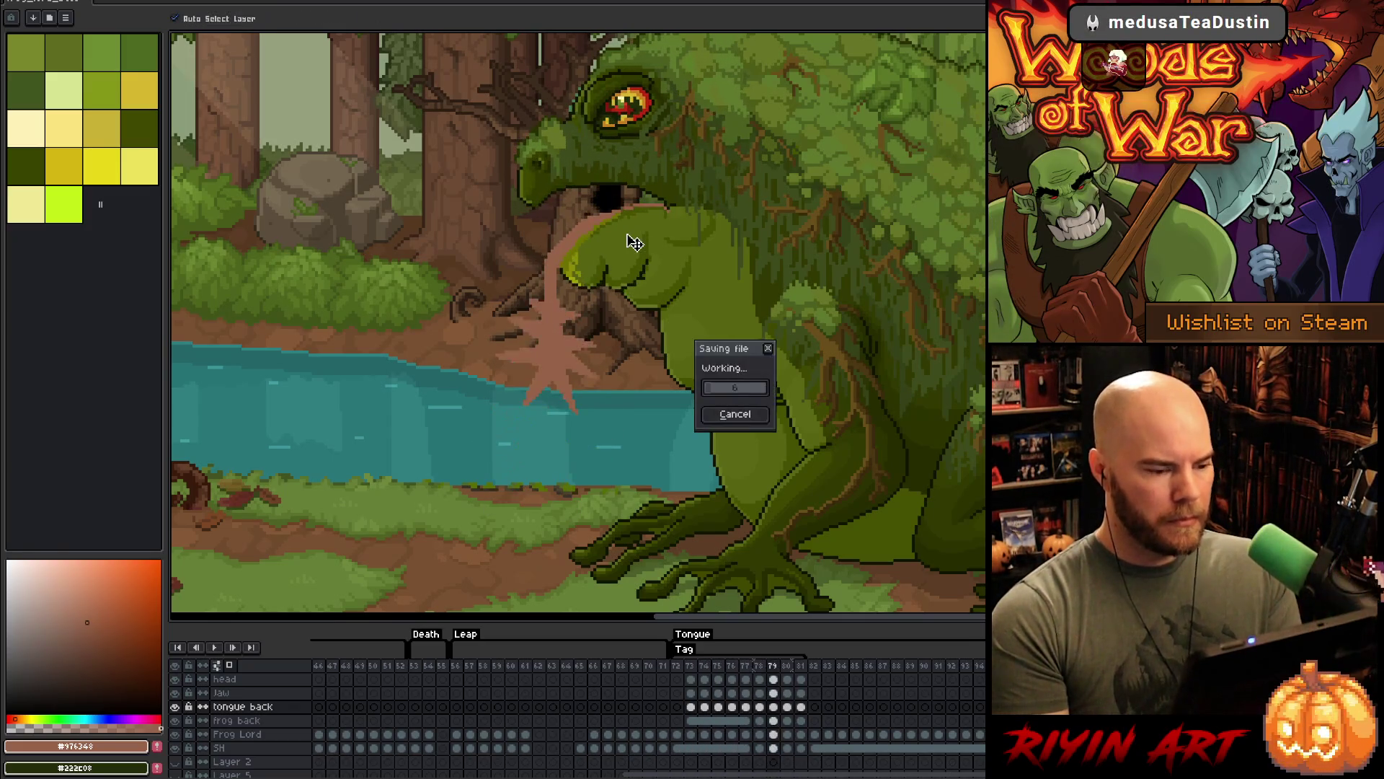
key("Return")
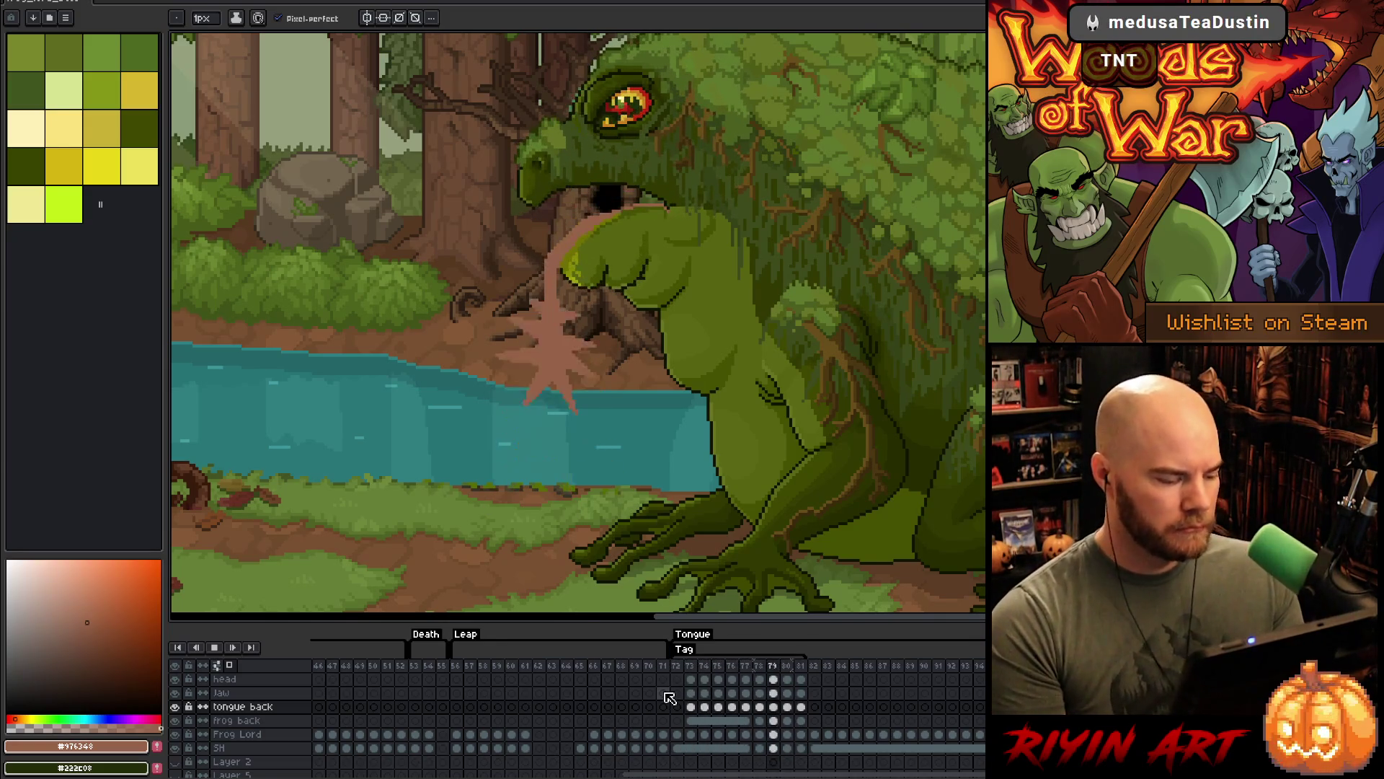
- Stop playback and select the head layer's cel at frame 72
left_click(670, 698)
scroll(670, 697, "up", 2)
left_click(261, 722)
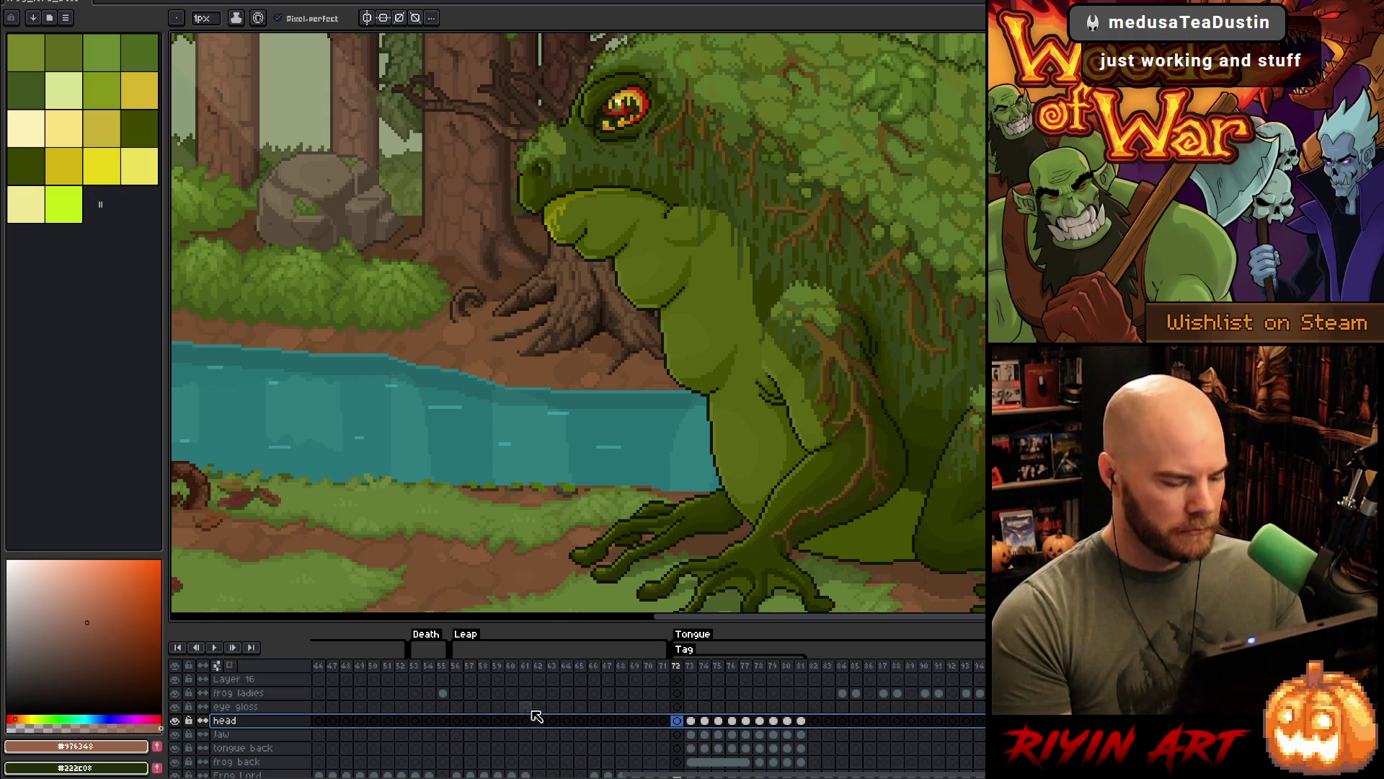
- Add a new layer above head named 'Wide eye' and select its frame 73 cel
key("shift+n")
double_click(234, 721)
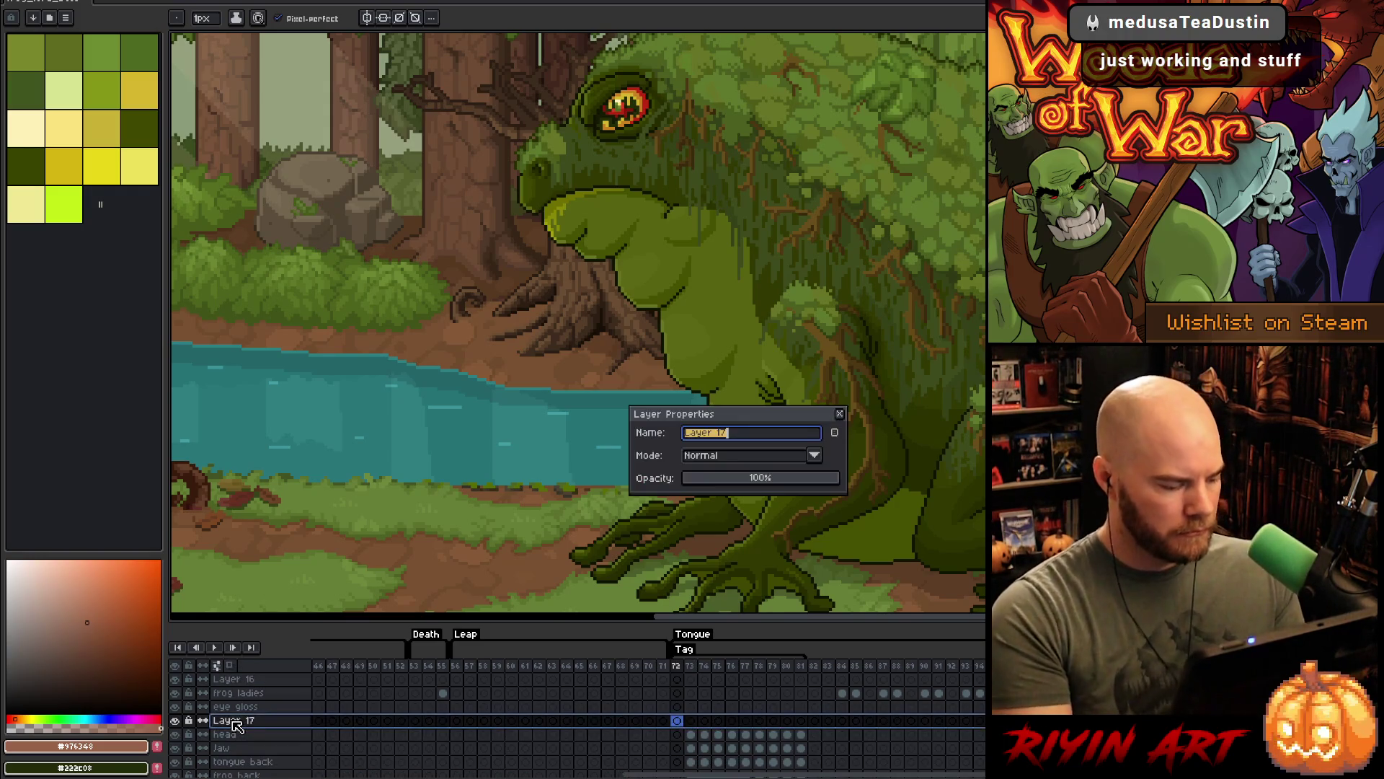
type("Wide eye")
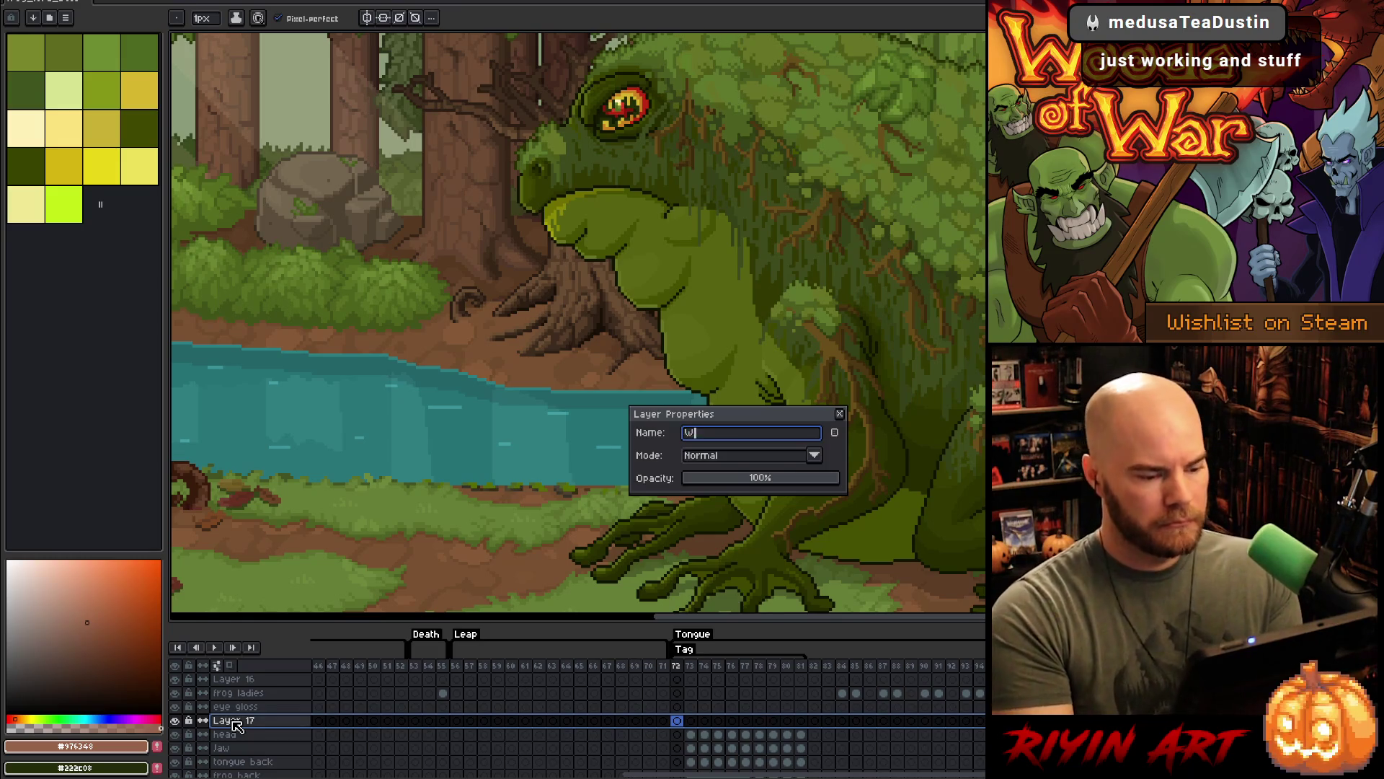
key("Return")
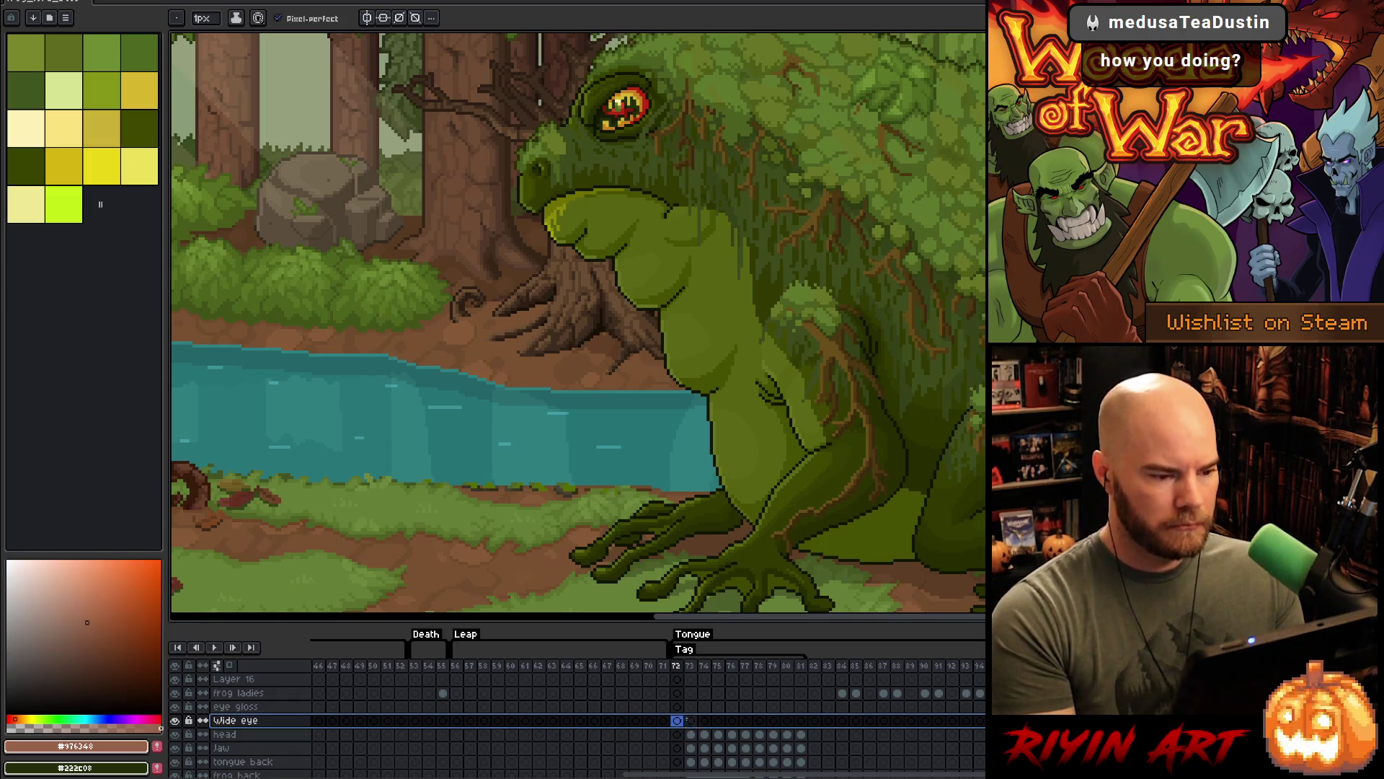
left_click(690, 721)
scroll(629, 221, "up", 4)
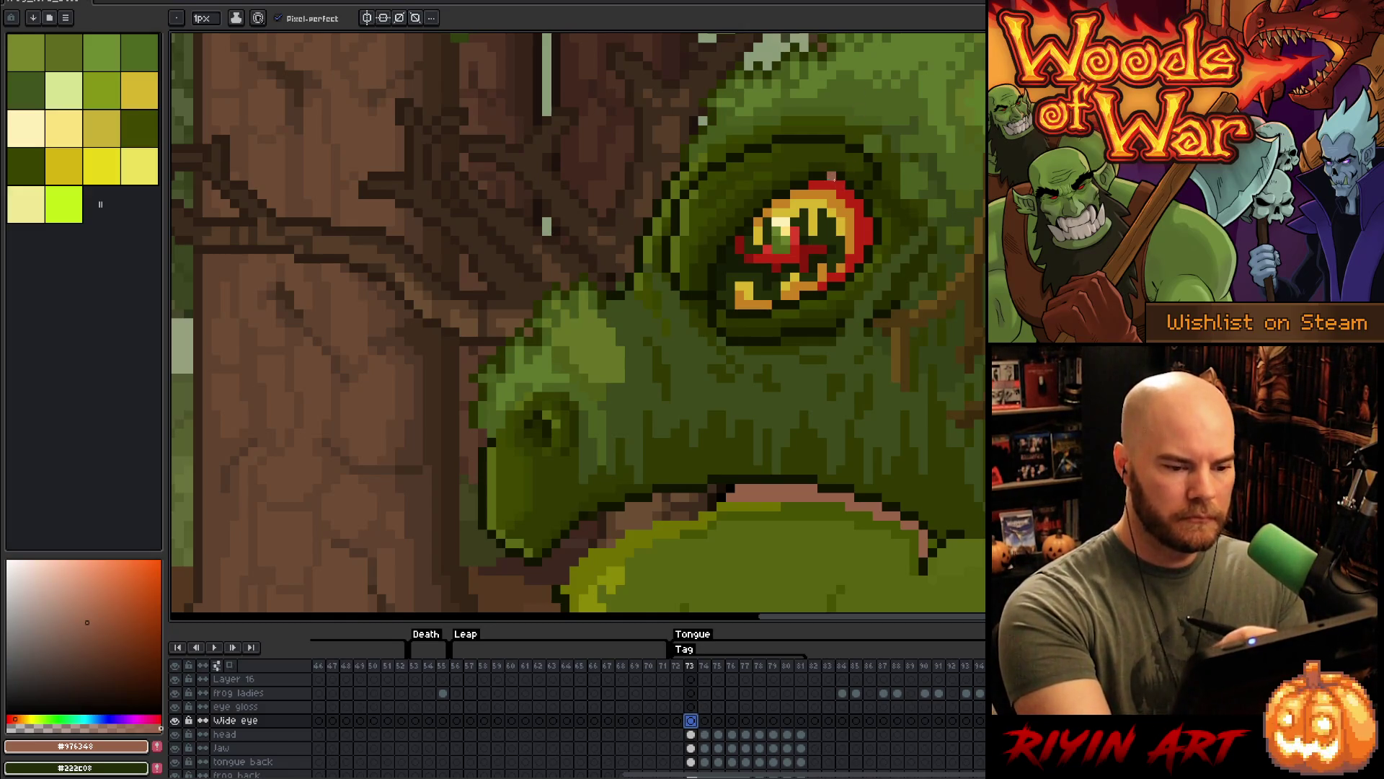
- Magic-wand the eye's red outline on frame 73 and stretch it downward to make it taller
left_click(845, 182, "alt")
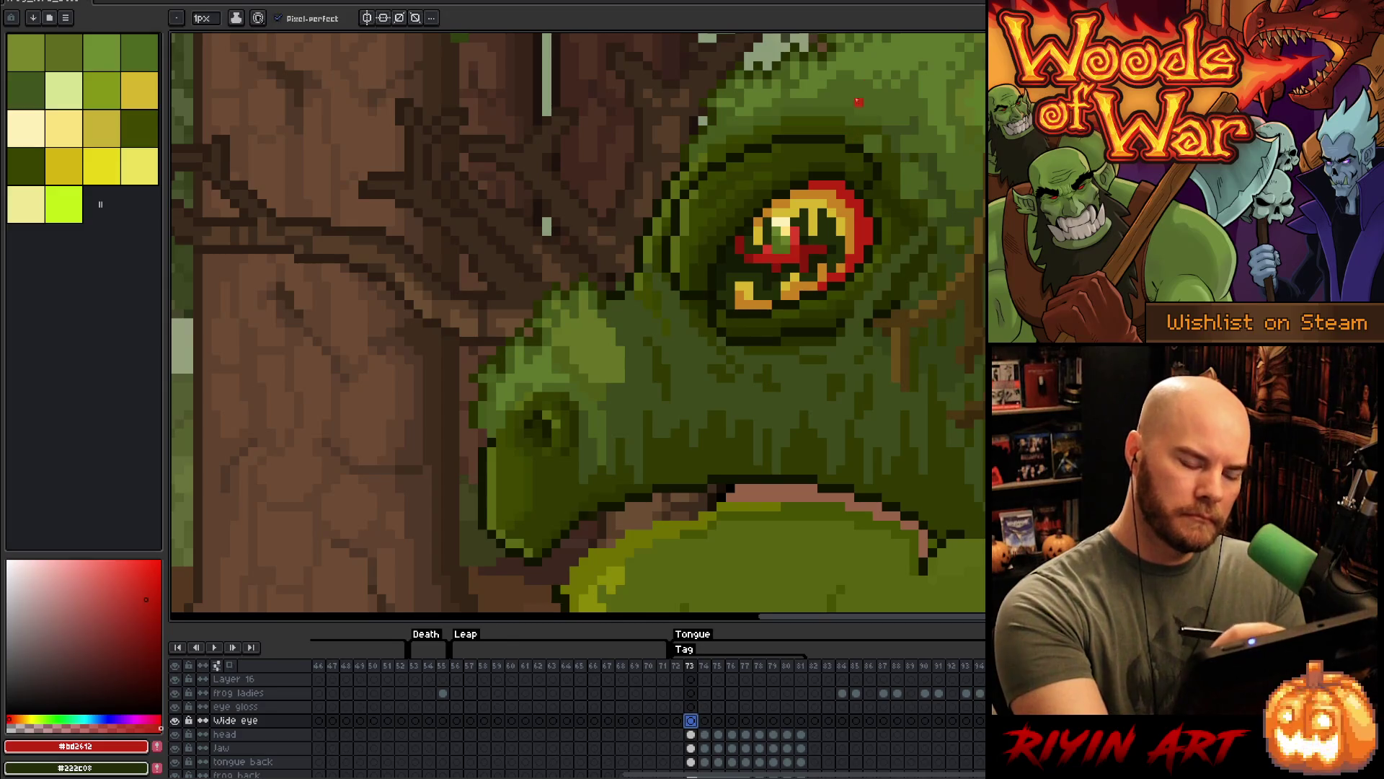
key("w")
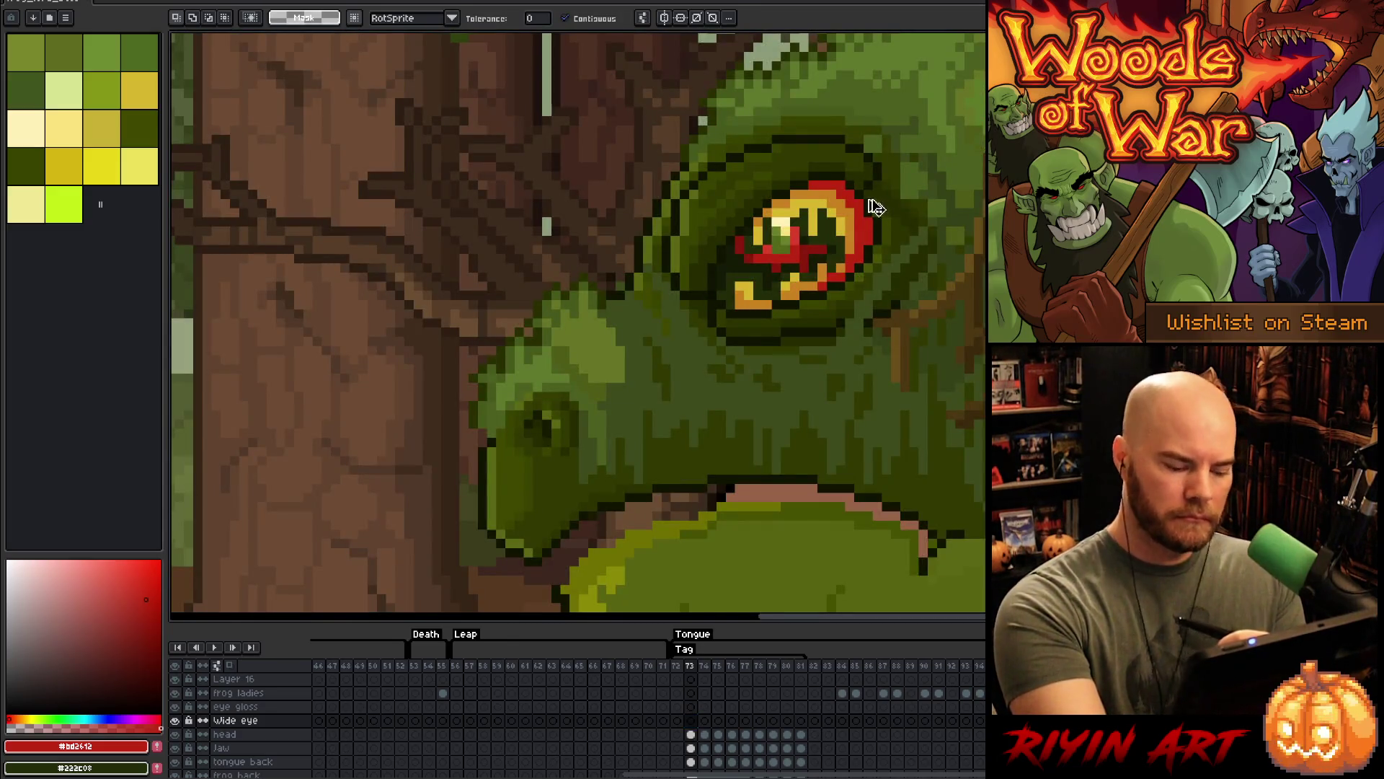
left_click(692, 734)
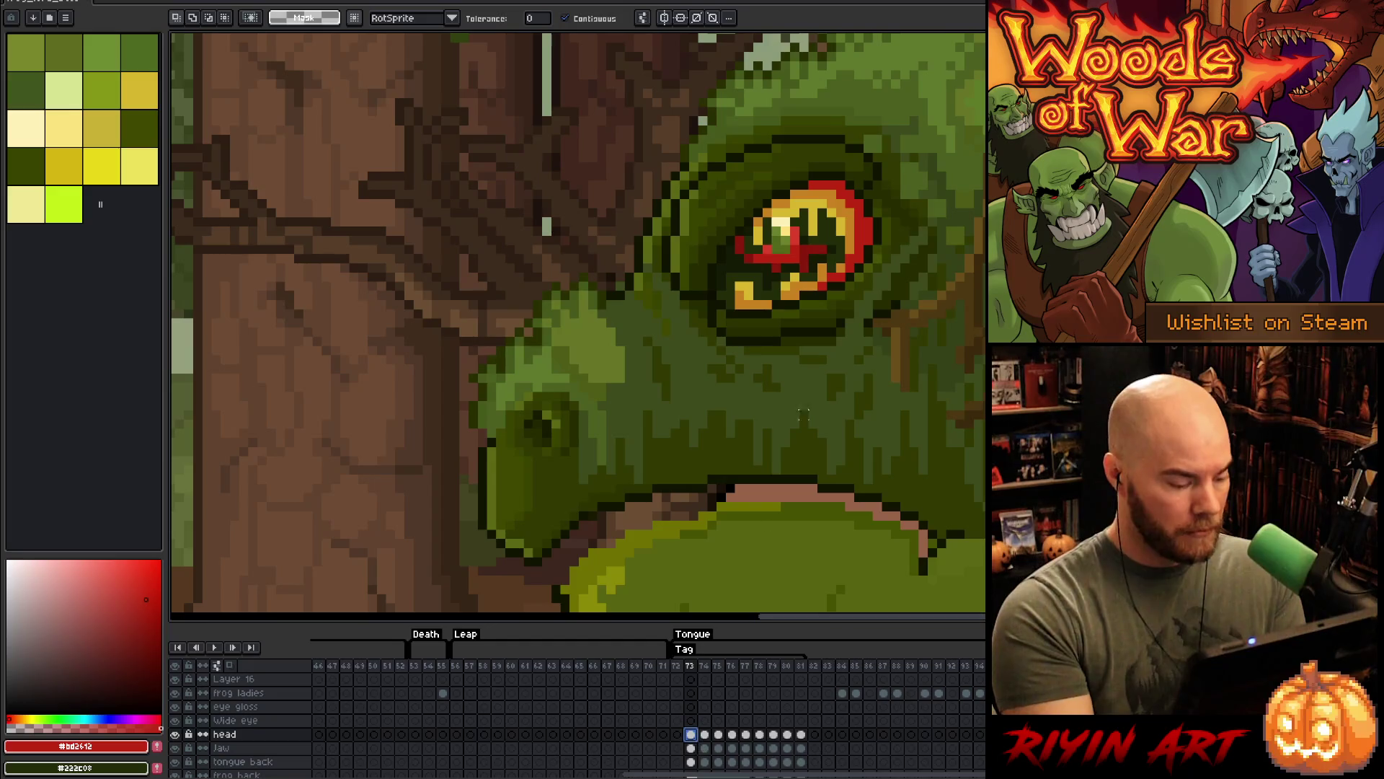
left_click(841, 231)
left_click_drag(840, 275, 841, 293)
left_click(690, 720)
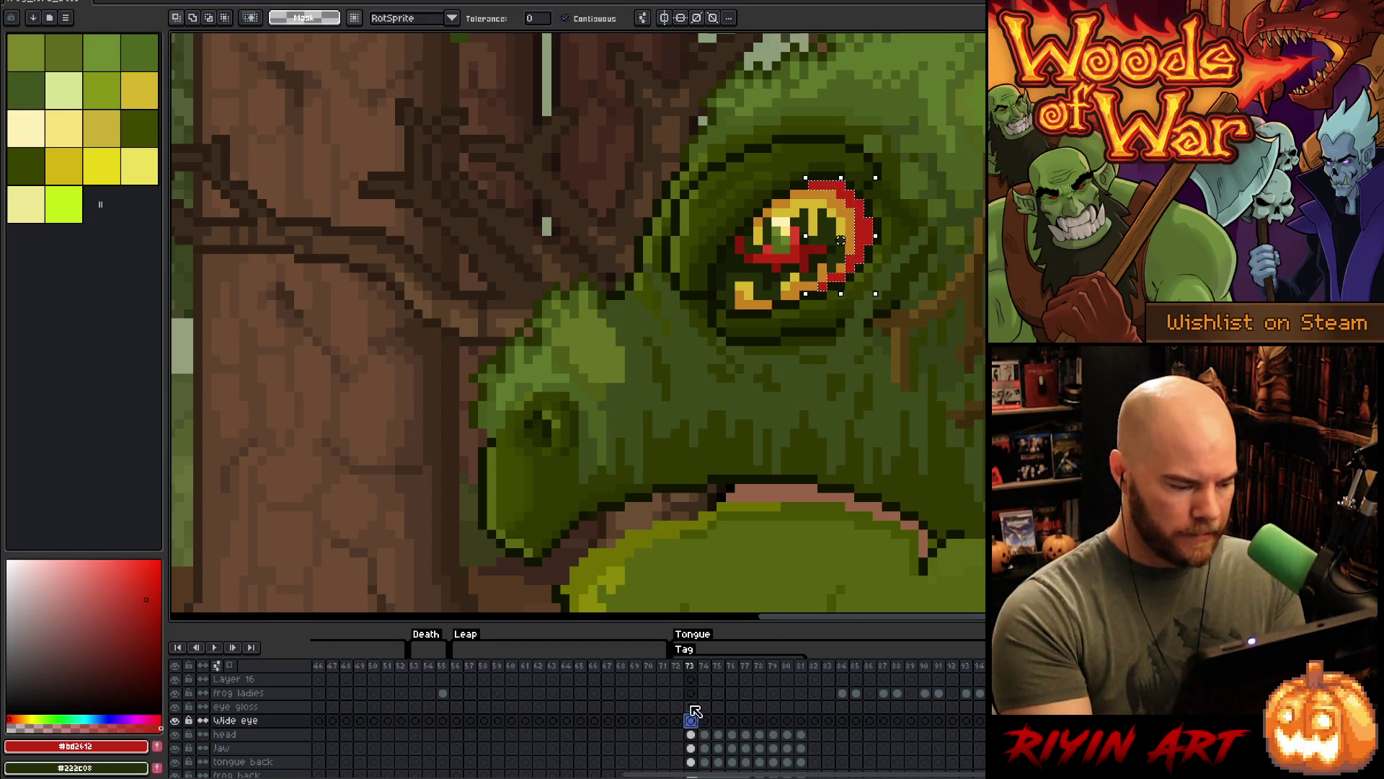
key("ctrl+d")
- Pencil red pixels to extend the eye's outline down its left side
key("b")
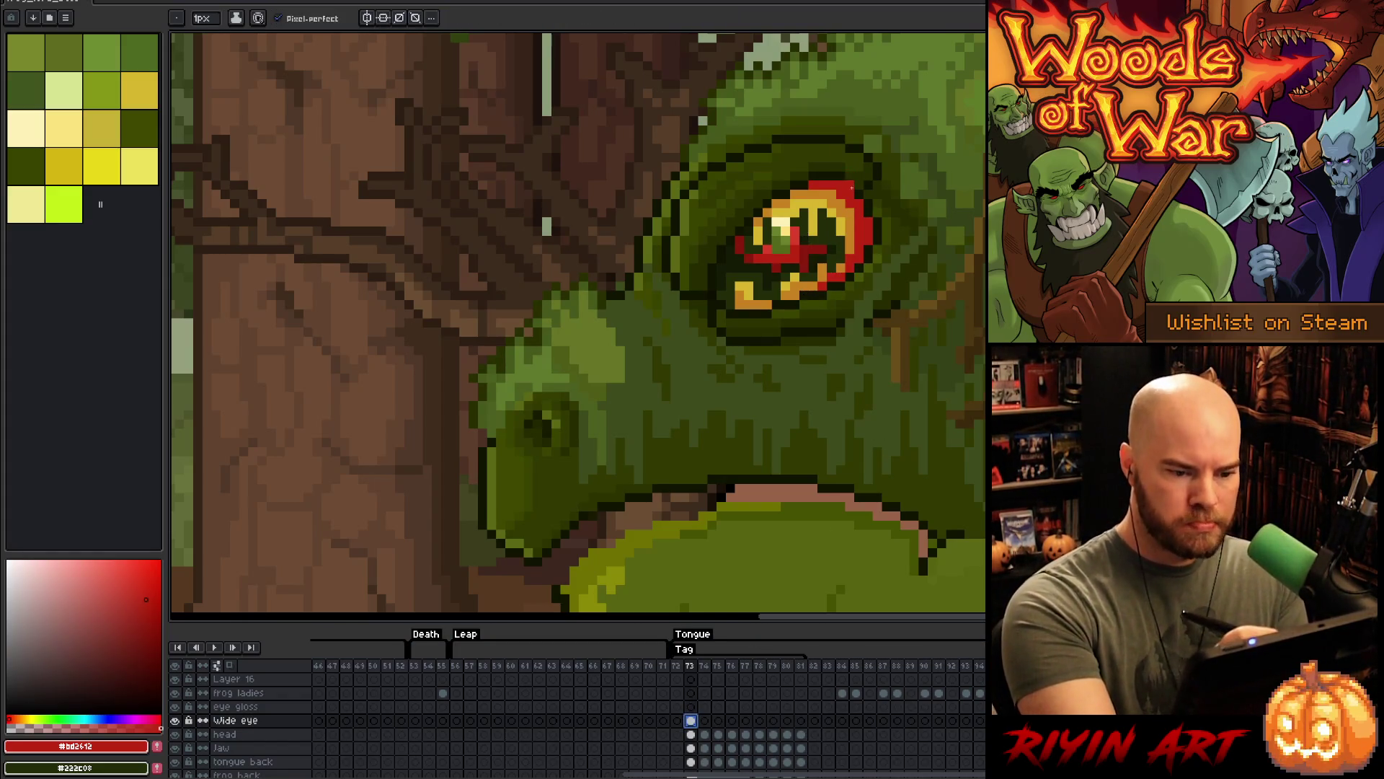
left_click(858, 139)
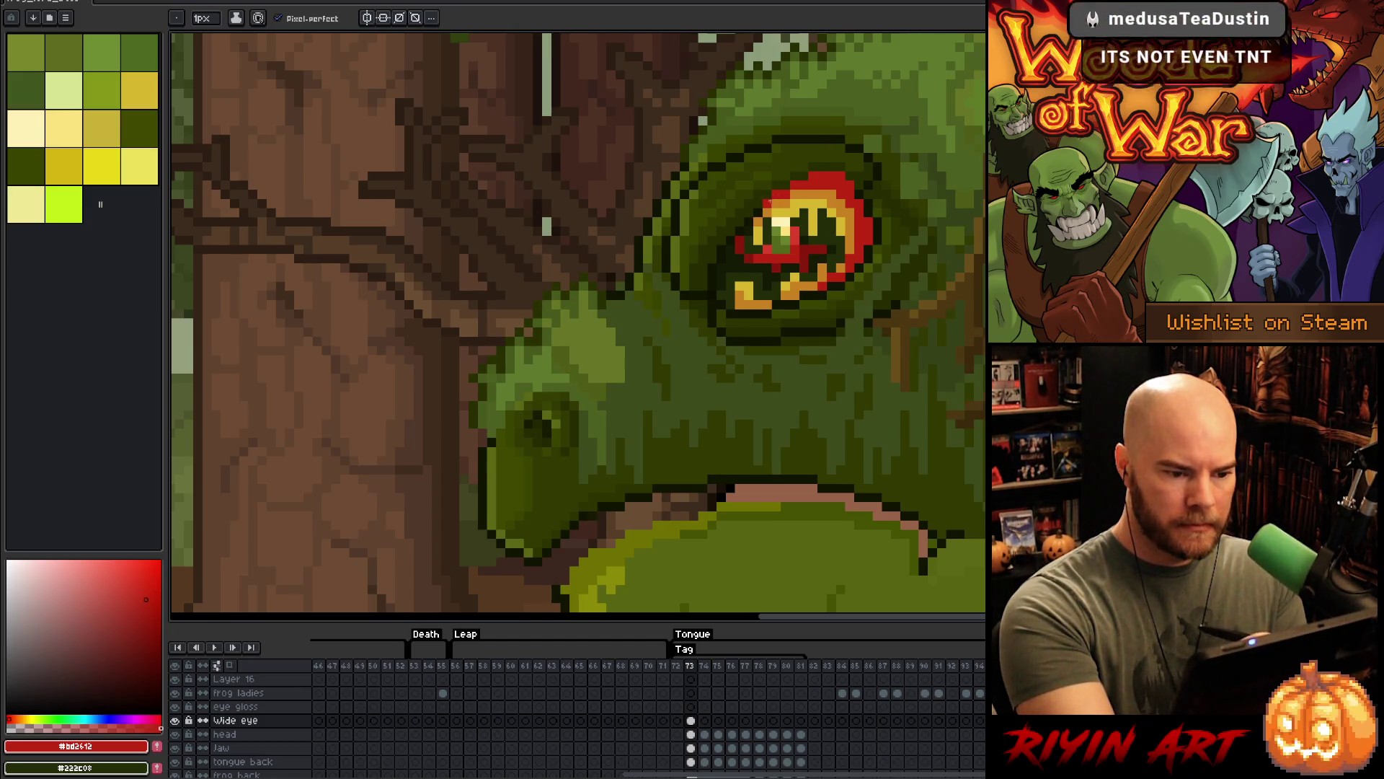
left_click_drag(736, 247, 719, 253)
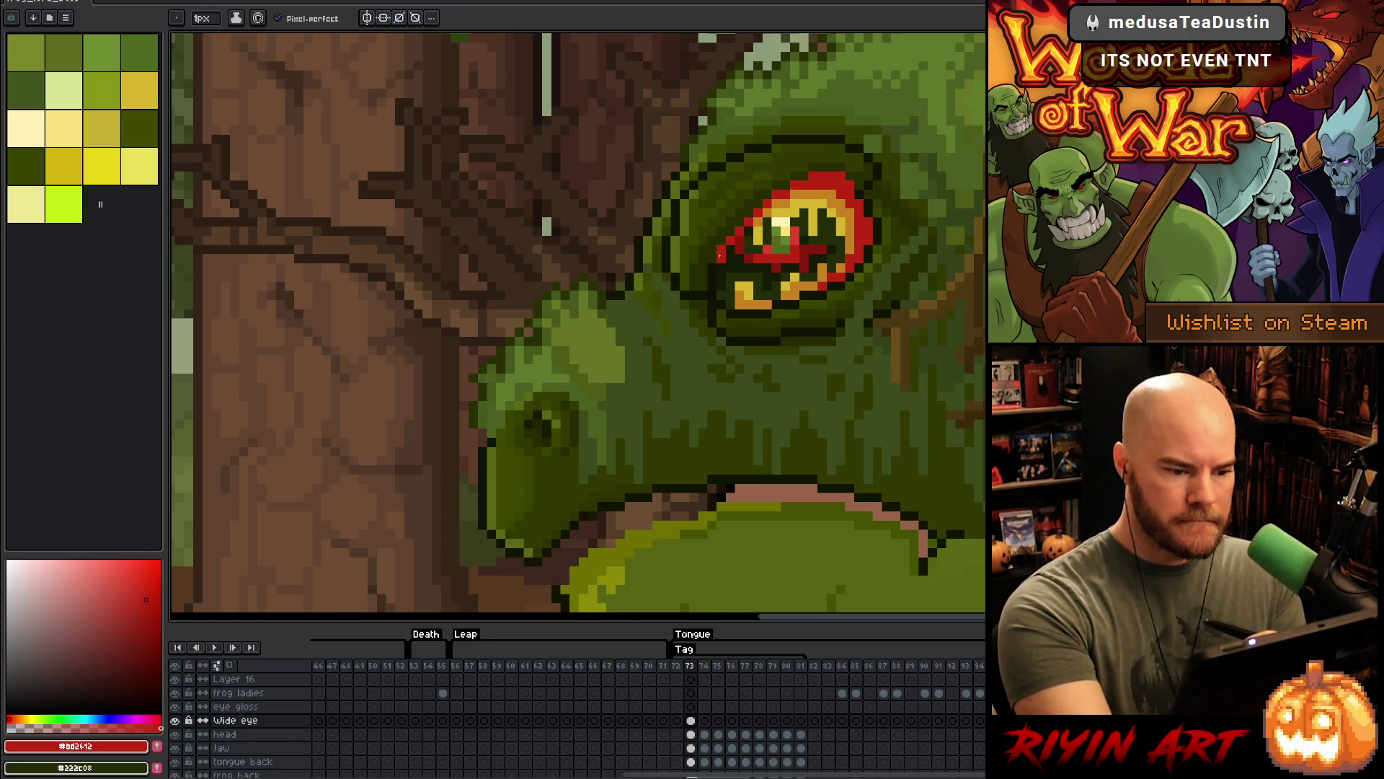
left_click_drag(712, 268, 714, 294)
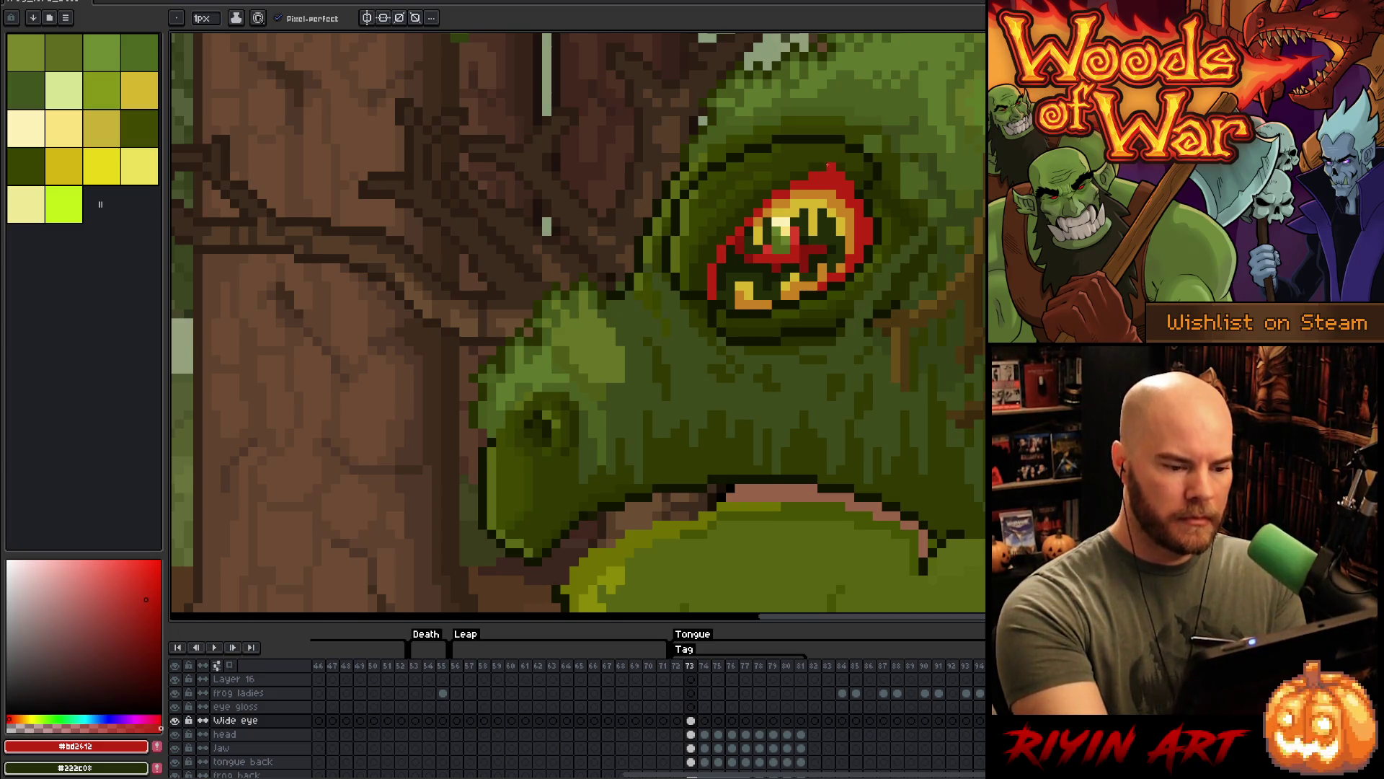
- Pick orange and red from the eye and add orange pixels below its ring
left_click(814, 285, "alt")
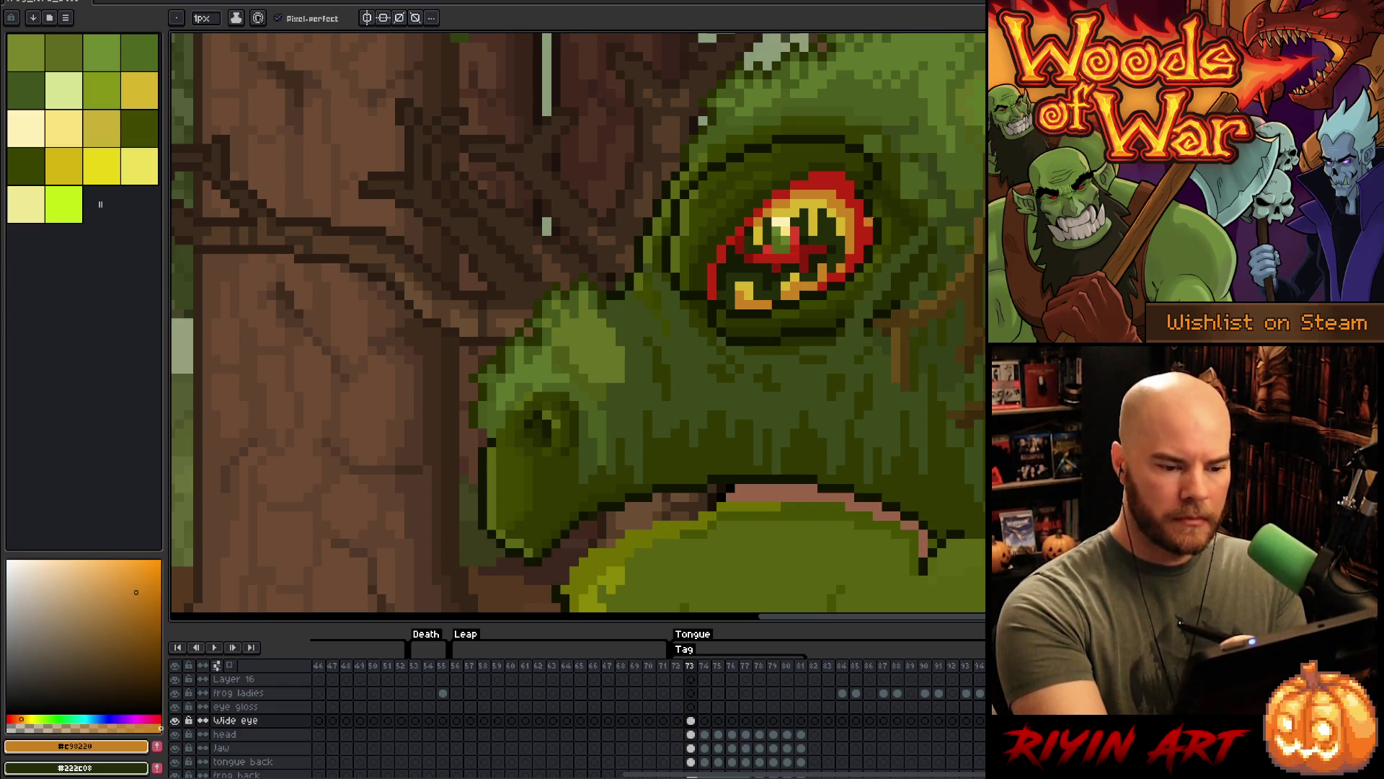
left_click(866, 238, "alt")
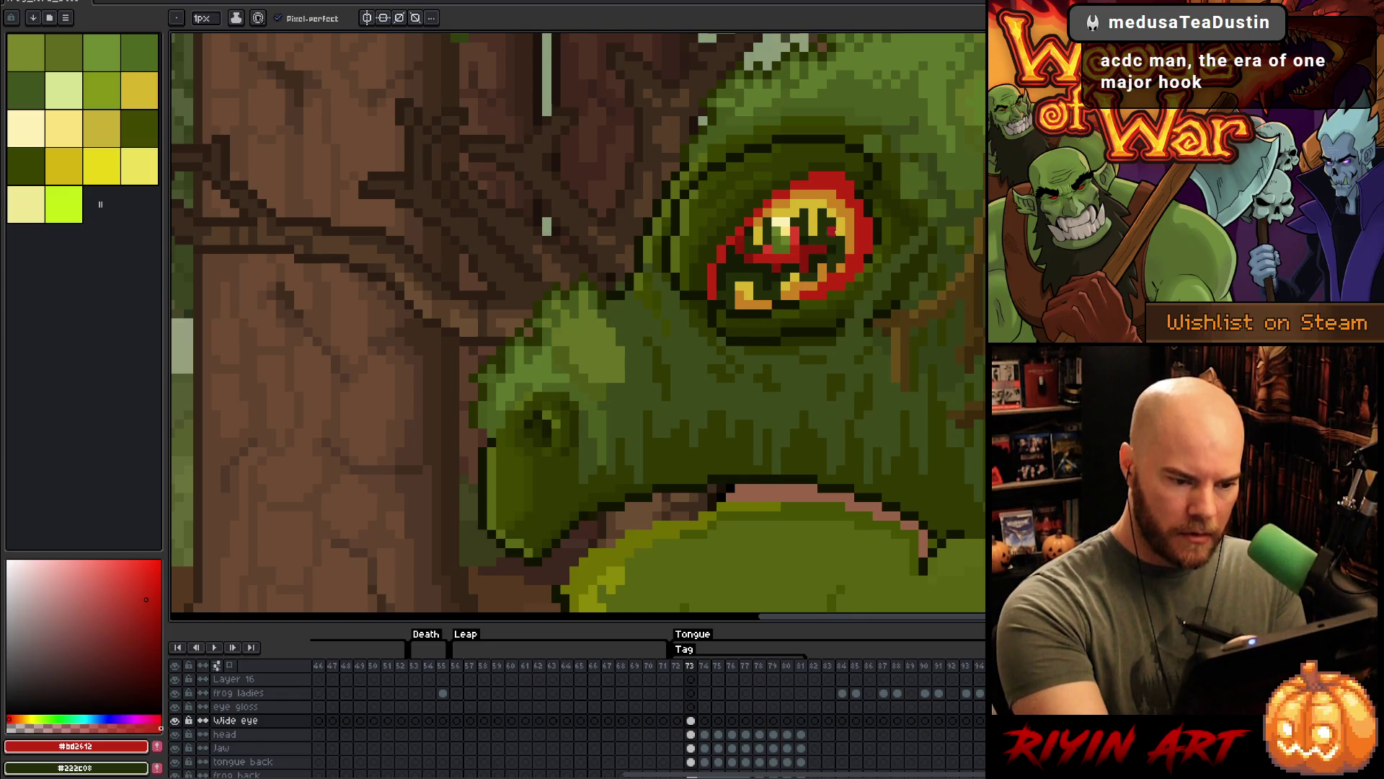
left_click(840, 222, "alt")
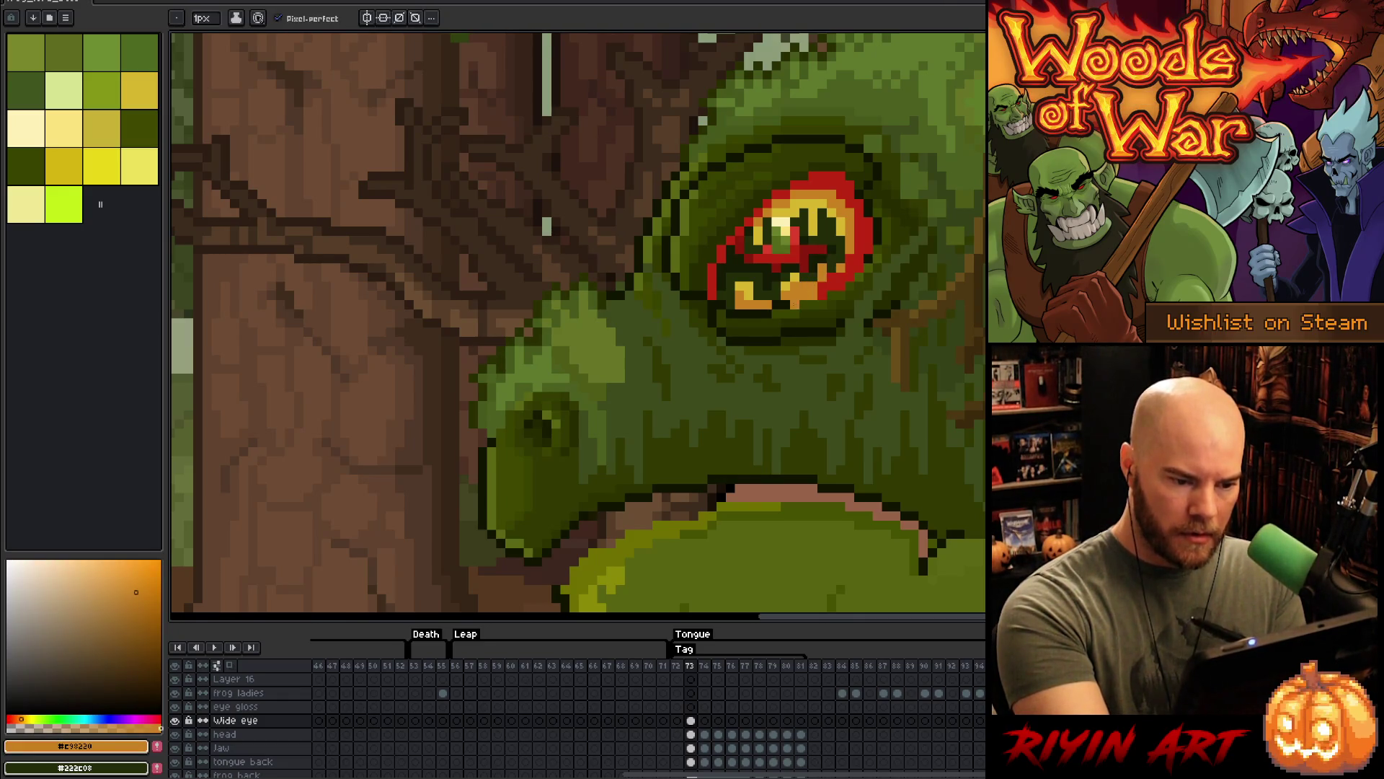
left_click(766, 314)
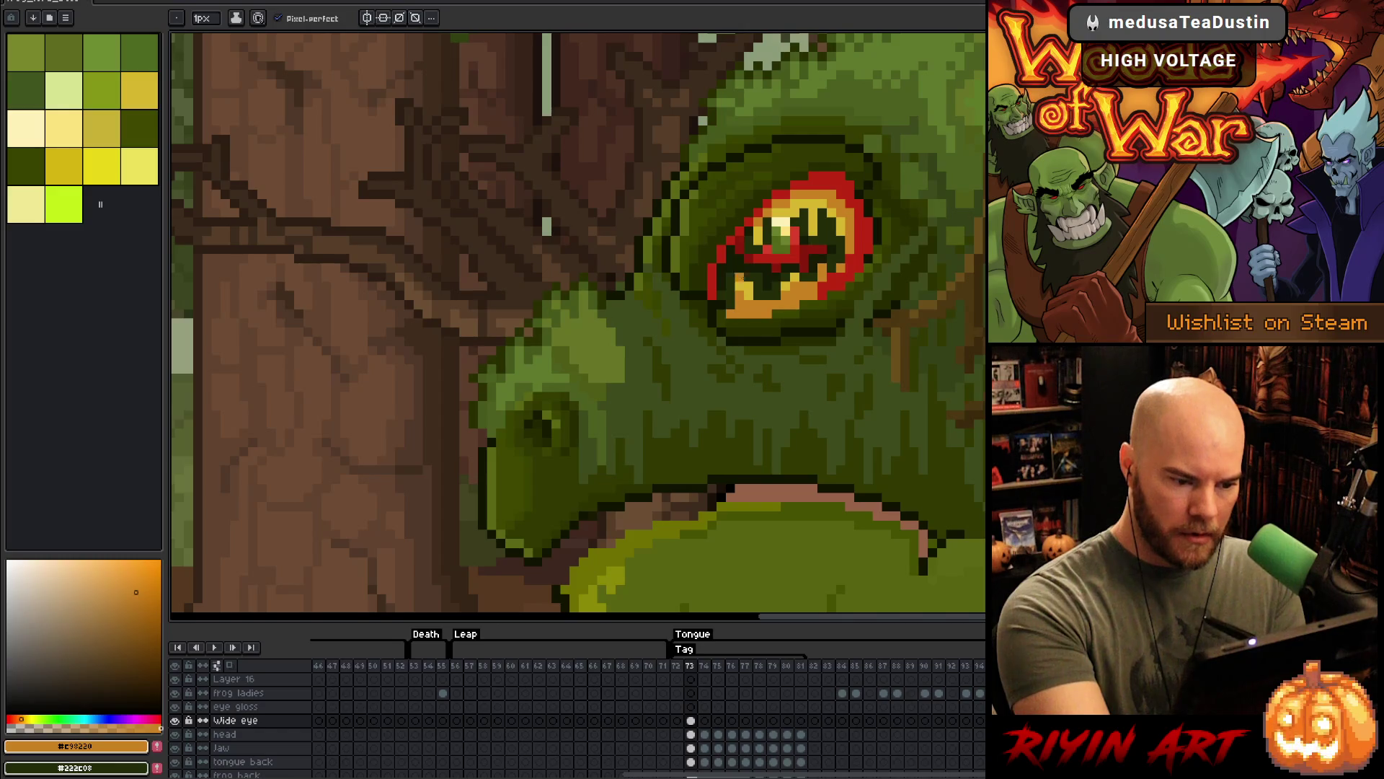
left_click(727, 305, "alt")
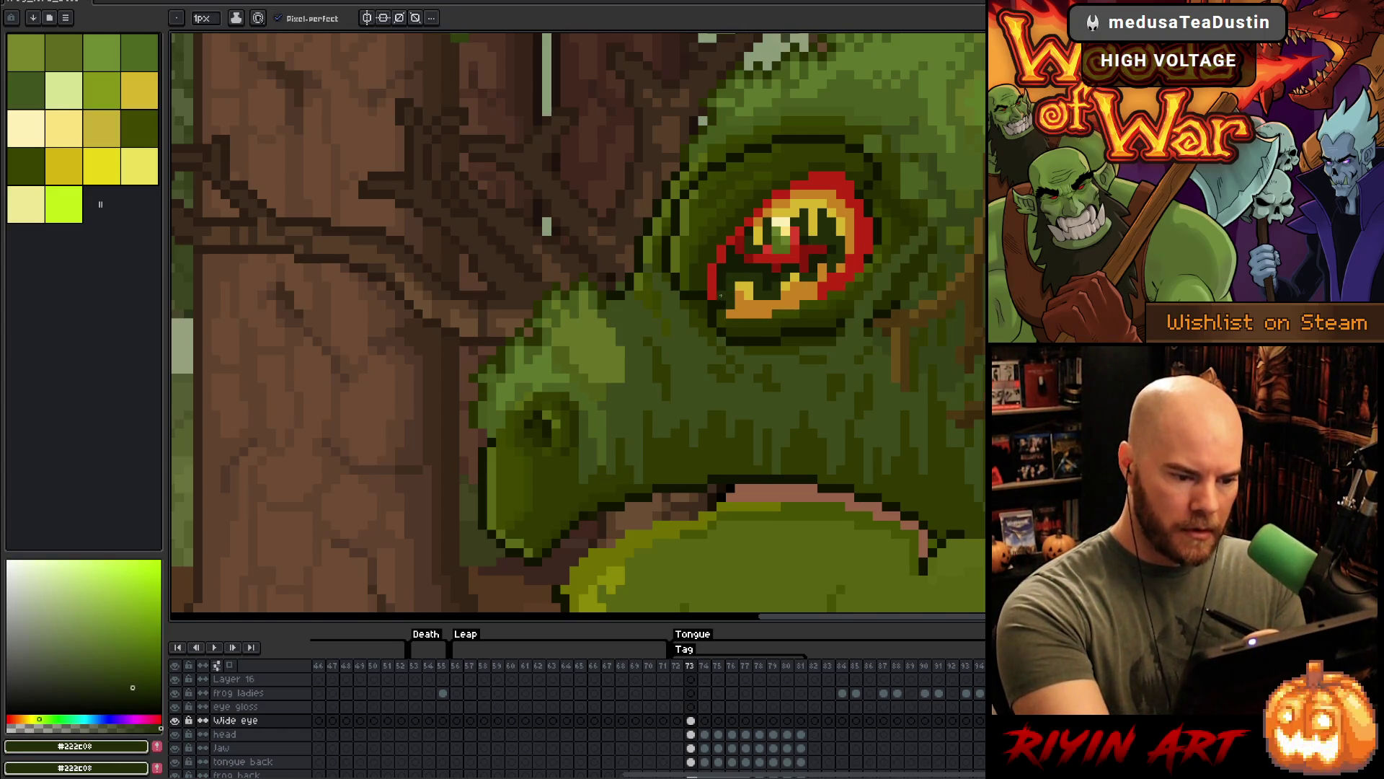
left_click(736, 308, "alt")
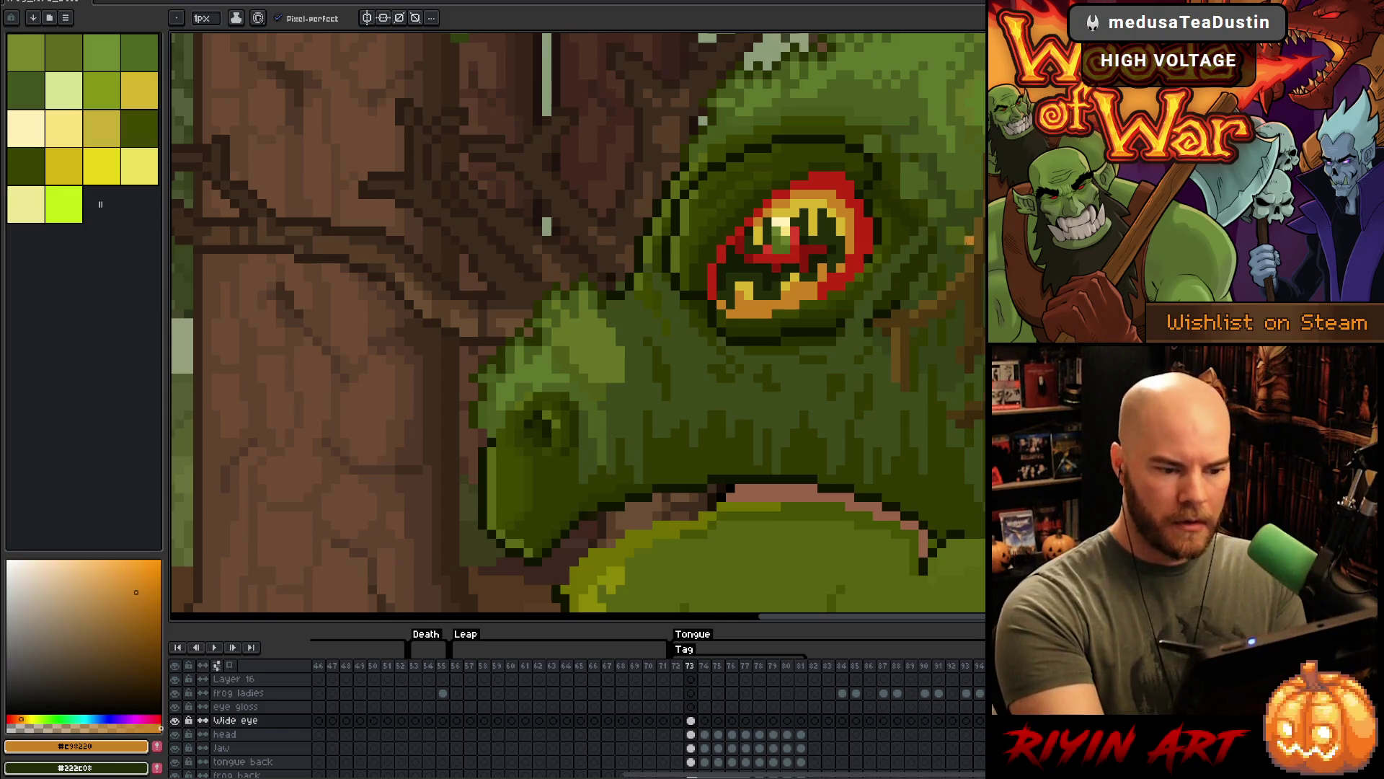
left_click(691, 721)
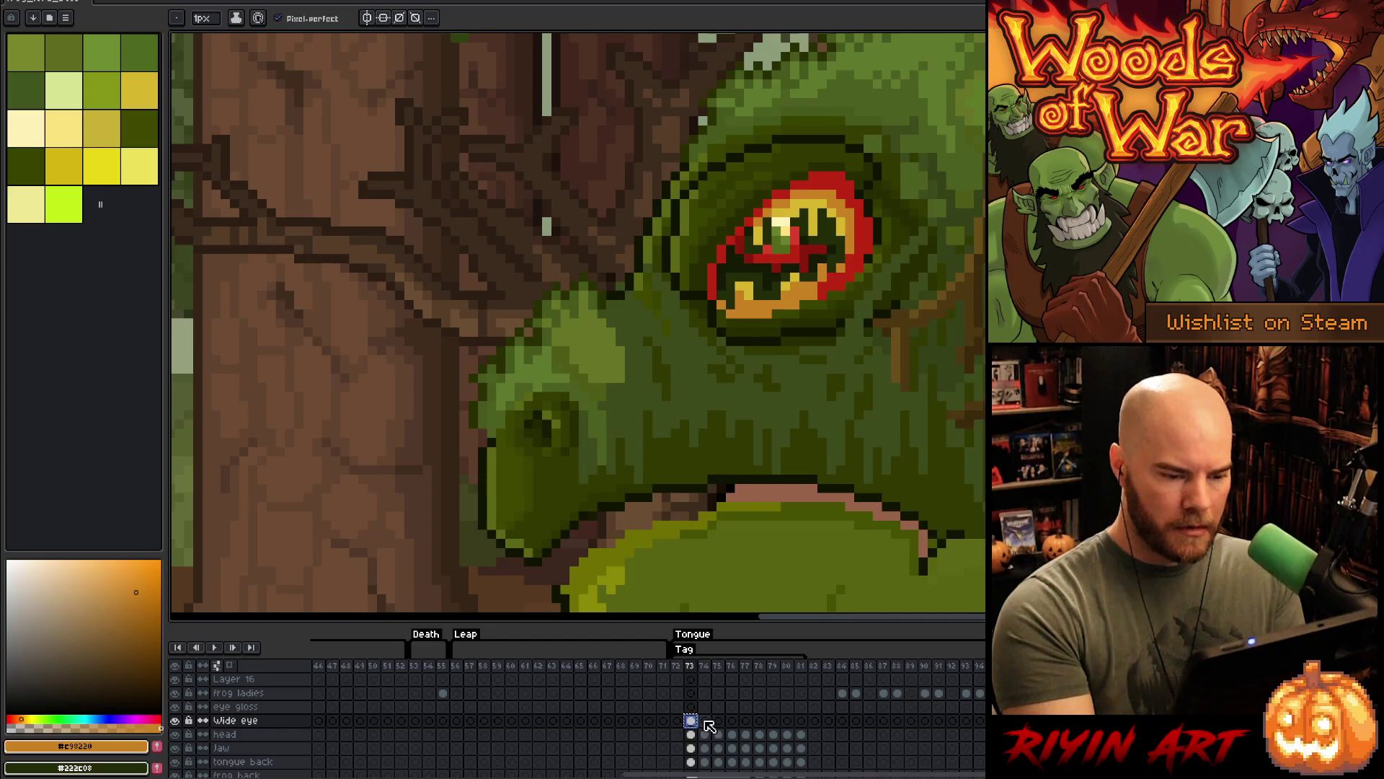
left_click(705, 721)
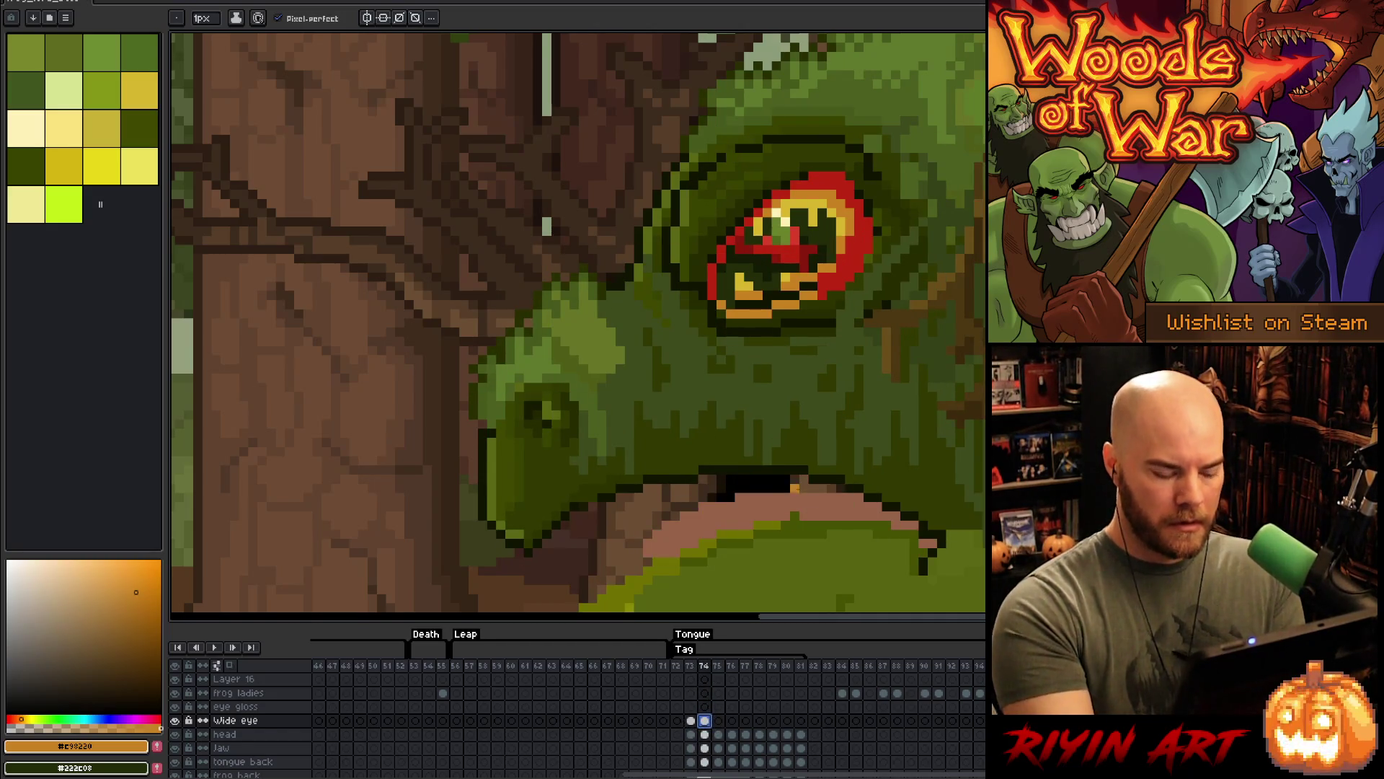
- Paste the wide eye onto frame 74 and compare it against frame 75
key("ctrl+v")
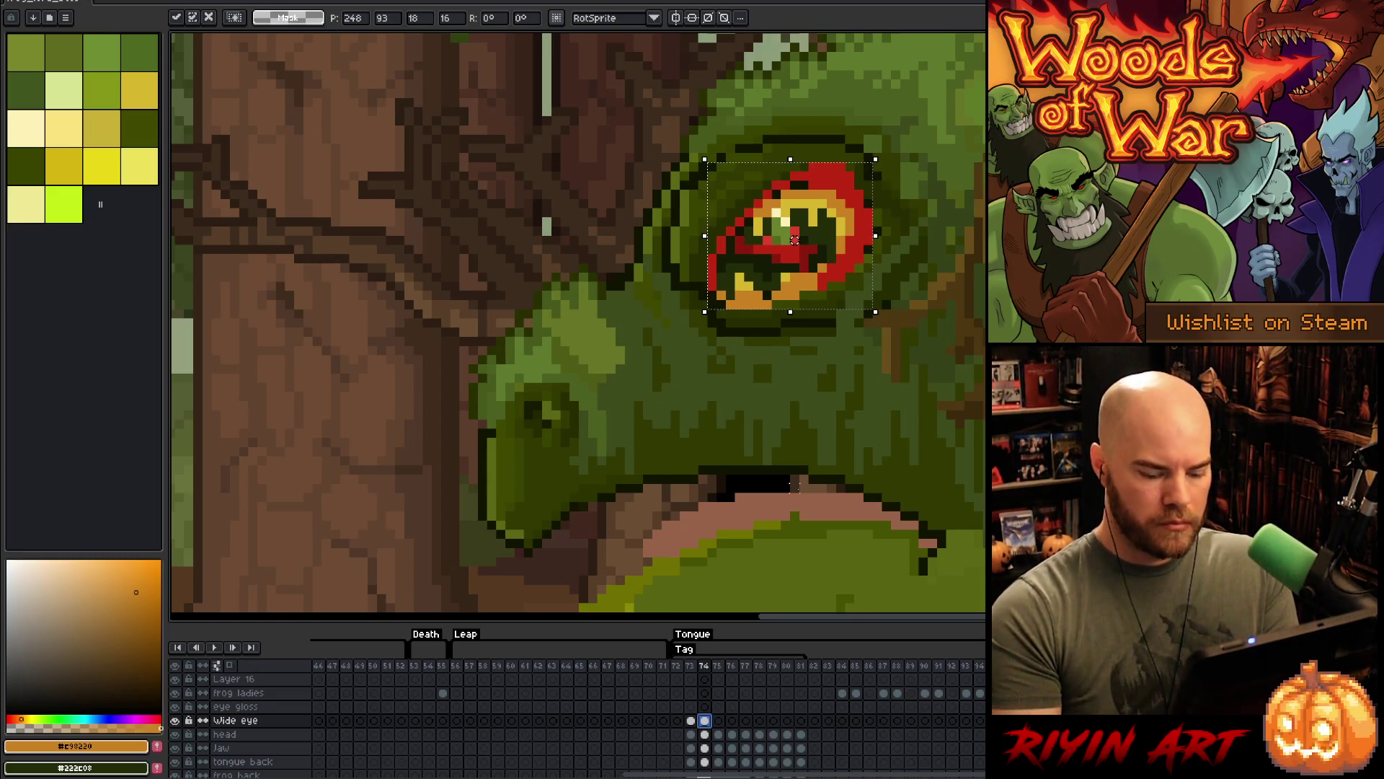
key("period")
key("comma")
key("period")
key("comma")
key("period")
key("comma")
- Pencil red pixels on the eye's right outline and top rim, plus an orange pixel below its band
key("ctrl+d")
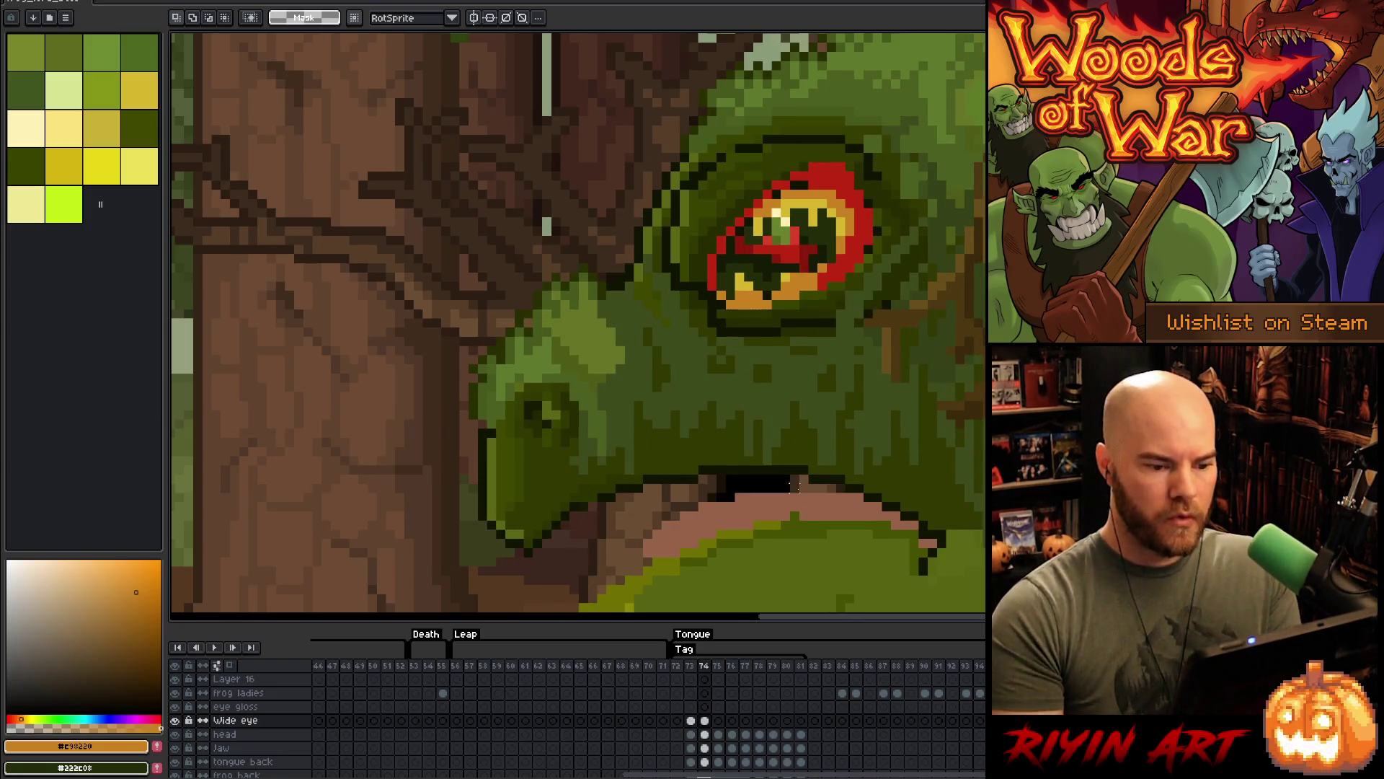
key("b")
left_click(860, 189, "alt")
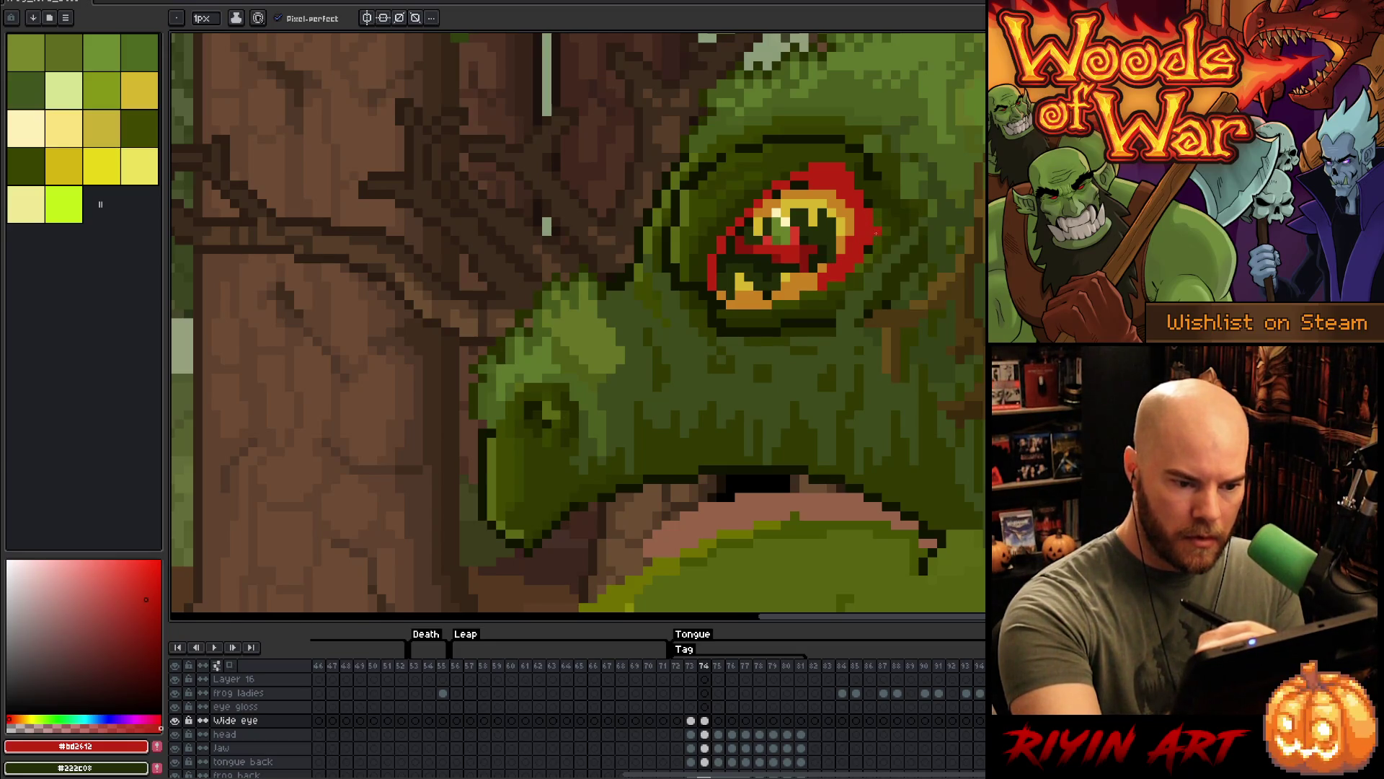
left_click(876, 202)
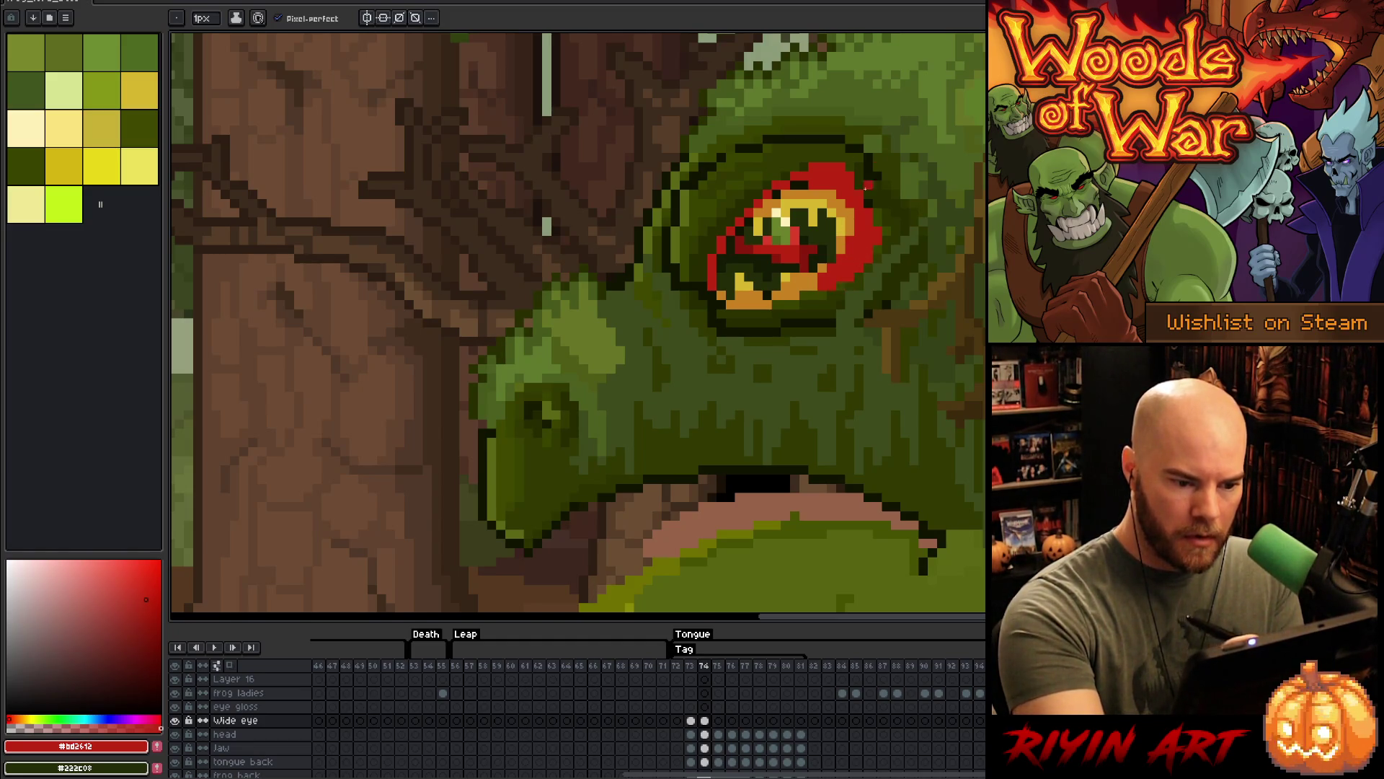
left_click(812, 286, "alt")
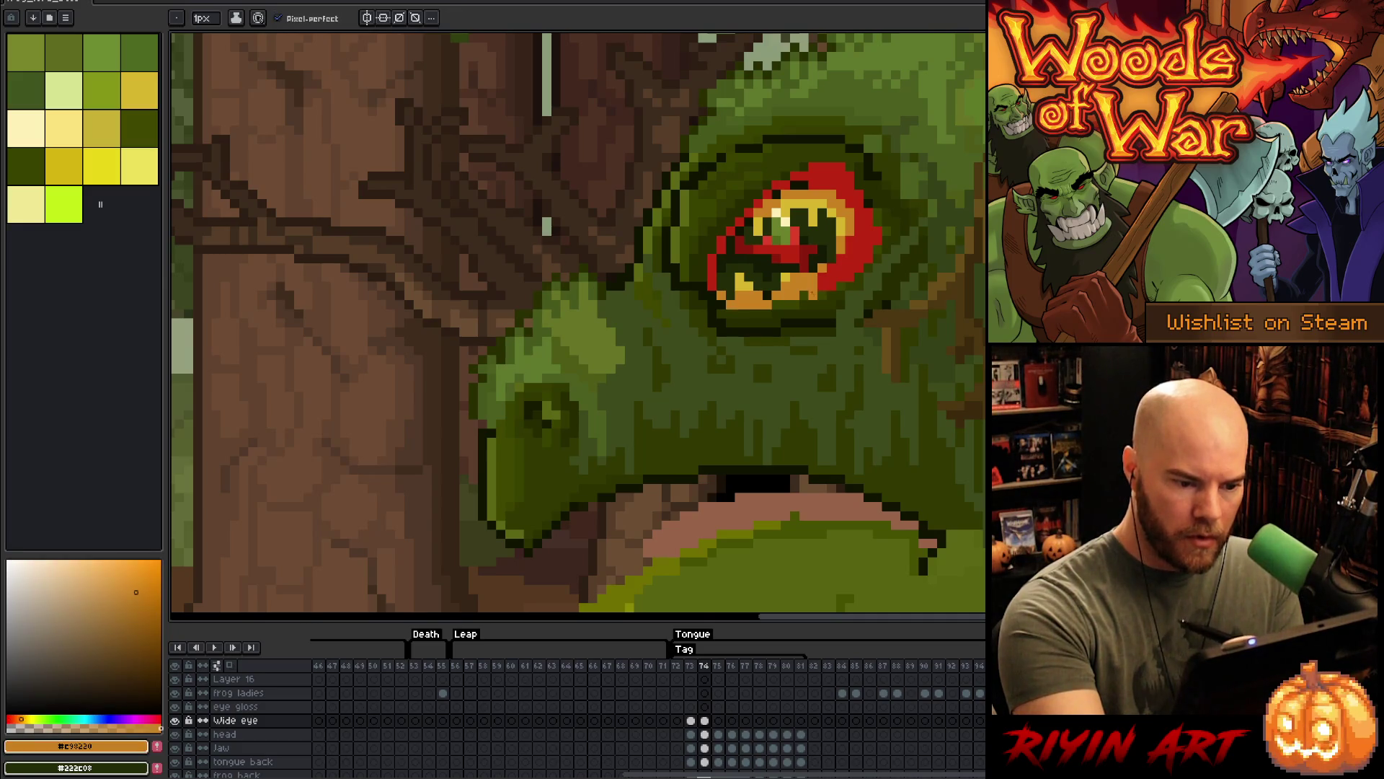
left_click(749, 314)
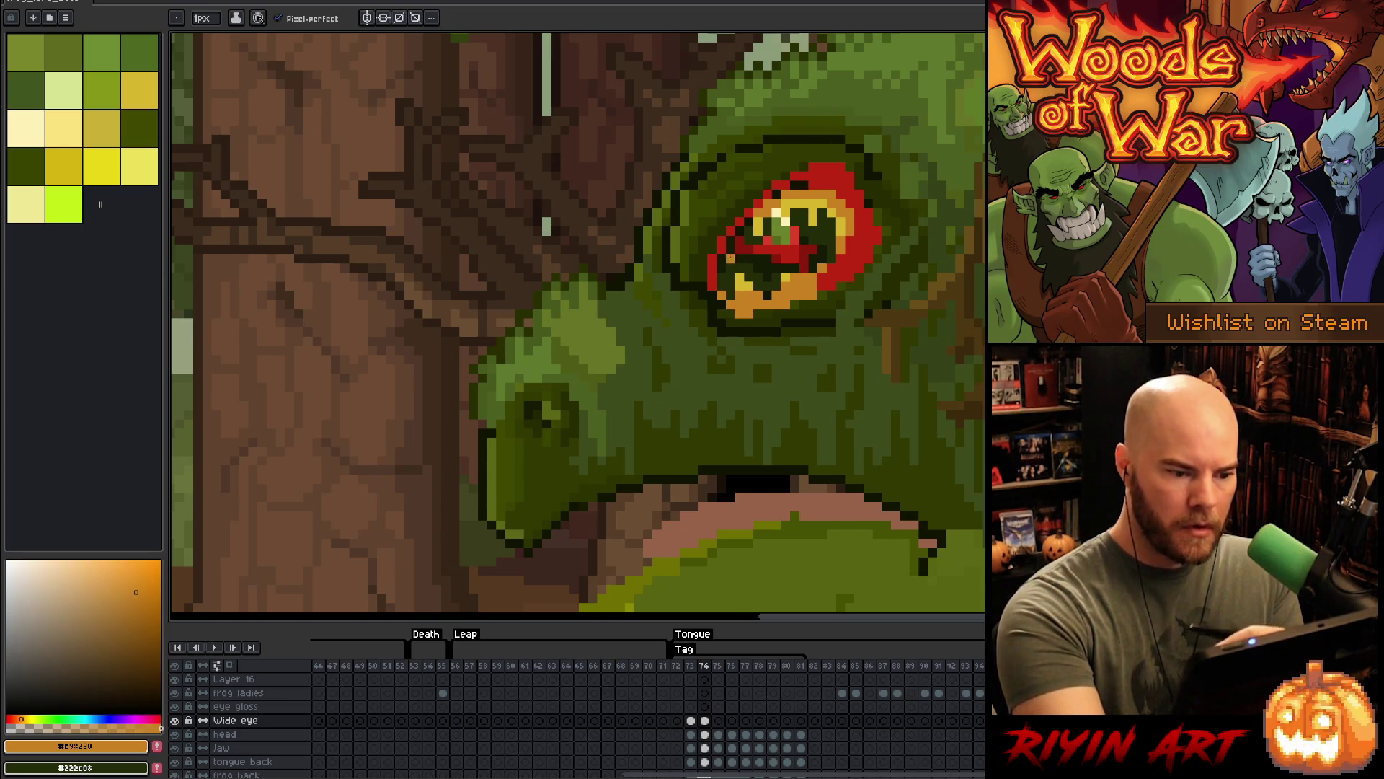
left_click(730, 258, "alt")
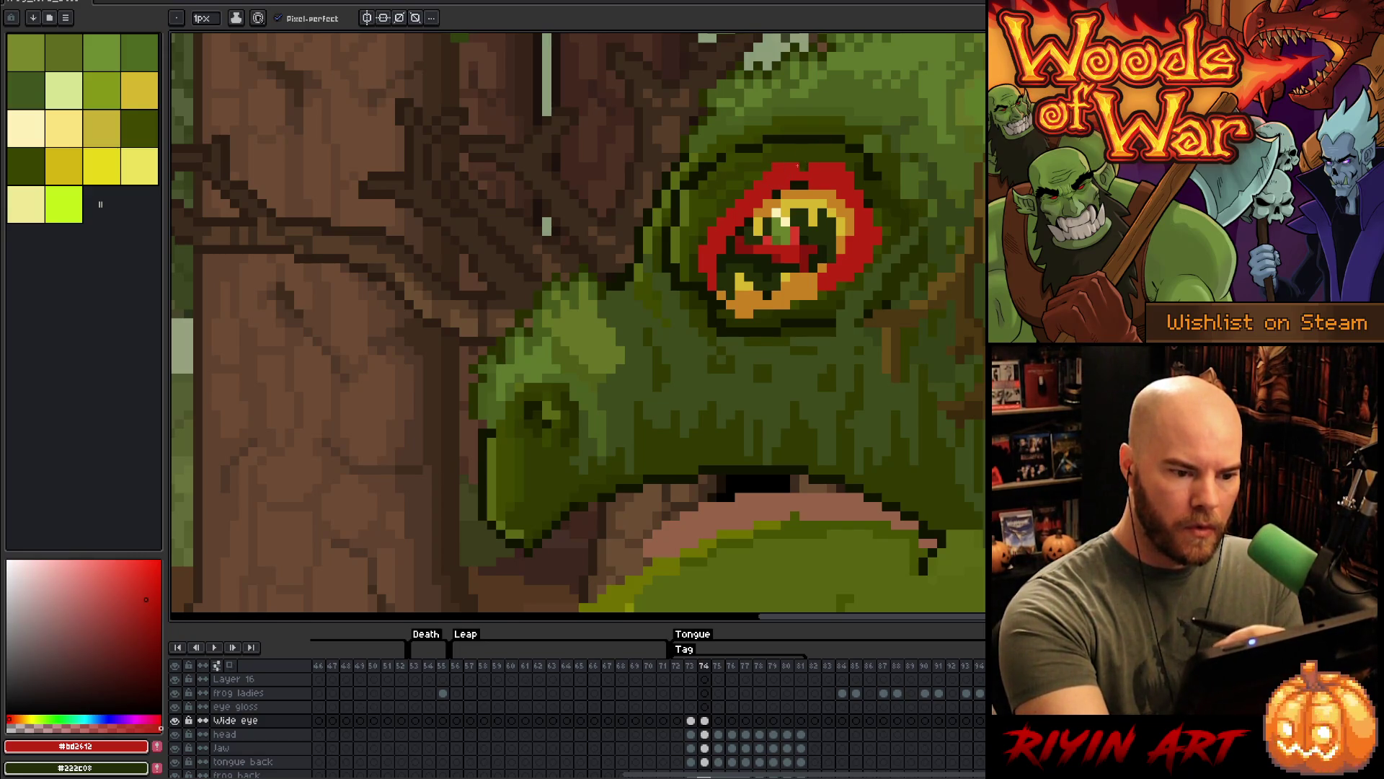
left_click_drag(799, 158, 827, 158)
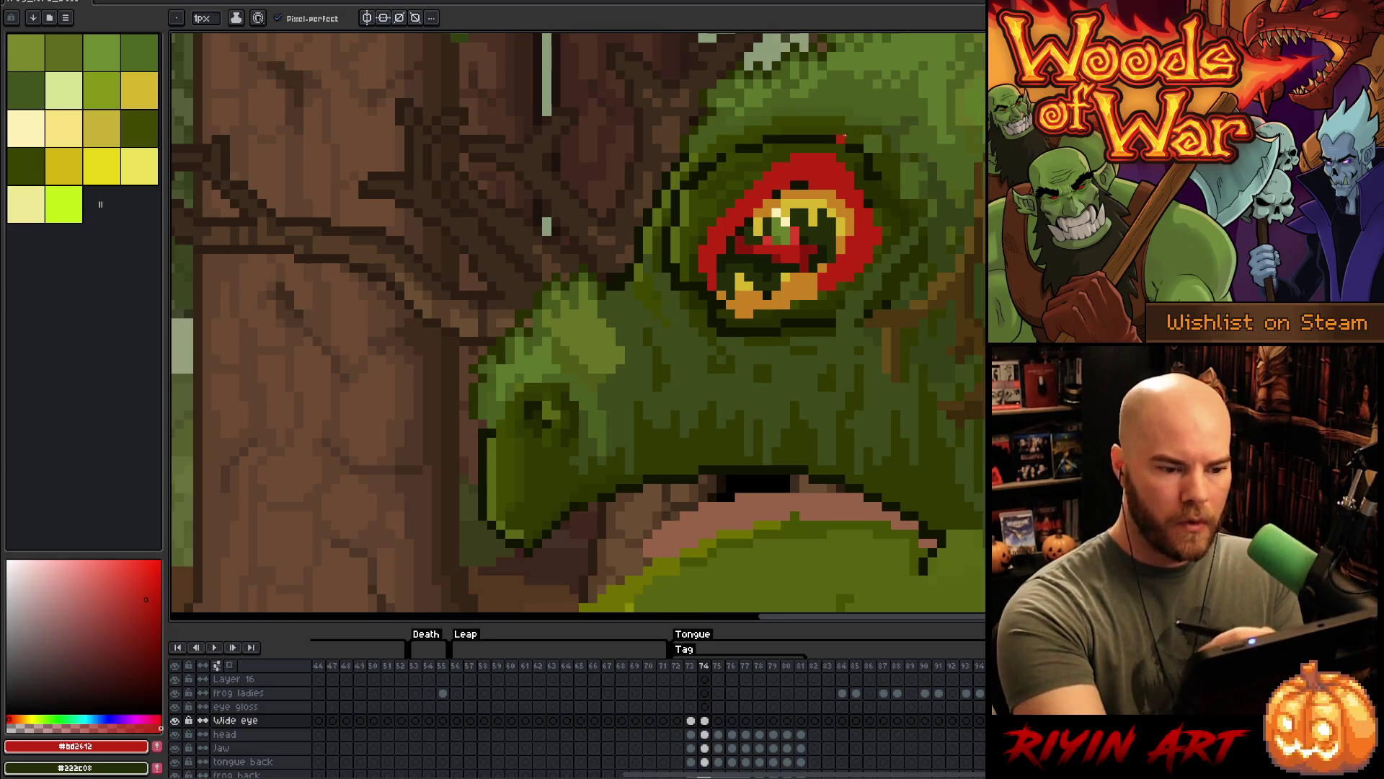
key("e")
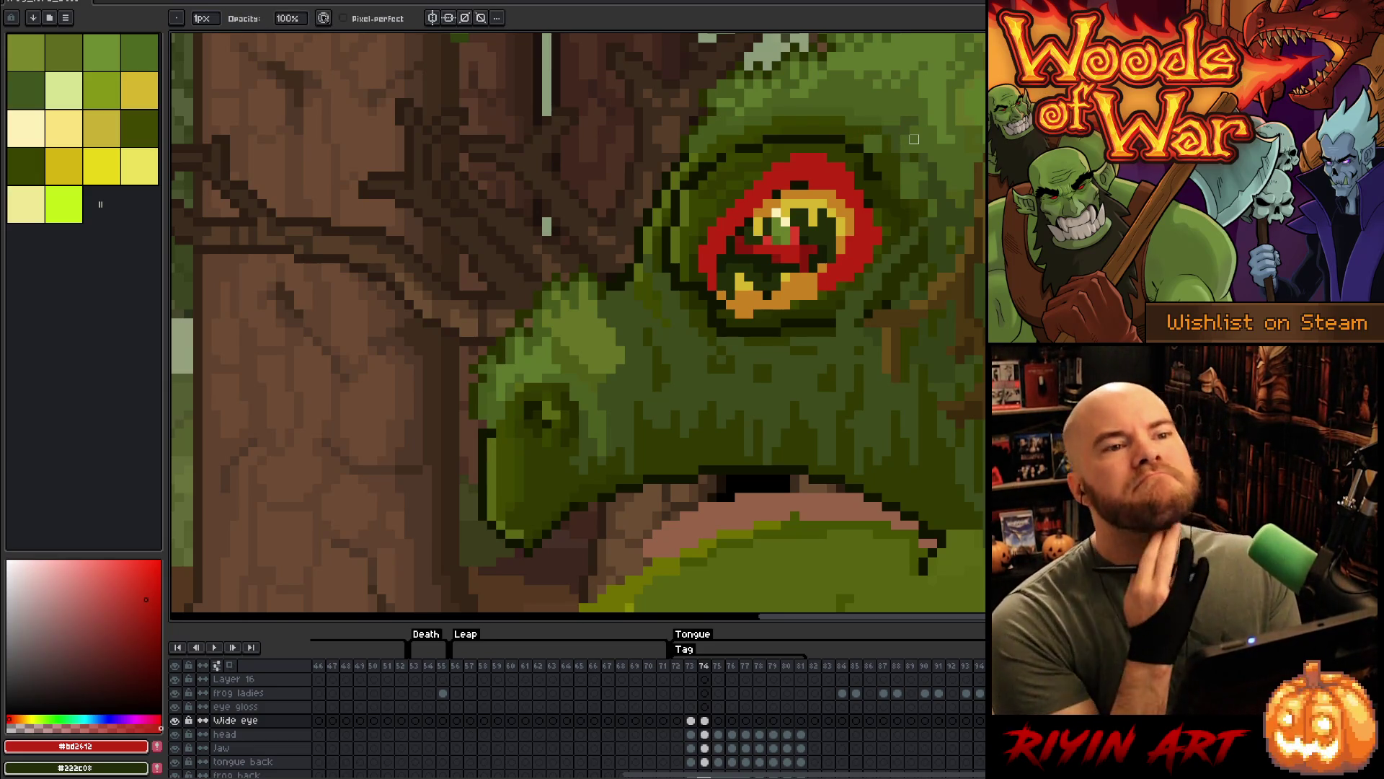
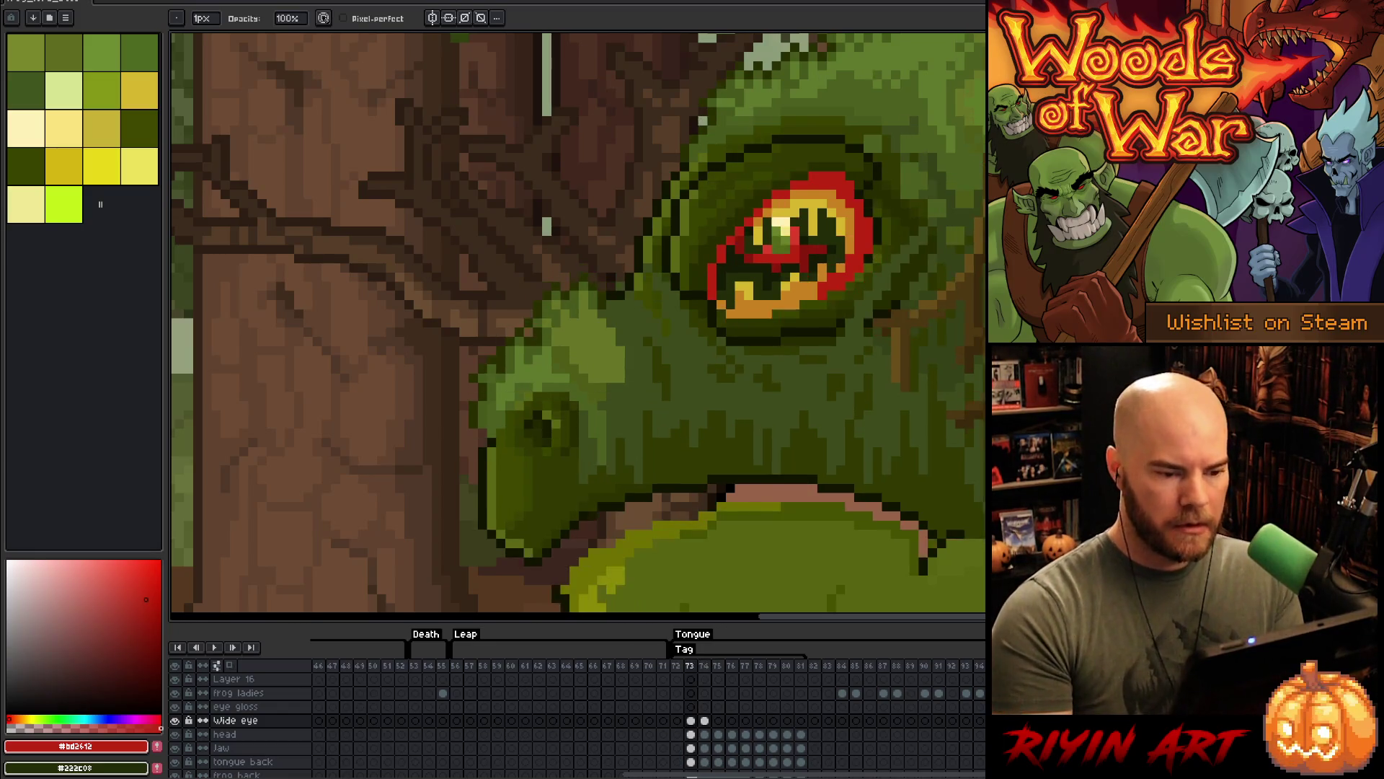
- Compare the eye on frame 74 with frame 73 by flipping back and forth
key("comma")
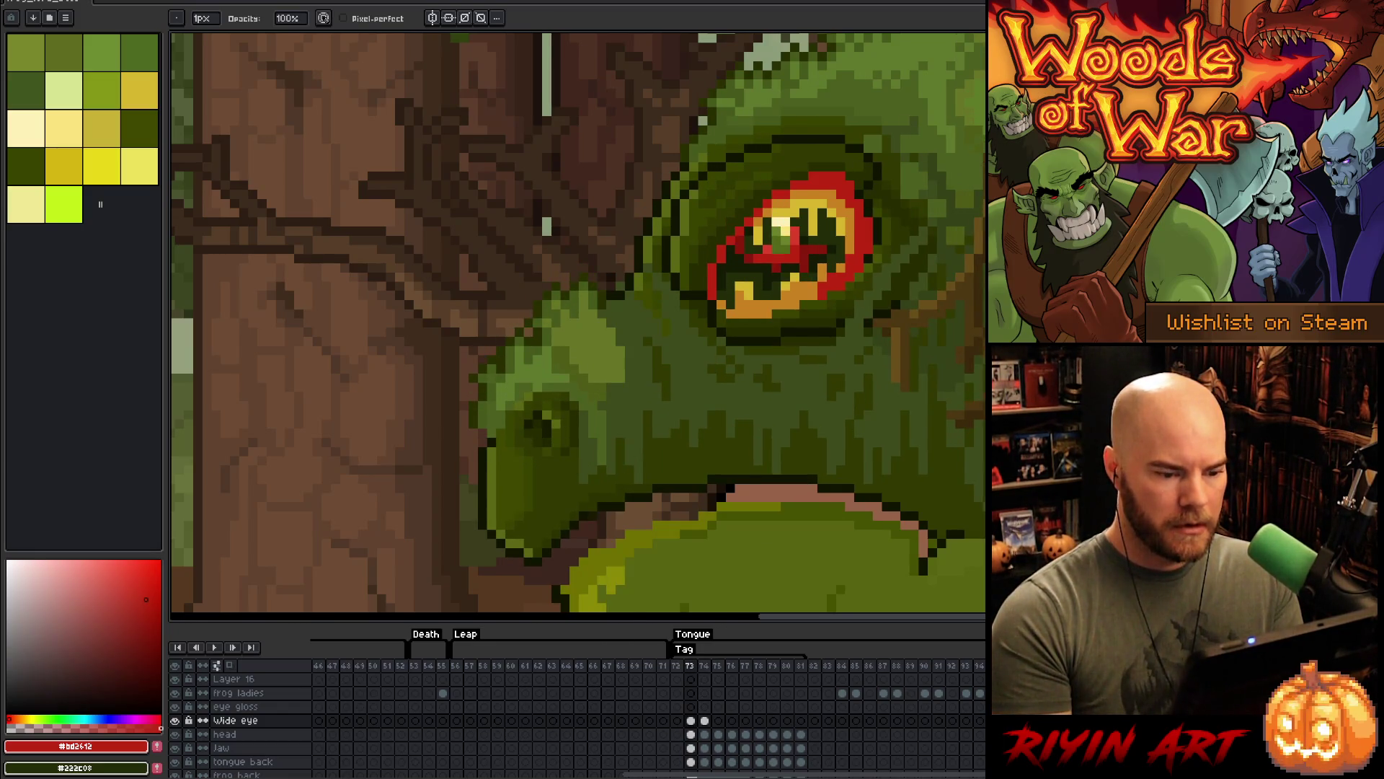
key("period")
key("comma")
key("period")
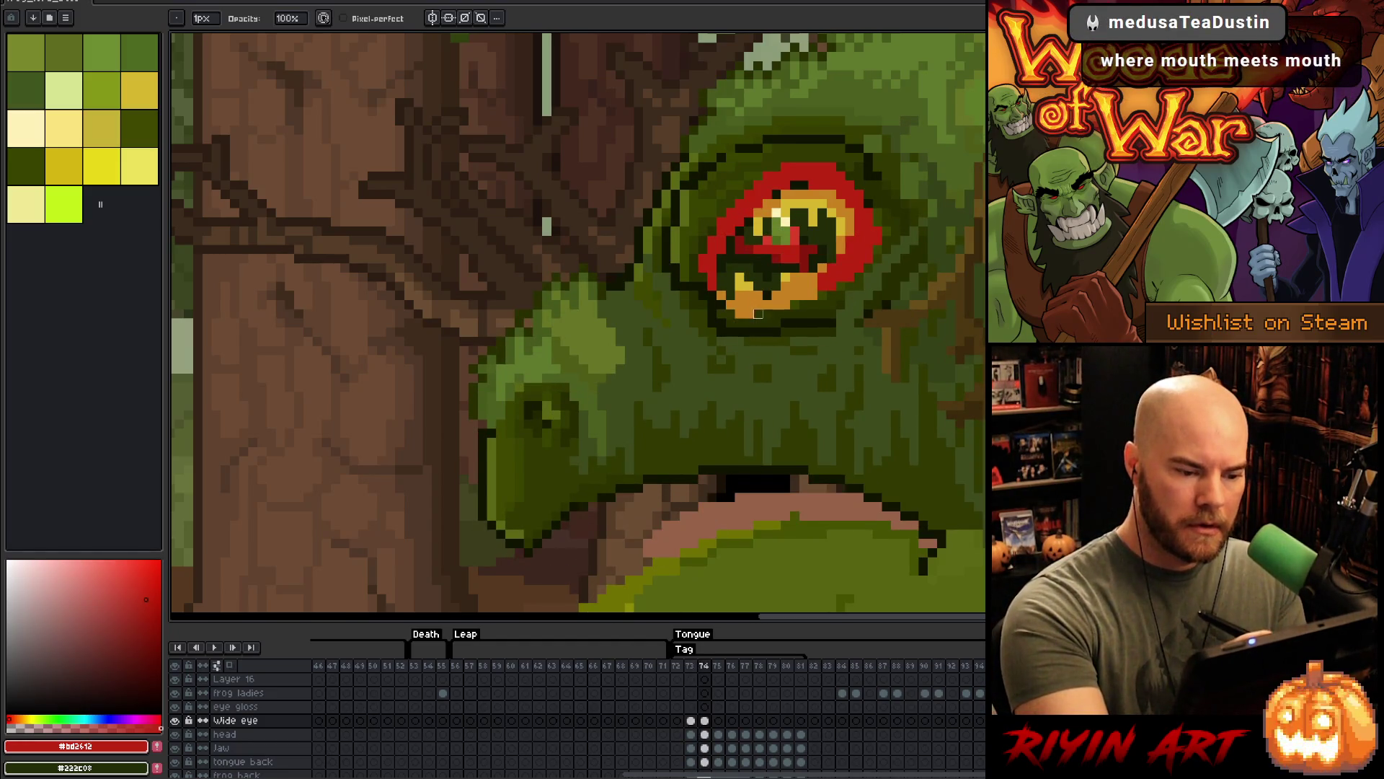
key("comma")
key("period")
key("comma")
key("period")
key("comma")
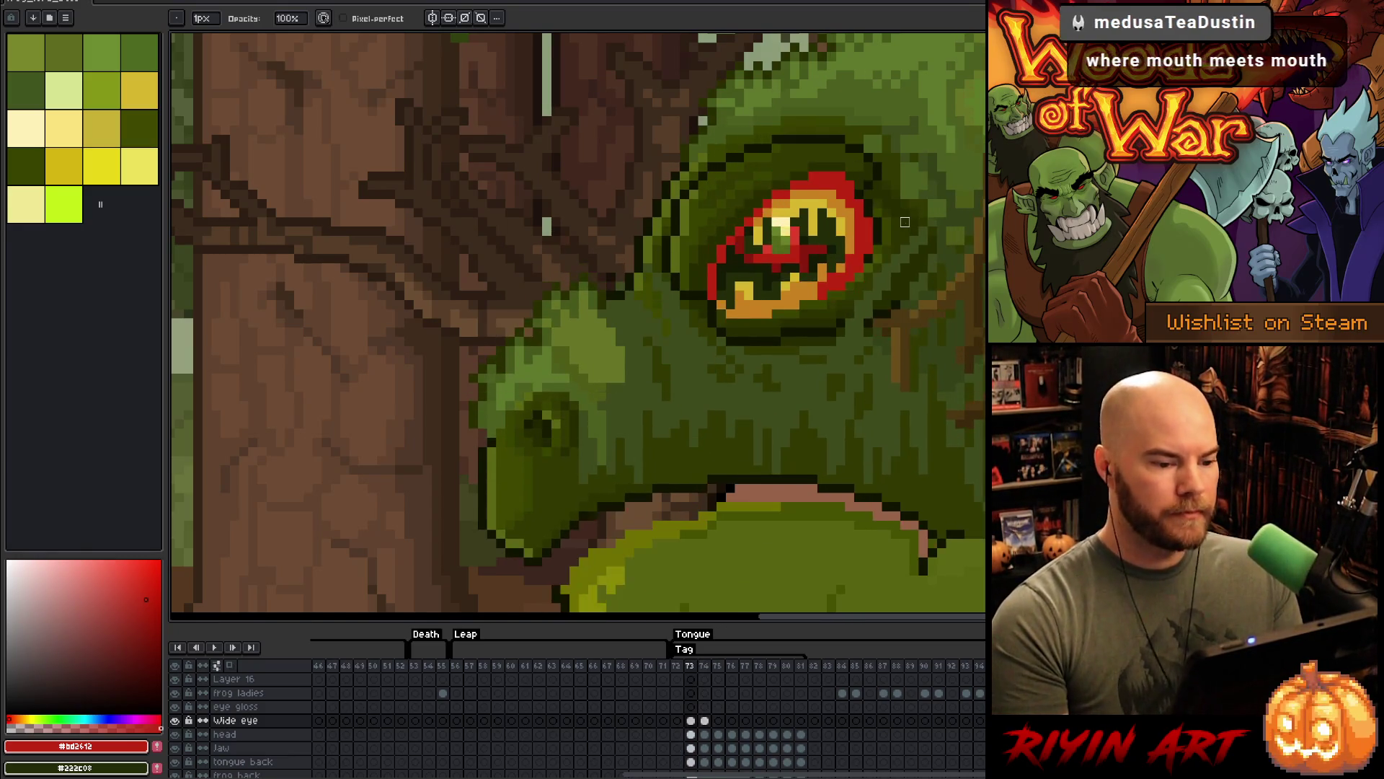
key("period")
key("comma")
key("period")
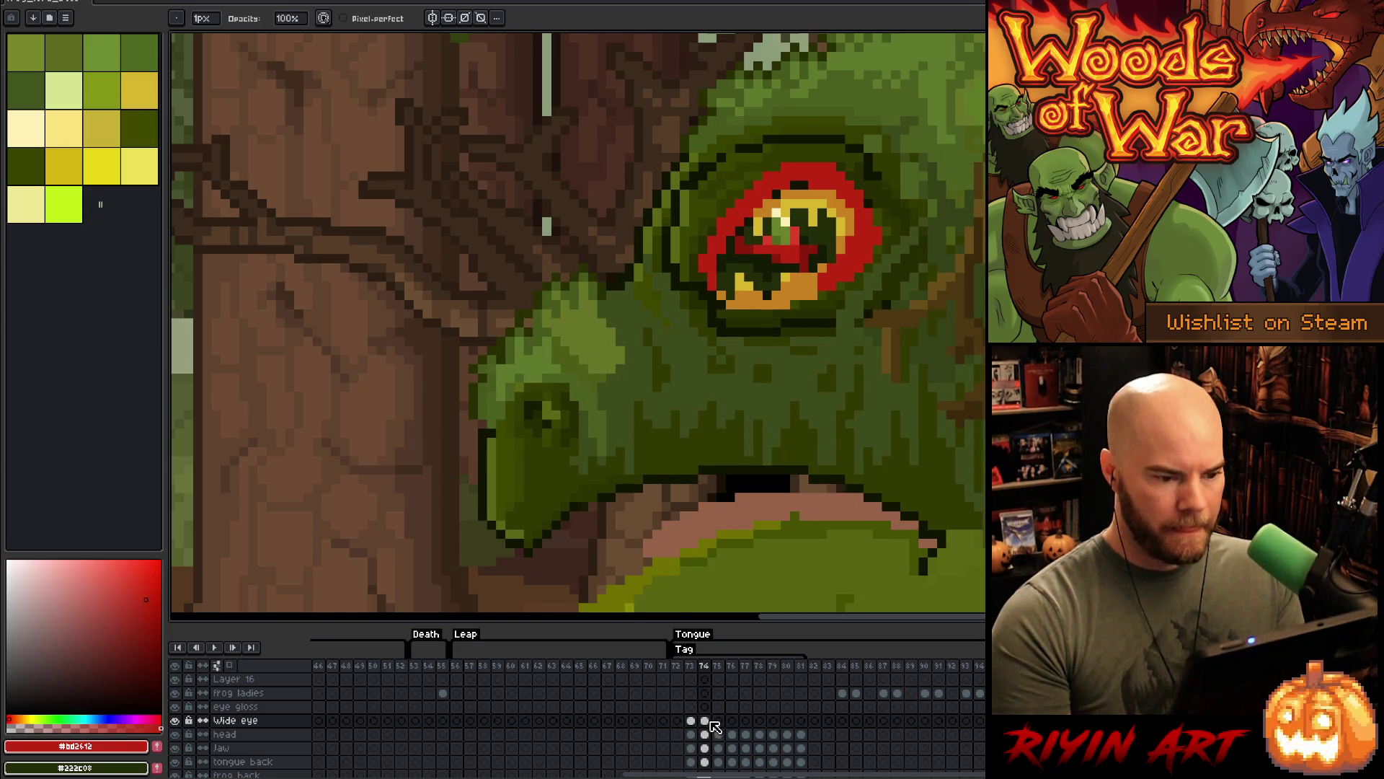
- Try dark green pixels along the eye's left edge, then undo them
left_click(748, 219, "alt")
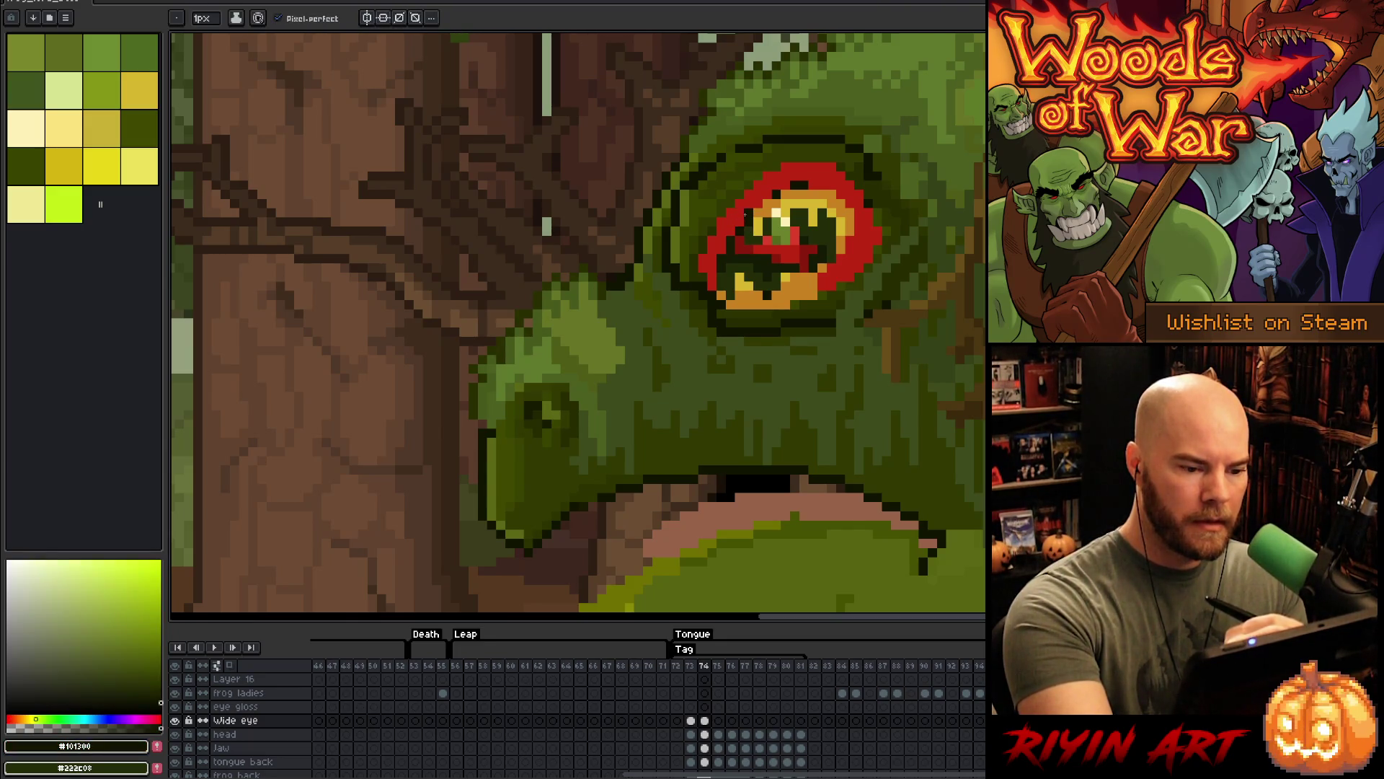
left_click(739, 212, "alt")
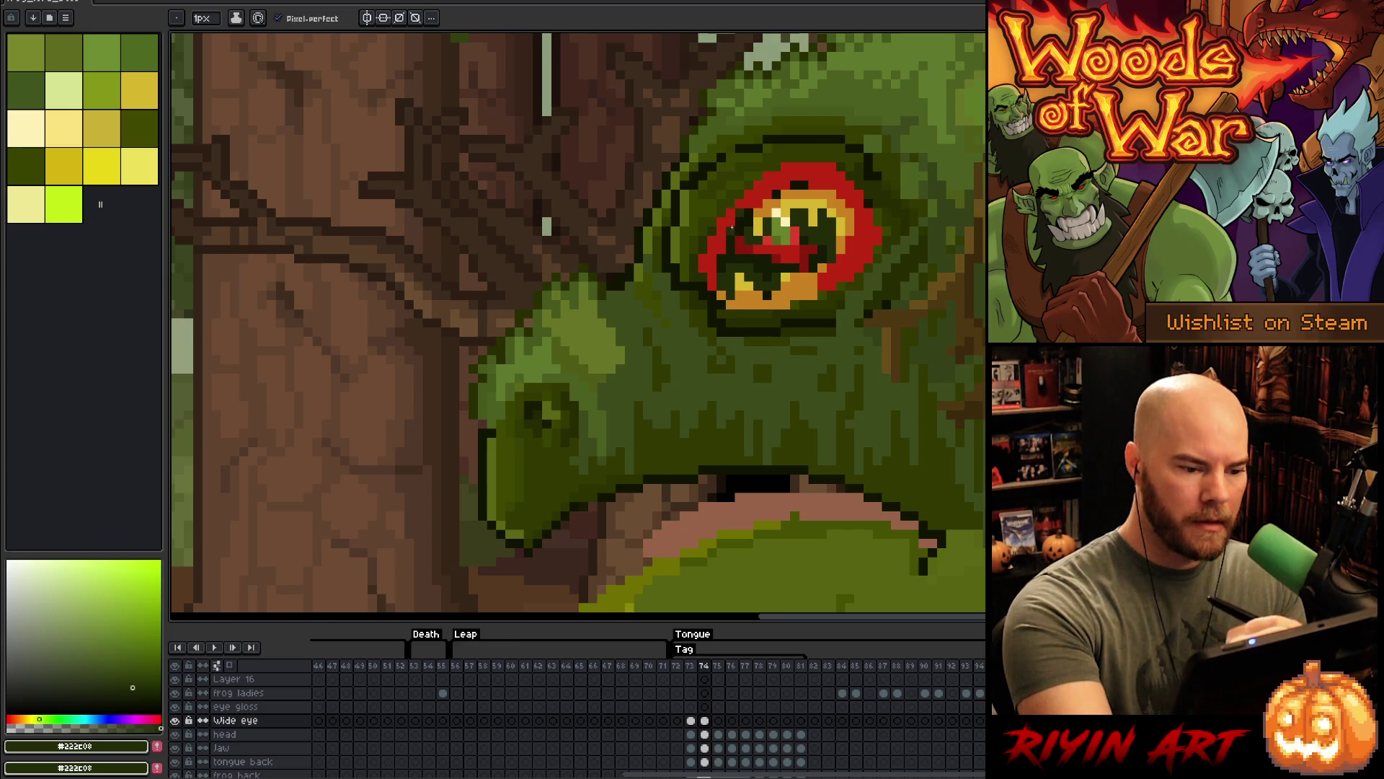
left_click(721, 240)
left_click(721, 245)
left_click(721, 230)
left_click(713, 256)
key("ctrl+z")
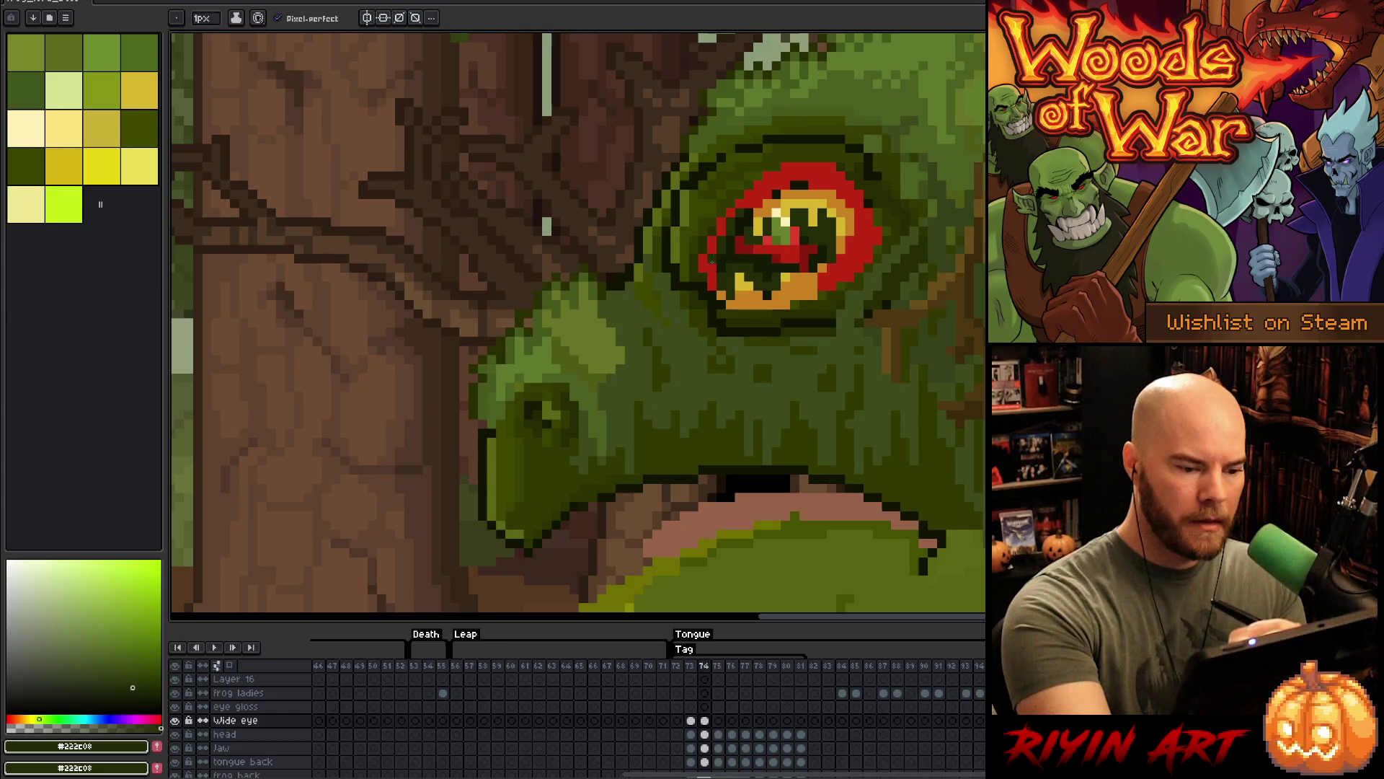
key("ctrl+z")
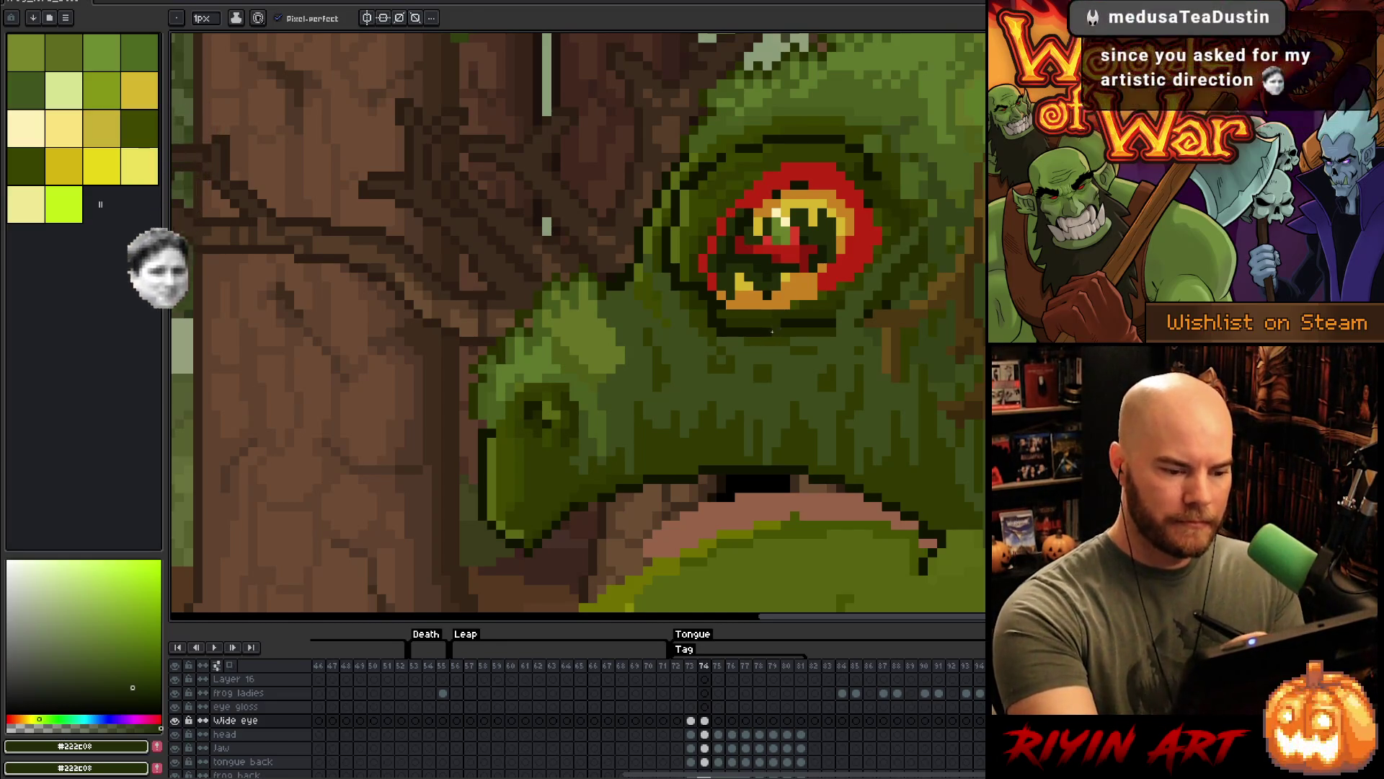
- Draw a dark outline along the top edge of the eye on frame 74
left_click(703, 276, "alt")
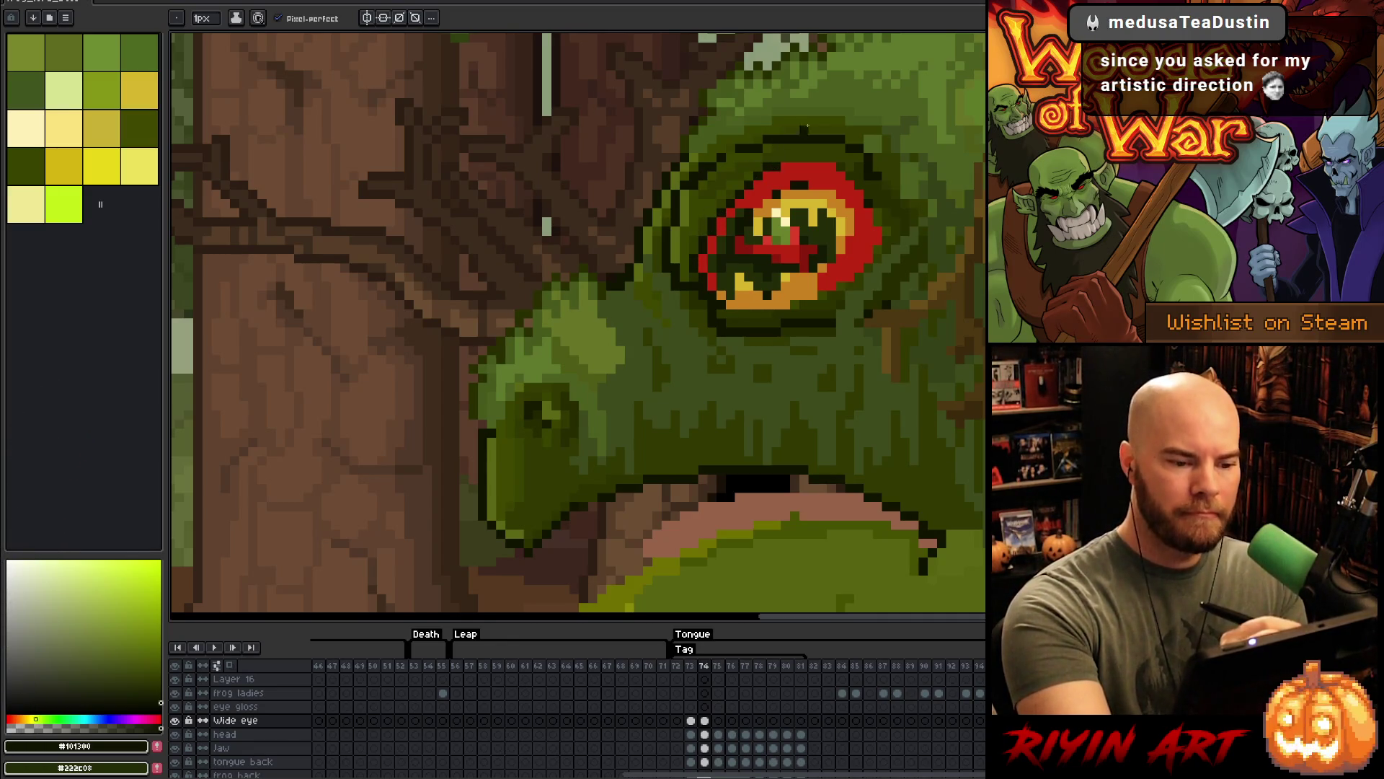
left_click_drag(789, 154, 835, 153)
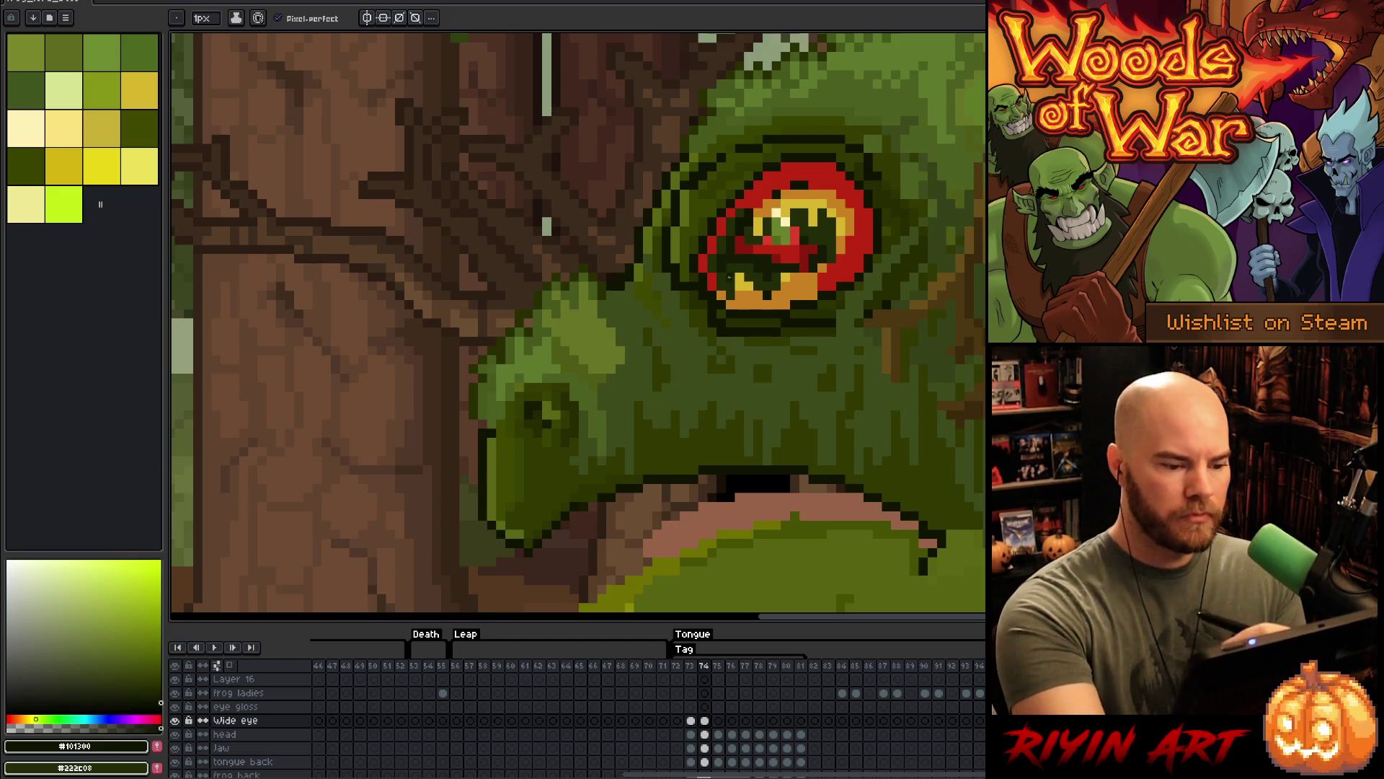
left_click(704, 262, "alt")
- Sample the dark greens, the eye-ring red and the rim orange from the eye
left_click(708, 261, "alt")
left_click(721, 249, "alt")
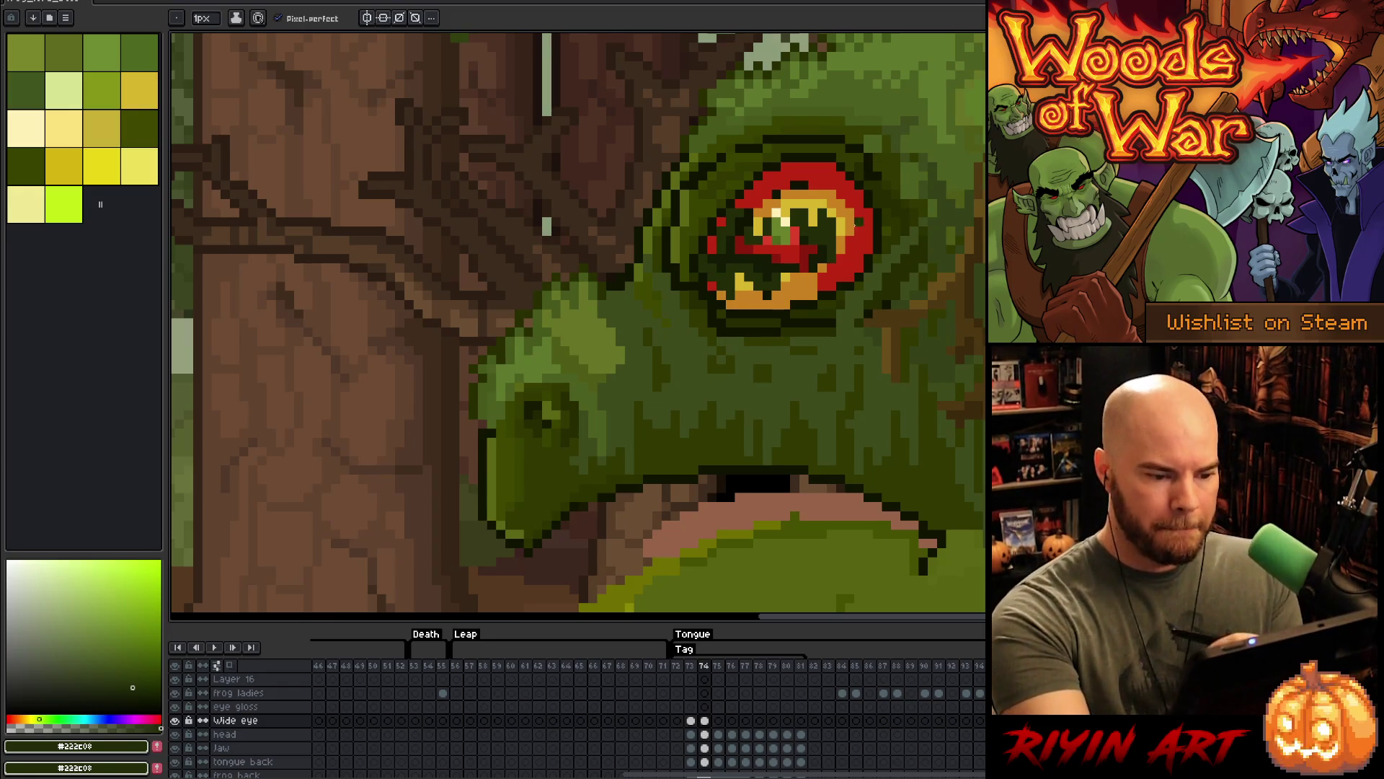
left_click(806, 183, "alt")
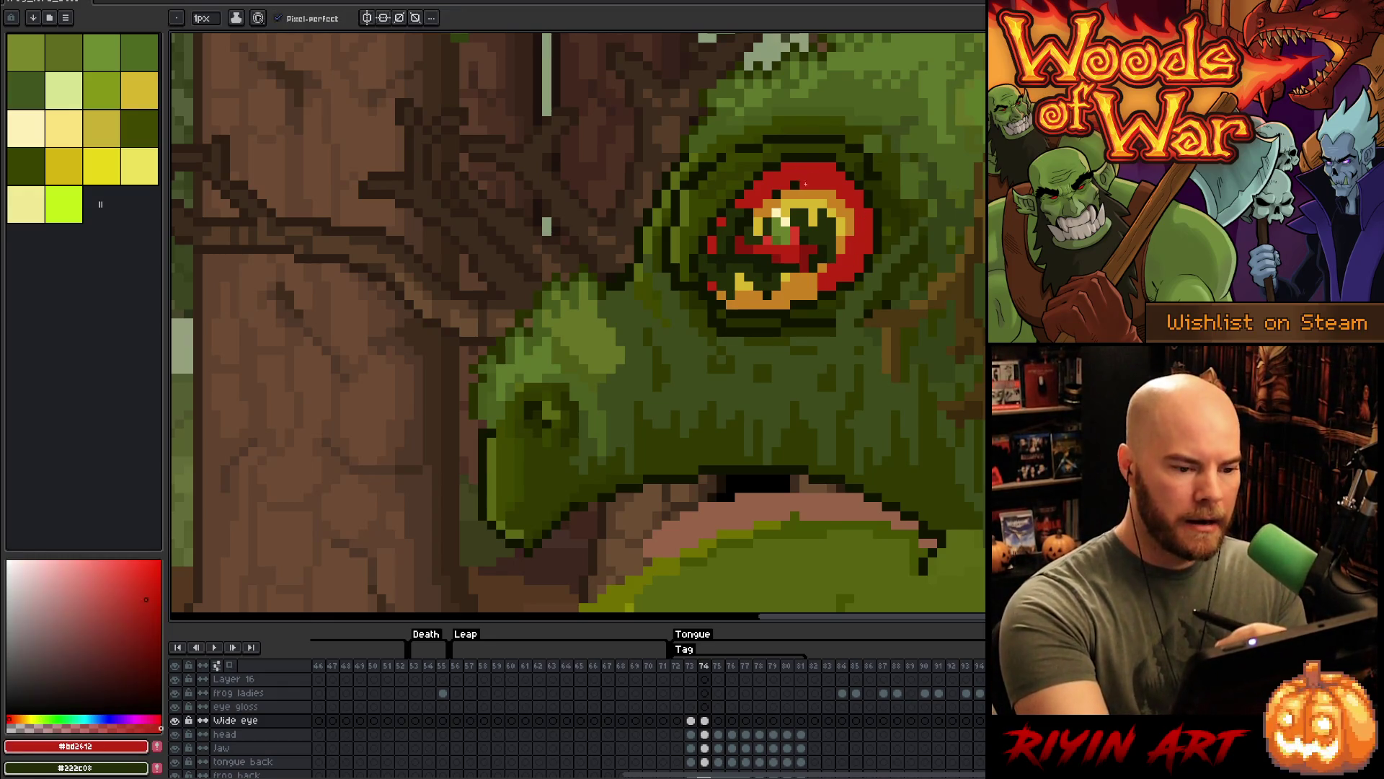
left_click(827, 189, "alt")
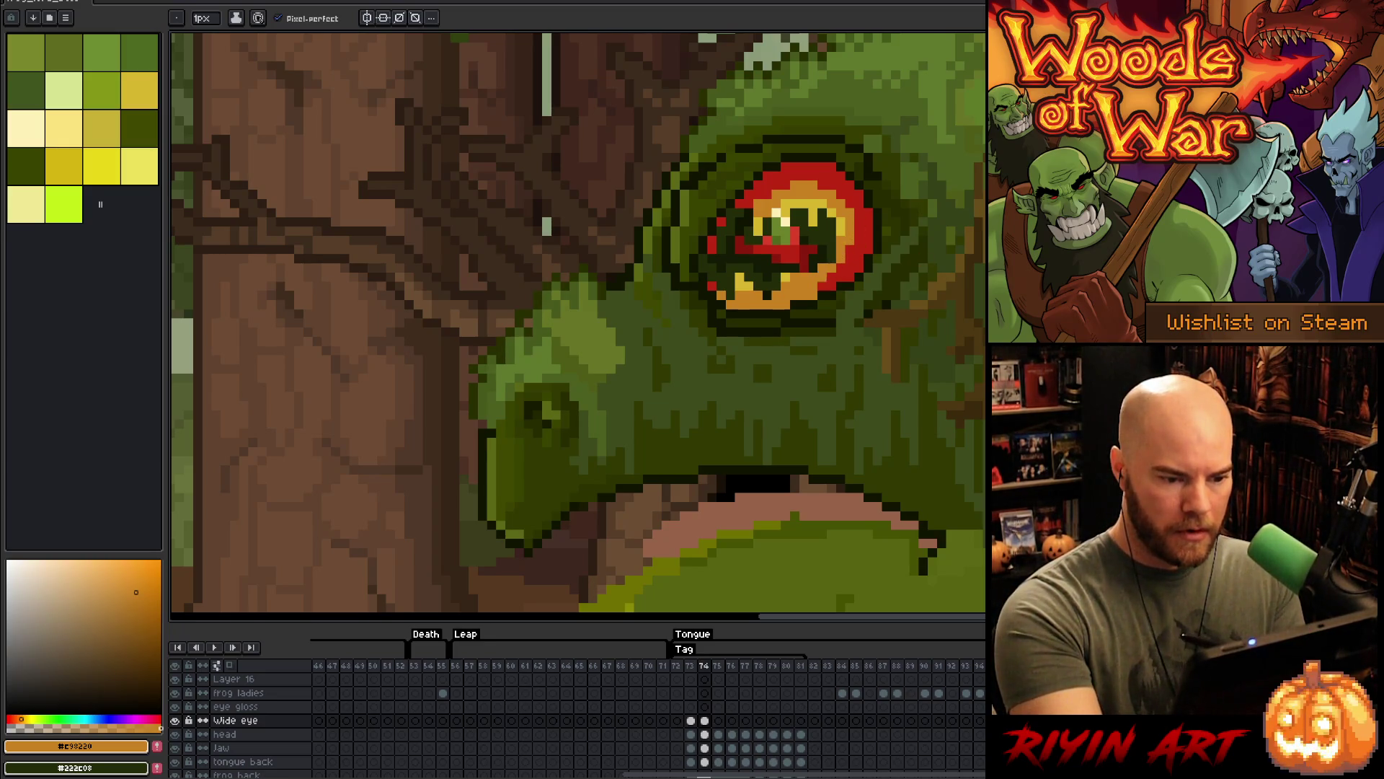
left_click(865, 216, "alt")
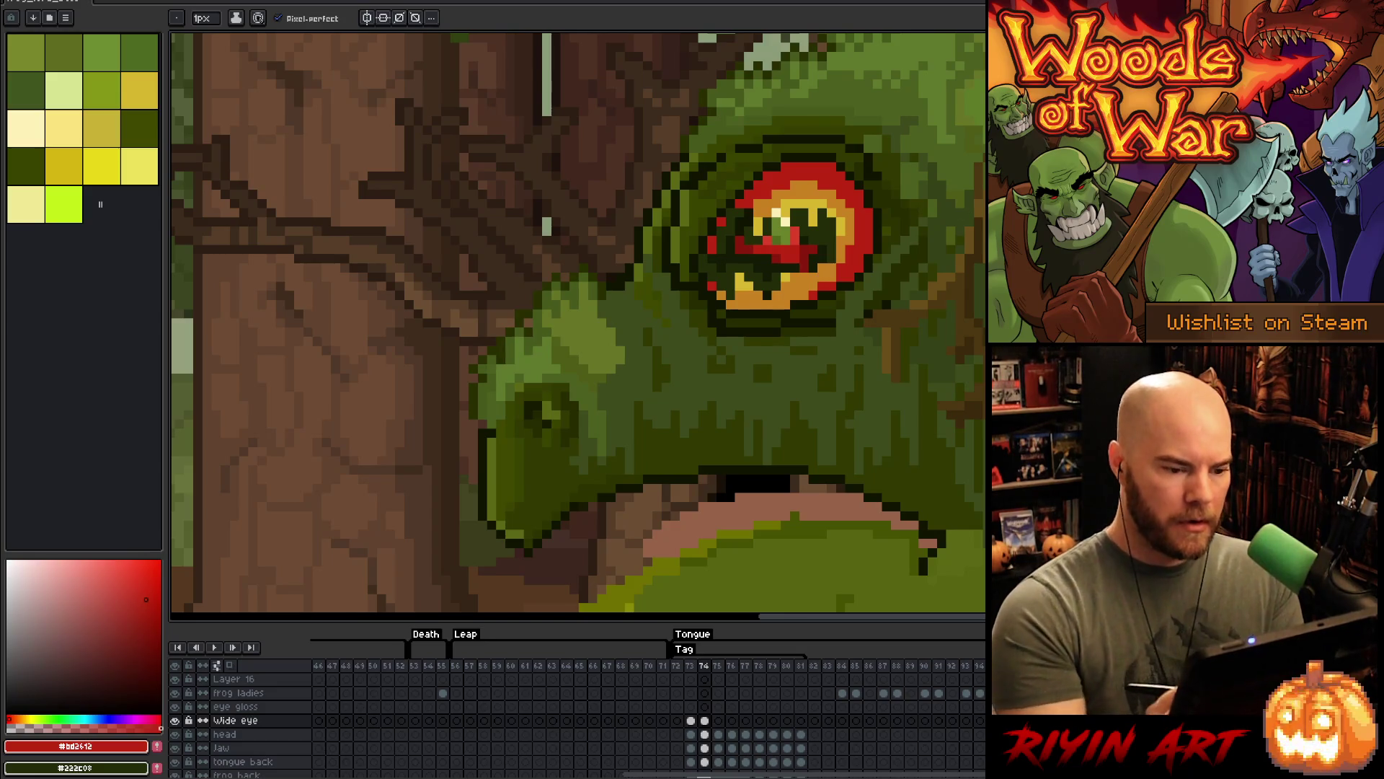
- Darken the bottom edge of the eye's orange rim on frame 73
key("Left")
key("Right")
key("Left")
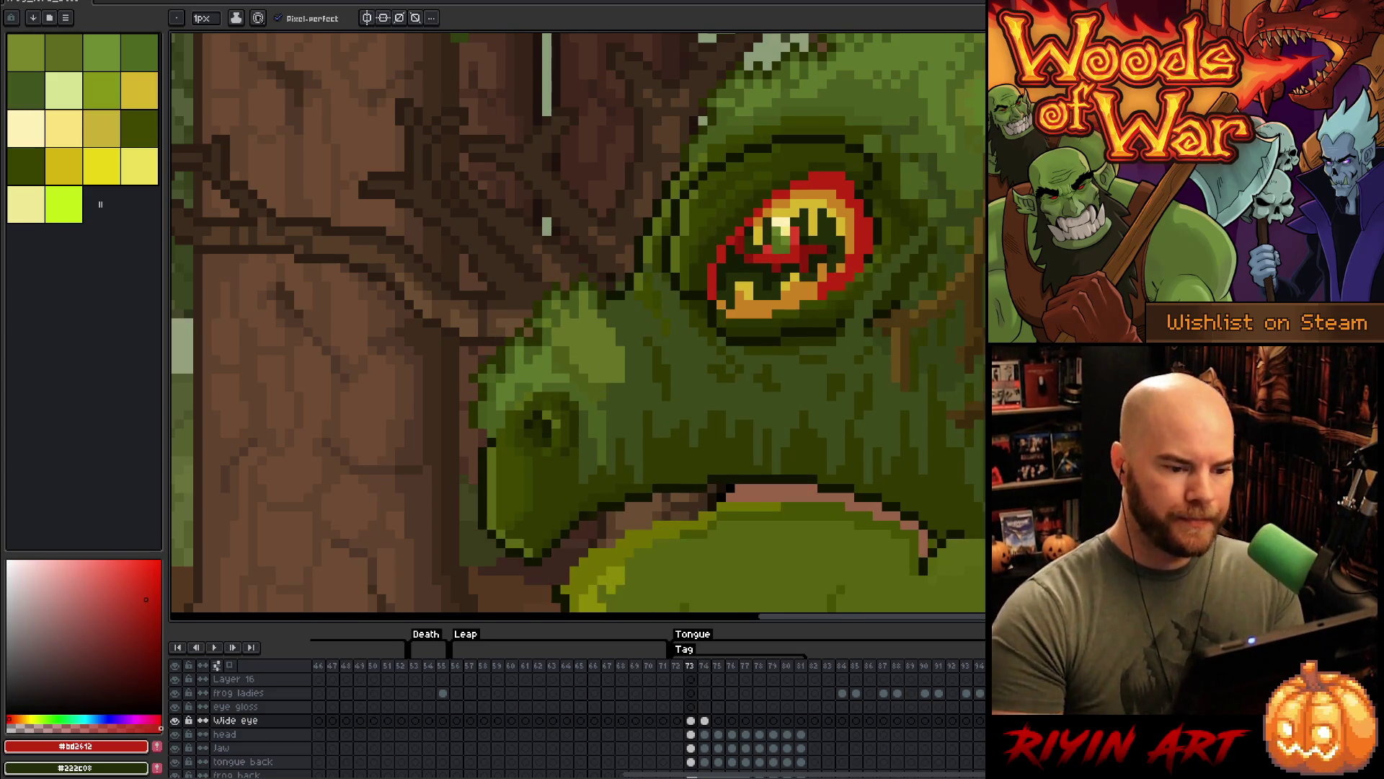
left_click(872, 186, "alt")
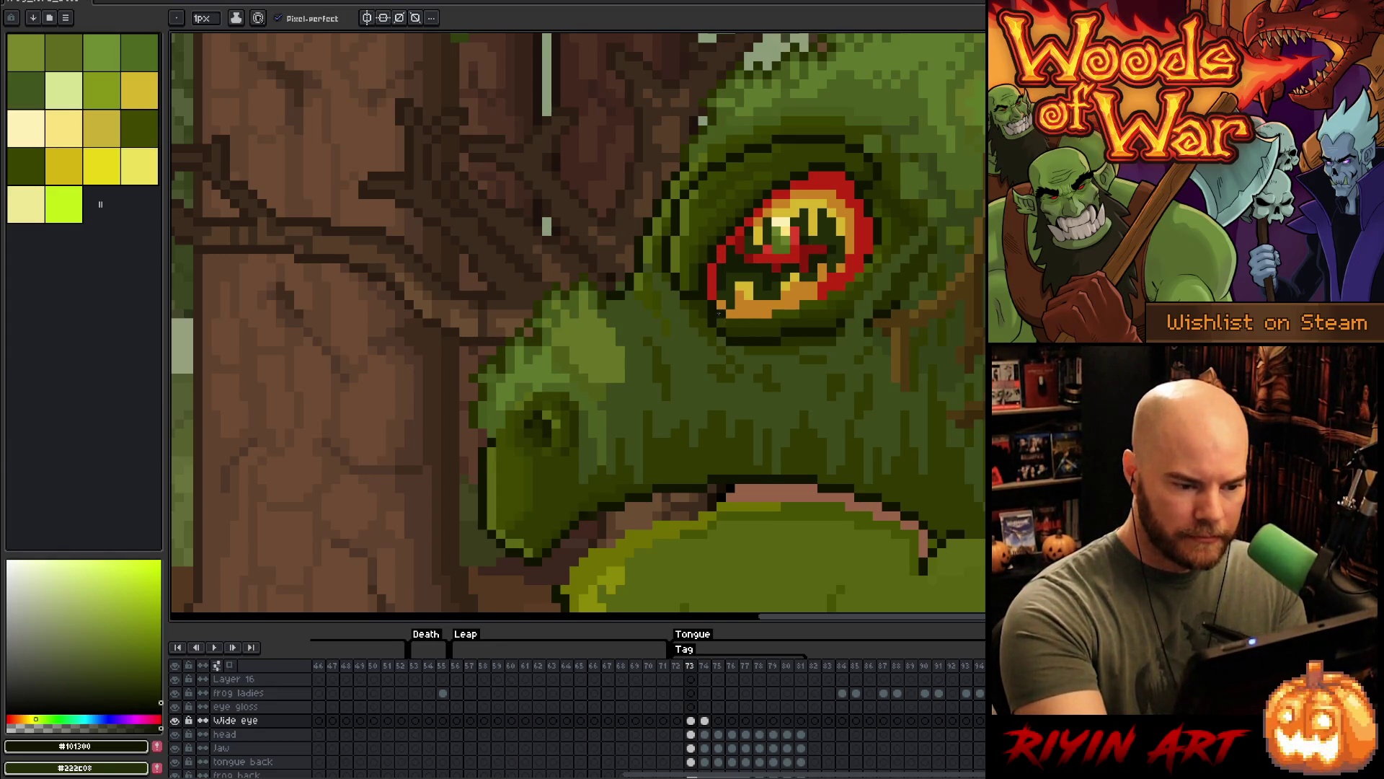
left_click_drag(746, 320, 759, 318)
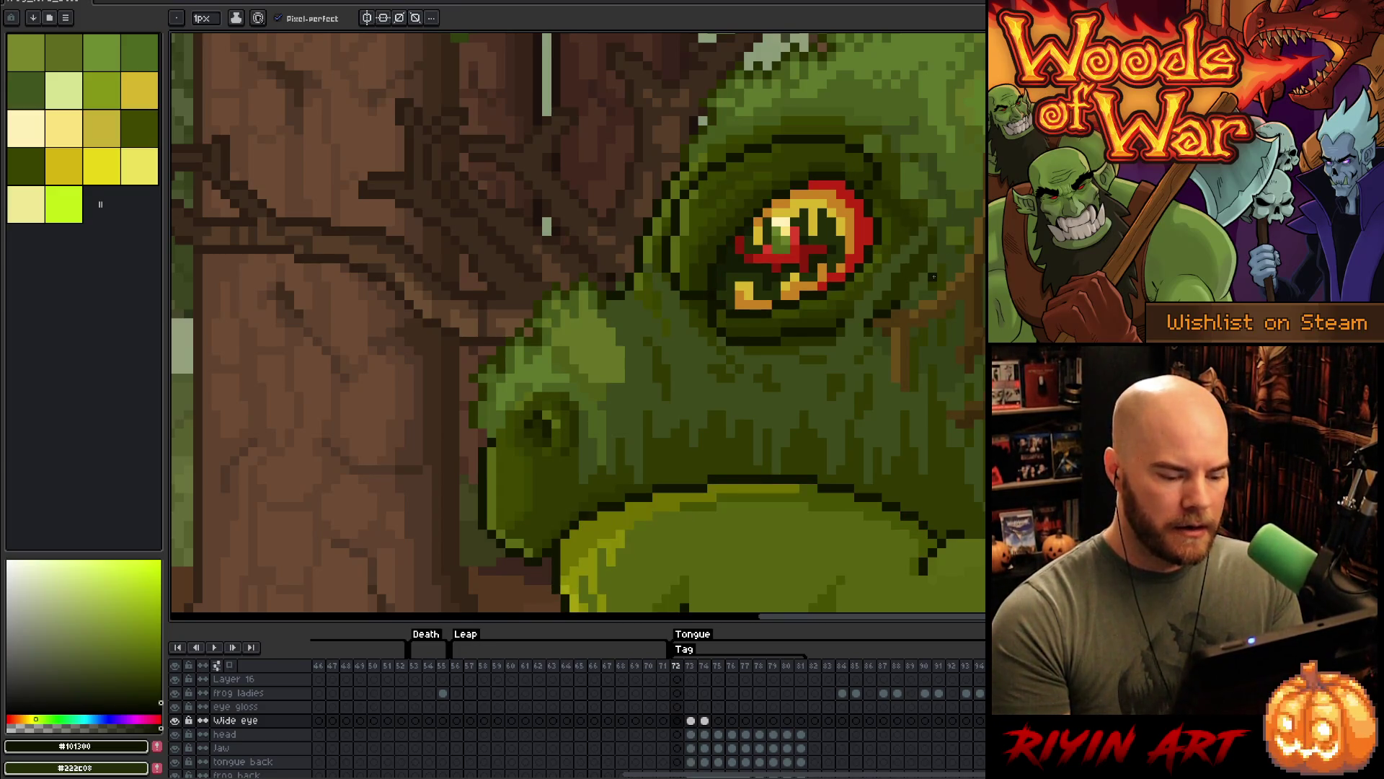
- Add an orange pixel on the frog's head just above the eye
key("Right")
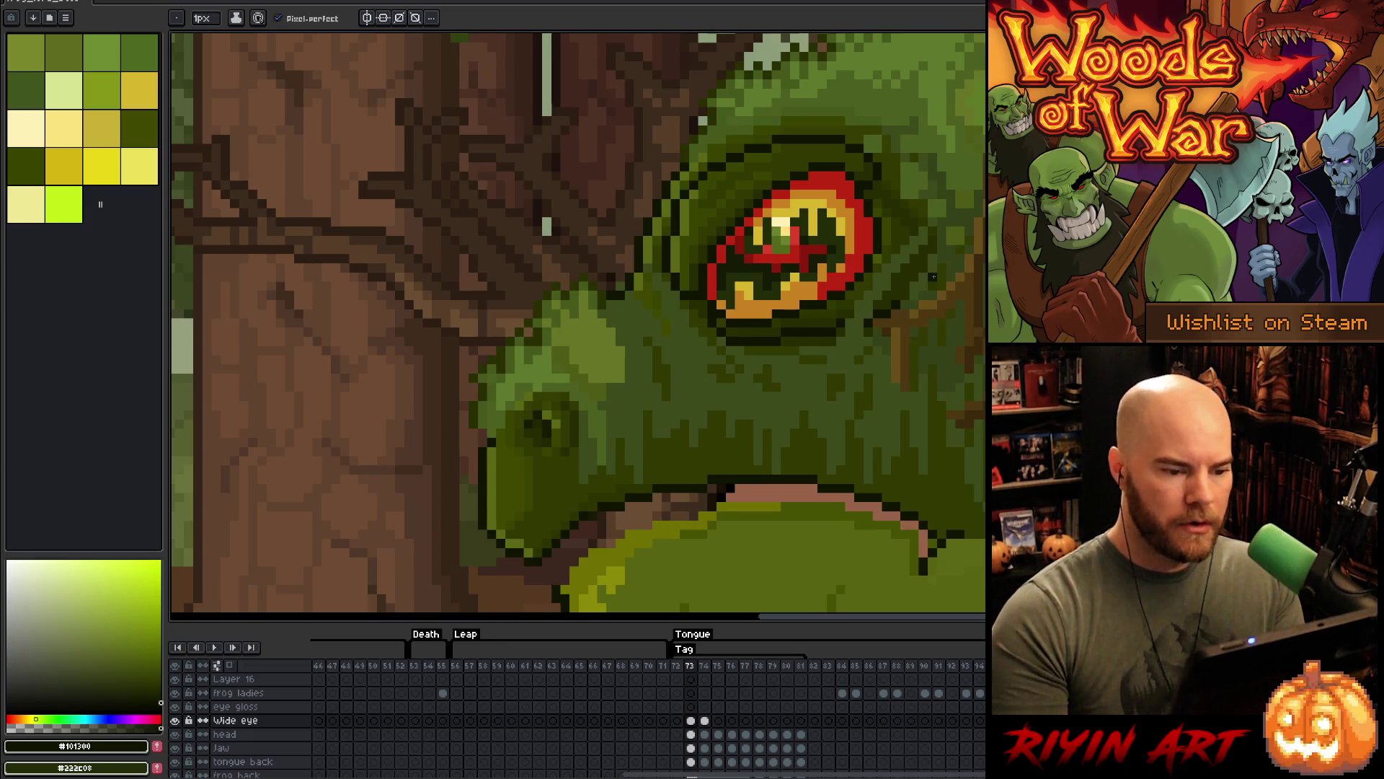
left_click(766, 203, "alt")
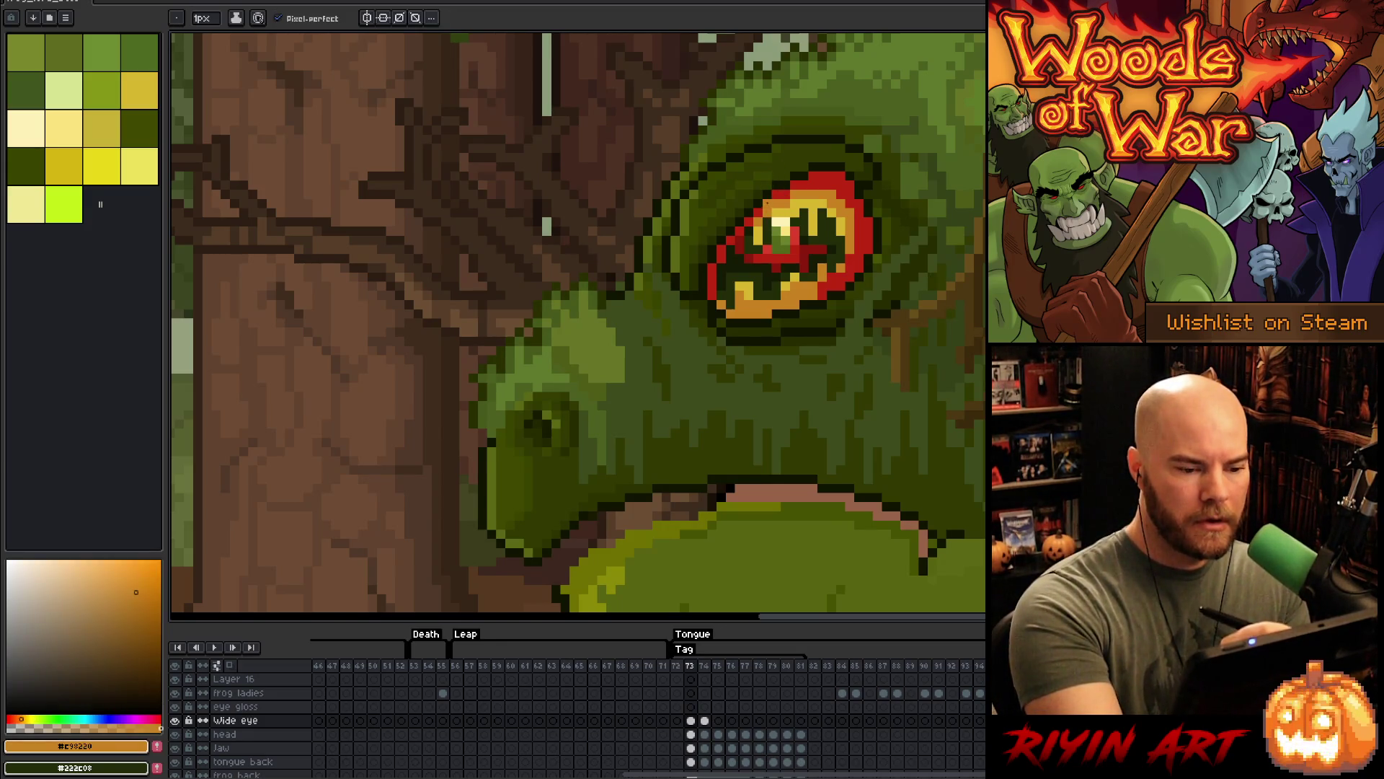
left_click(776, 157)
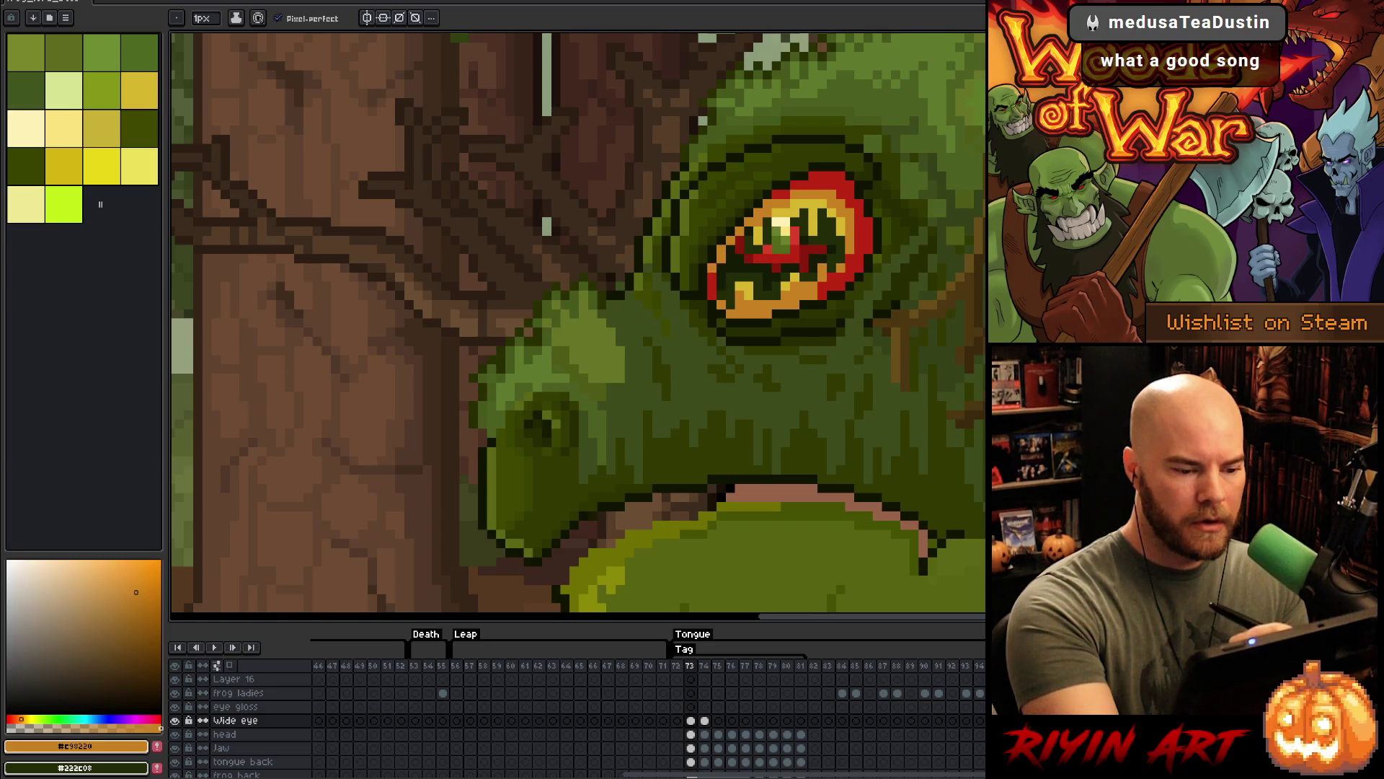
left_click(730, 272, "alt")
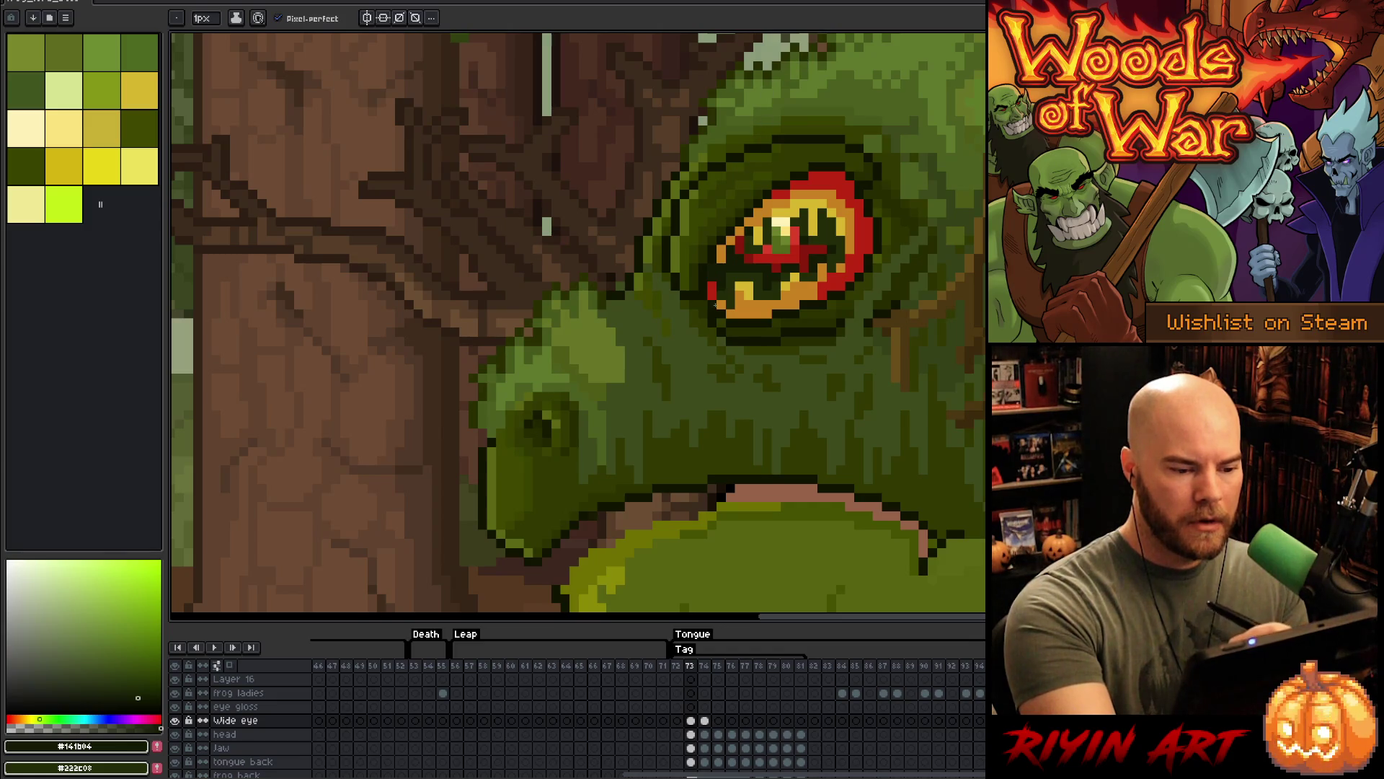
left_click(715, 302, "alt")
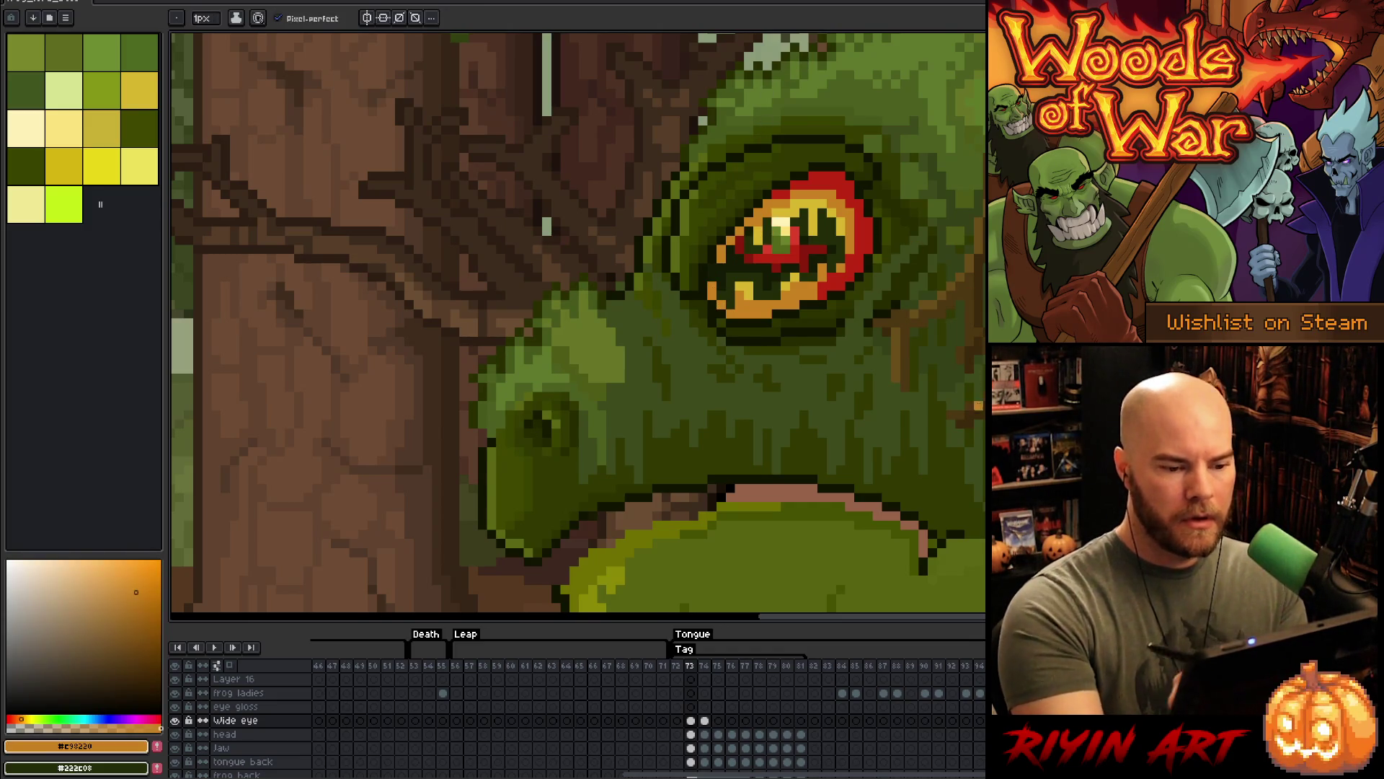
- Step through the Tongue frames, comparing the eye across frames 72 to 74
key("Left")
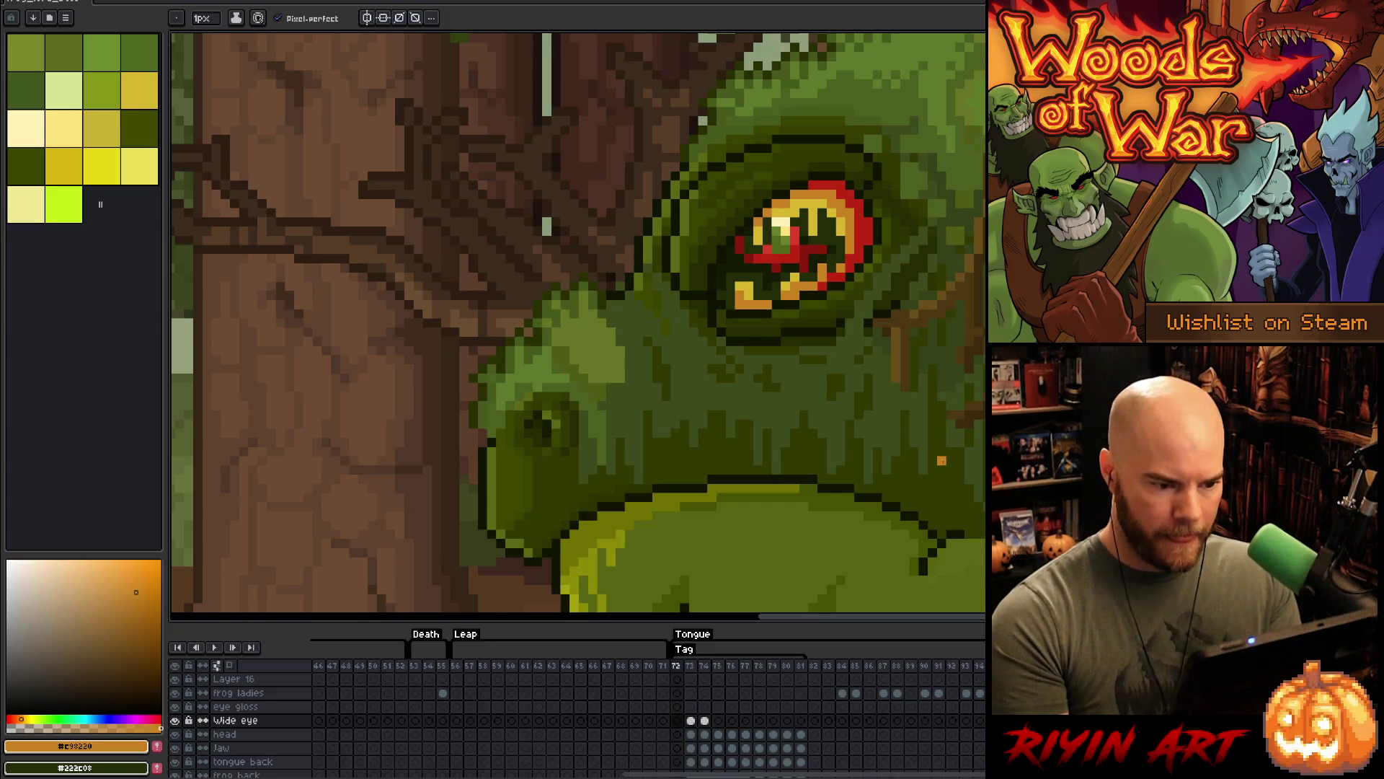
key("Right")
key("Left")
key("Left")
key("Right")
key("Left")
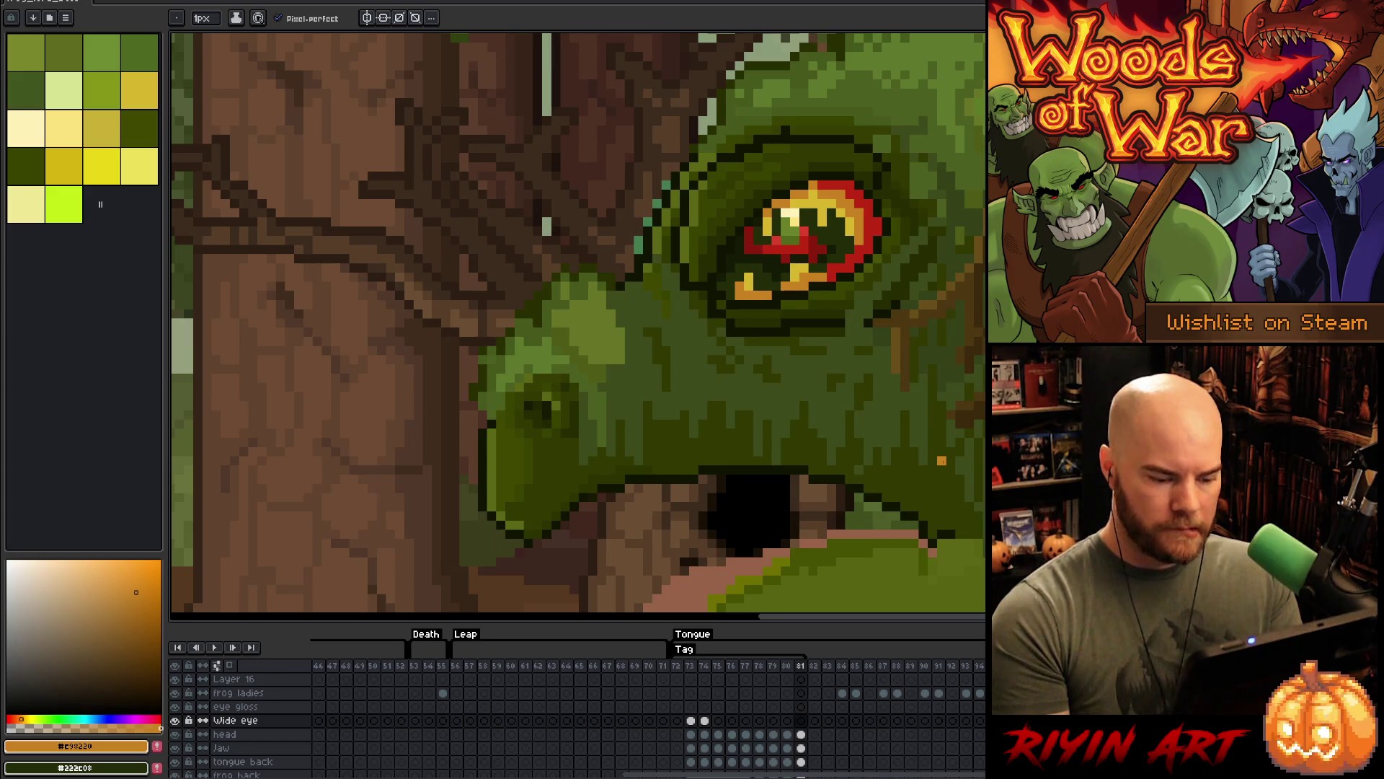
key("Right")
key("Right")
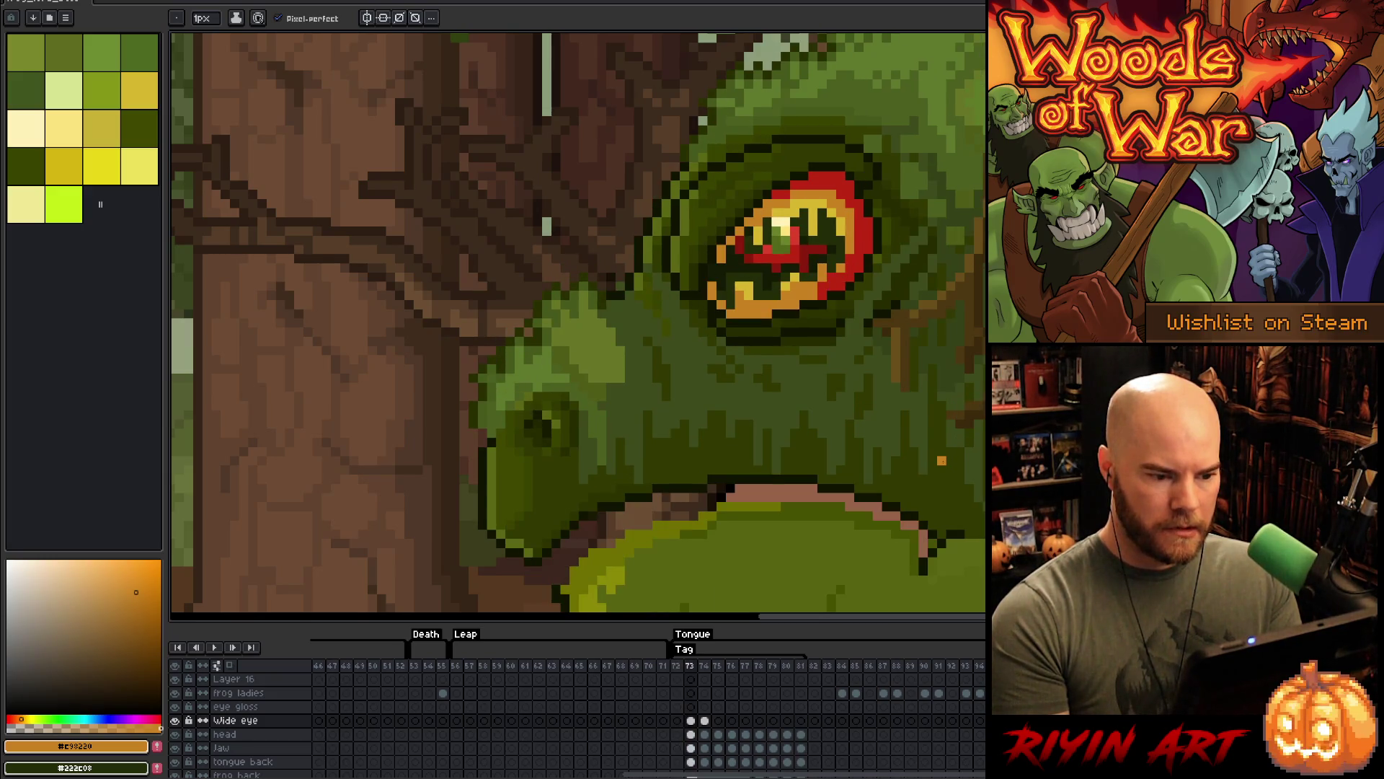
key("Left")
key("Right")
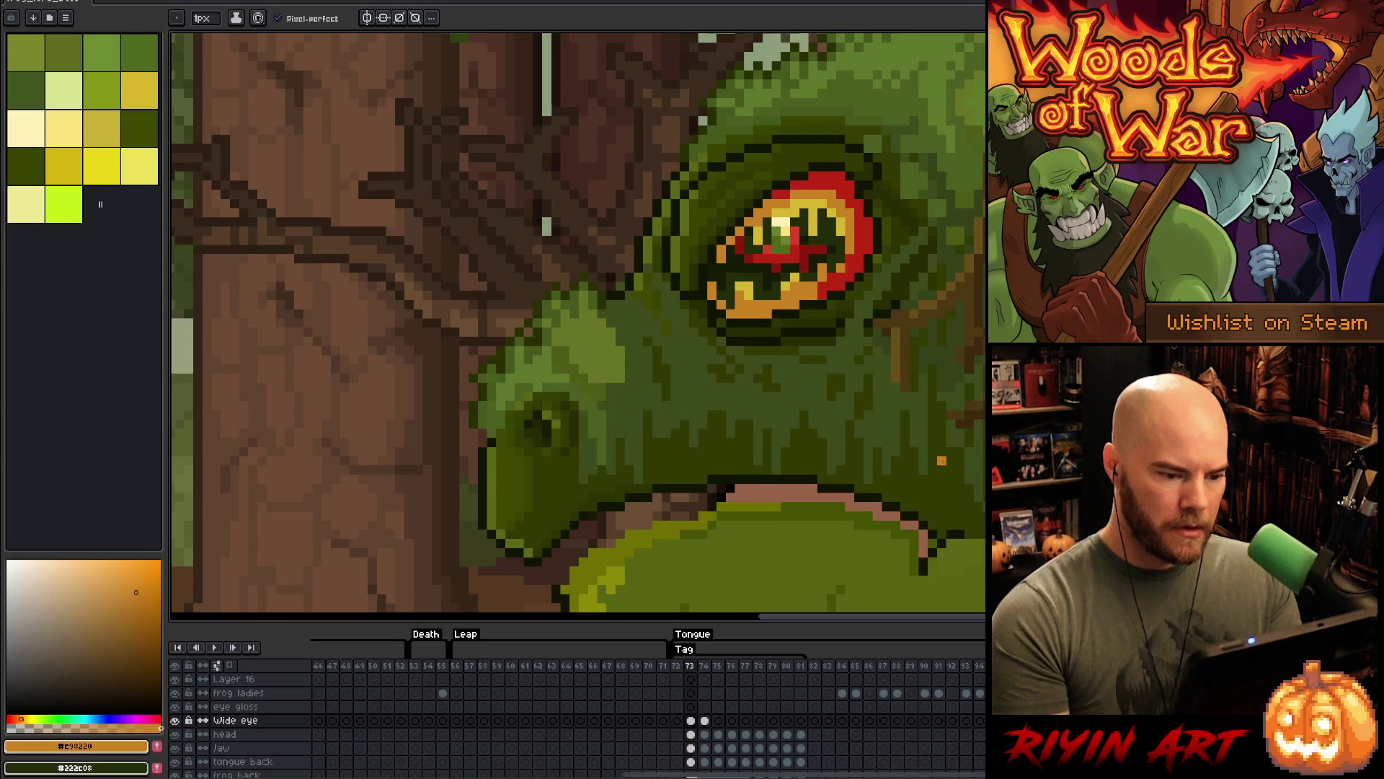
key("Right")
key("Left")
key("Right")
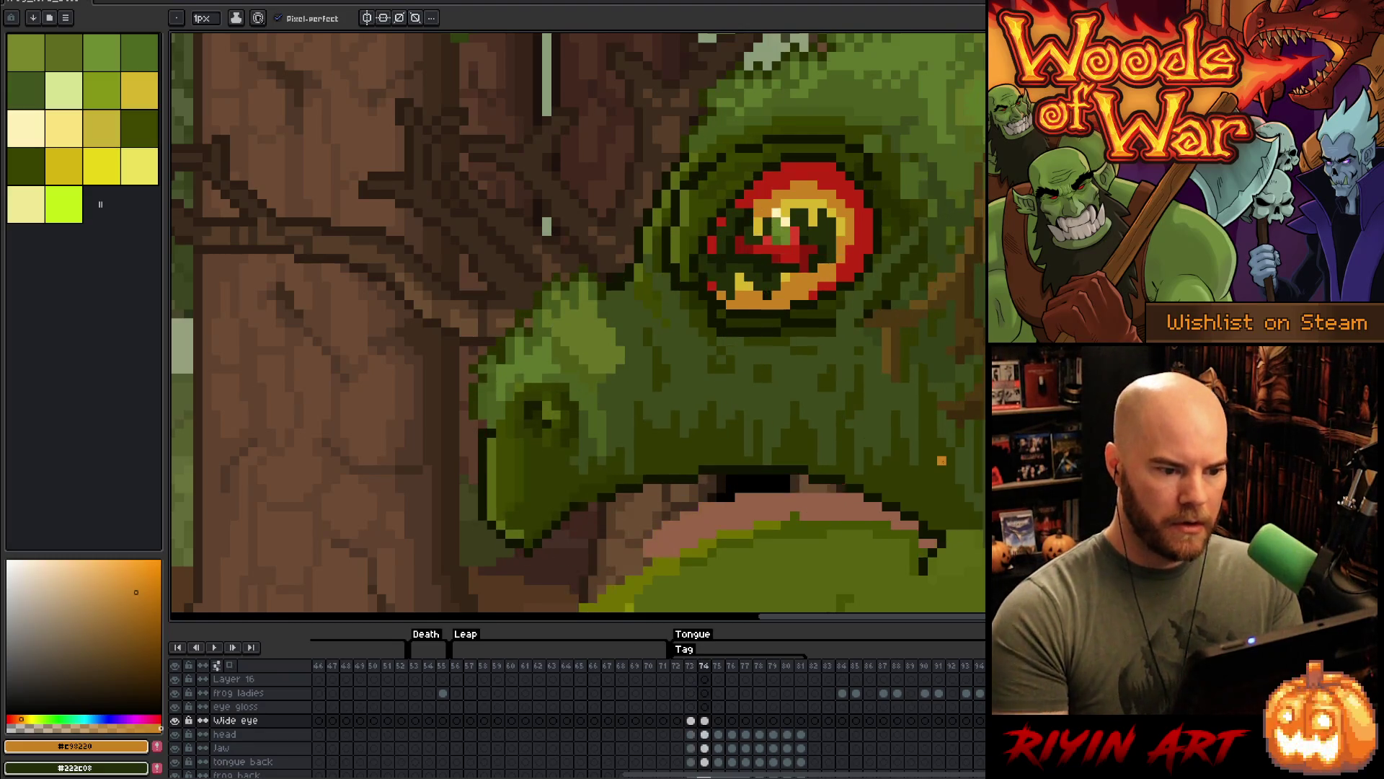
key("i")
key("b")
key("Left")
key("Right")
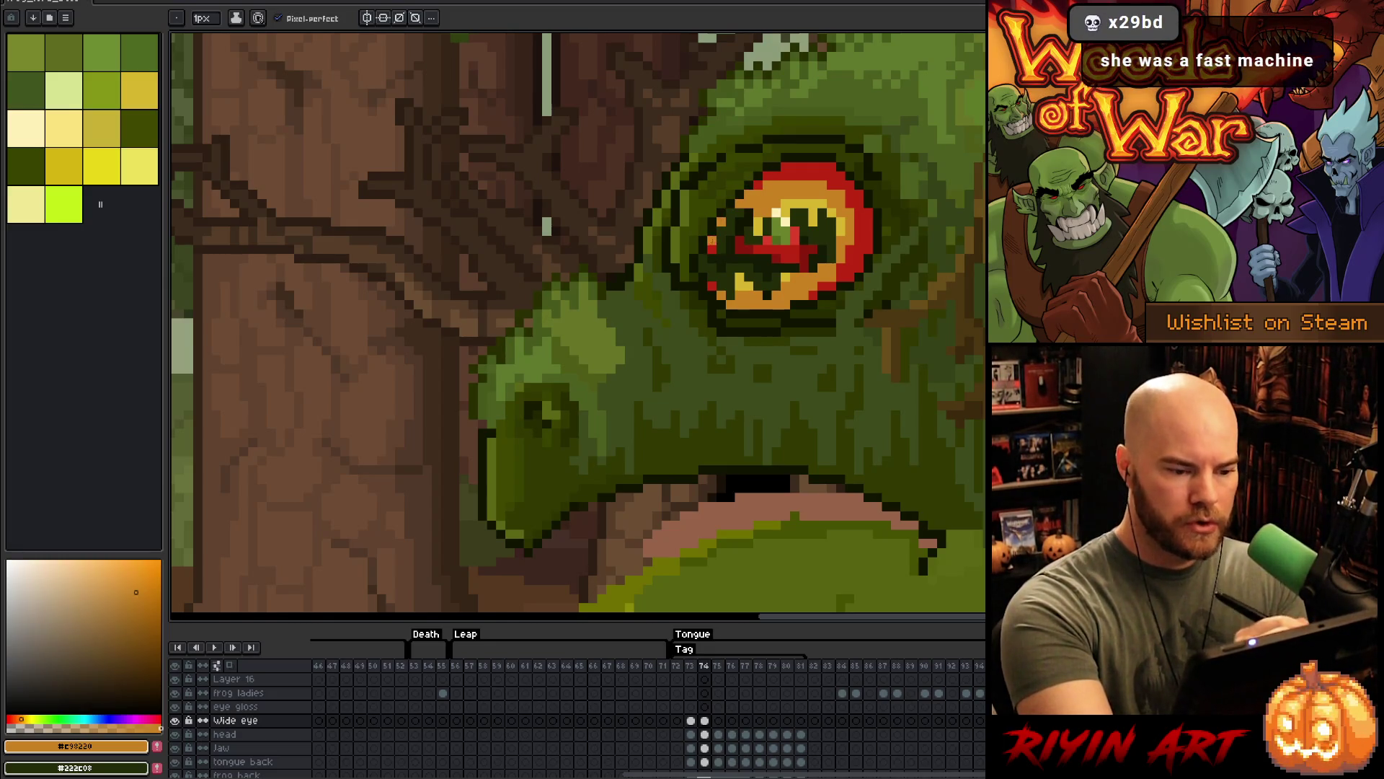
- Toggle between frames 72 and 73 to check the eye animation
key("Left")
key("Left")
key("Right")
key("Right")
key("Left")
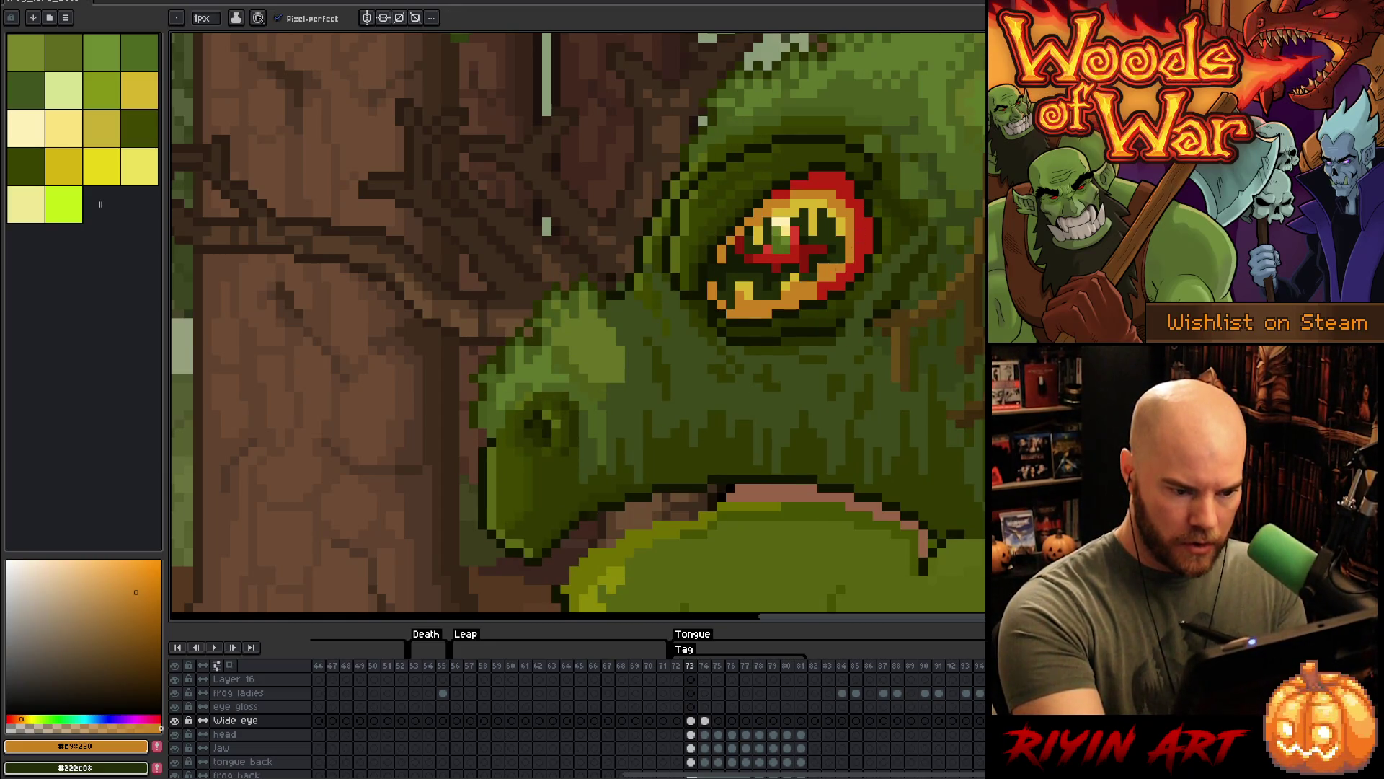
key("Left")
key("Right")
key("Left")
key("Right")
key("Left")
key("Right")
key("Left")
key("Right")
key("Right")
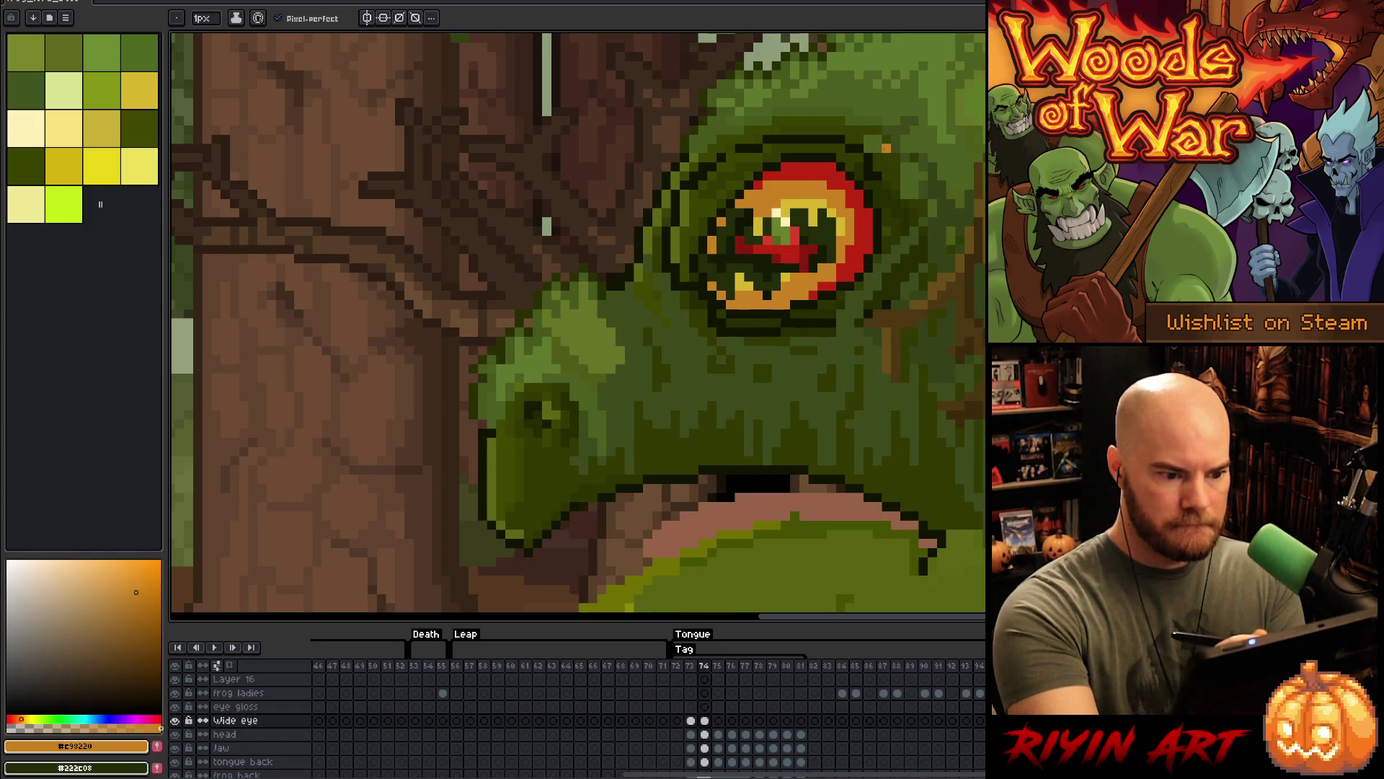
key("Left")
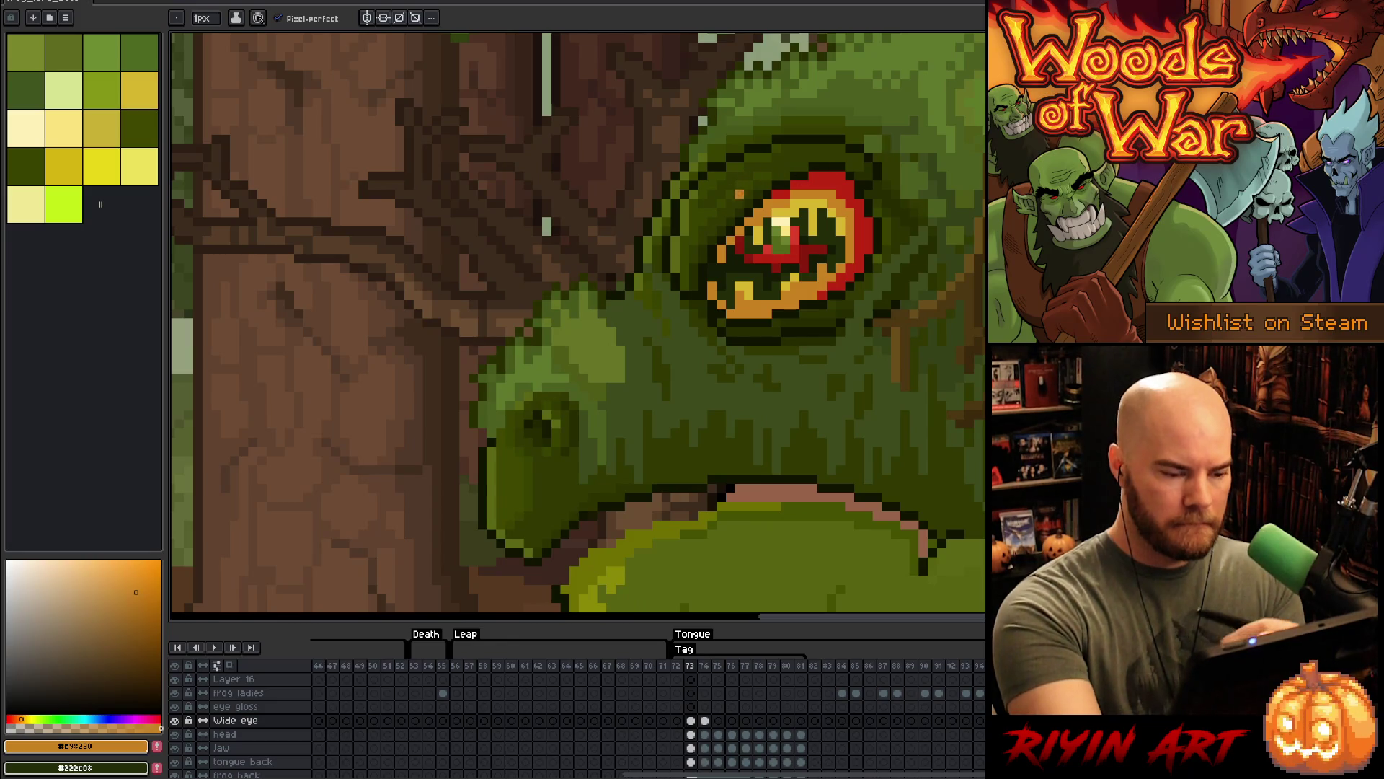
- Sample the dark and lighter greens from the eye while comparing frames 72 and 73
key("i")
left_click(752, 229)
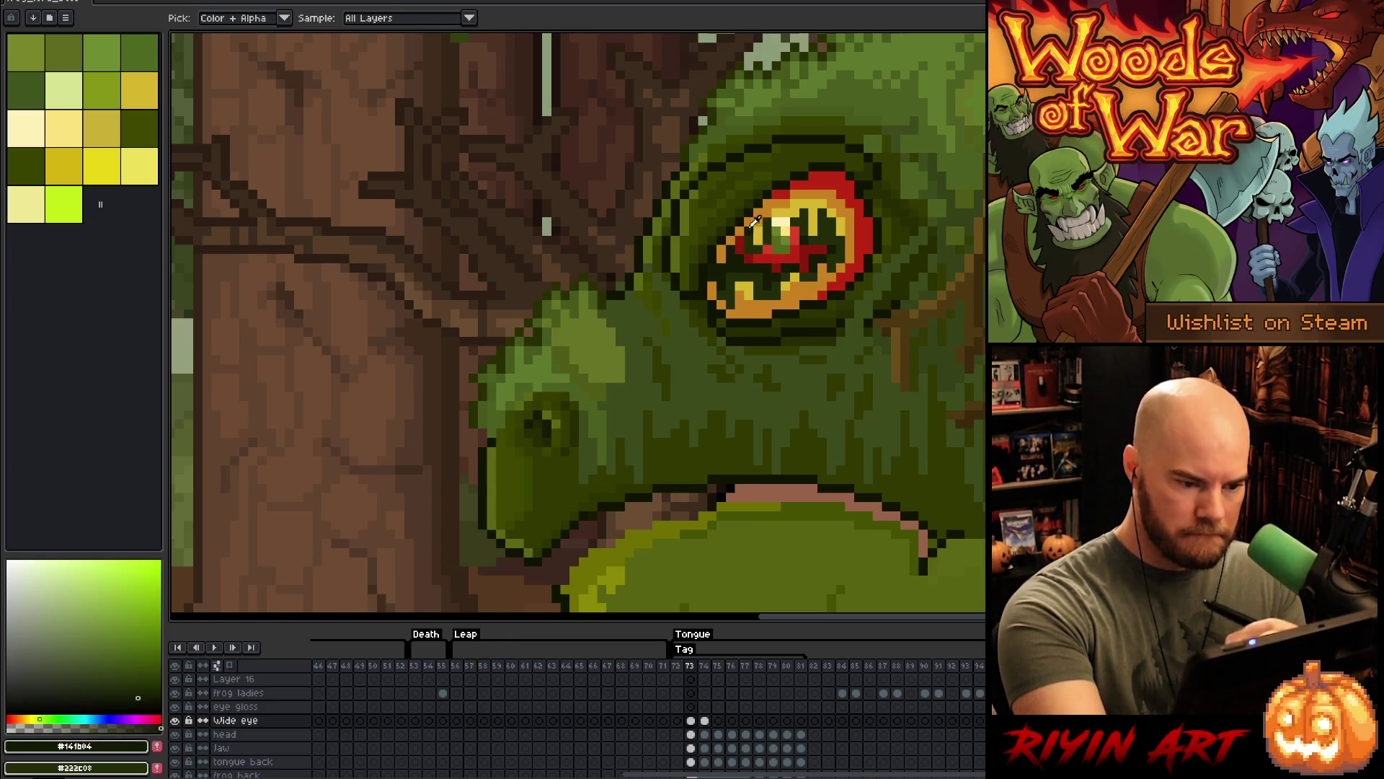
left_click(729, 247, "alt")
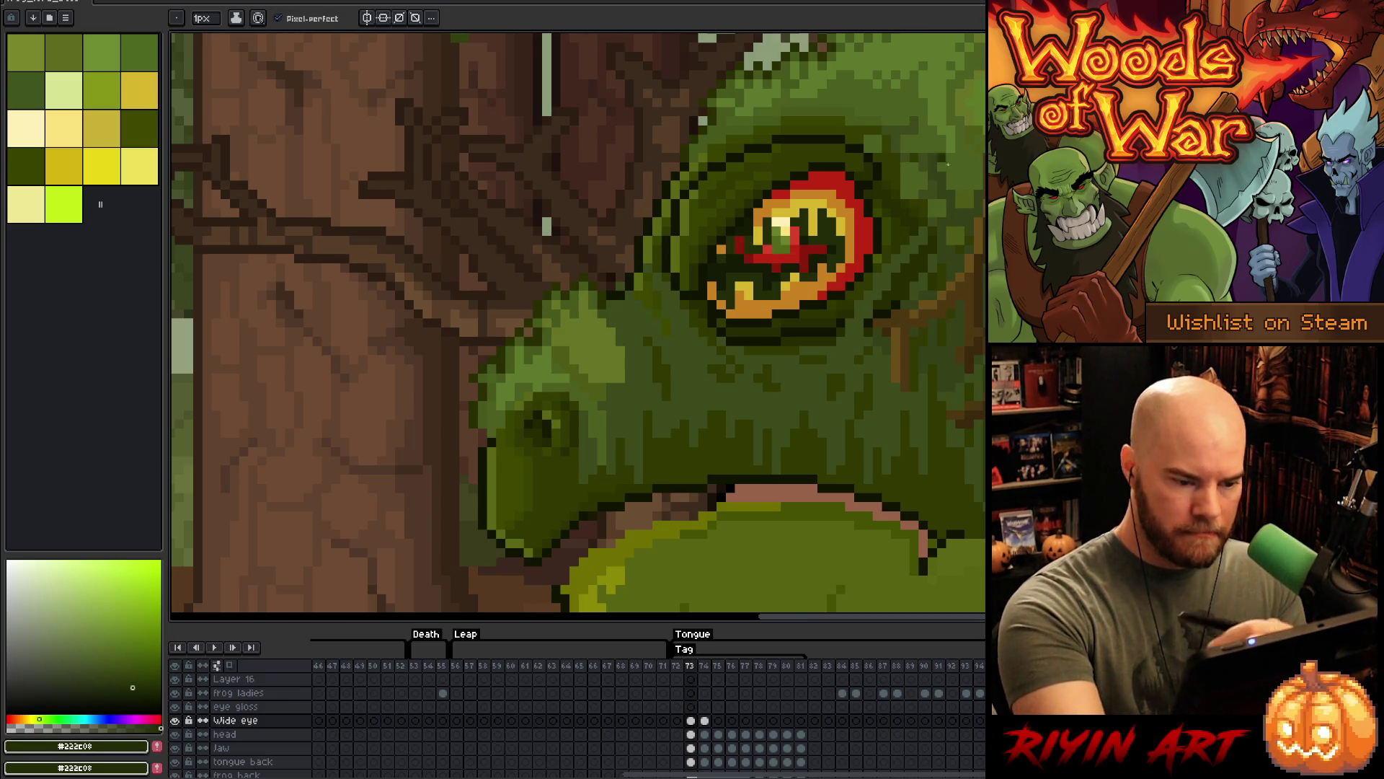
key("comma")
key("period")
key("comma")
key("period")
left_click(733, 237, "alt")
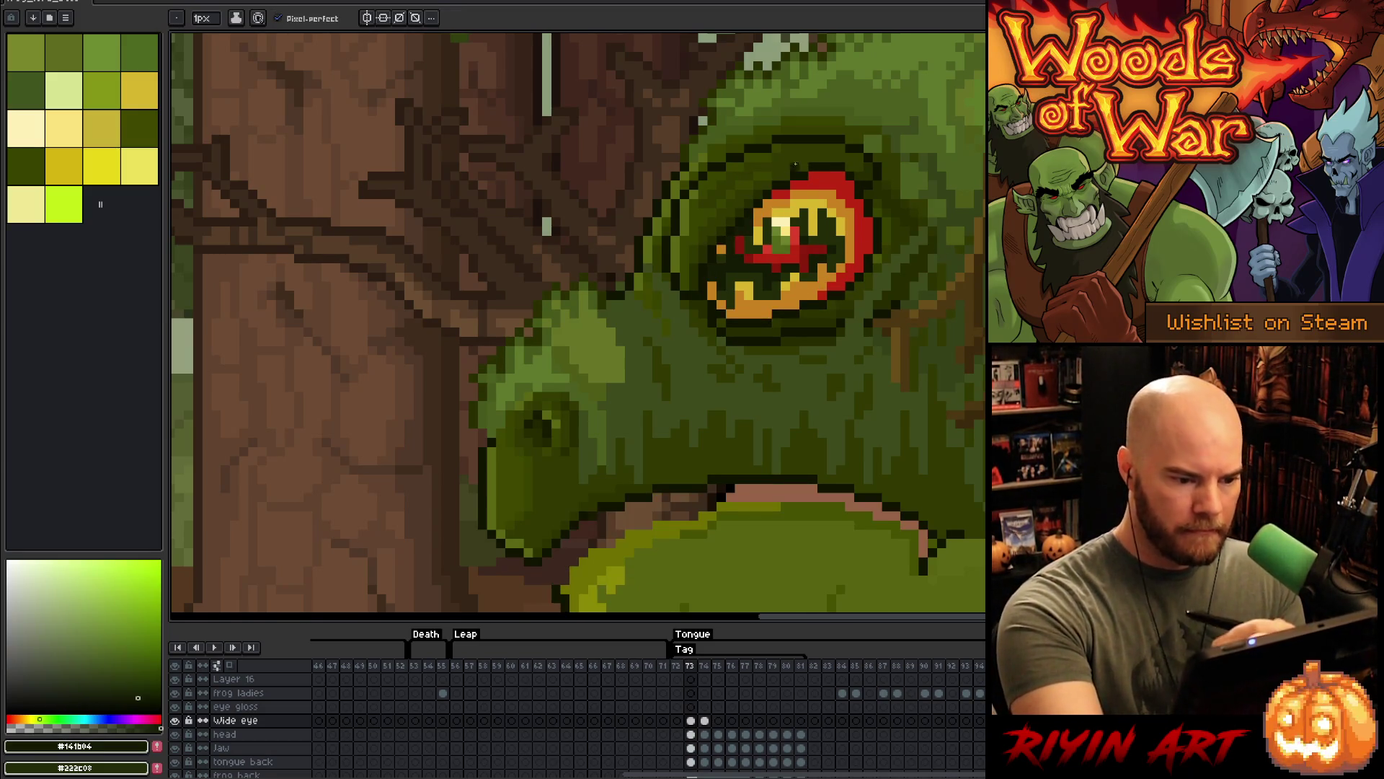
- Flip between frames 73 and 74 and sample the near-black green from the eye
key("comma")
key("period")
key("period")
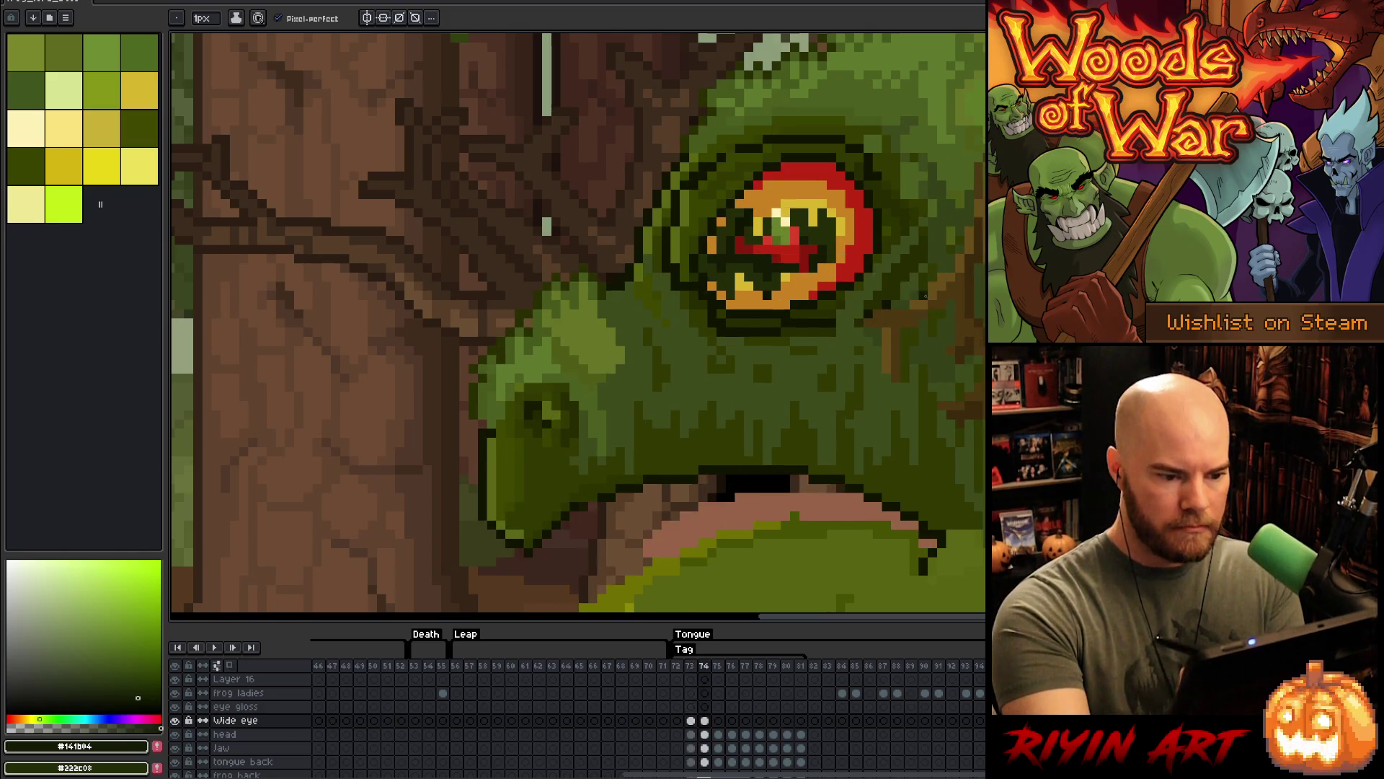
key("comma")
key("period")
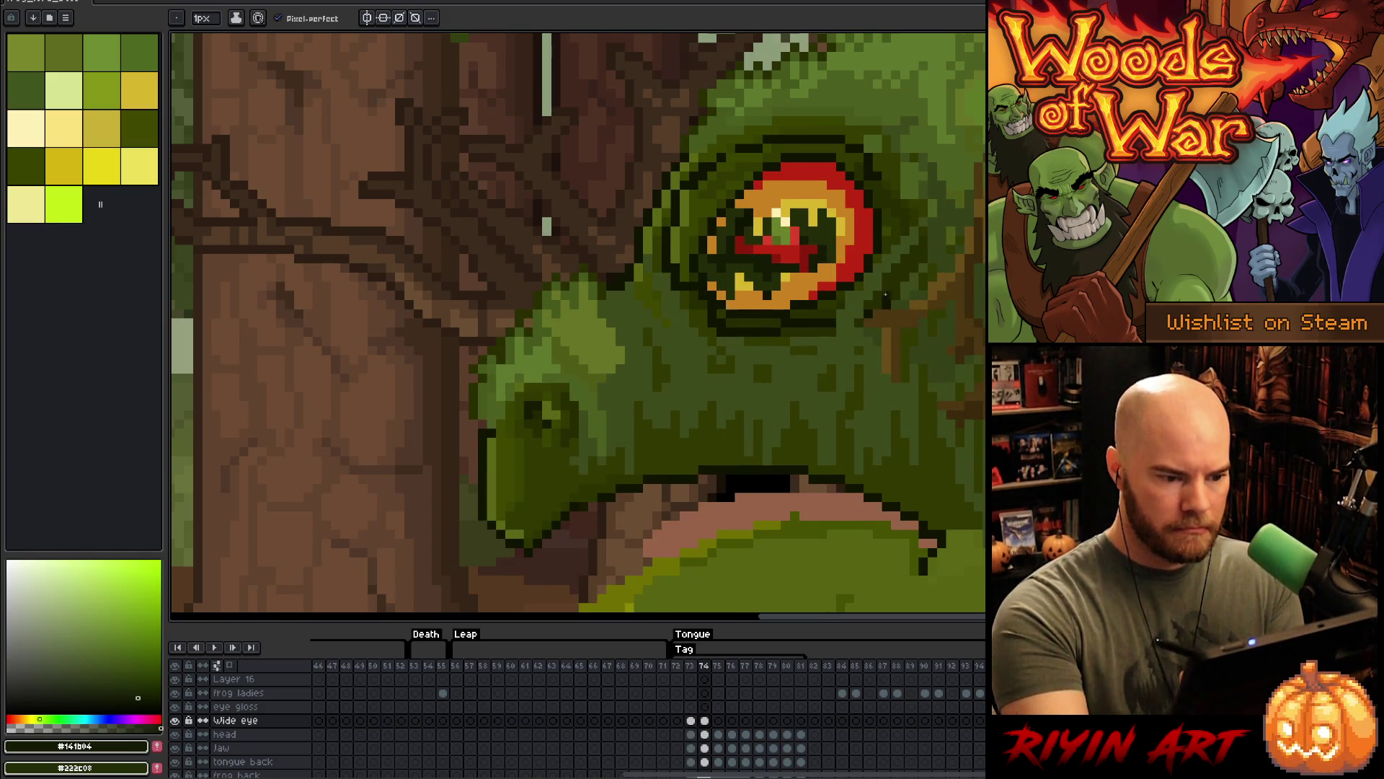
left_click(740, 221, "alt")
key("comma")
key("period")
key("comma")
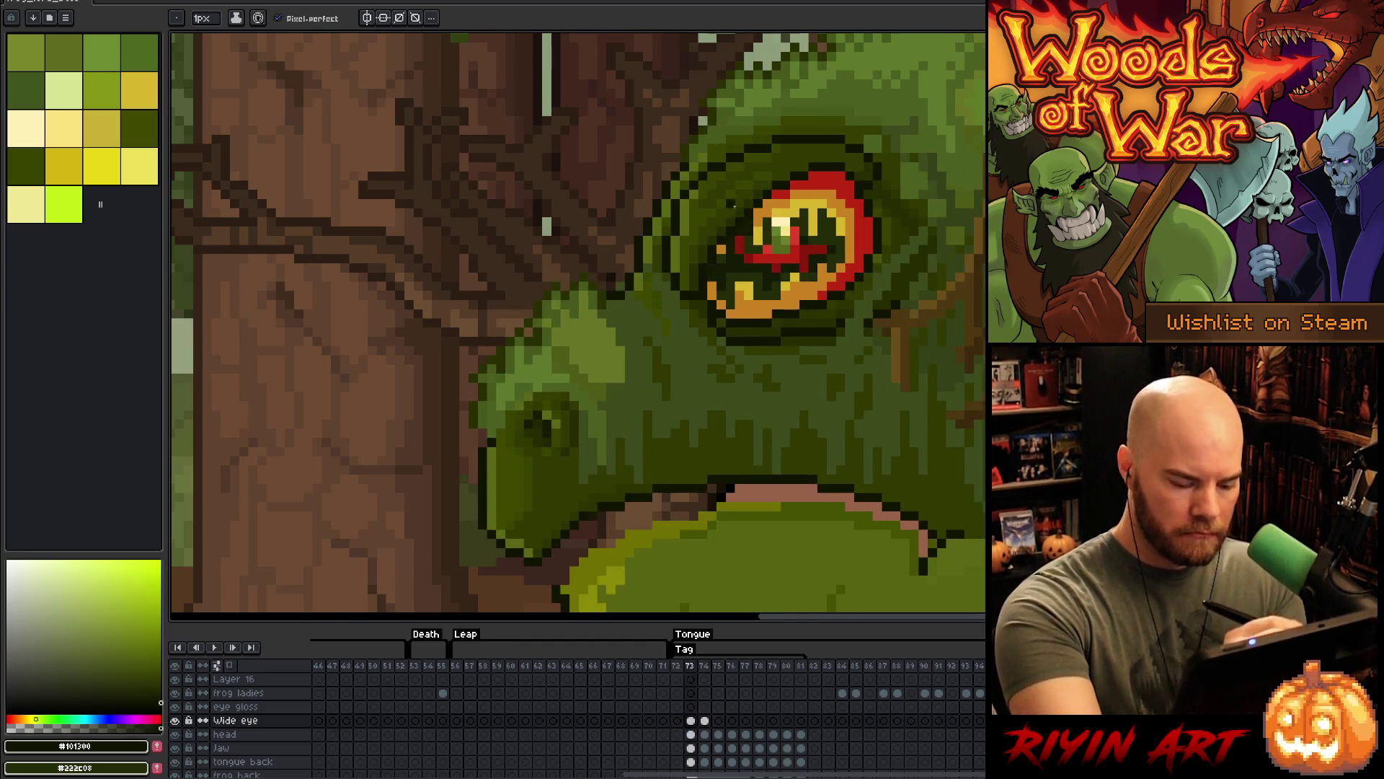
key("period")
- Sample the eye ring's orange and dark green outline on frame 74, comparing with frame 73
left_click(721, 222, "alt")
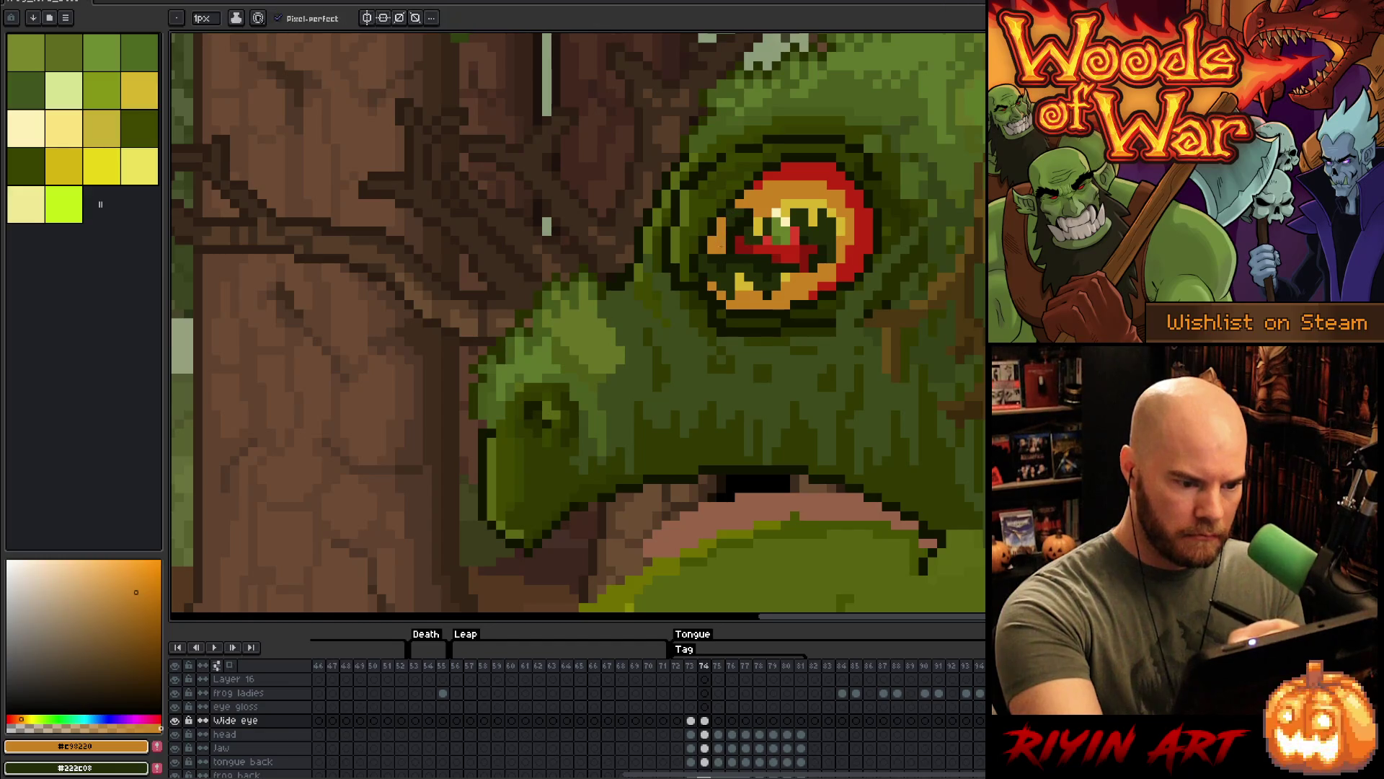
left_click(722, 247, "alt")
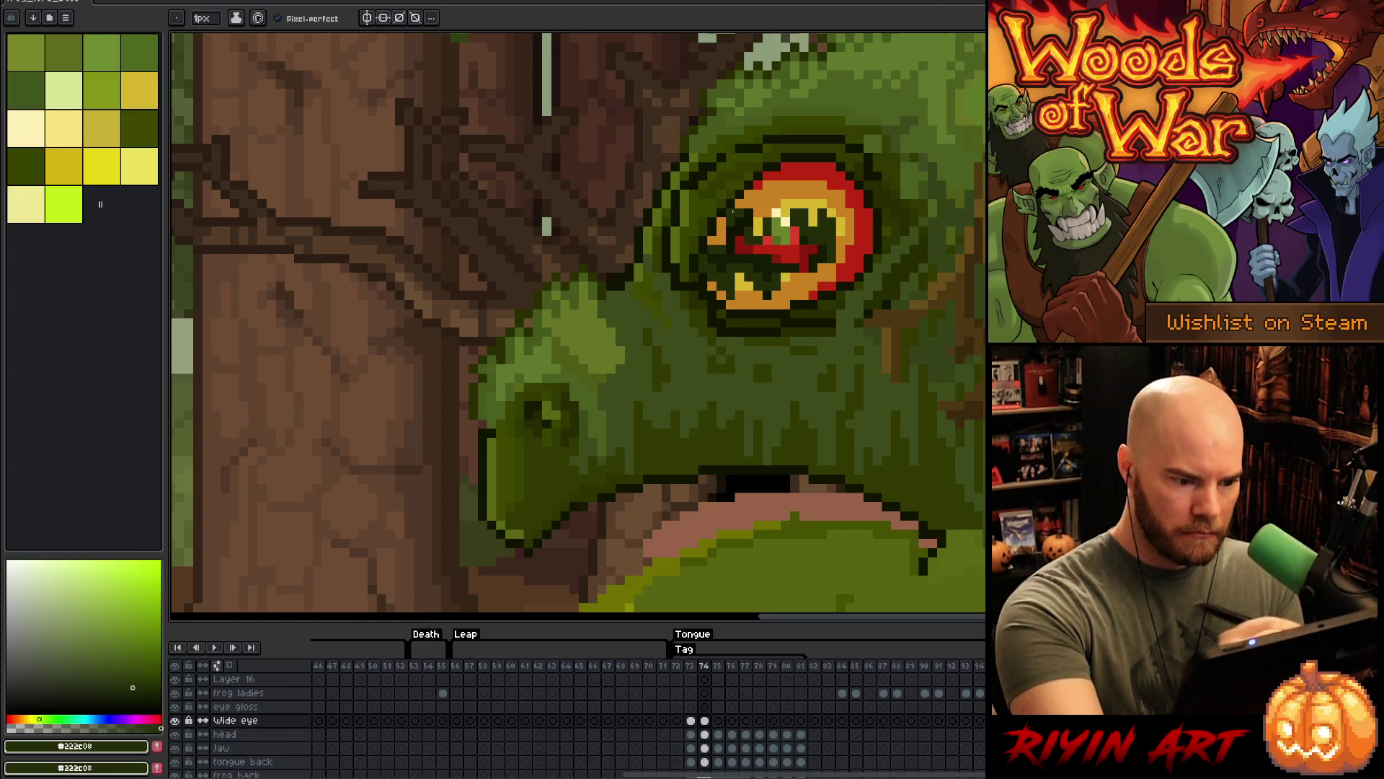
key("comma")
key("period")
key("comma")
key("period")
left_click(714, 269, "alt")
key("comma")
key("period")
key("comma")
key("period")
left_click(738, 295, "alt")
- Review the eye across frames 73 and 74, then select the Wide eye cel on frame 75
key("comma")
key("comma")
key("period")
key("period")
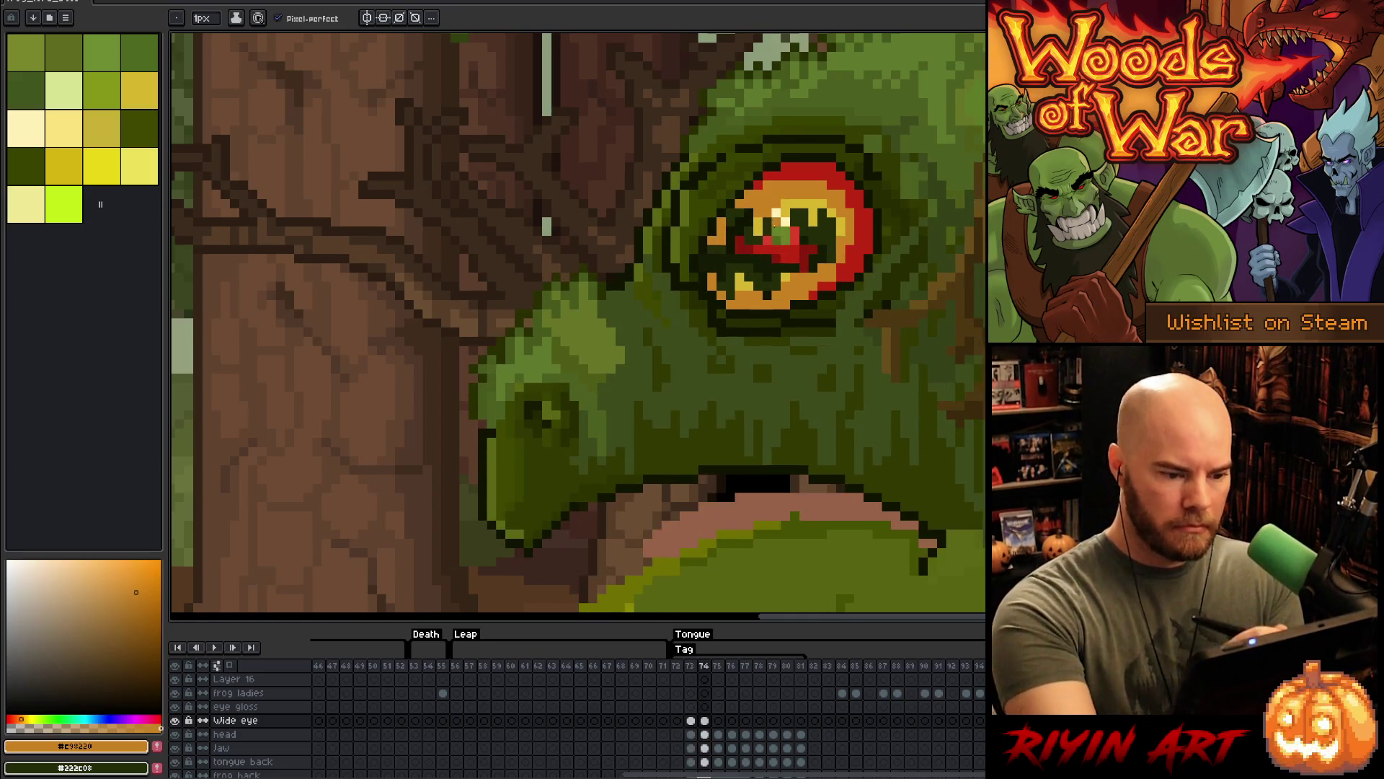
key("comma")
key("period")
key("comma")
key("period")
key("comma")
key("period")
key("period")
key("comma")
key("comma")
key("period")
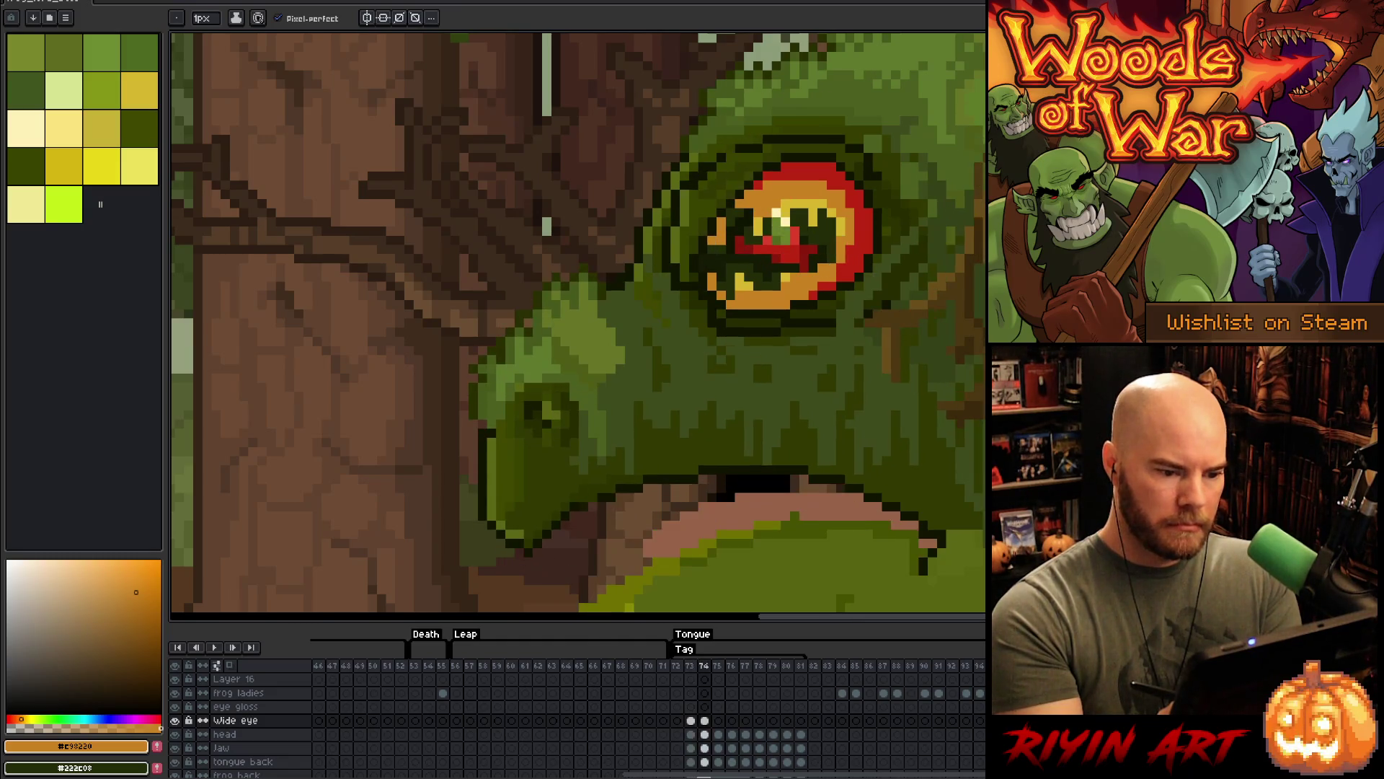
key("period")
key("comma")
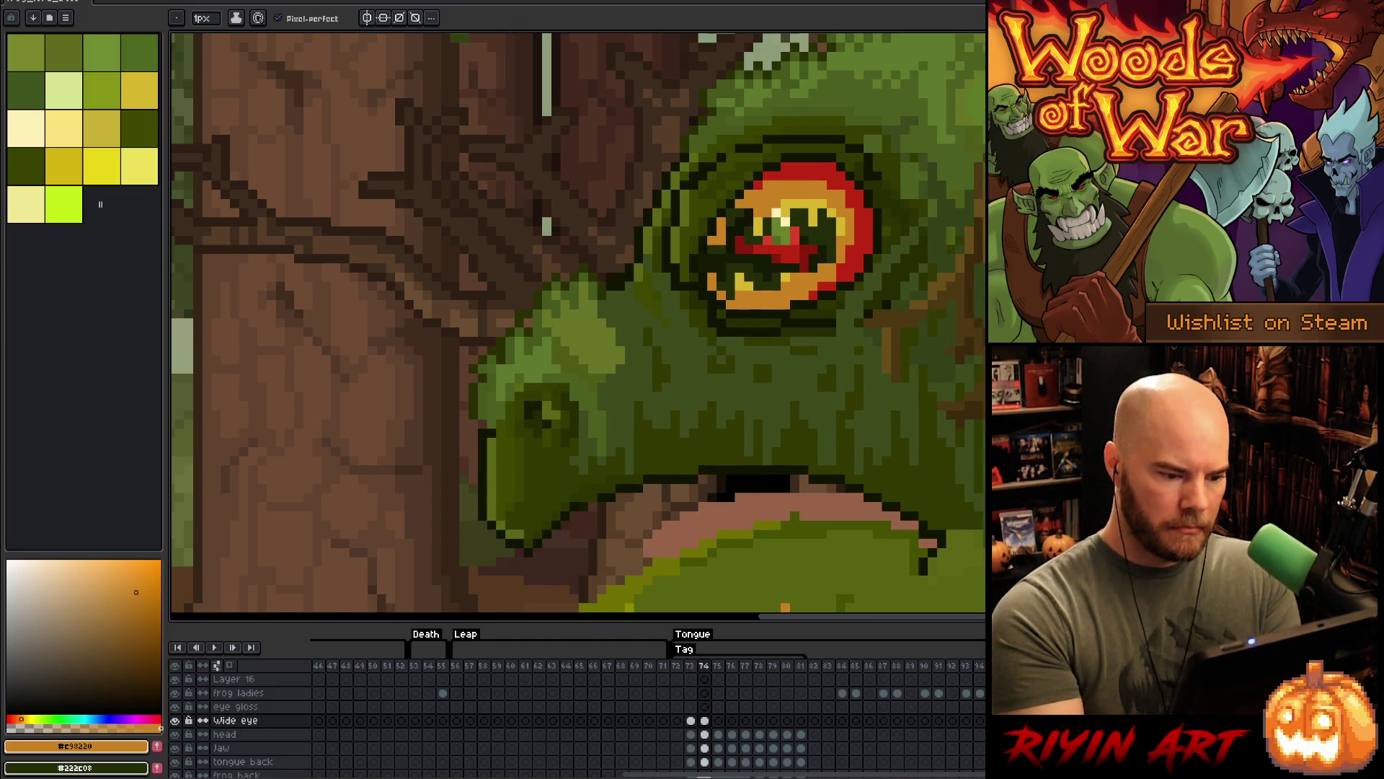
left_click(705, 720)
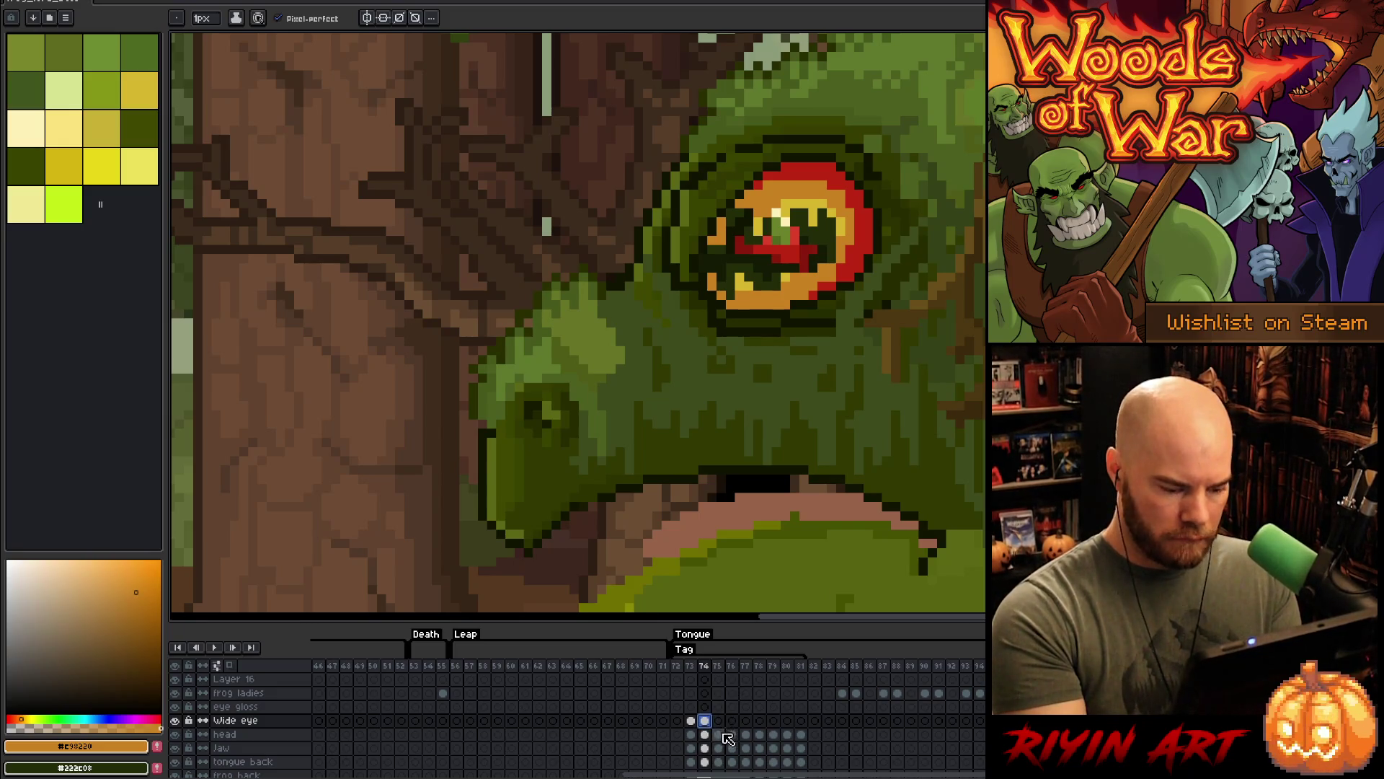
left_click(719, 721)
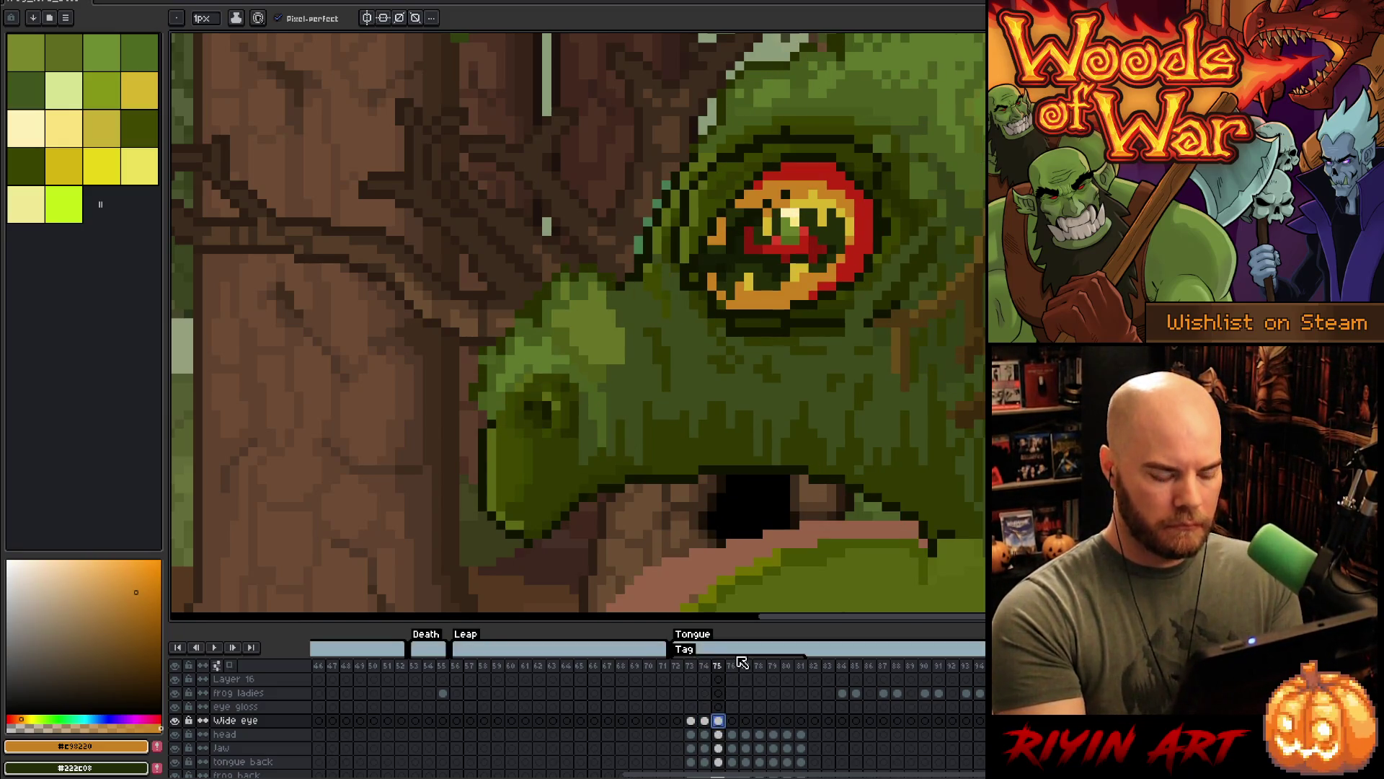
- Rotate the frame 75 eye about 6.6 degrees, then delete the wide-eye drawing and deselect
key("ctrl+t")
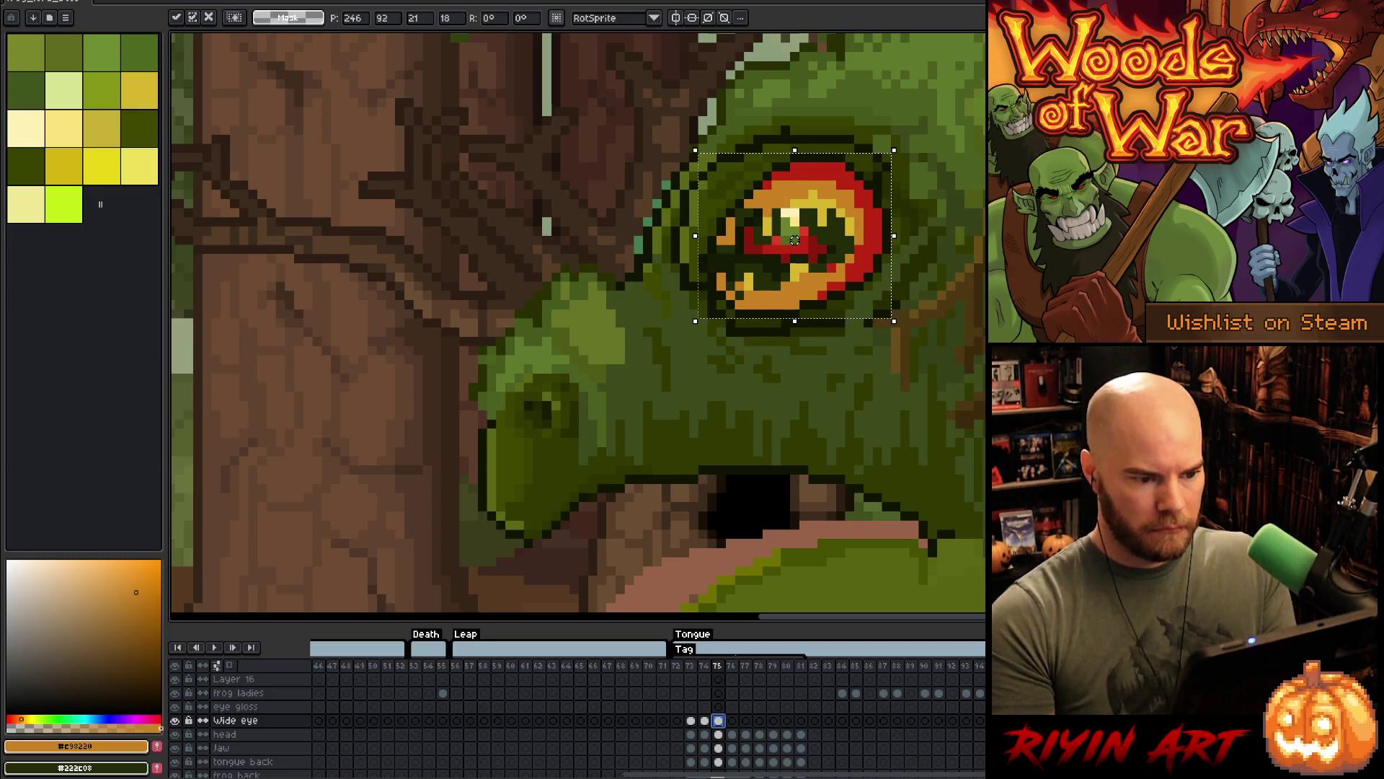
key("Right")
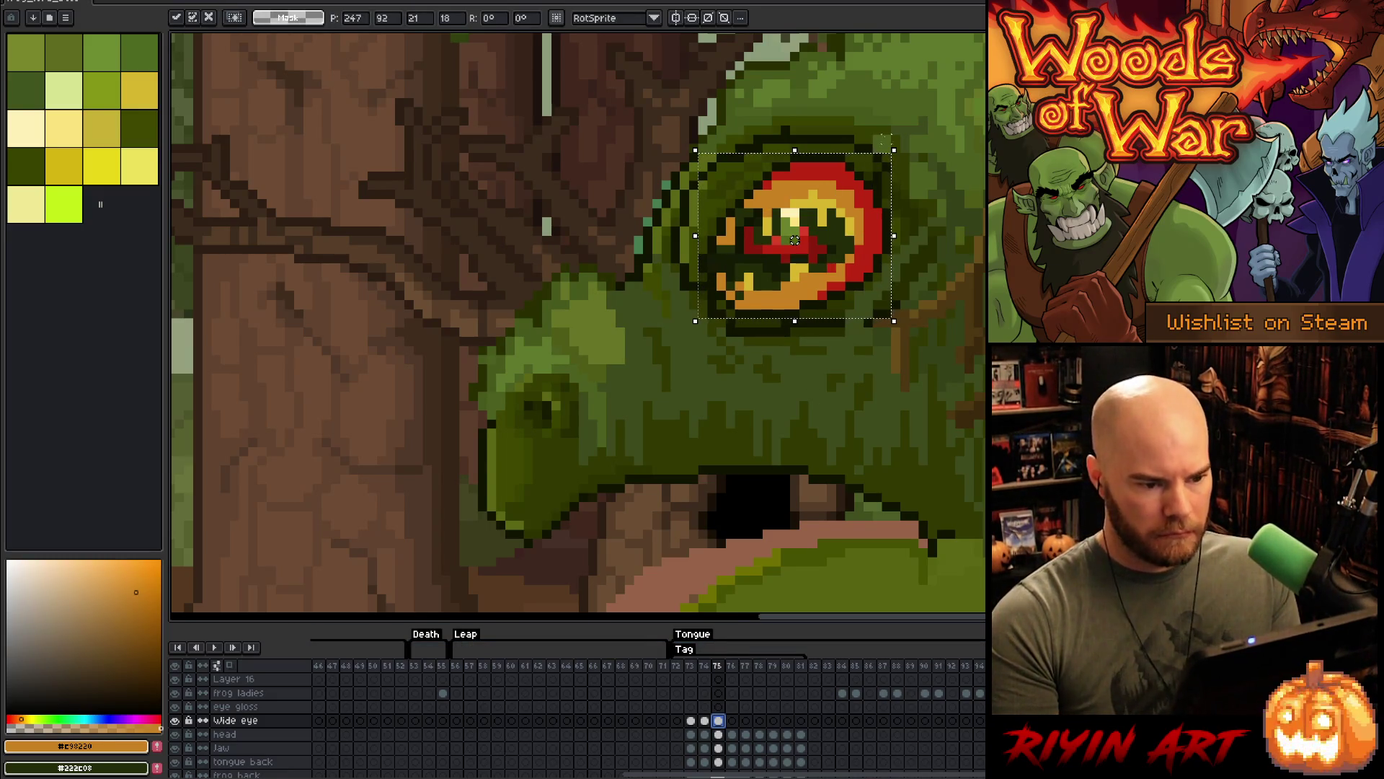
left_click_drag(903, 137, 916, 147)
left_click_drag(795, 240, 794, 249)
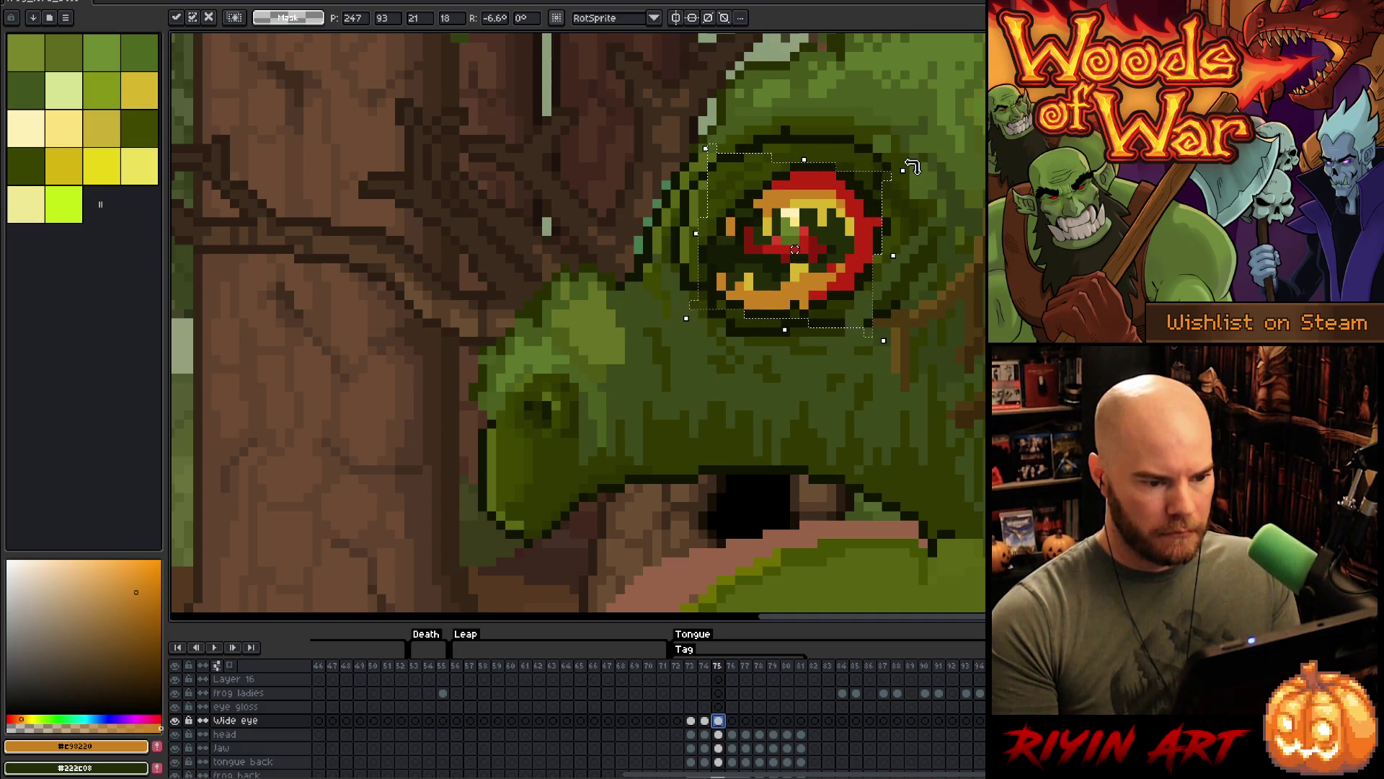
key("Up")
key("Return")
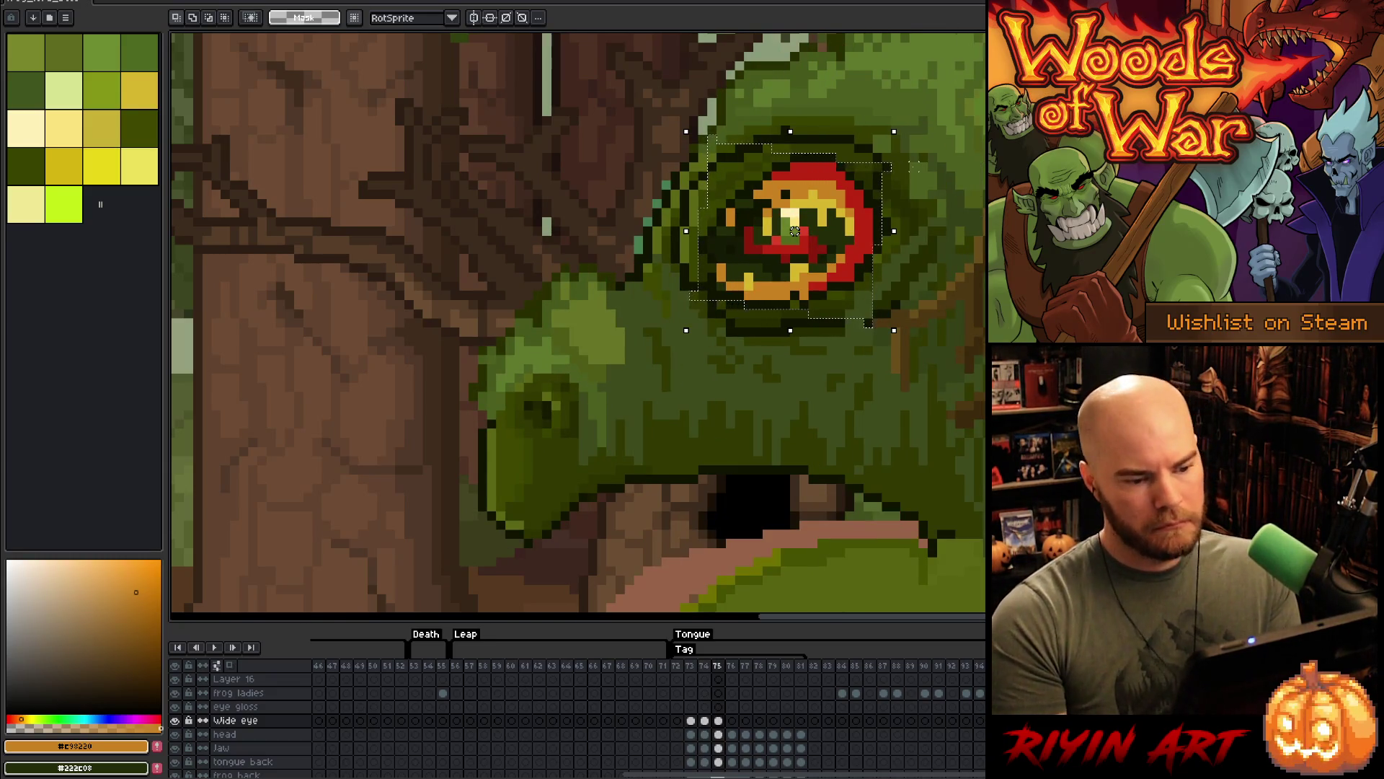
key("Delete")
key("ctrl+d")
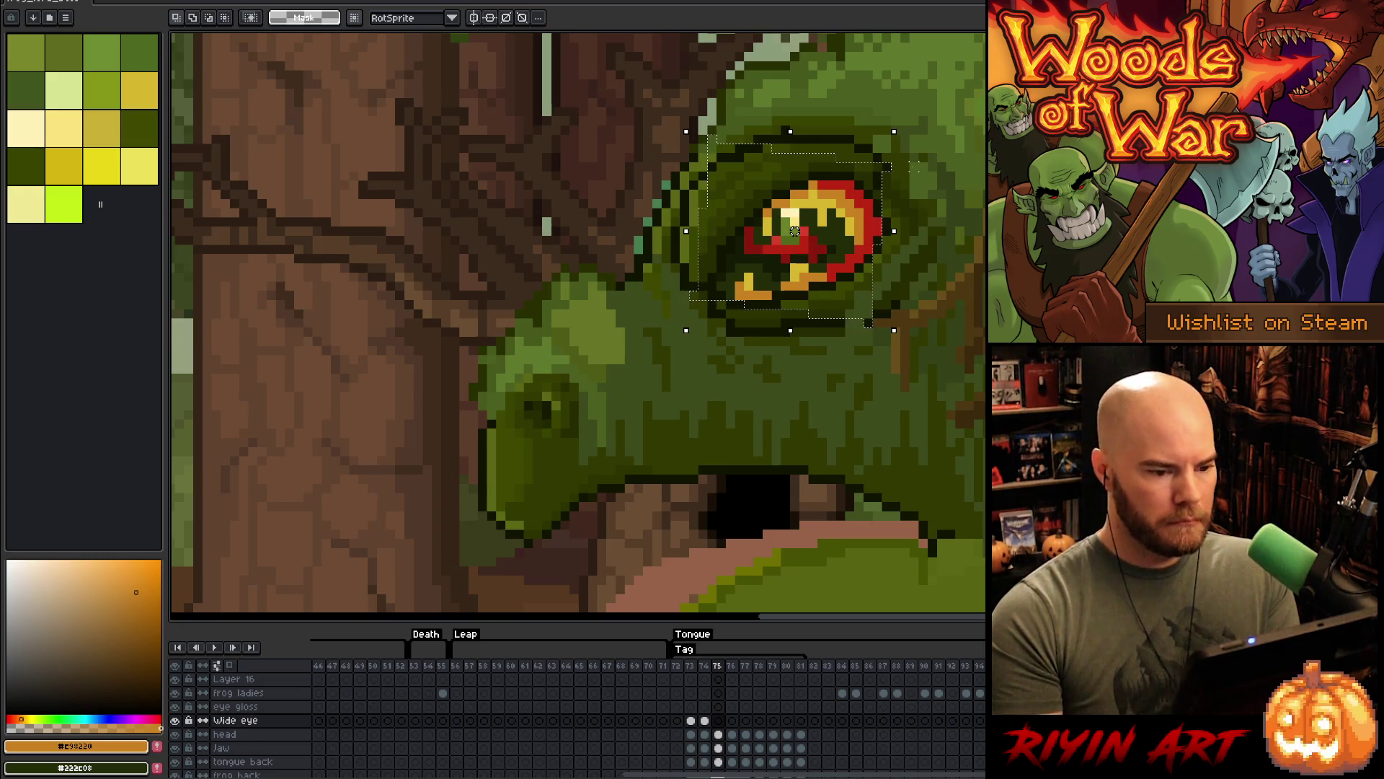
- Sample the eye's near-black green and compare the eye with the neighbouring rounder-eye frame
key("i")
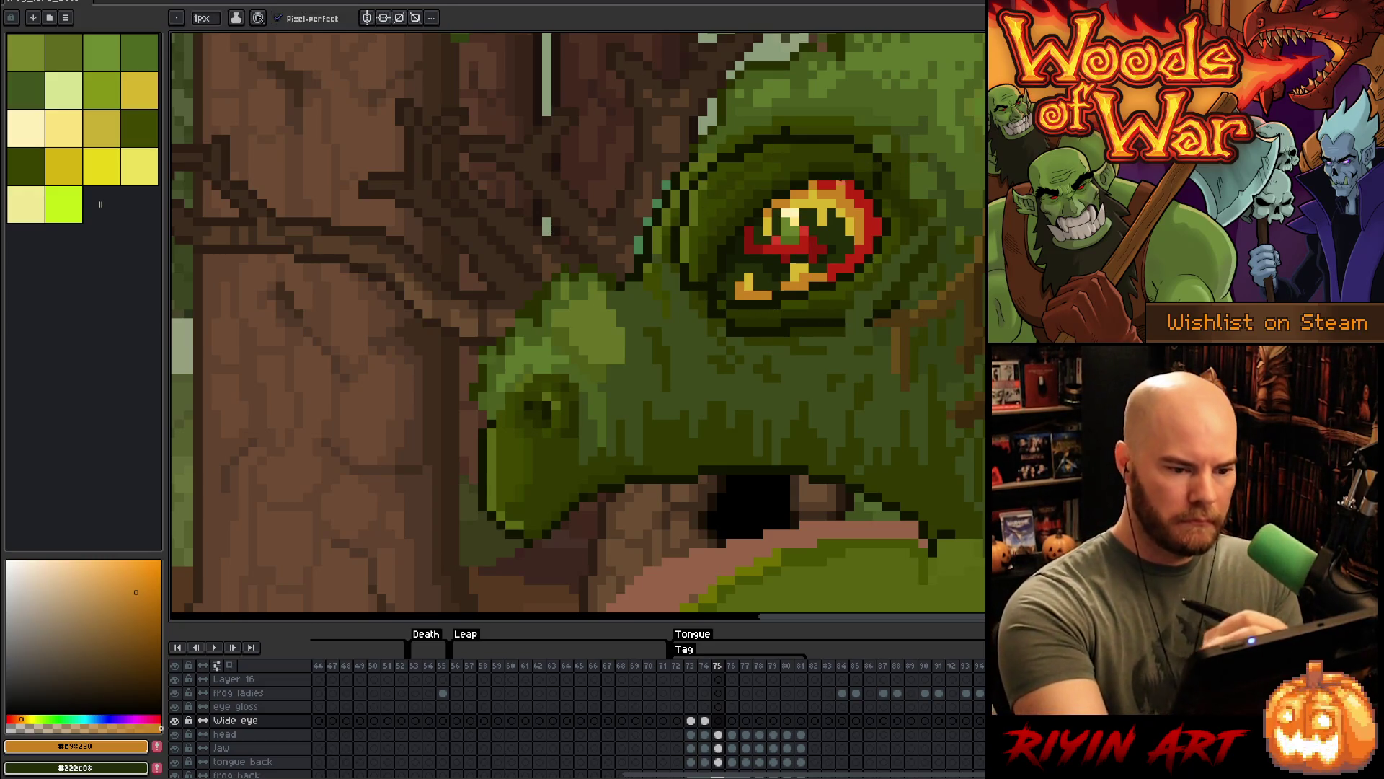
left_click(845, 170)
key("b")
key("Left")
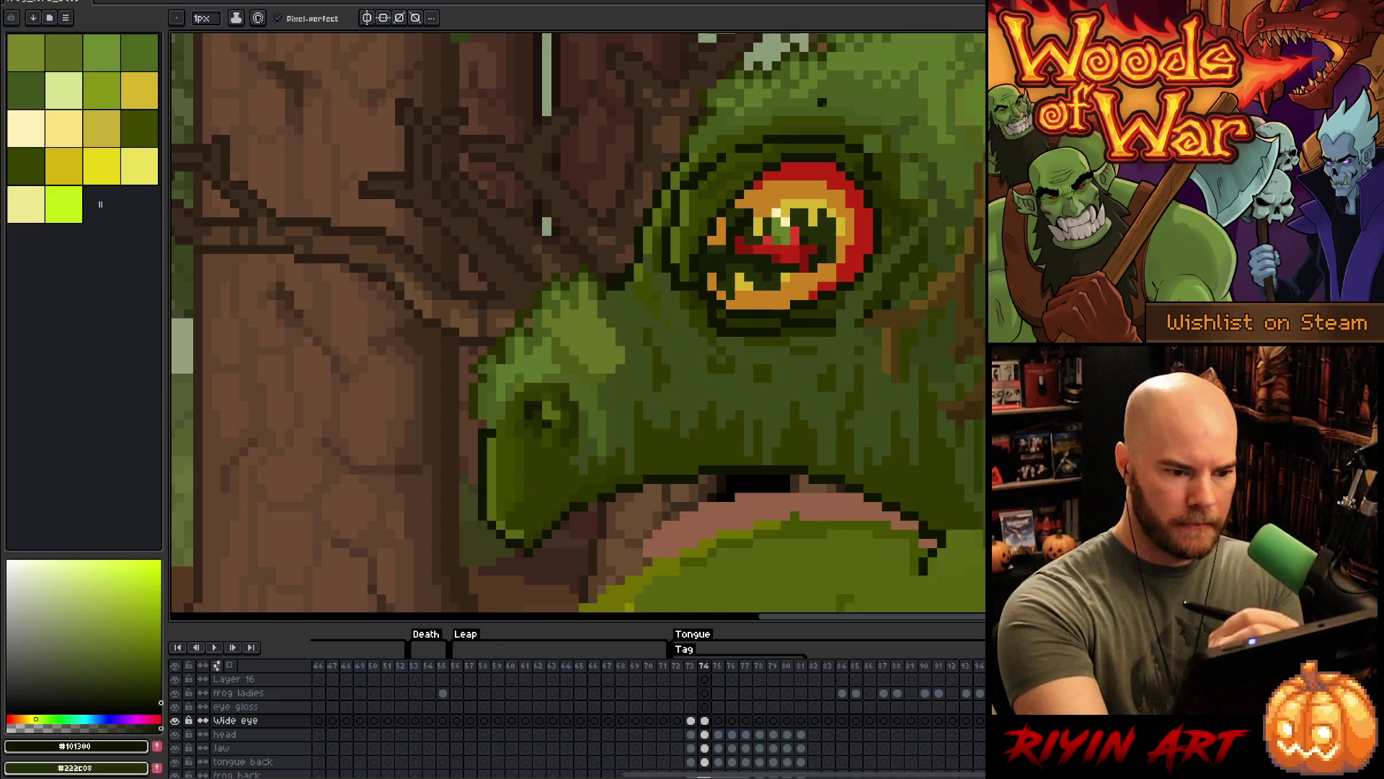
key("Right")
key("Left")
key("Right")
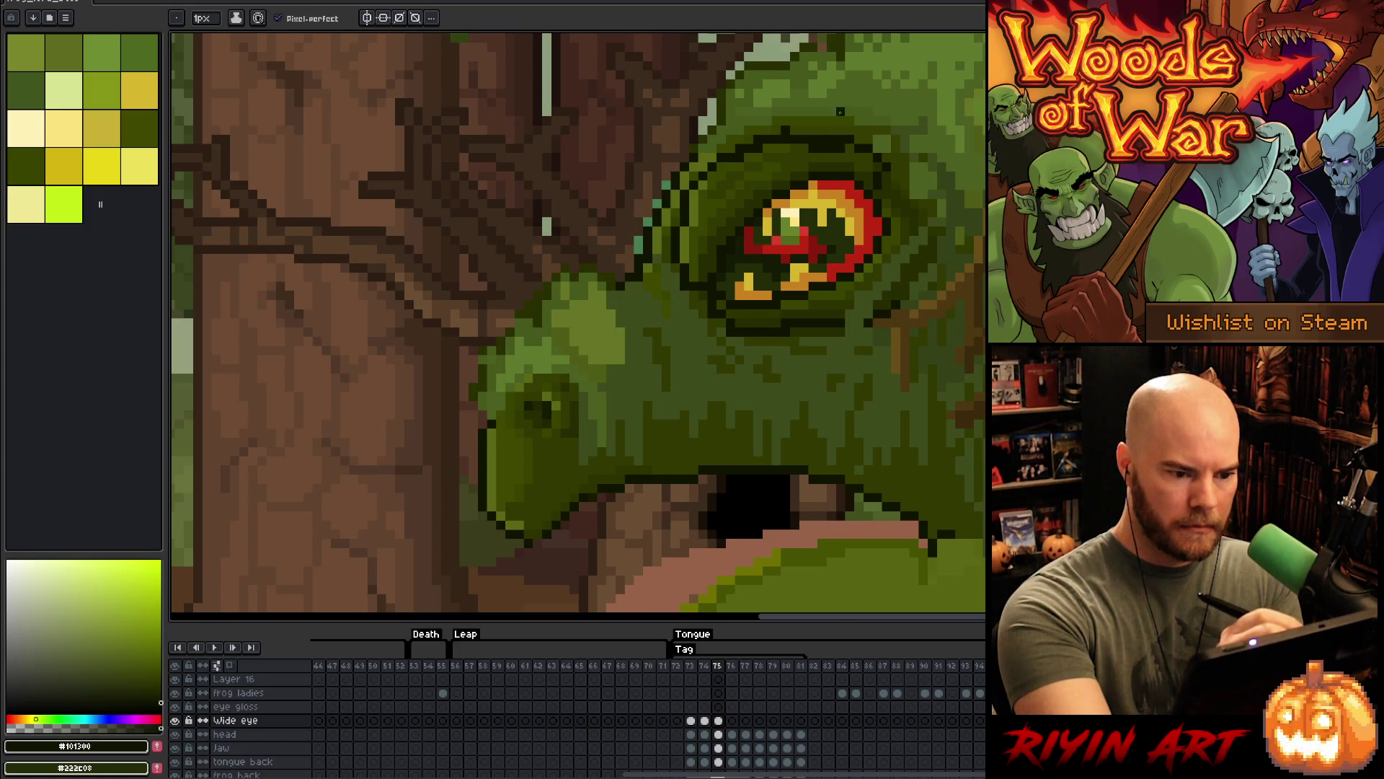
key("Left")
key("Right")
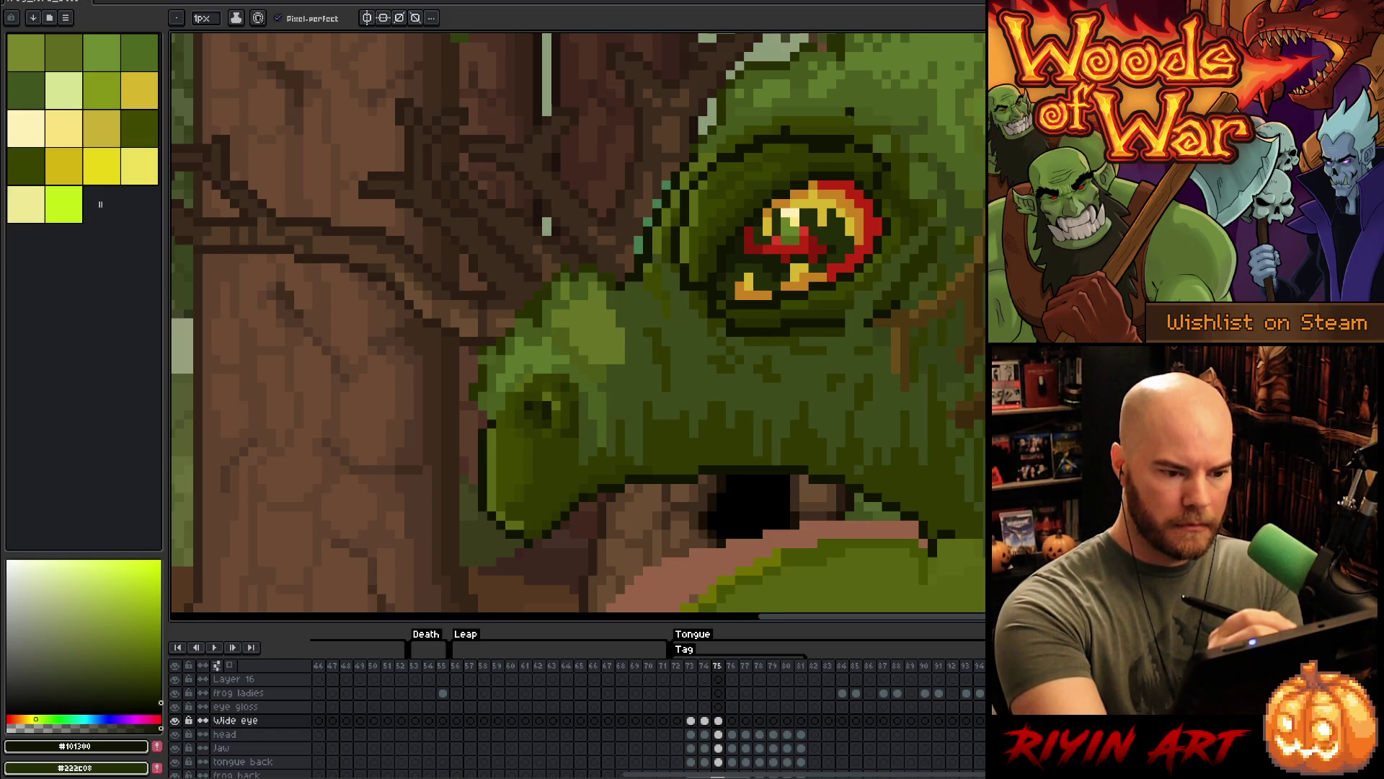
- Draw dark near-black pixels on the frog's eye in frame 75
key("v")
key("b")
key("Left")
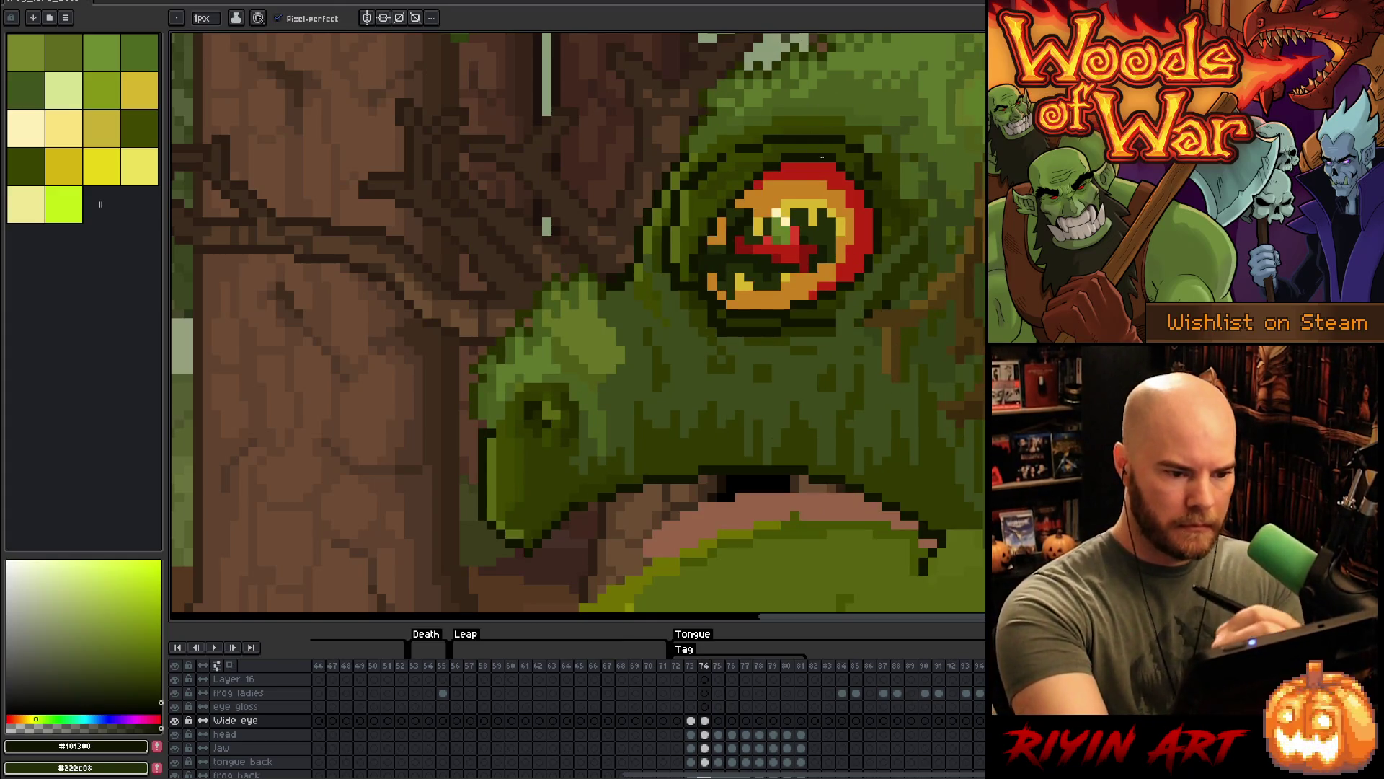
key("Right")
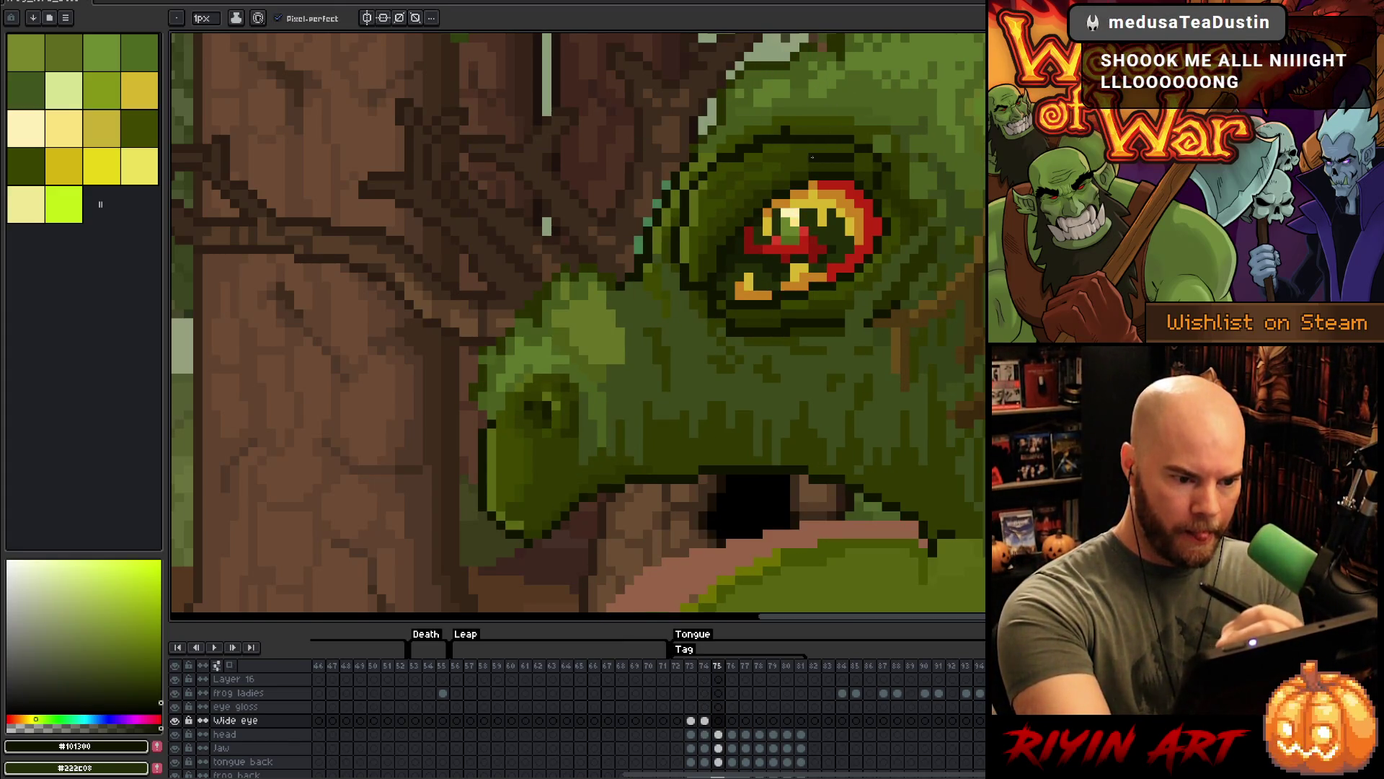
left_click(809, 154)
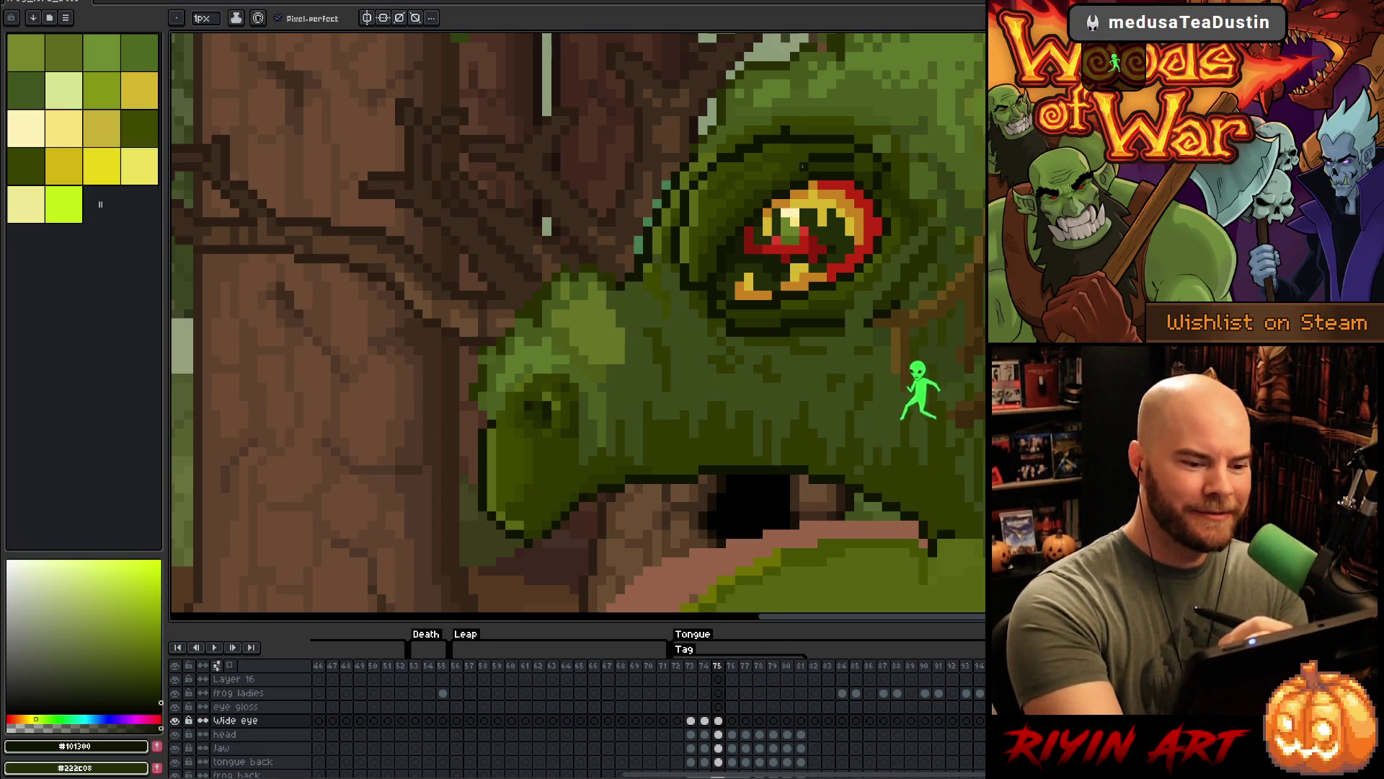
- Flip repeatedly between frames 74 and 75 to compare the eyes, ending on frame 75
key("Left")
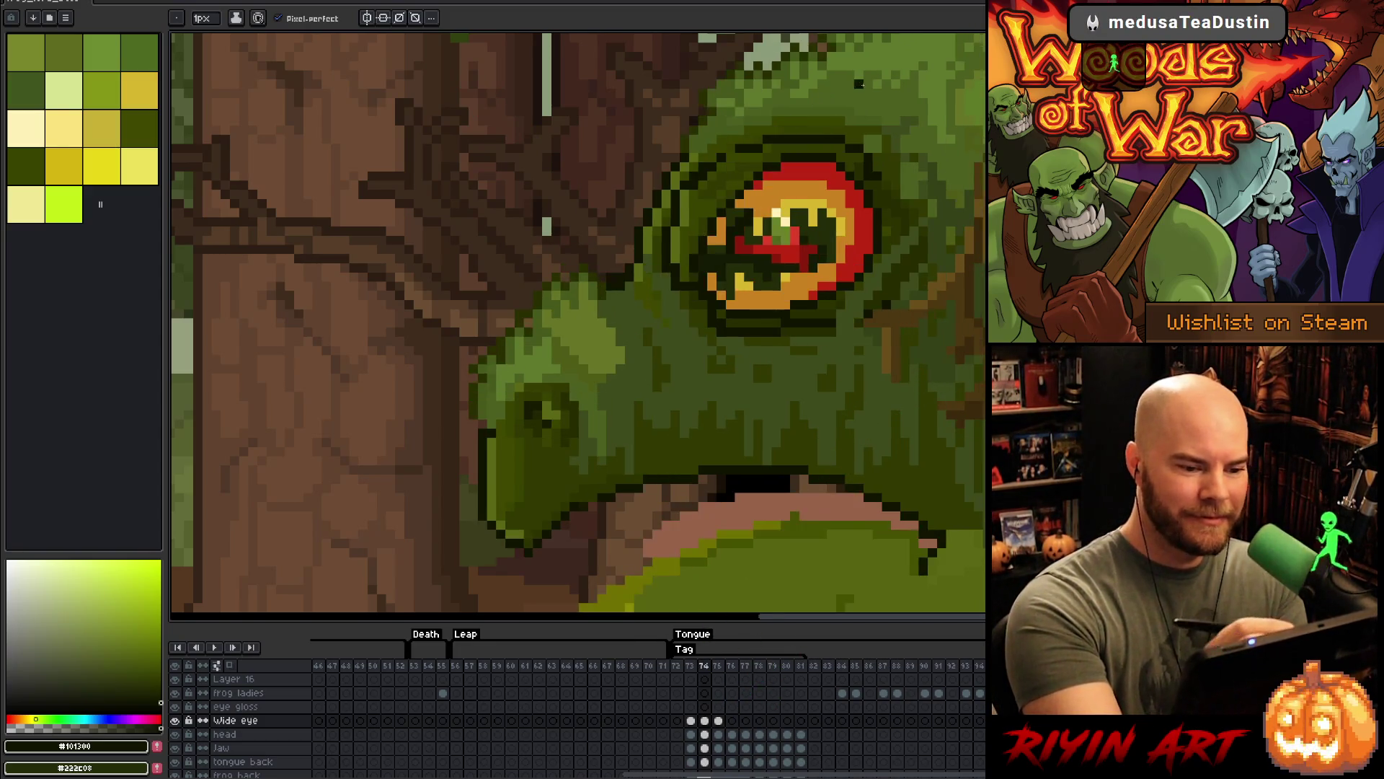
key("Right")
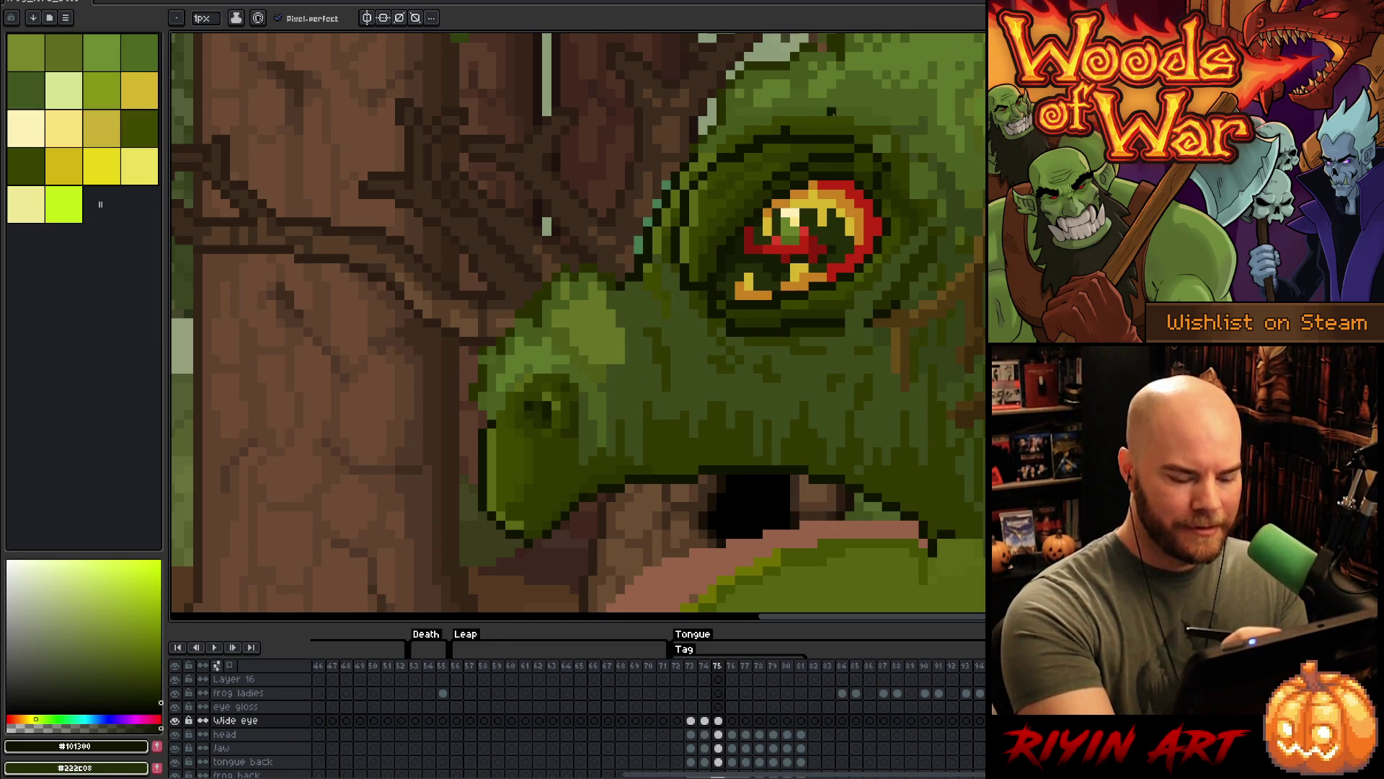
key("Left")
key("Right")
key("Left")
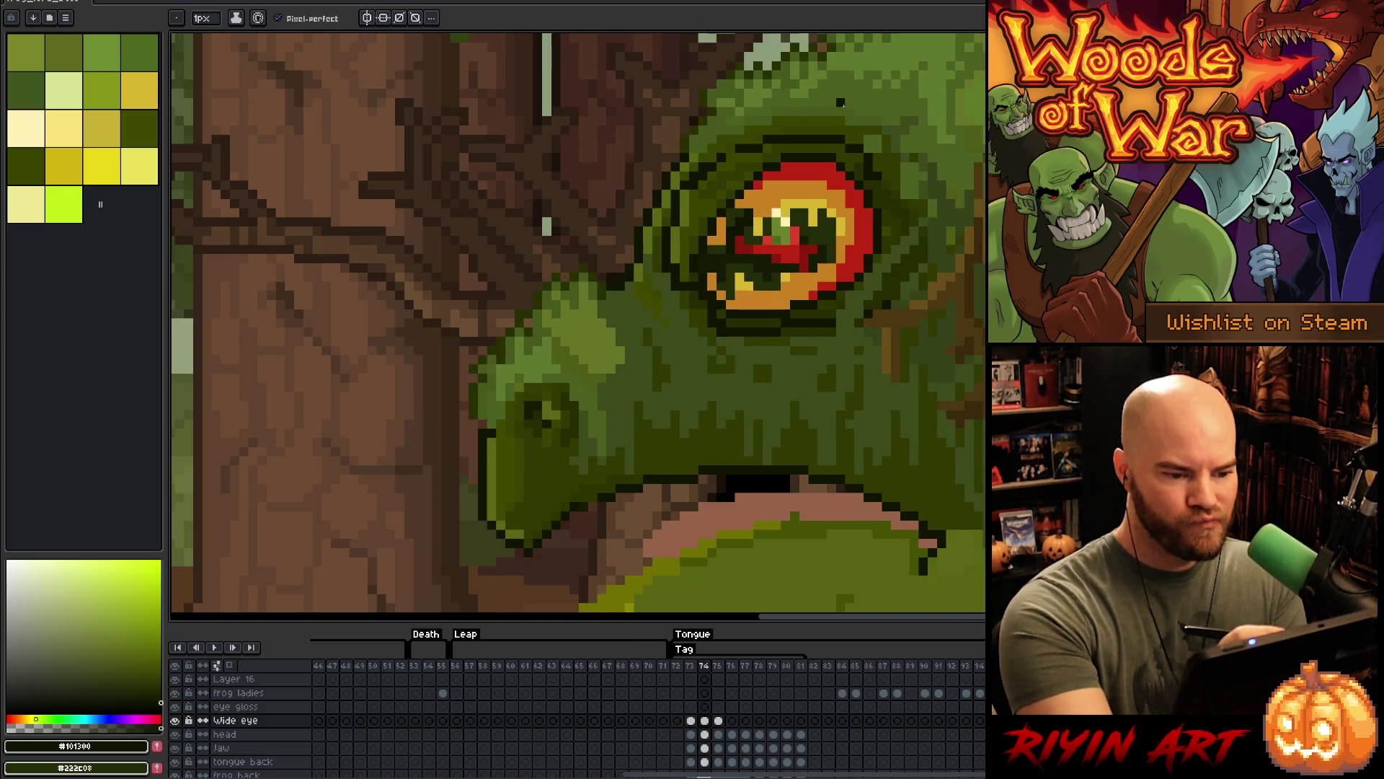
key("Right")
key("Left")
key("Right")
key("Left")
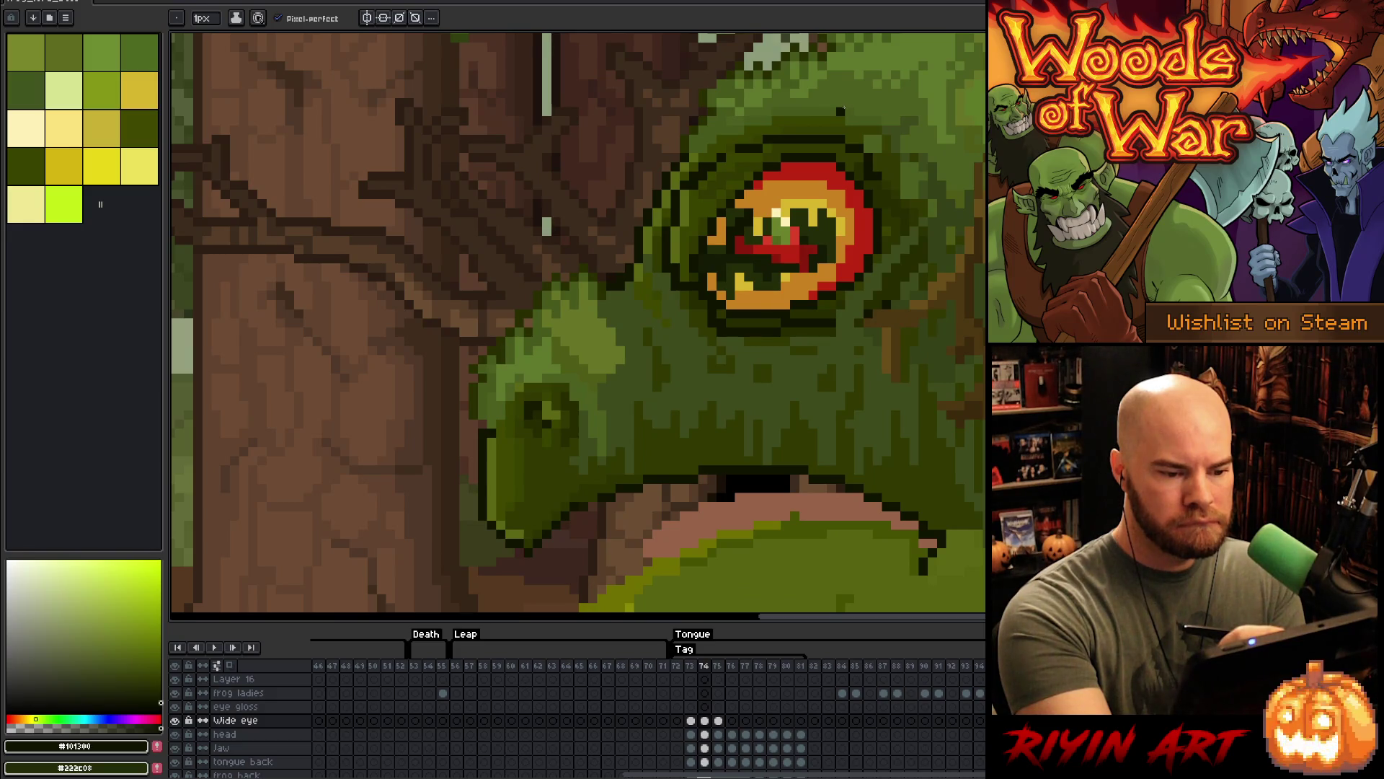
key("Right")
key("Left")
key("Right")
key("Left")
key("Right")
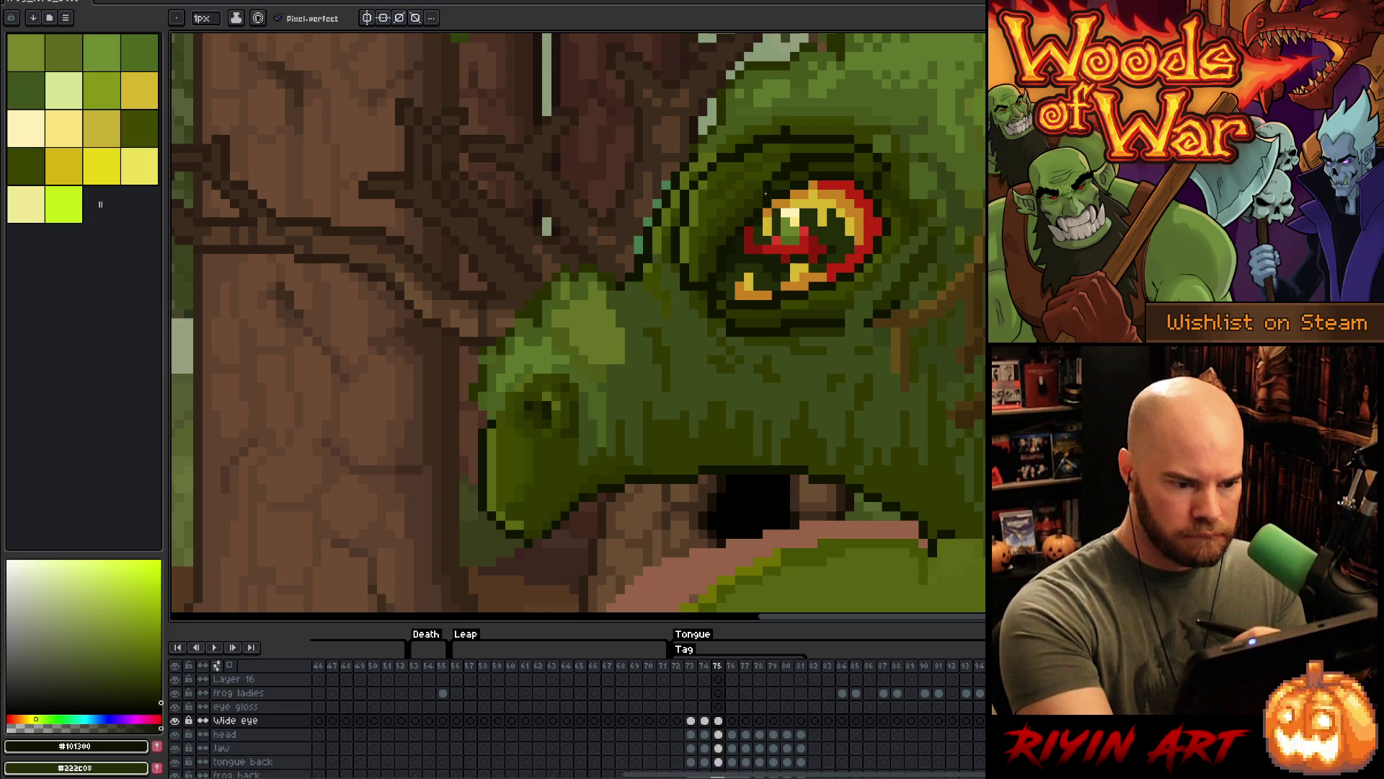
key("Left")
key("Right")
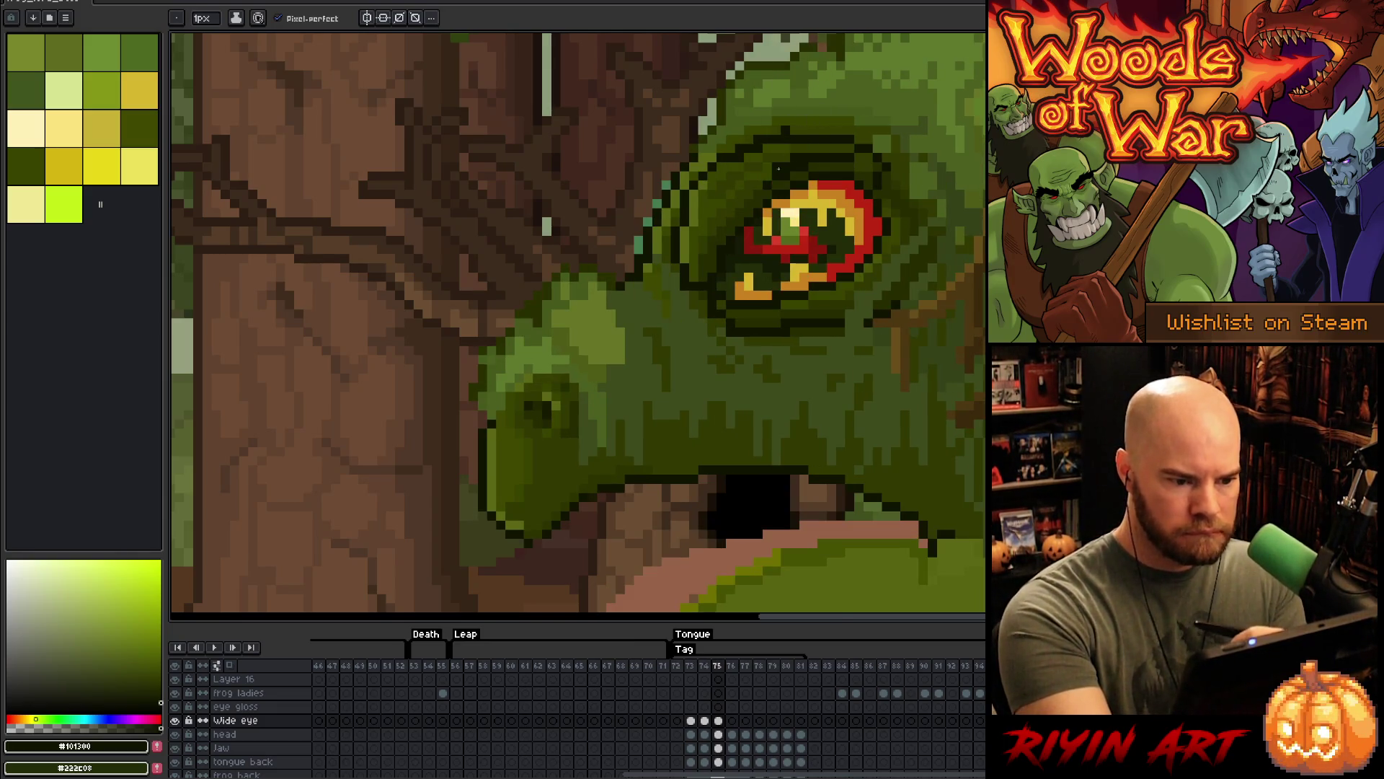
key("Left")
key("Right")
key("Left")
key("Right")
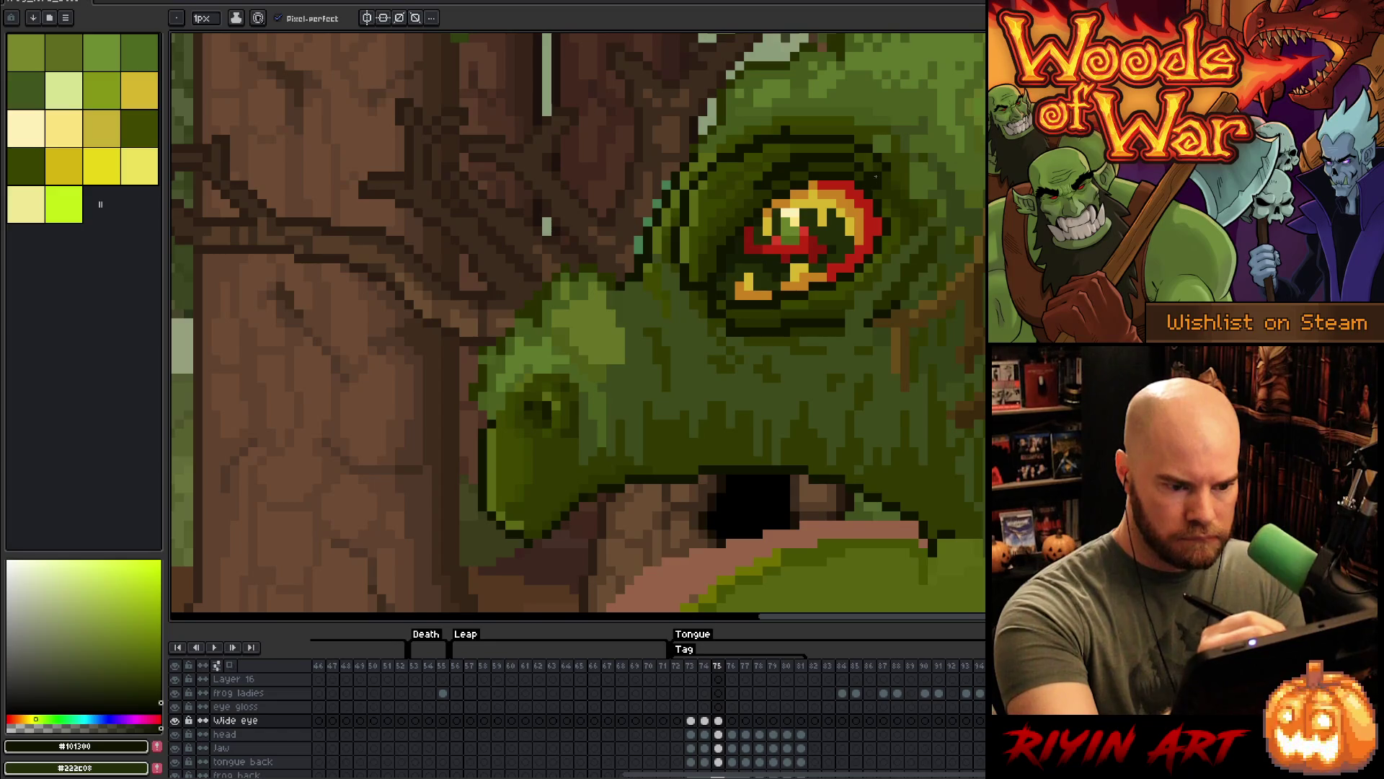
key("Left")
key("Right")
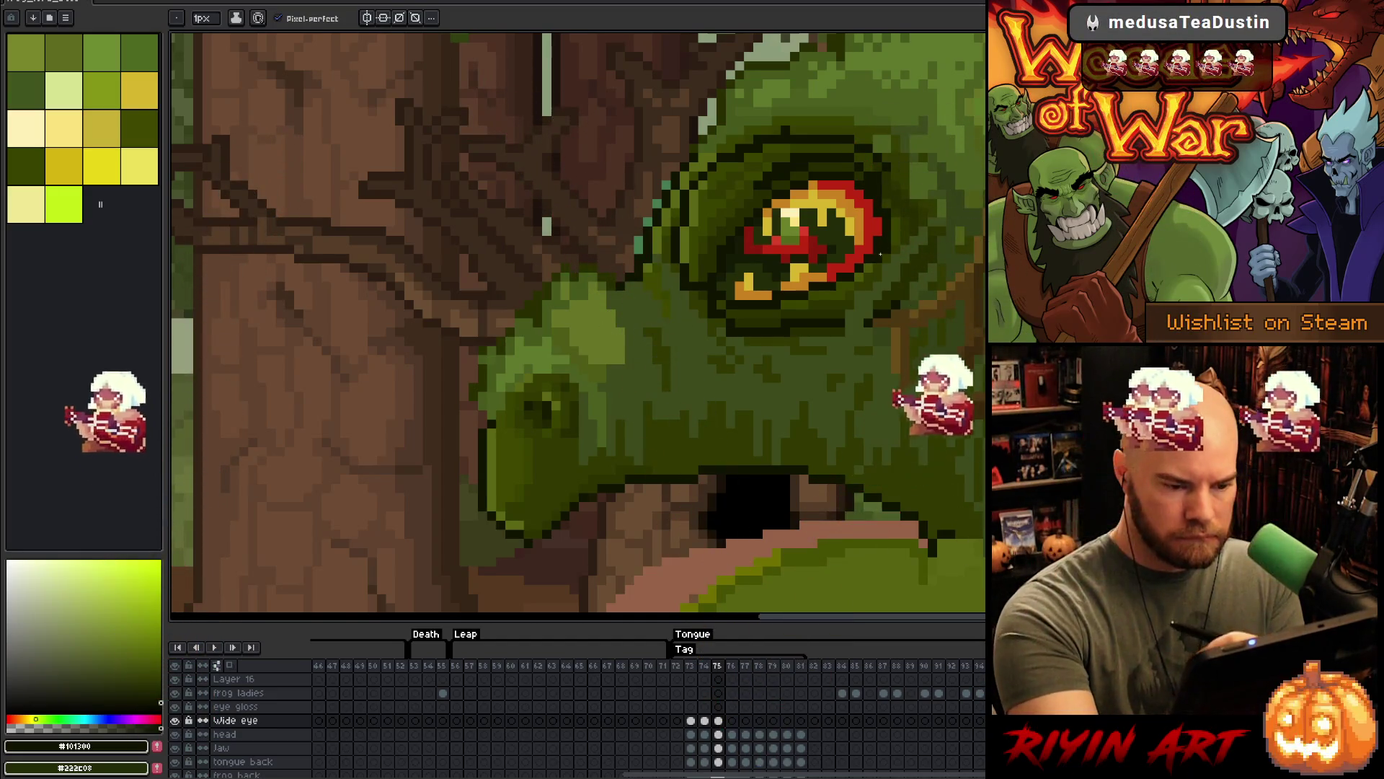
- Paint the red eye ring along the eye's top from right to left, then sample the dark outline colour
left_click(880, 209, "alt")
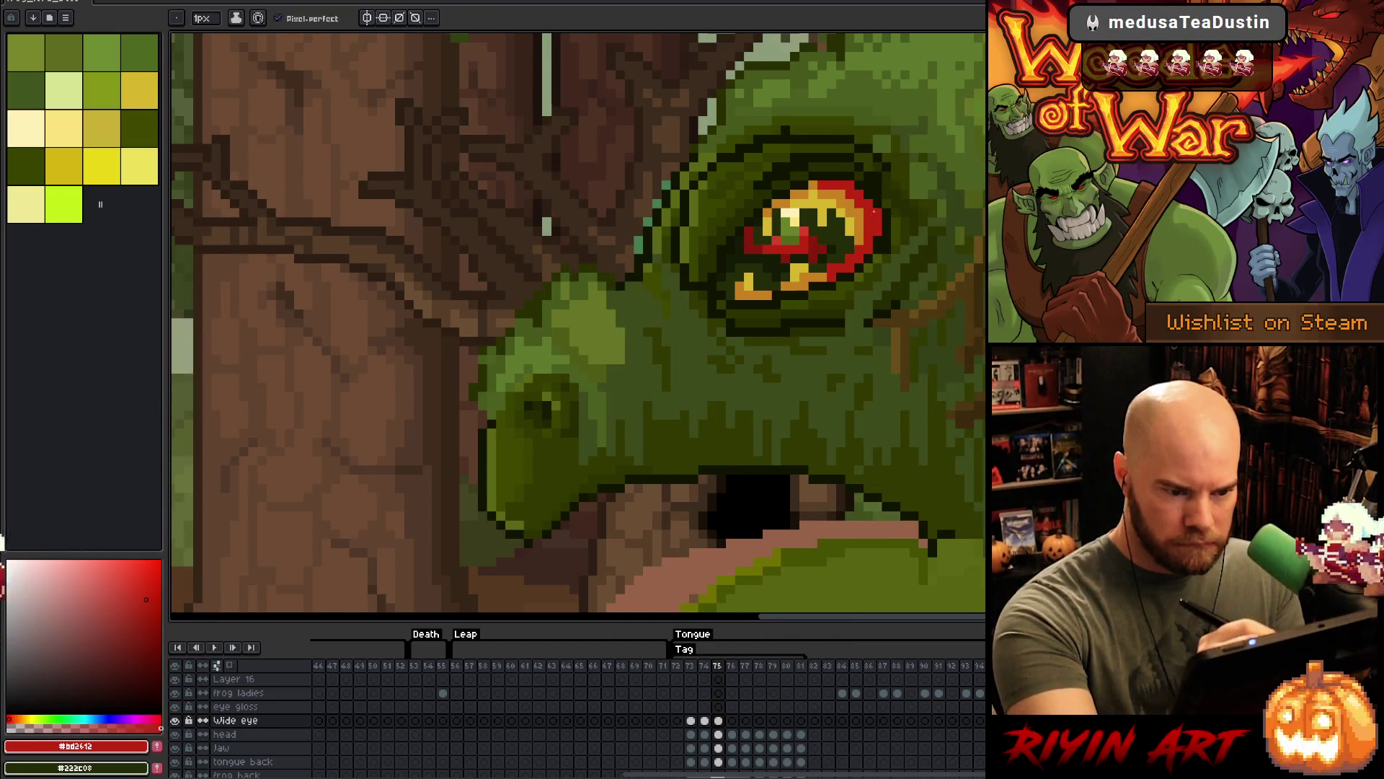
left_click(868, 189)
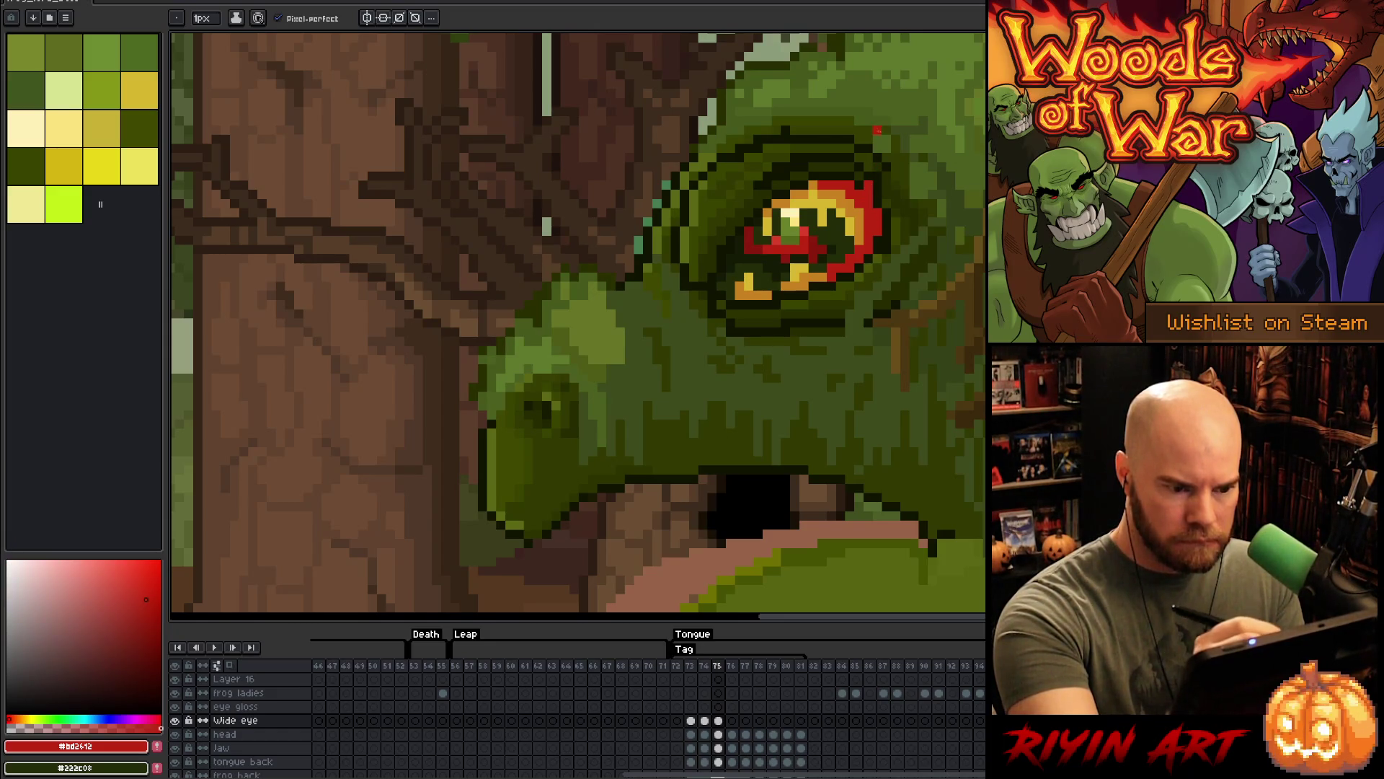
left_click(881, 176, "alt")
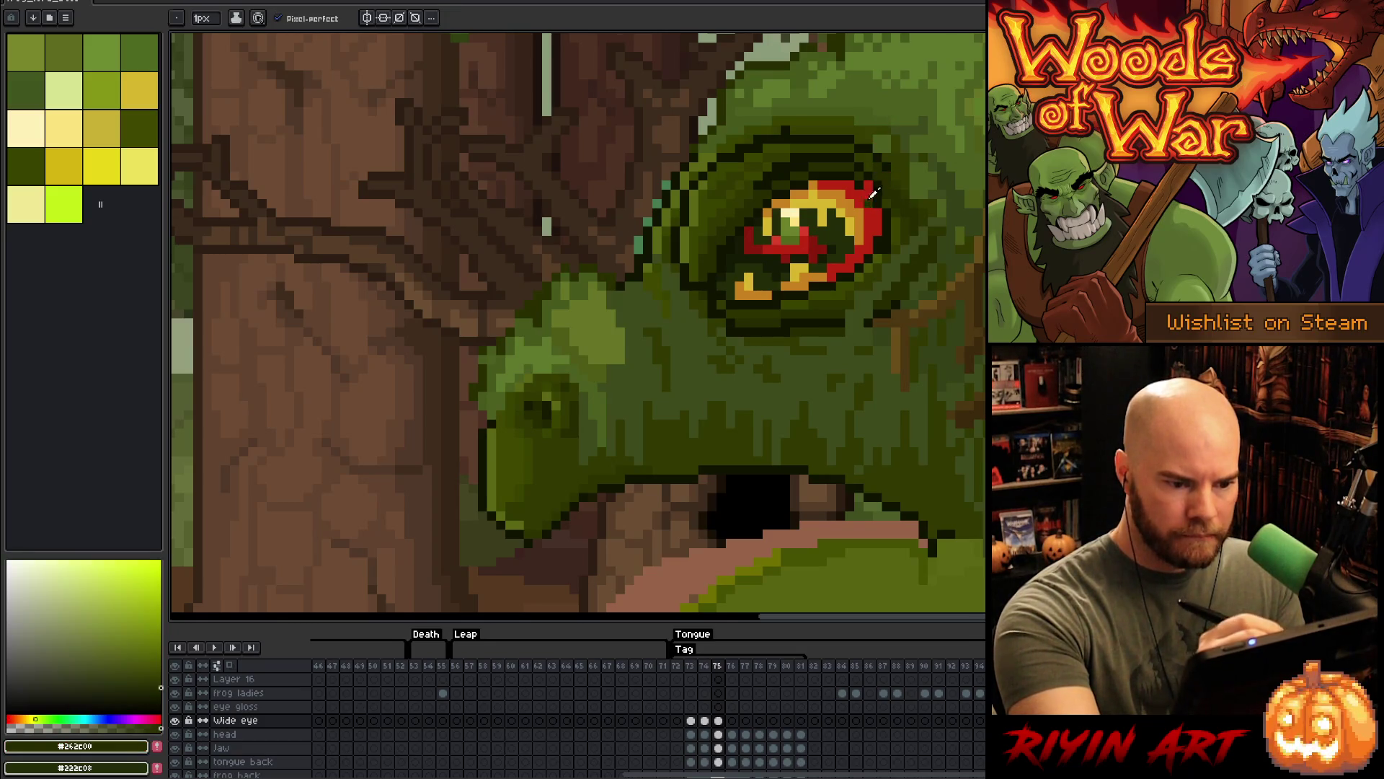
left_click(866, 187, "alt")
left_click_drag(858, 170, 775, 177)
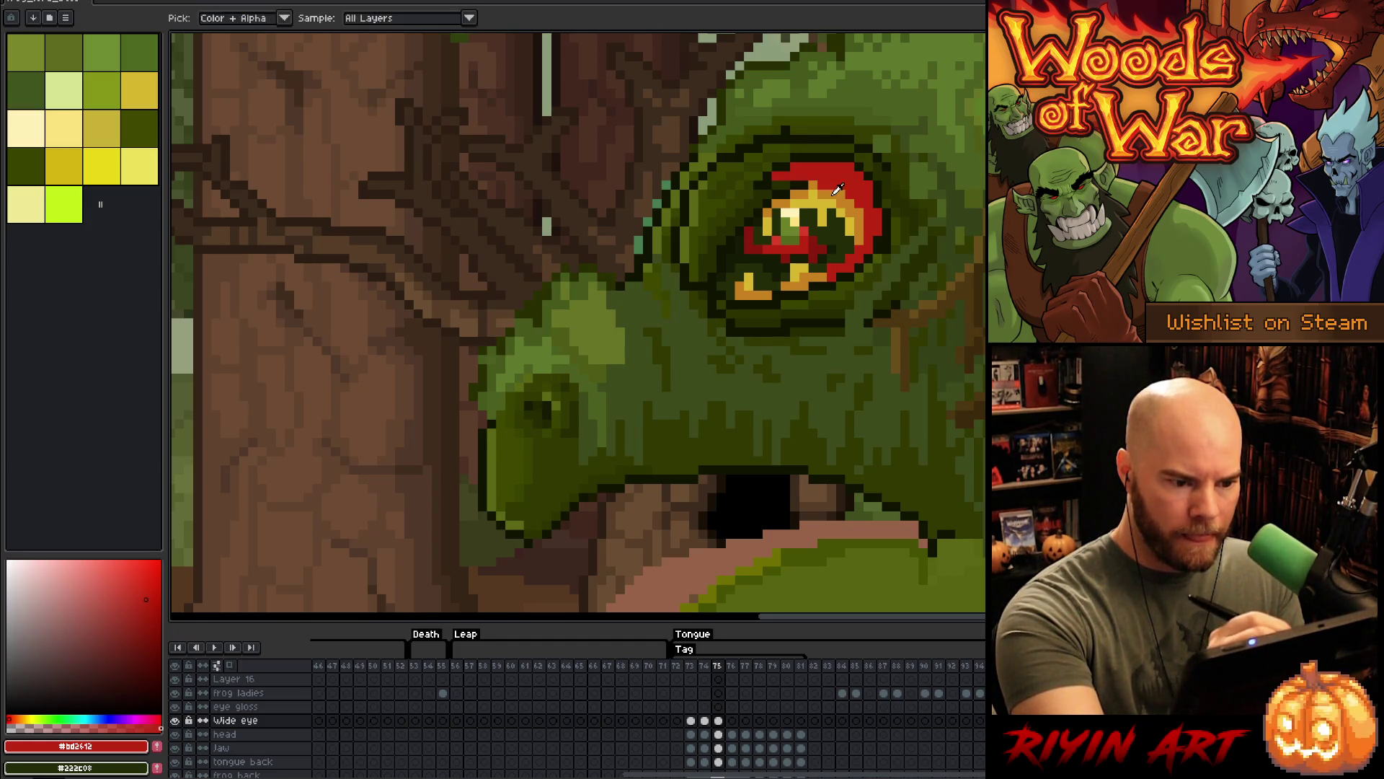
left_click(827, 185, "alt")
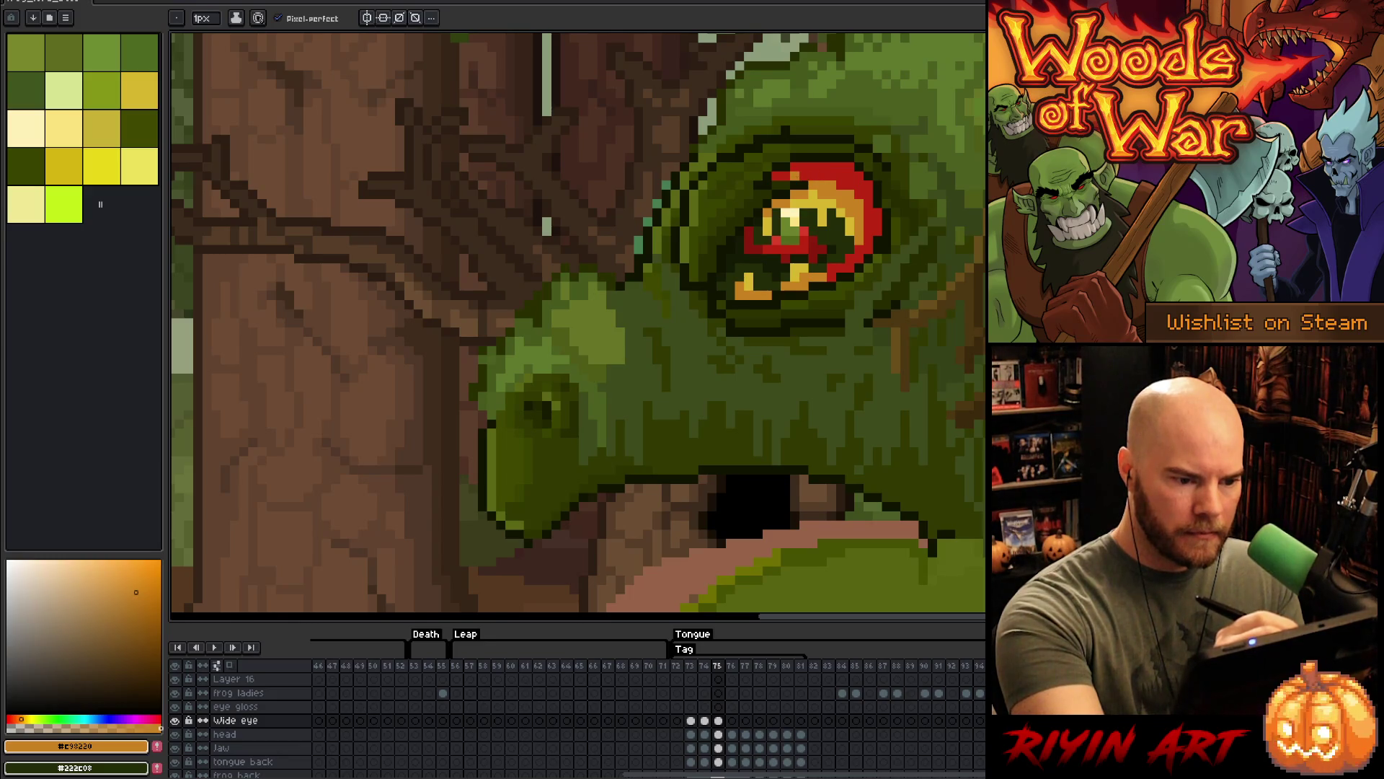
left_click(777, 183, "alt")
left_click(769, 184)
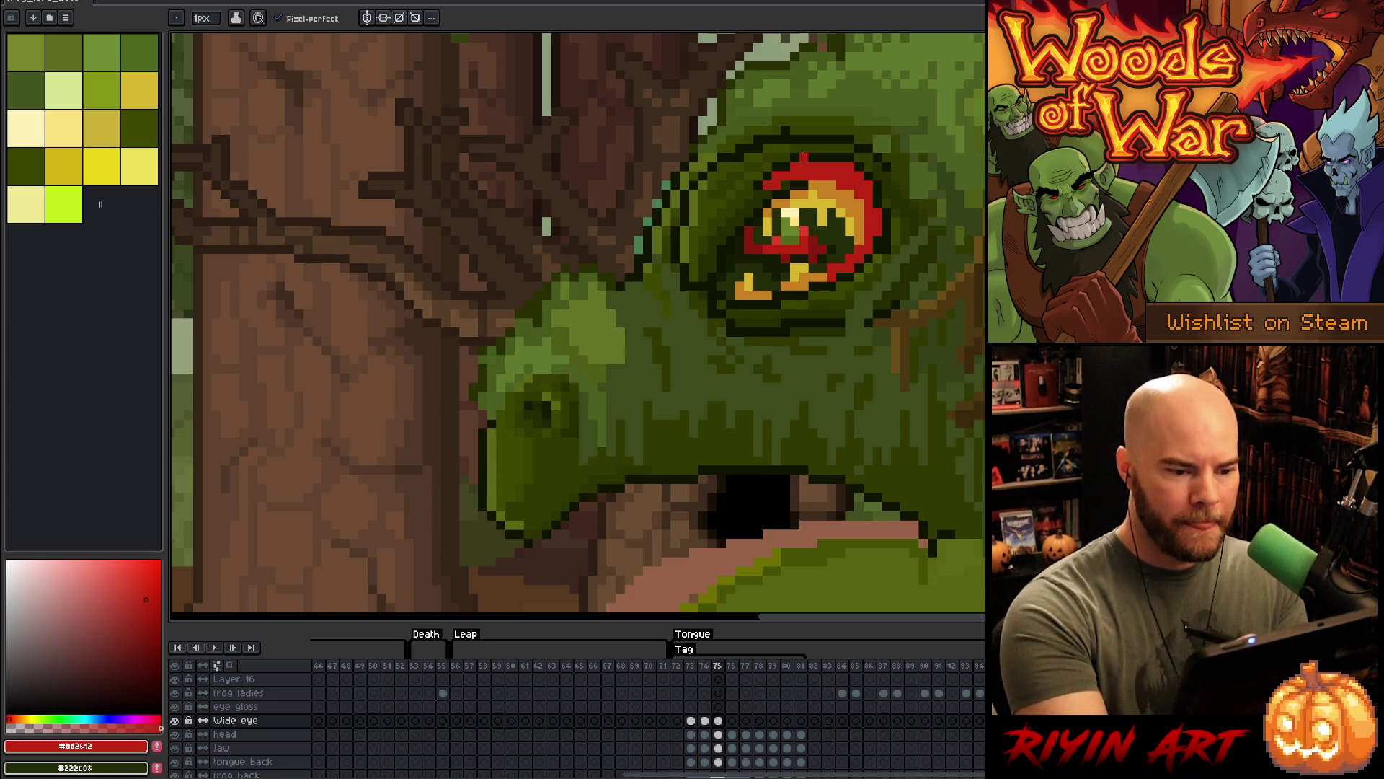
left_click(748, 193, "alt")
- Darken the shadow around the eye and add an orange run and a yellow upper-left highlight
left_click_drag(727, 213, 718, 225)
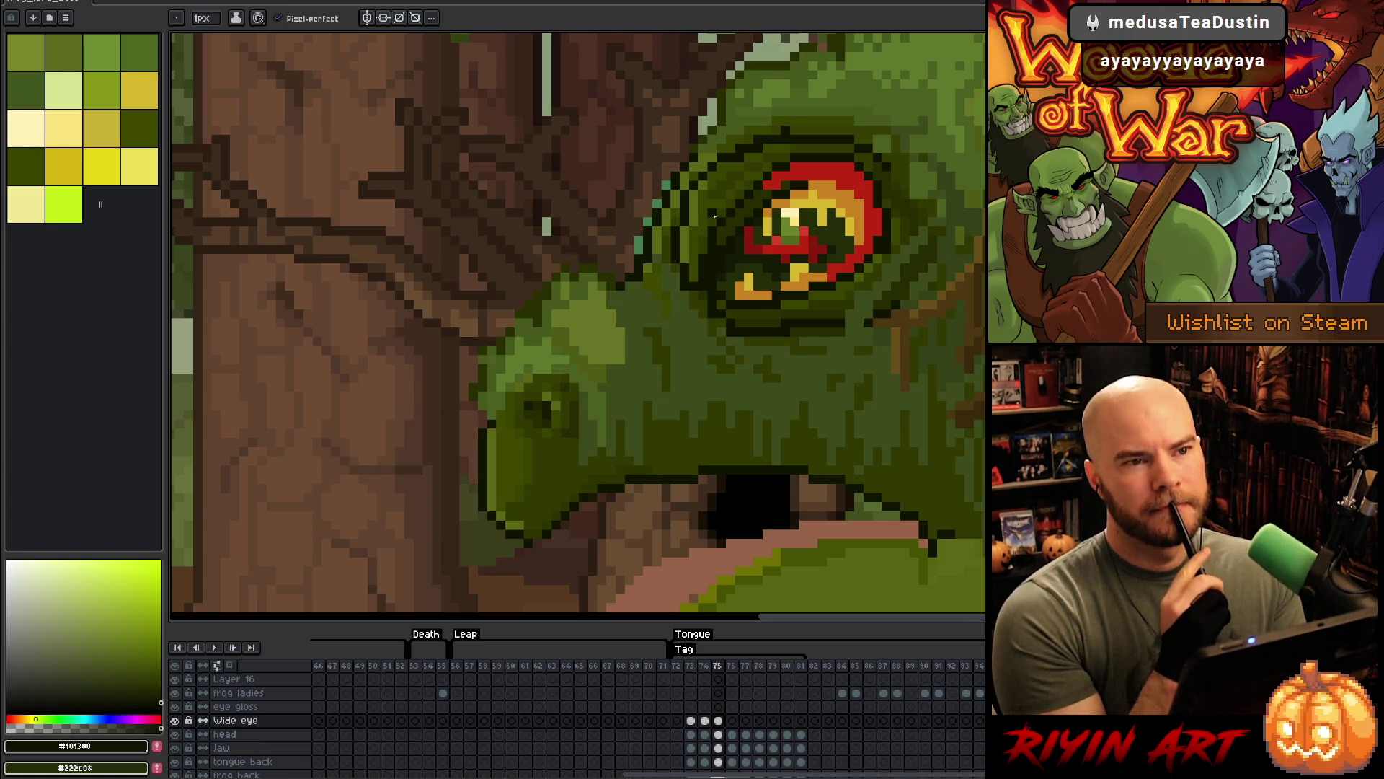
left_click(826, 177, "alt")
mouse_move(807, 185)
left_mouse_down()
mouse_move(759, 193)
mouse_move(720, 231)
left_mouse_up()
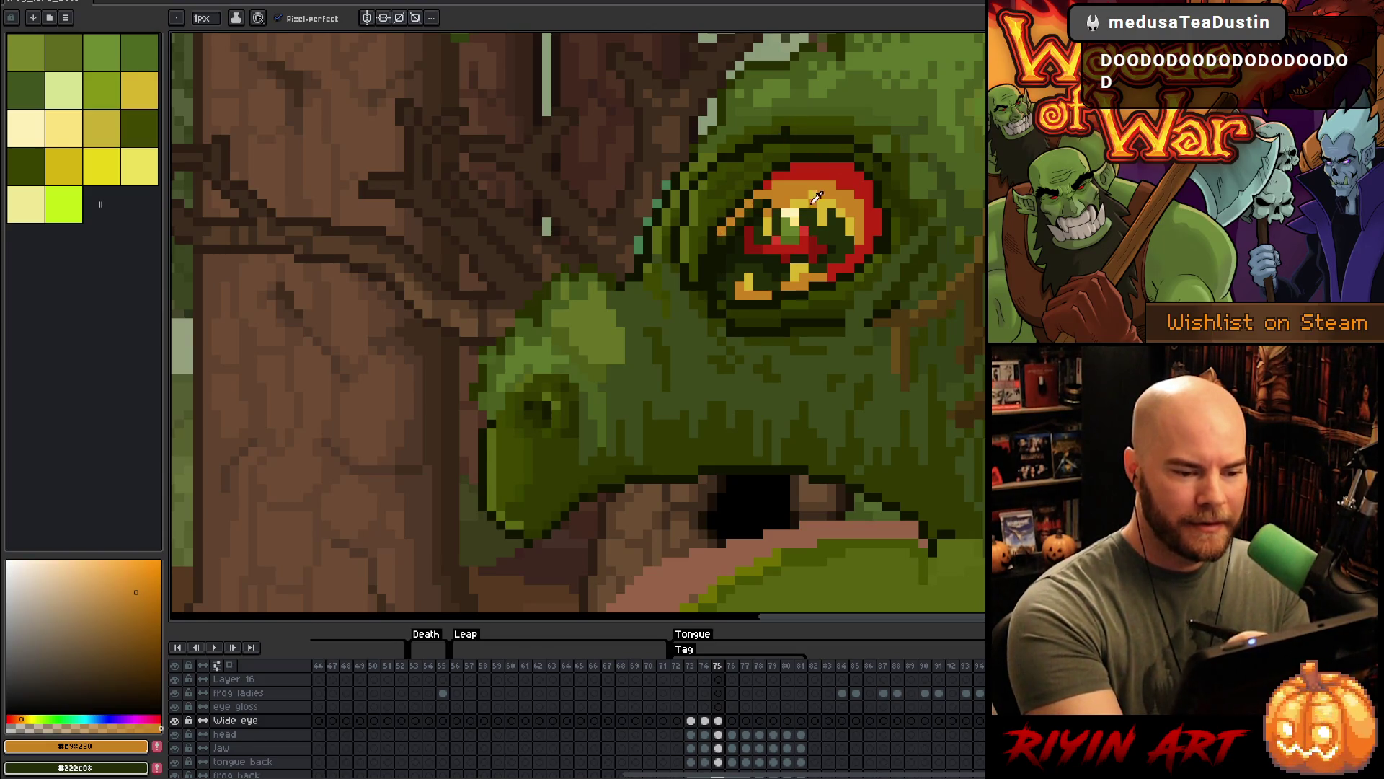
left_click(140, 90)
left_click_drag(779, 204, 764, 204)
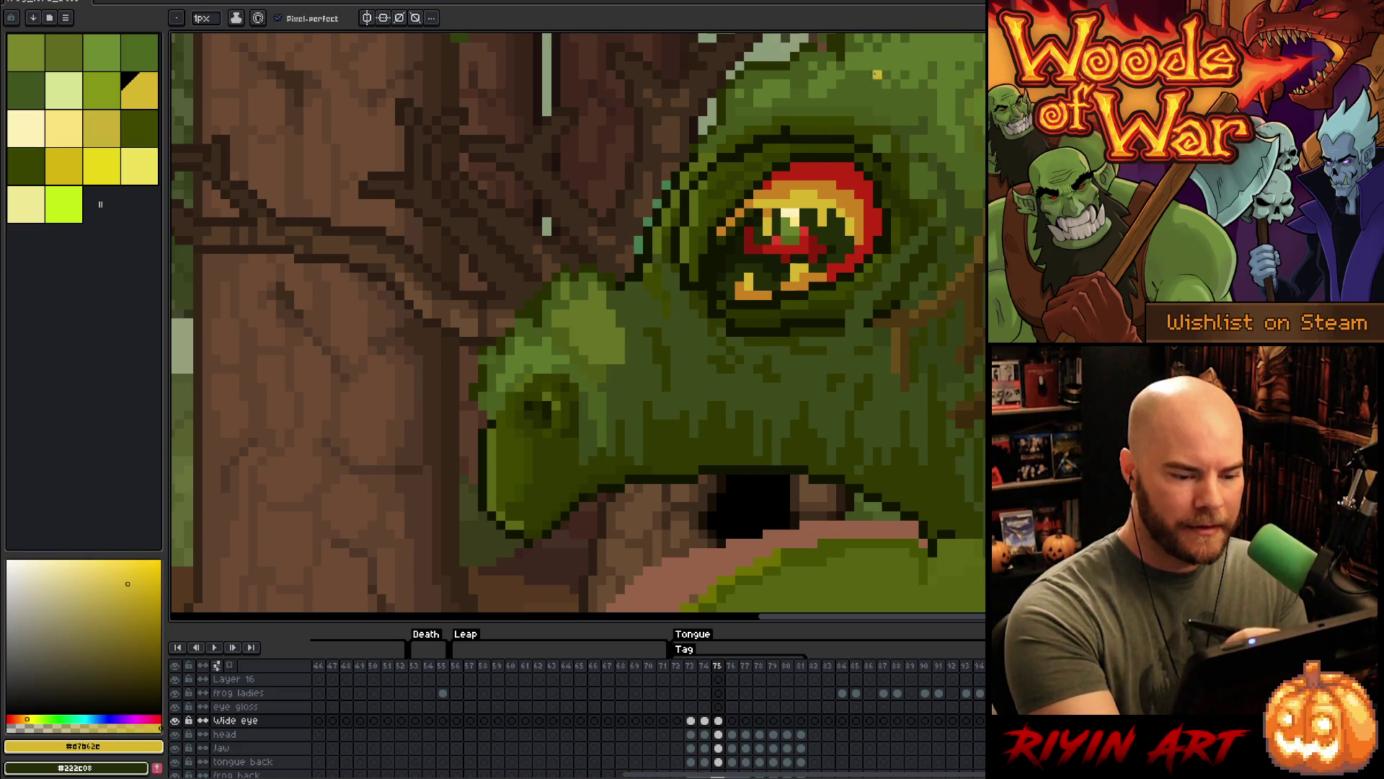
- Add a red pixel below the yellow and paint orange along the bottom of the ring
left_click(885, 223, "alt")
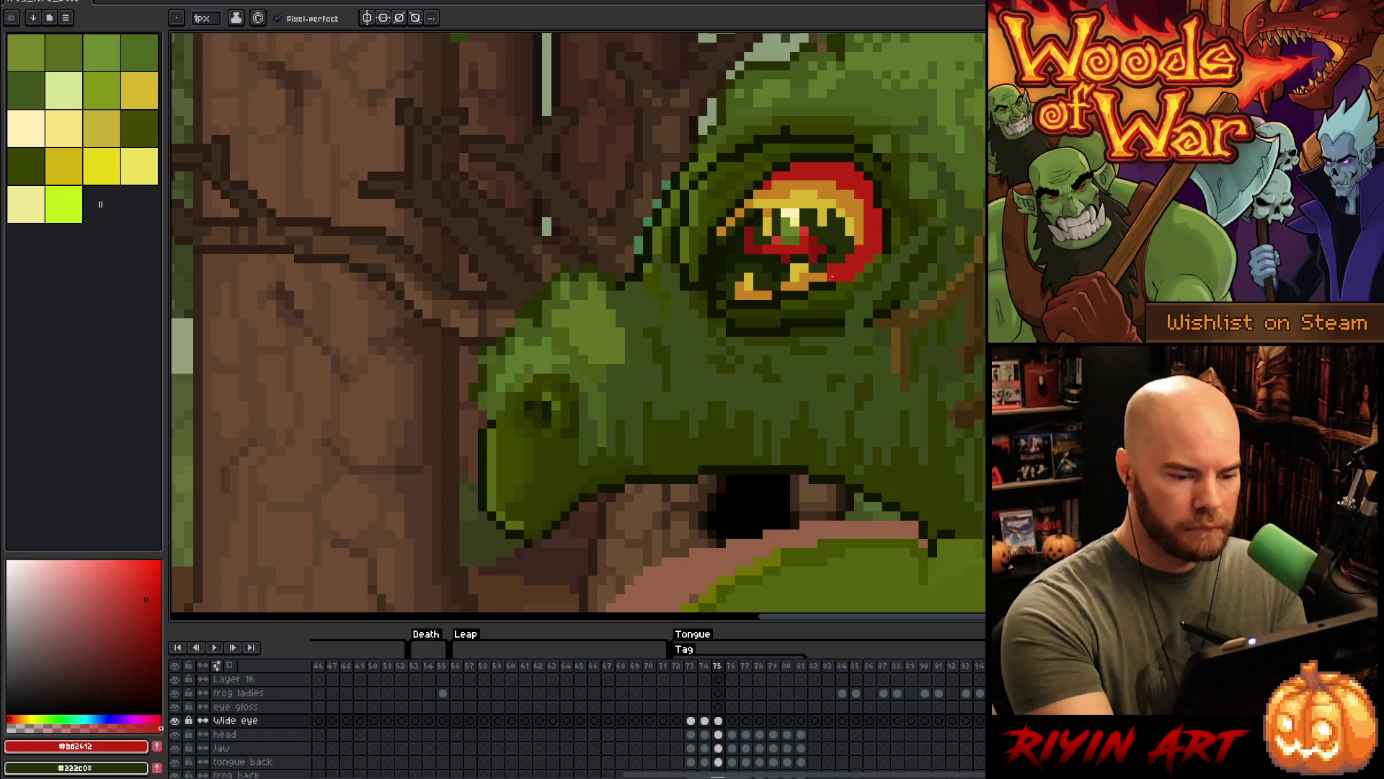
left_click(778, 295)
left_click(746, 288, "alt")
left_click(793, 295)
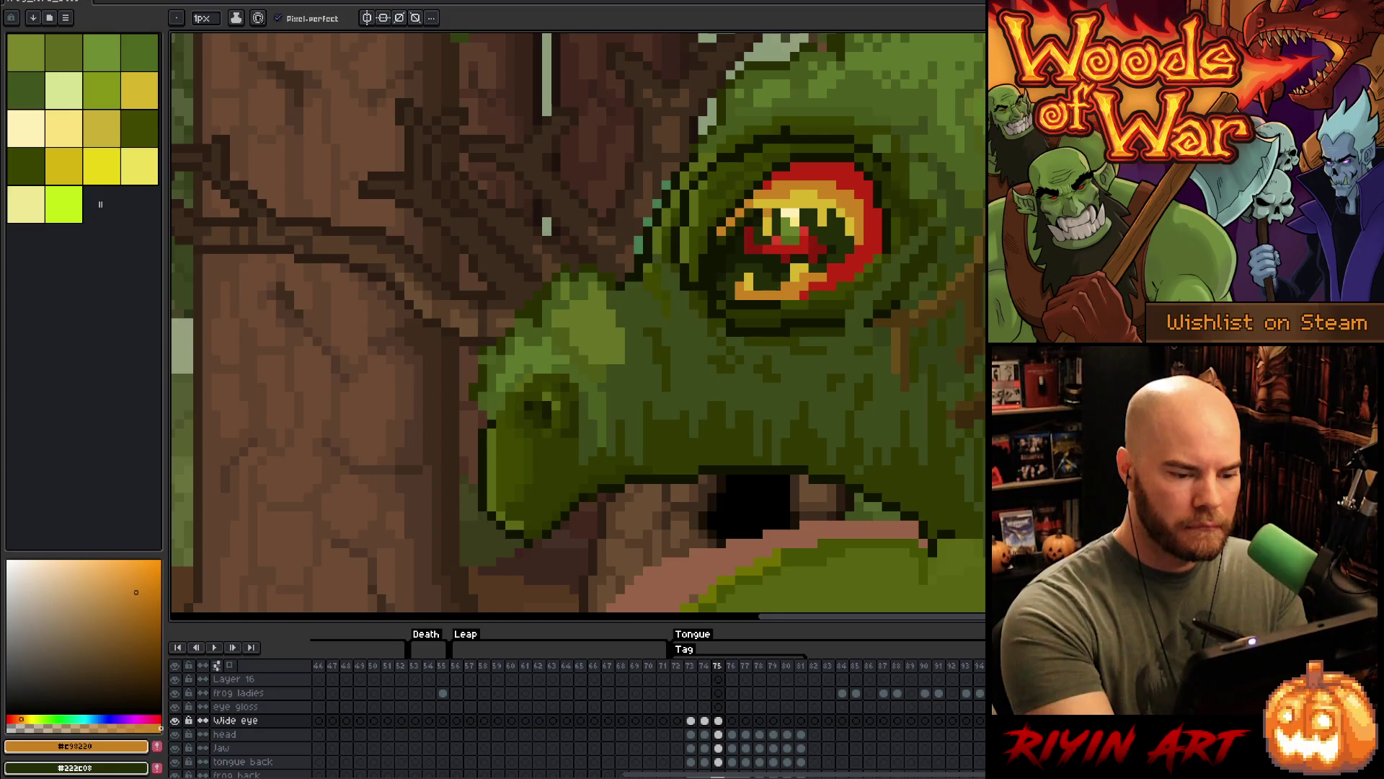
left_click(775, 303)
left_click(753, 303)
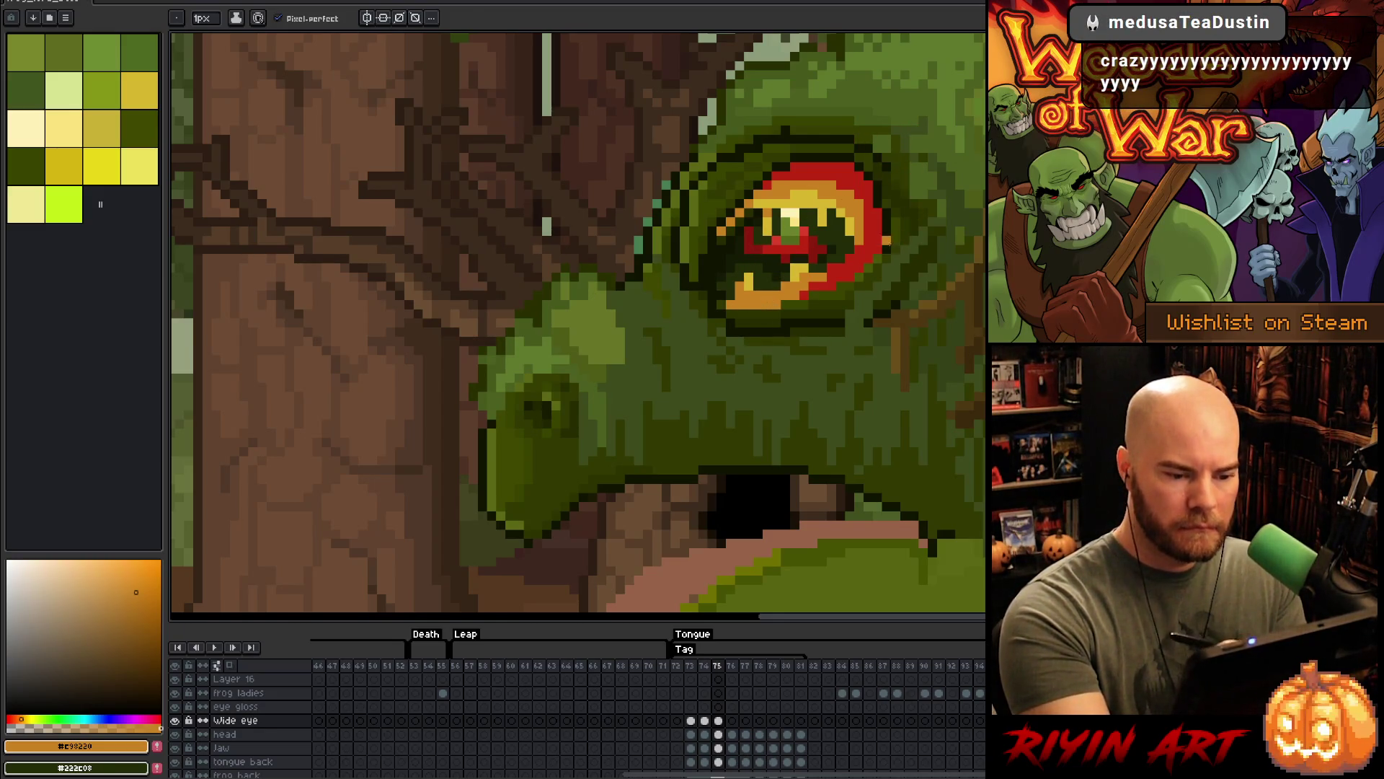
- Resample the outline, red and orange colours and darken the ring's lower-left orange pixel
left_click(889, 246, "alt")
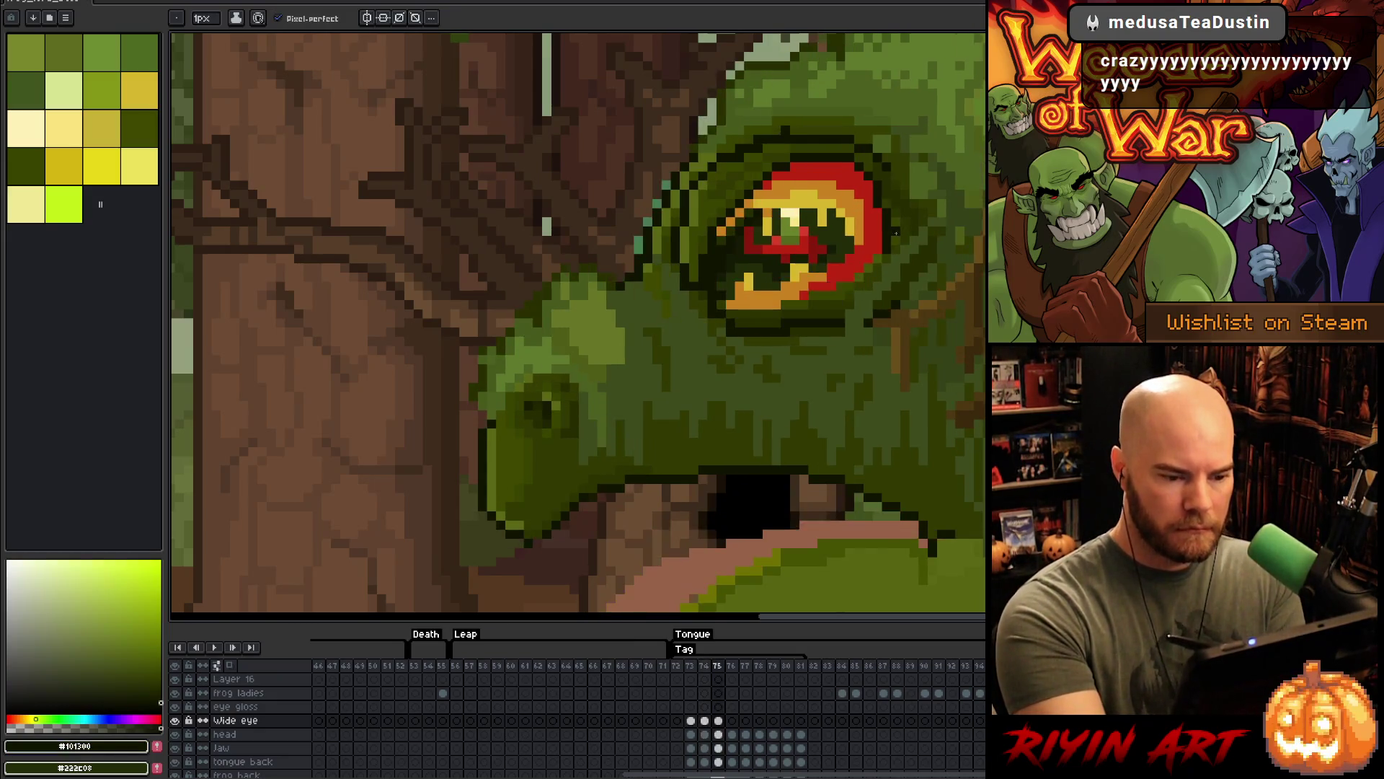
left_click(882, 243, "alt")
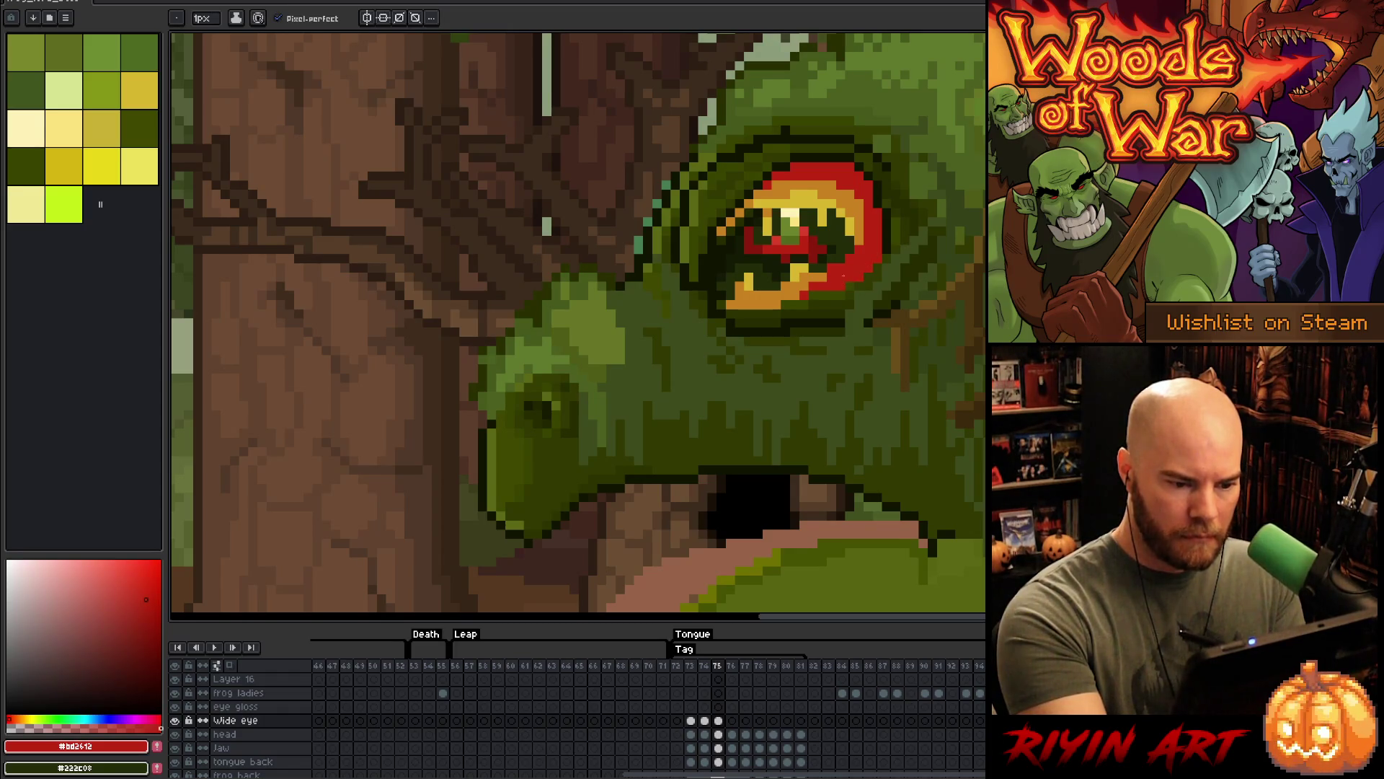
left_click(787, 304, "alt")
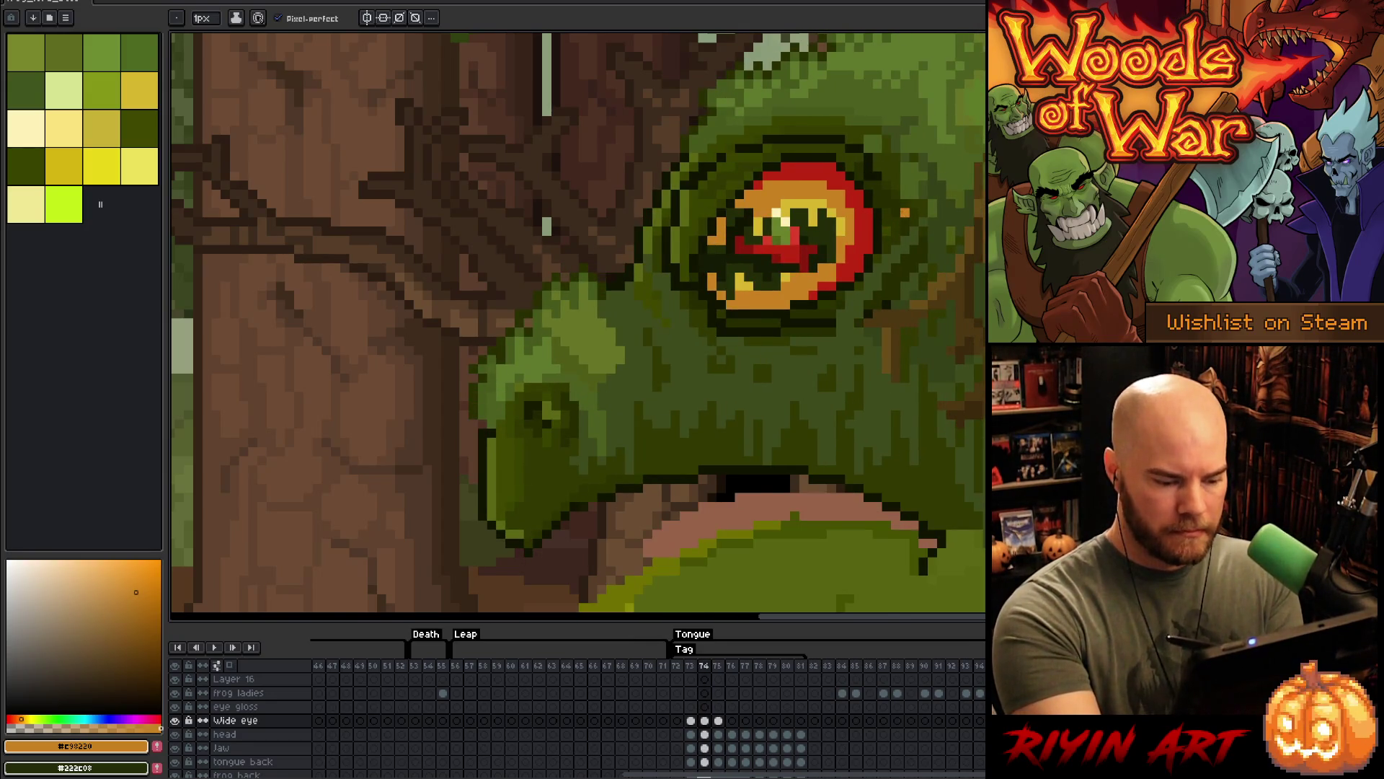
left_click(886, 256, "alt")
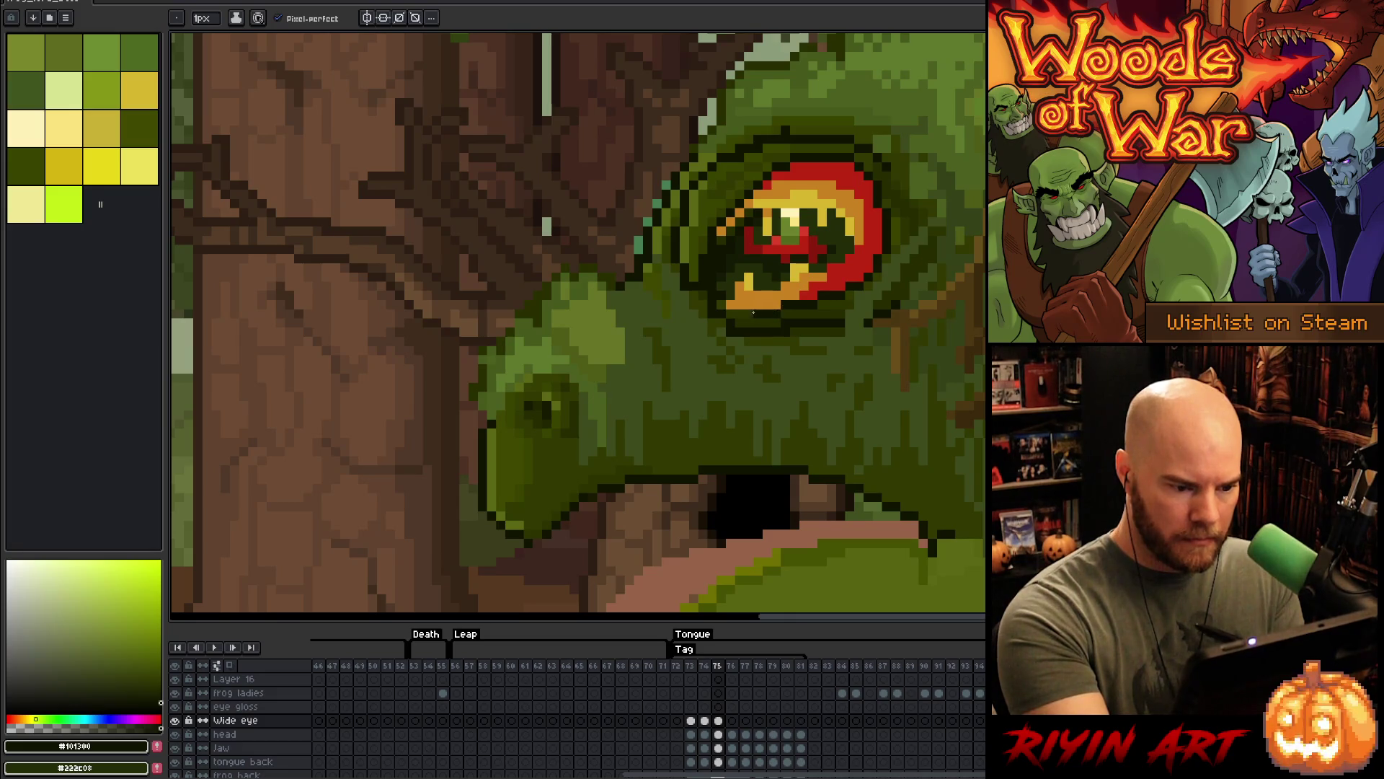
left_click(730, 304)
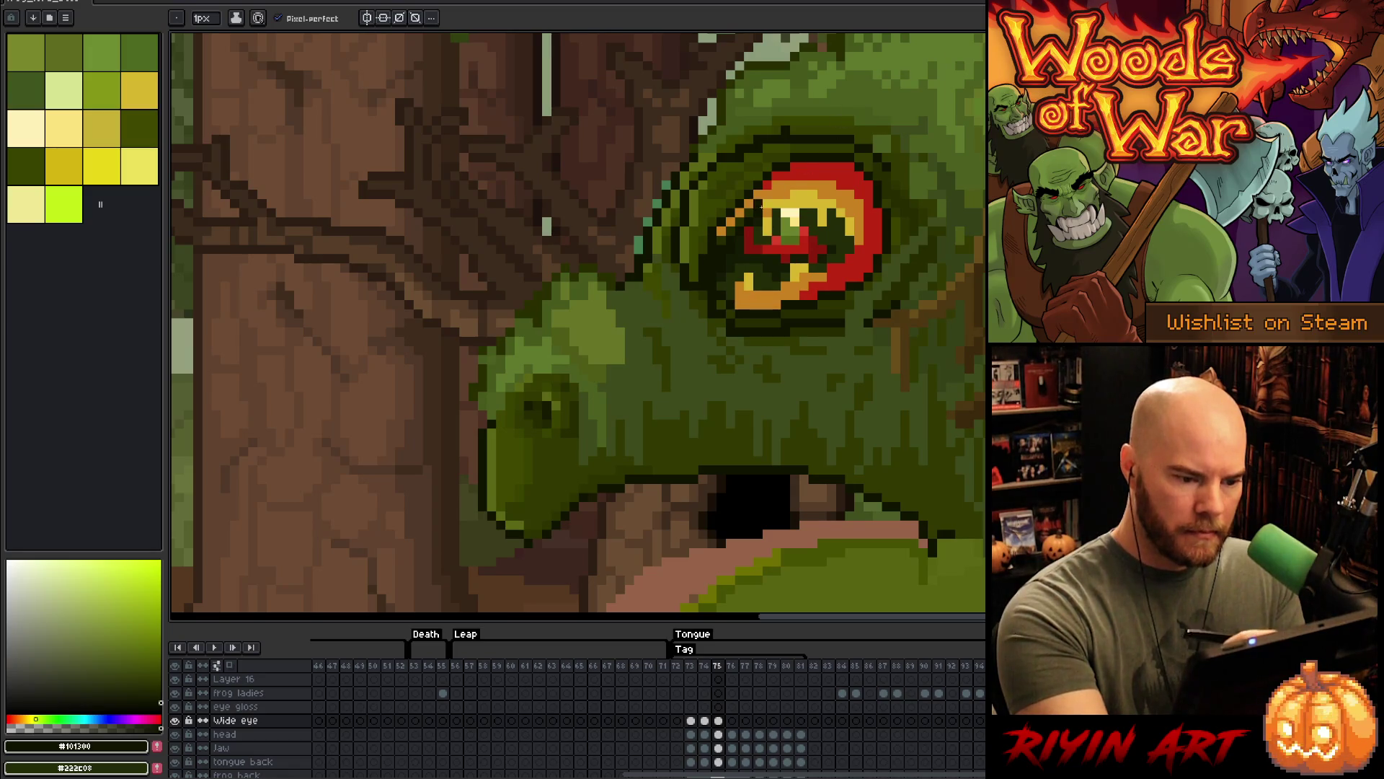
- Flip between frames 74 and 75 with comma and period to check the eye's motion
key("comma")
key("period")
key("comma")
key("period")
key("comma")
key("period")
key("comma")
key("period")
key("comma")
key("comma")
key("period")
key("period")
key("comma")
key("period")
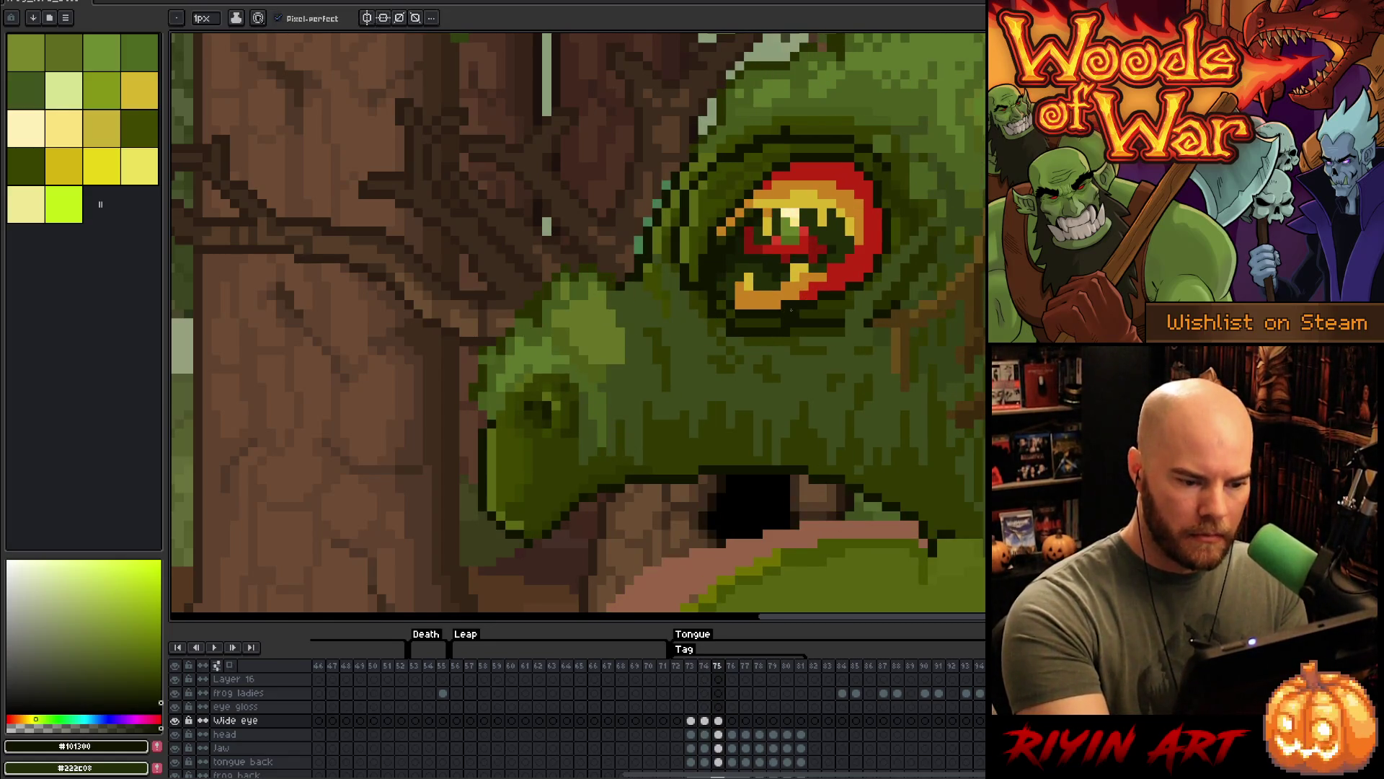
- Sample the eye's red and orange, compare both frames again, and settle on frame 74
left_click(842, 296, "alt")
left_click(792, 296, "alt")
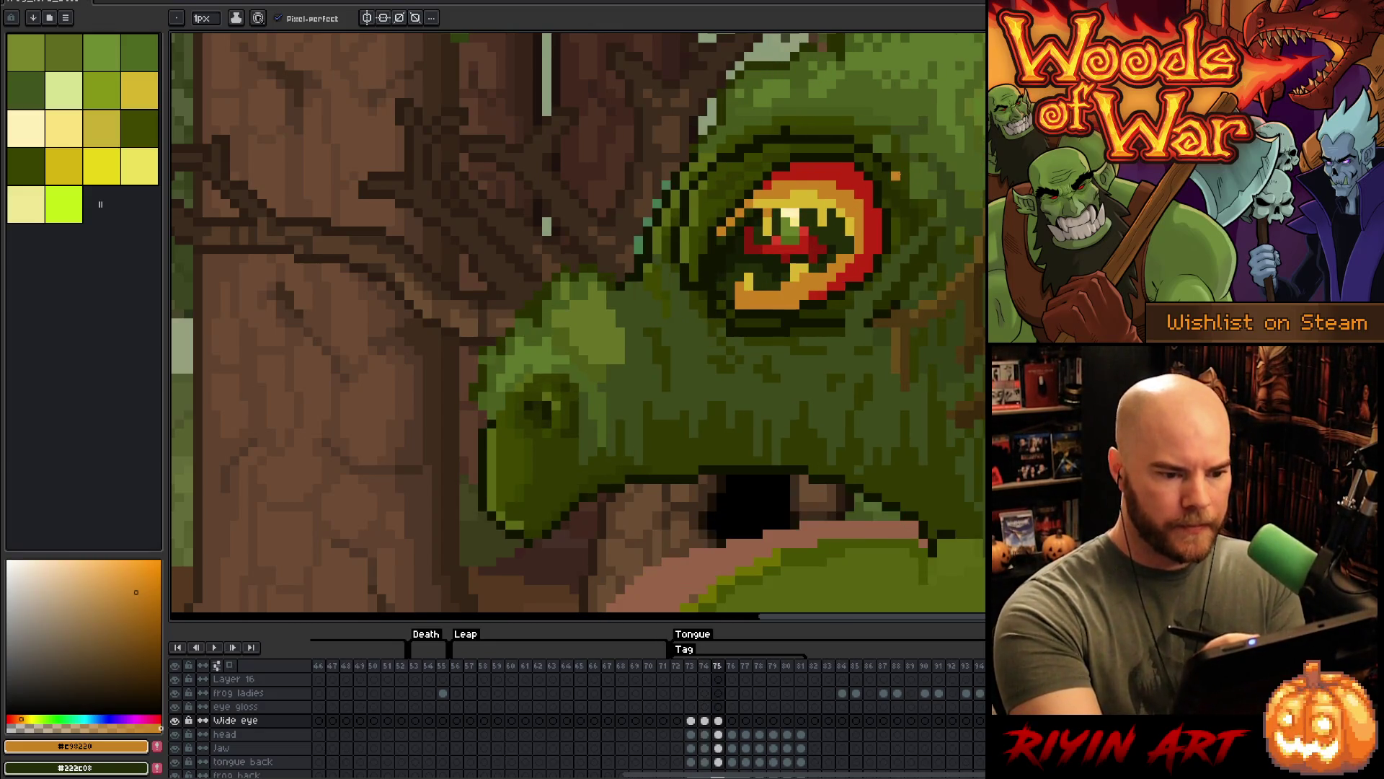
key("Left")
key("Right")
key("Left")
key("Right")
key("Left")
key("Right")
key("Left")
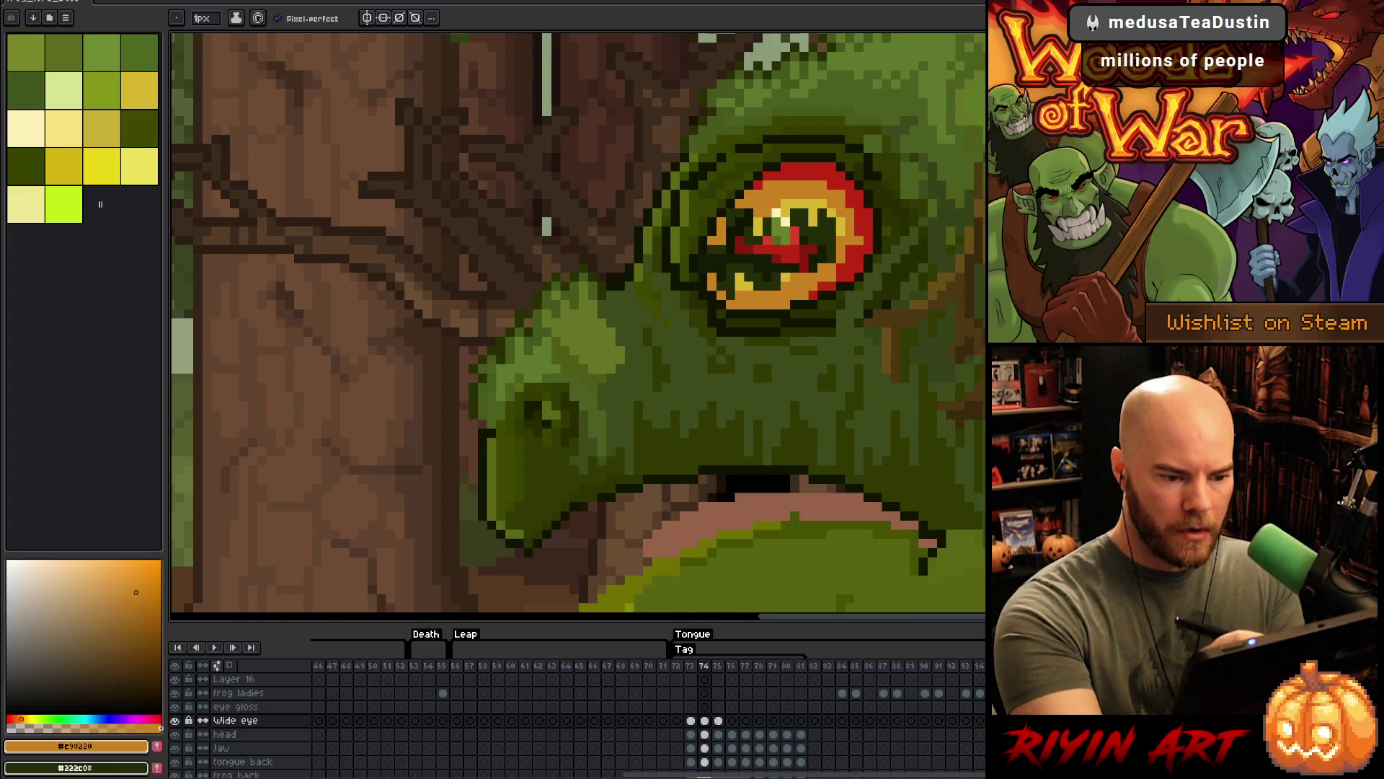
key("Right")
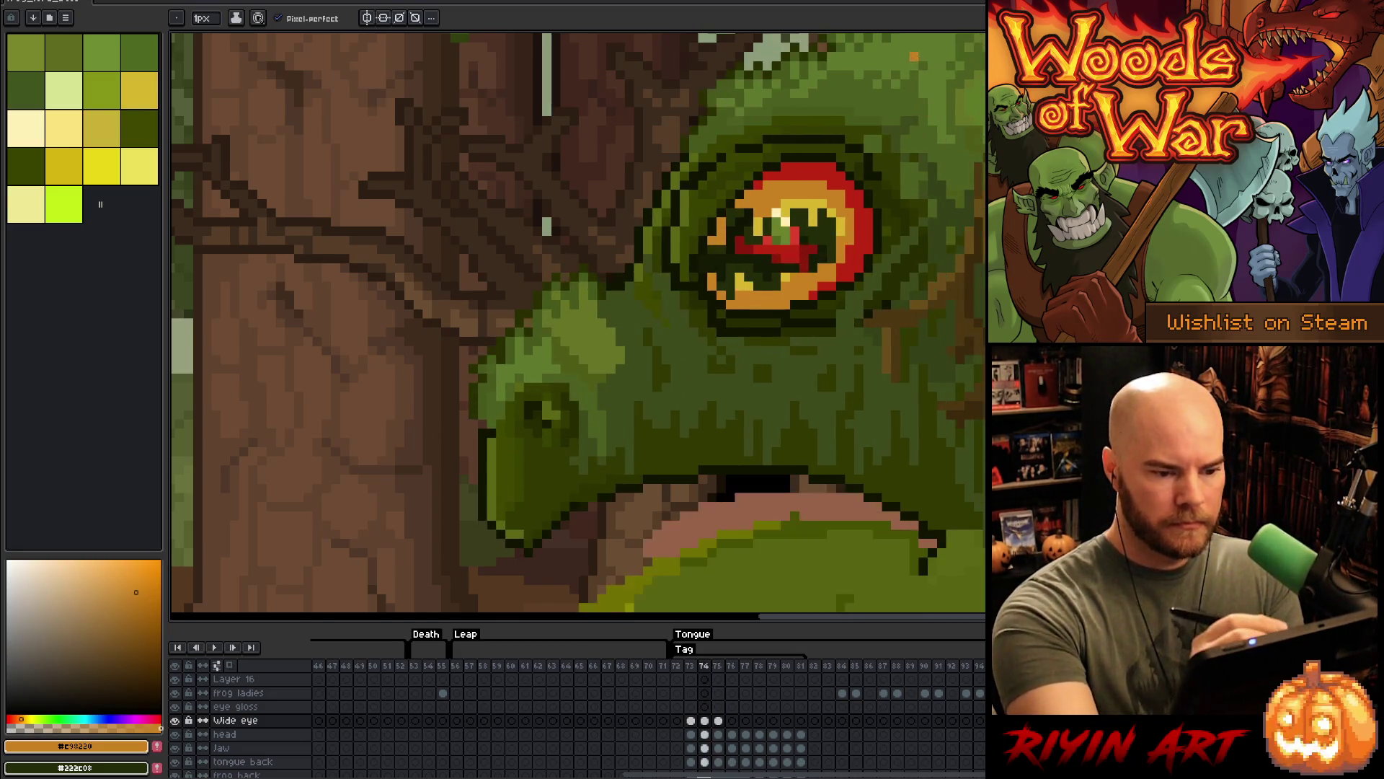
key("Left")
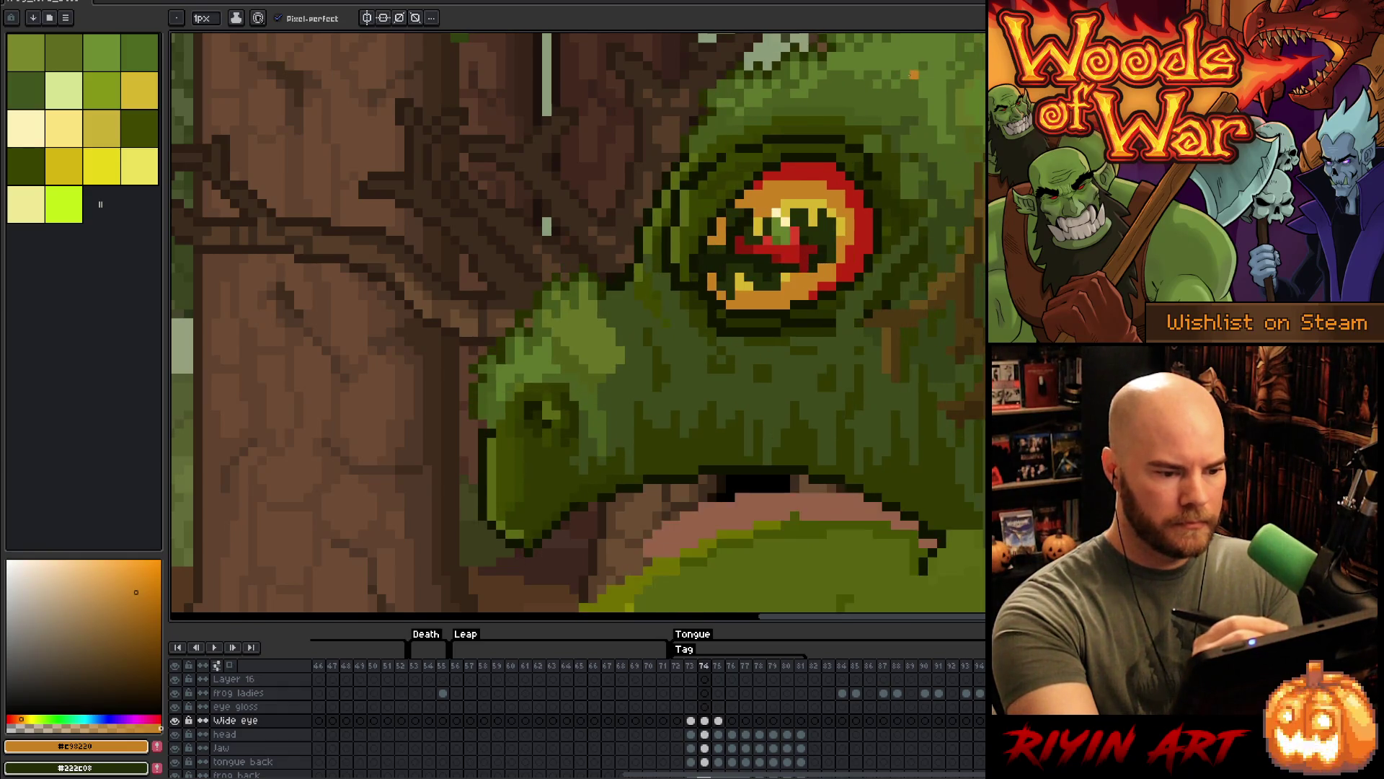
- On frame 75, touch up the eye's dark olive and near-black outline pixels
key("Right")
left_click(752, 203, "alt")
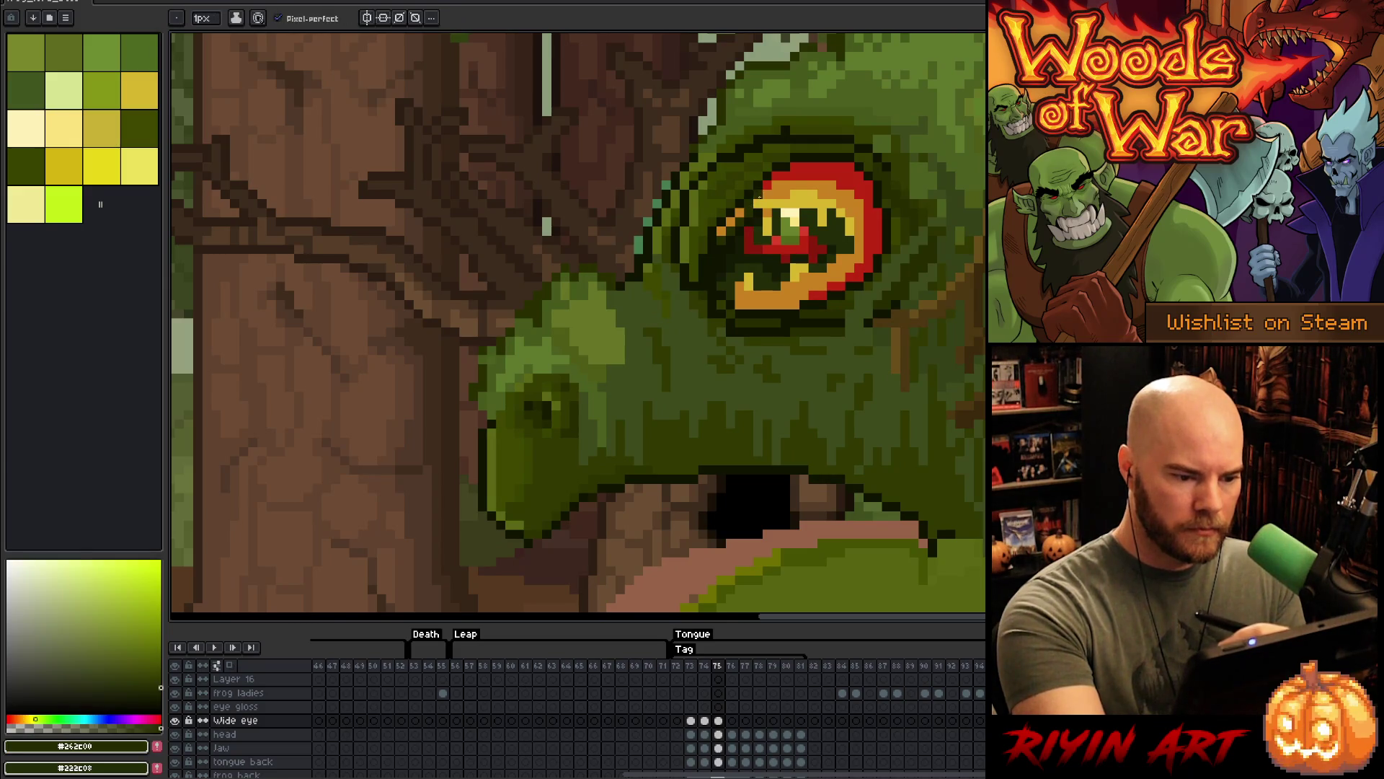
left_click(751, 215, "alt")
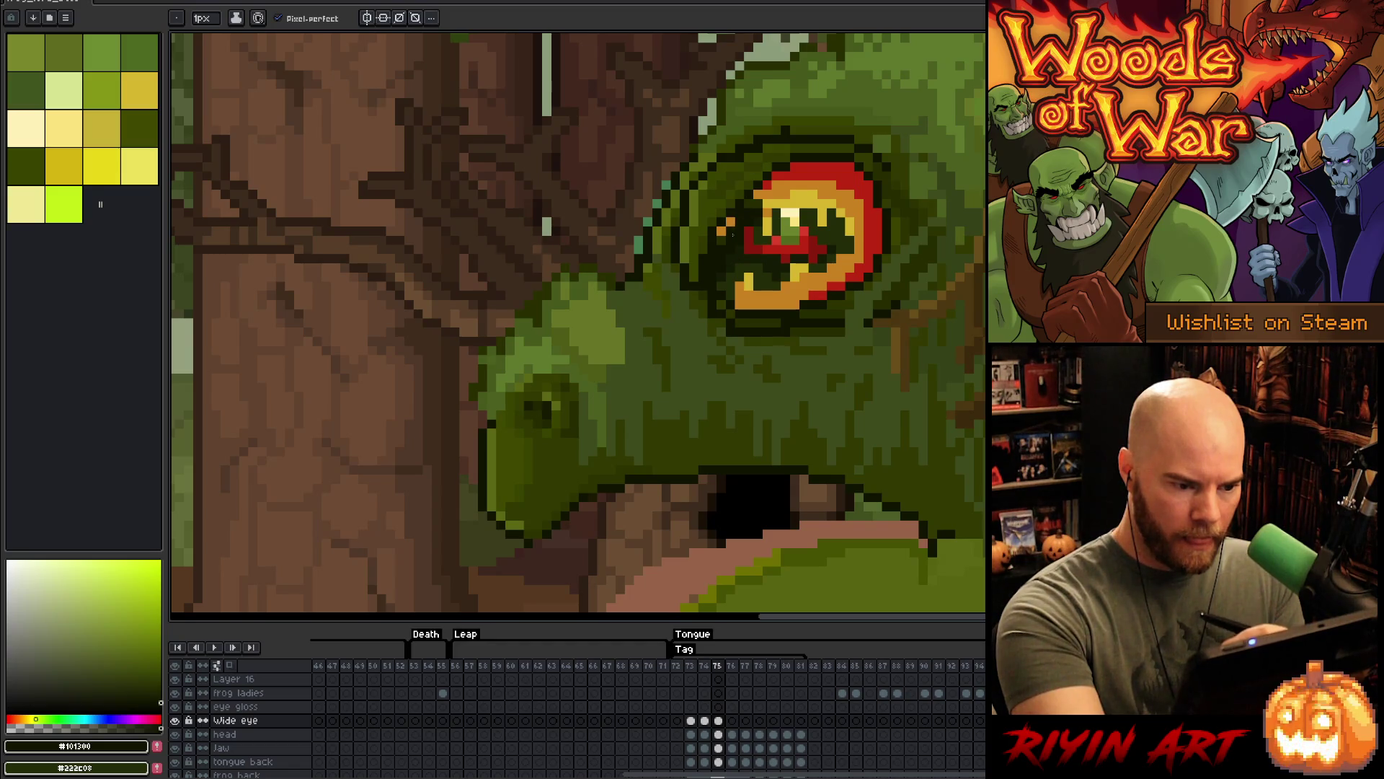
left_click(730, 229, "alt")
left_click(758, 185, "alt")
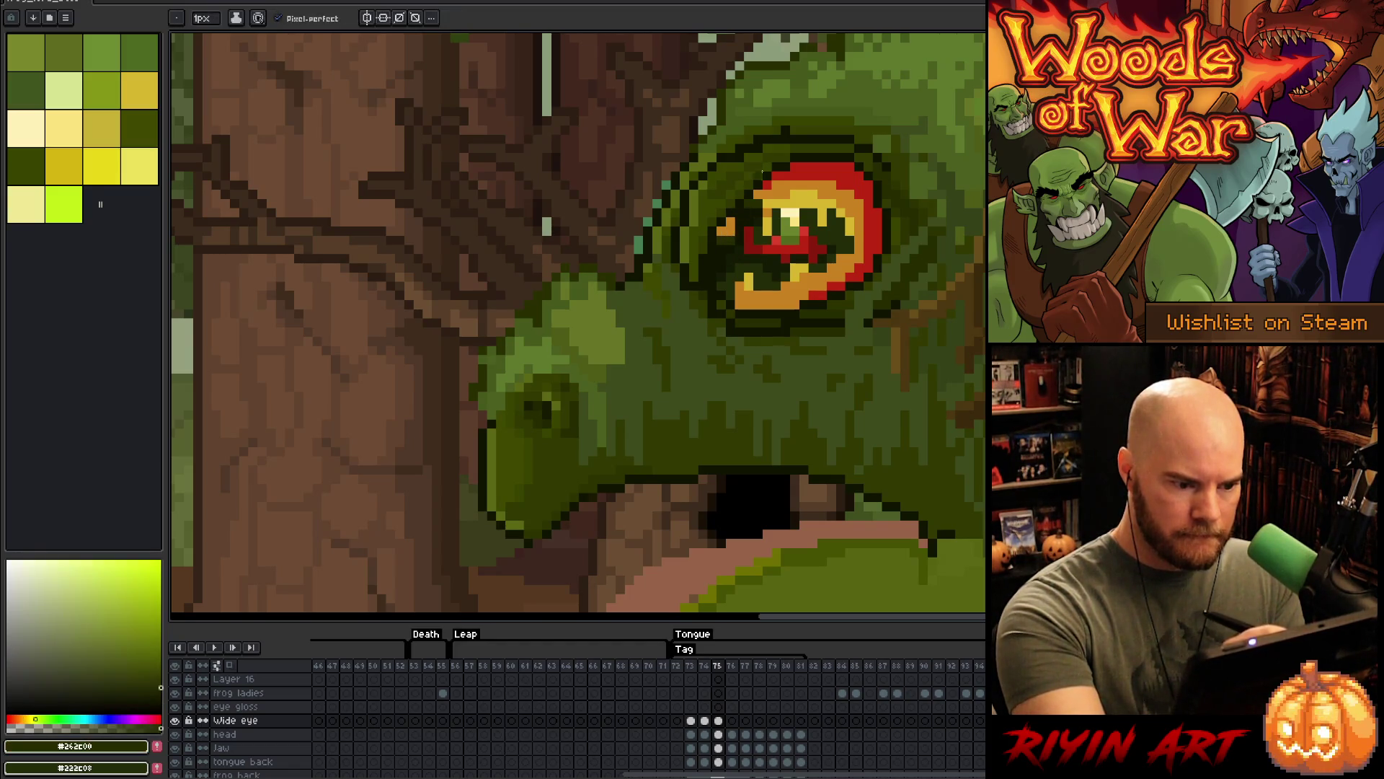
key("Left")
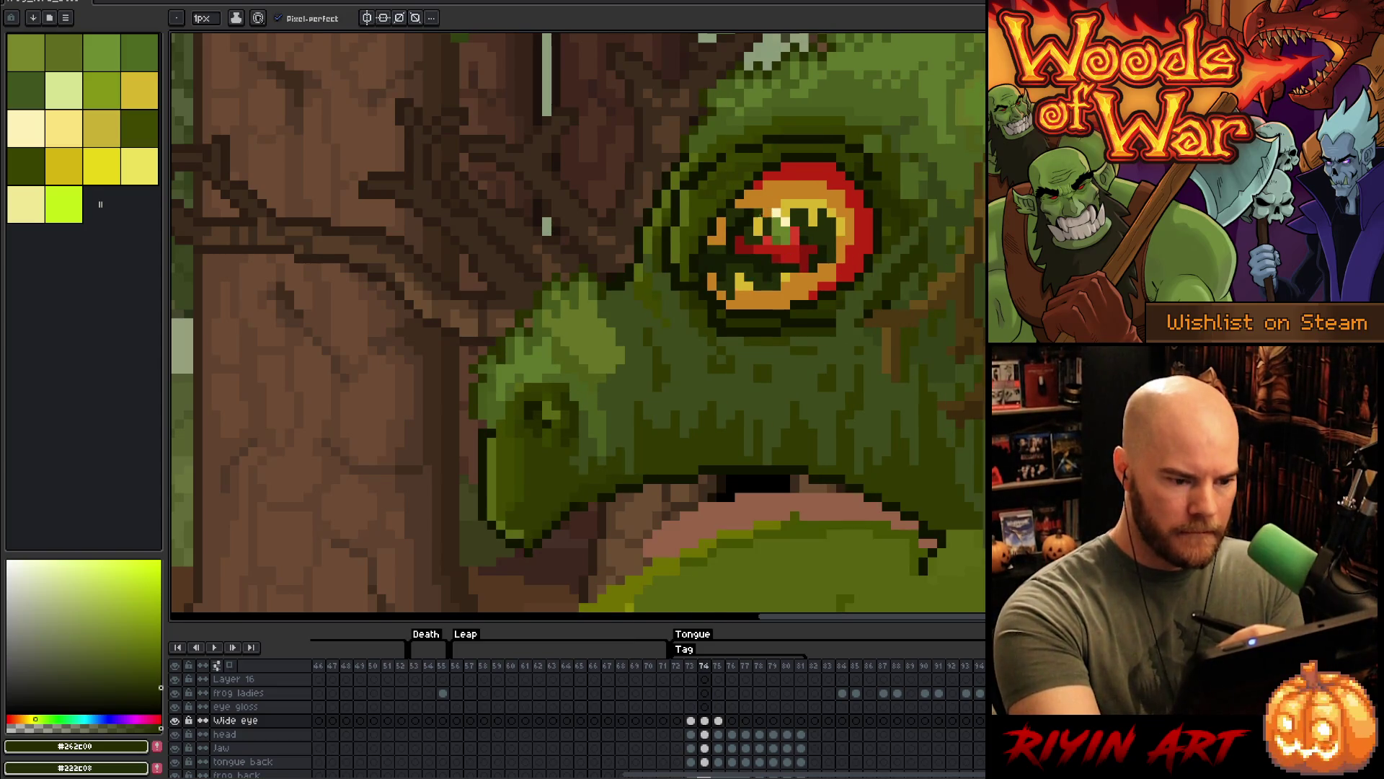
key("Right")
- Add orange rim pixels to frame 75's eye at the lower-left edge and top
left_click(745, 286, "alt")
left_click(741, 270, "alt")
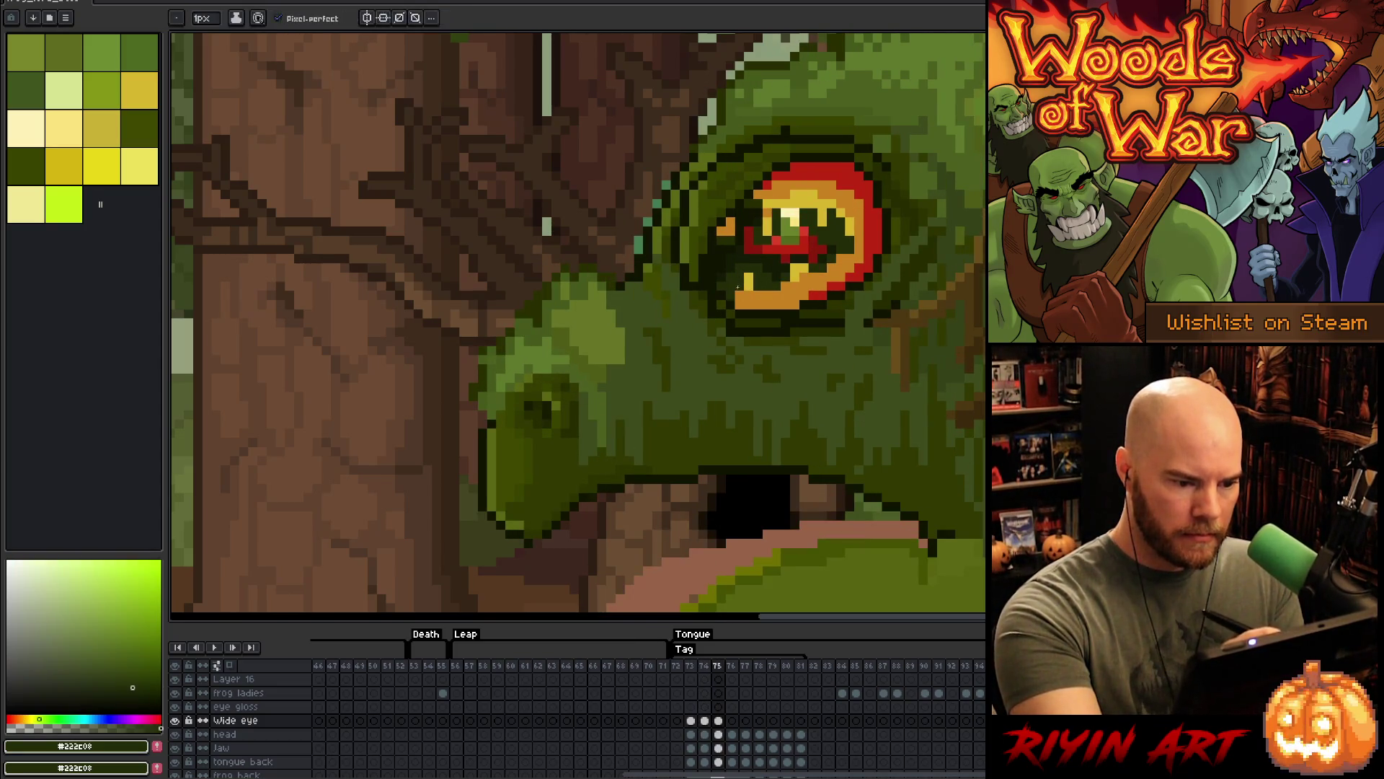
left_click(745, 288, "alt")
left_click(730, 294)
left_click(721, 286)
left_click(786, 157)
key("Left")
key("Right")
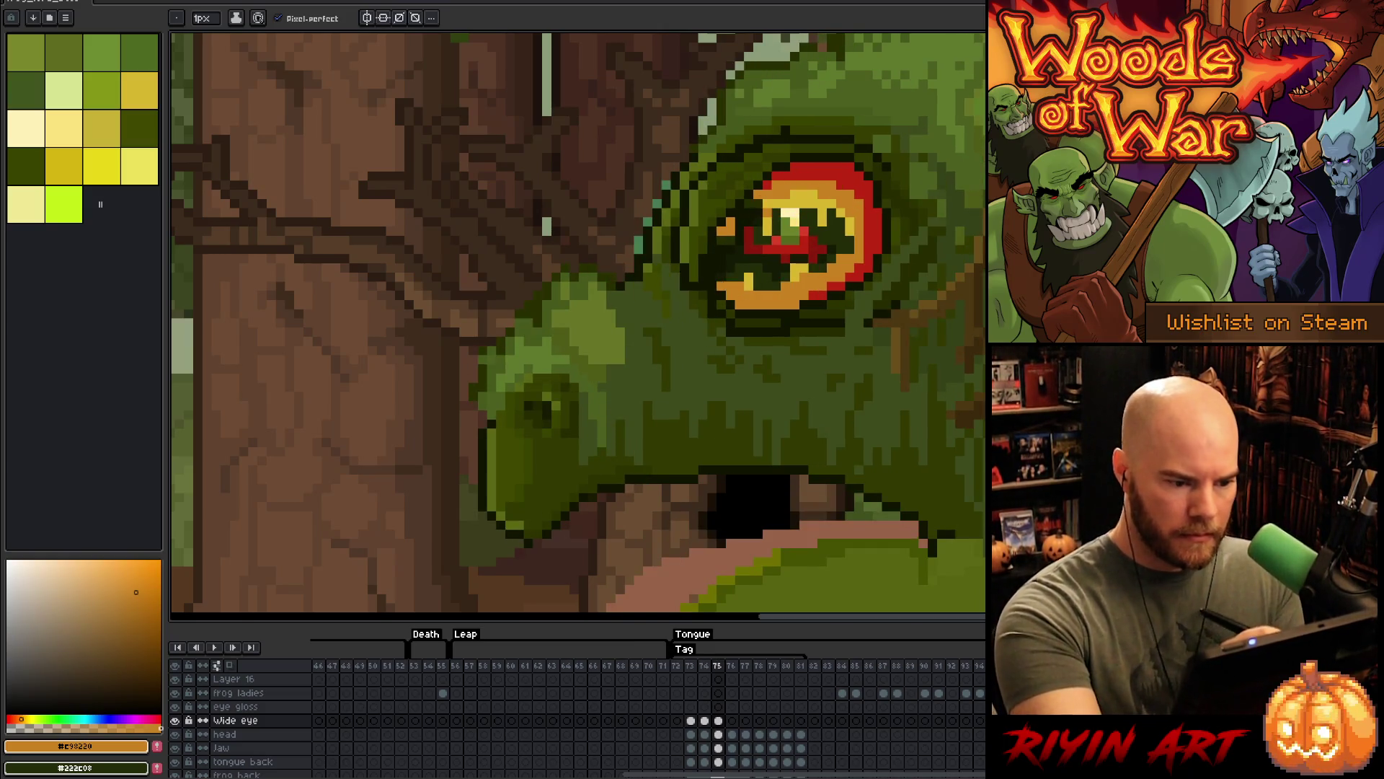
- Recolour eye-edge pixels in dark olive and orange, checking them against frame 74
key("alt")
left_click(738, 270, "alt")
left_click(721, 281, "alt")
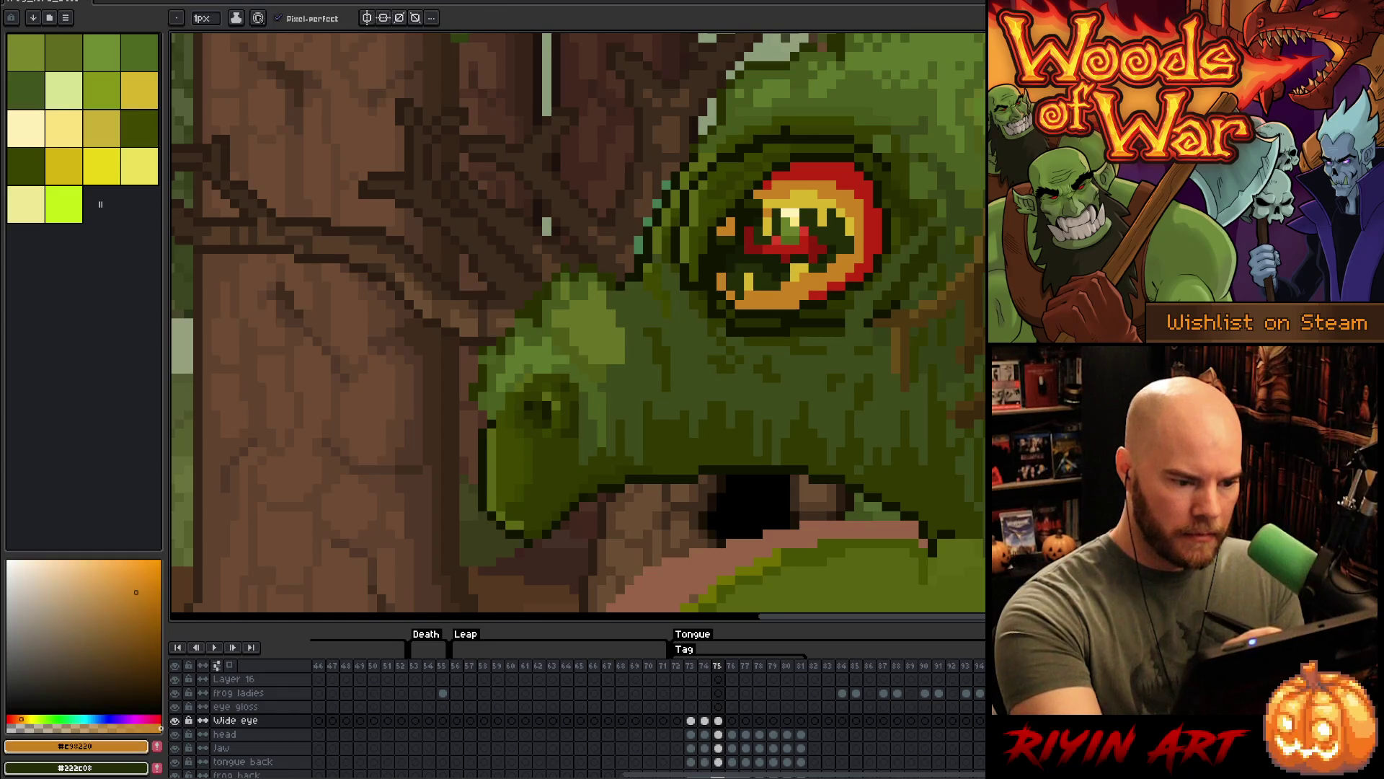
key("Left")
key("Right")
key("Left")
key("Right")
- Rework frame 75's eye pixels in dark green, orange and near-black outline colour
left_click(729, 252, "alt")
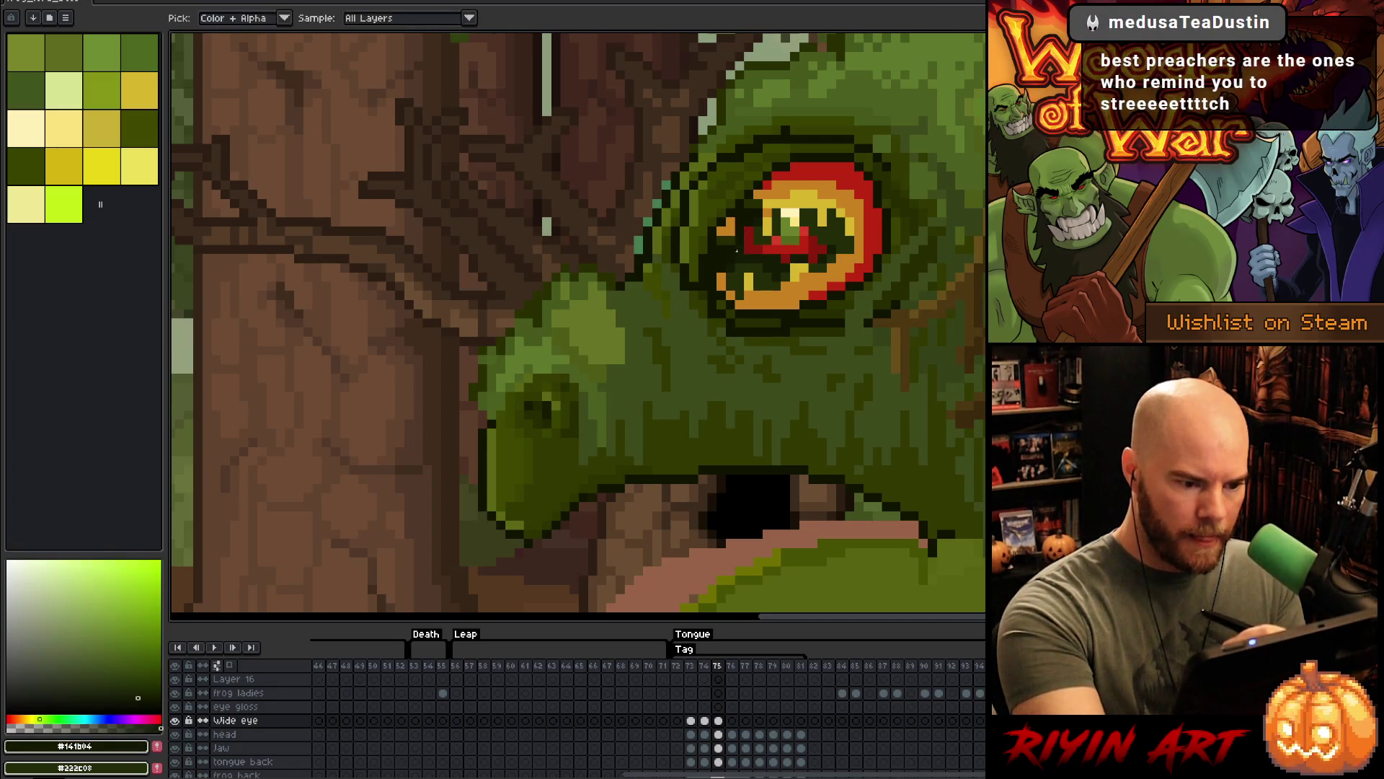
left_click(723, 229, "alt")
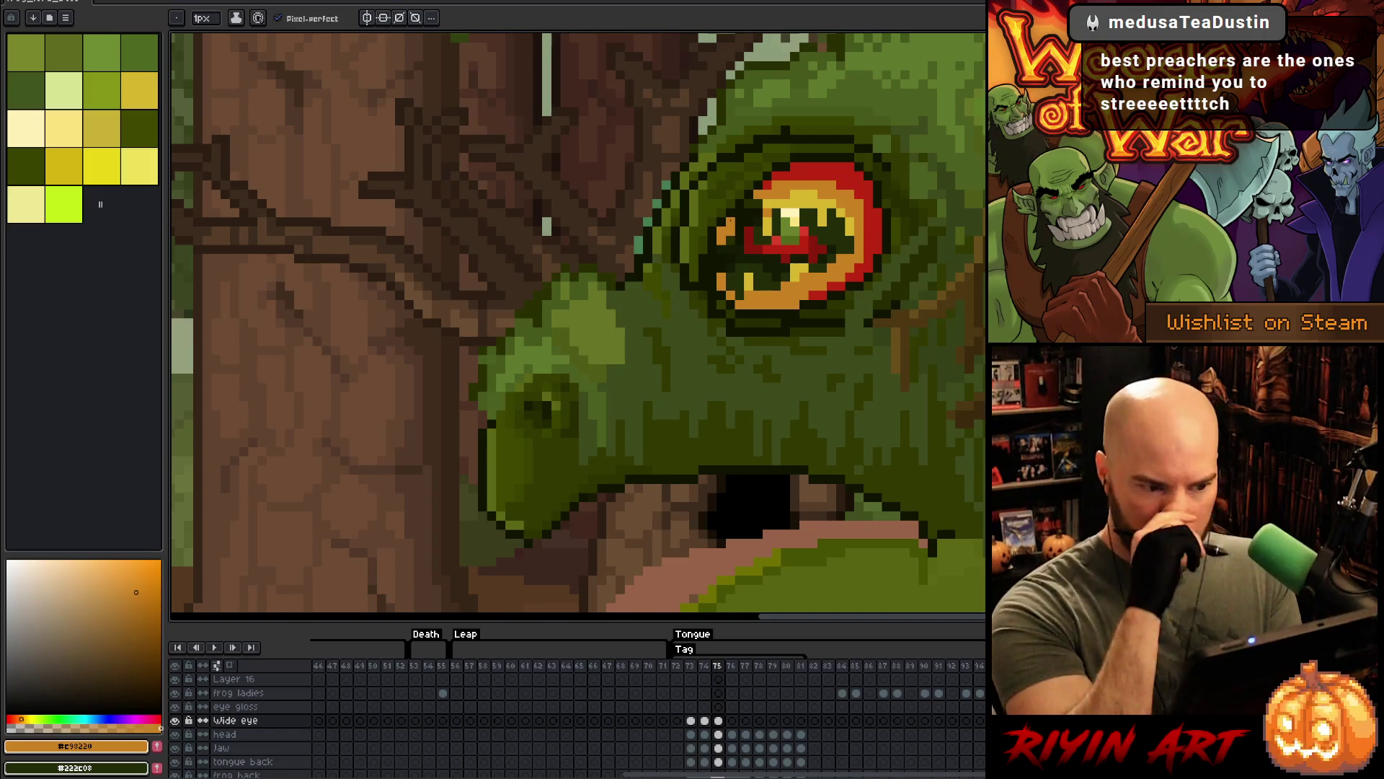
left_click(729, 251, "alt")
left_click(740, 221, "alt")
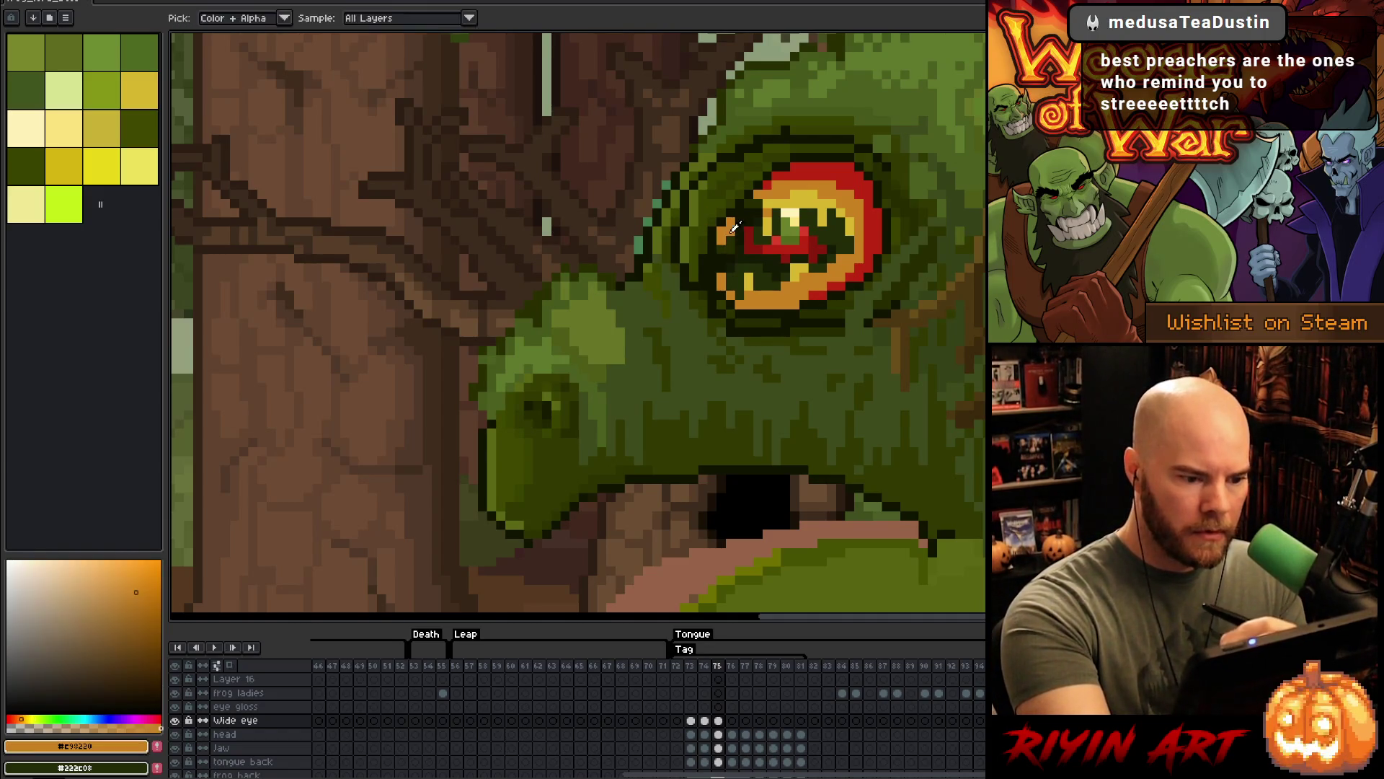
key("Left")
key("Right")
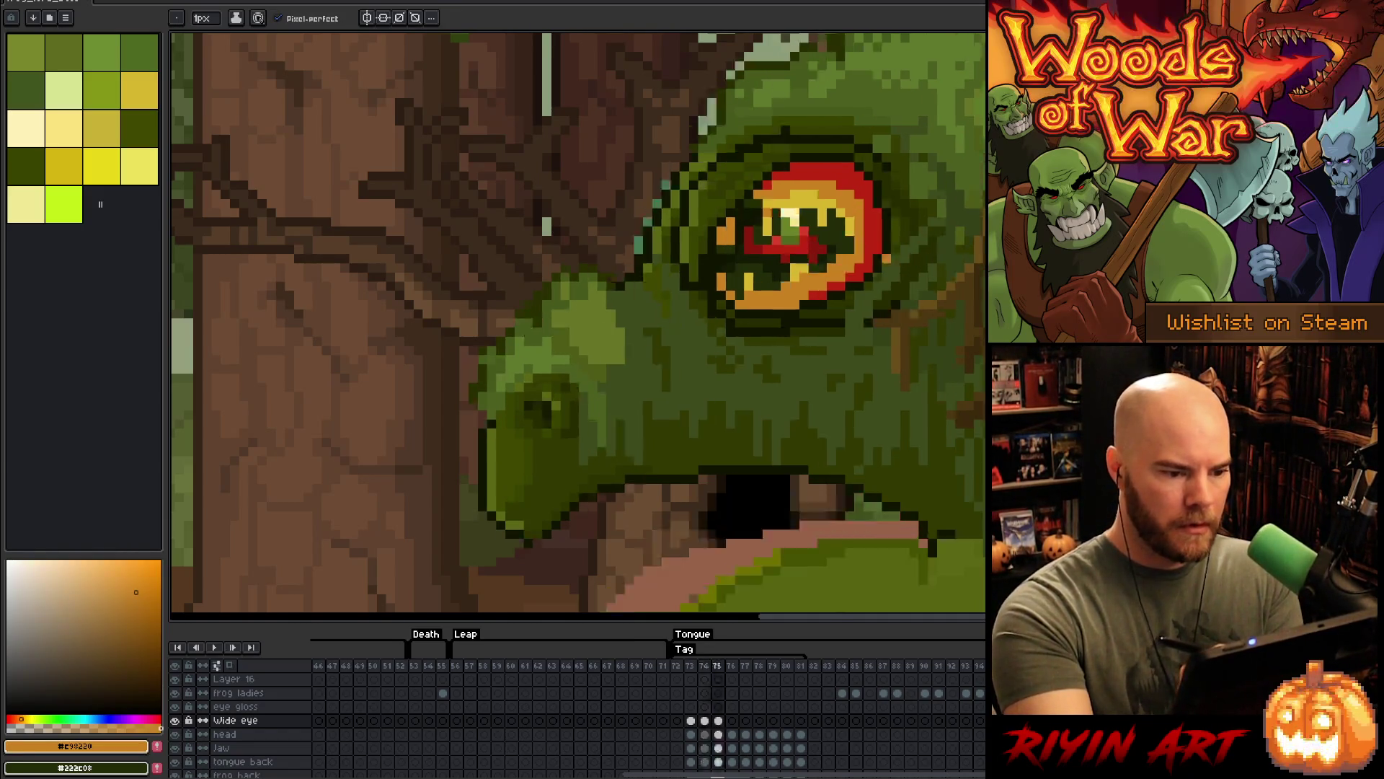
left_click(722, 229, "alt")
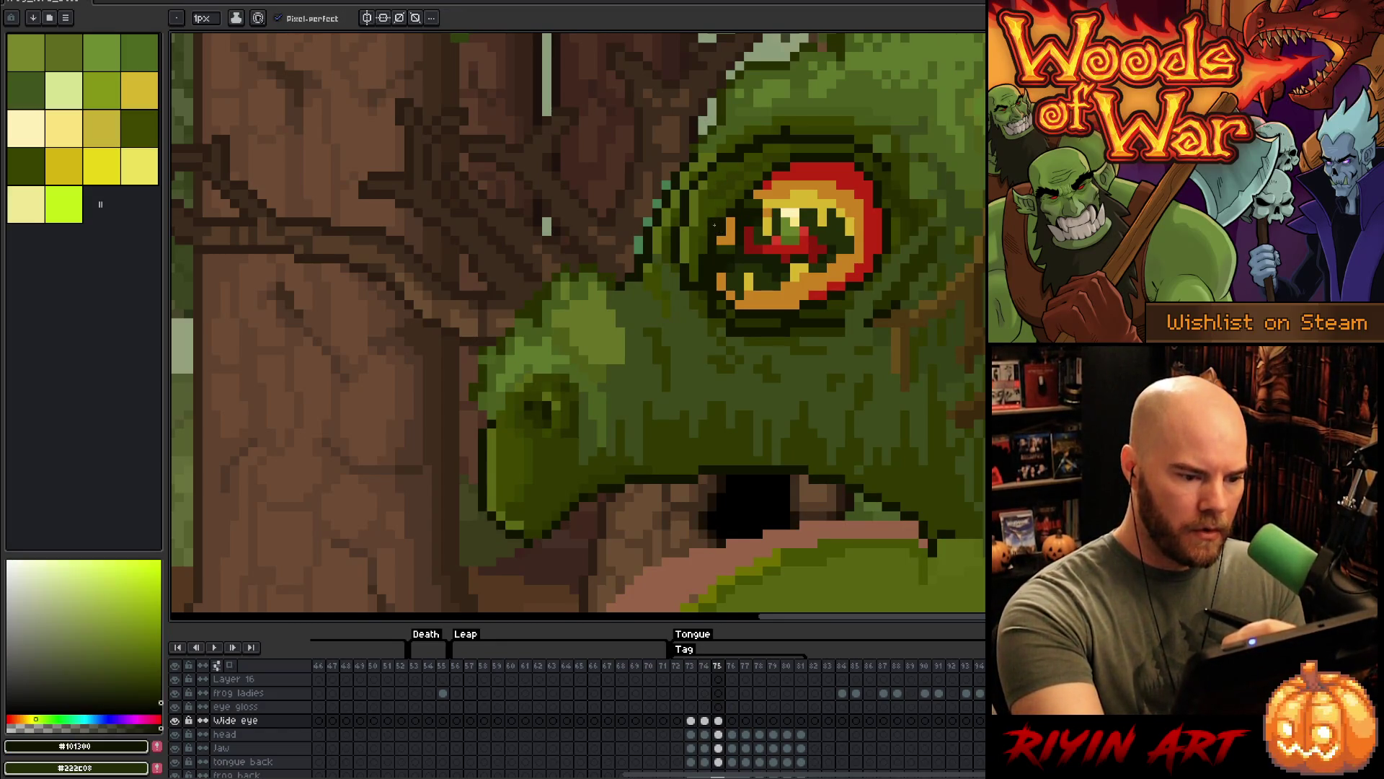
- Compare frame 75's eye with frame 74, settling on frame 74 to edit
key("Left")
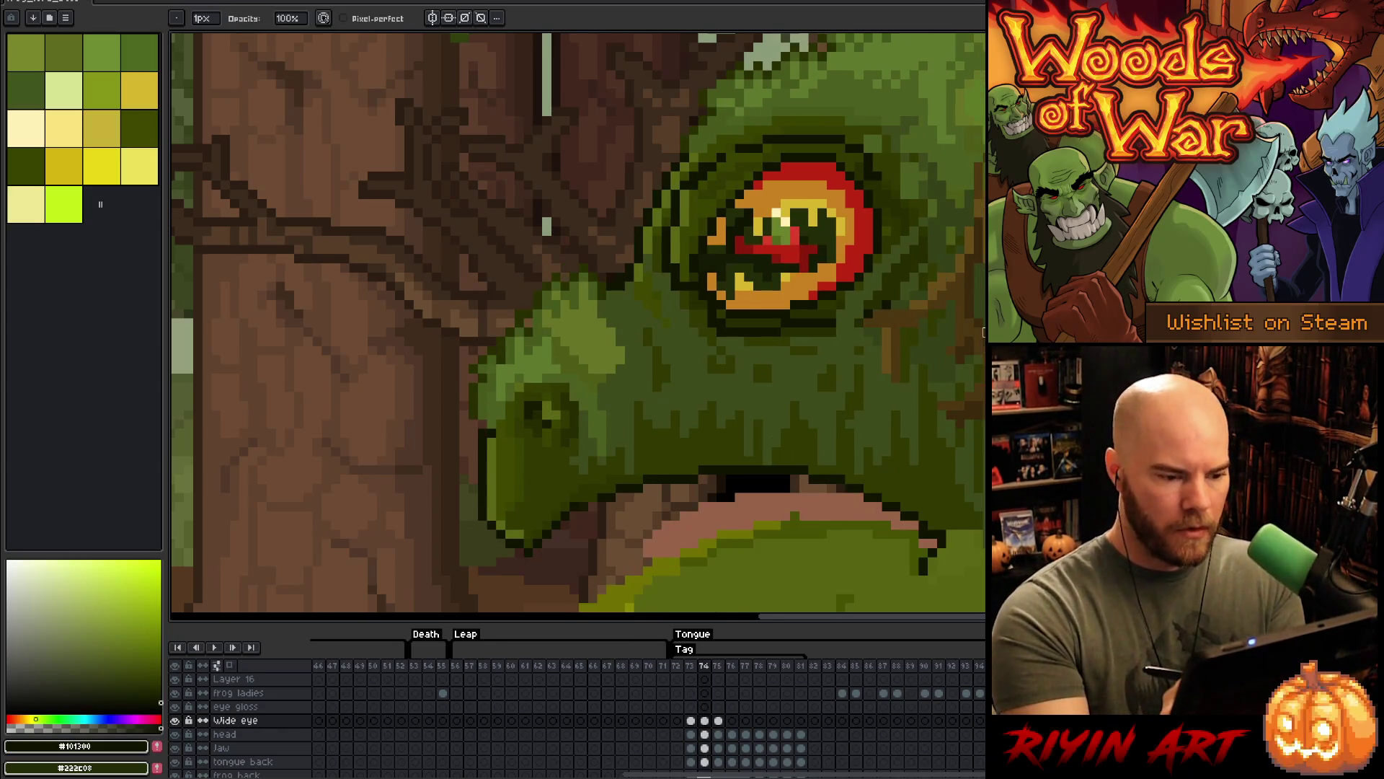
key("Right")
key("Left")
key("Right")
key("Left")
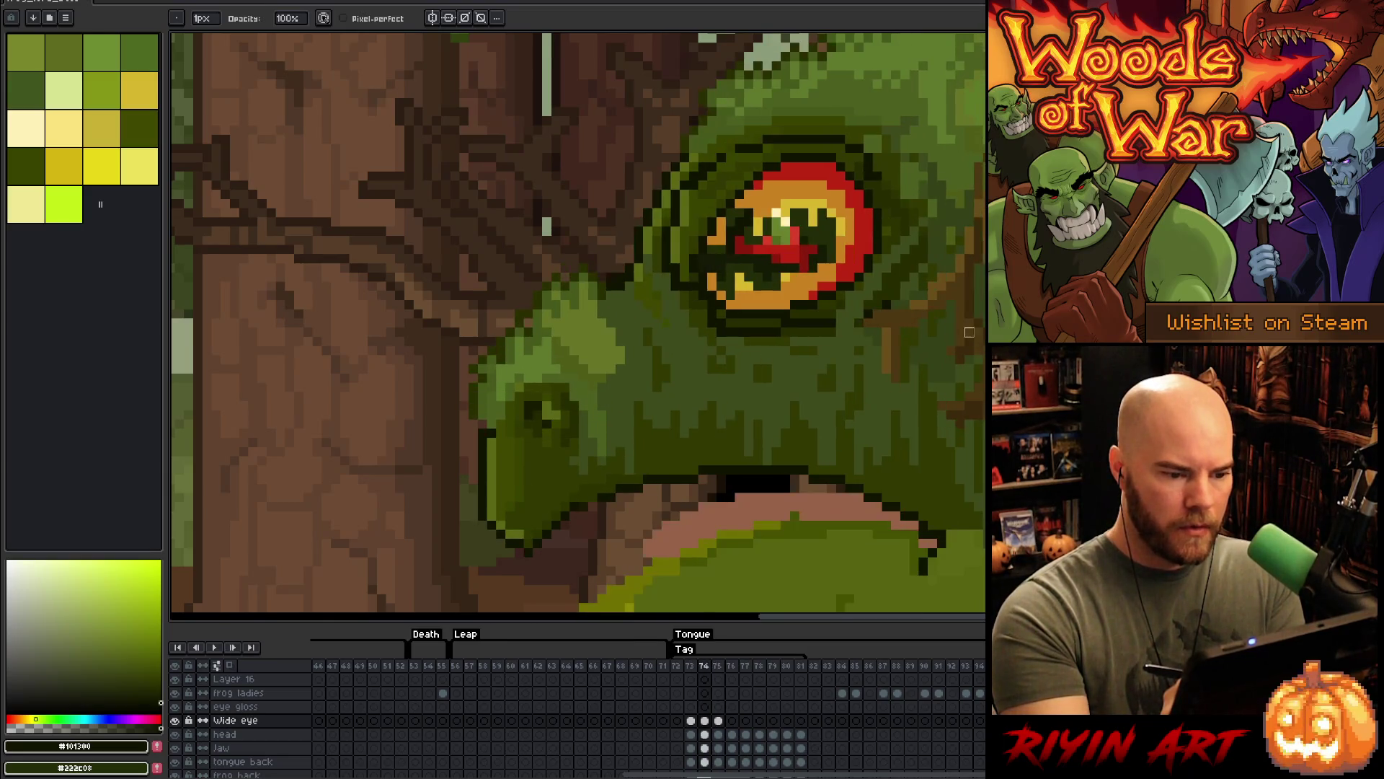
key("Right")
key("Left")
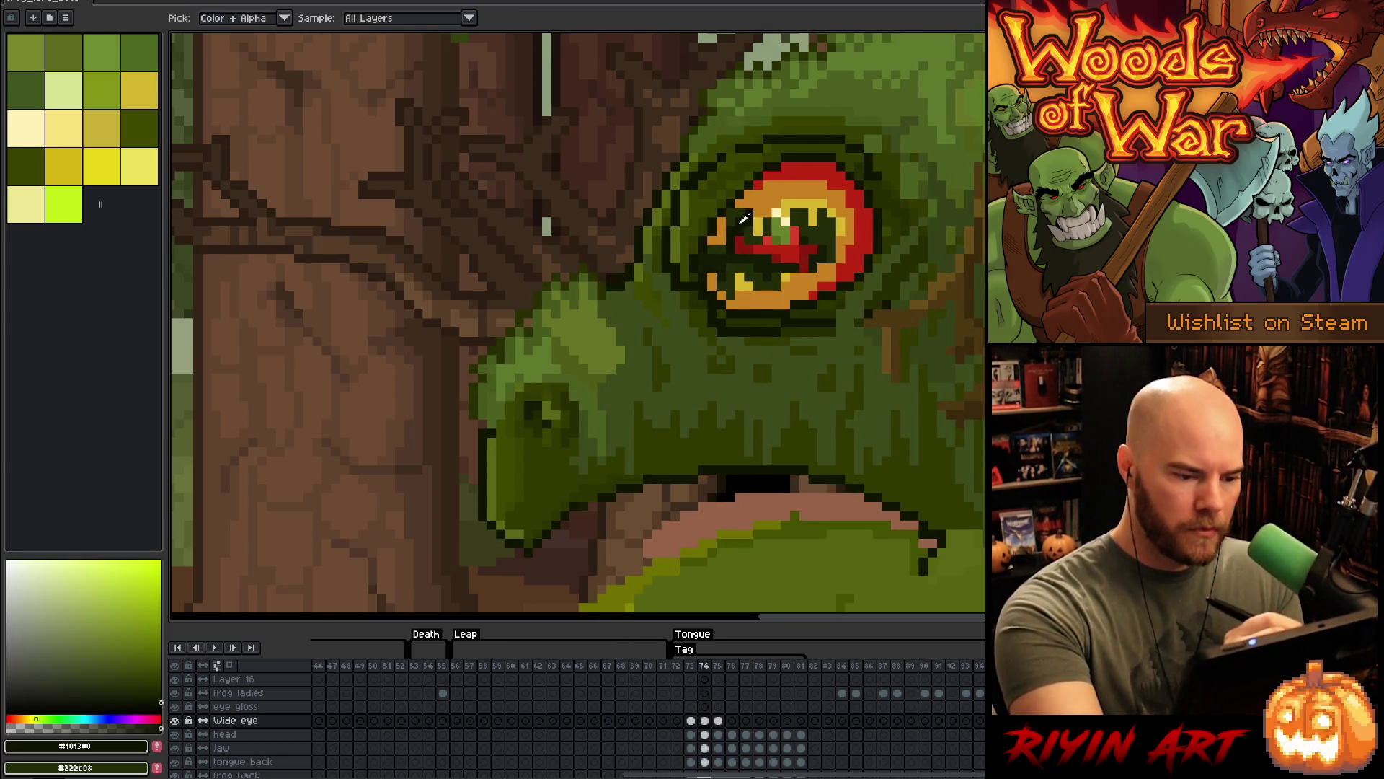
- Clean up frame 74's eye outline in dark olive, comparing with frames 75 and 73
key("e")
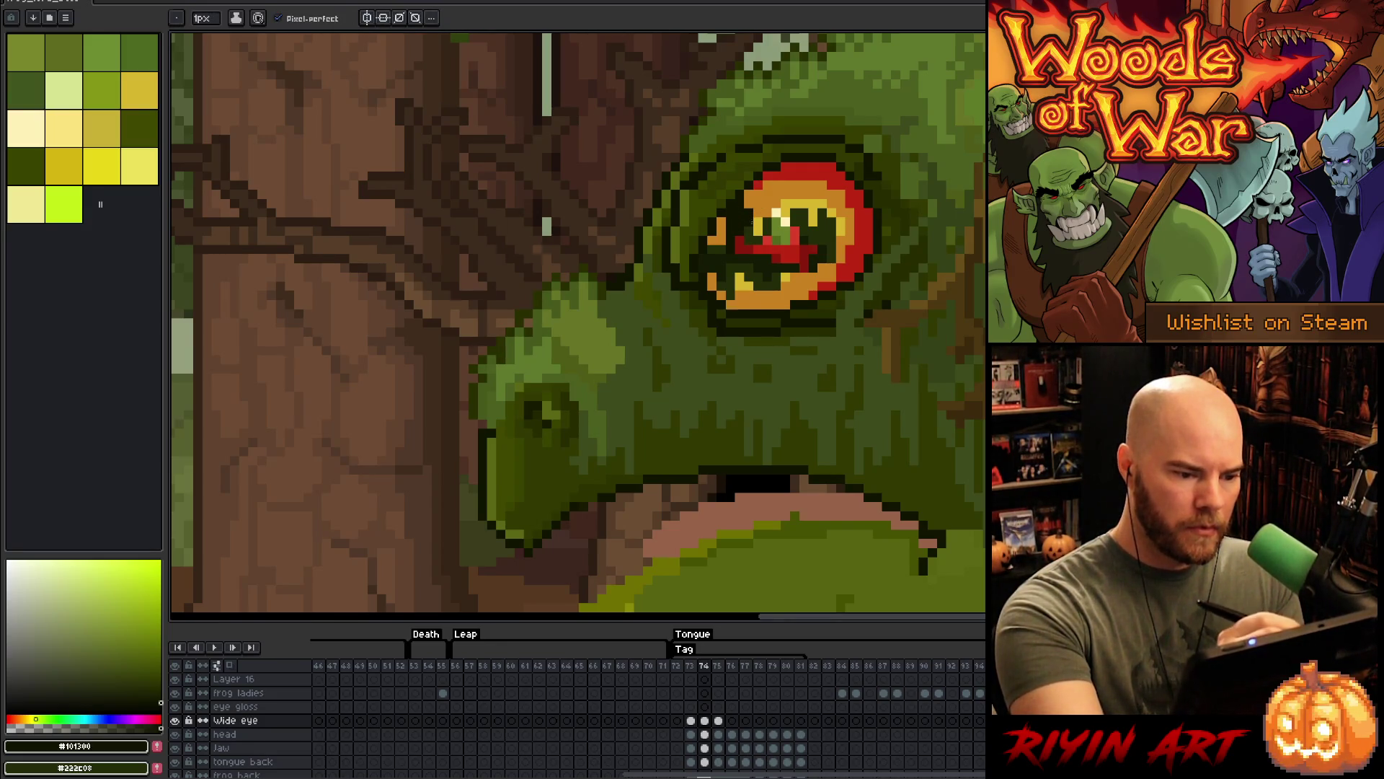
left_click(743, 209, "alt")
key("Right")
key("Left")
key("Right")
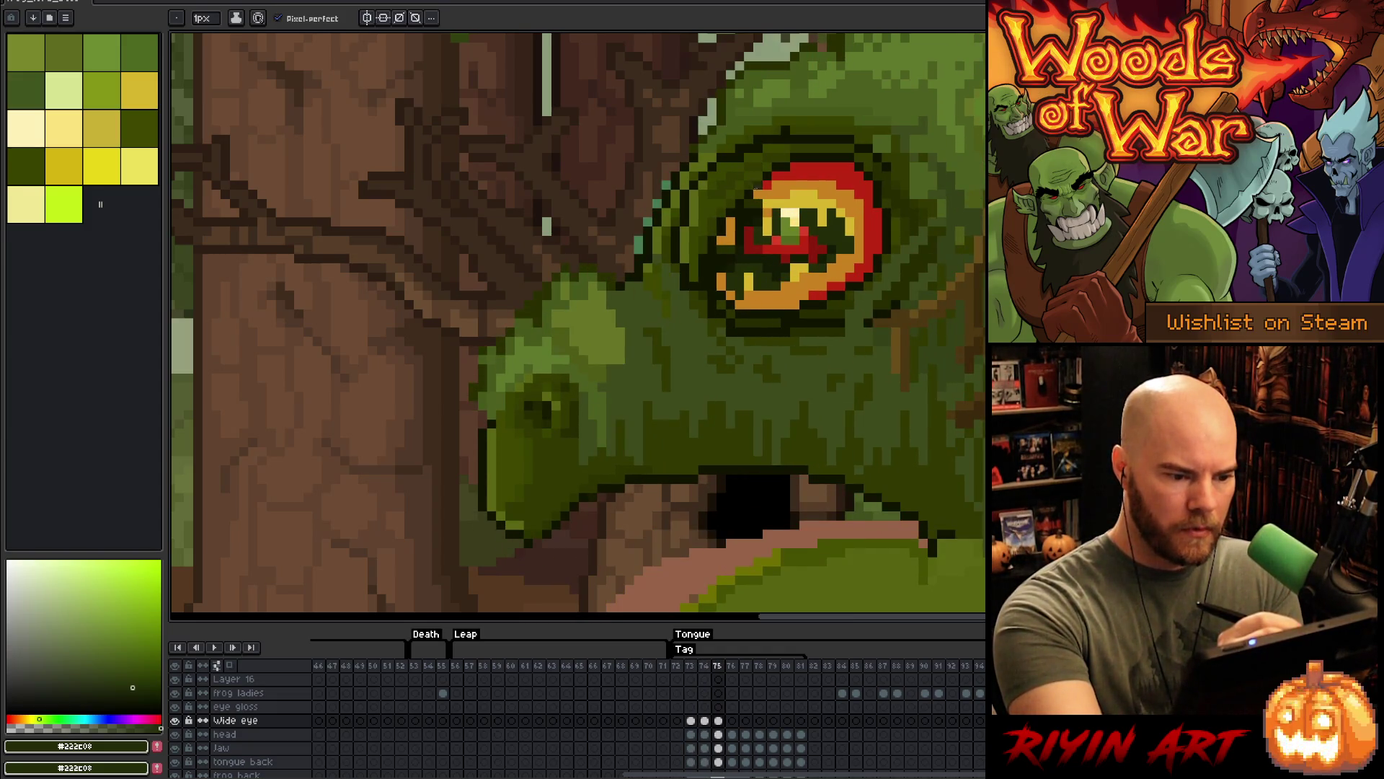
key("Left")
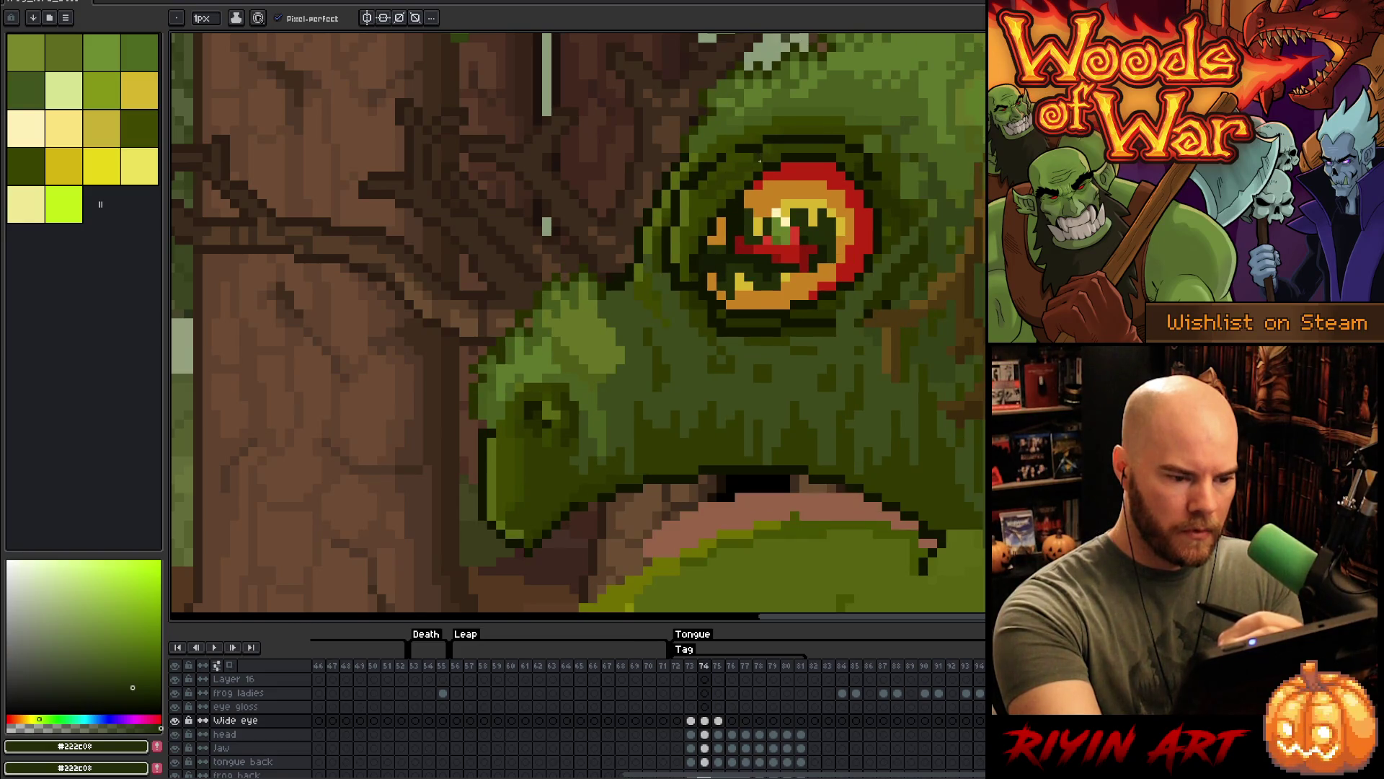
key("Left")
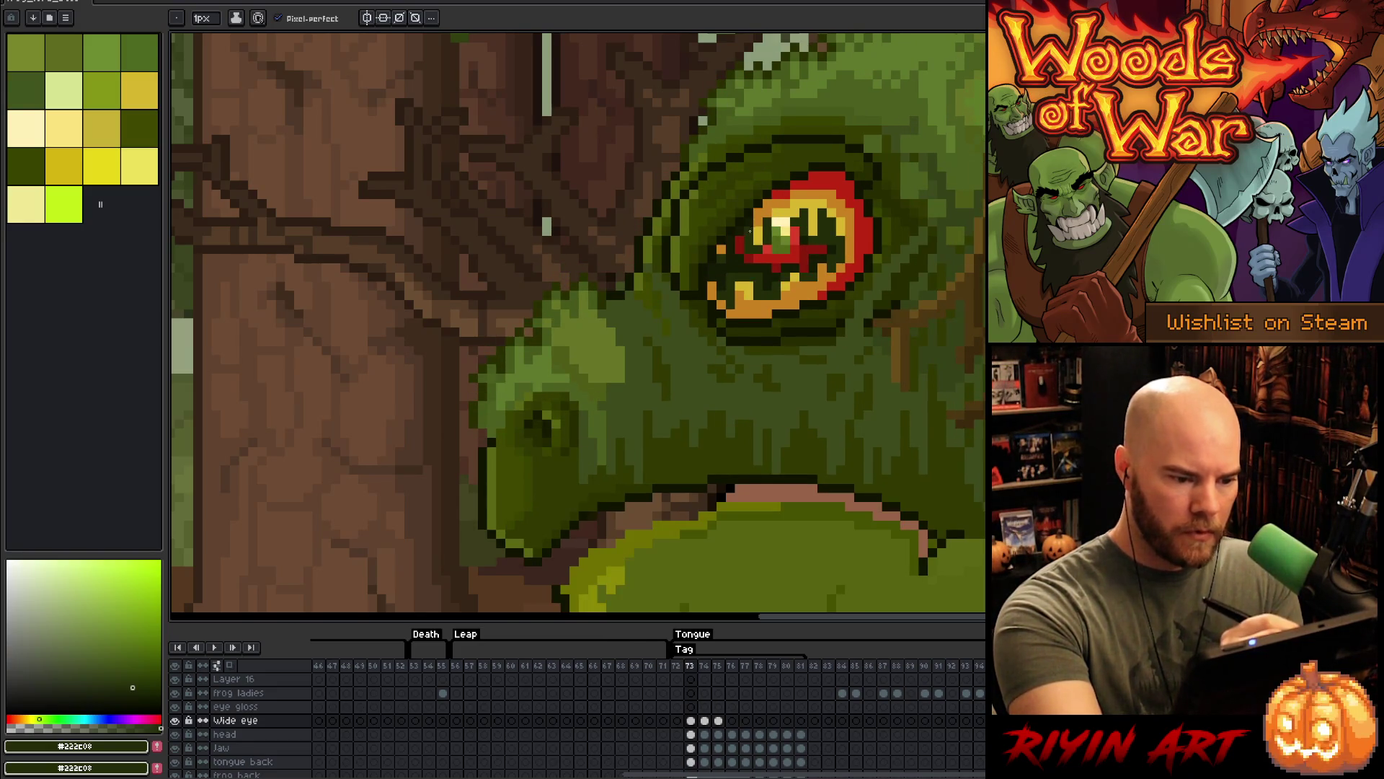
- Fix a dark eye-outline pixel on frame 73 and compare it with frame 74
left_click(752, 195, "alt")
key("Right")
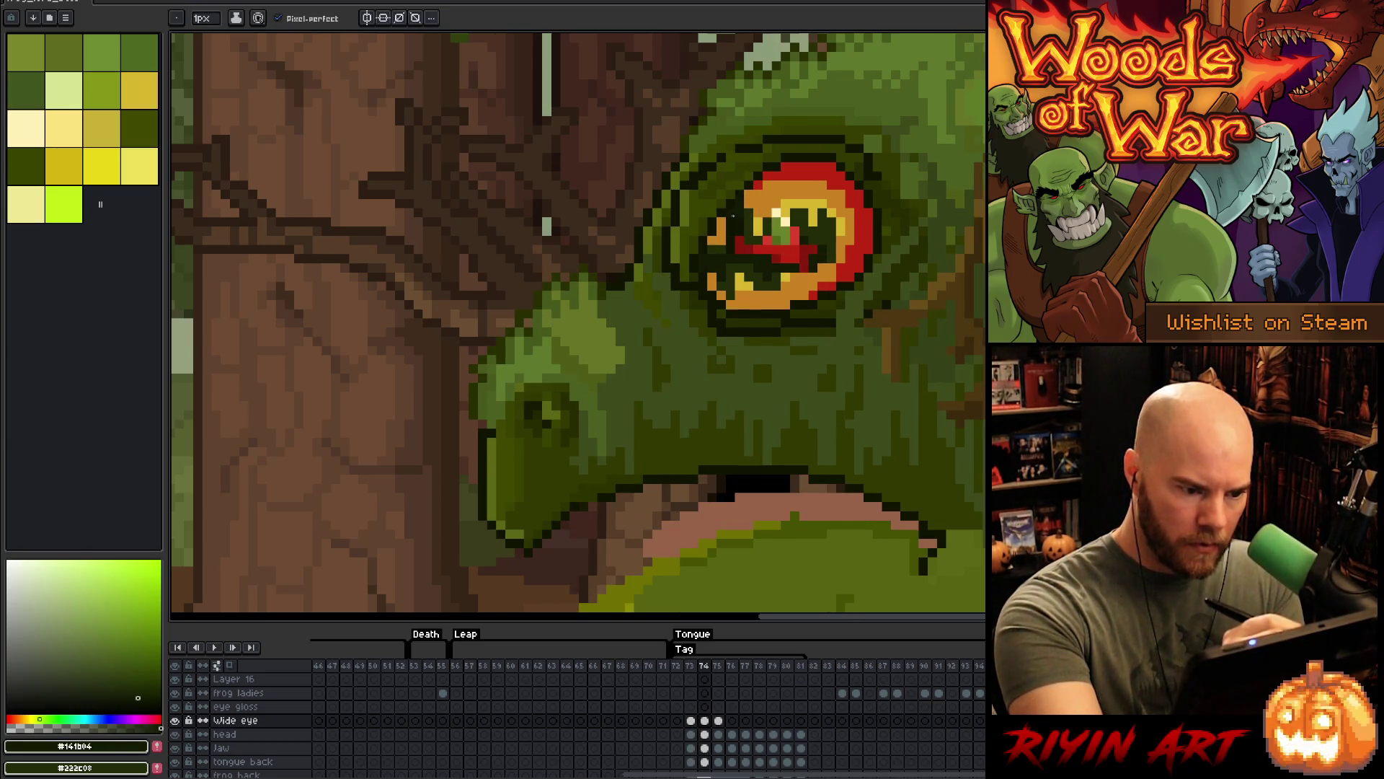
key("Left")
key("Right")
key("Left")
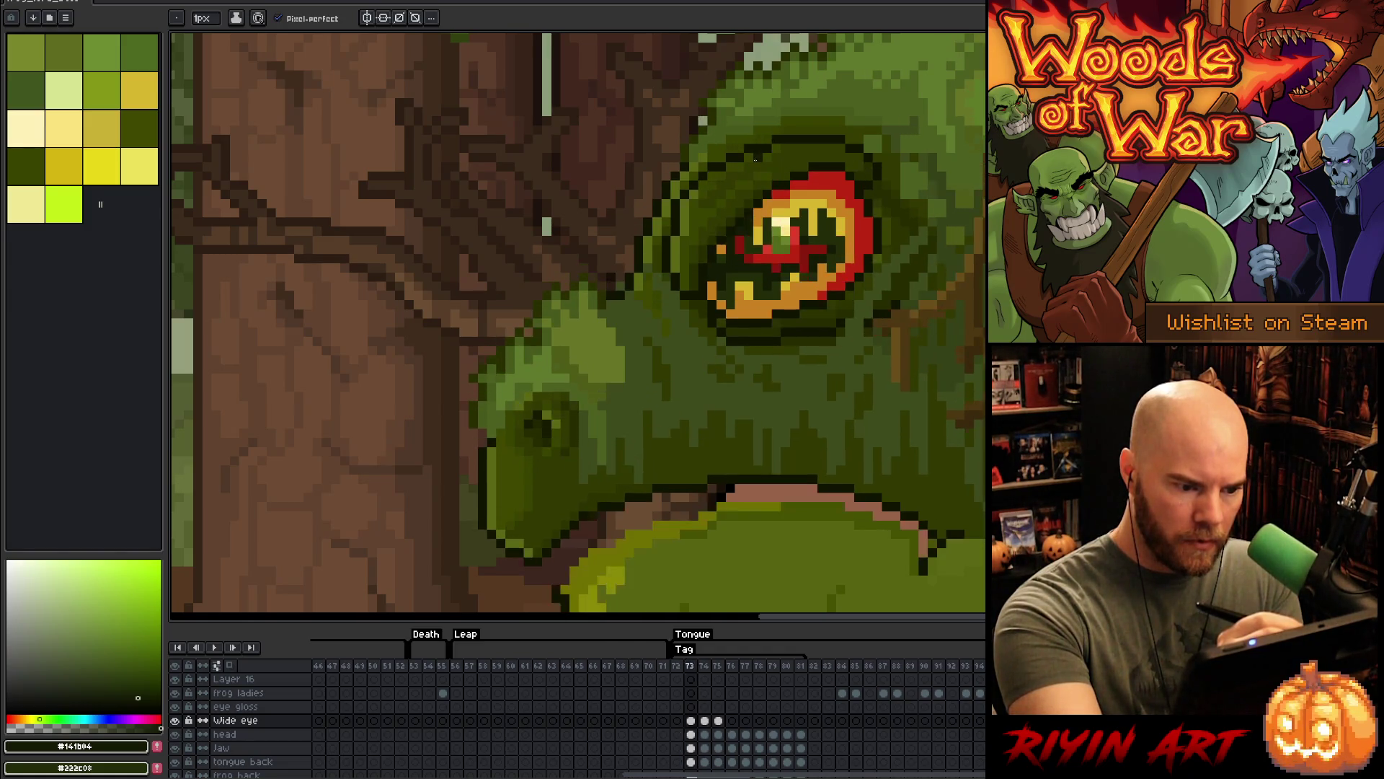
key("Right")
- Repaint frame 74's eye pixels in dark red, dark green and near-black outline colour
left_click(737, 241, "alt")
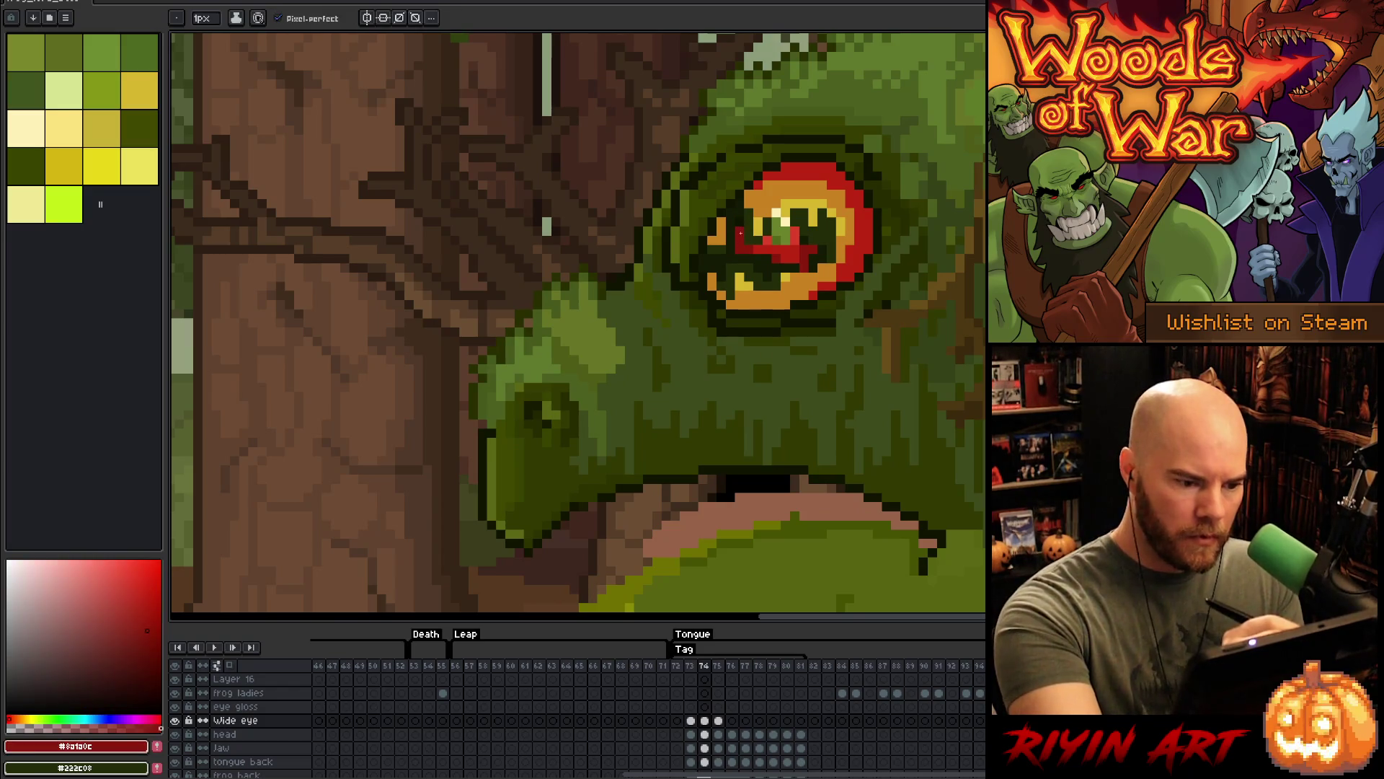
left_click(755, 149, "alt")
left_click(740, 249, "alt")
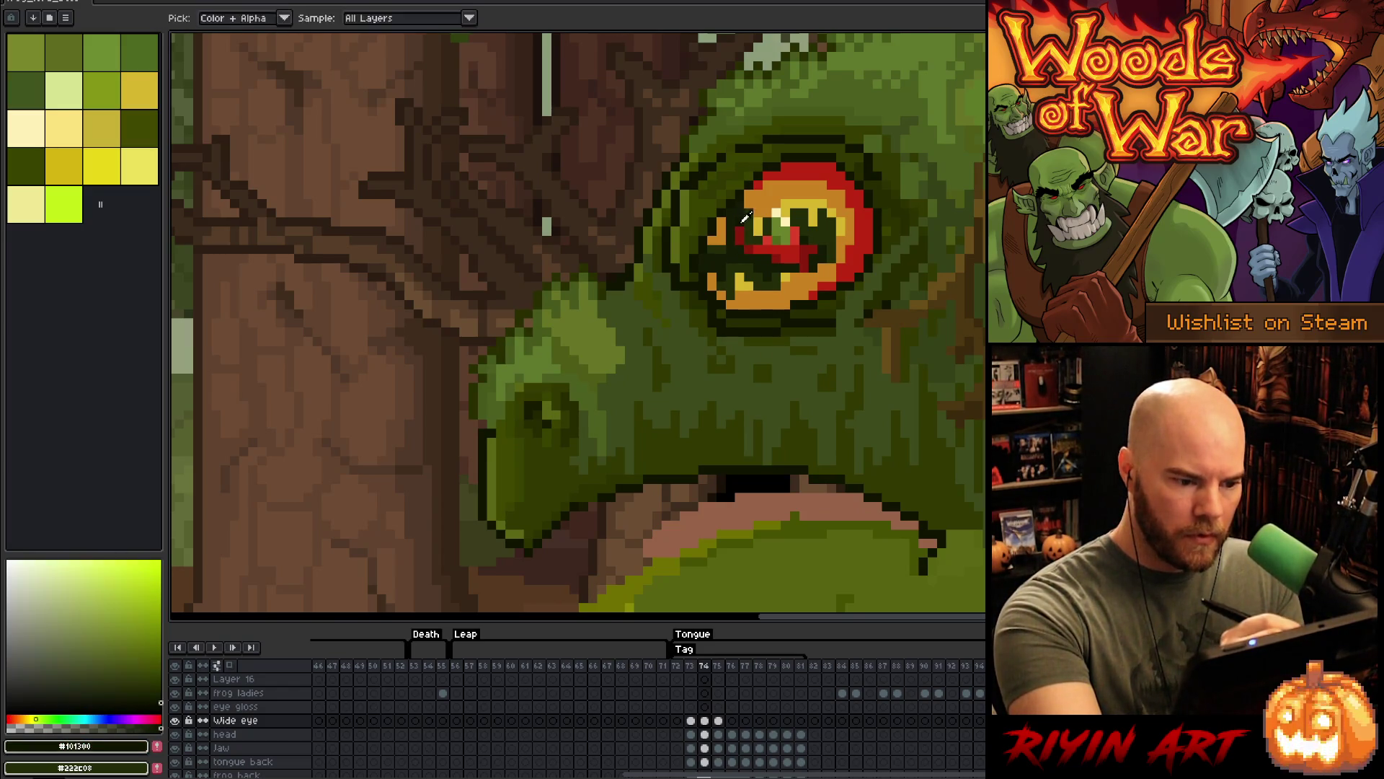
left_click(757, 146, "alt")
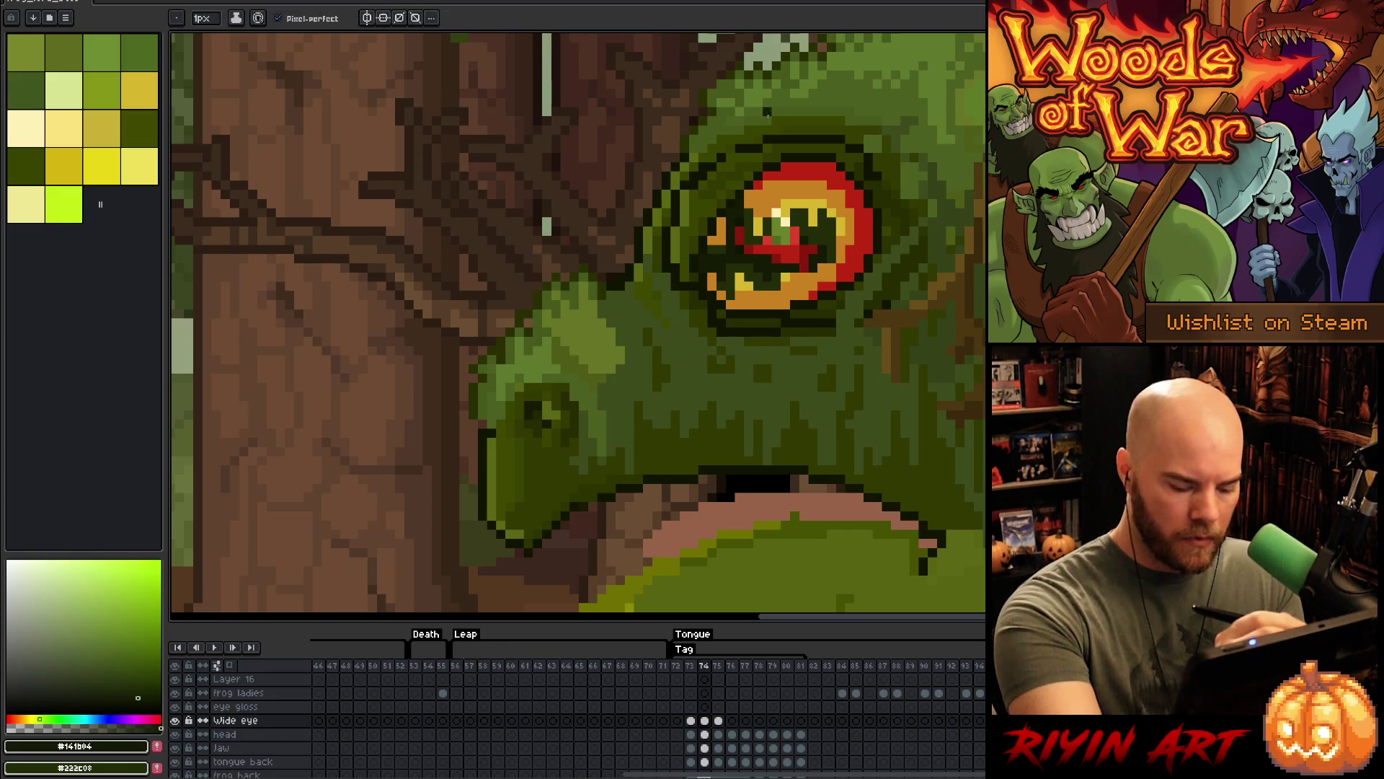
key("Left")
key("Right")
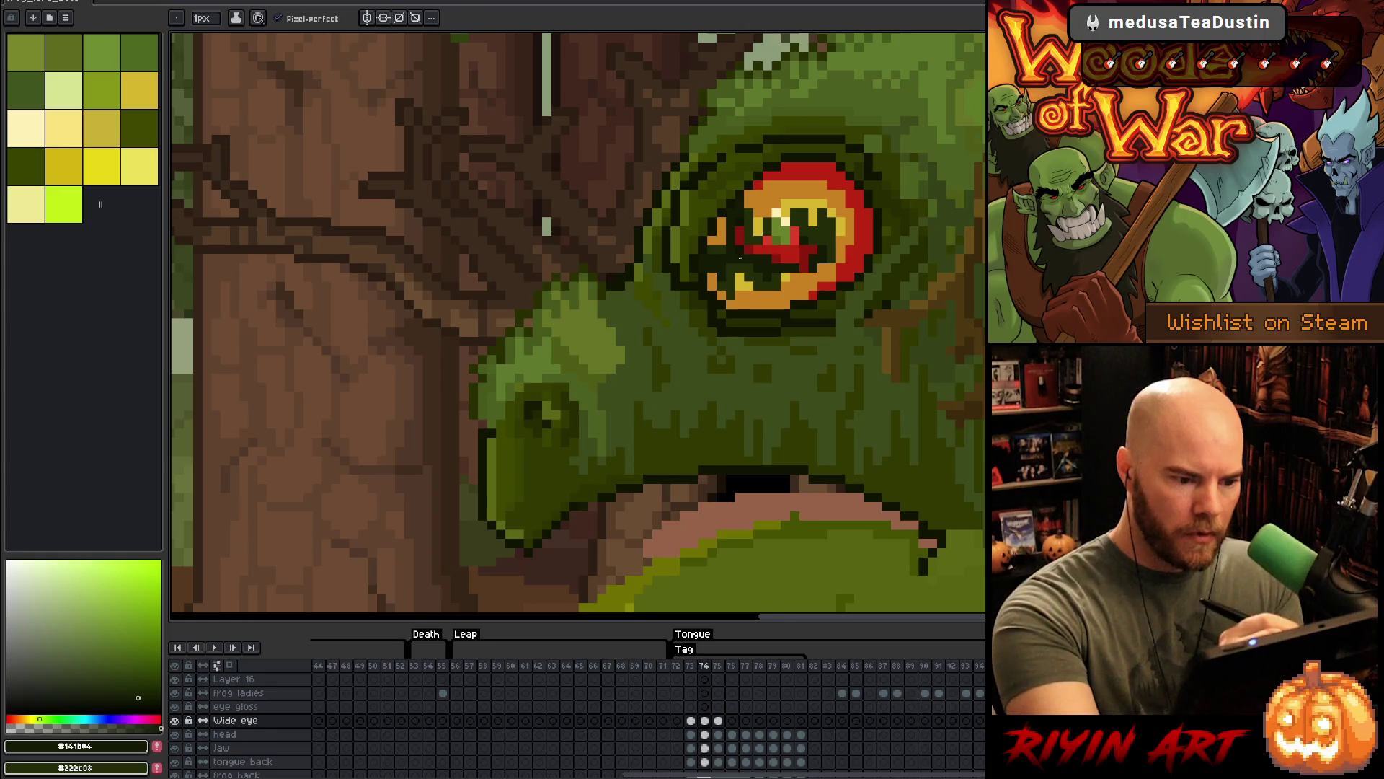
- Nudge frame 74's eye pixels and add a dark olive outline pixel, comparing with frame 73
key("v")
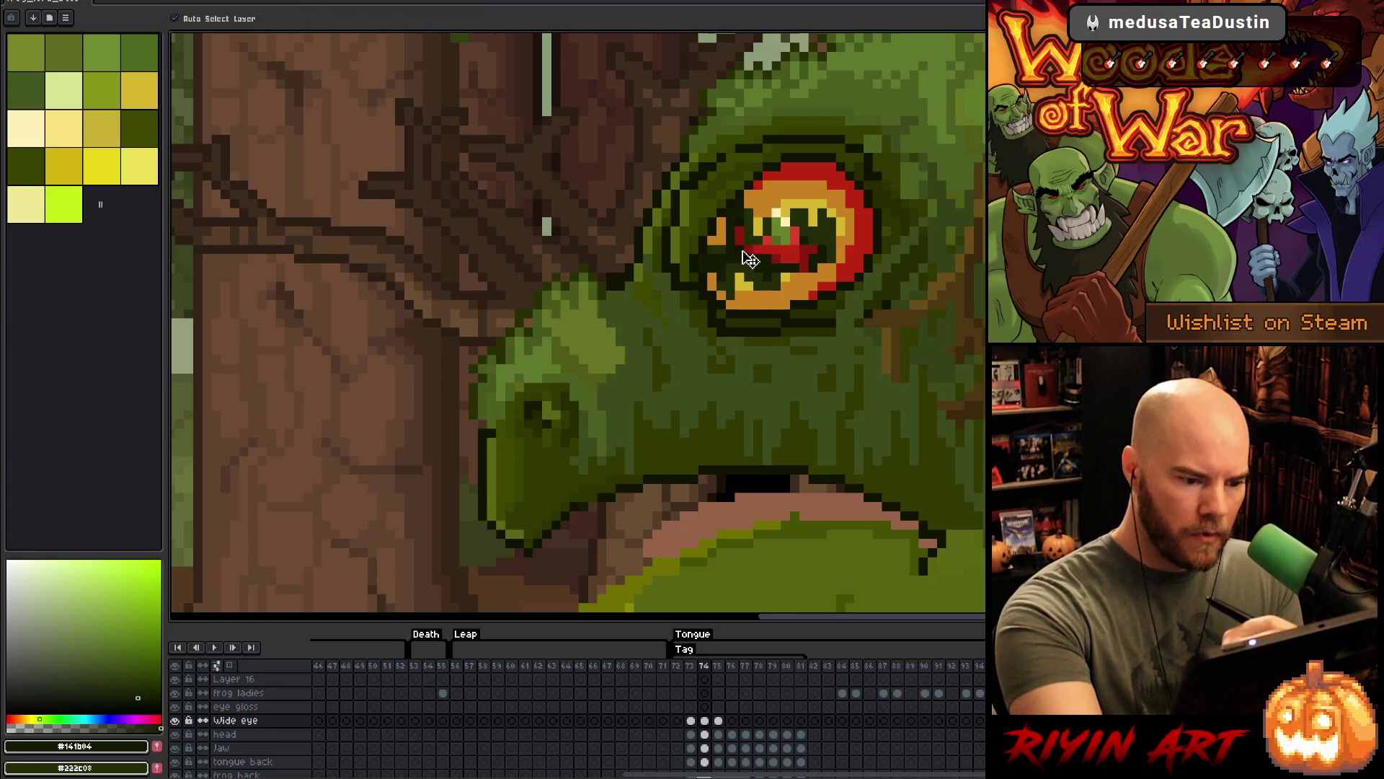
key("b")
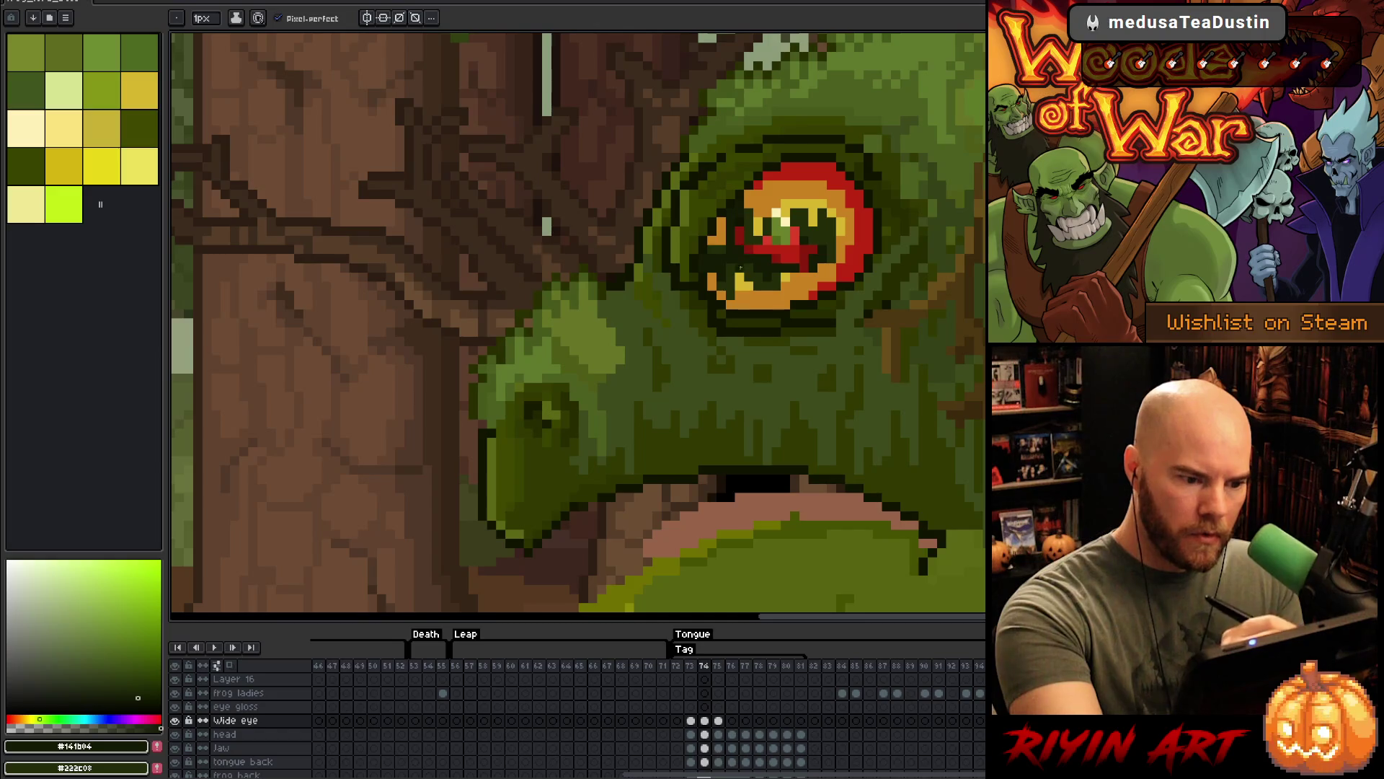
key("v")
key("b")
key("Left")
key("Right")
key("Left")
key("Right")
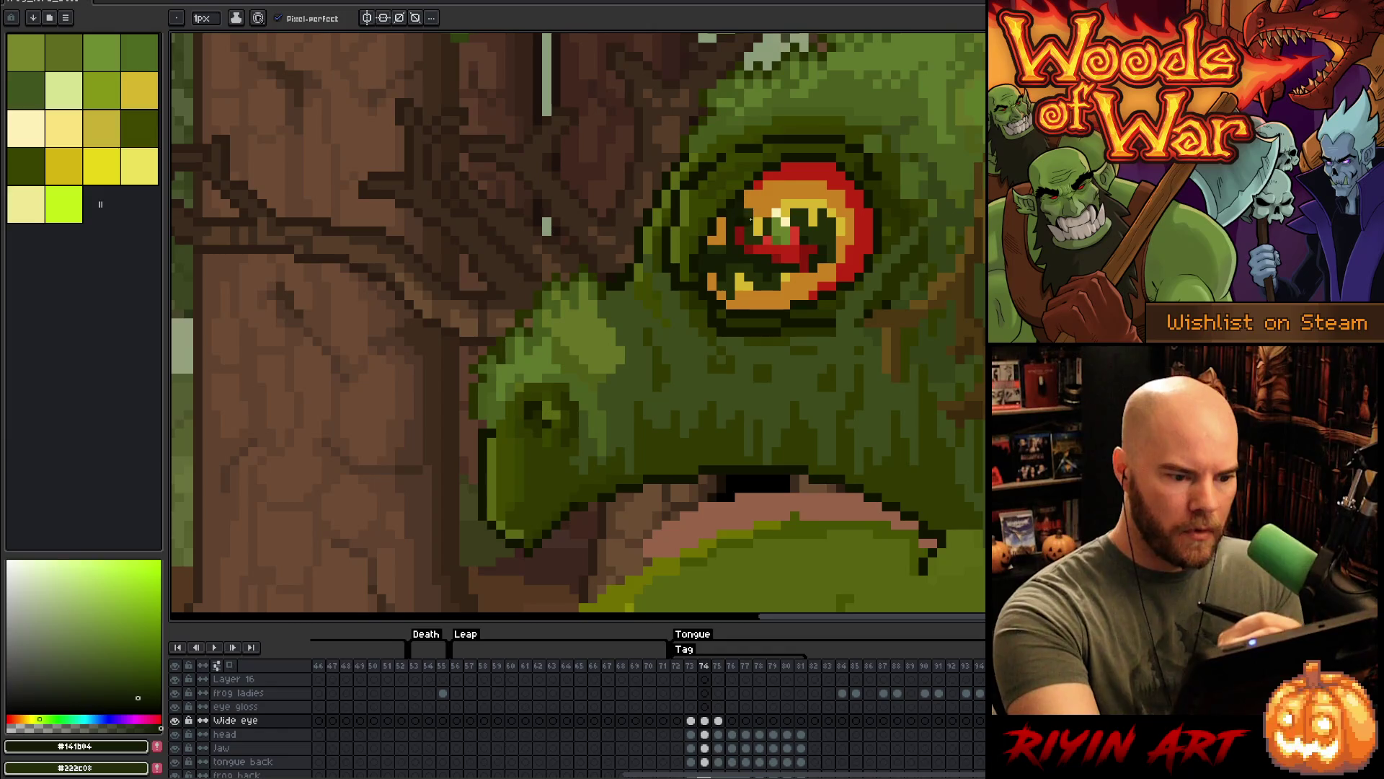
left_click(750, 216, "alt")
- Touch up a dark green outline pixel and an orange ring pixel around the eye
key("Left")
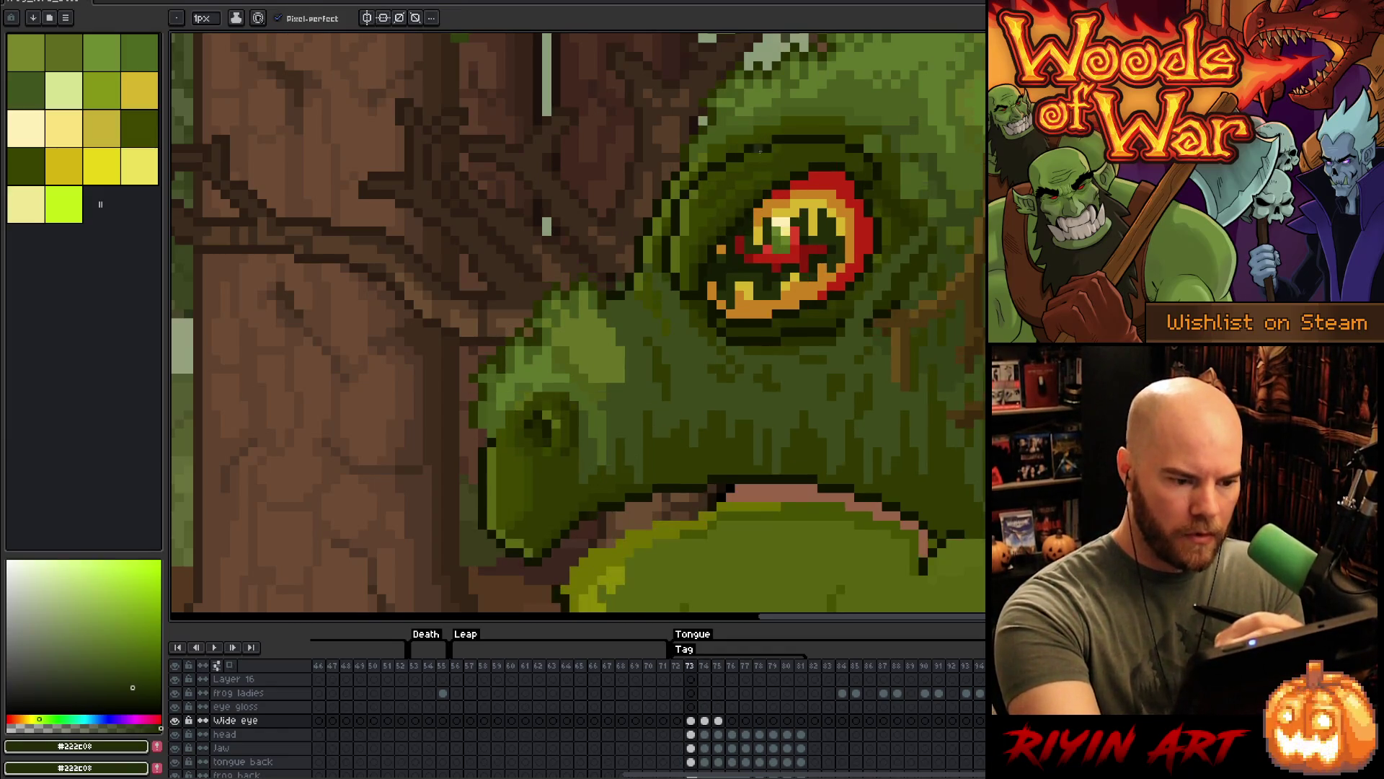
key("Left")
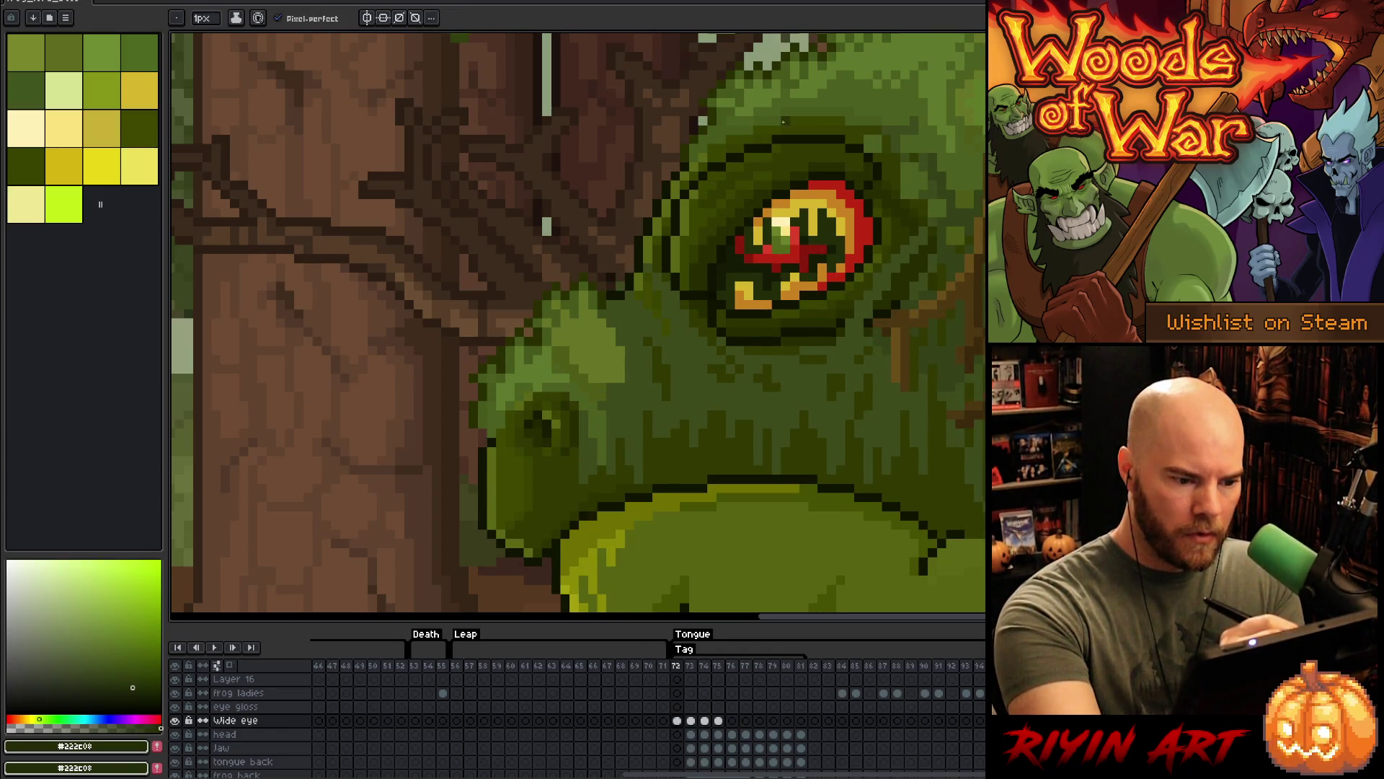
key("Left")
key("Right")
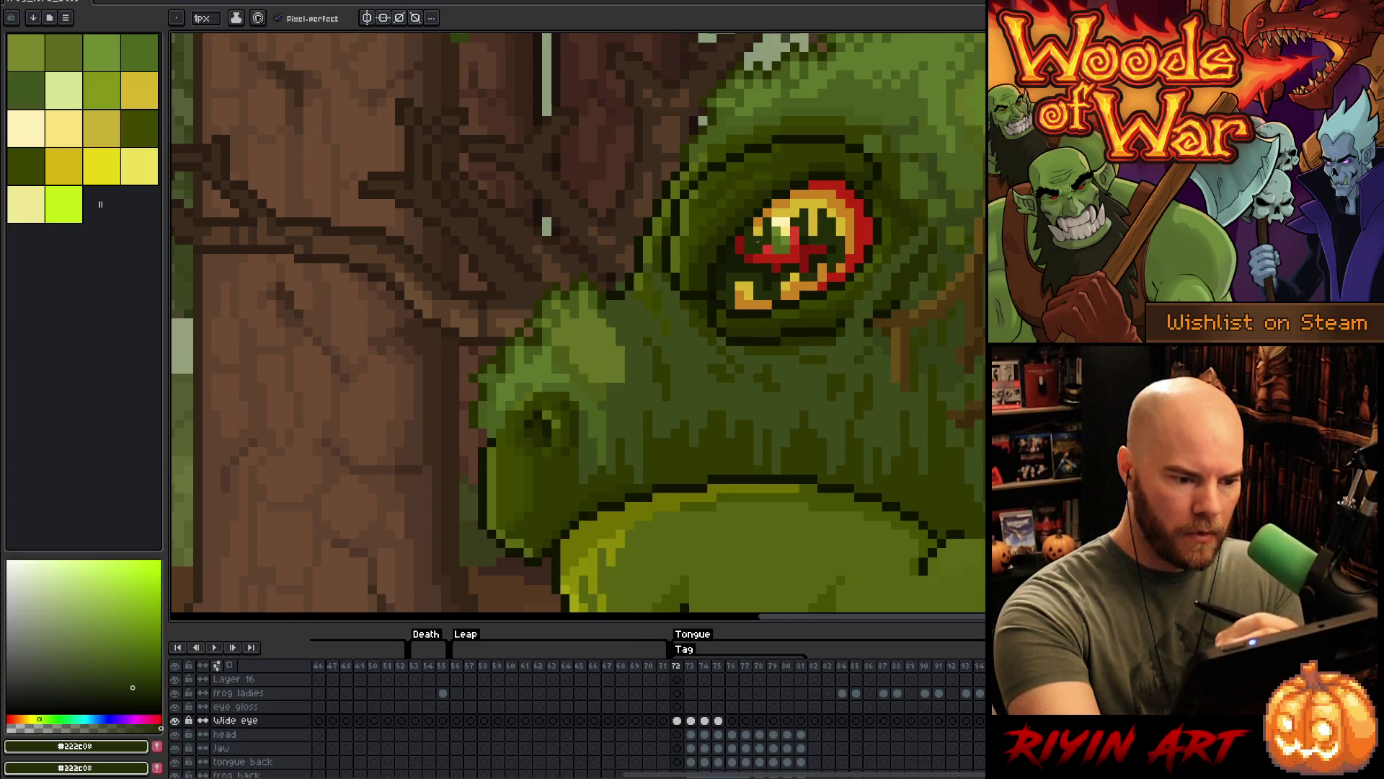
left_click(750, 228, "alt")
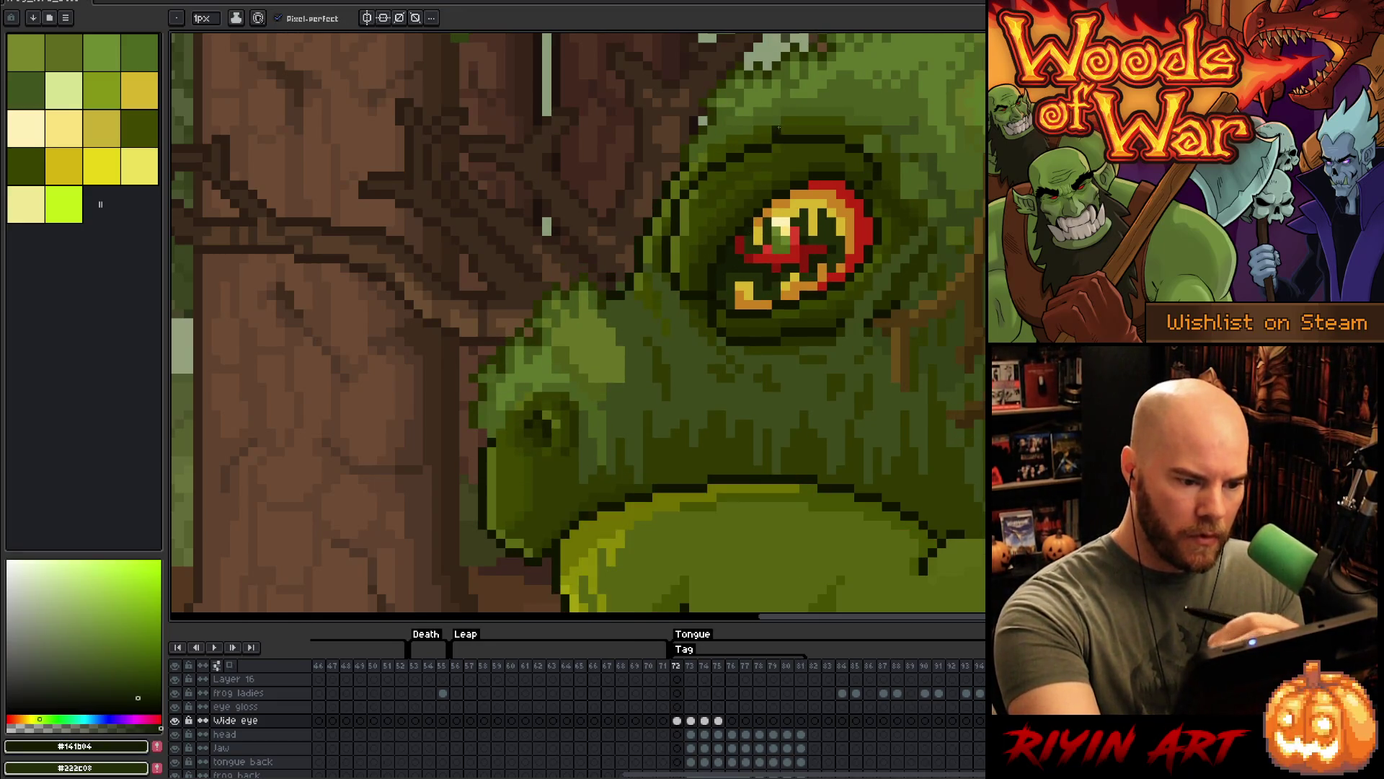
key("Right")
key("Right")
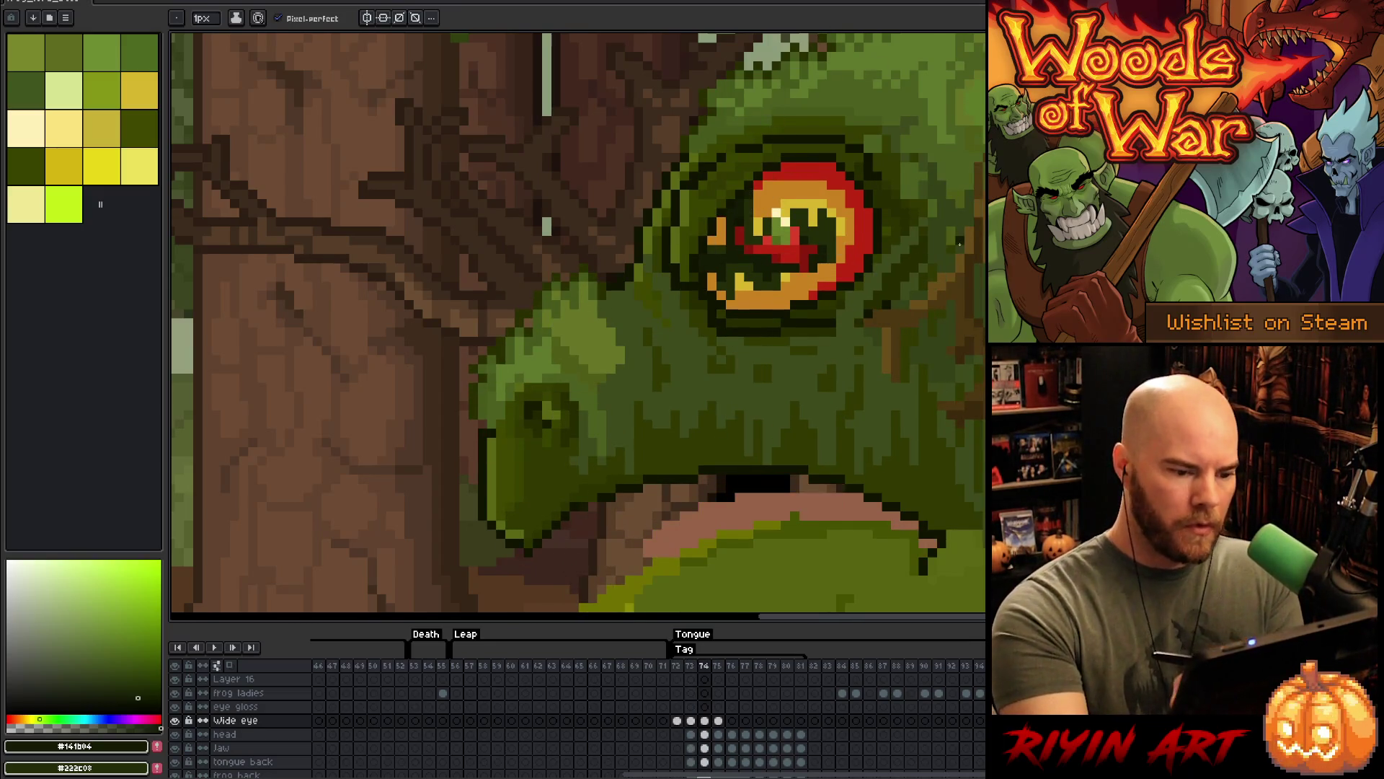
left_click(757, 204, "alt")
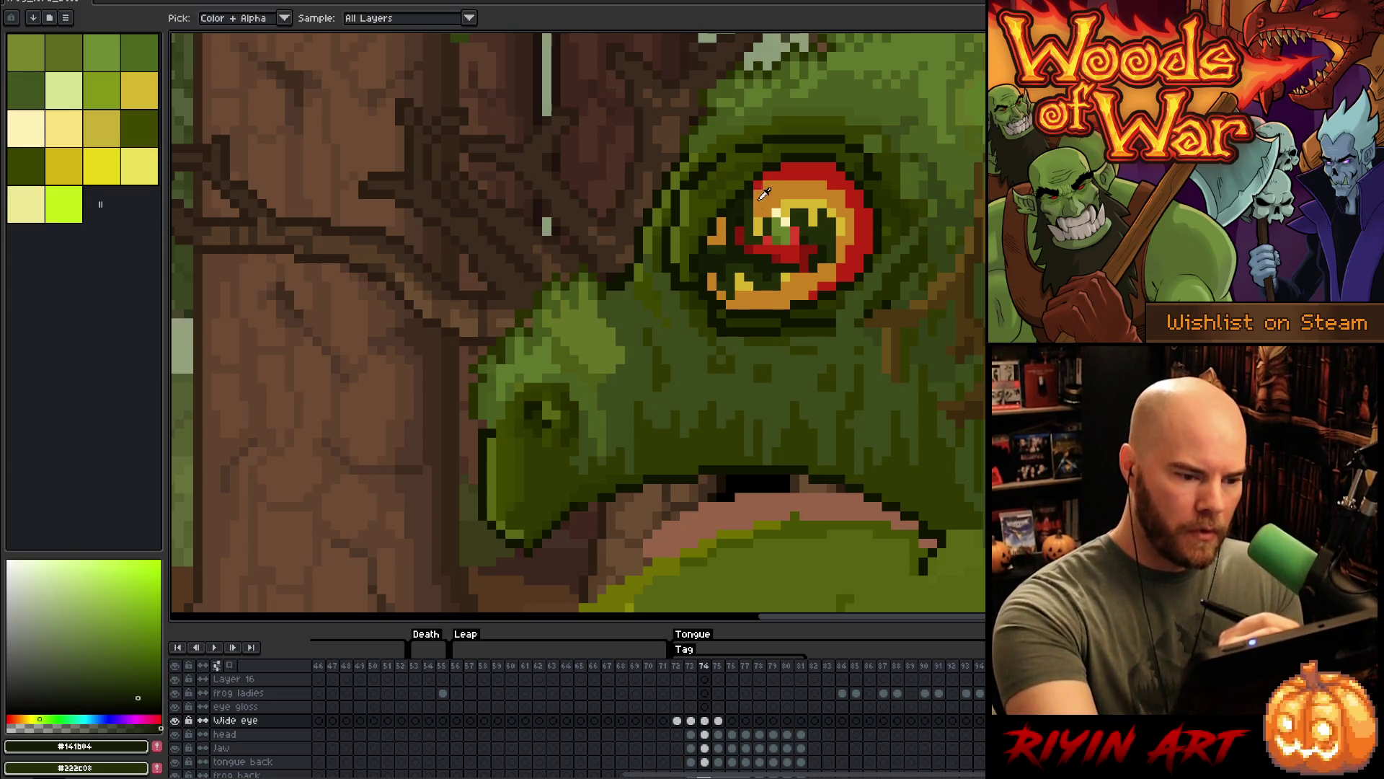
- Compare frames 73 and 74 and repaint a dark green outline pixel on frame 74
key("Left")
key("Right")
key("Left")
key("Right")
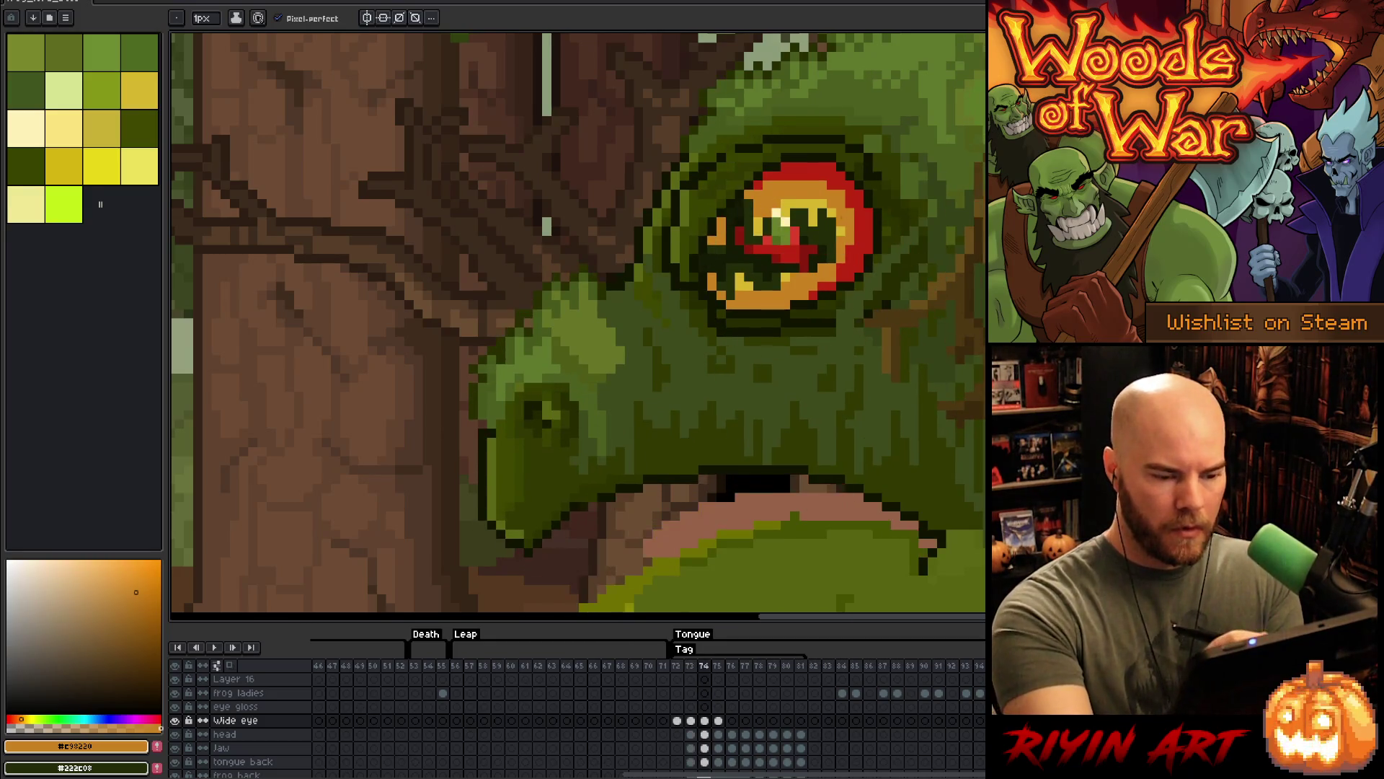
left_click(832, 241, "alt")
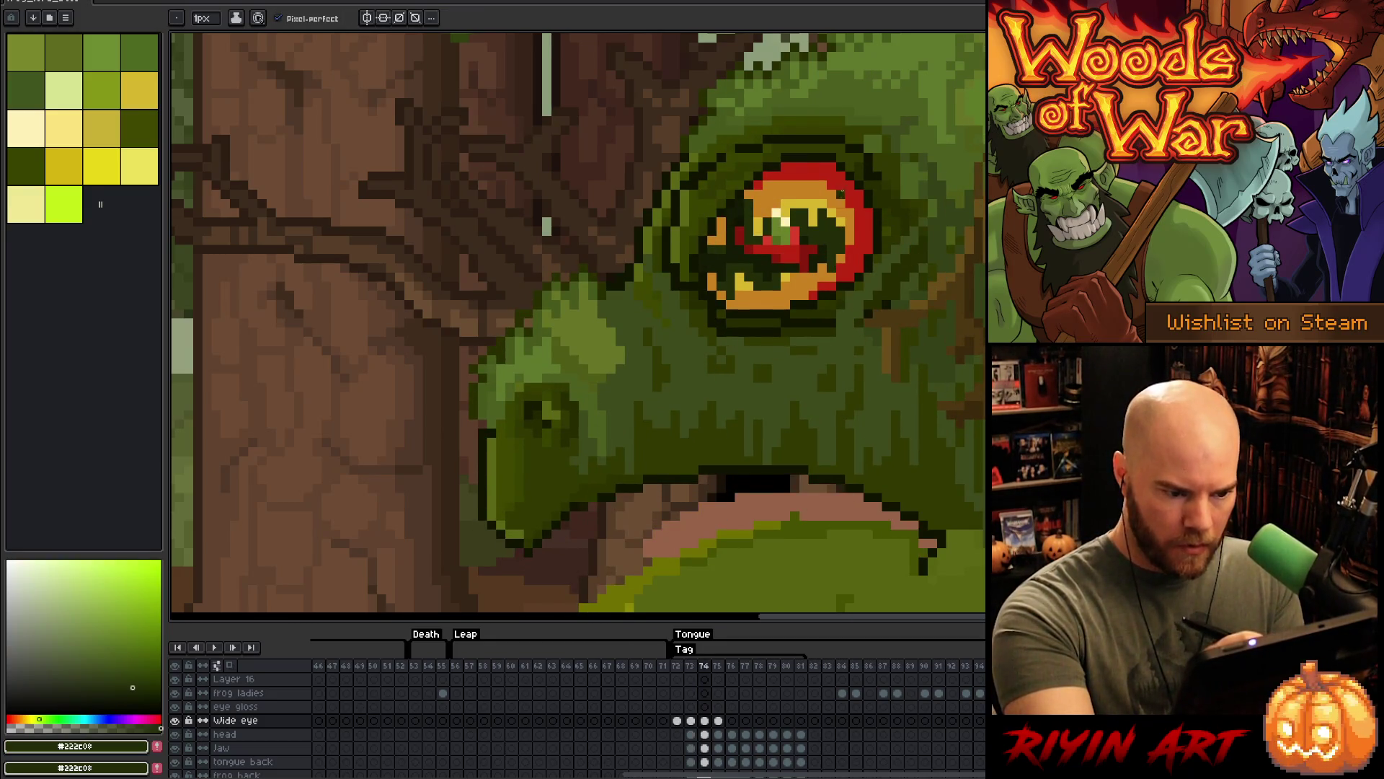
key("Left")
key("Right")
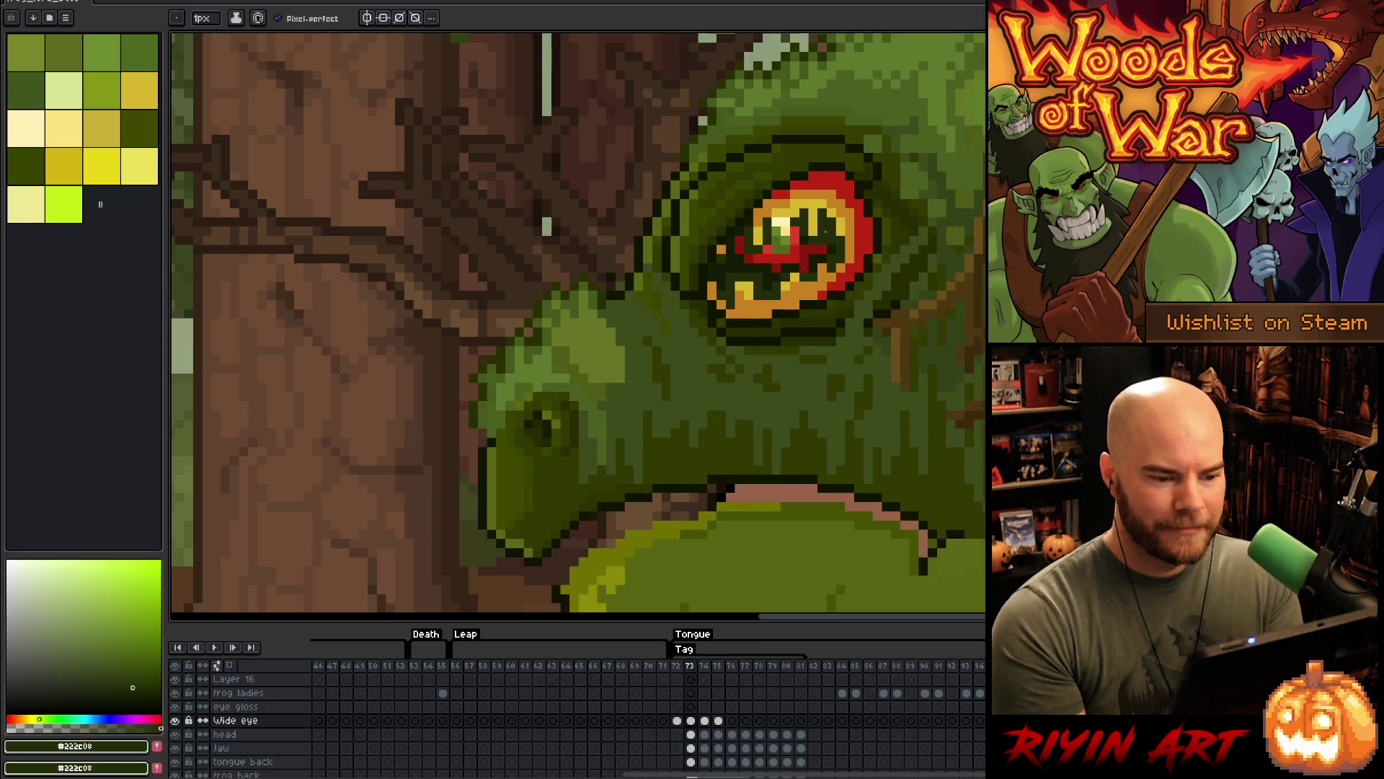
- Shade around the eye with dark green, near-black, dark olive and mid green pixels
left_click(877, 173, "alt")
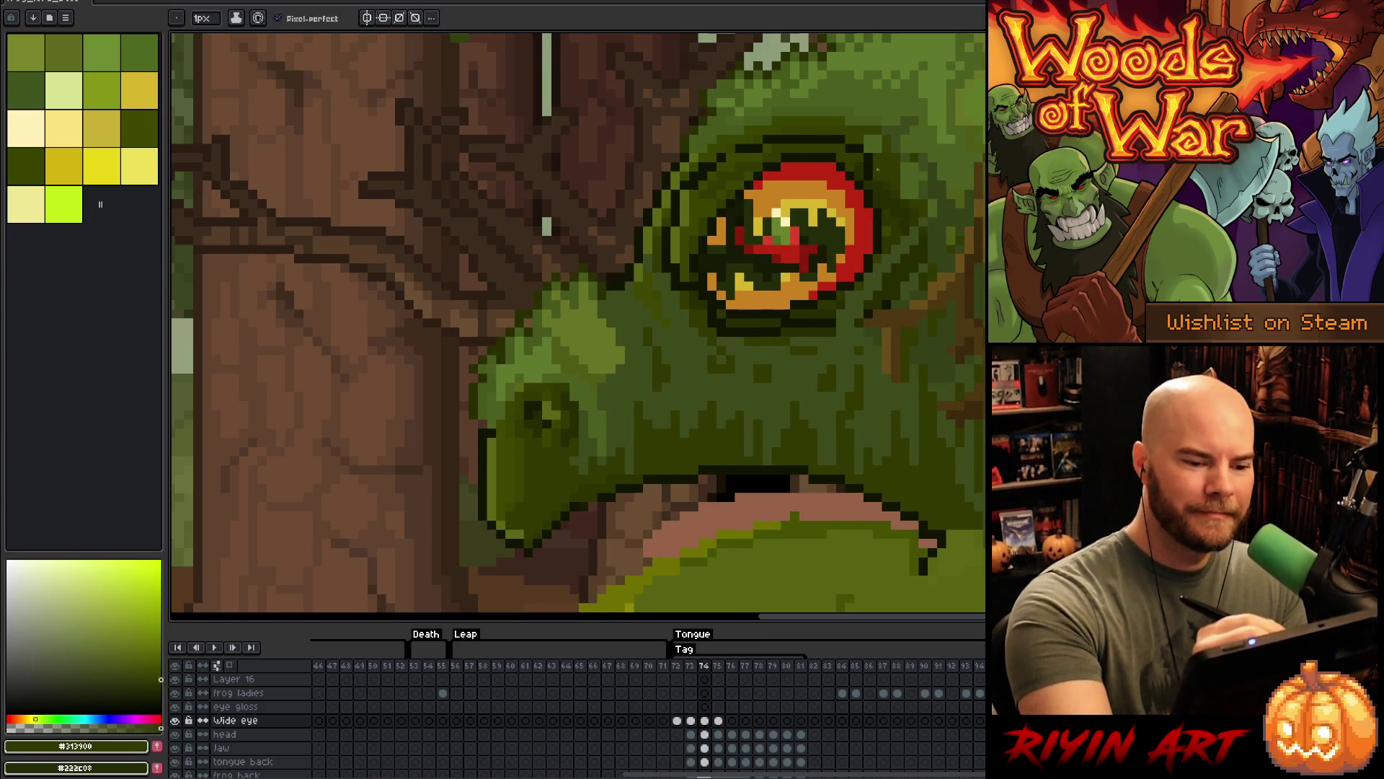
left_click(874, 168, "alt")
left_click(870, 160, "alt")
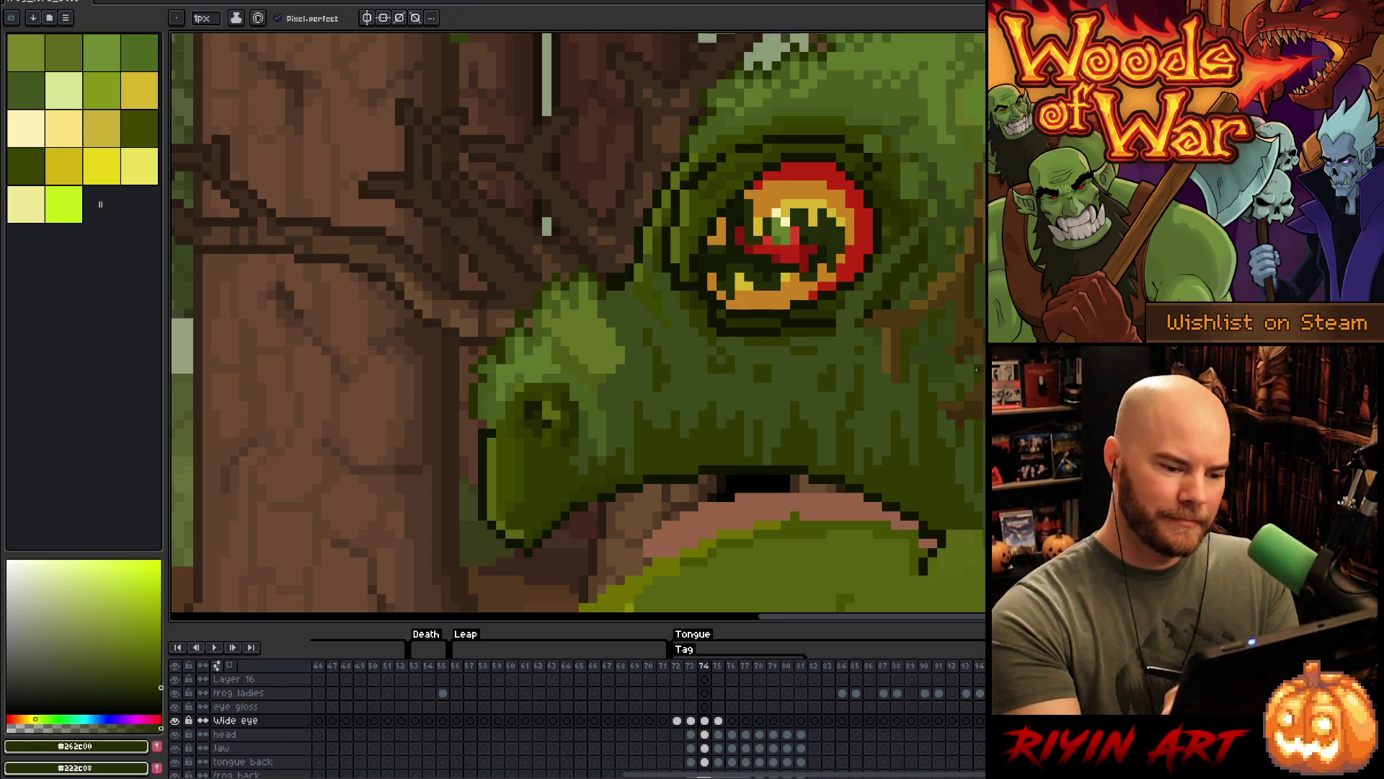
left_click(694, 186, "alt")
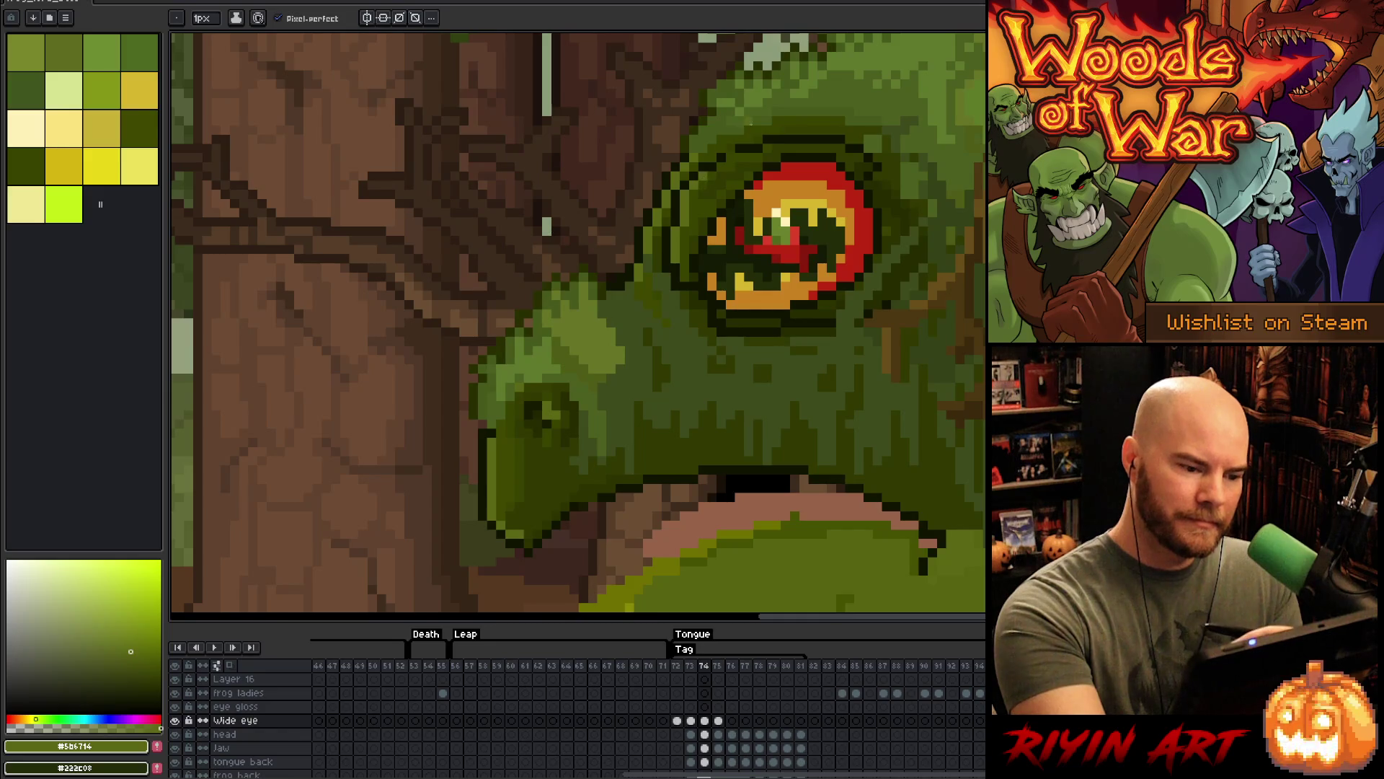
left_click(731, 147, "alt")
left_click(734, 145, "alt")
left_click(736, 142, "alt")
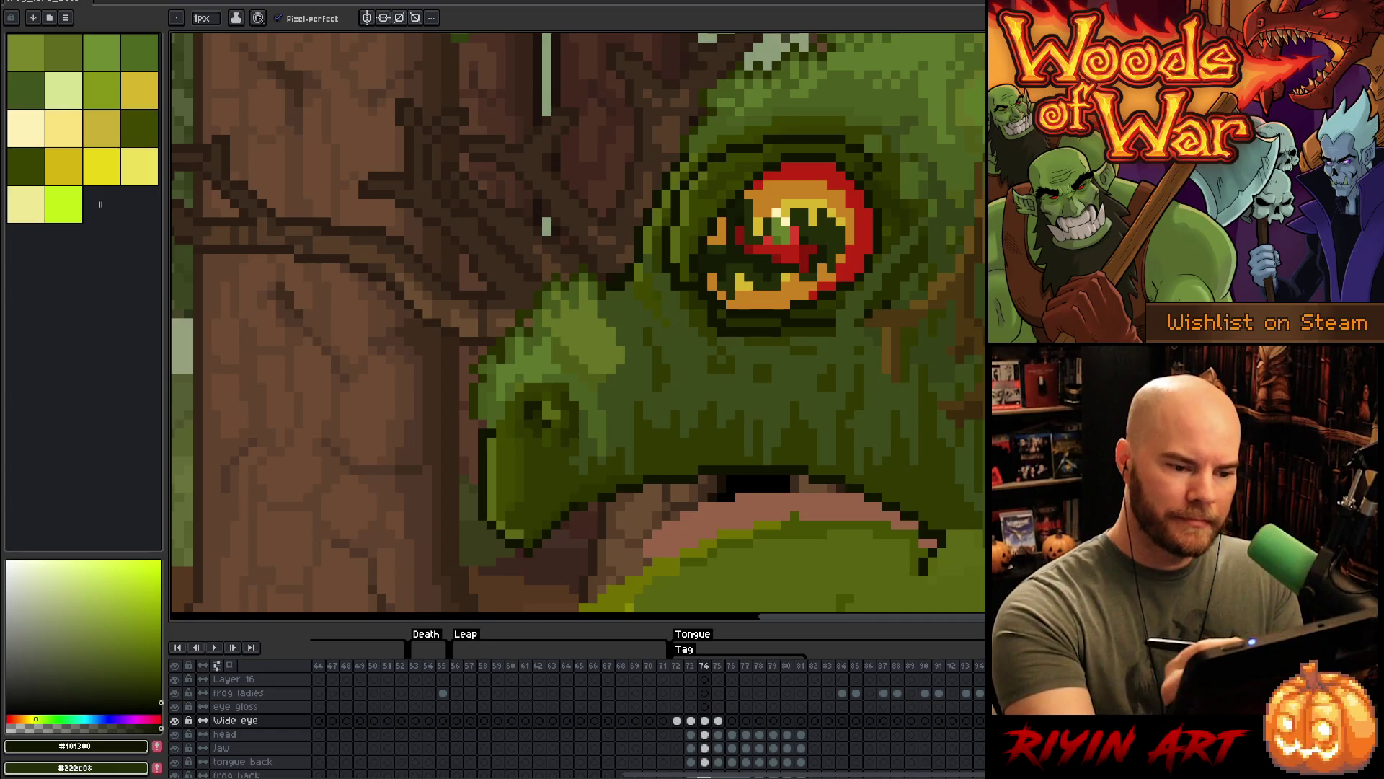
- Add dark olive and lighter olive shading around the eye socket
left_click(875, 162, "alt")
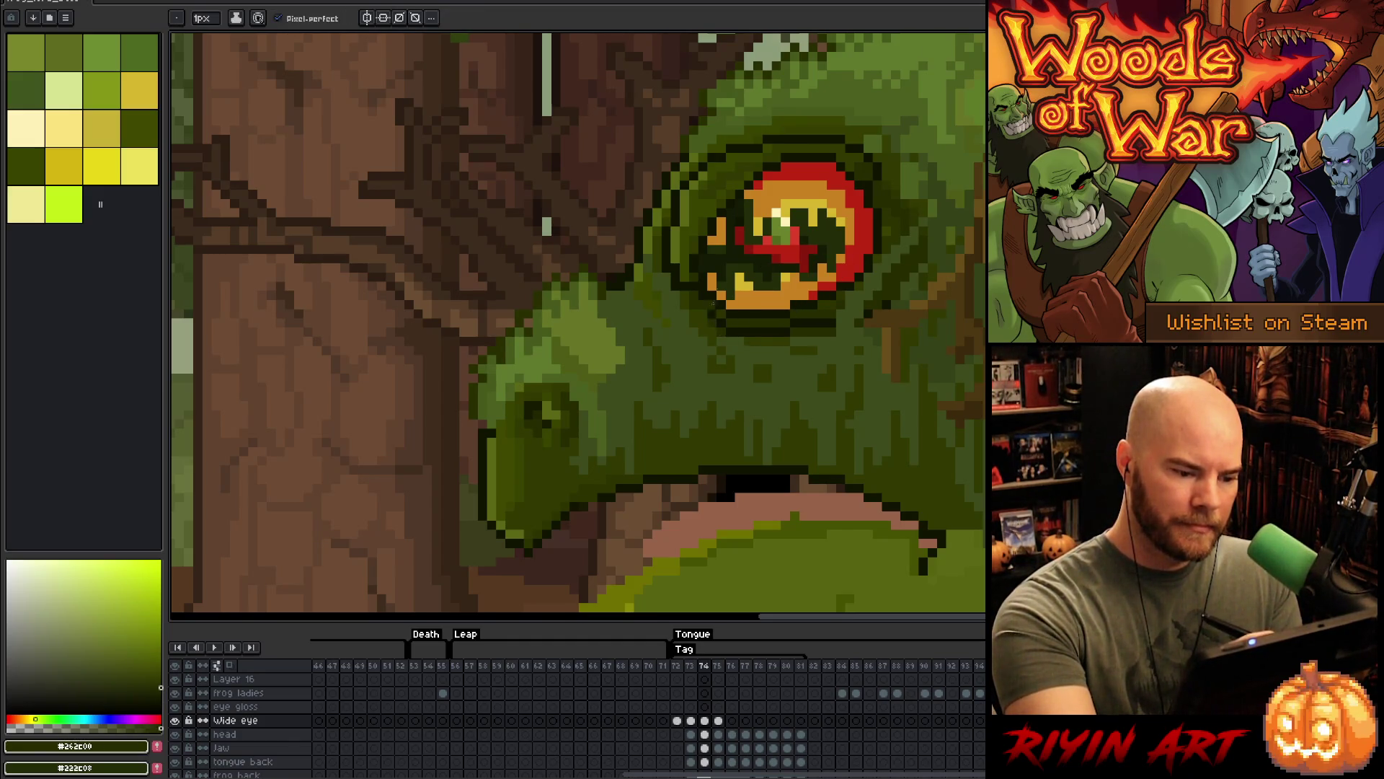
left_click(677, 267, "alt")
left_click(723, 150, "alt")
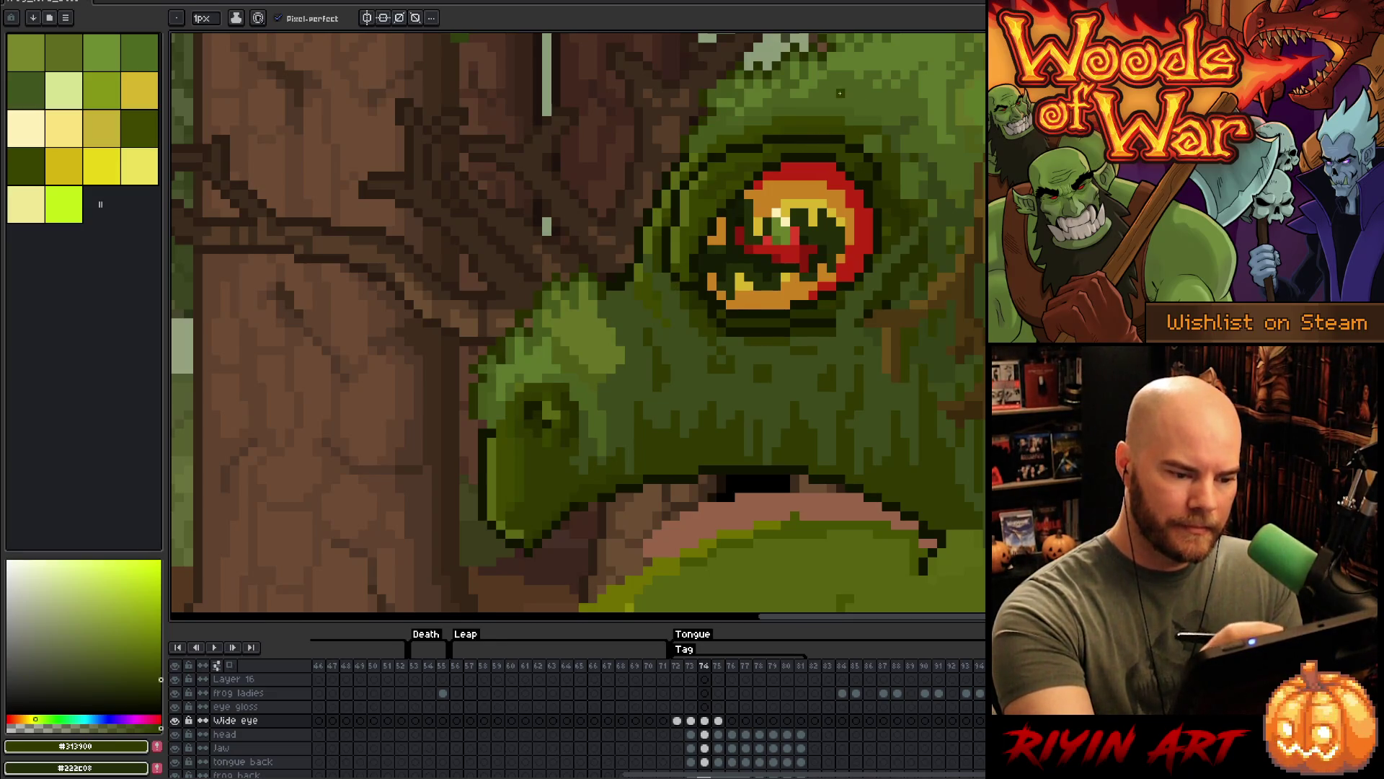
left_click(704, 286, "alt")
scroll(704, 286, "down", 3)
- Step through the Wide eye cels on frames 73 to 79 to inspect the eye
left_click(760, 720)
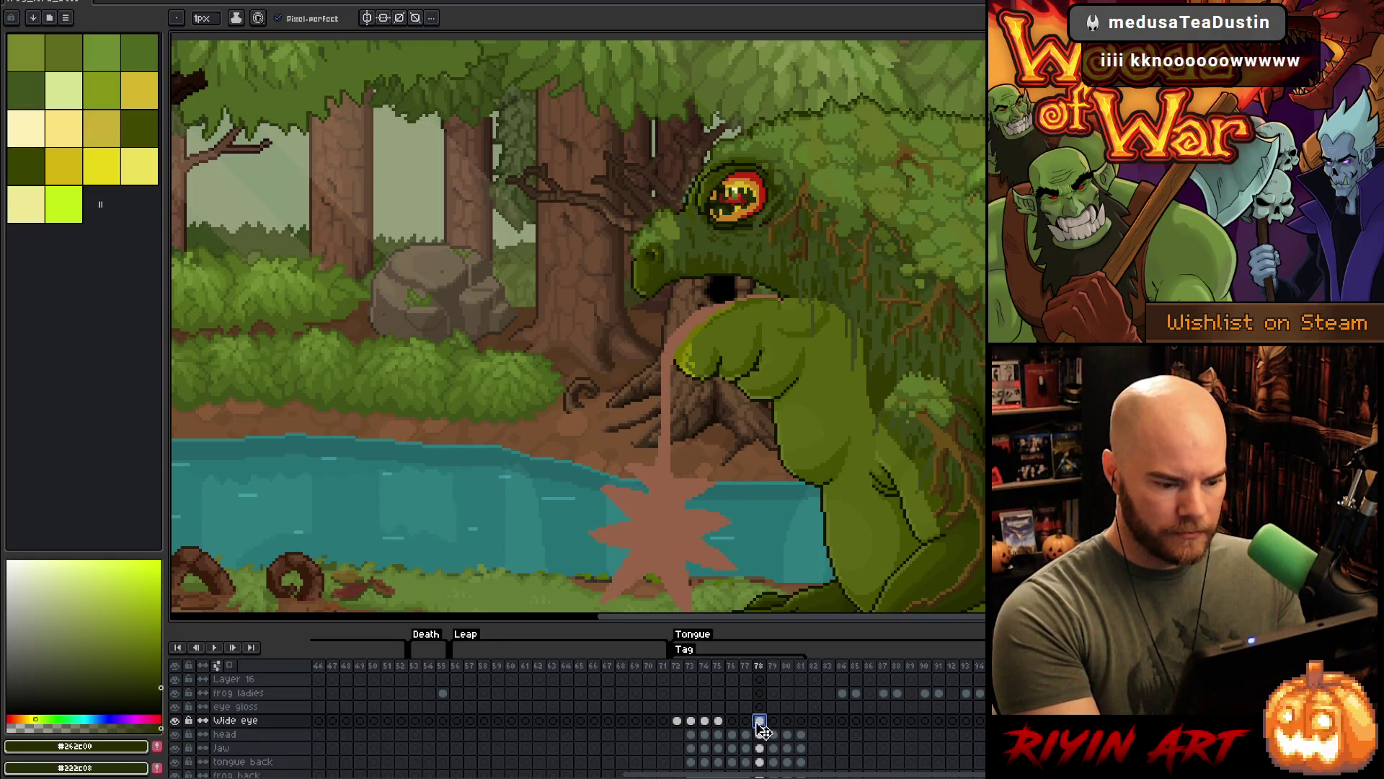
left_click(692, 723)
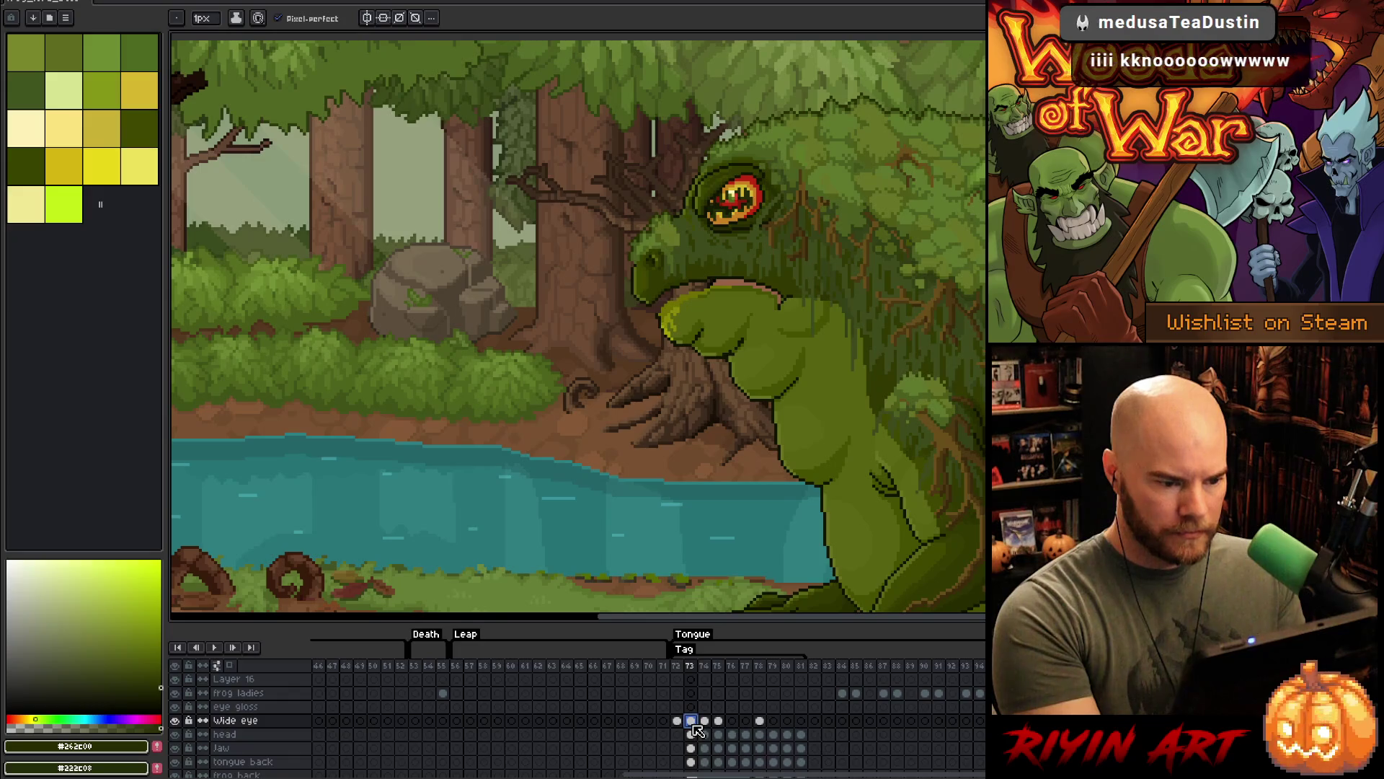
left_click(705, 721)
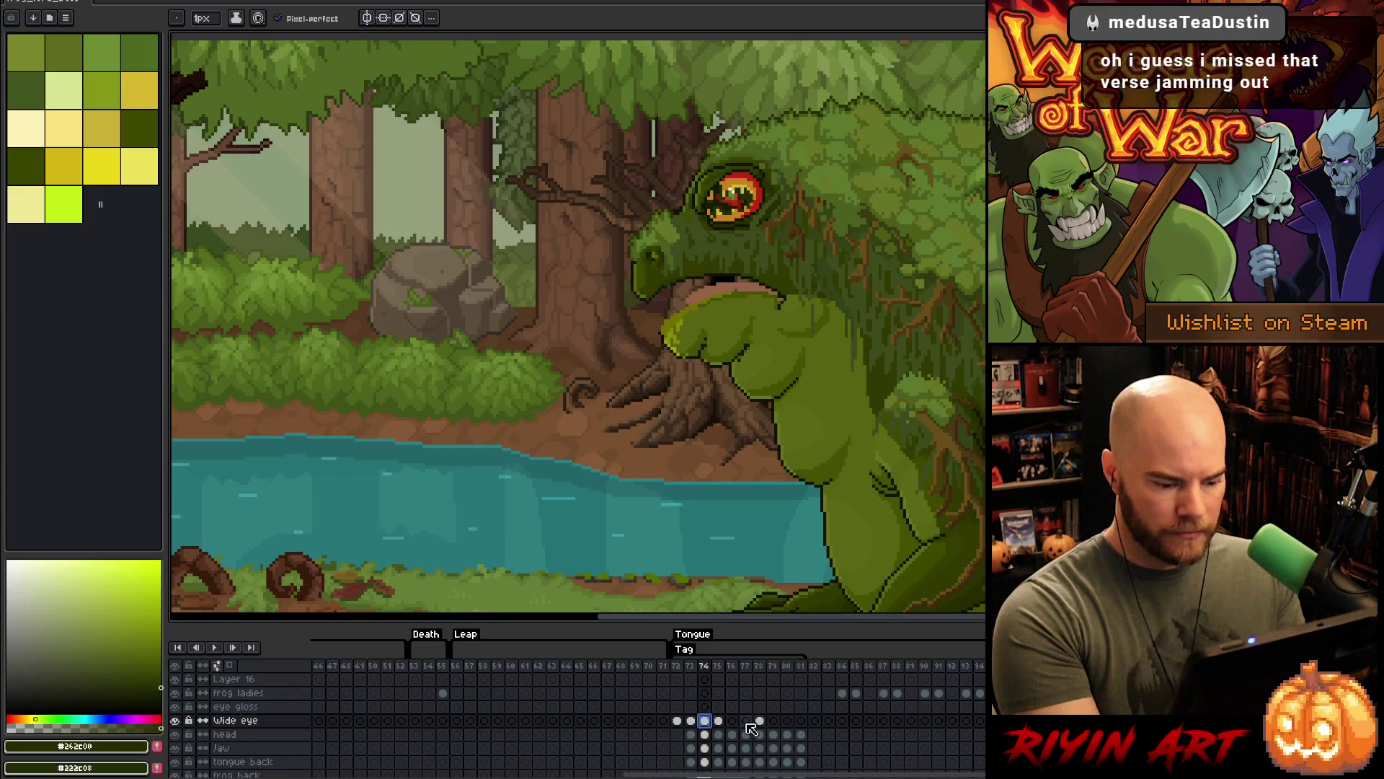
left_click(734, 721)
left_click(746, 721)
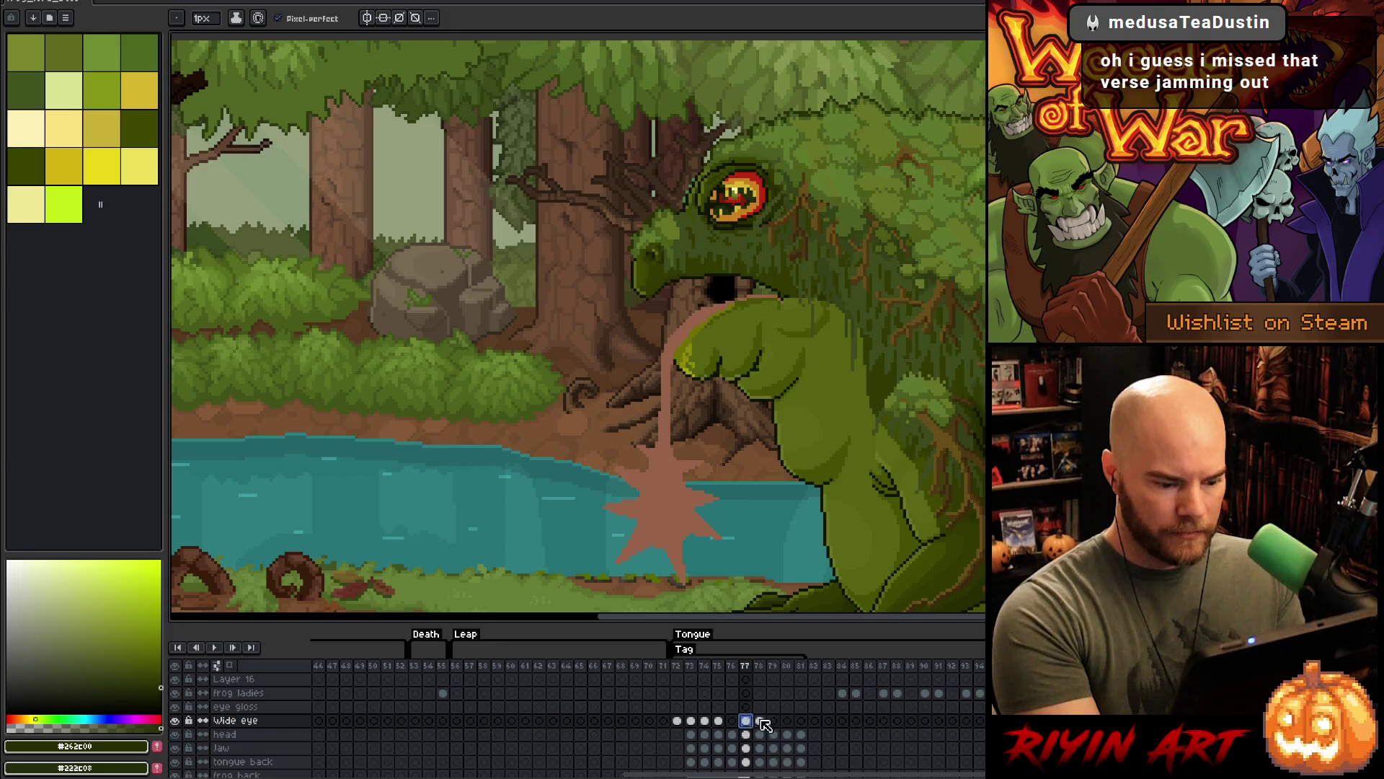
left_click(774, 721)
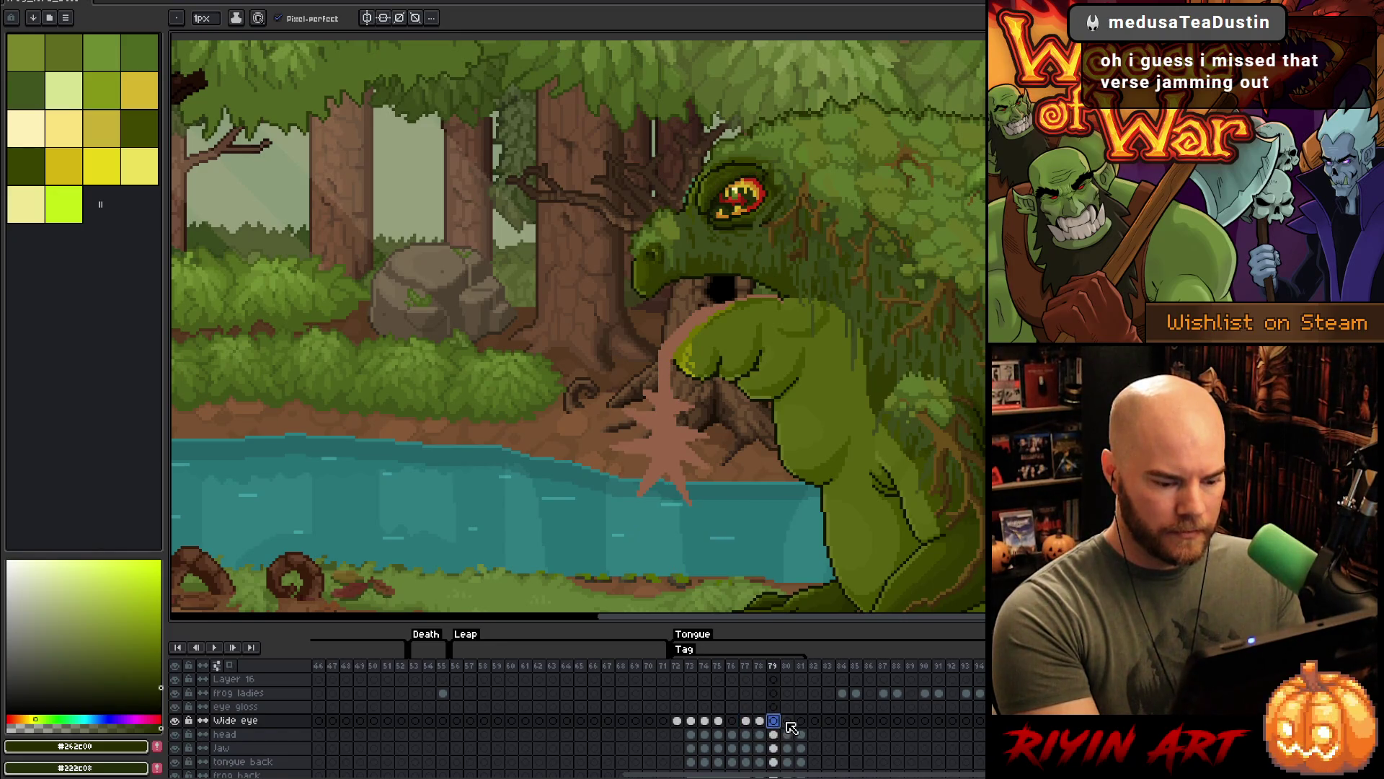
- Play the tongue attack animation, then land on frame 75 and zoom into the eye
key("Return")
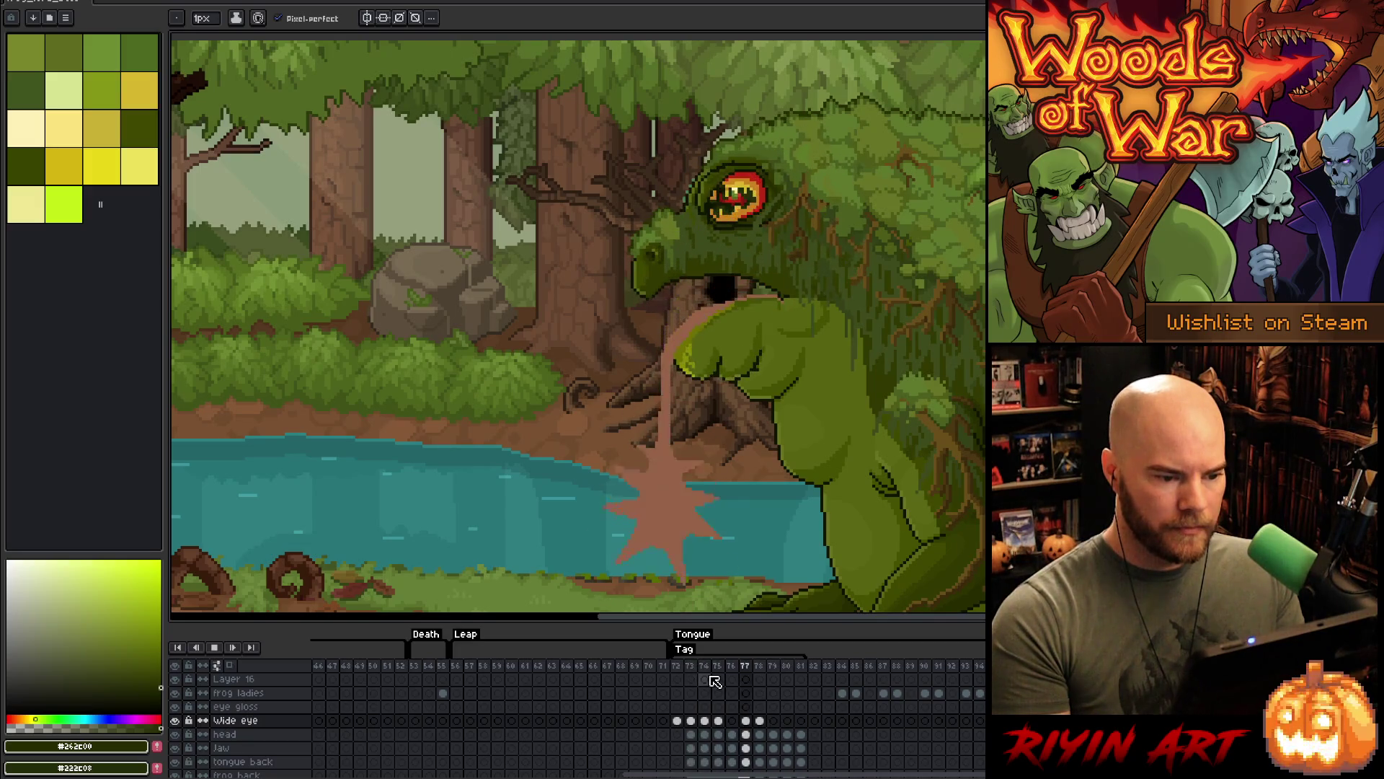
left_click(746, 720)
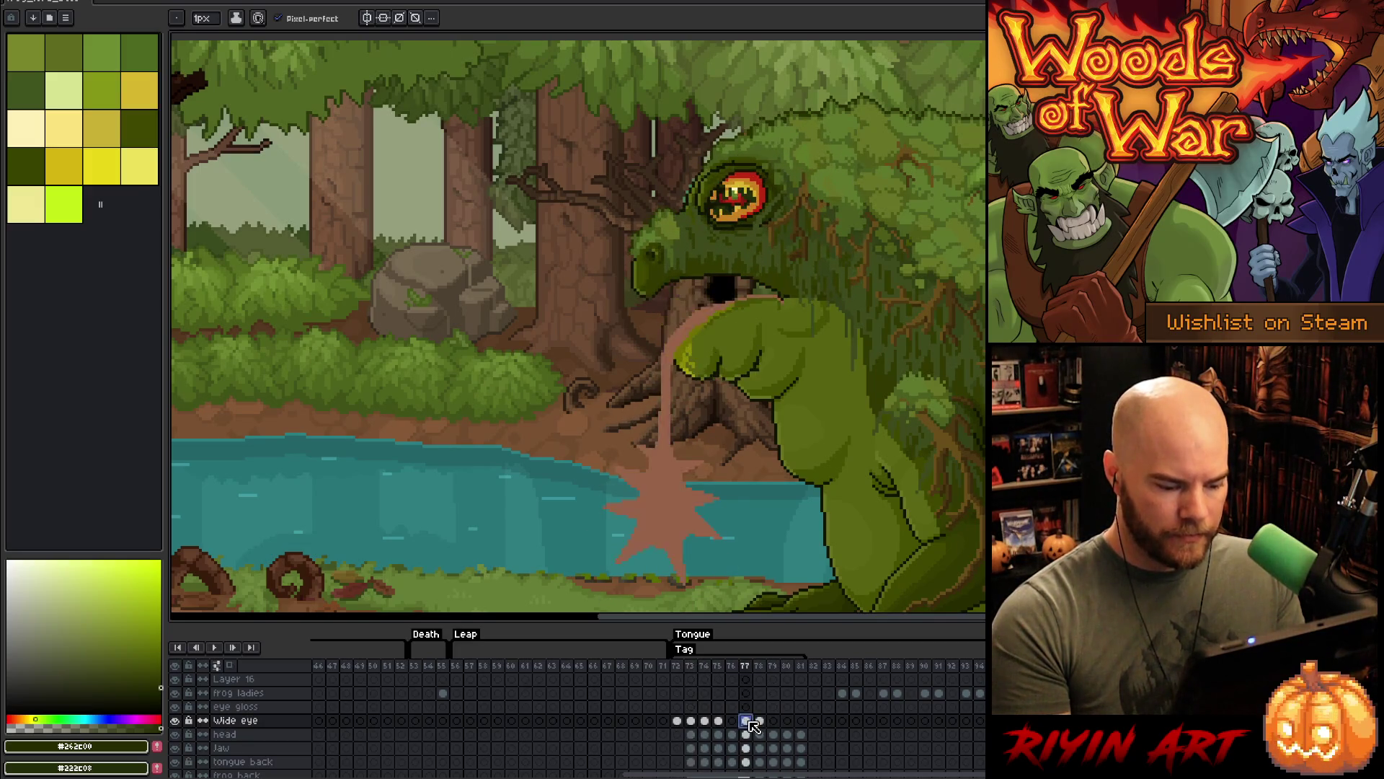
key("Right")
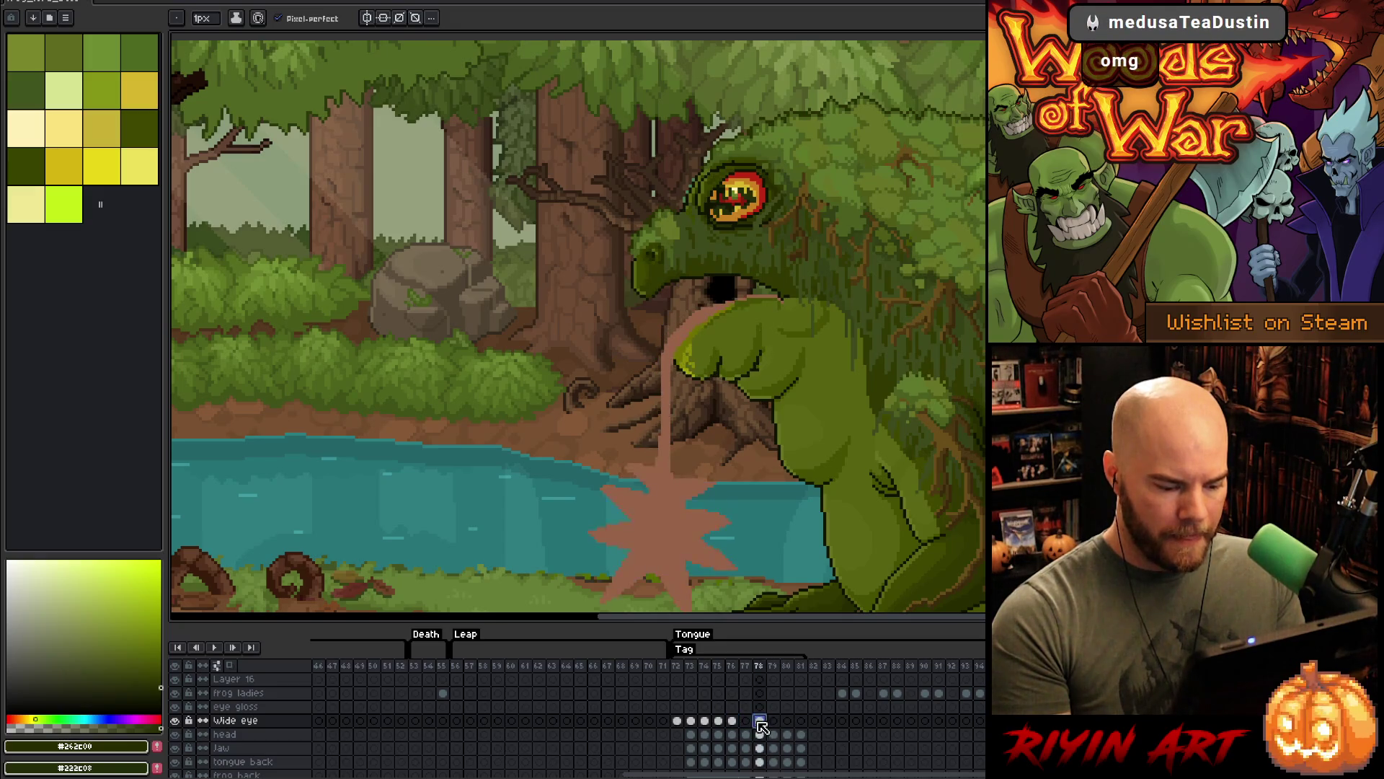
left_click(719, 721)
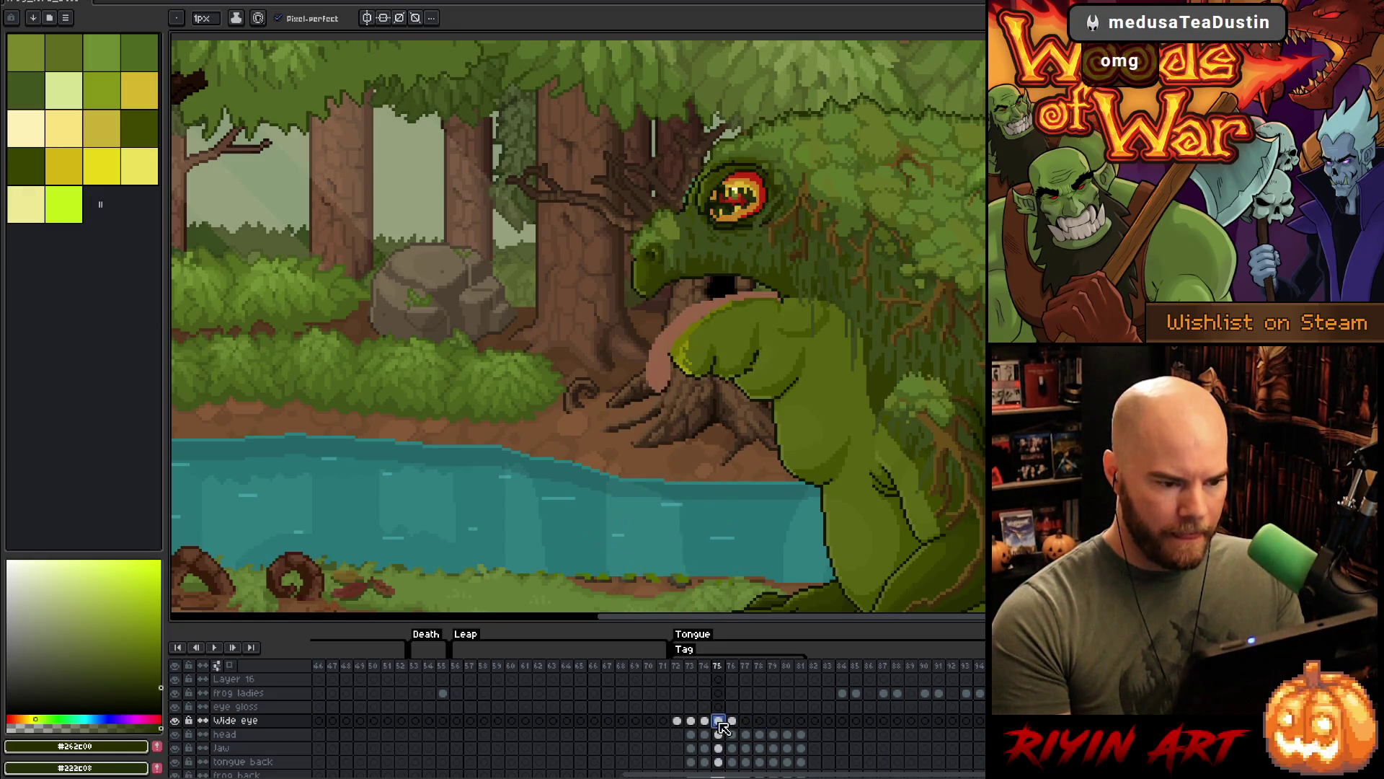
key("Return")
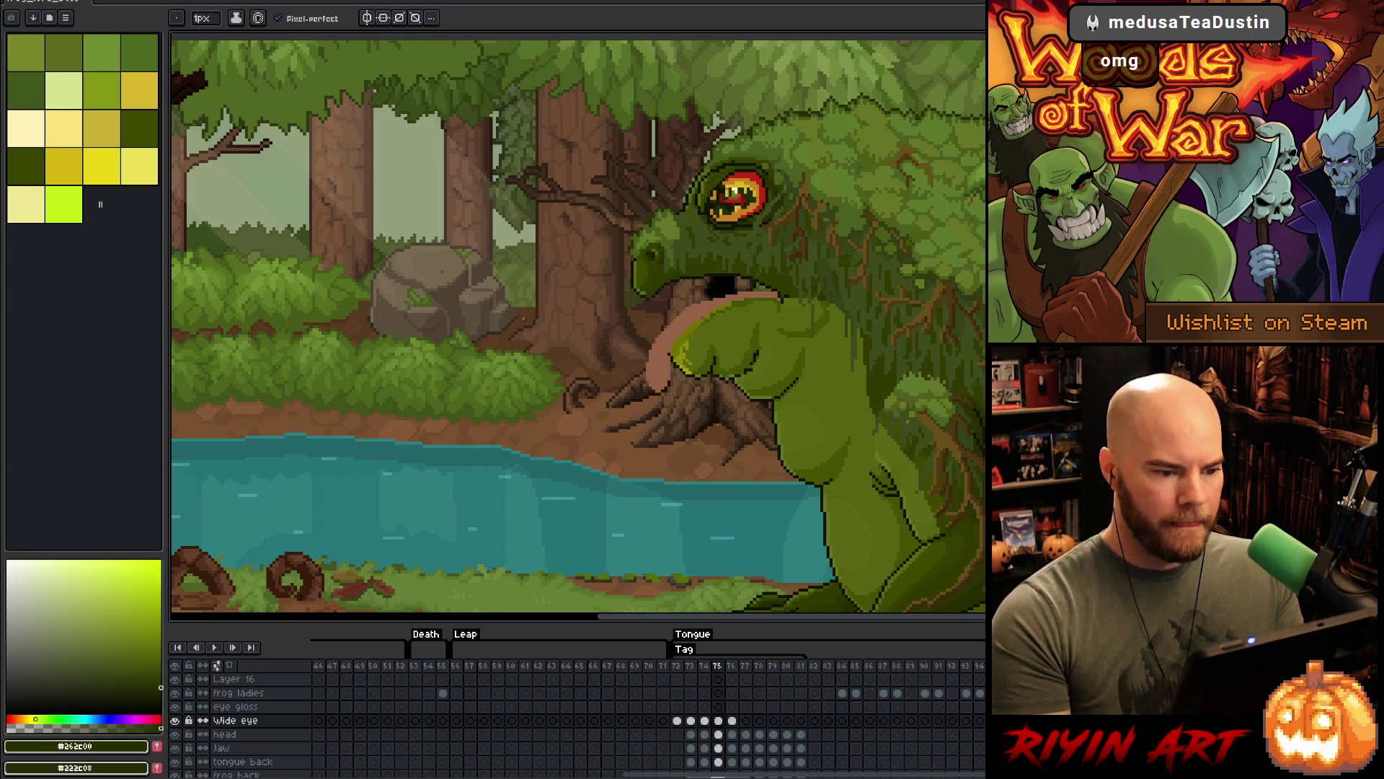
scroll(817, 342, "up", 3)
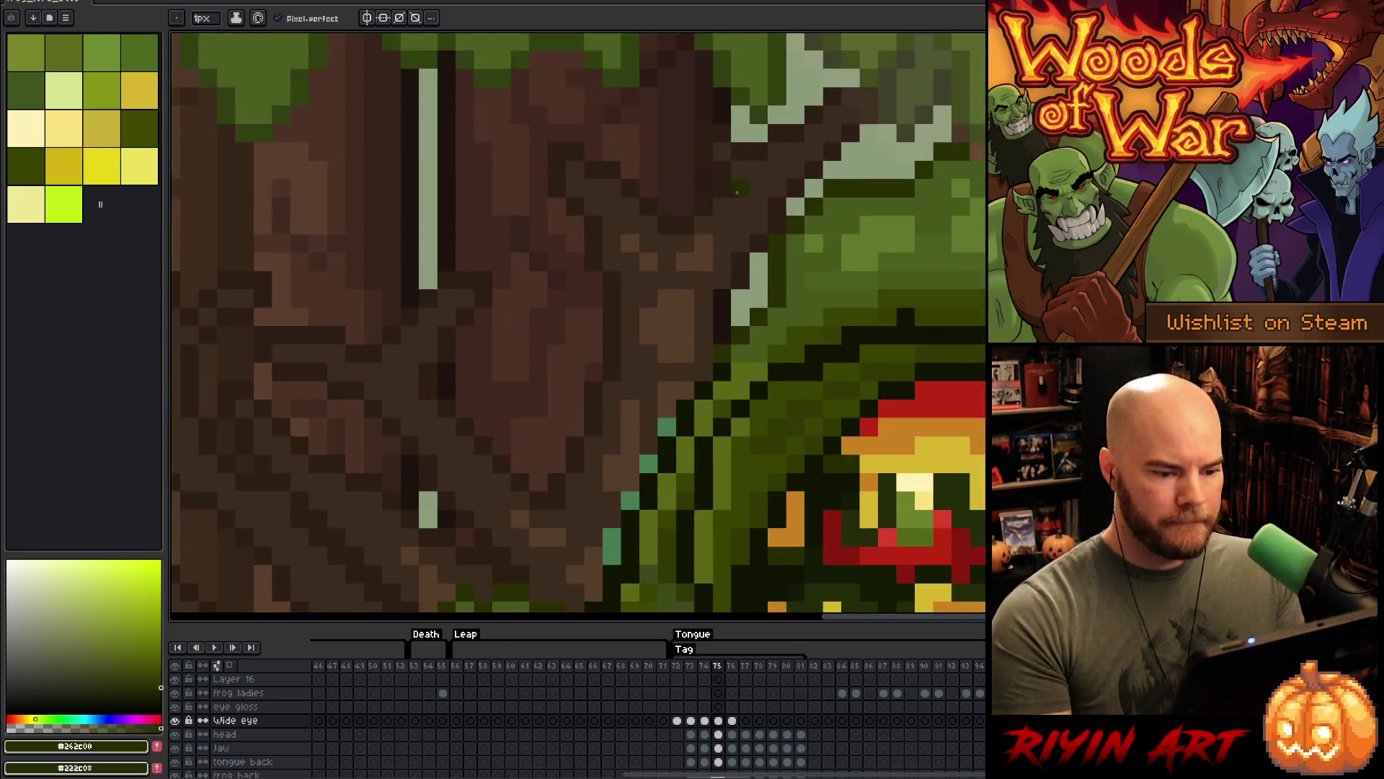
scroll(817, 342, "up", 2)
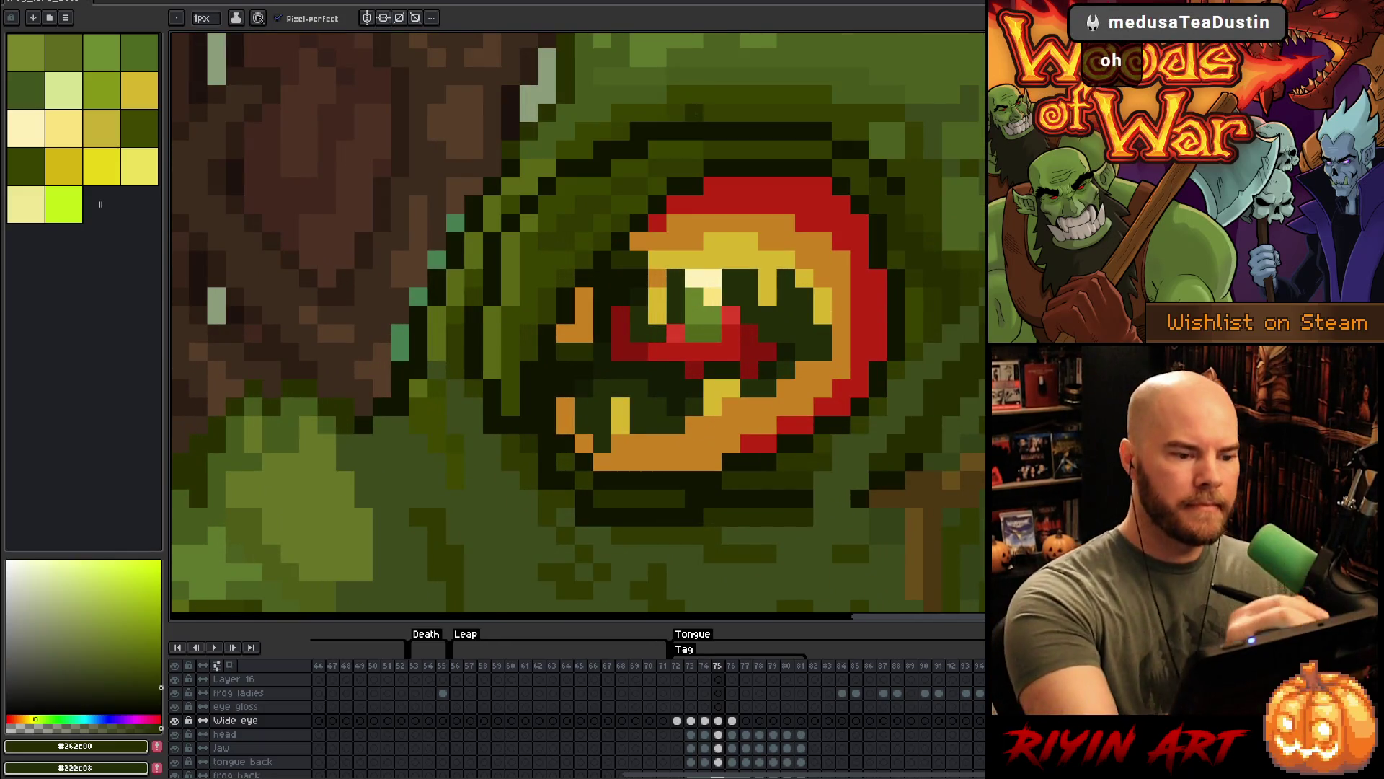
left_click(604, 170, "alt")
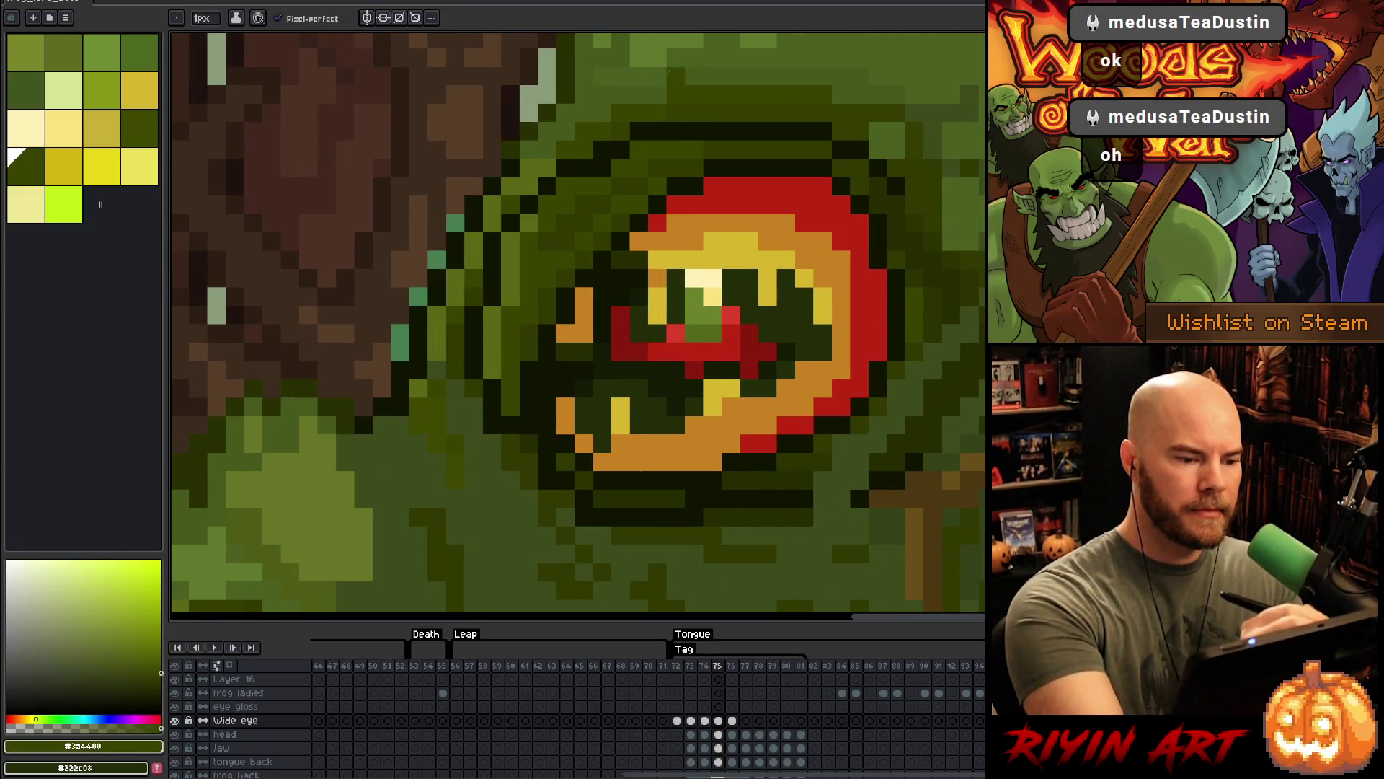
left_click_drag(605, 170, 708, 141)
left_click_drag(908, 315, 851, 315)
left_click(851, 315, "alt")
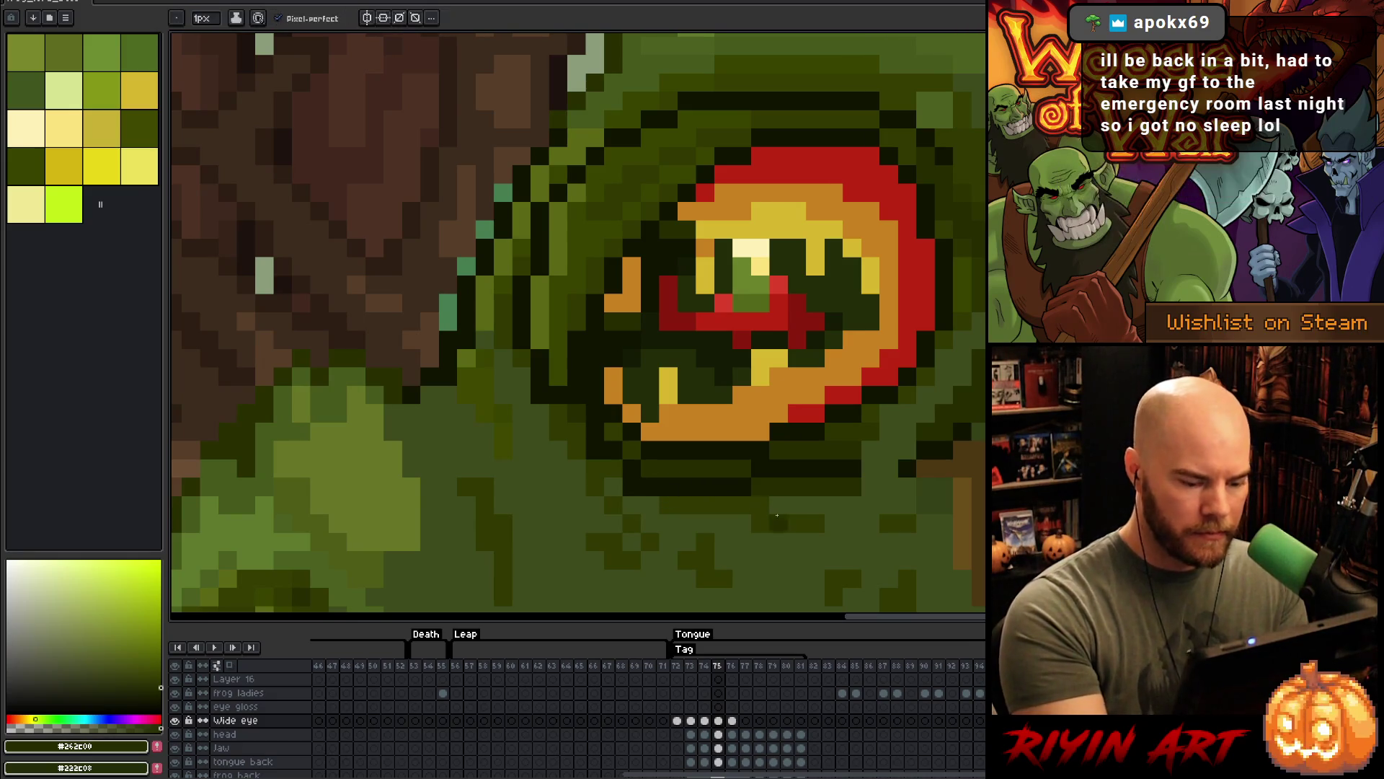
key("comma")
key("period")
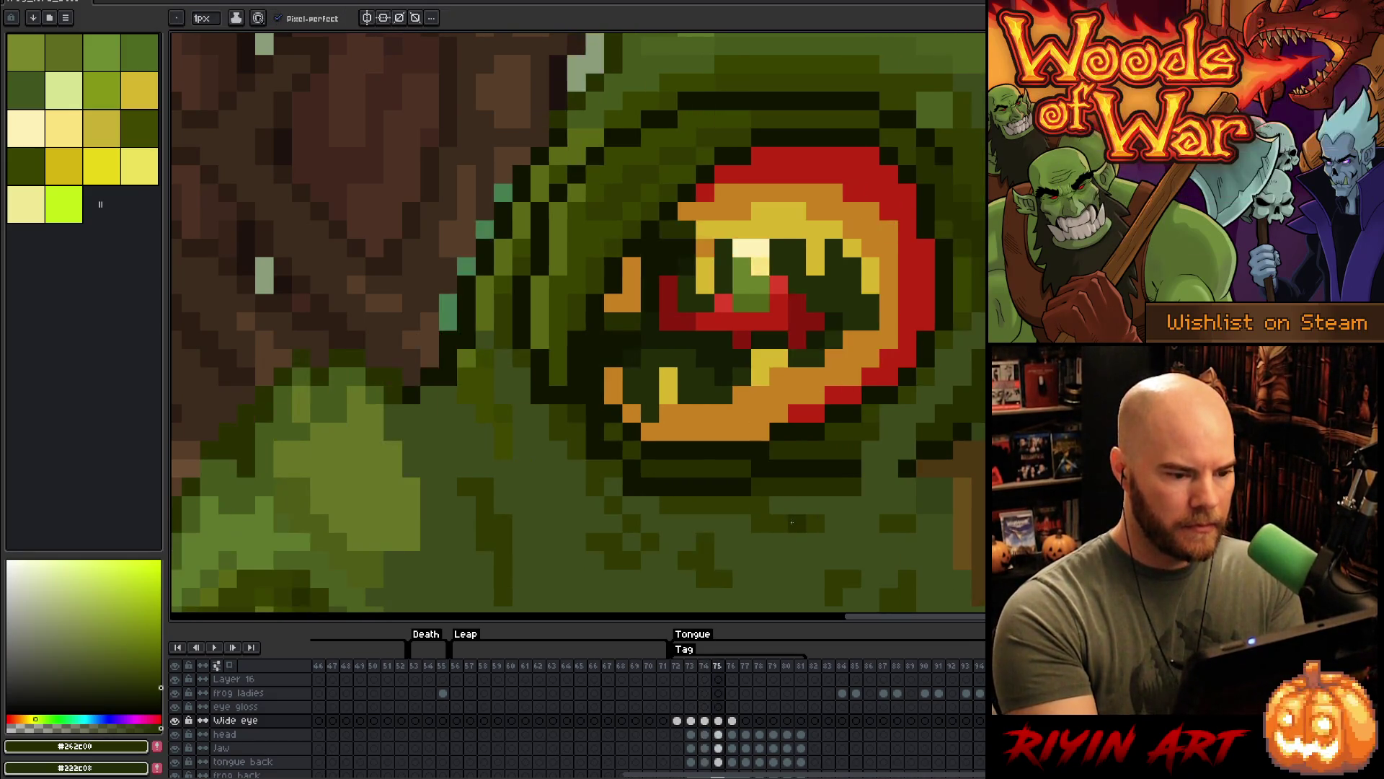
key("comma")
key("period")
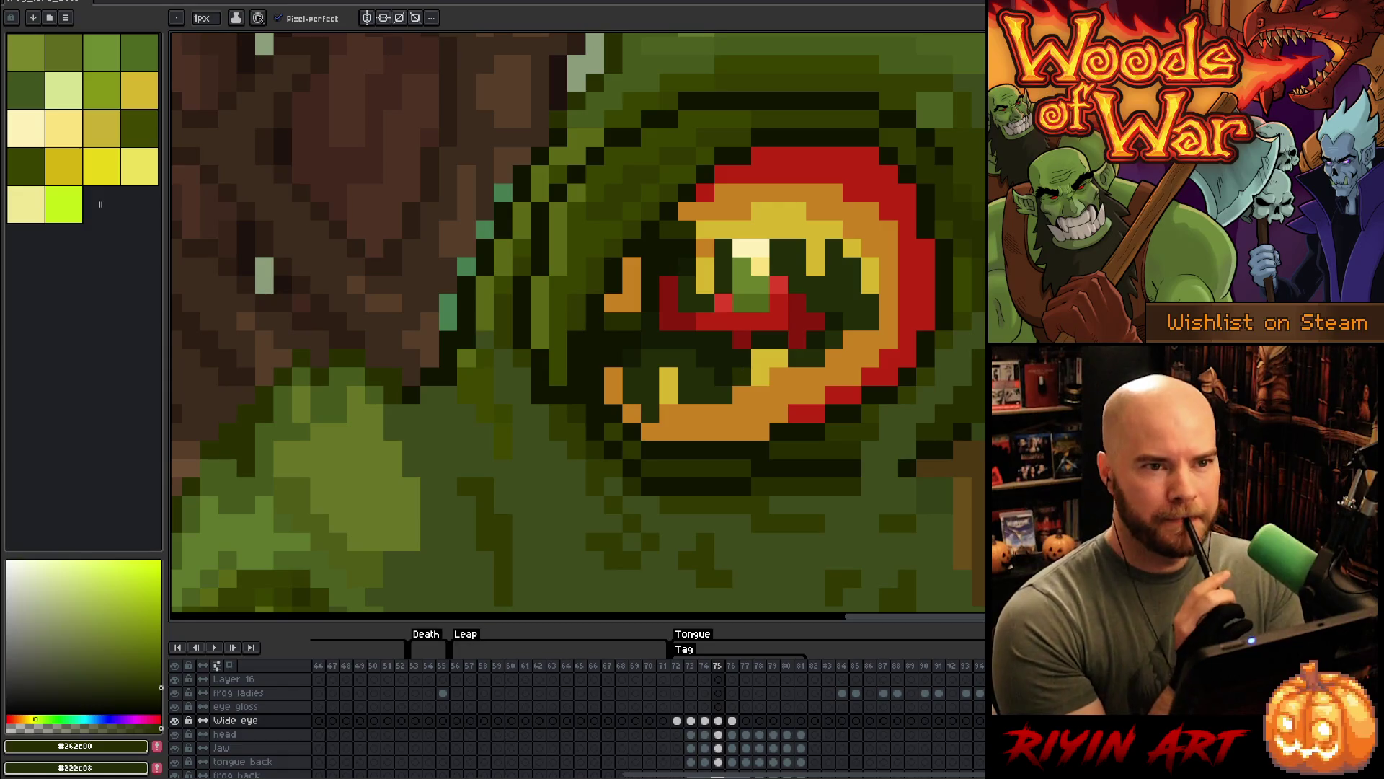
key("Left")
key("Right")
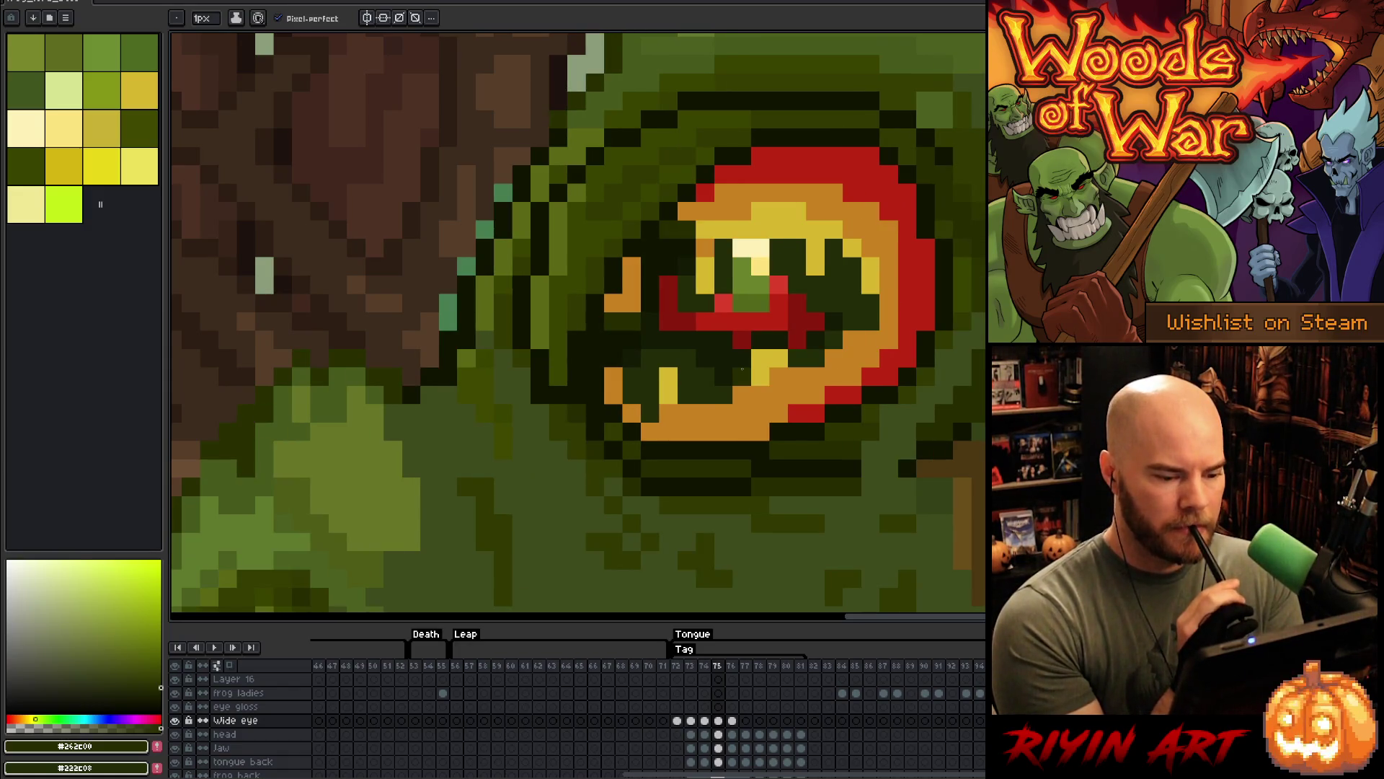
key("Left")
key("Right")
key("i")
left_click(784, 448, "alt")
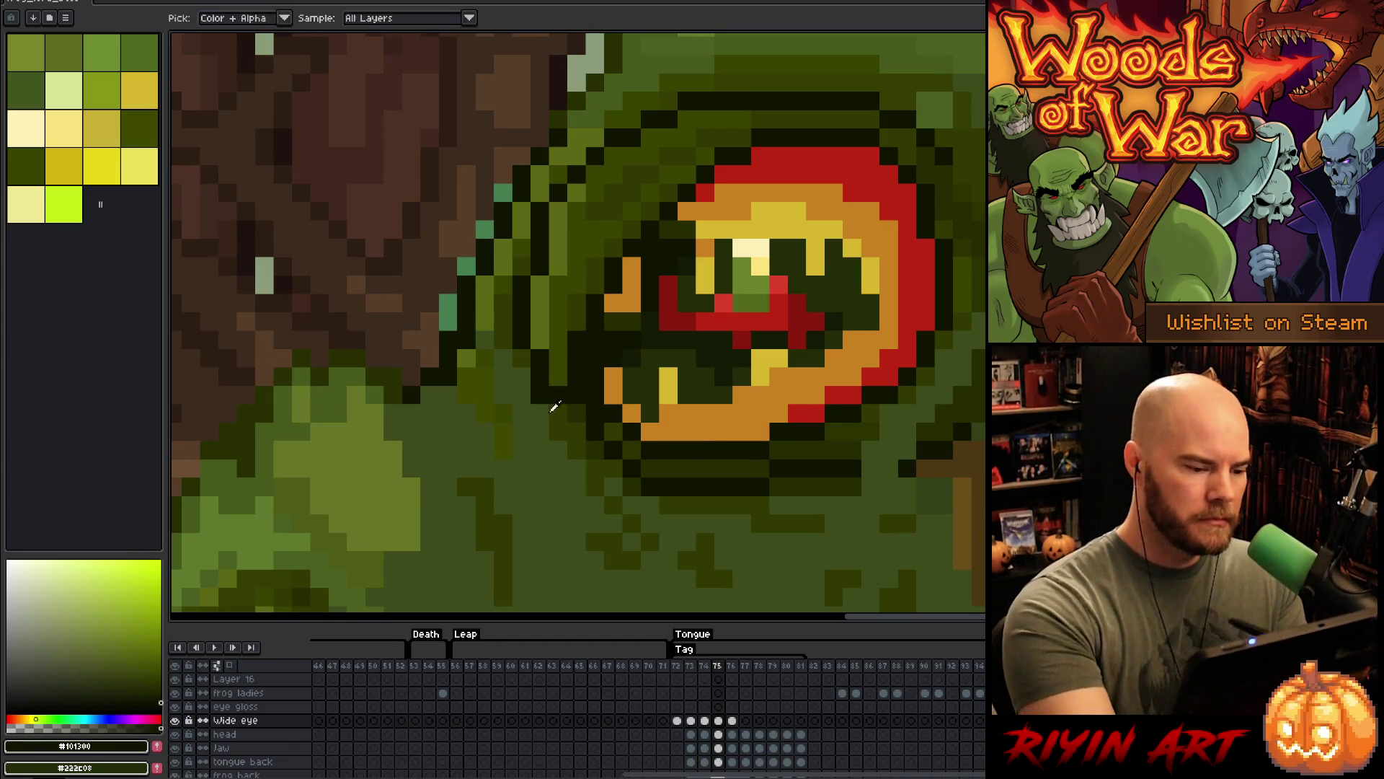
left_click(550, 398, "alt")
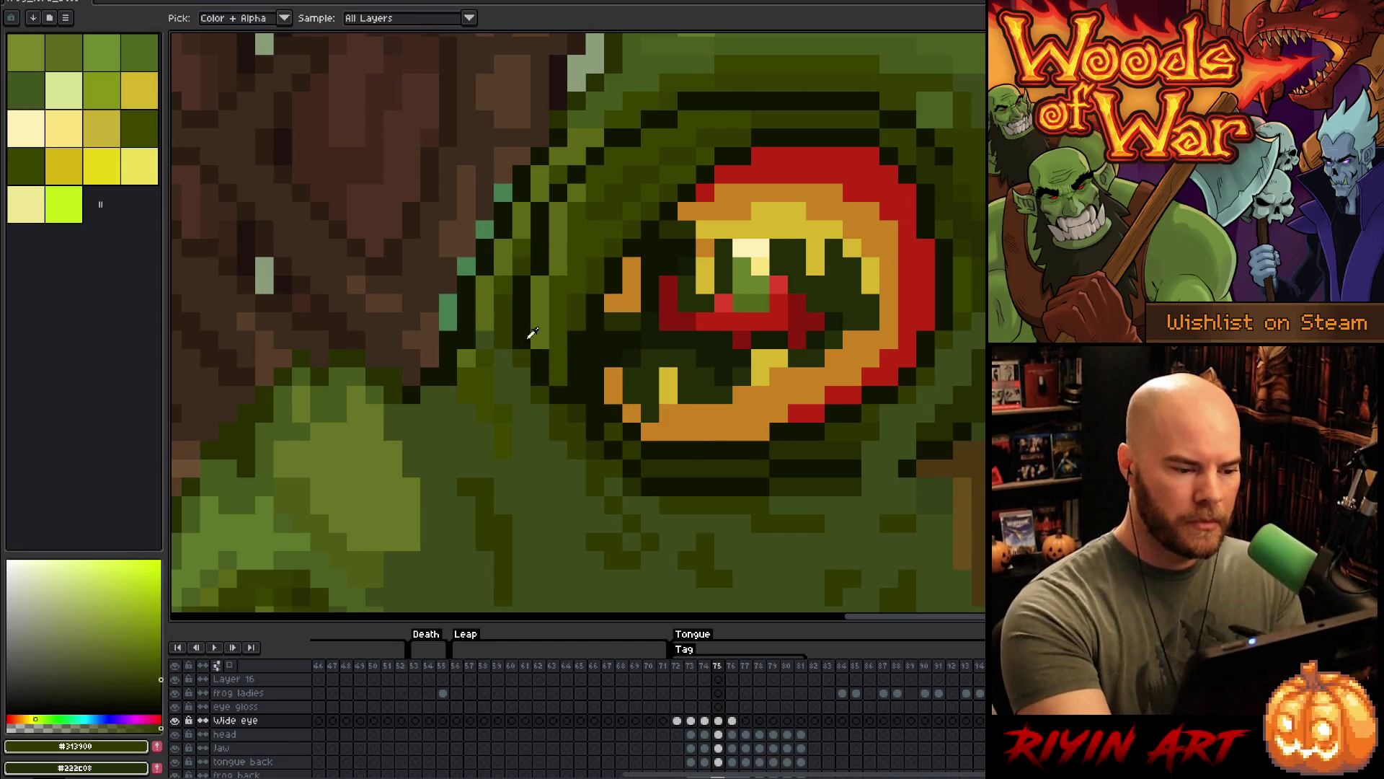
left_click(531, 334, "alt")
left_click(549, 348, "alt")
left_click(760, 284)
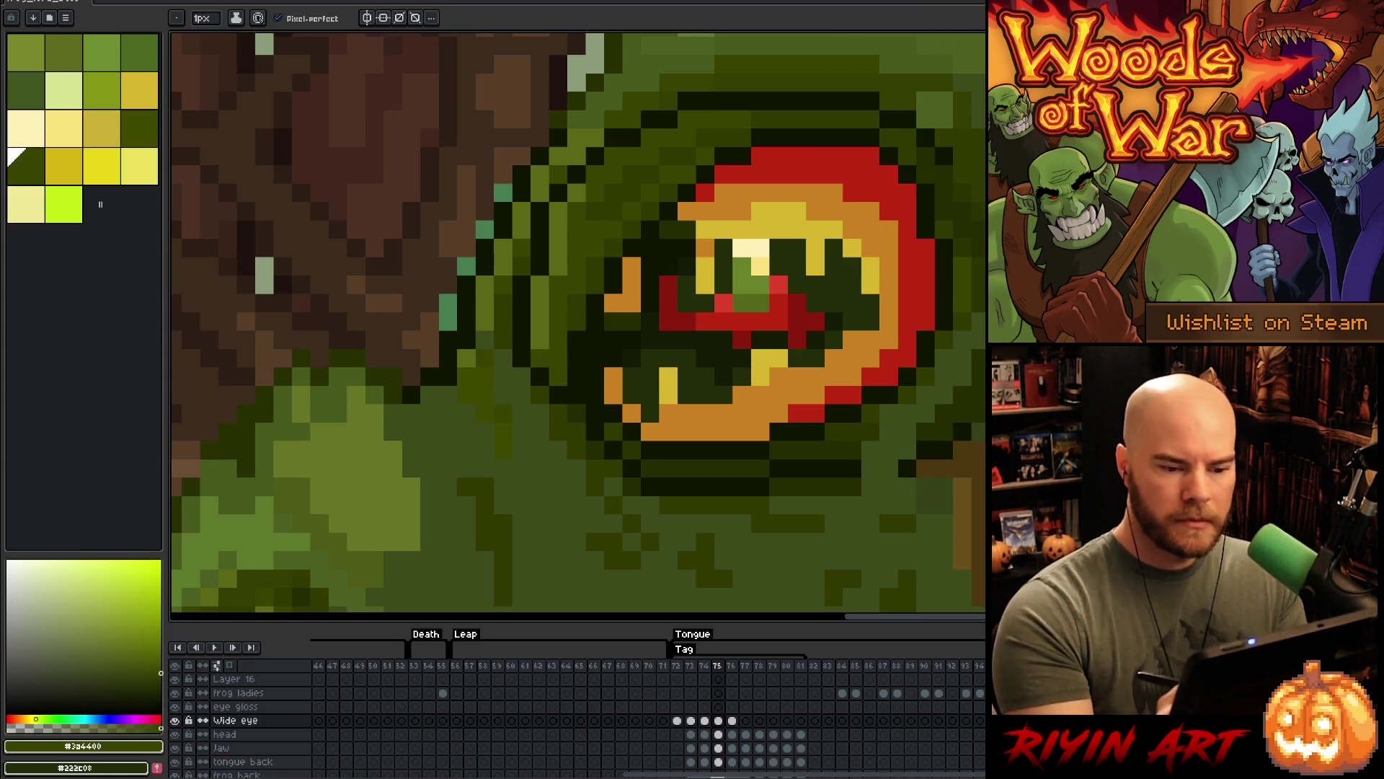
key("period")
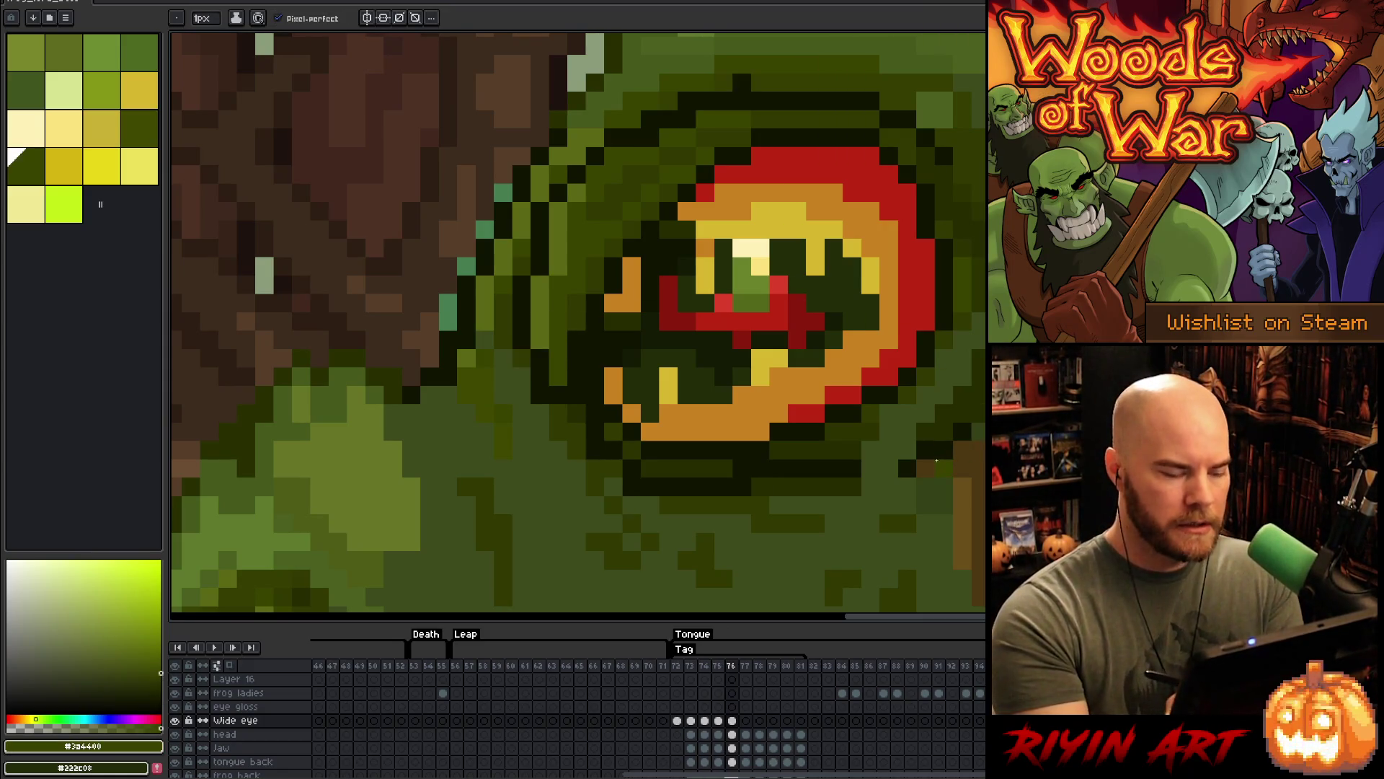
key("comma")
key("period")
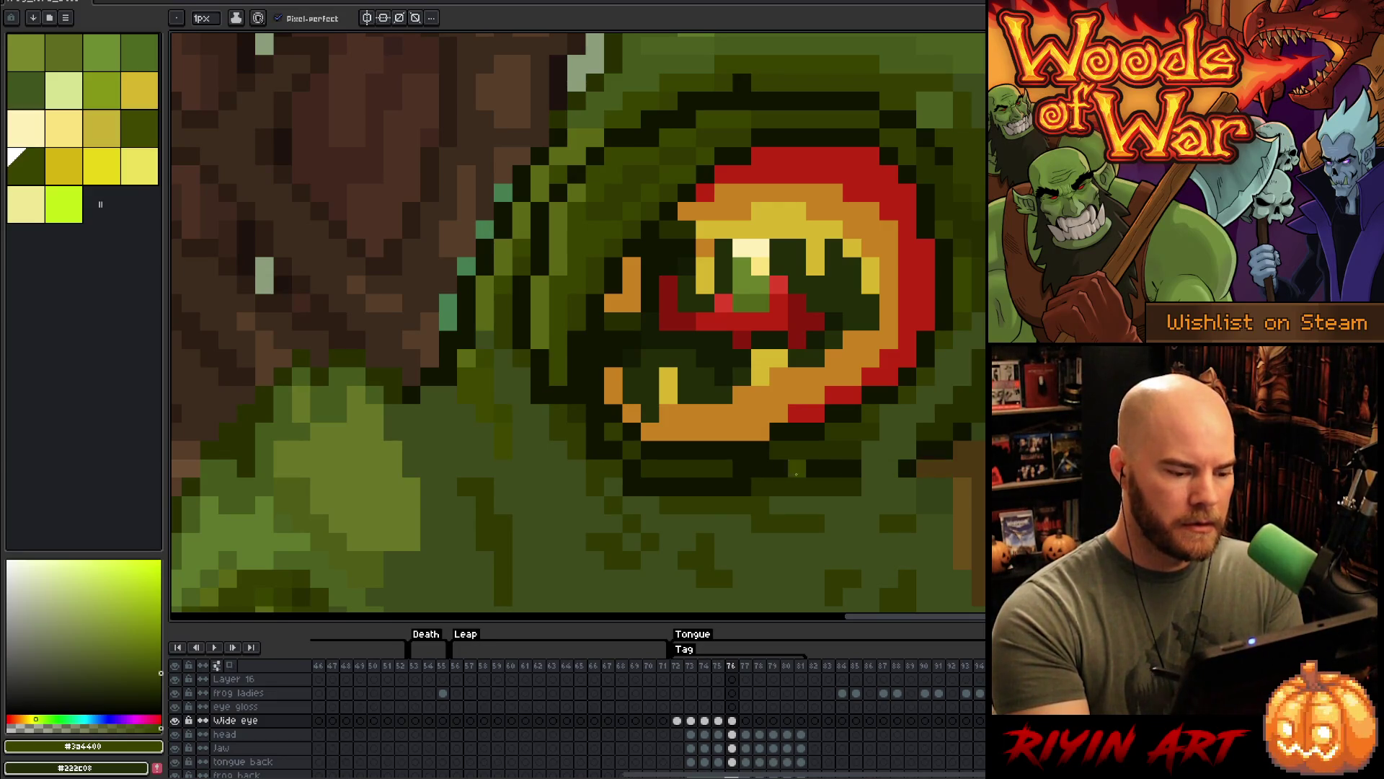
left_click(671, 497, "alt")
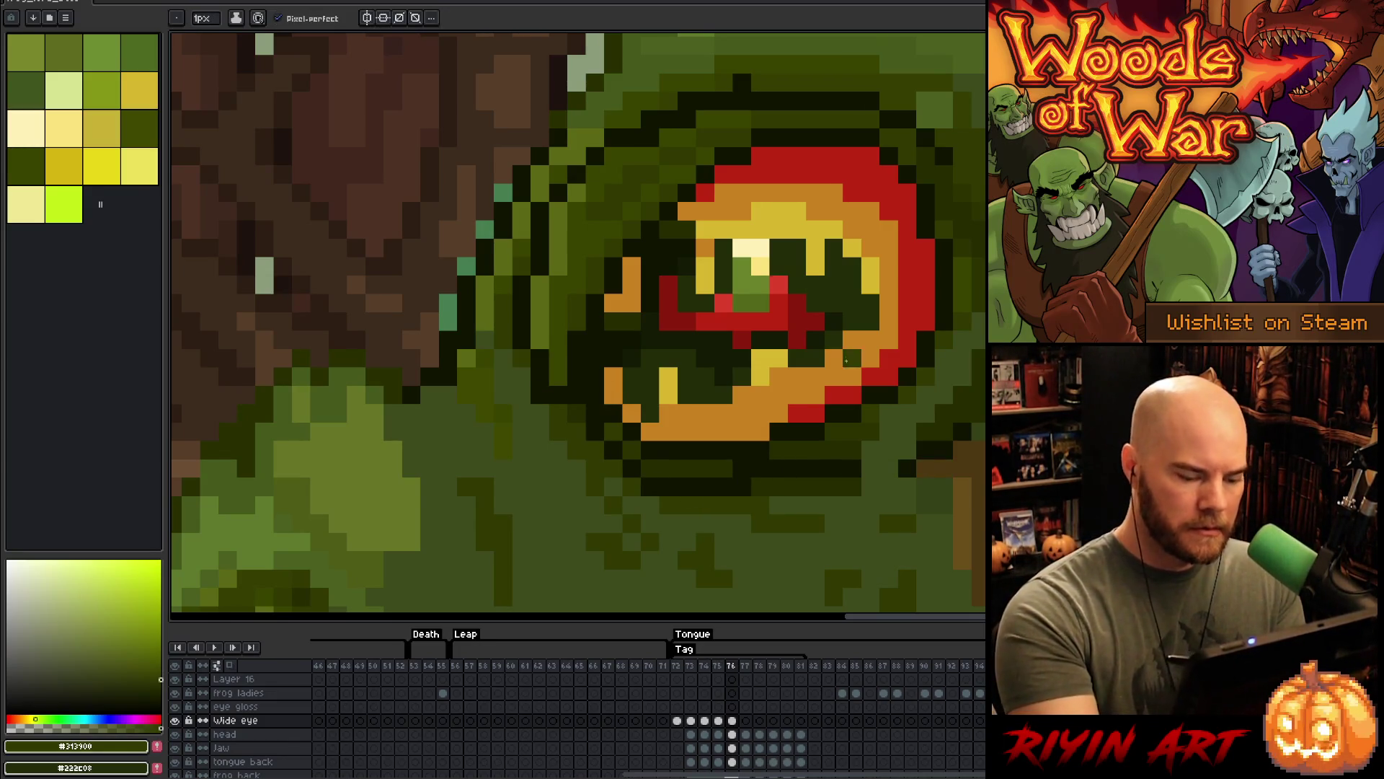
key("comma")
key("comma")
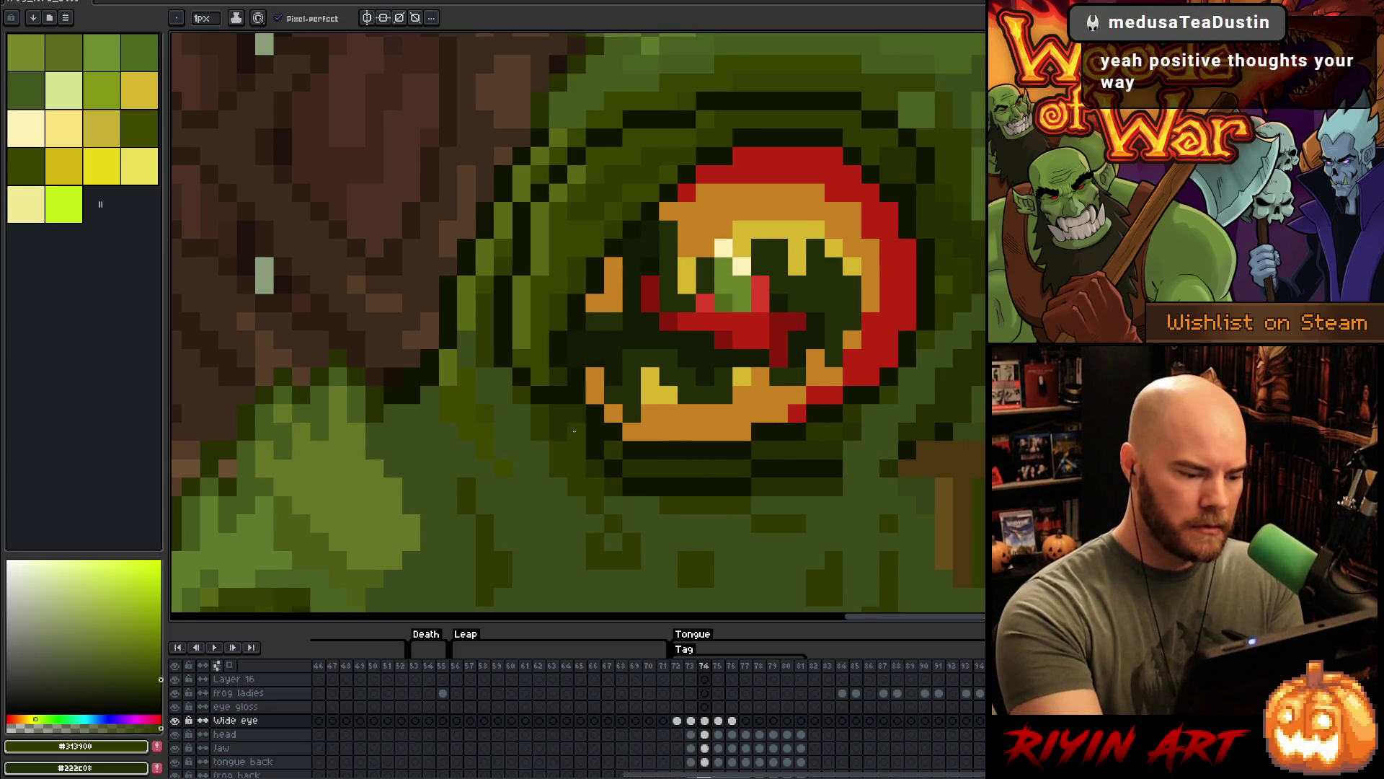
left_click(649, 331, "alt")
key("comma")
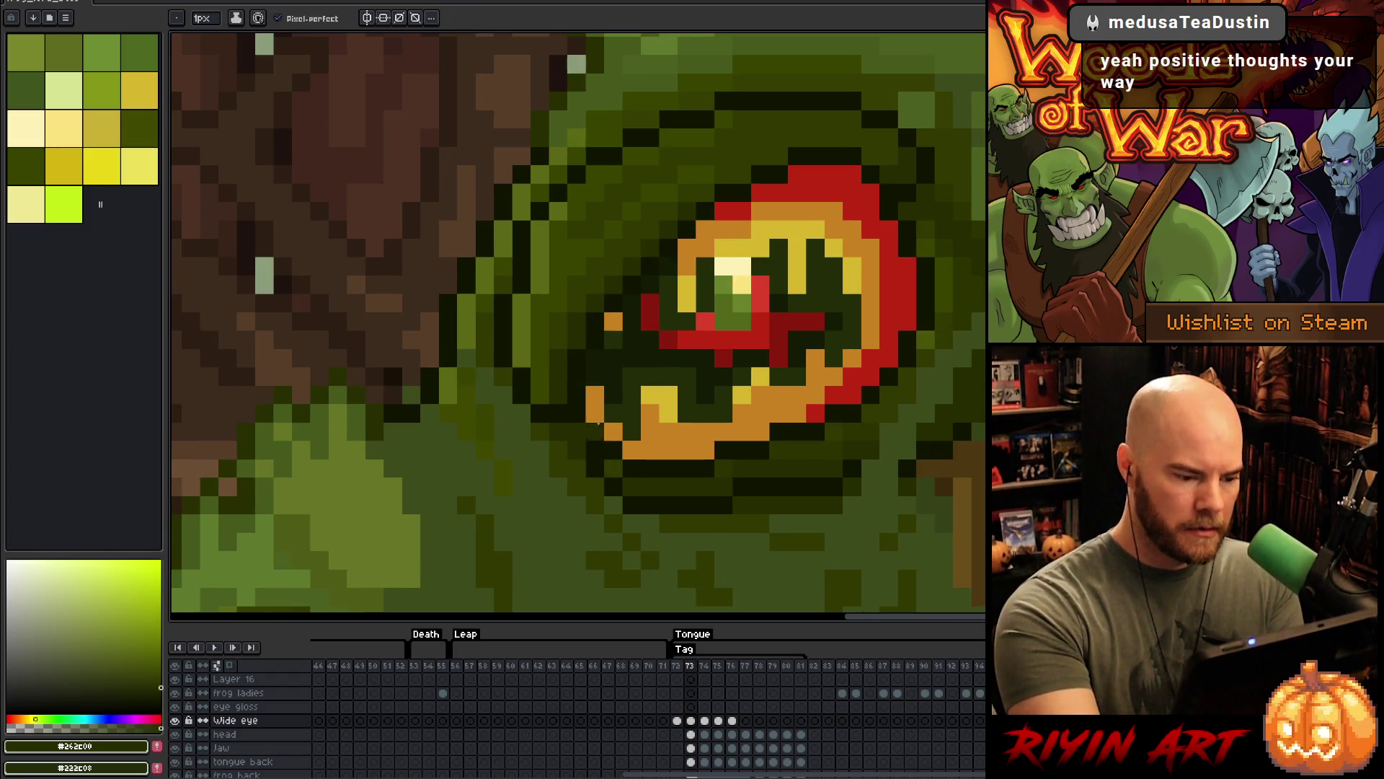
key("period")
key("period")
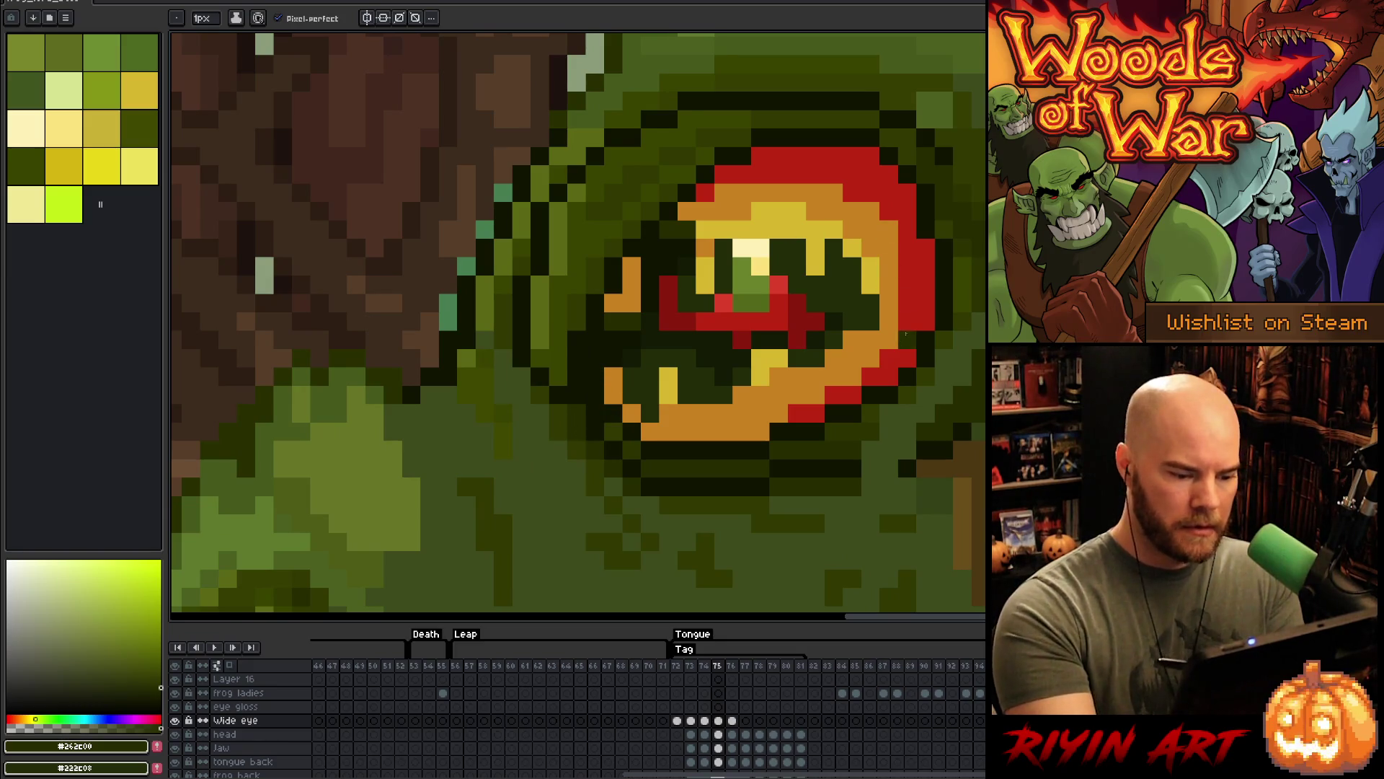
key("period")
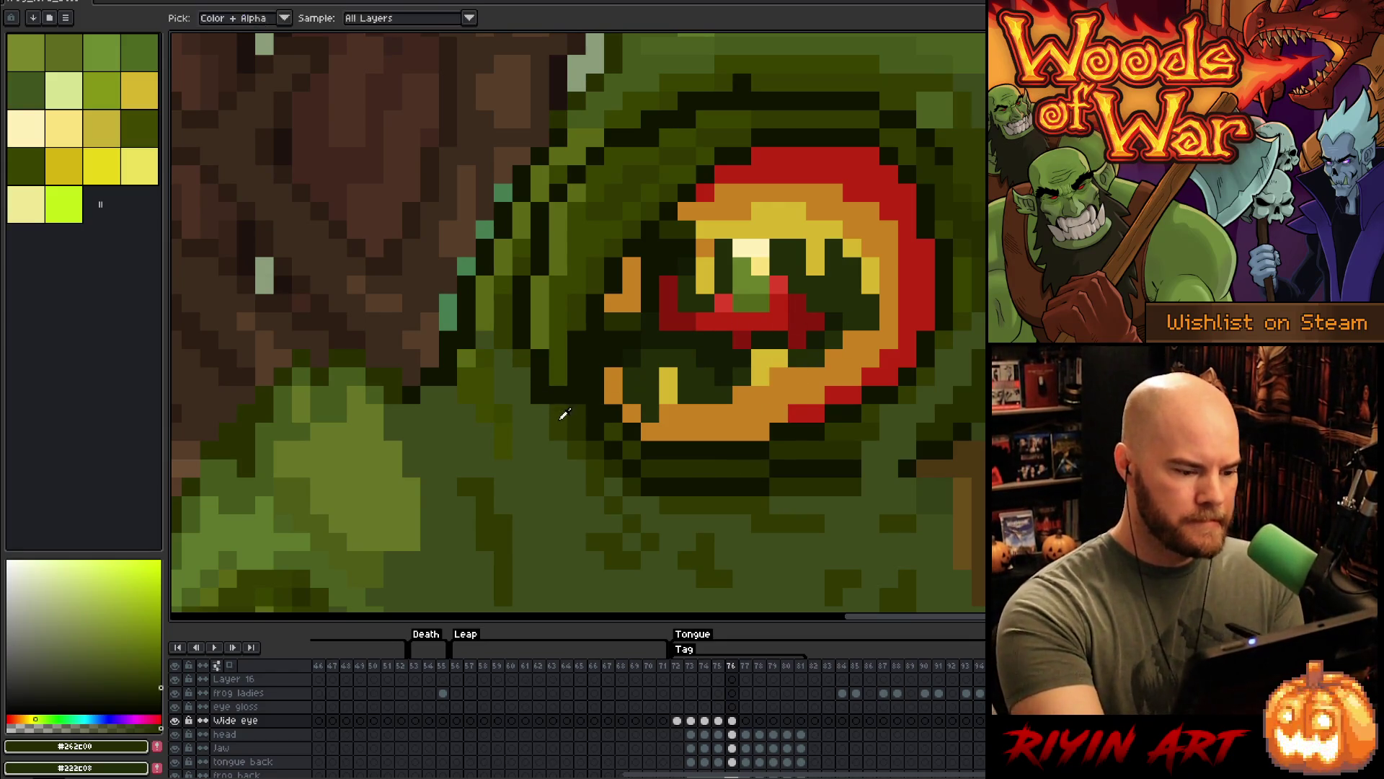
left_click(562, 412, "alt")
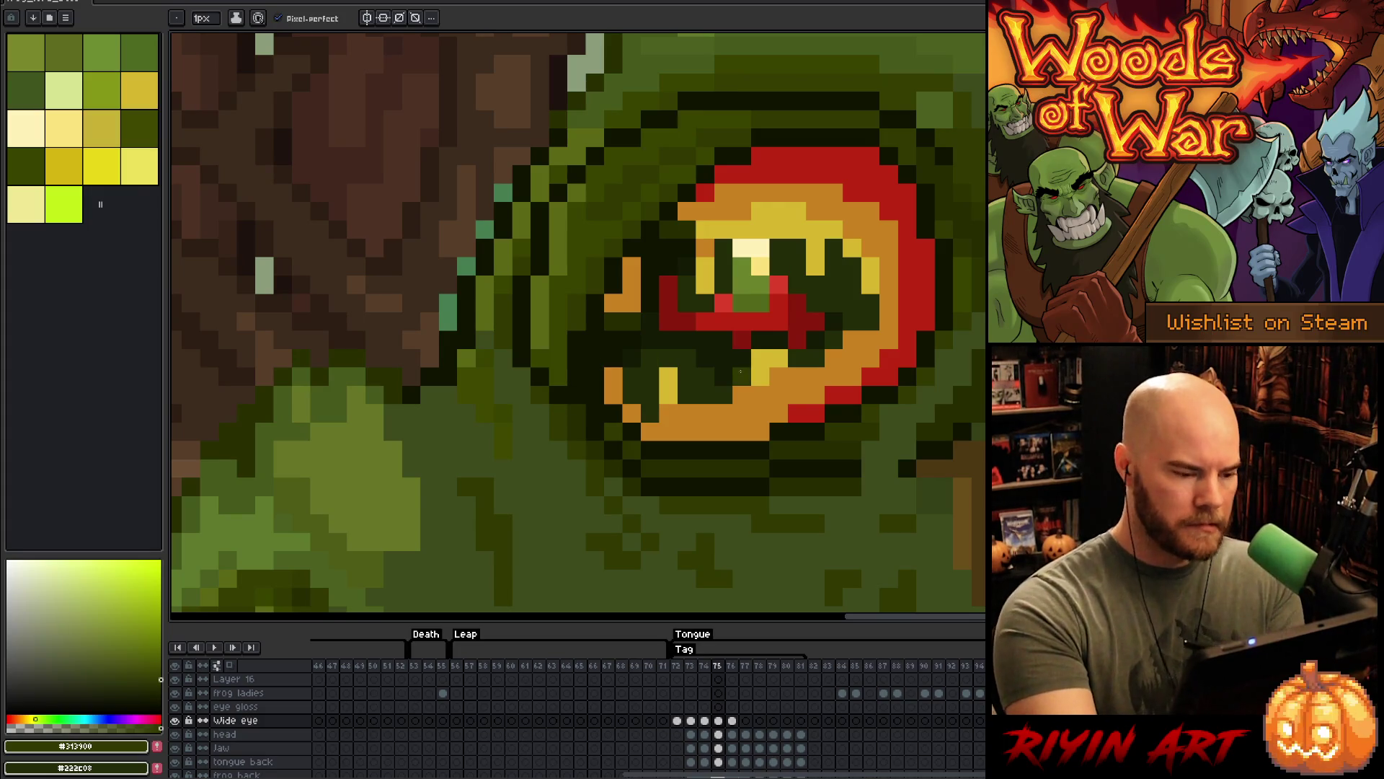
left_click(526, 351, "alt")
left_click(530, 353, "alt")
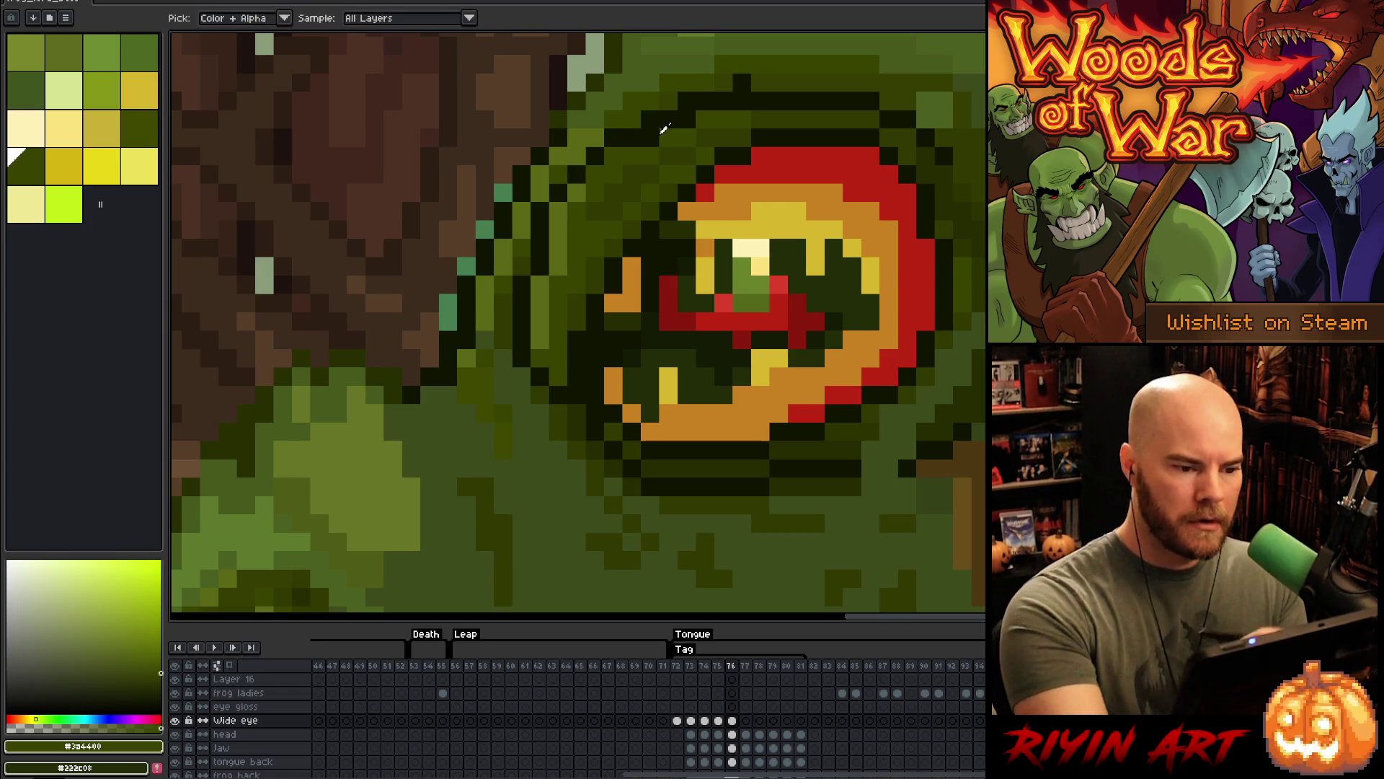
left_click(793, 61, "alt")
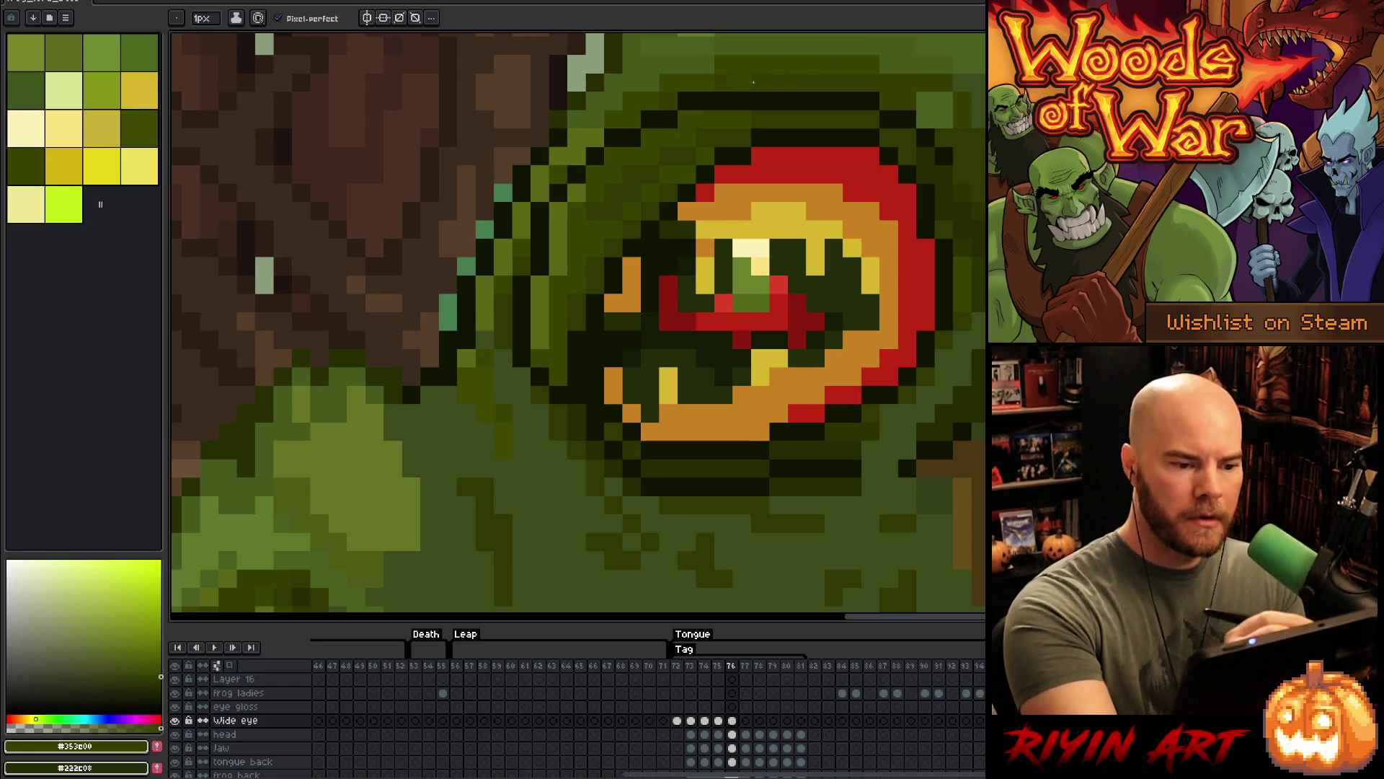
key("Left")
key("Right")
key("Left")
key("Right")
key("Left")
key("Left")
key("Right")
key("Left")
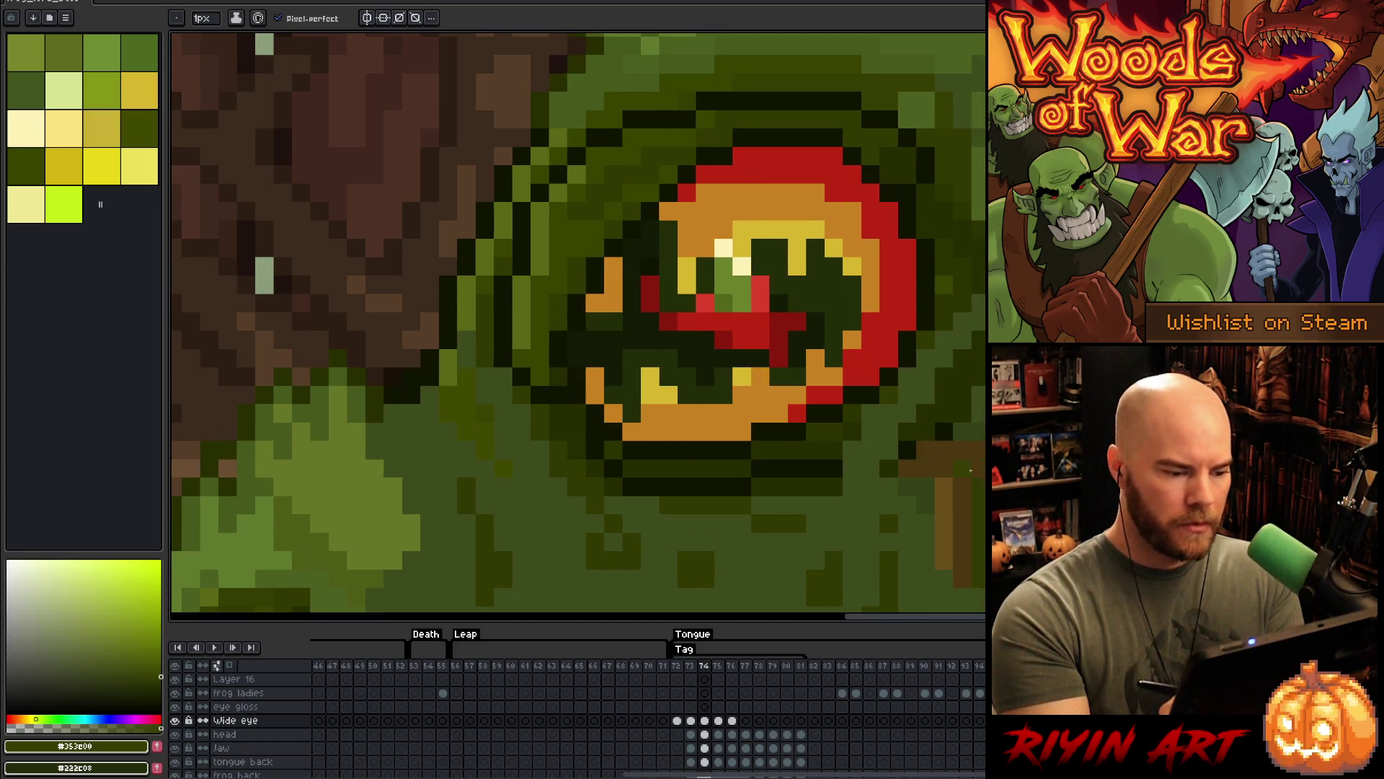
key("Right")
left_click(674, 380)
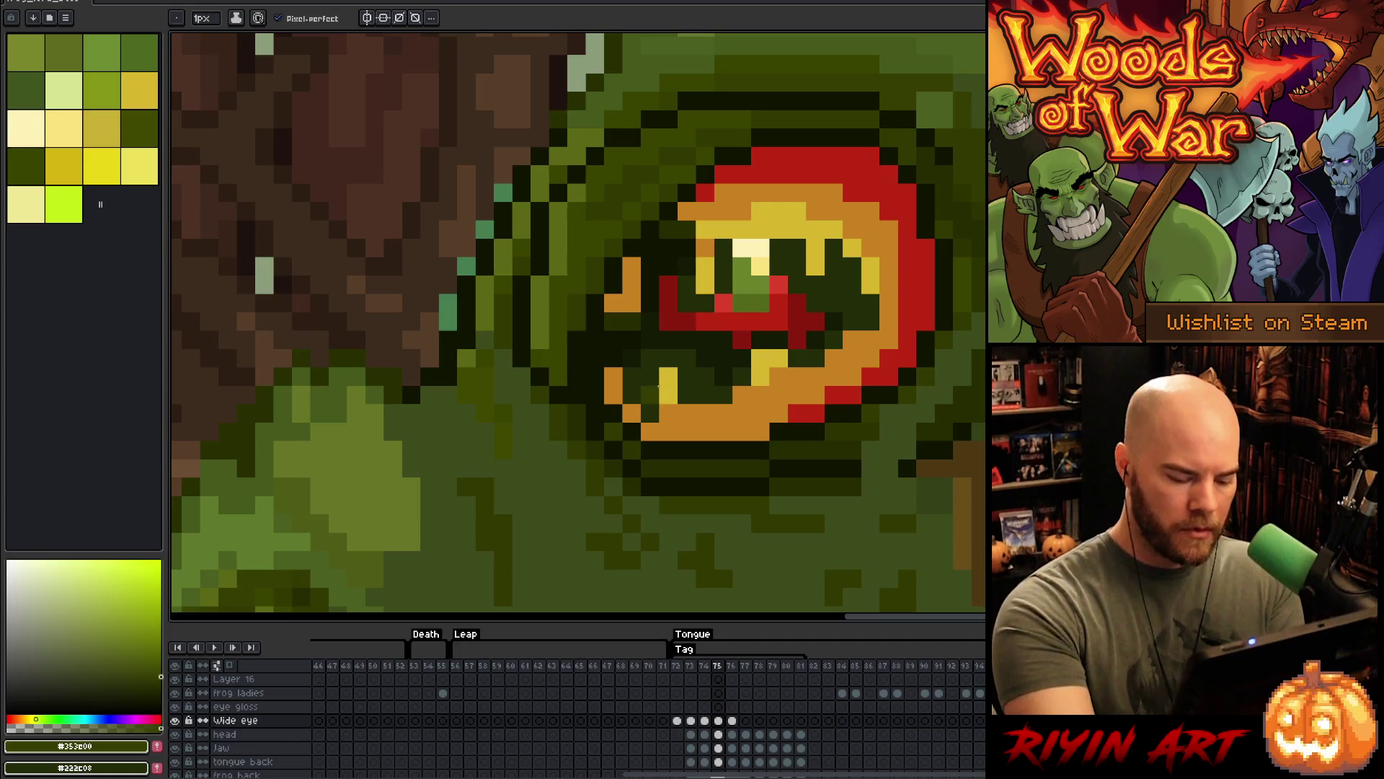
key("Return")
key("Return")
key("ctrl+z")
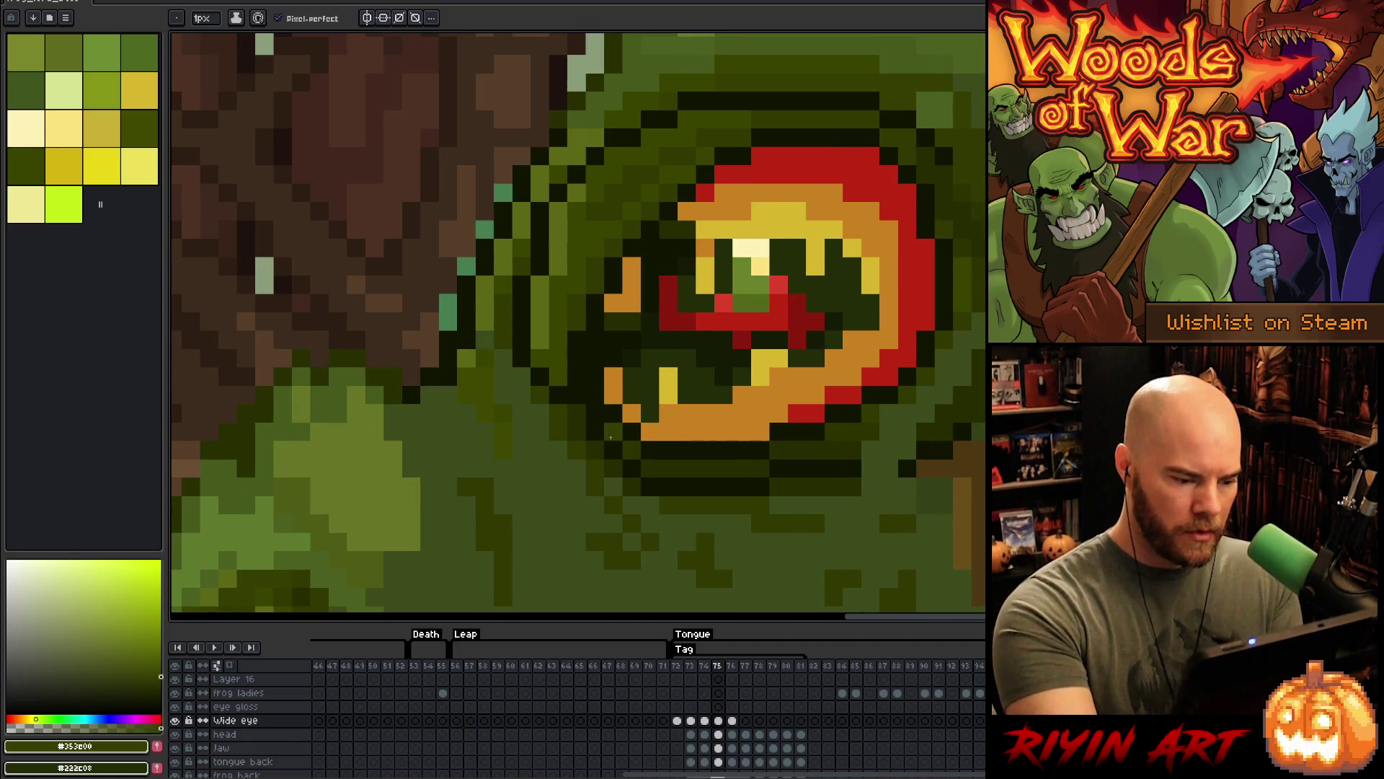
left_click(596, 442, "alt")
left_click(672, 326)
key("ctrl+z")
left_click(581, 435, "alt")
key("comma")
key("period")
key("comma")
key("period")
key("comma")
key("period")
left_click(968, 282, "alt")
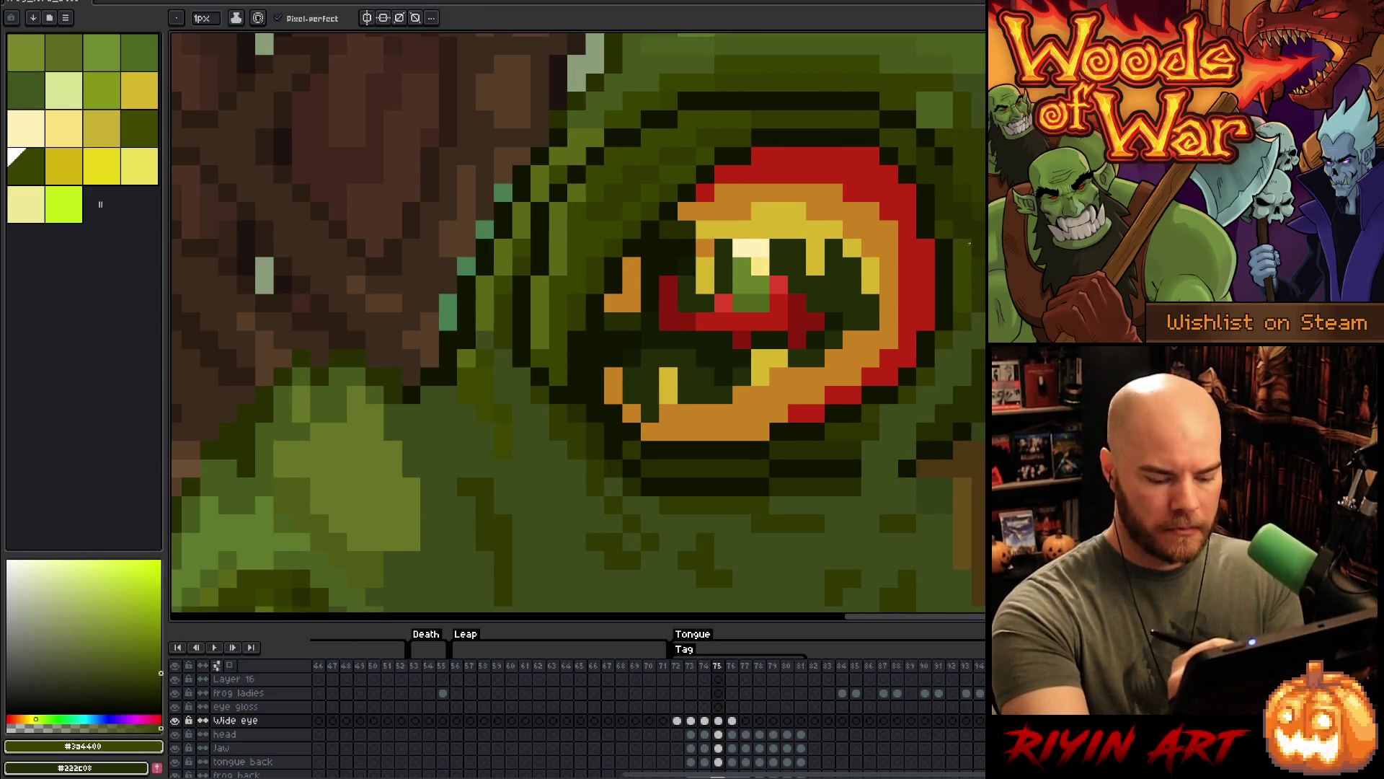
key("comma")
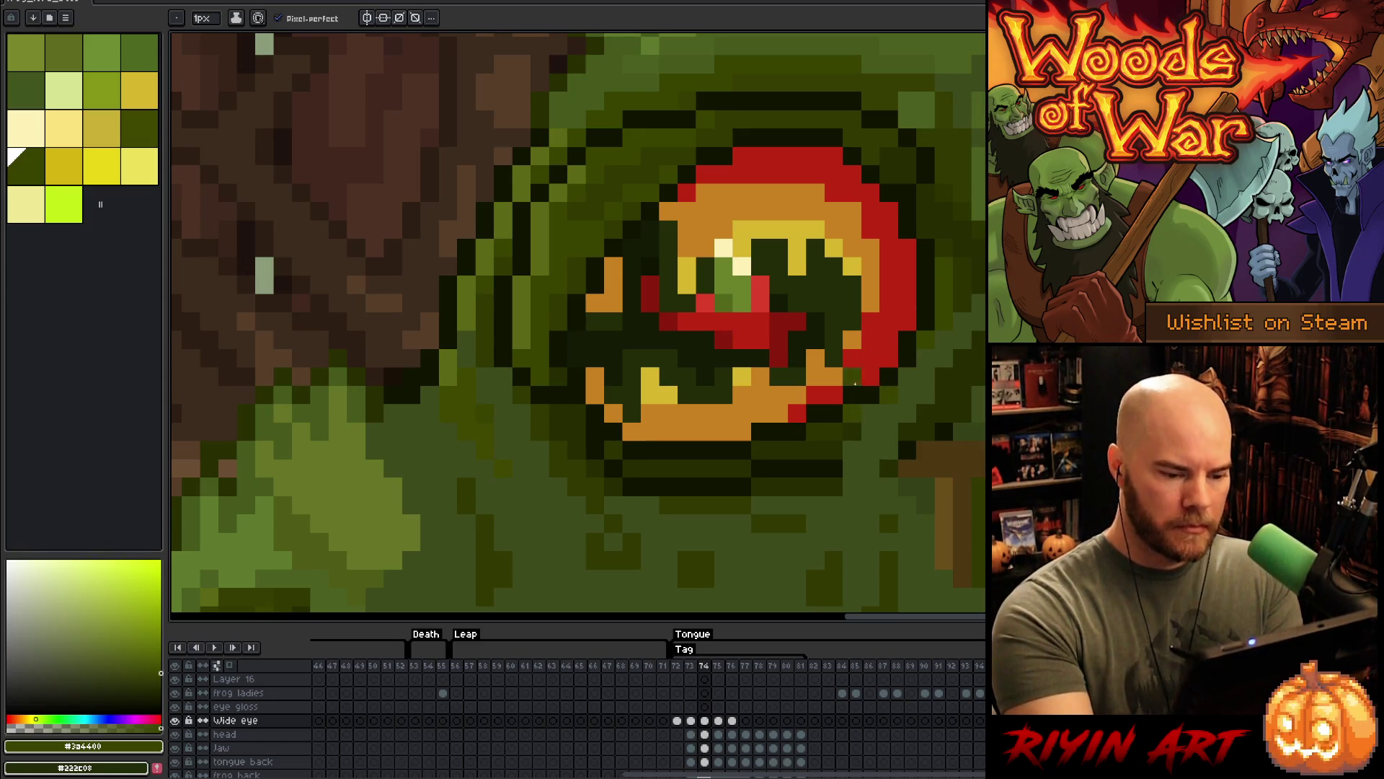
key("comma")
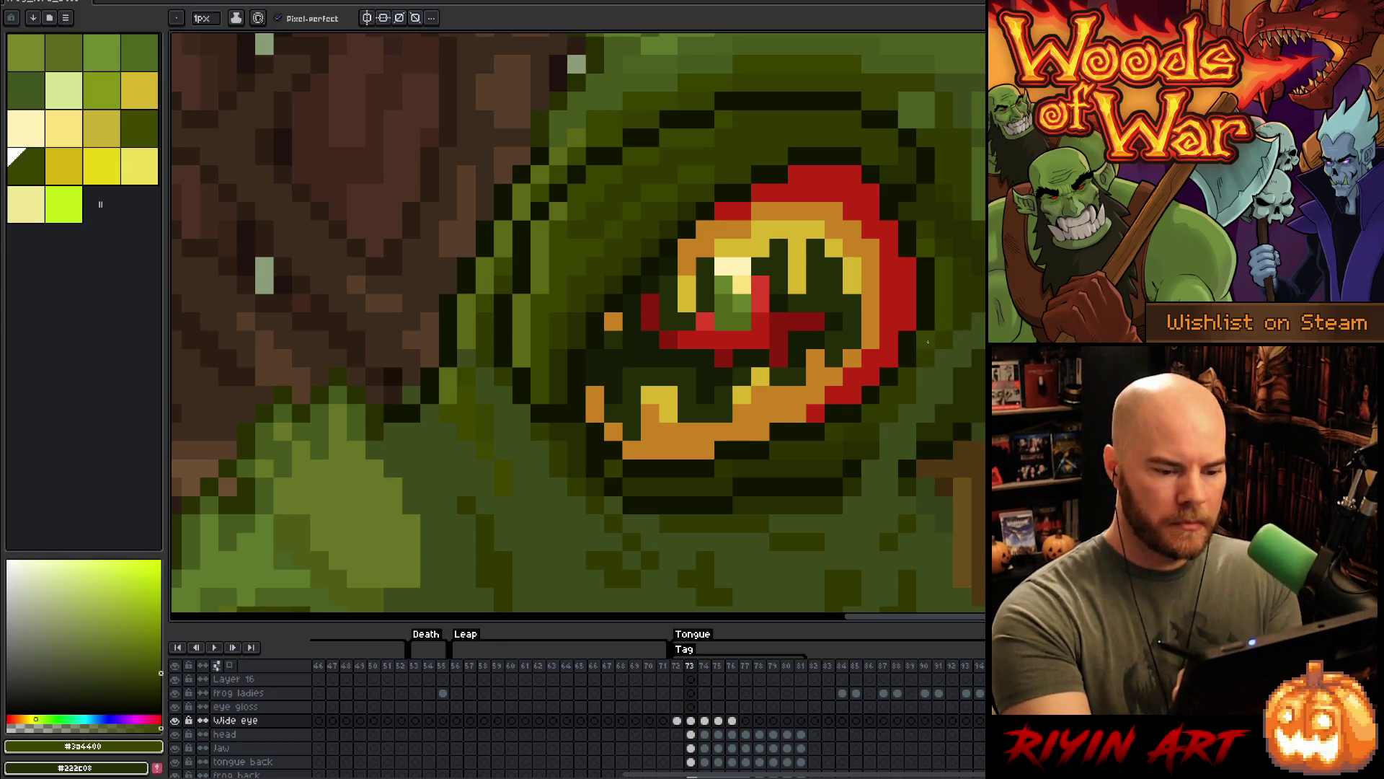
left_click(959, 306, "alt")
left_click(870, 412, "alt")
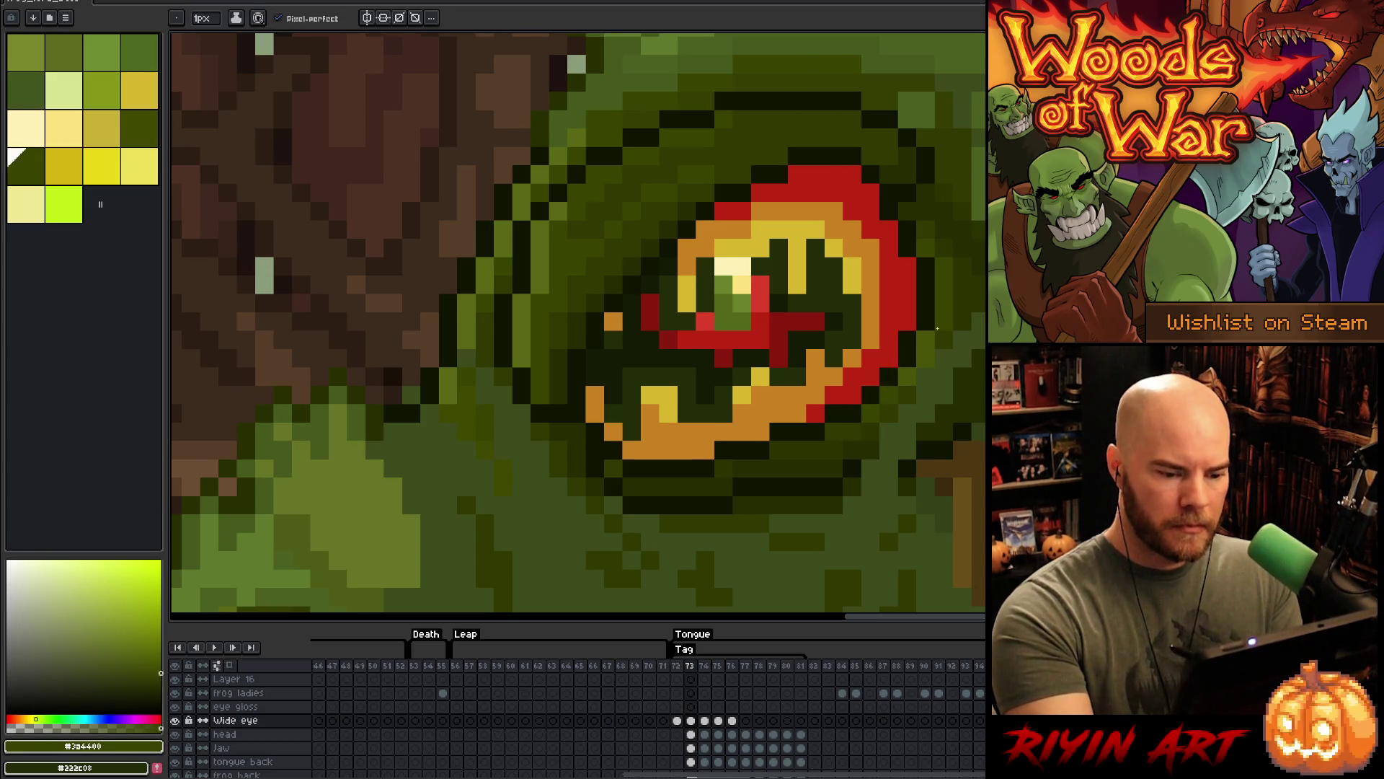
key("period")
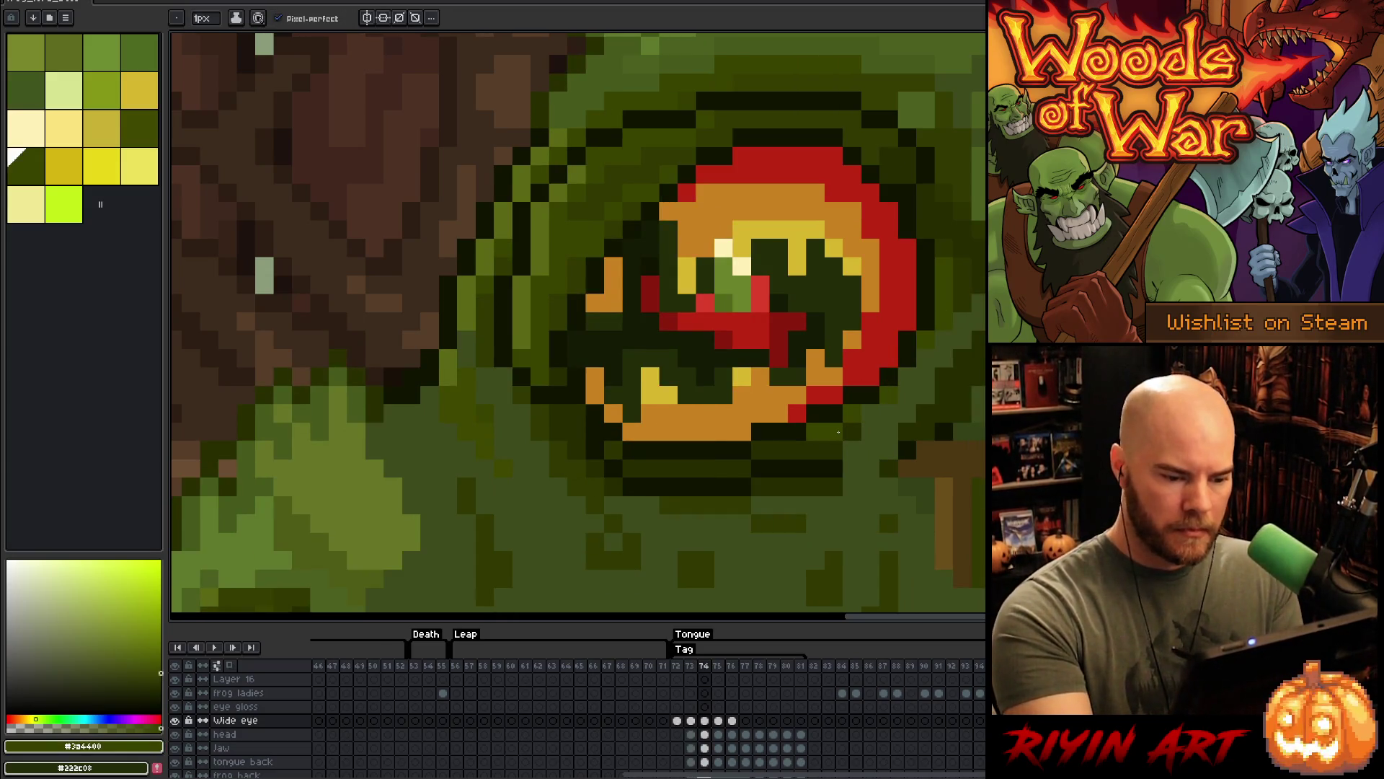
key("comma")
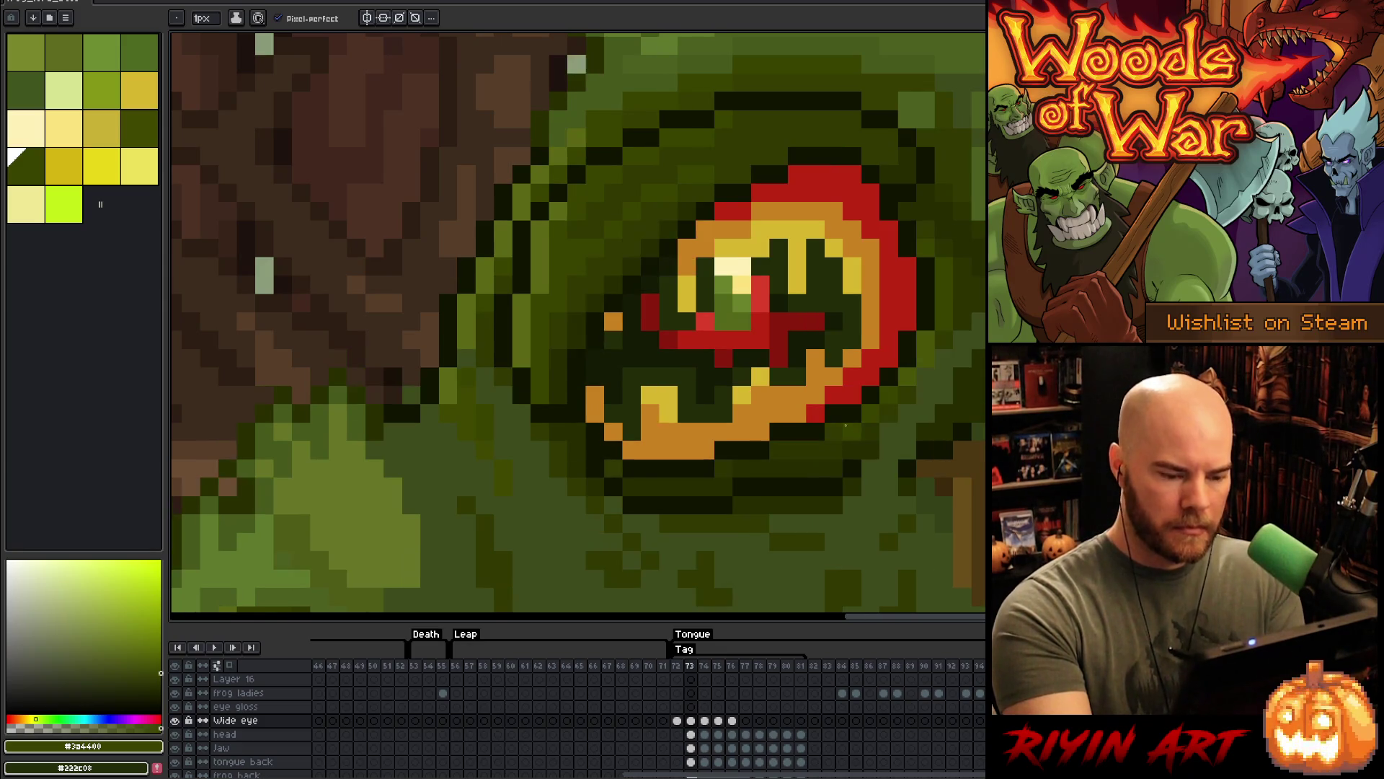
left_click(828, 452, "alt")
key("period")
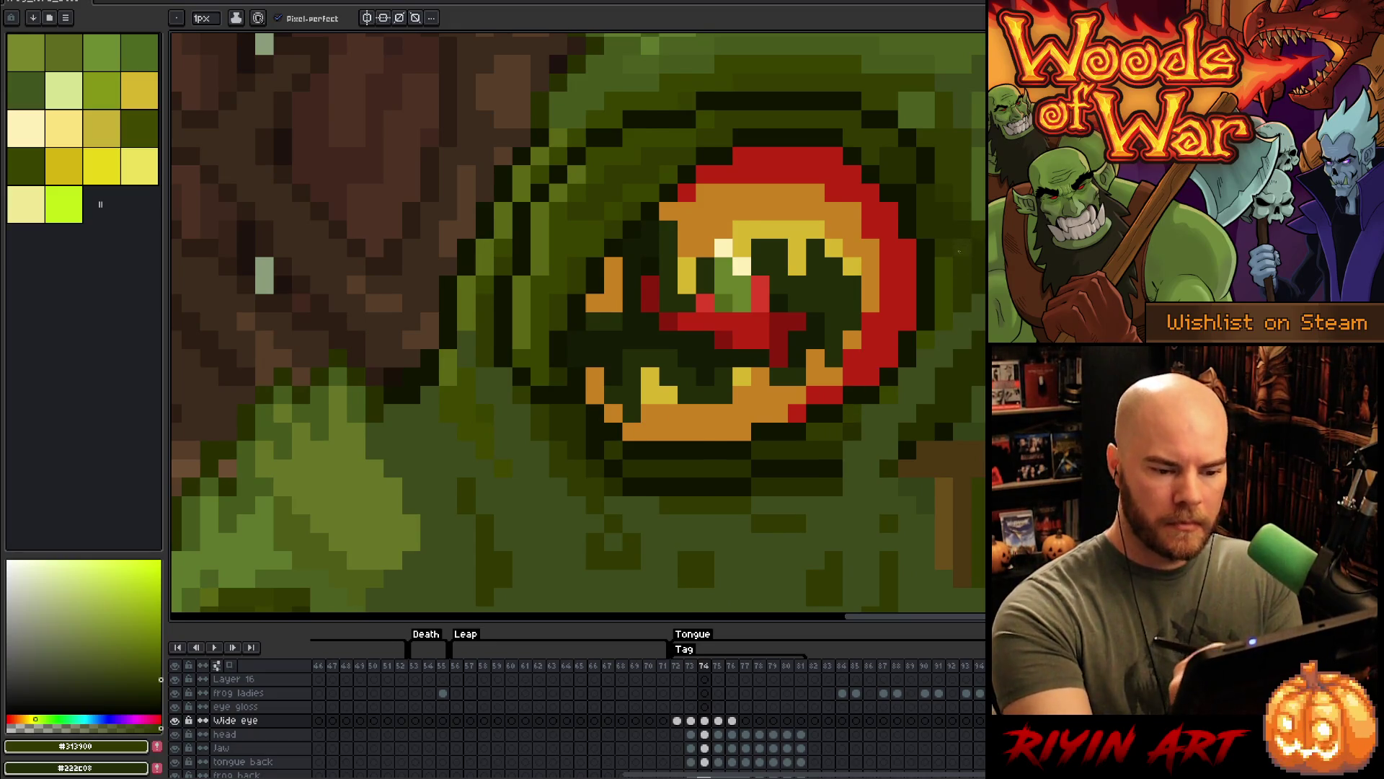
key("comma")
key("period")
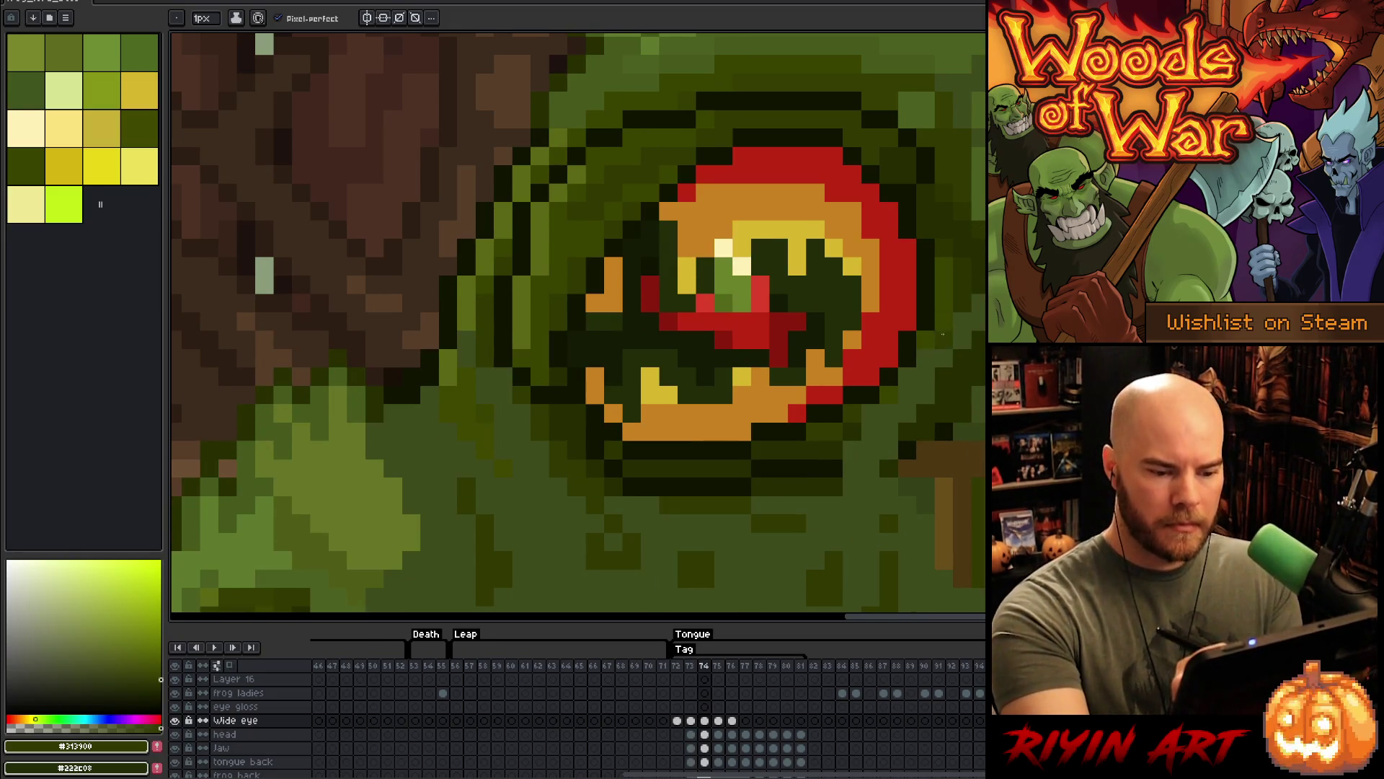
key("comma")
left_click(939, 296, "alt")
key("period")
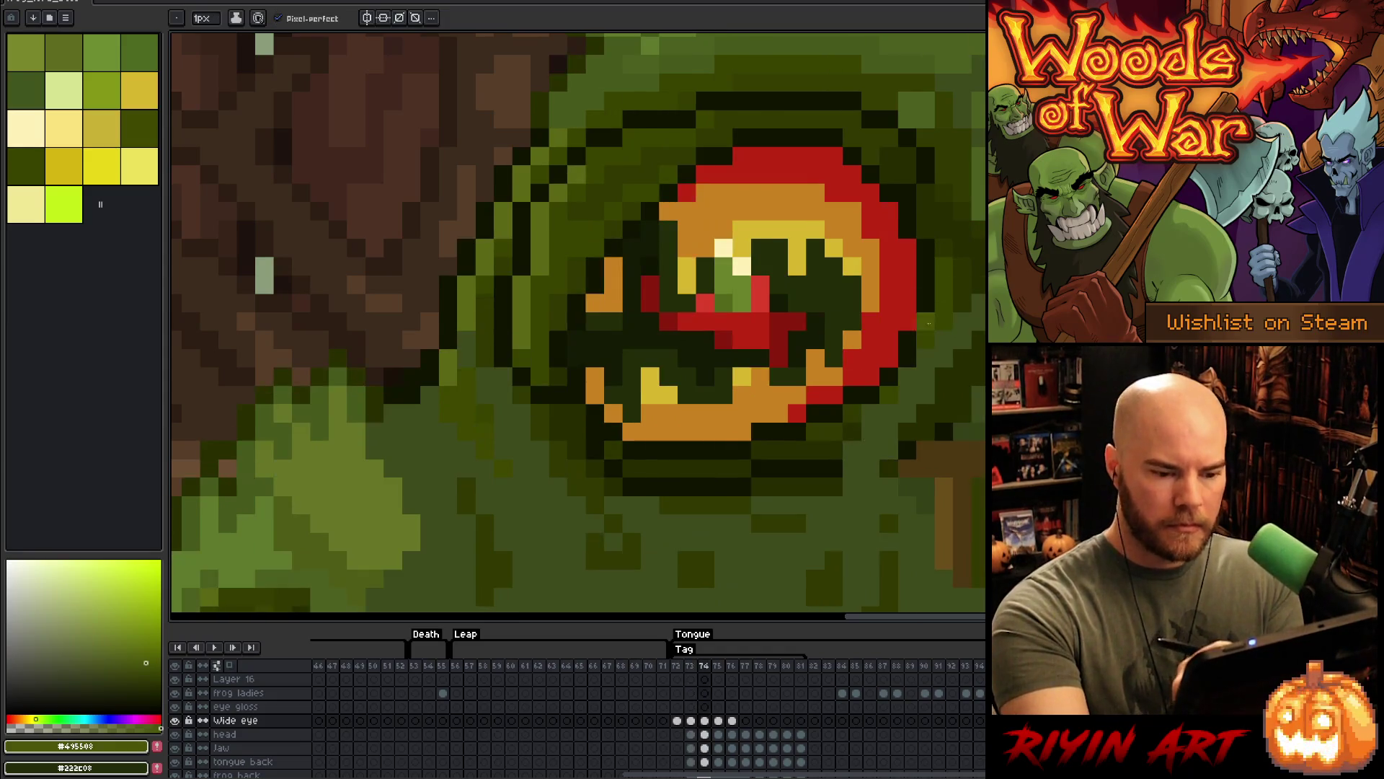
key("comma")
key("period")
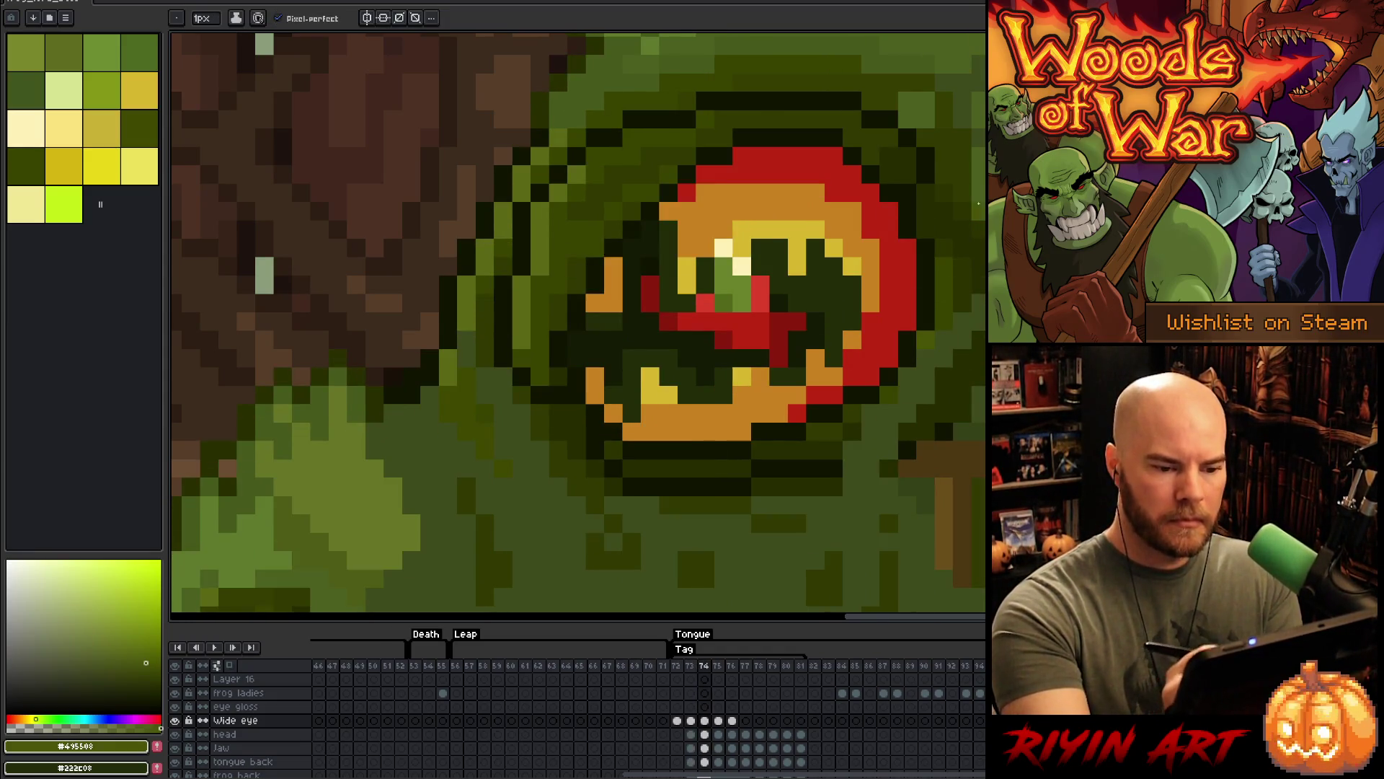
left_click(928, 232, "alt")
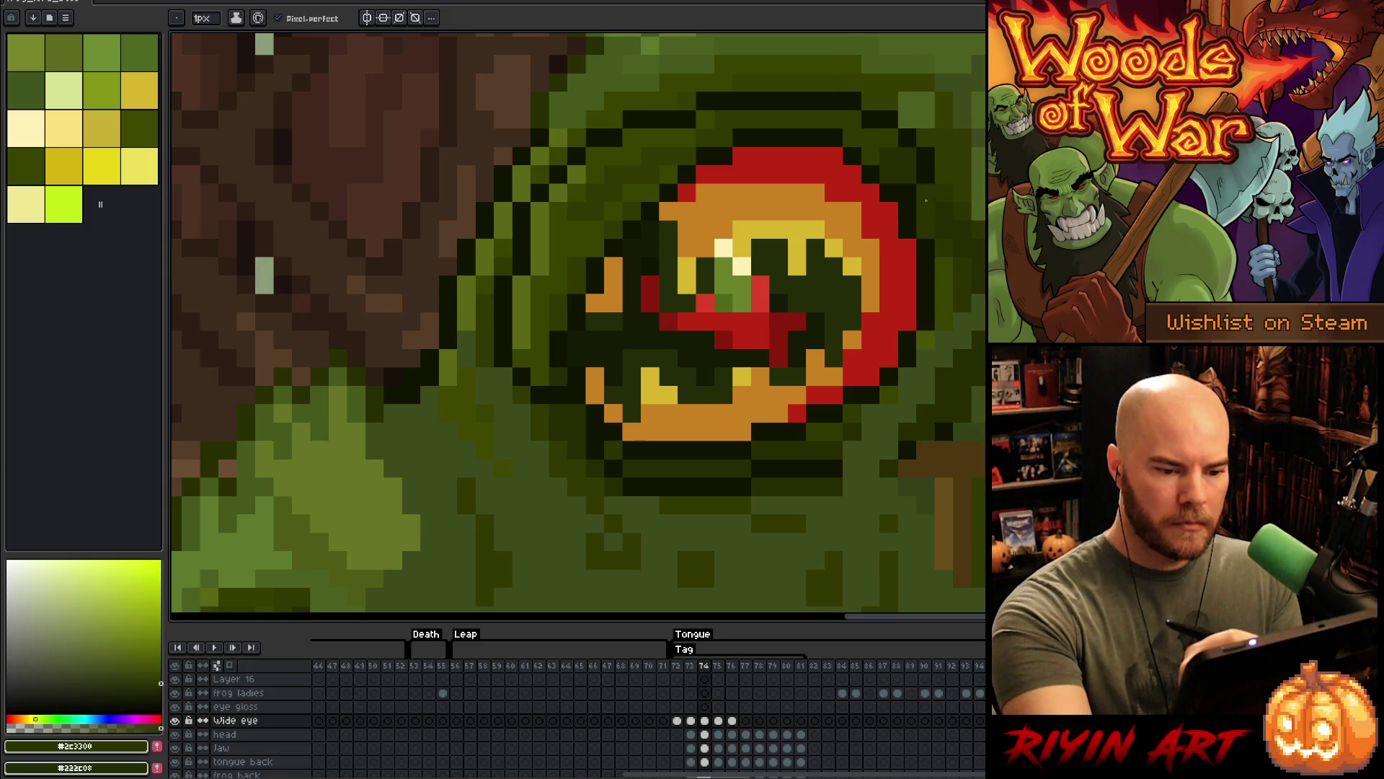
left_click(944, 176, "alt")
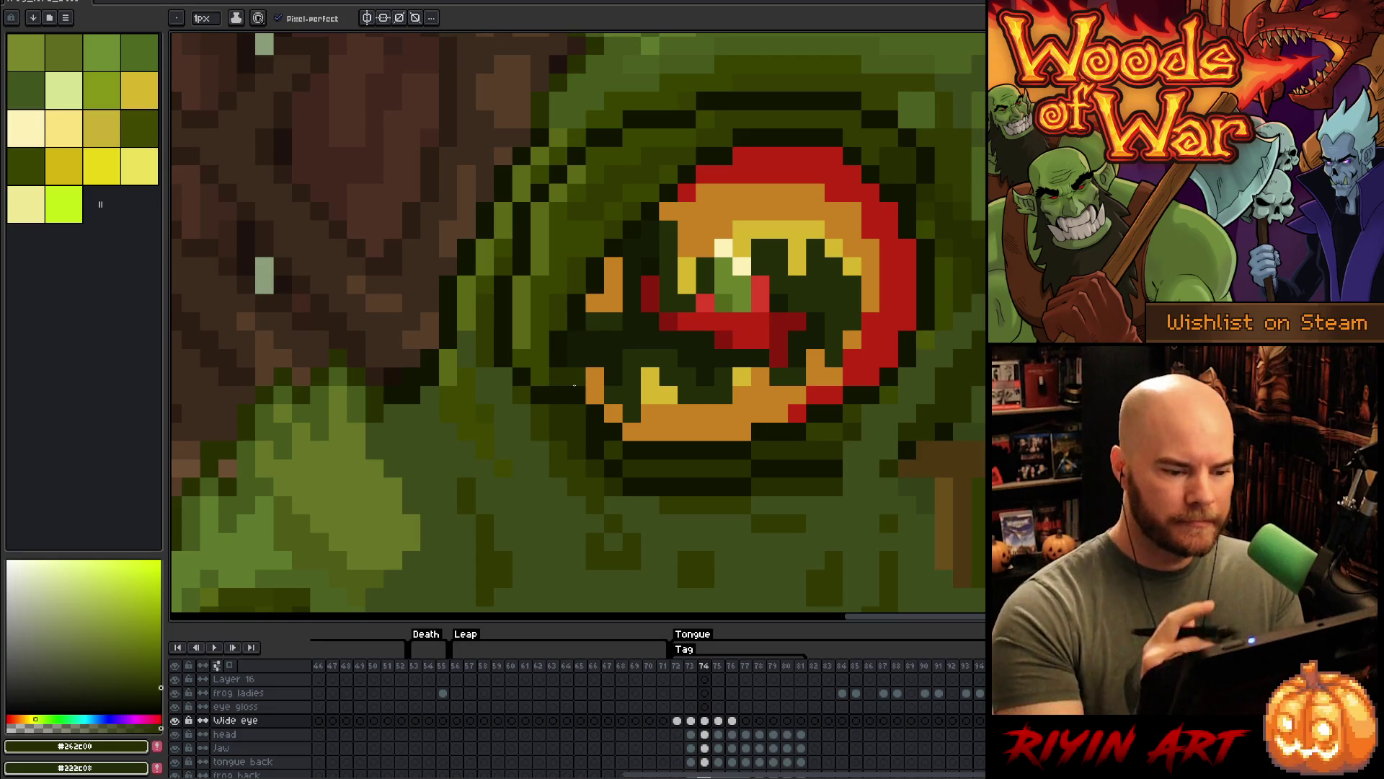
key("Right")
key("Left")
key("Right")
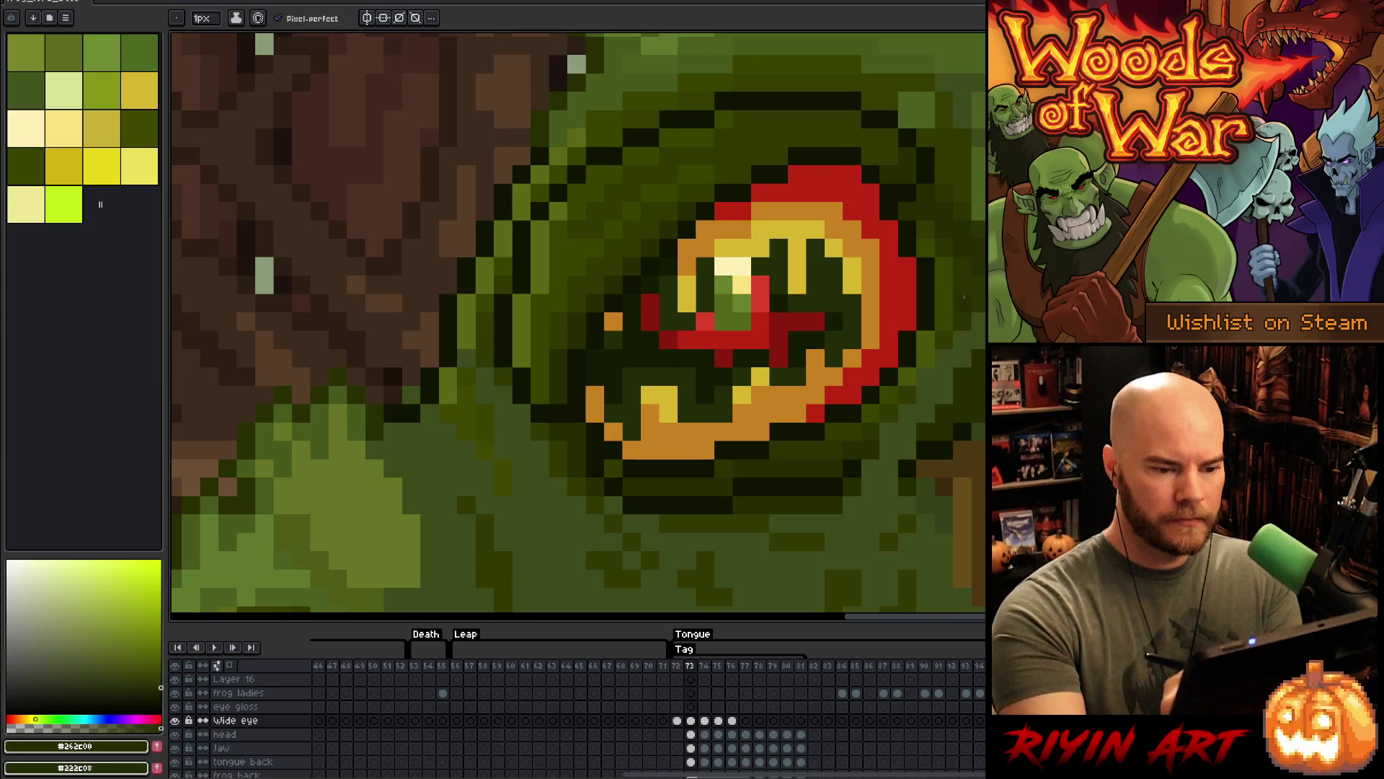
key("Left")
left_click(902, 149, "alt")
key("Right")
key("Left")
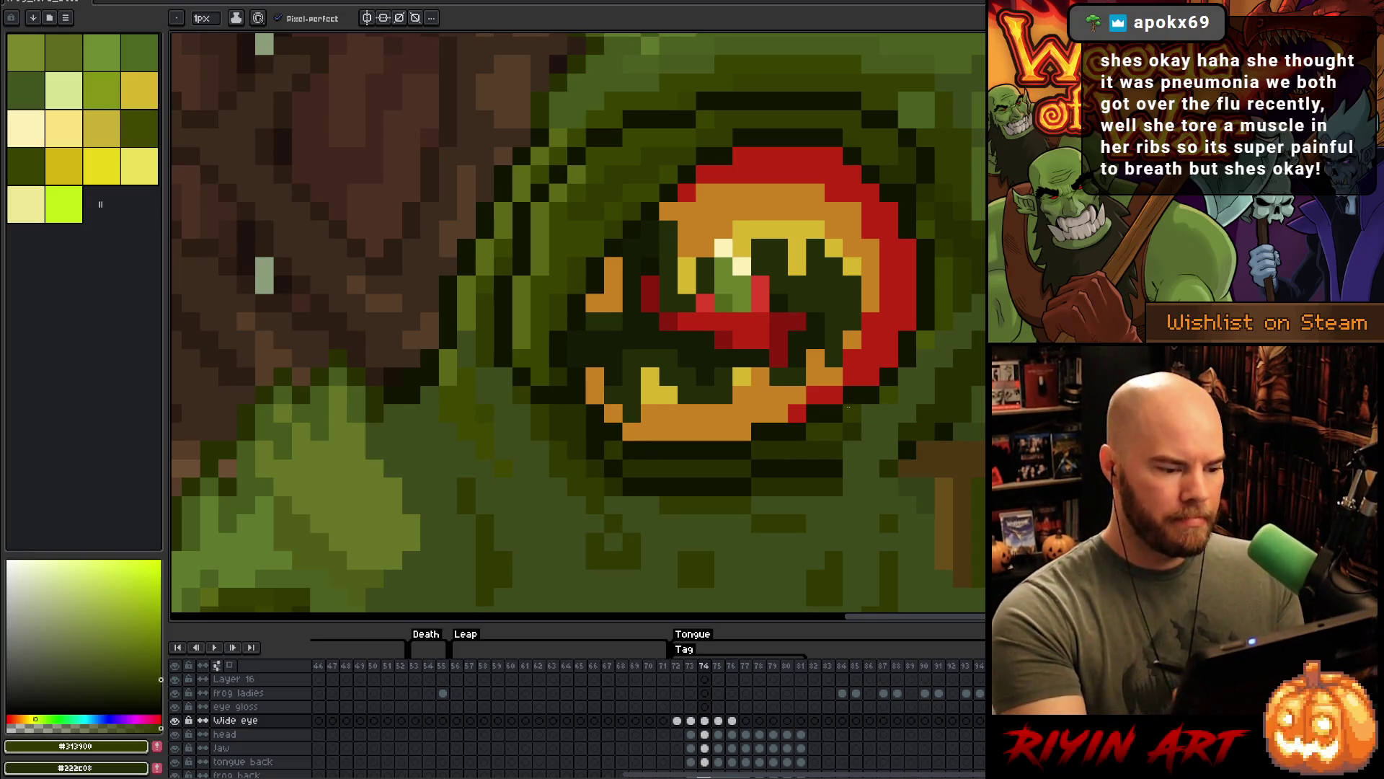
scroll(901, 425, "down", 2)
scroll(823, 429, "up", 1)
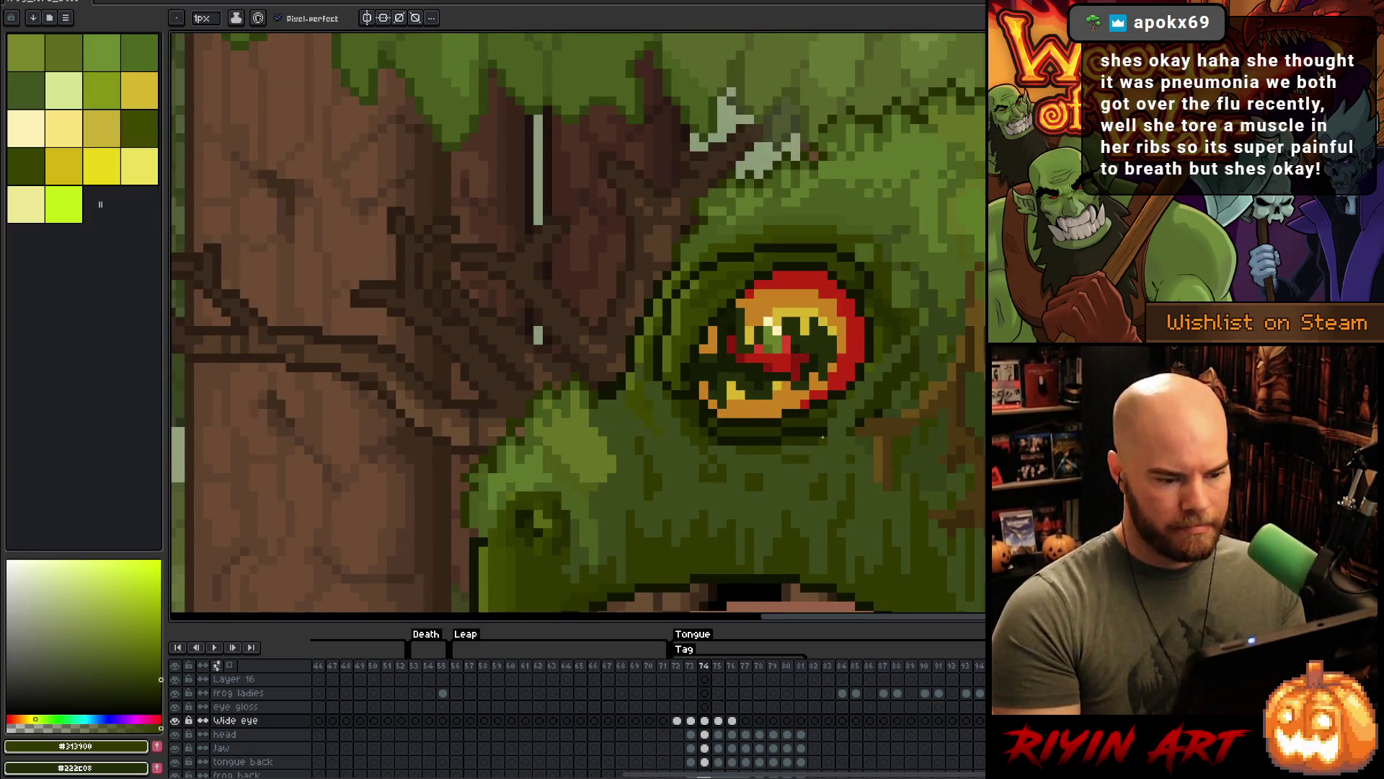
- Compare the frog's wide eye across frames 74, 75 and 76
key("Right")
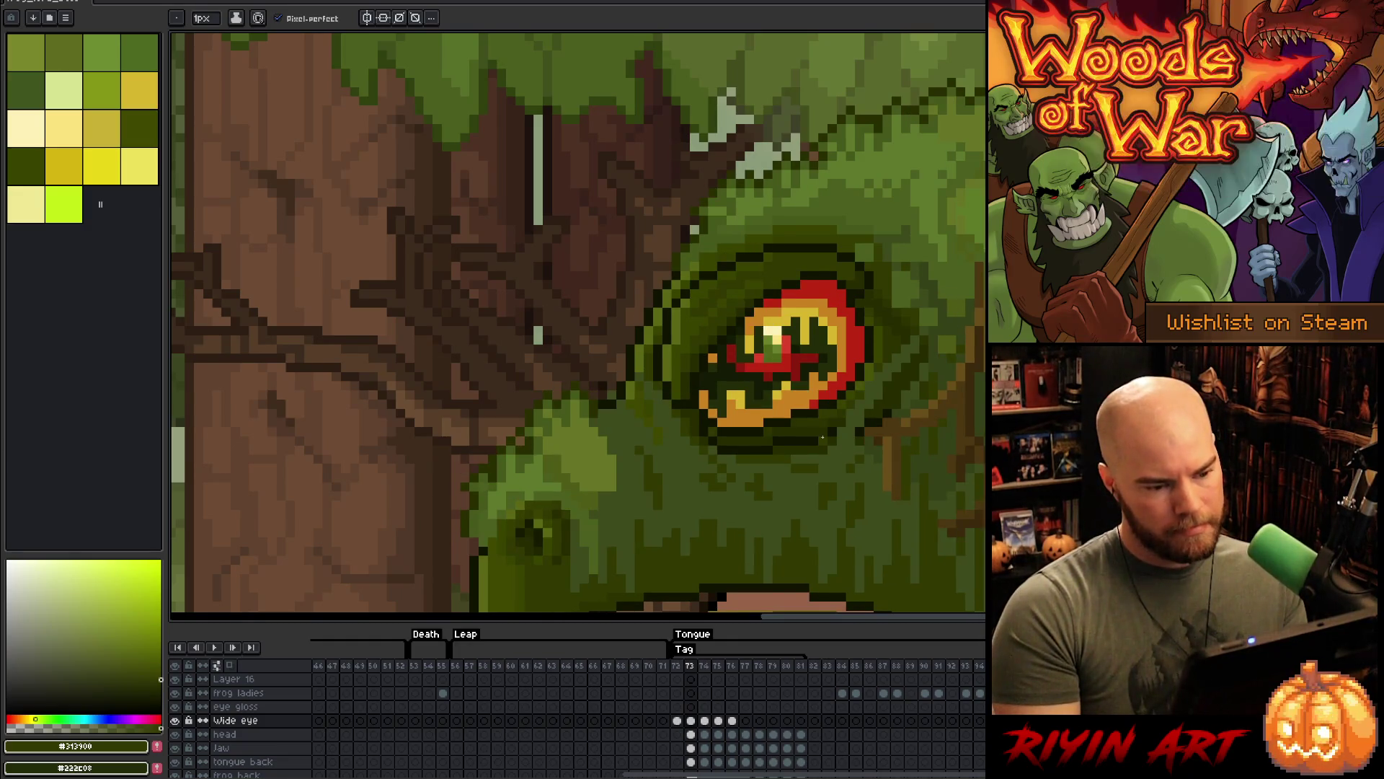
key("Left")
key("Right")
key("Left")
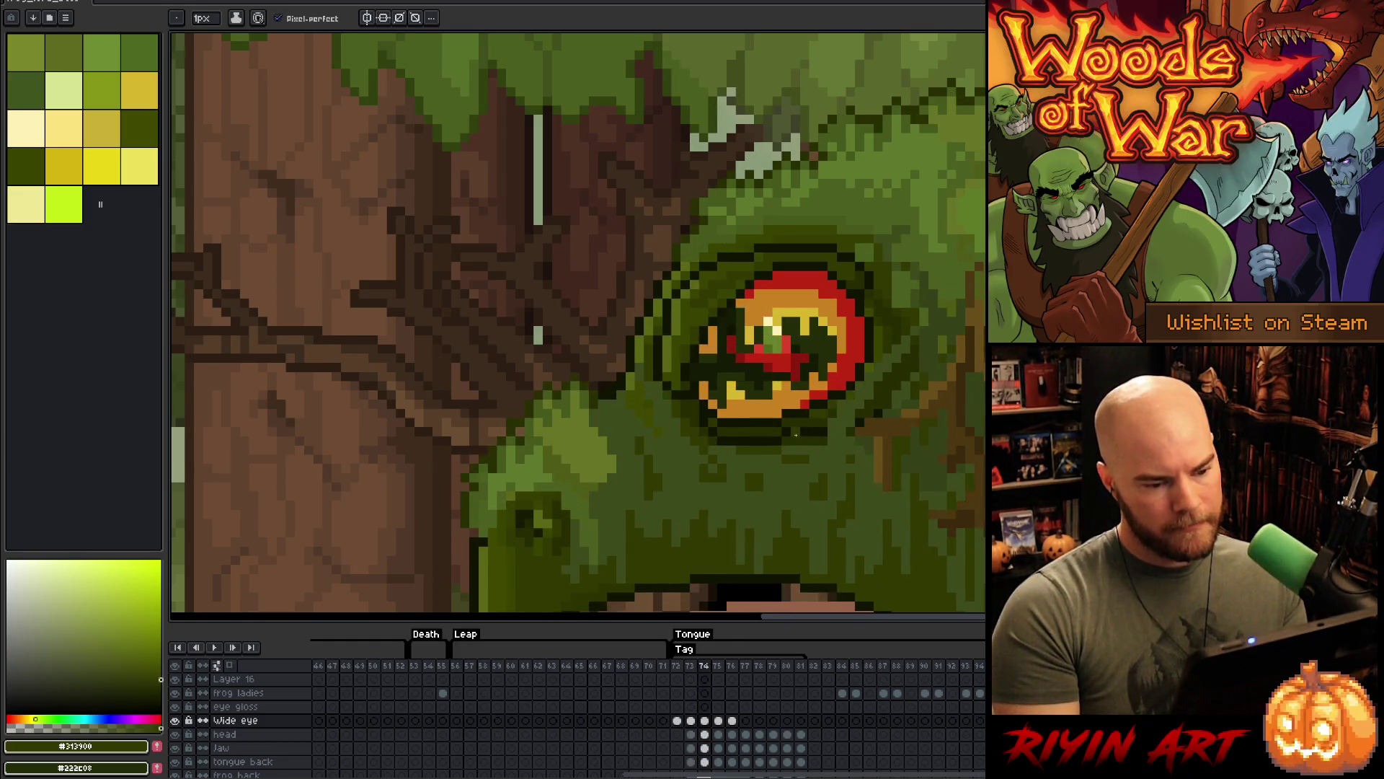
left_click(719, 747)
key("Left")
key("Right")
key("Left")
scroll(645, 253, "up", 1)
key("Left")
key("Right")
key("Right")
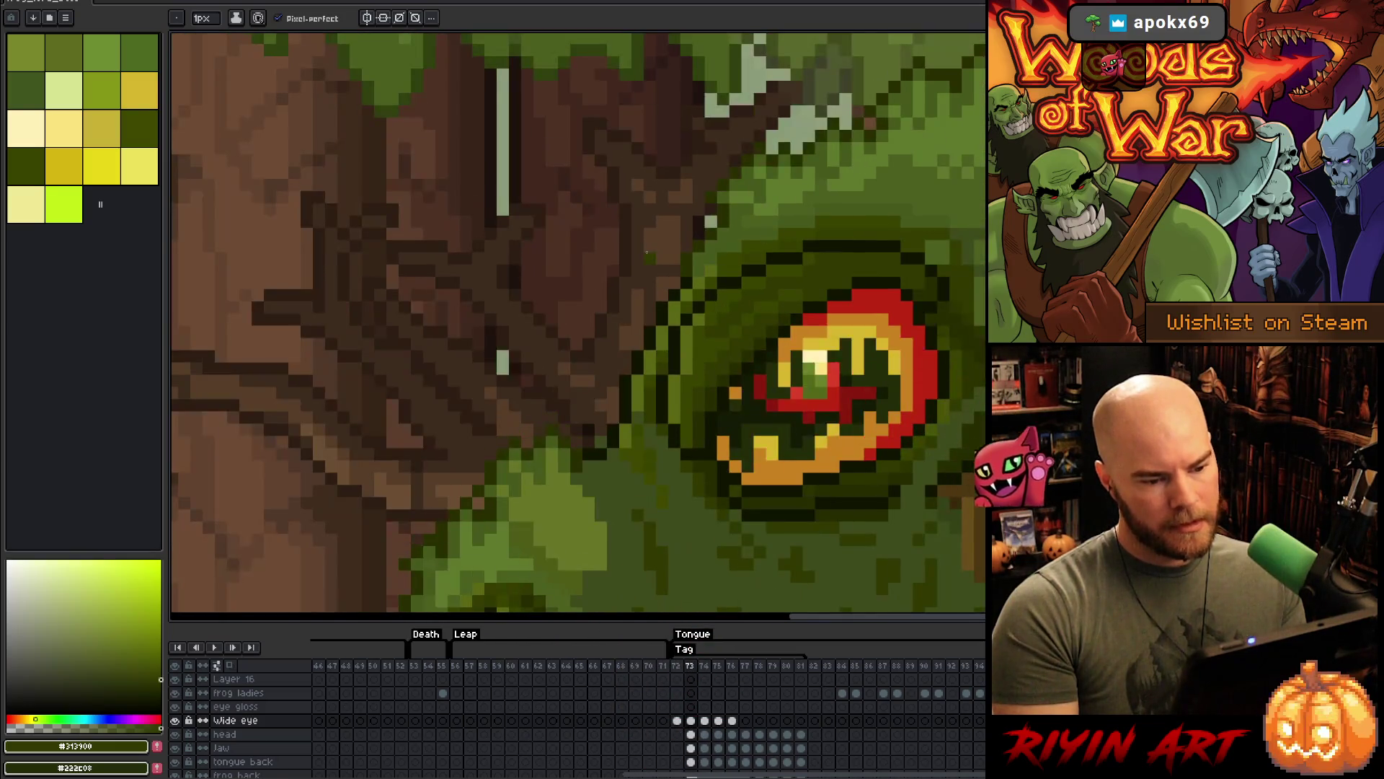
key("Left")
key("Right")
key("Left")
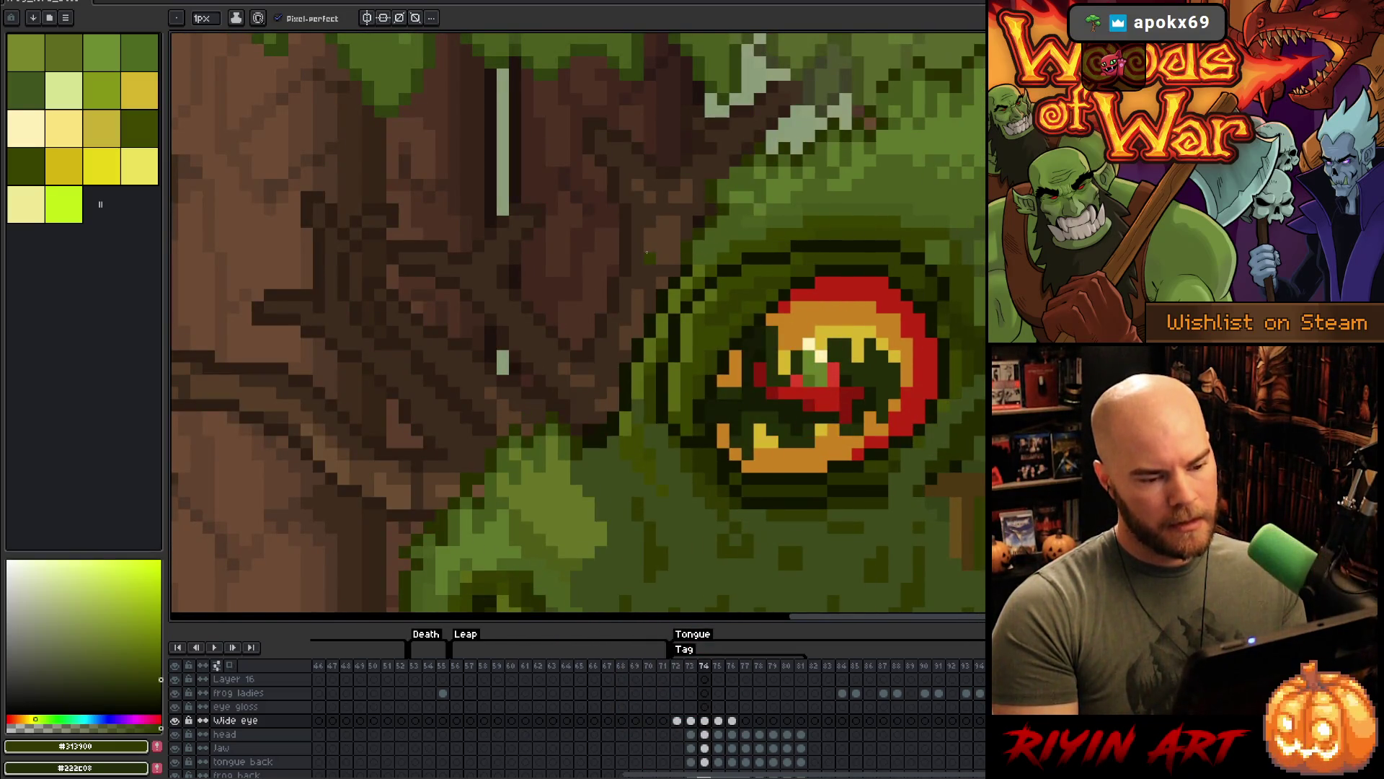
- Sample the dark outline and olive green colours while comparing frames 75 and 76
left_click(787, 252, "alt")
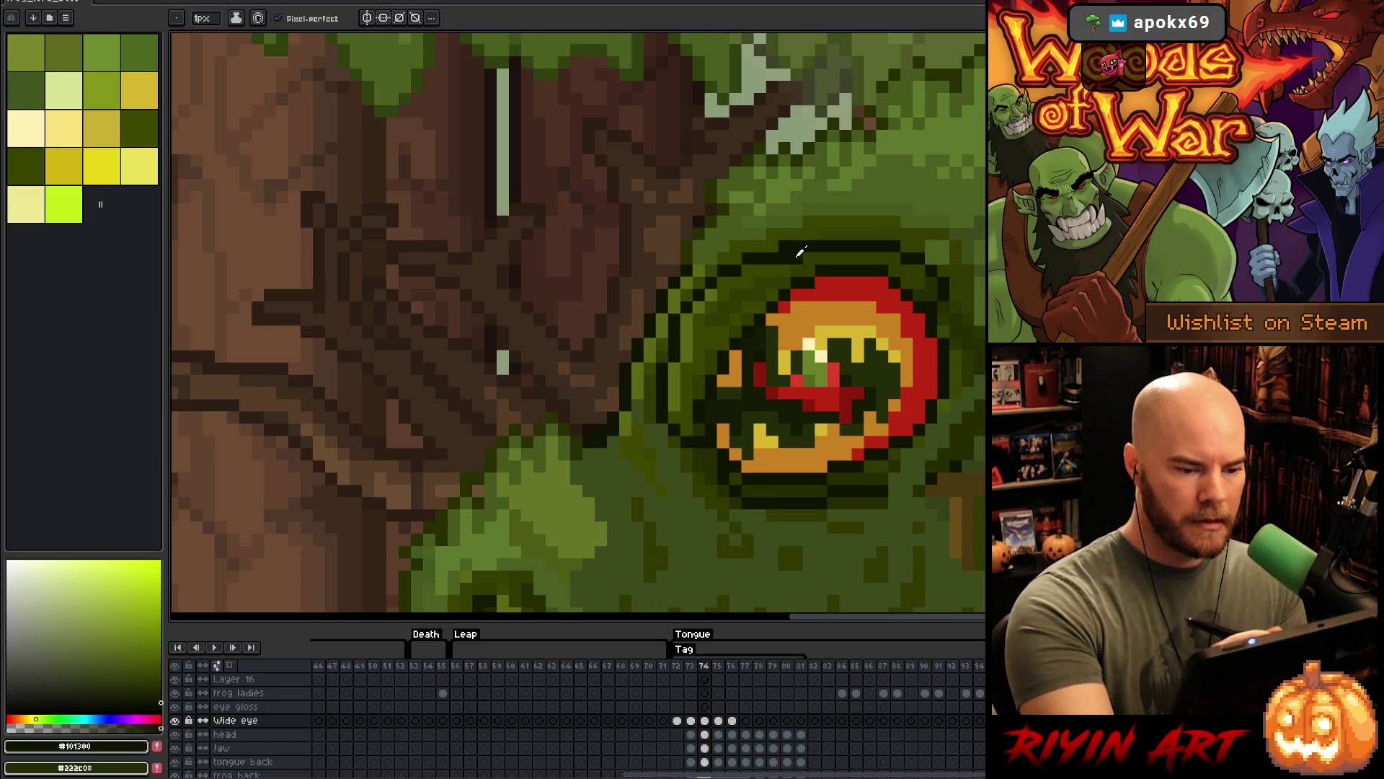
left_click(819, 227, "alt")
key("Right")
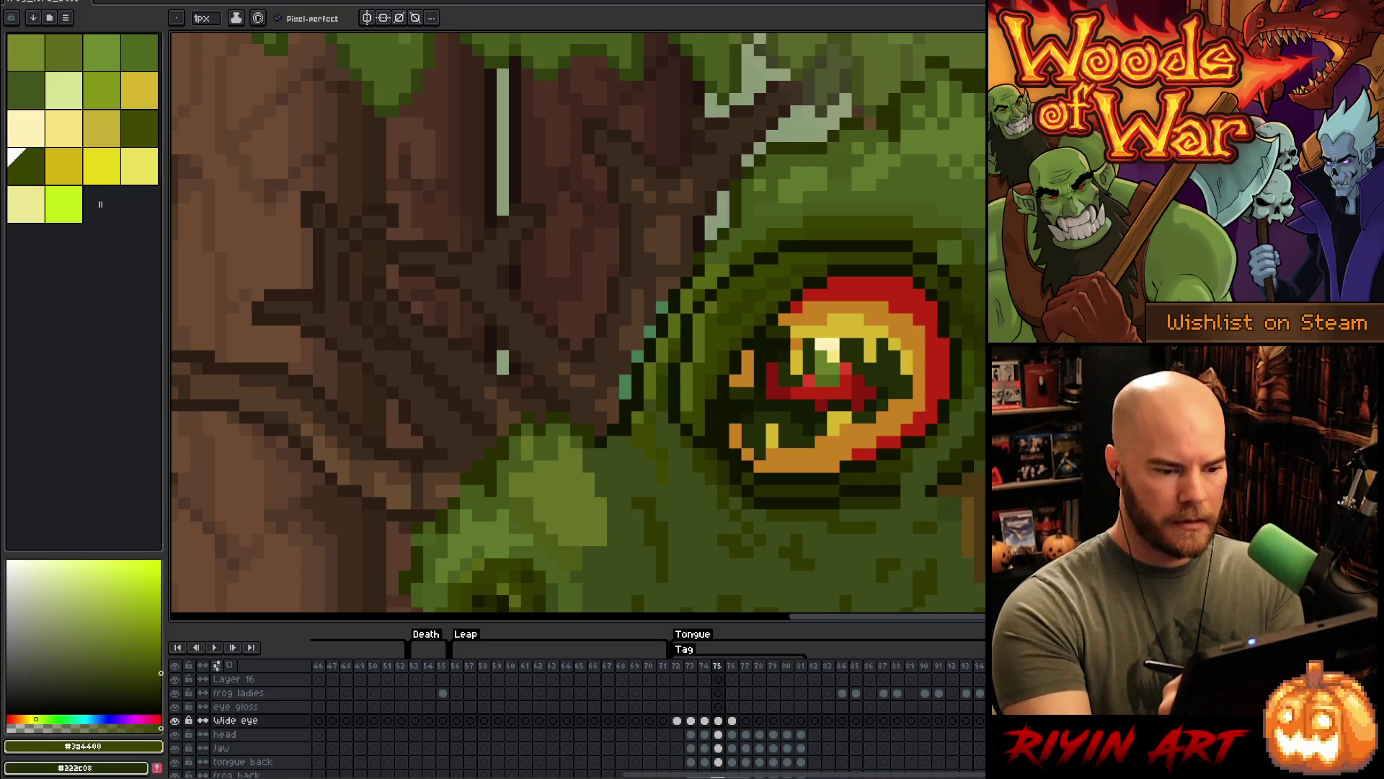
left_click(786, 260, "alt")
left_click(786, 234, "alt")
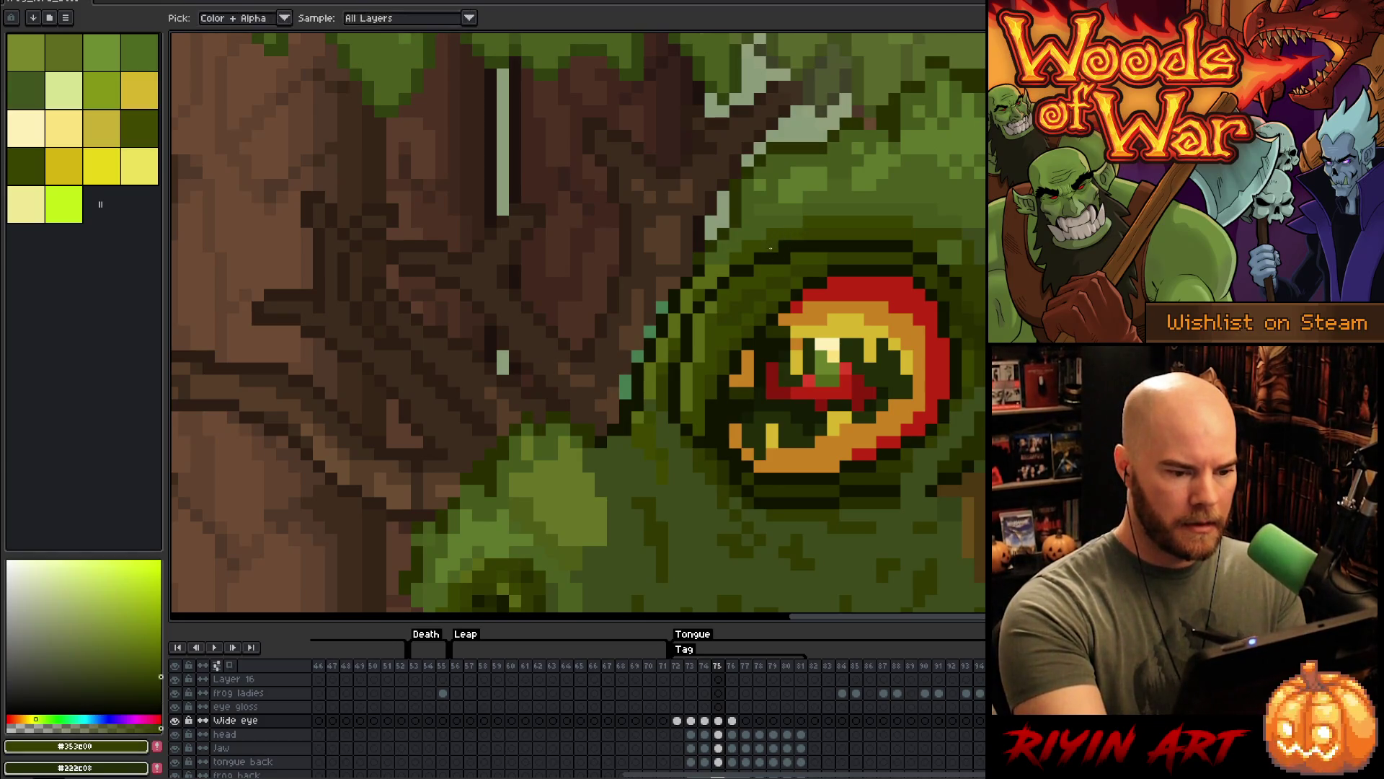
key("Left")
key("Right")
key("Right")
left_click(881, 351, "alt")
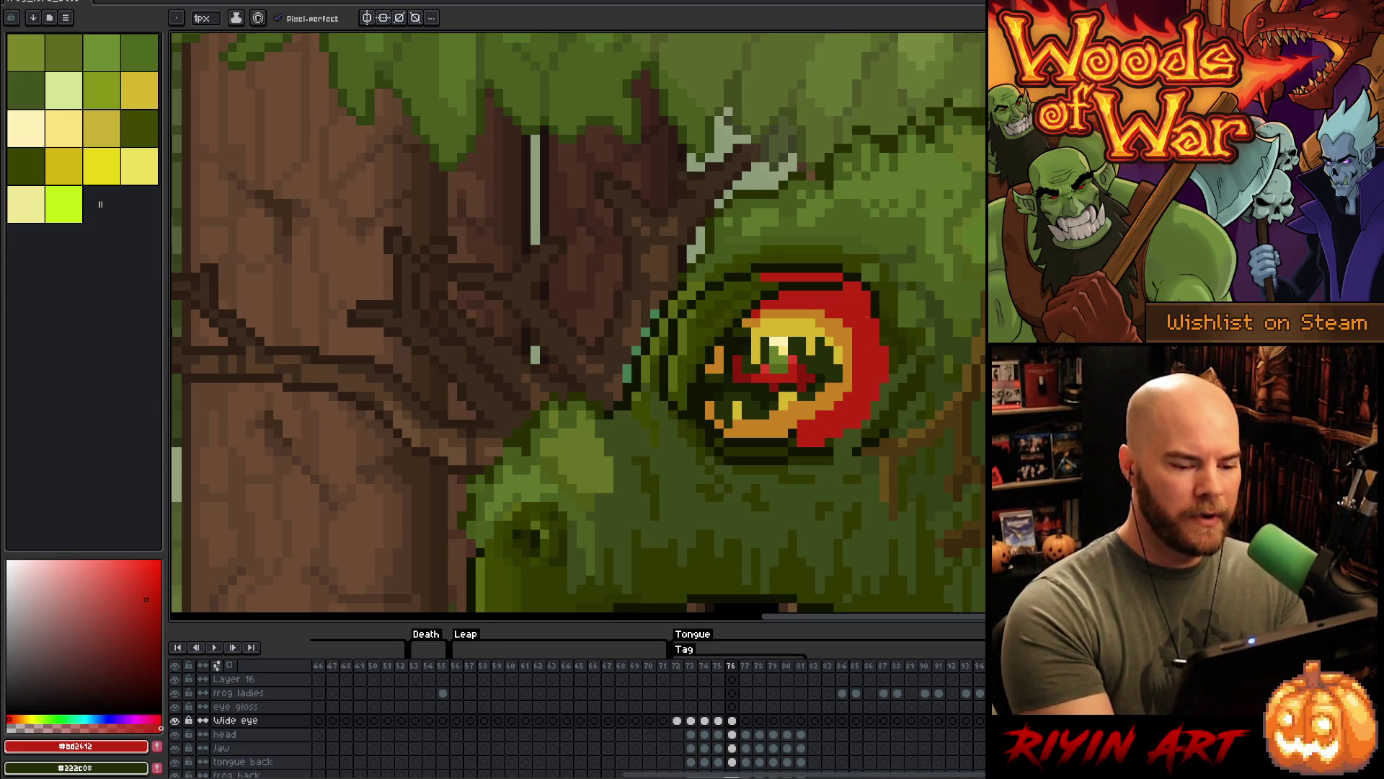
- On frame 76, paint orange along the eye's lower edge and upper rim, with yellow above
left_click(837, 385, "alt")
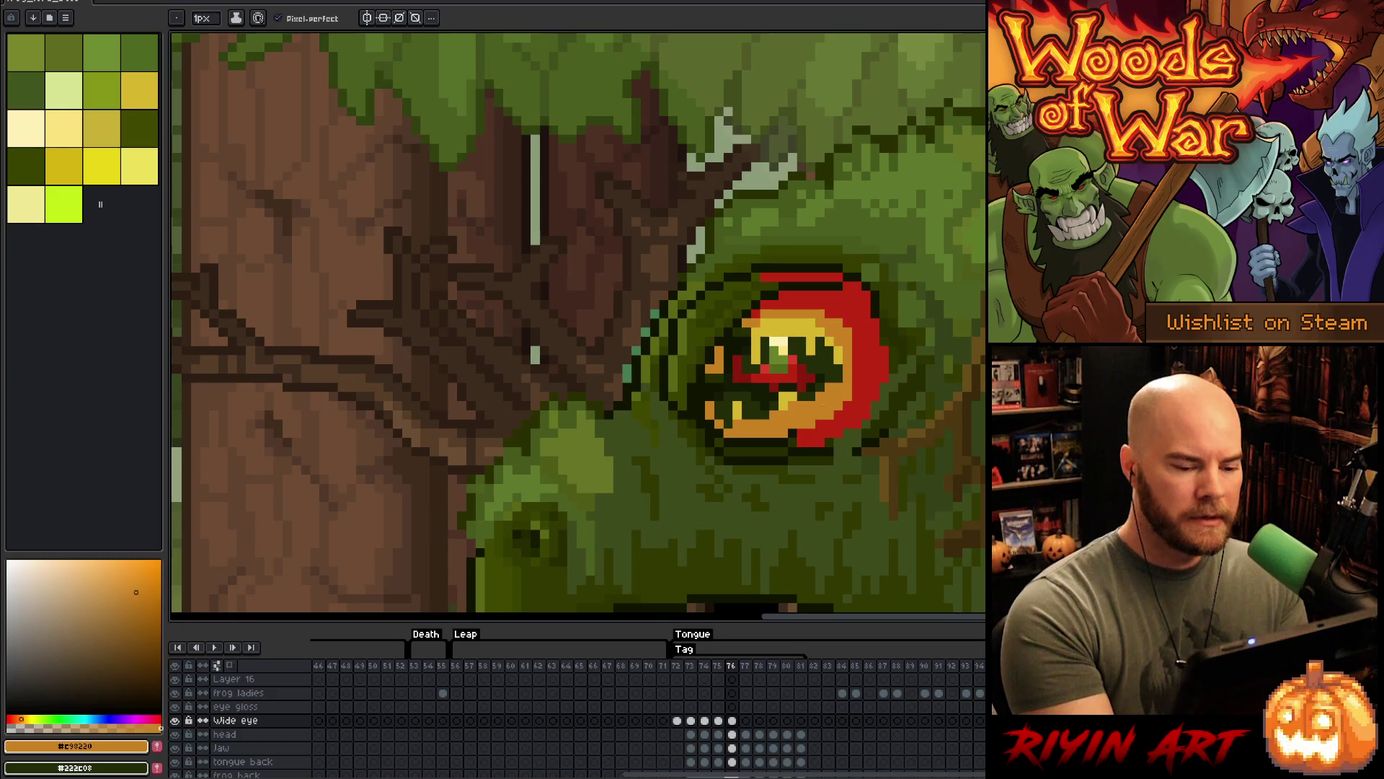
left_click(791, 435, "alt")
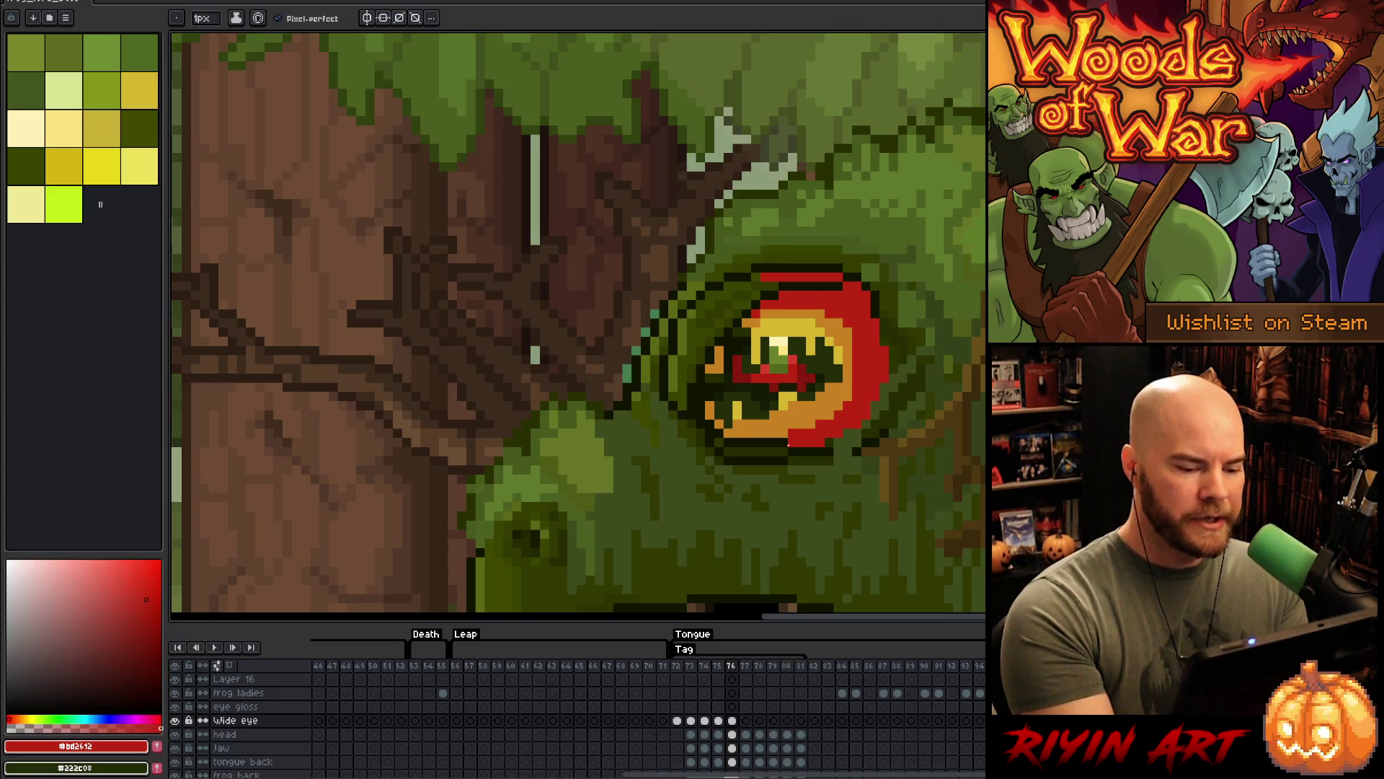
left_click(822, 387, "alt")
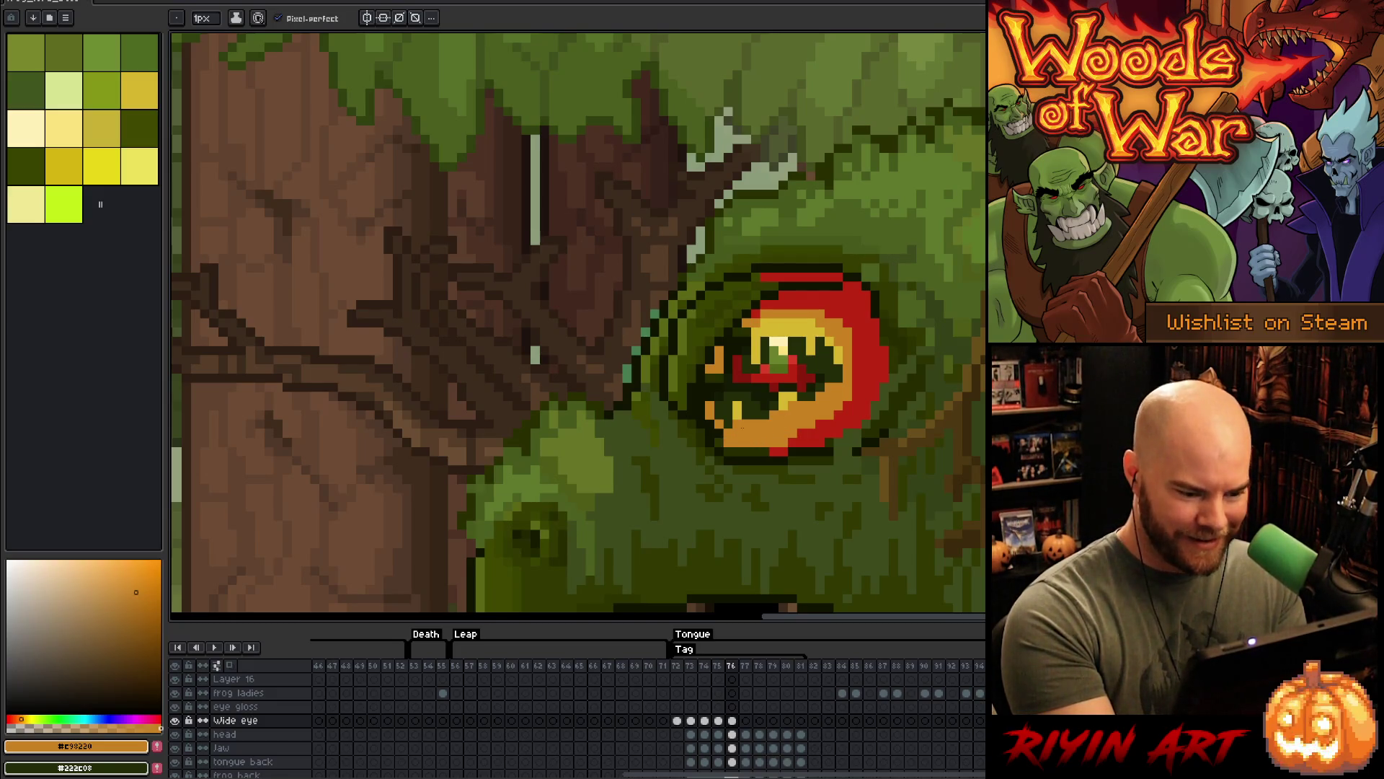
left_click_drag(759, 451, 725, 451)
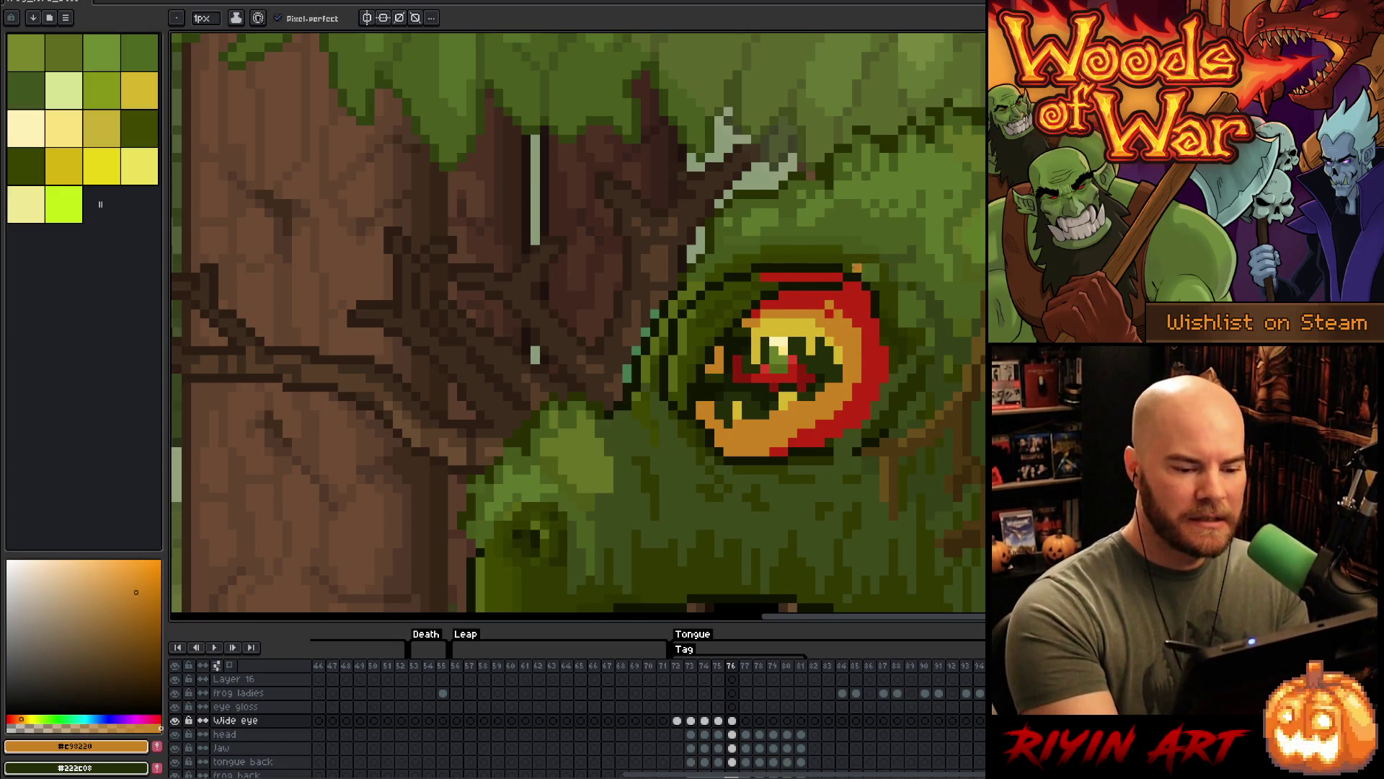
mouse_move(820, 304)
left_mouse_down()
mouse_move(806, 286)
mouse_move(761, 285)
left_mouse_up()
left_click(838, 296, "alt")
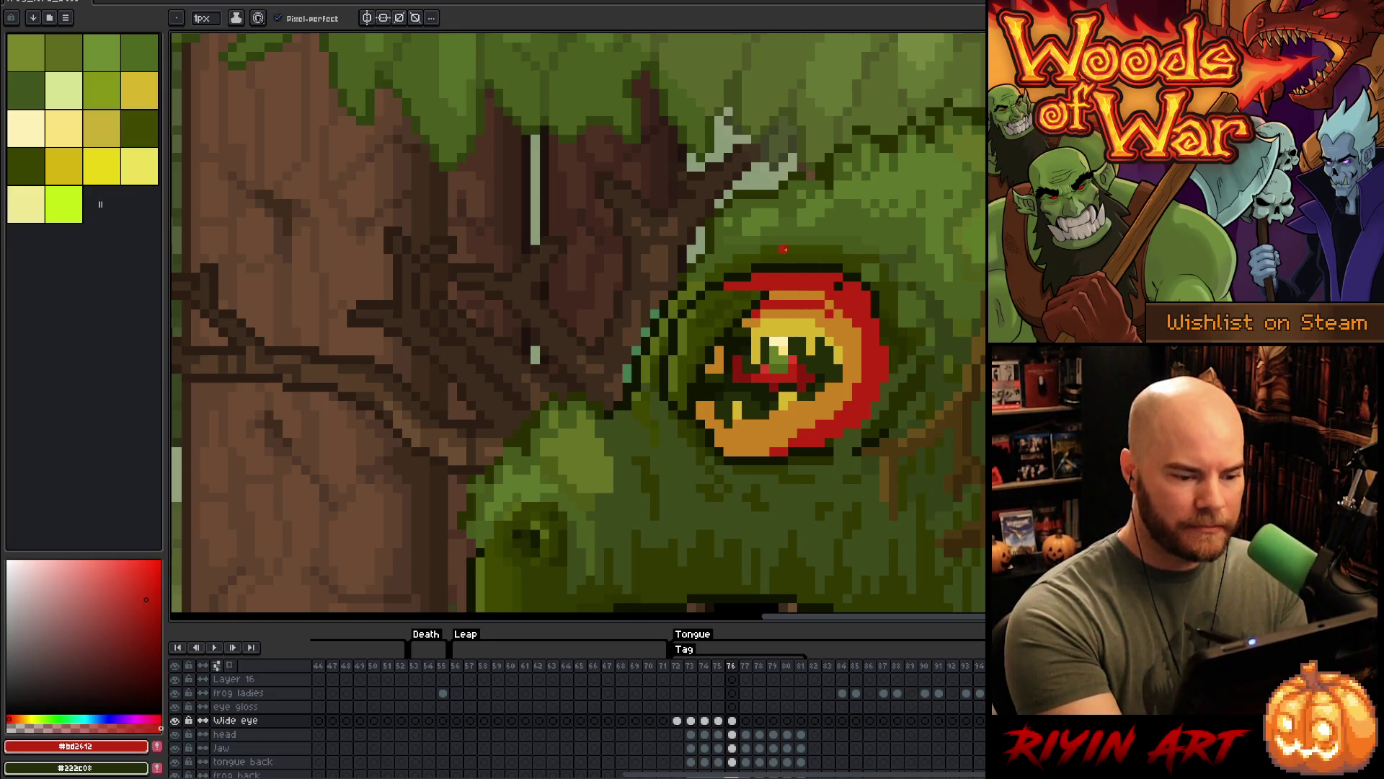
left_click(821, 303, "alt")
mouse_move(826, 304)
left_mouse_down()
mouse_move(746, 314)
mouse_move(732, 294)
mouse_move(699, 313)
left_mouse_up()
left_click(797, 304)
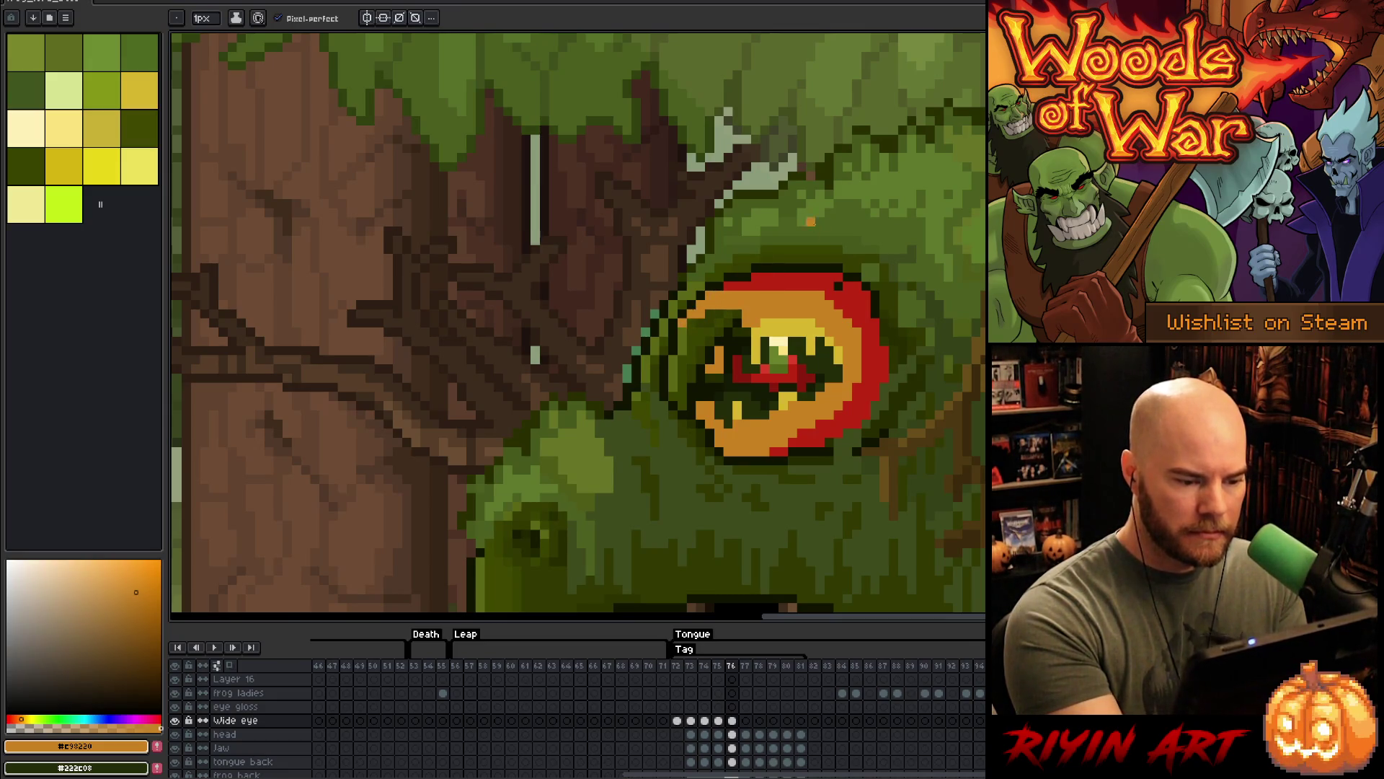
left_click(750, 323, "alt")
left_click_drag(768, 315, 709, 315)
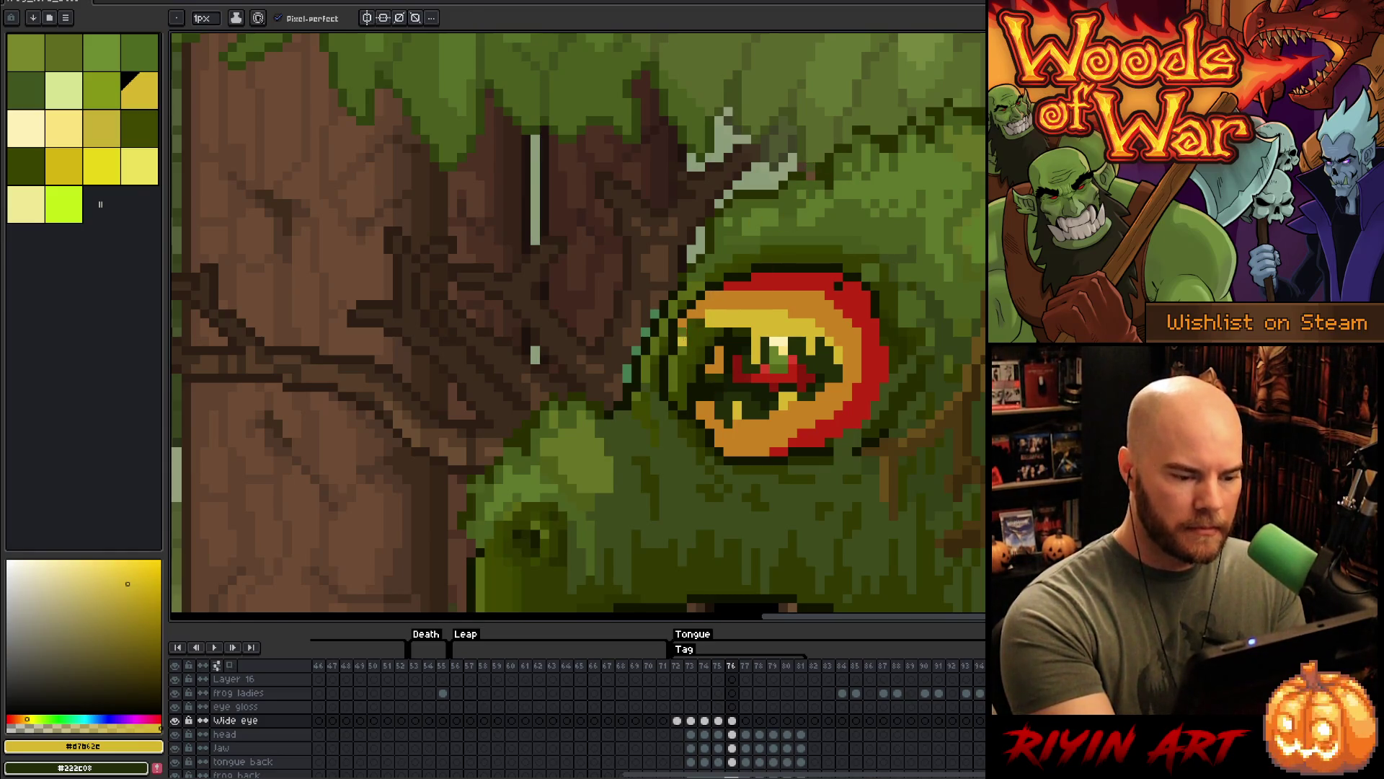
- Sample olive, dark green, outline, orange and yellow to touch up the eye's upper rim
left_click(681, 325, "alt")
left_click(708, 295, "alt")
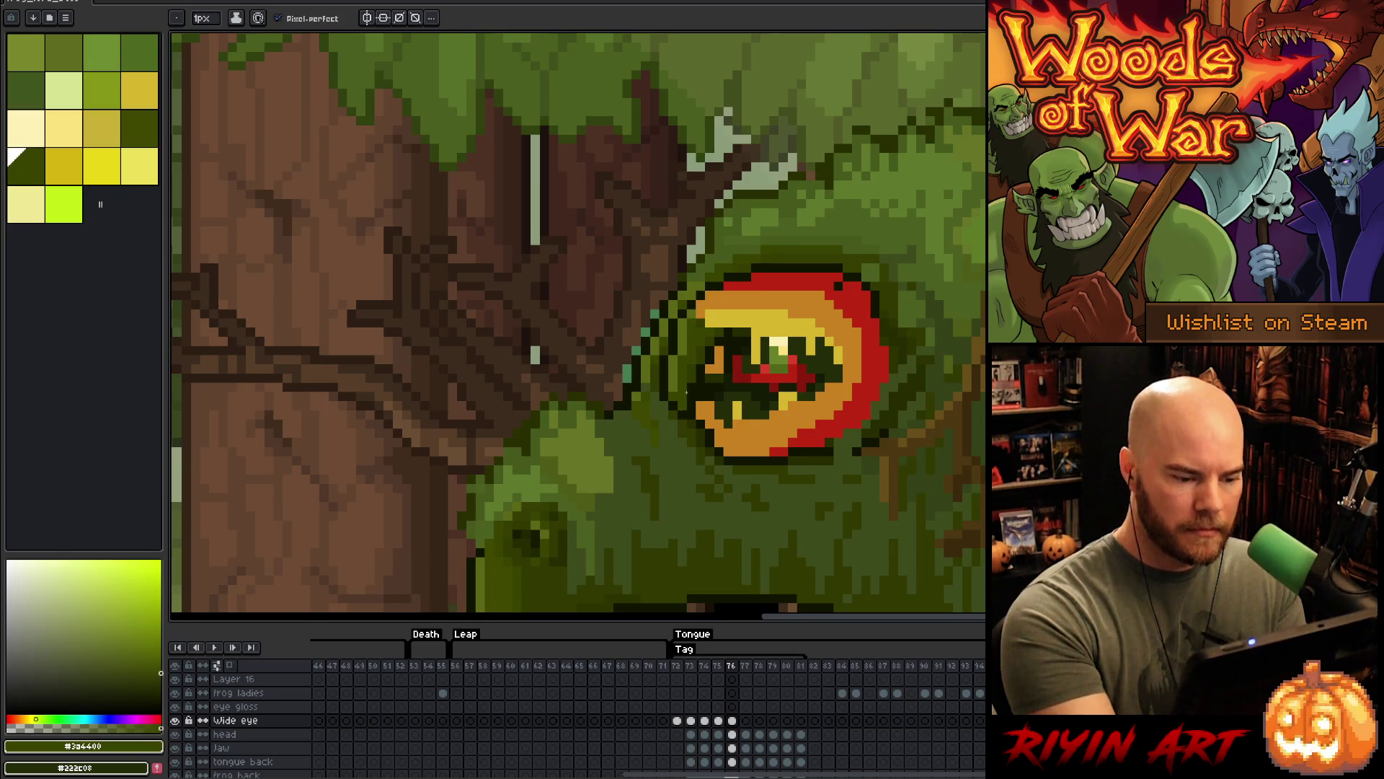
left_click(754, 268, "alt")
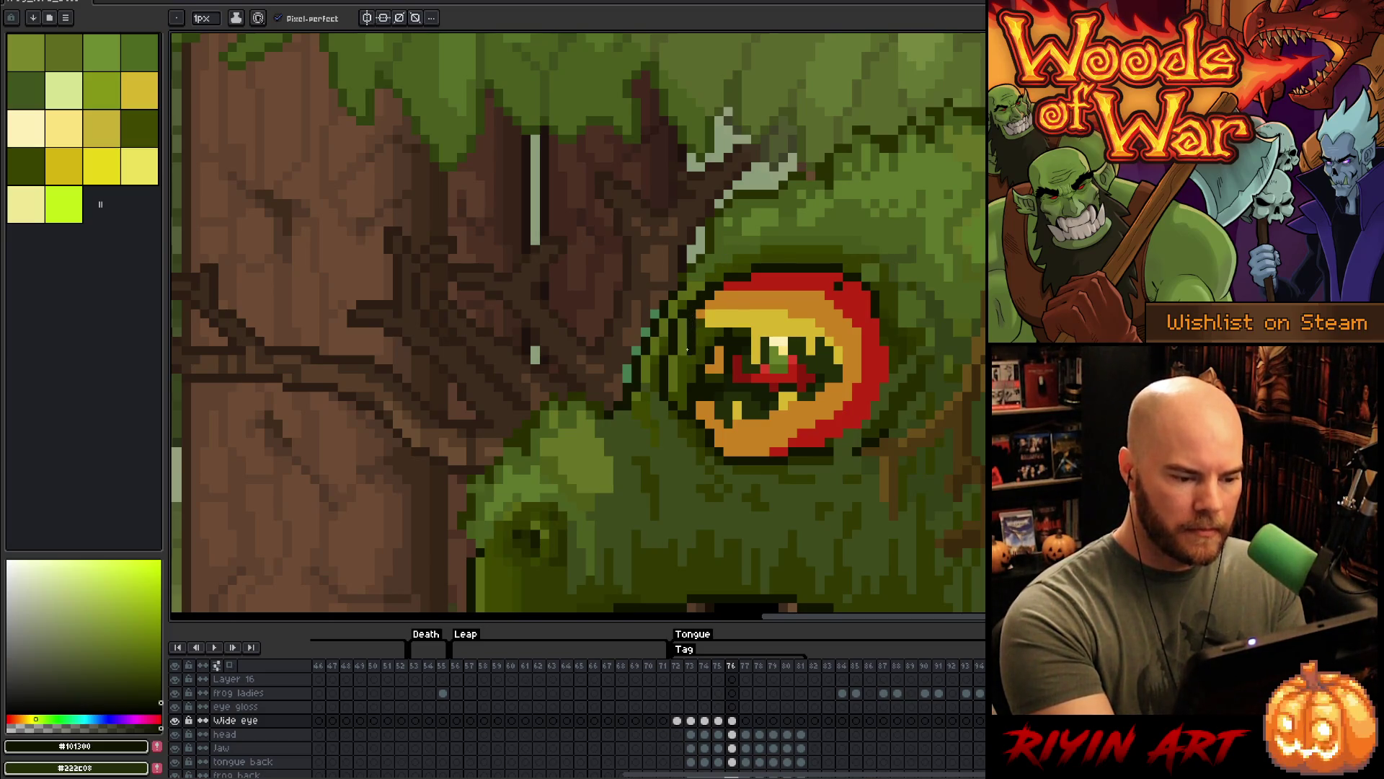
left_click(710, 323, "alt")
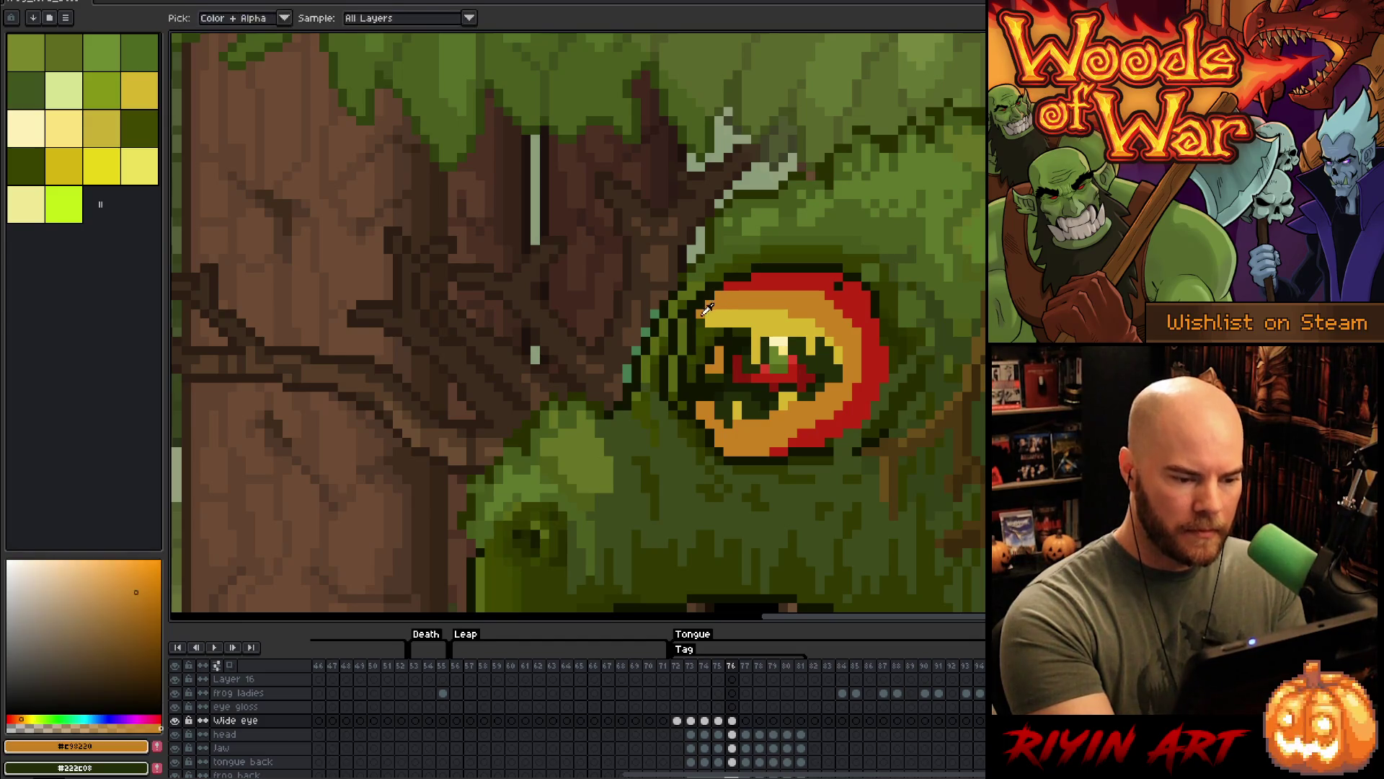
left_click(700, 312, "alt")
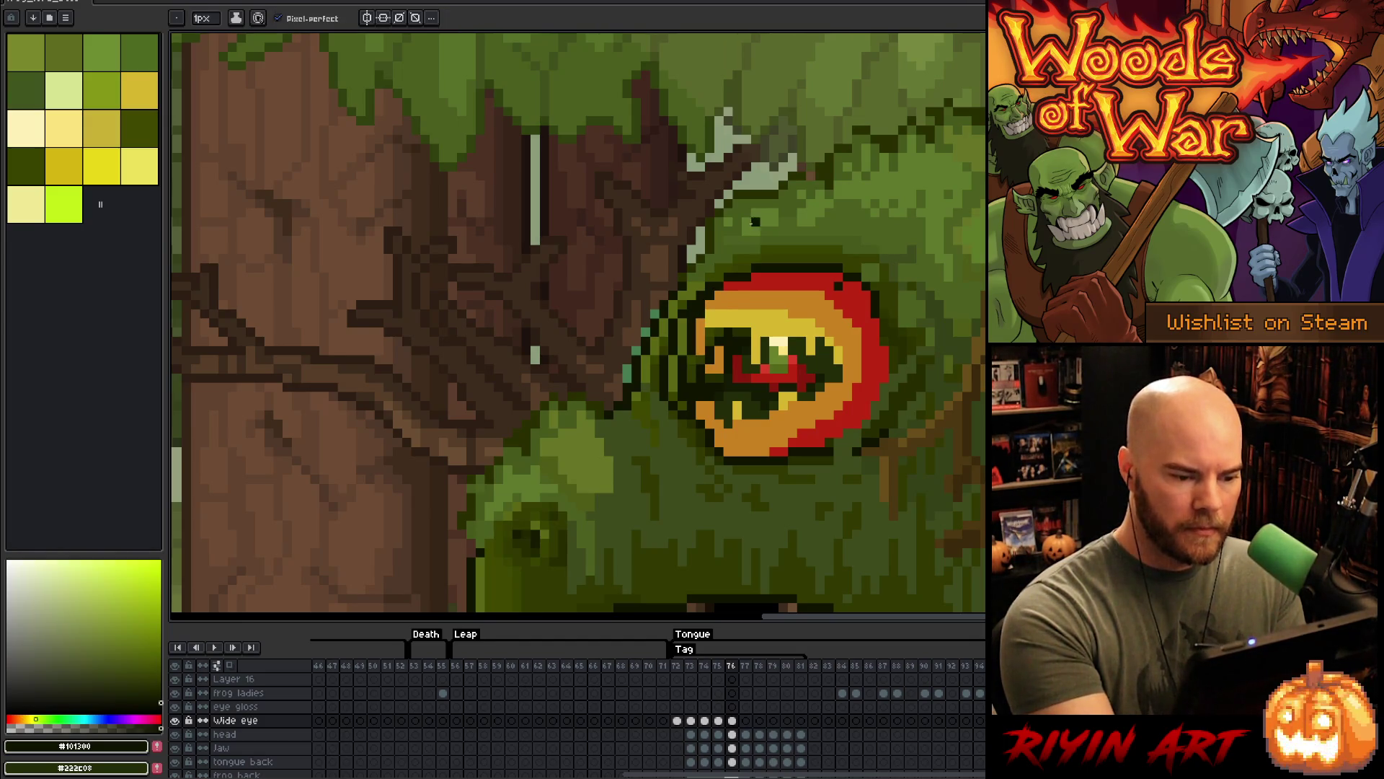
left_click(710, 316, "alt")
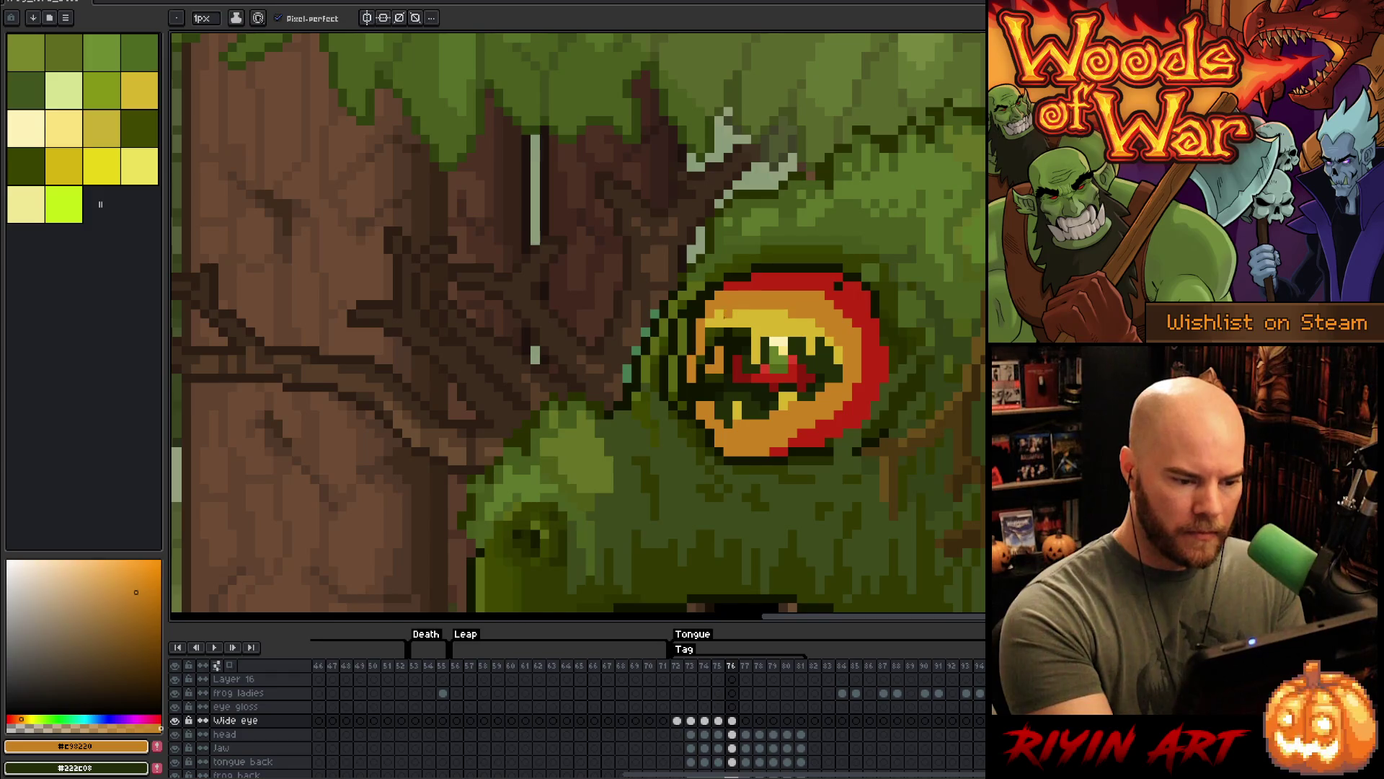
left_click(728, 314, "alt")
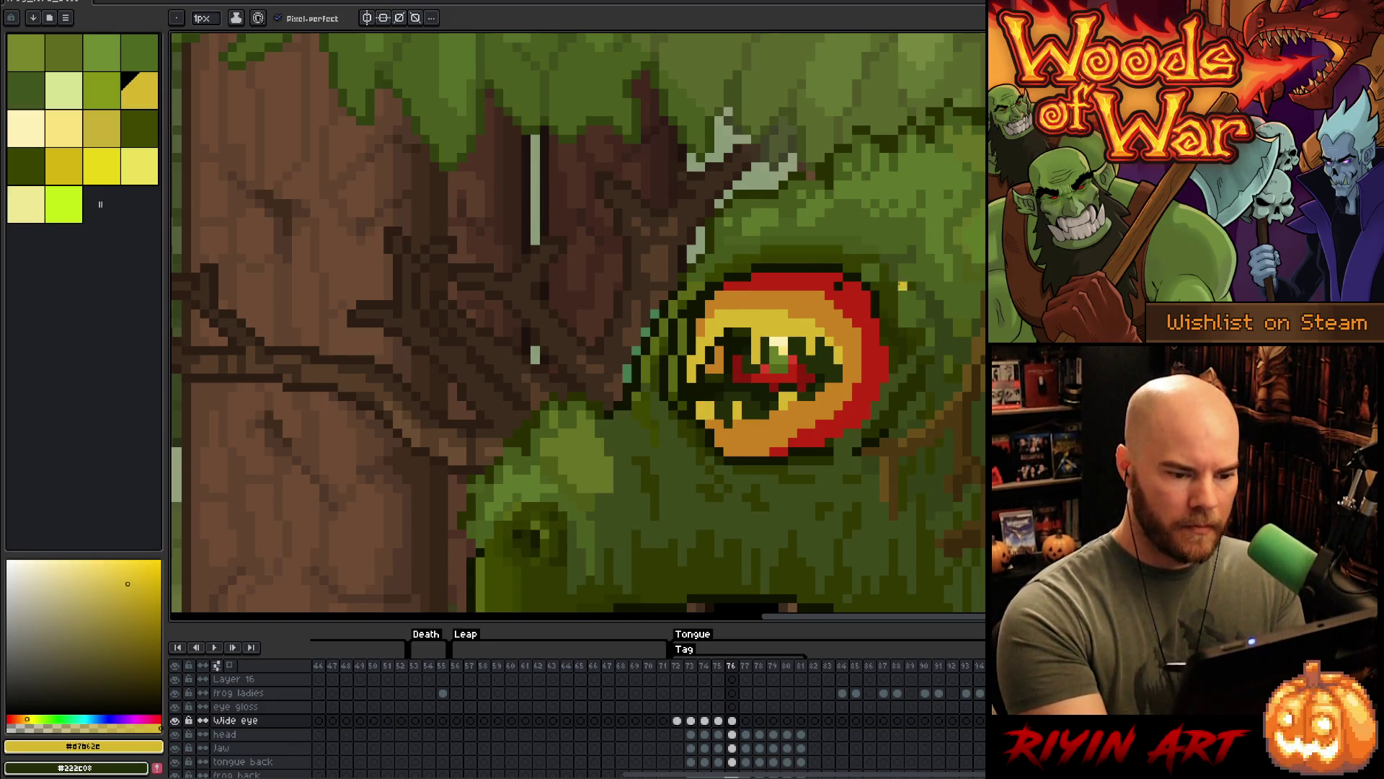
- Edge the eye's upper left with dark green and near-black shading to blend it into the head
left_click(867, 303, "alt")
left_click(892, 305, "alt")
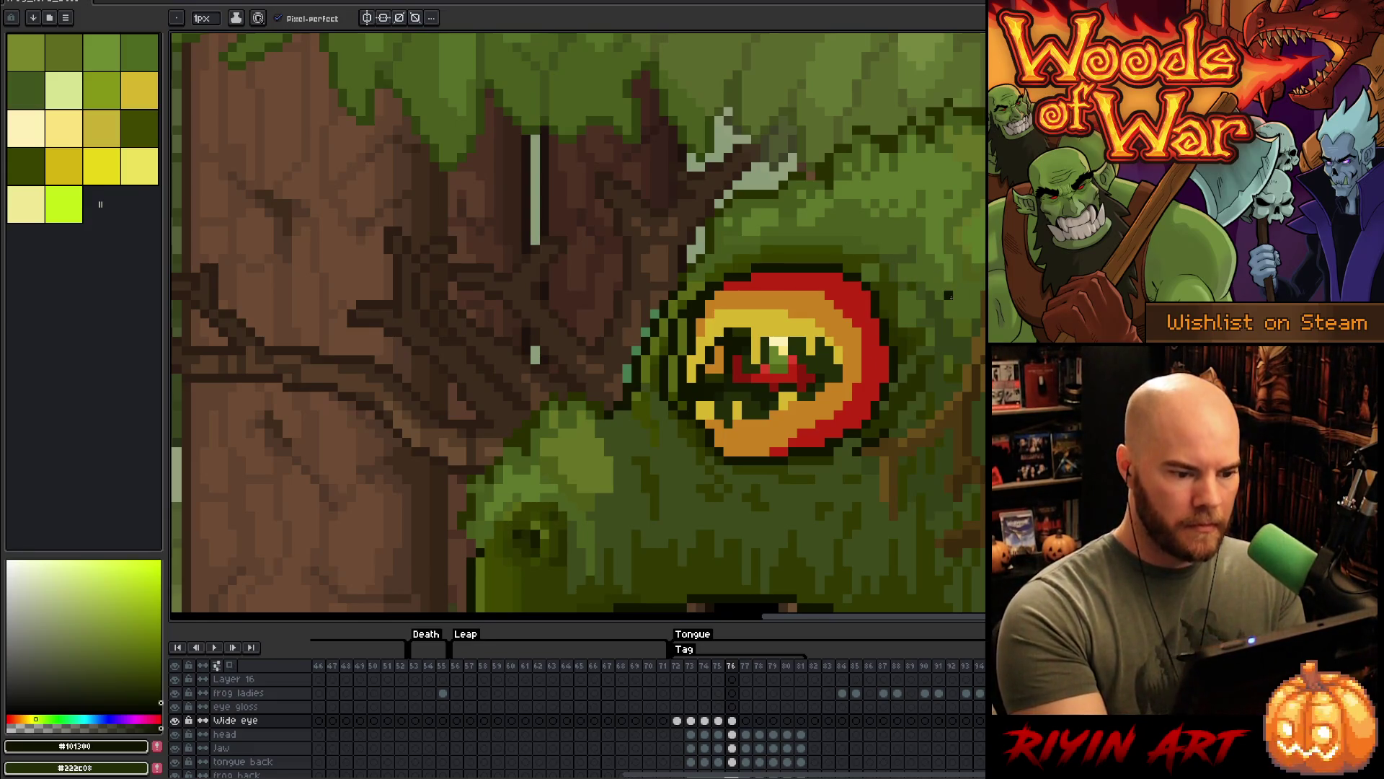
left_click(691, 305, "alt")
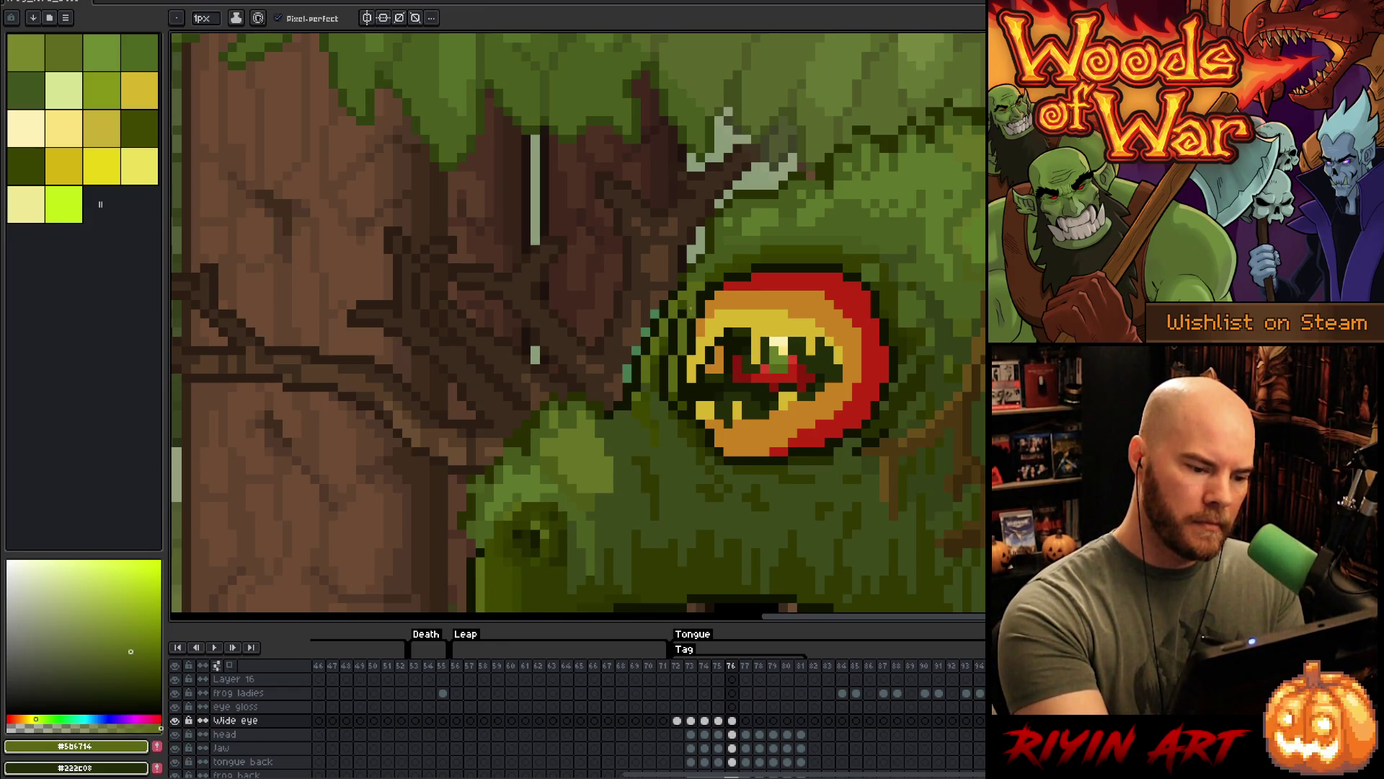
left_click(692, 295, "alt")
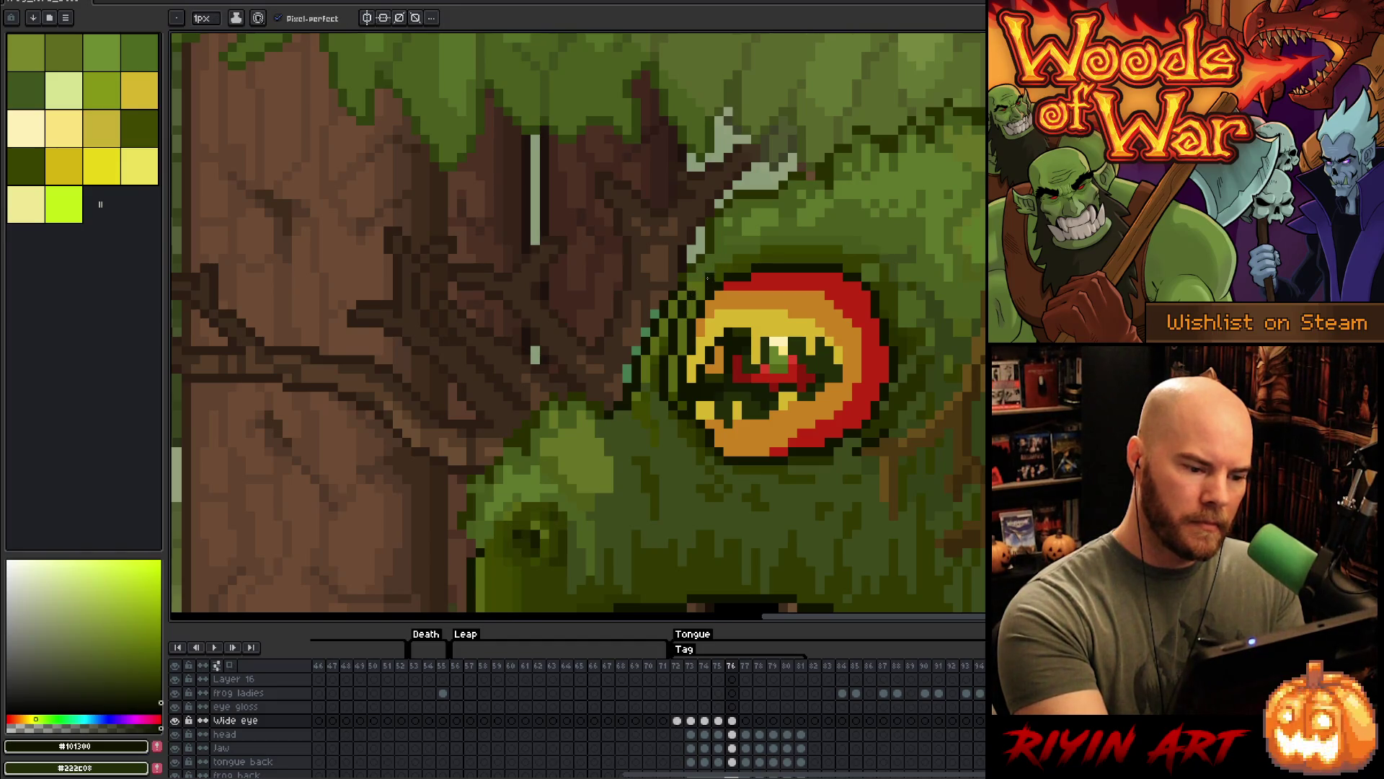
left_click(718, 269, "alt")
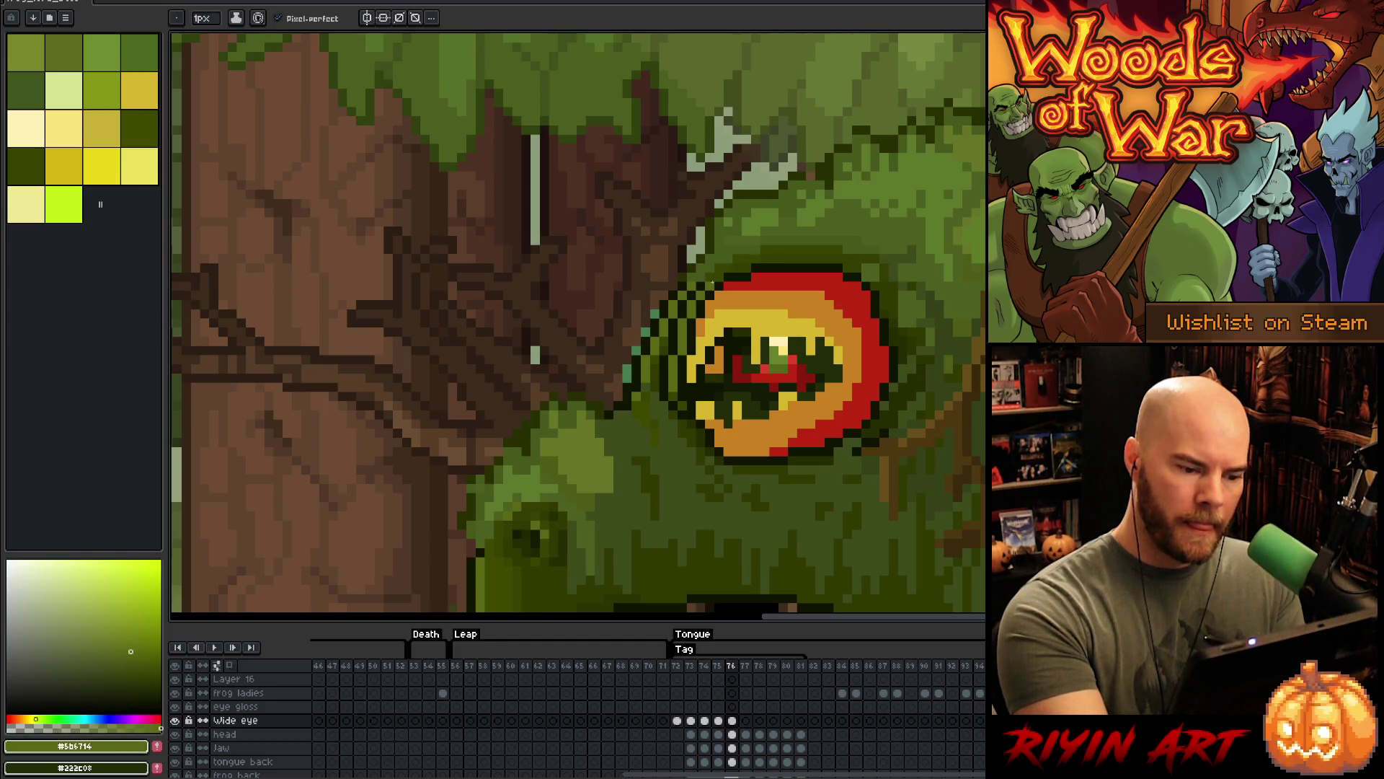
left_click(708, 278, "alt")
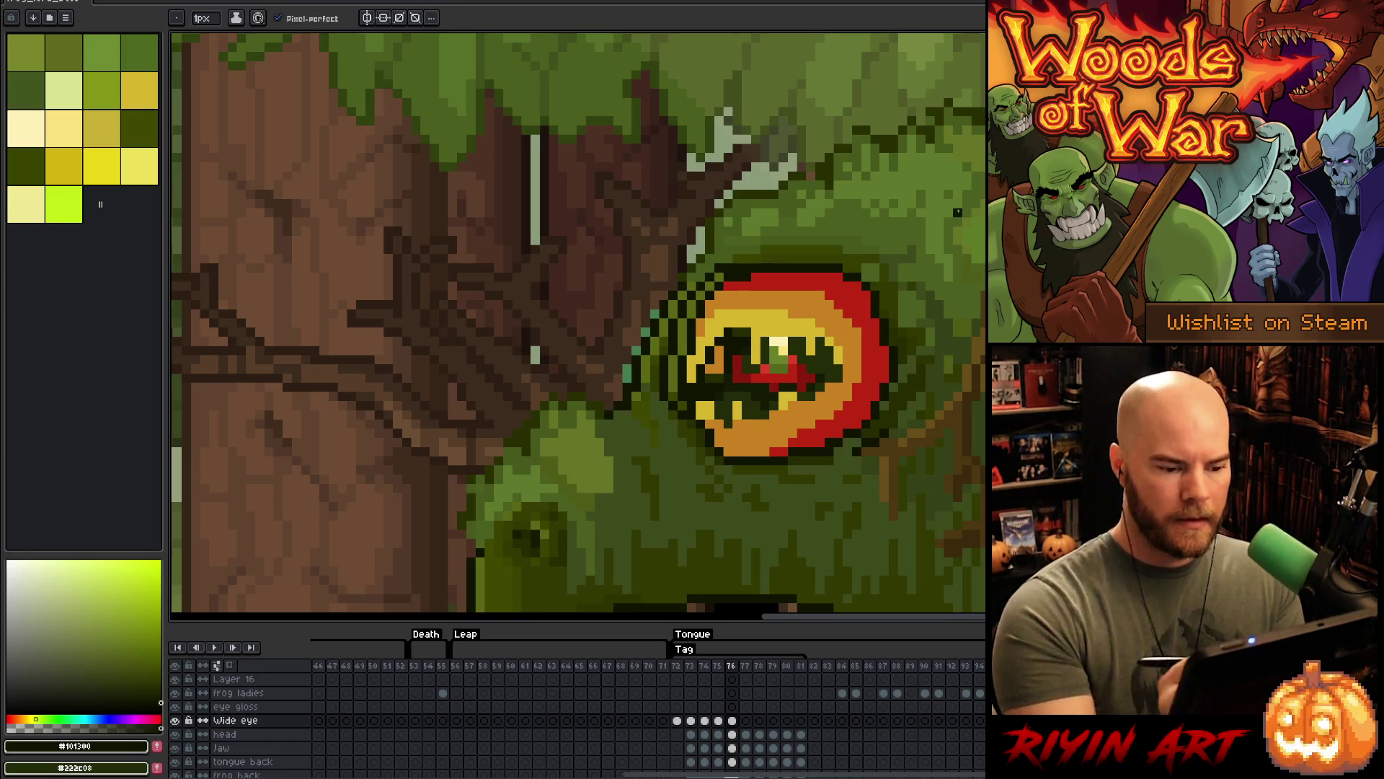
scroll(957, 212, "down", 5)
- Paint yellow along the ring's lower-right inner edge on frame 76
scroll(940, 246, "up", 2)
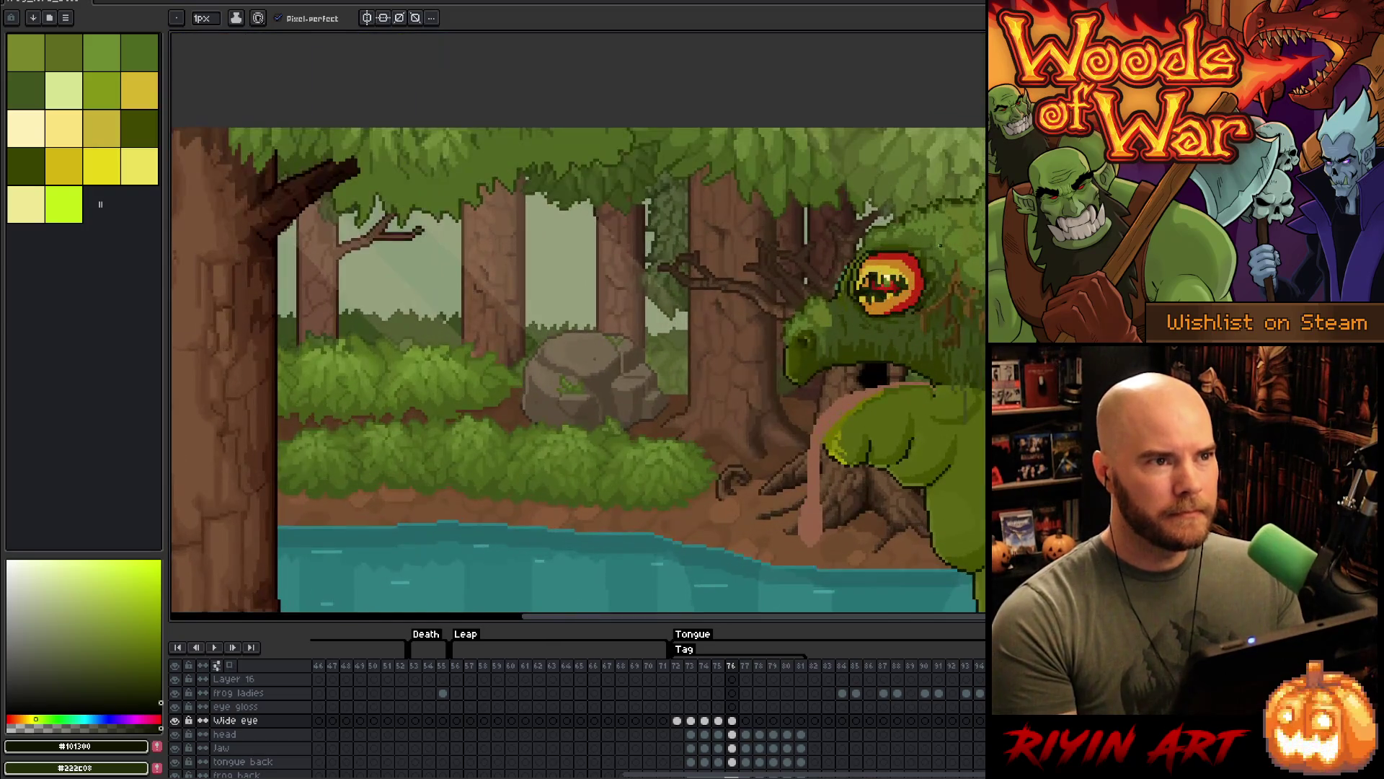
scroll(855, 441, "up", 3)
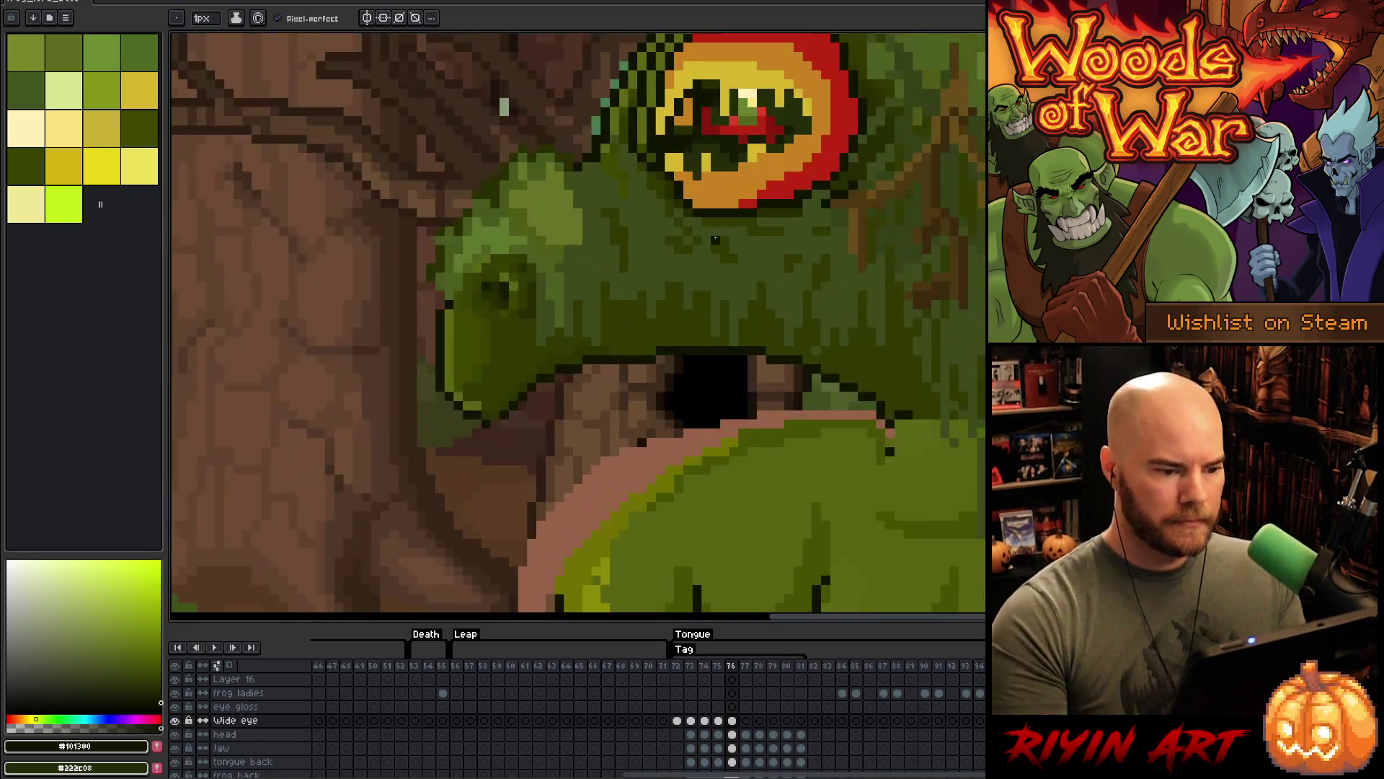
left_click(715, 193, "alt")
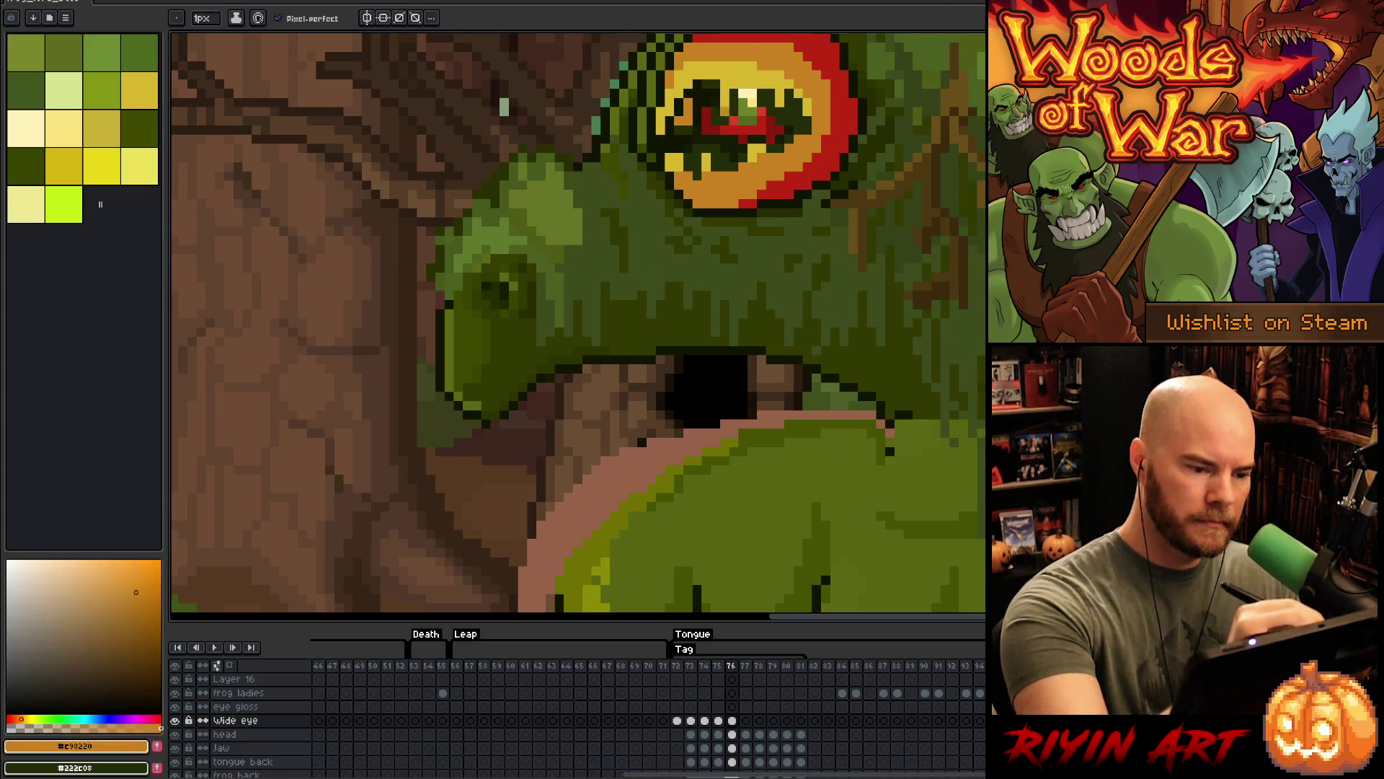
left_click(669, 167, "alt")
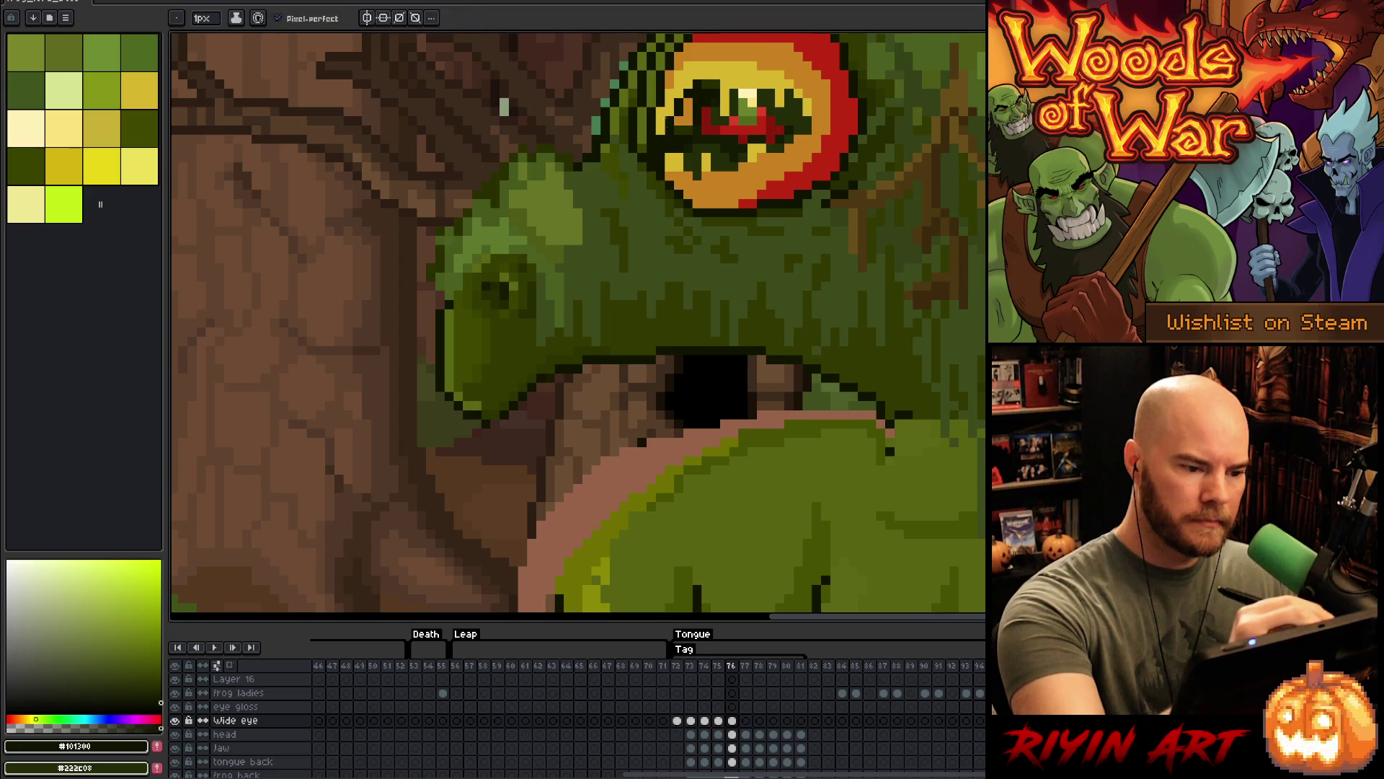
left_click(660, 149, "alt")
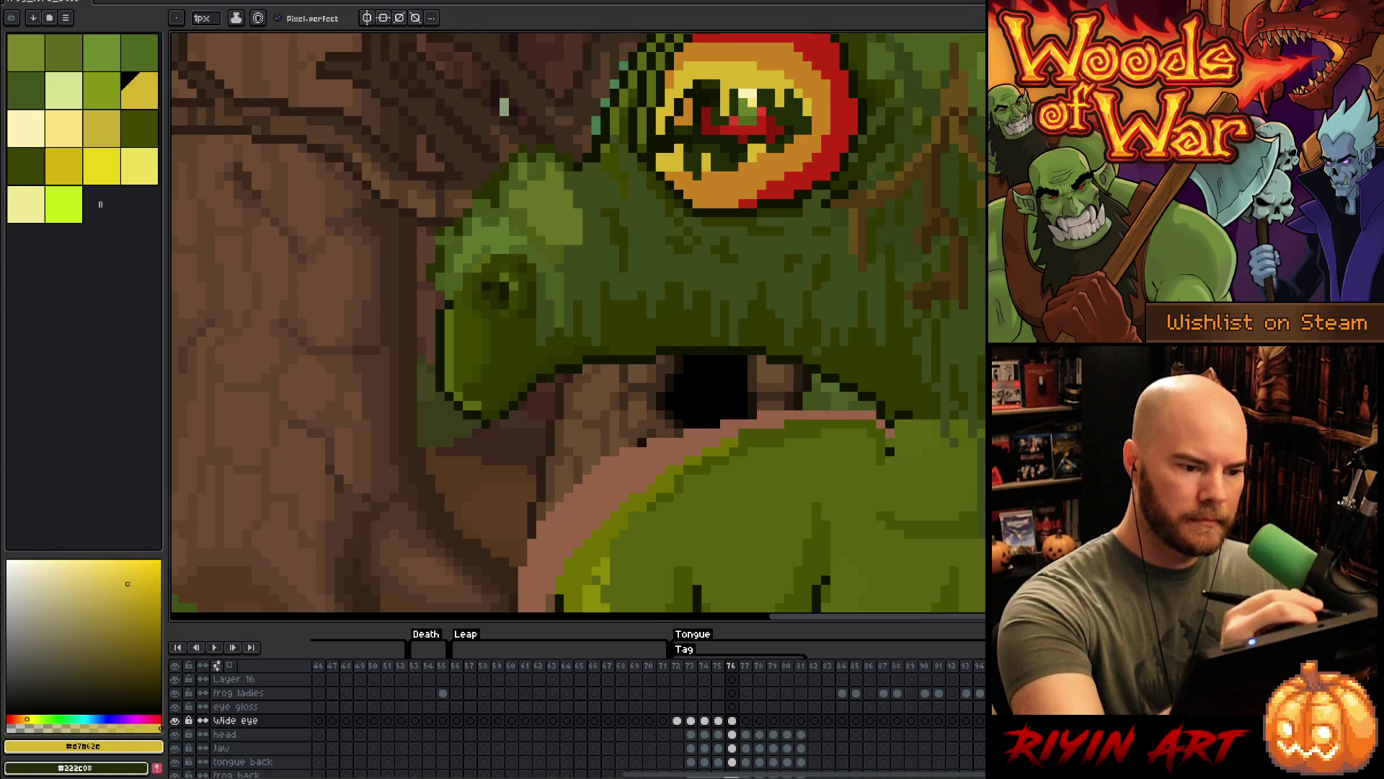
left_click(678, 130, "alt")
left_click(689, 157, "alt")
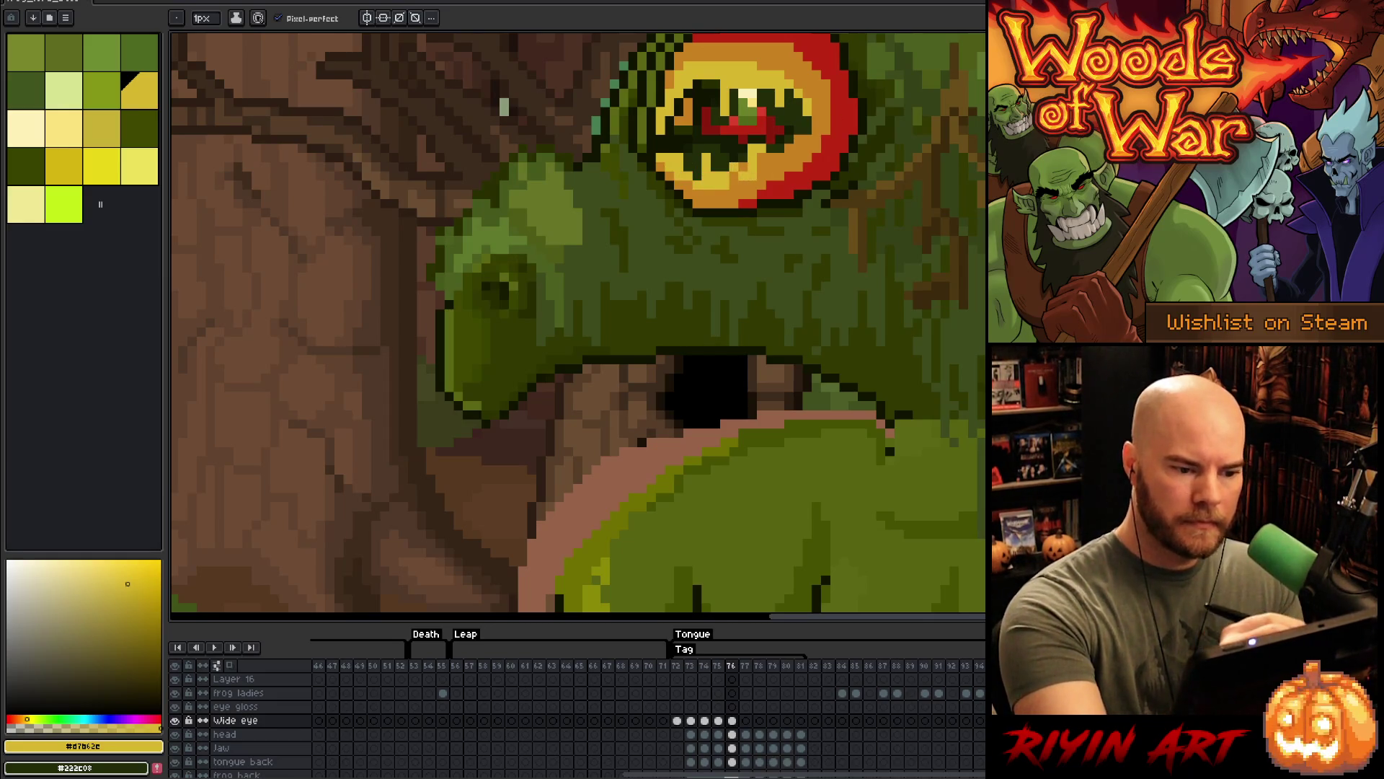
left_click_drag(743, 176, 779, 152)
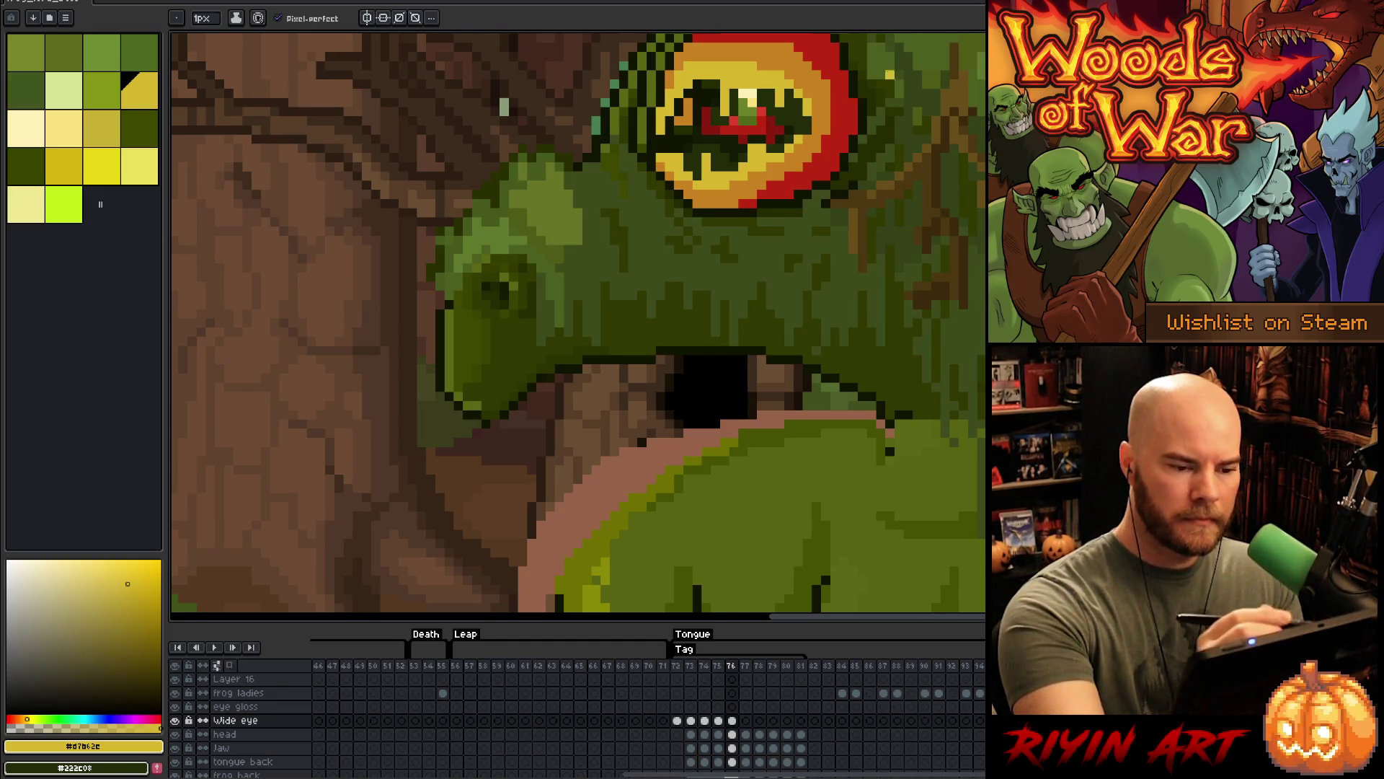
- Touch up the ring with orange and near-black outline, then zoom out to view the whole scene
left_click(689, 46, "alt")
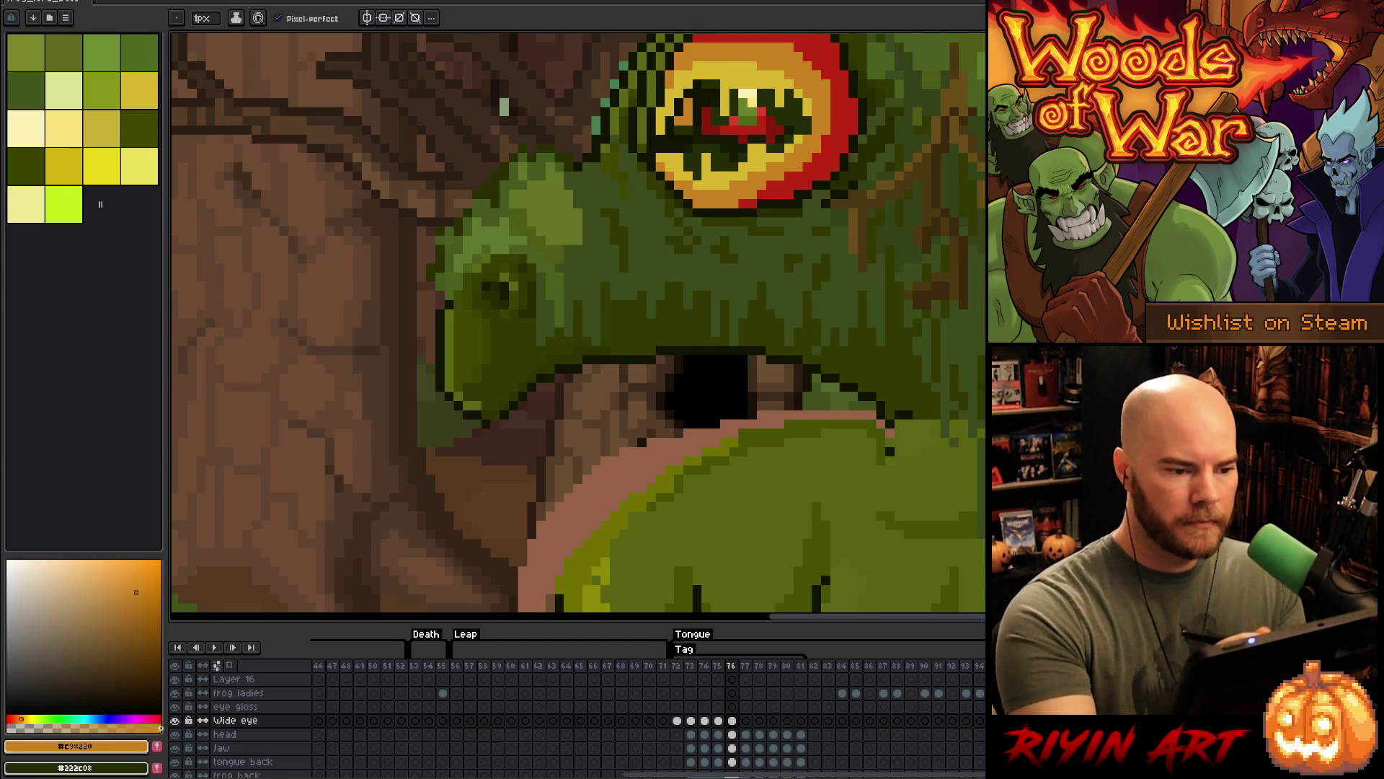
left_click(800, 166, "alt")
scroll(754, 371, "down", 4)
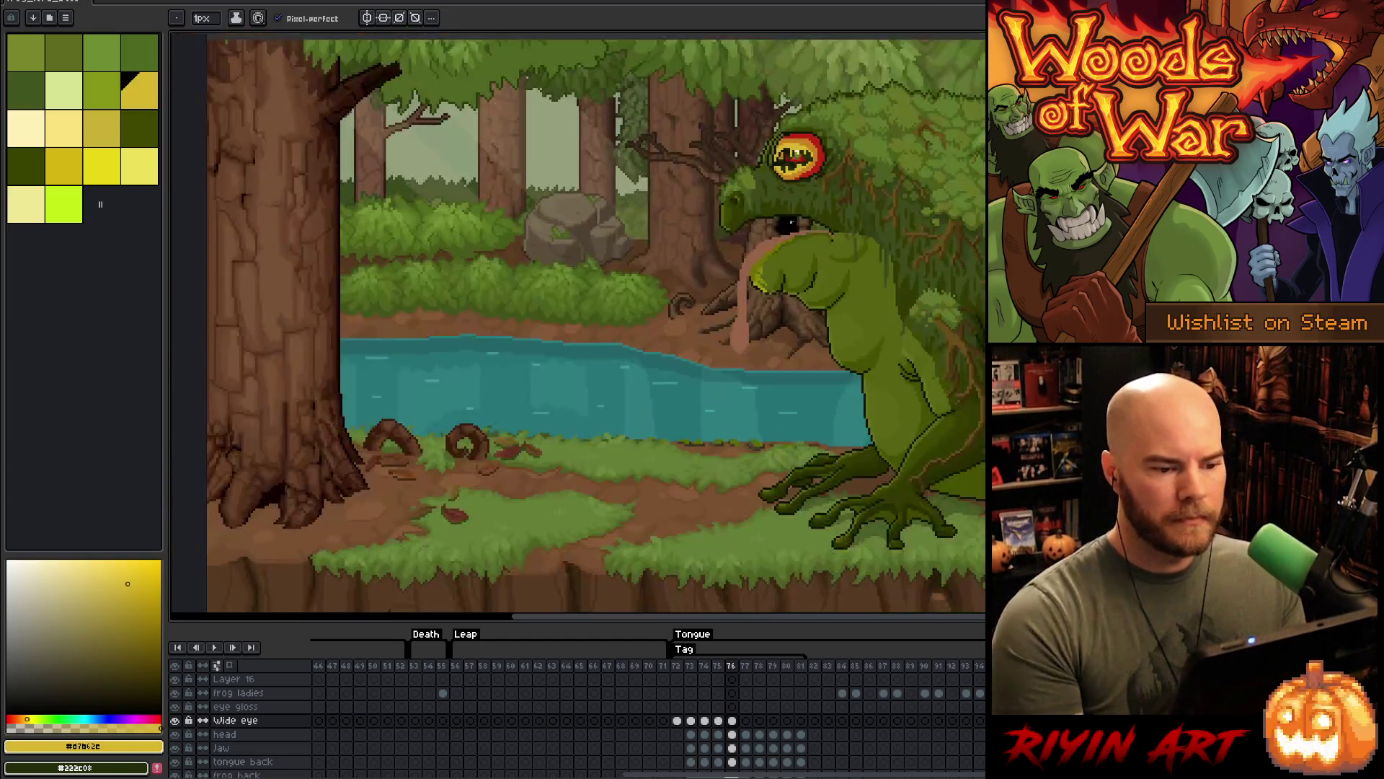
scroll(752, 251, "up", 4)
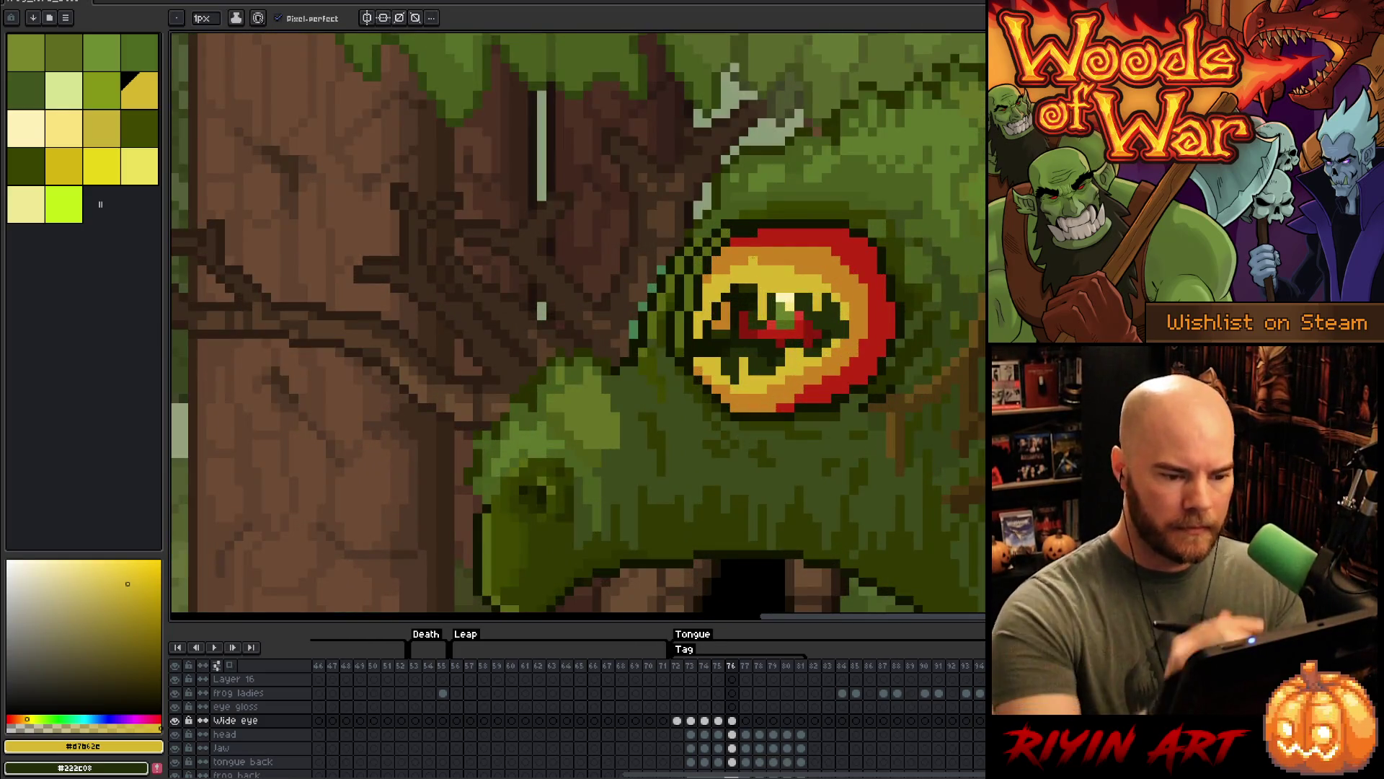
left_click(846, 232, "alt")
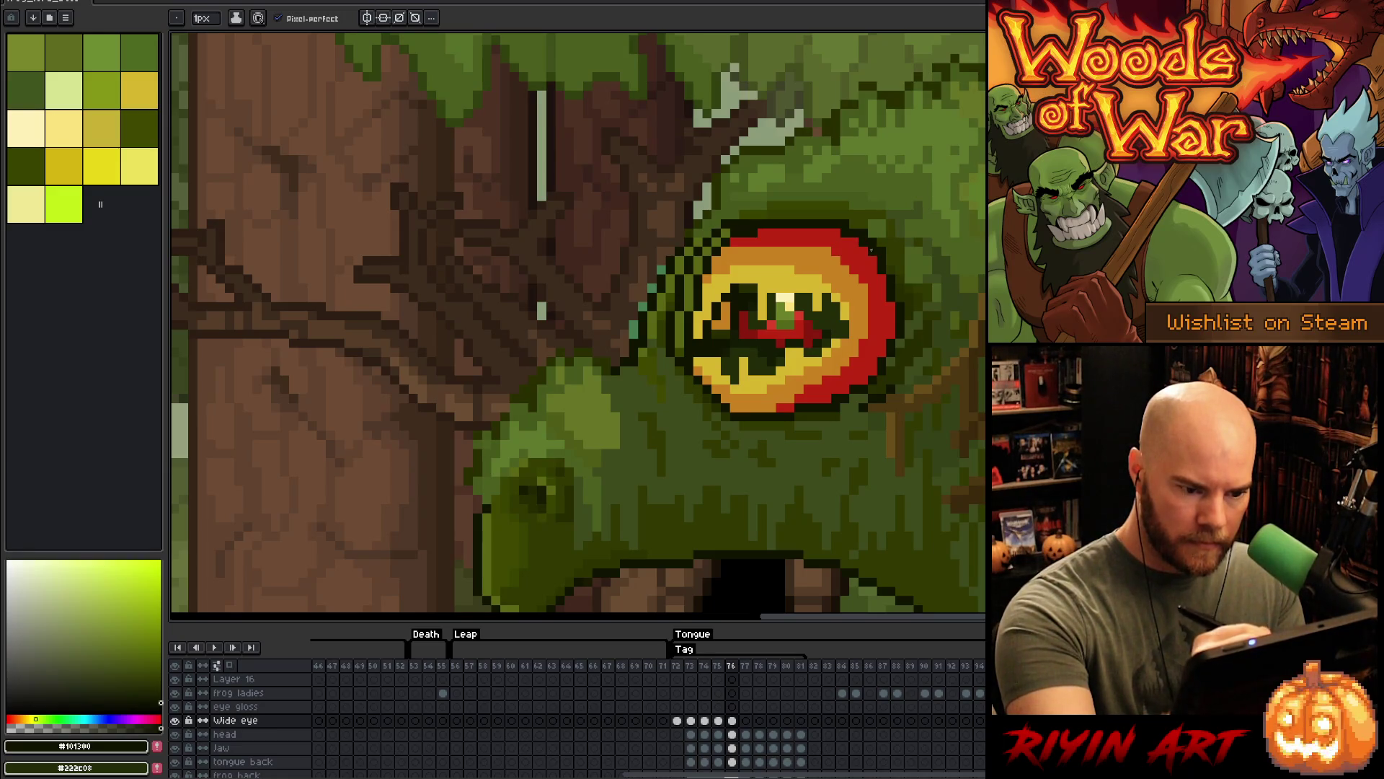
scroll(871, 250, "down", 4)
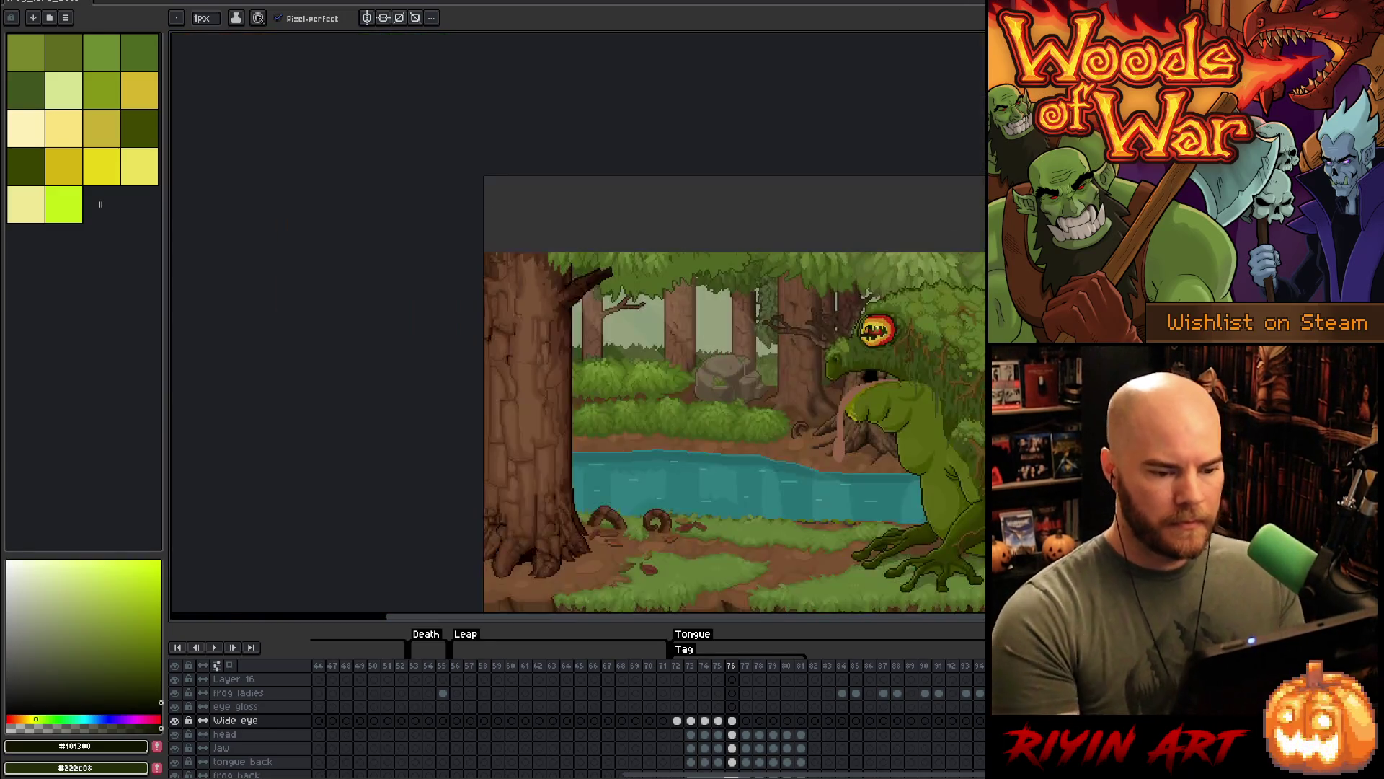
- Review tongue attack frames 76 to 80, then play and stop the Tongue tag from frame 72
scroll(712, 401, "up", 2)
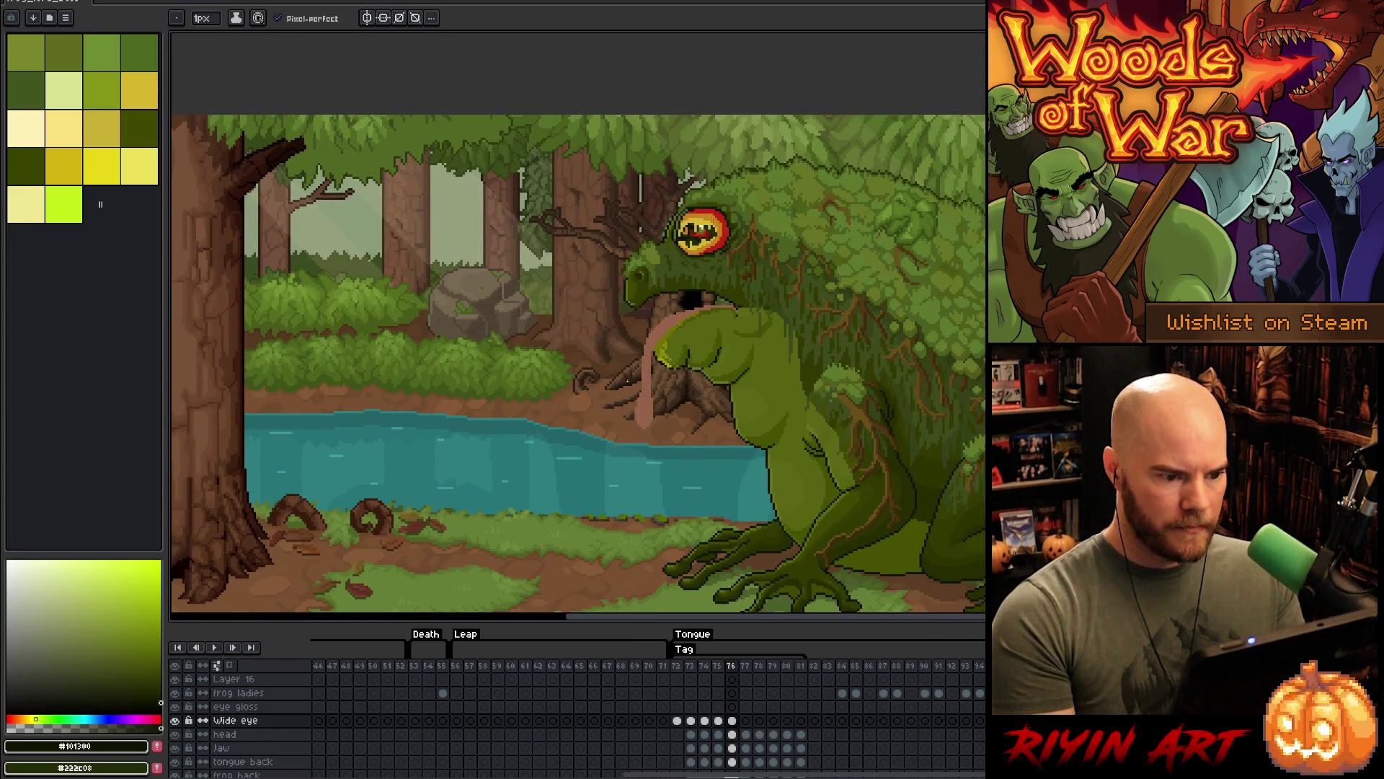
left_click(731, 720)
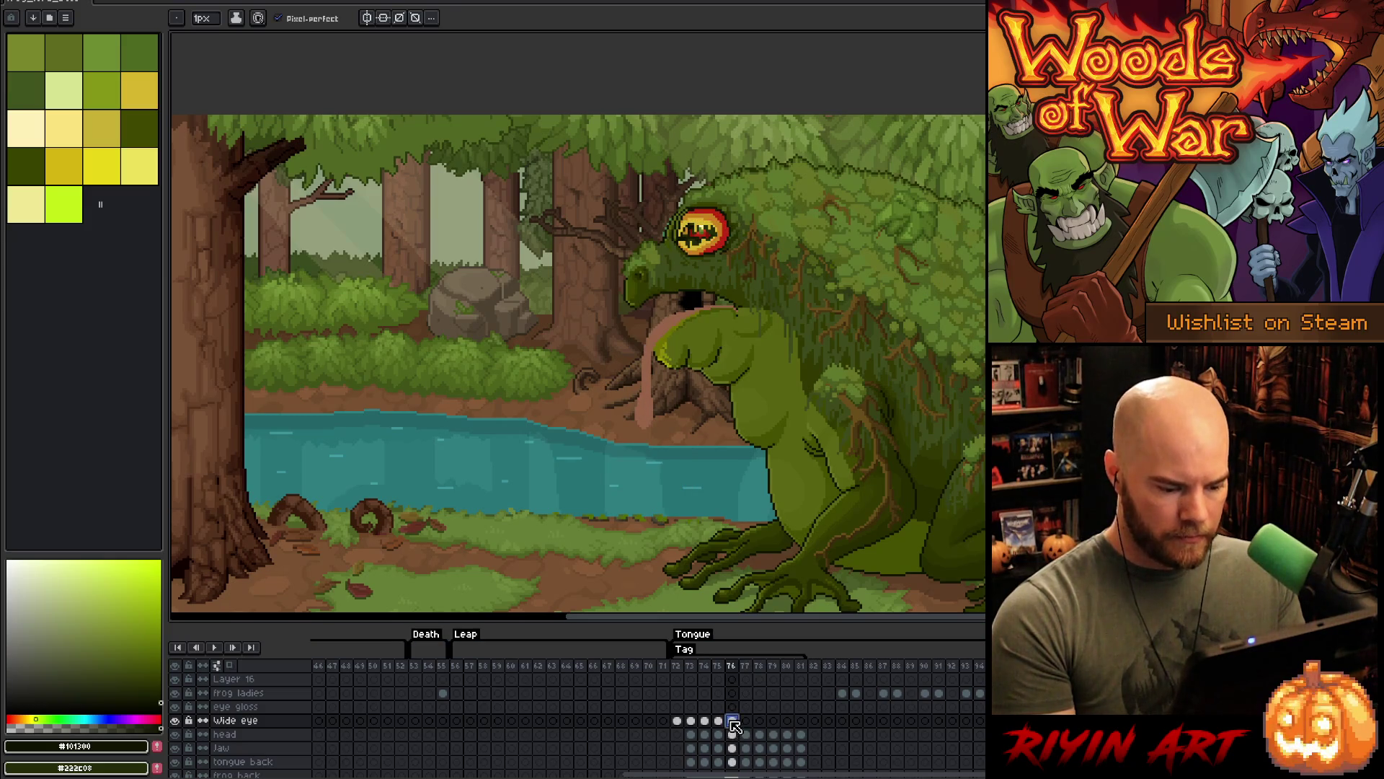
left_click(746, 721)
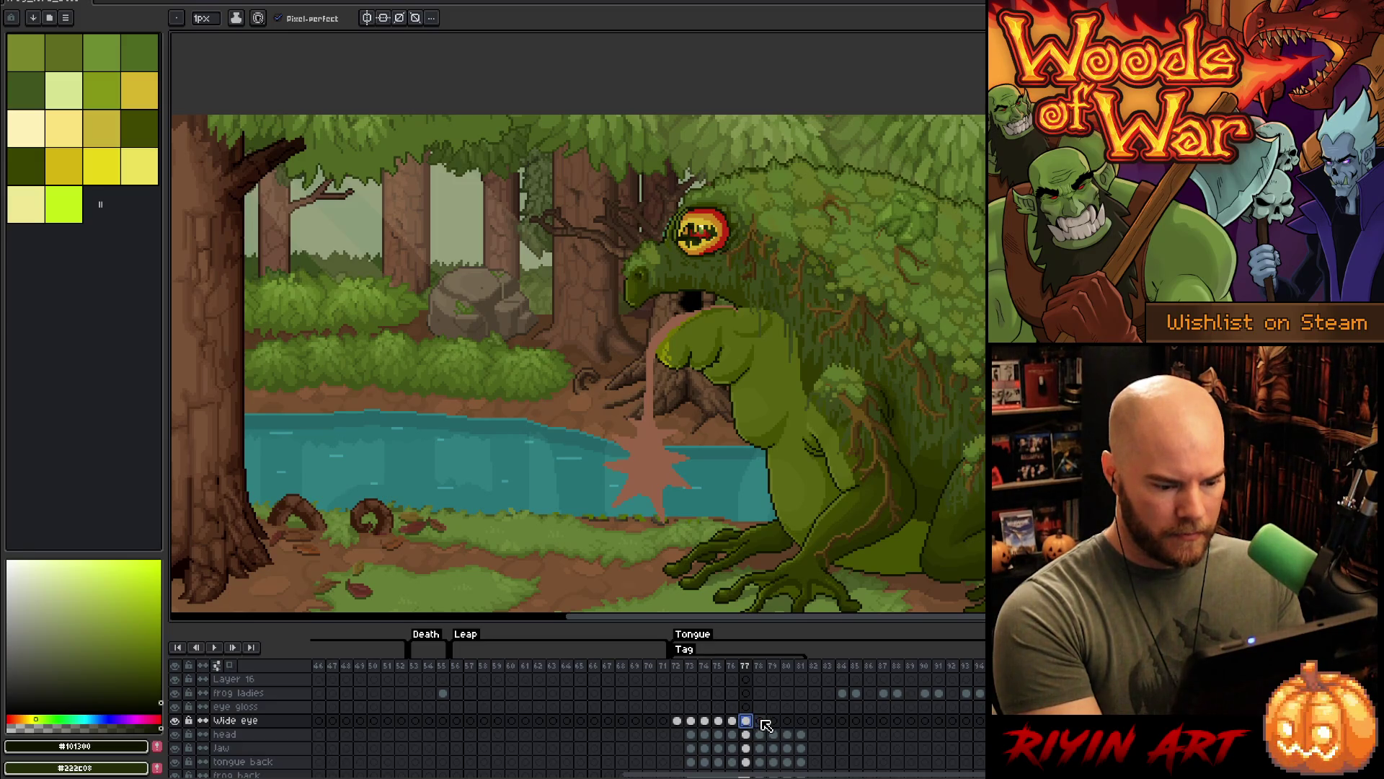
left_click(760, 720)
left_click(774, 721)
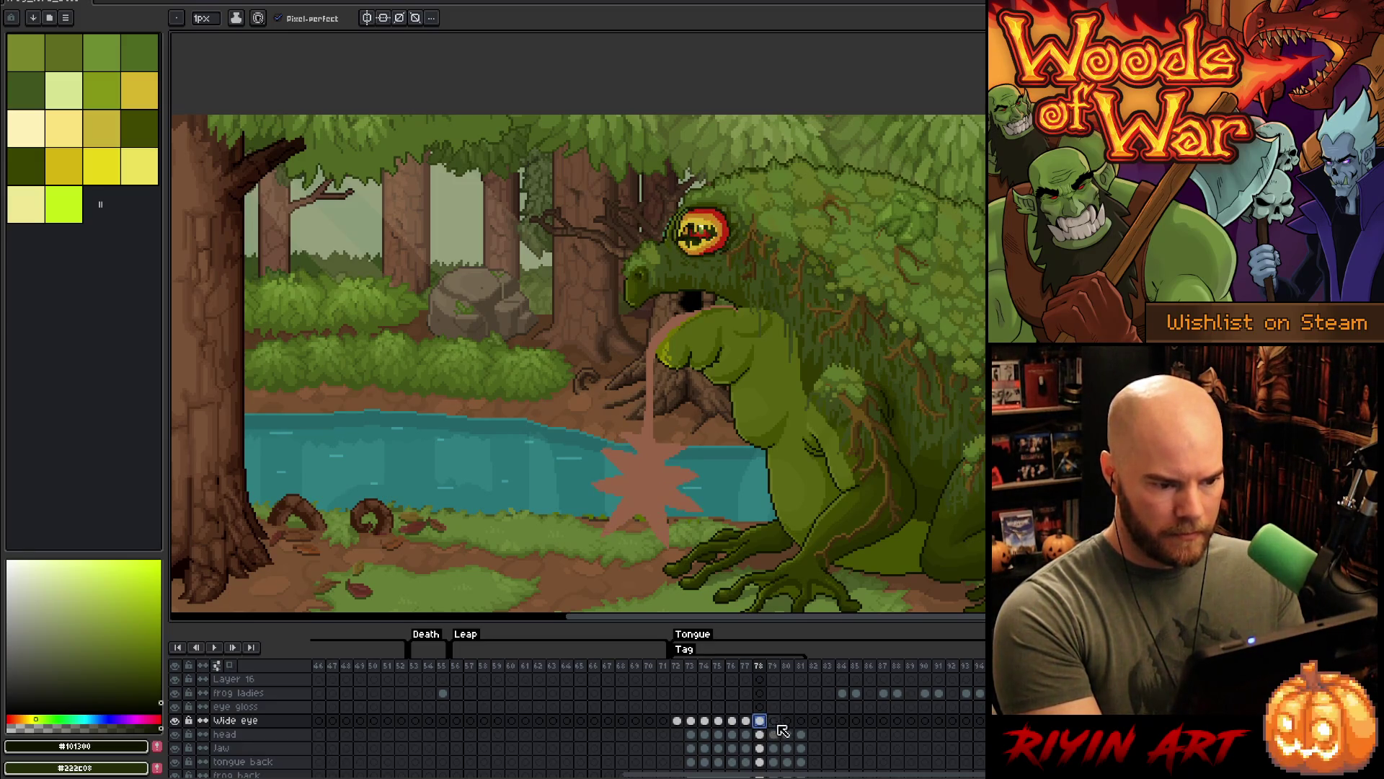
left_click(786, 721)
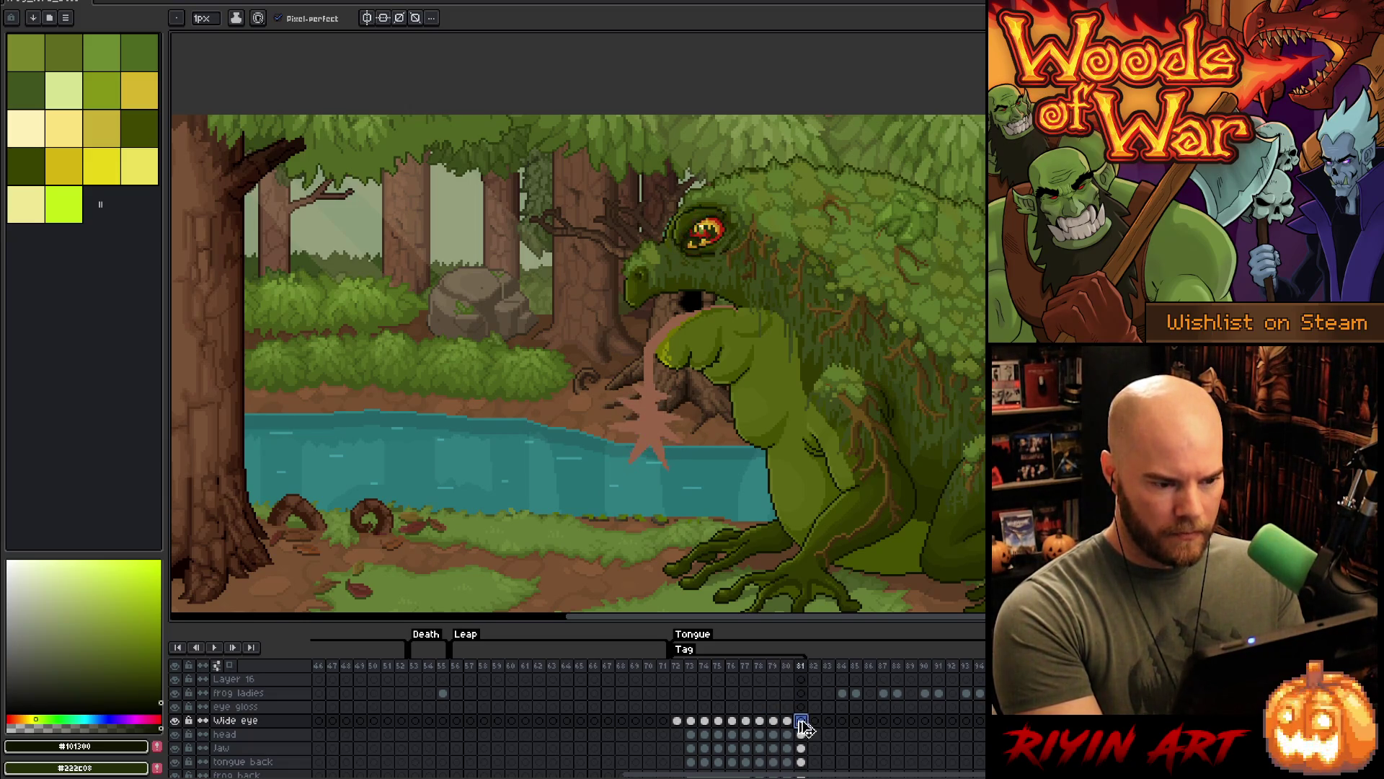
left_click(678, 668)
key("Return")
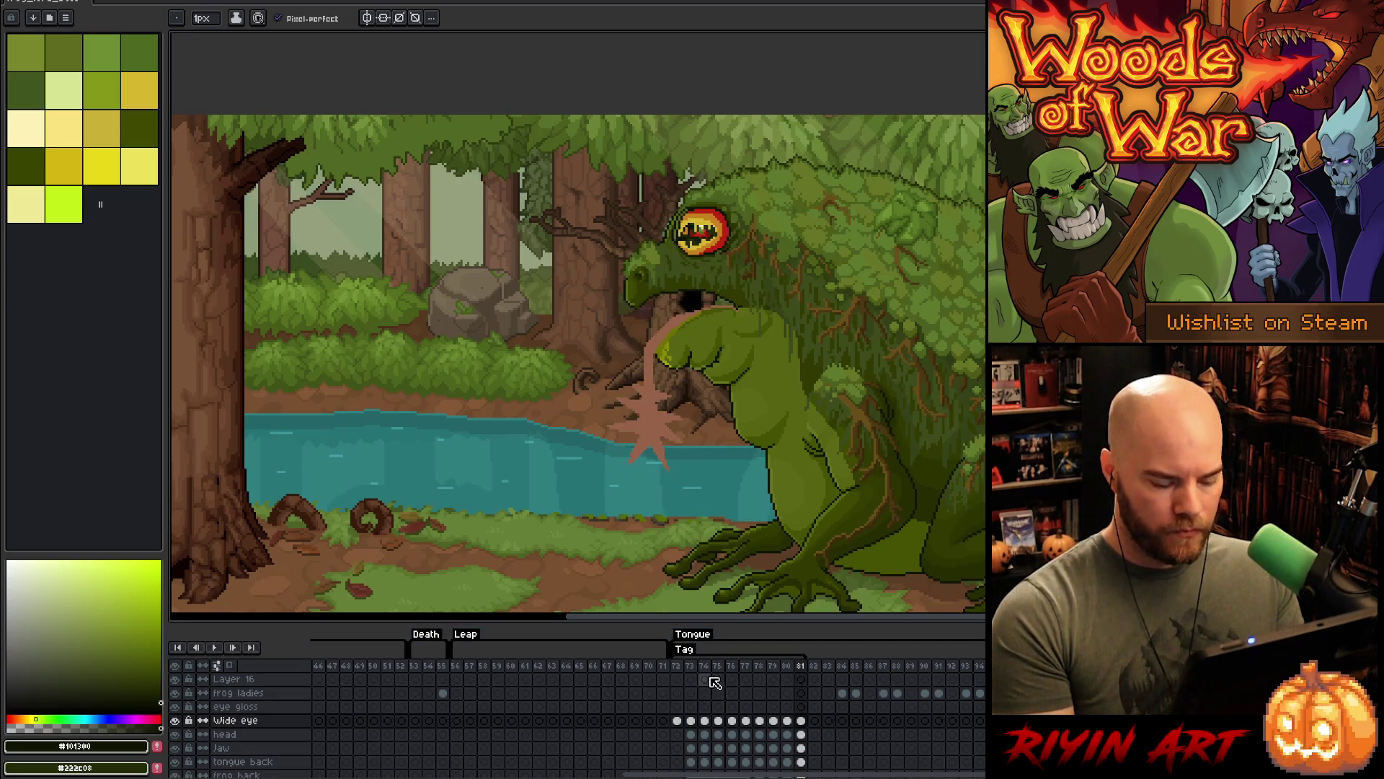
key("Return")
- Zoom in on the eye at frame 75, sample its dark green, and compare it against frame 74
key("Left")
key("Left")
key("Left")
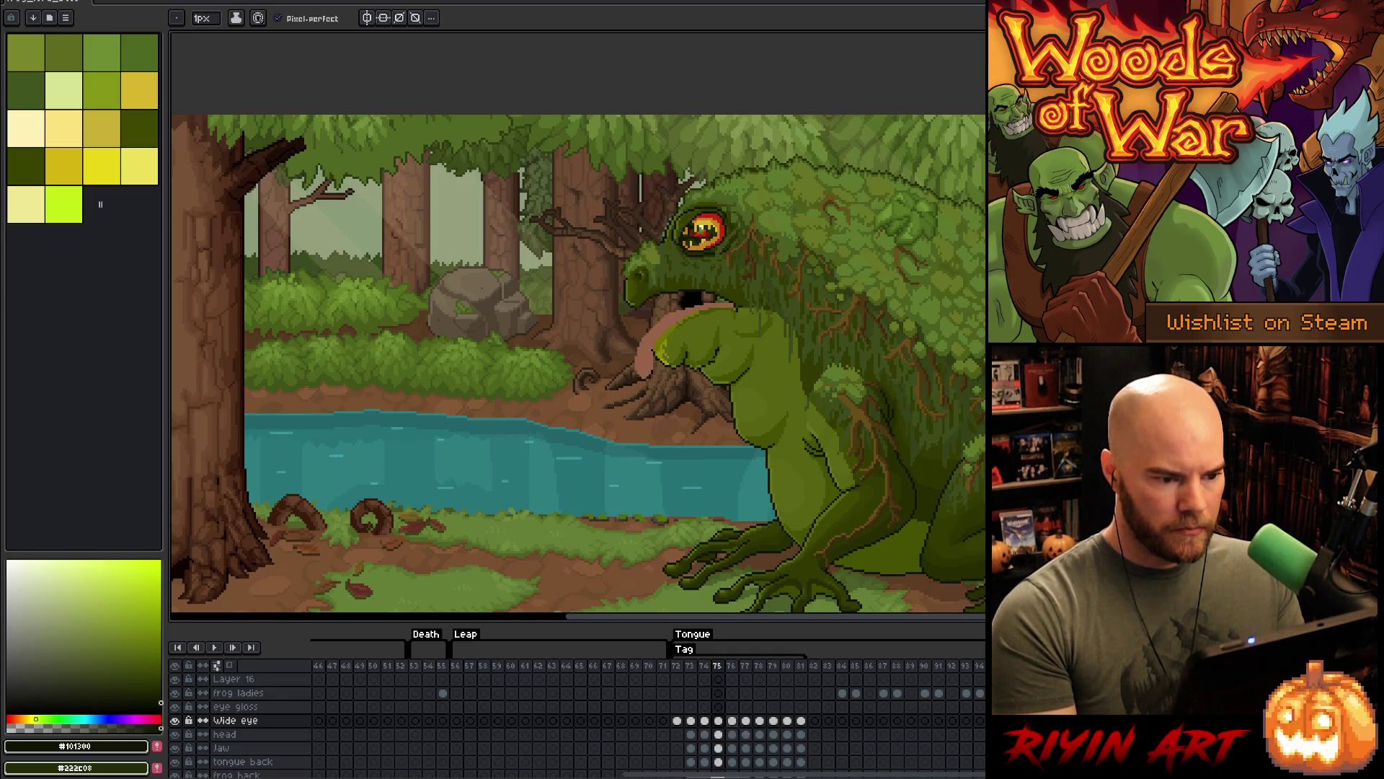
key("Left")
key("Right")
key("Left")
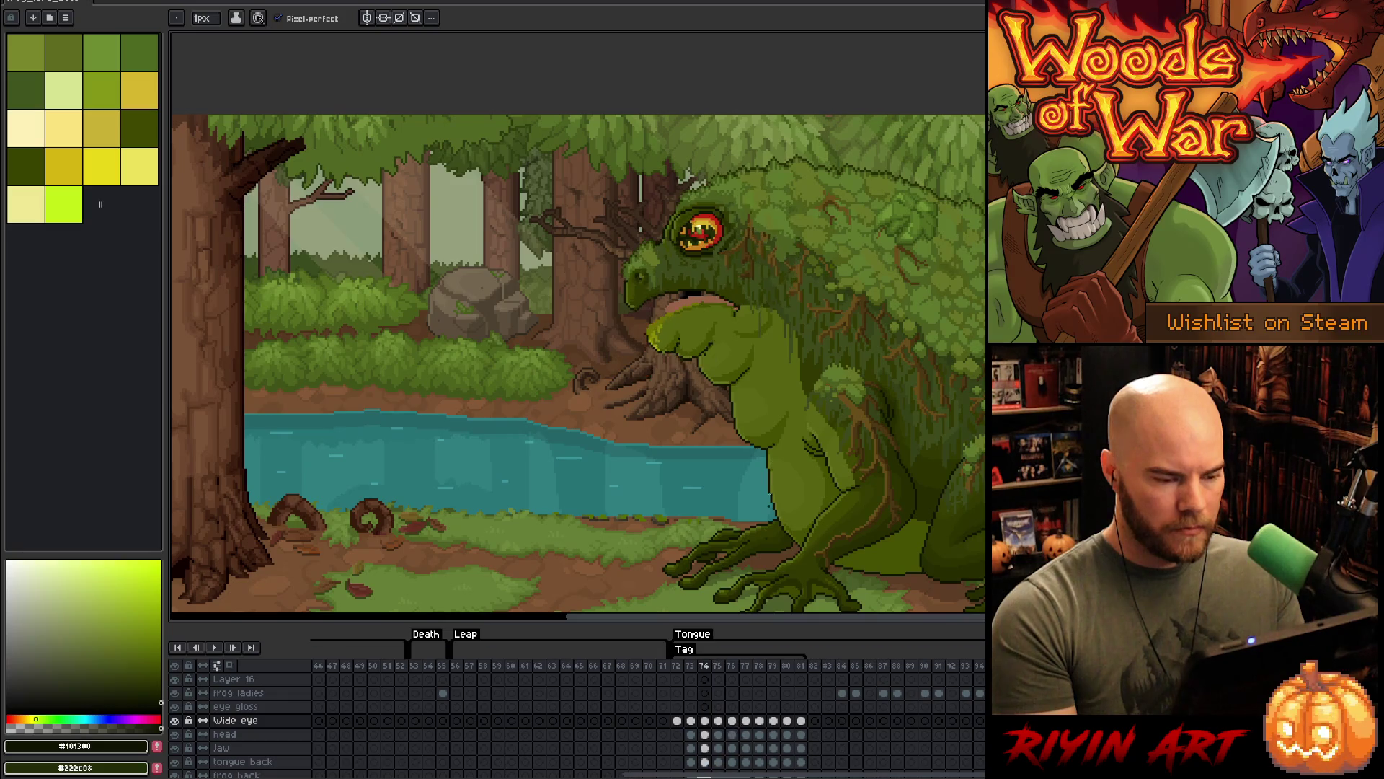
scroll(747, 249, "up", 3)
key("Right")
left_click(623, 170, "alt")
key("Left")
key("Right")
key("Left")
key("Right")
key("Left")
key("Right")
key("Left")
key("Right")
key("Left")
key("Right")
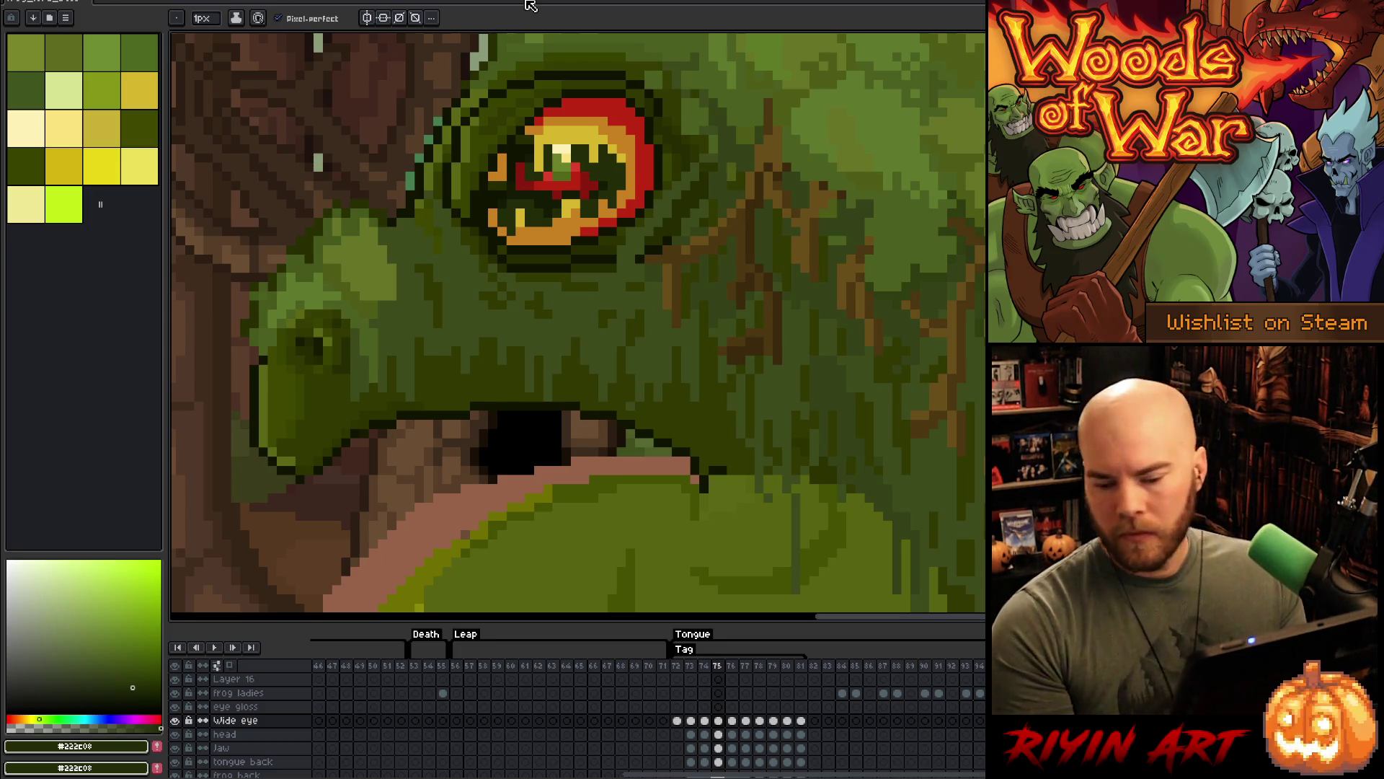
- Zoom out and back in on the eye, flicking between frames 75 and 76 to compare
key("3")
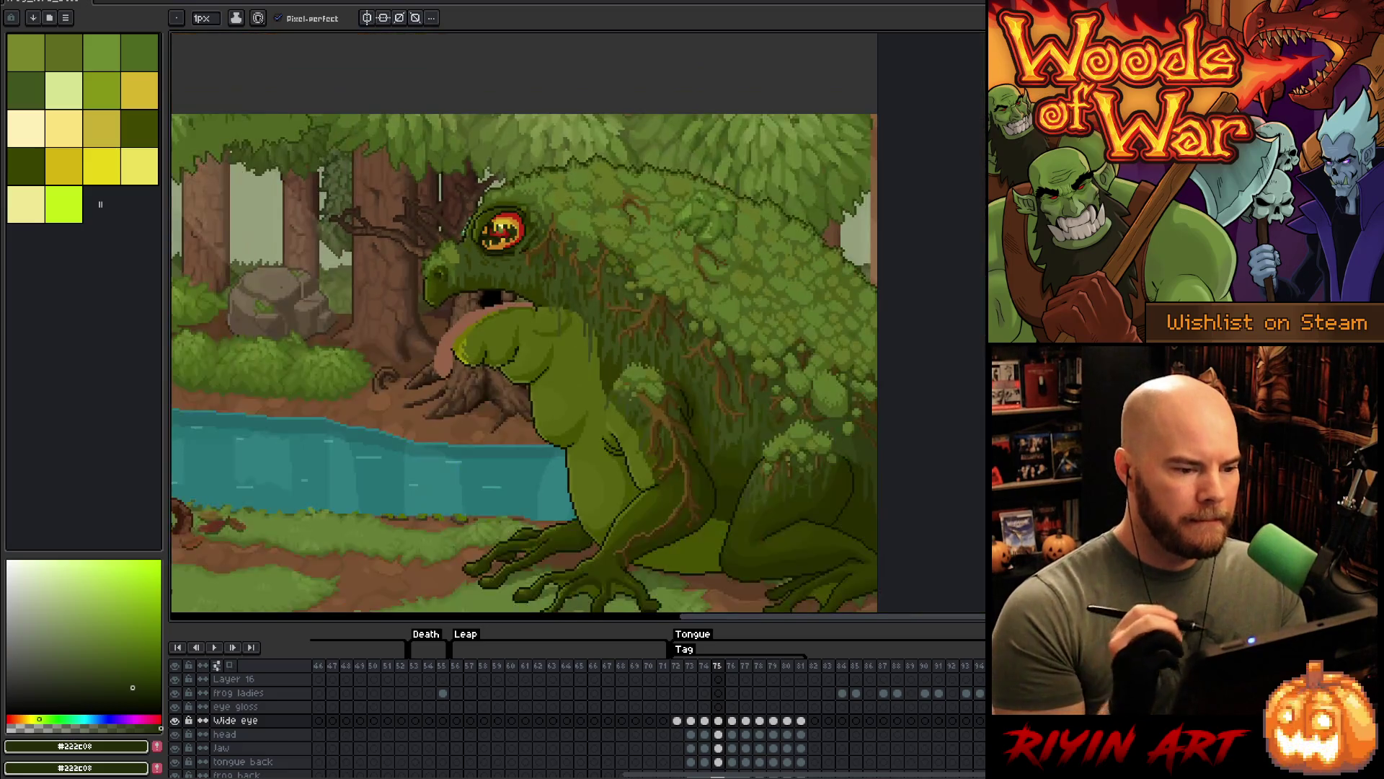
key("4")
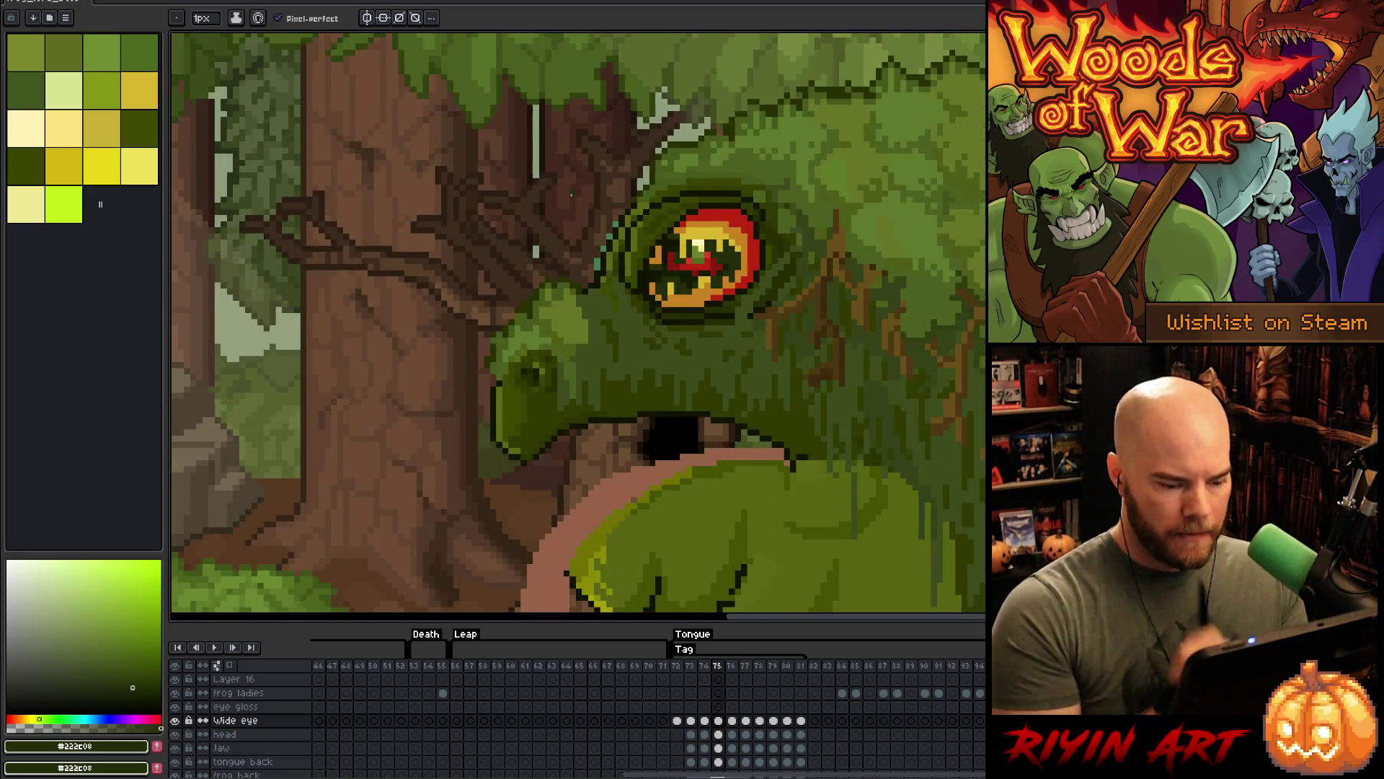
key("period")
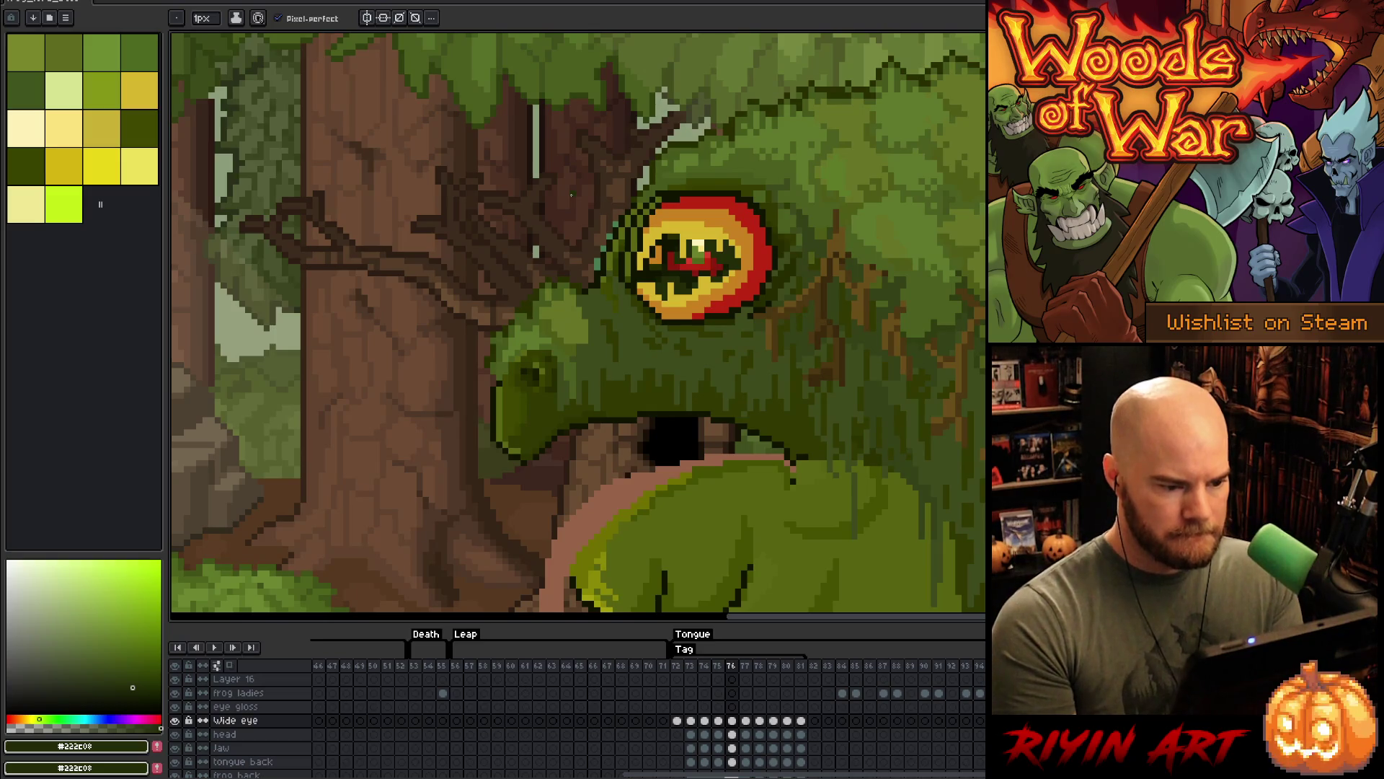
key("comma")
key("period")
key("comma")
key("period")
key("comma")
key("period")
key("comma")
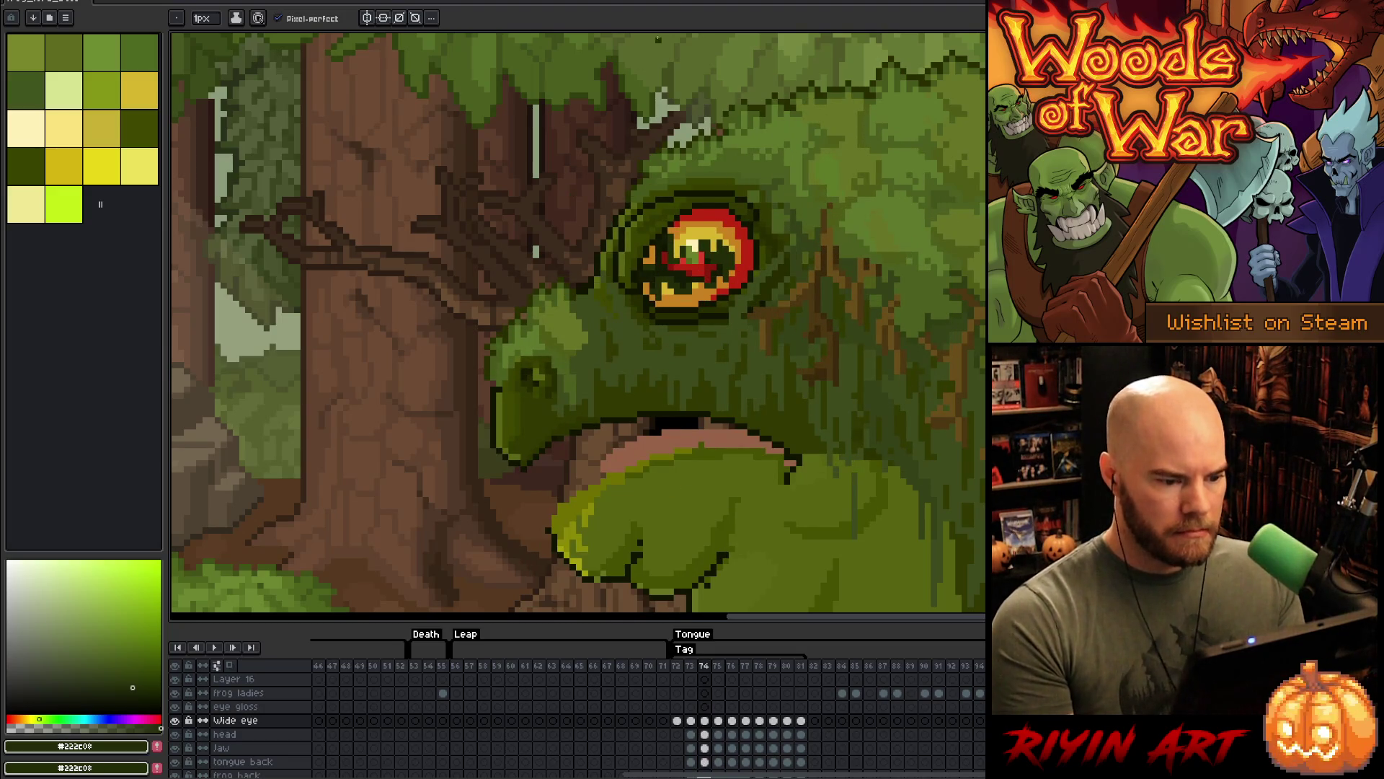
scroll(672, 315, "up", 2)
- Sample dark green and red from the eye, then step through frames 72–74 ready to repaint with the pencil
left_click(761, 341, "alt")
left_click(760, 310, "alt")
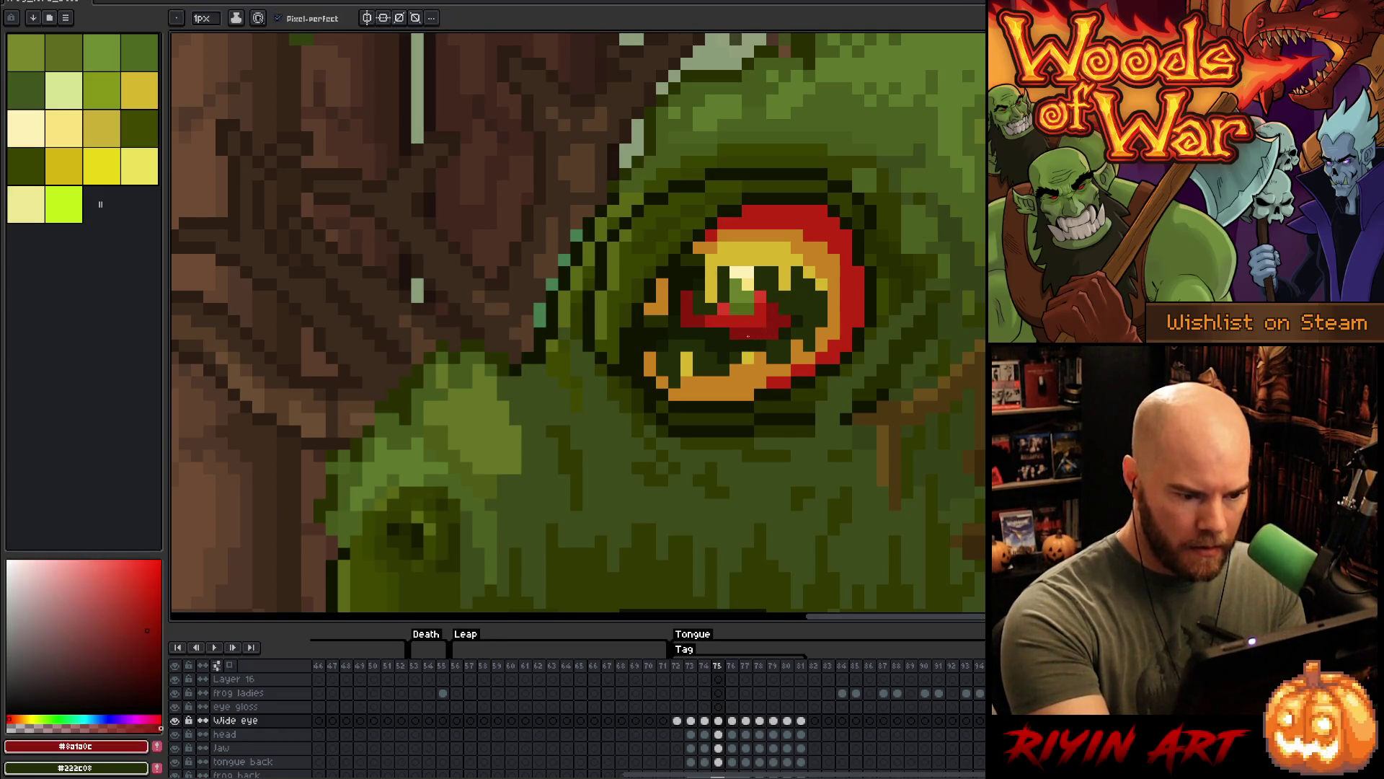
key("comma")
key("comma")
key("period")
key("comma")
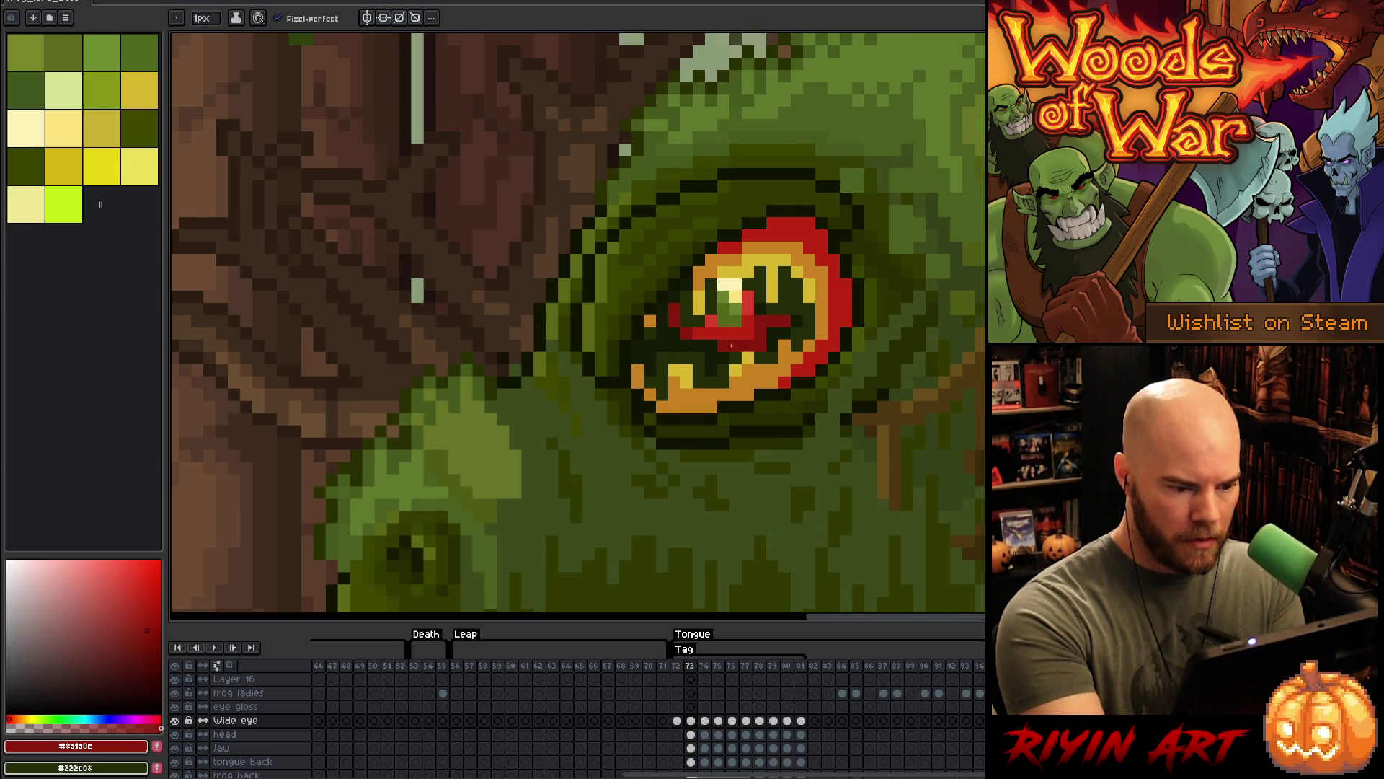
key("period")
key("comma")
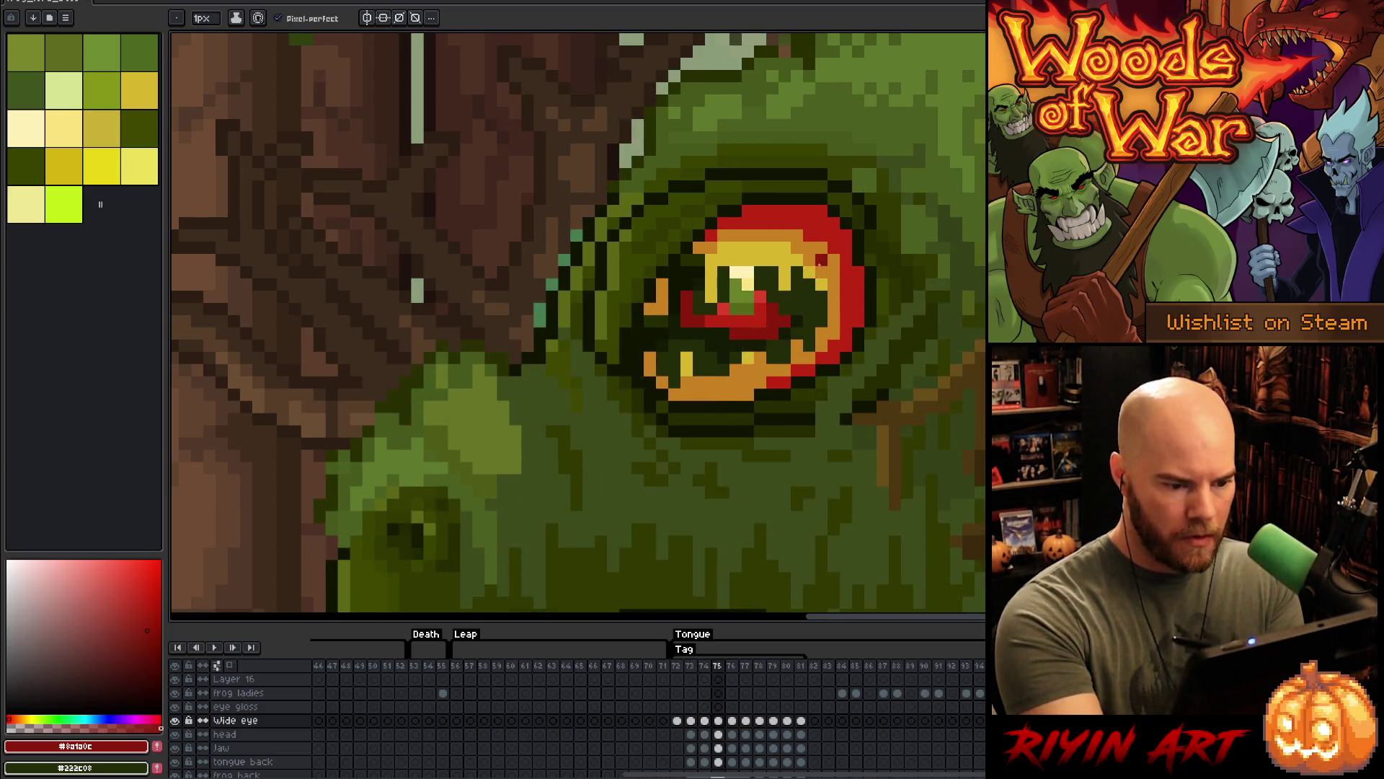
key("comma")
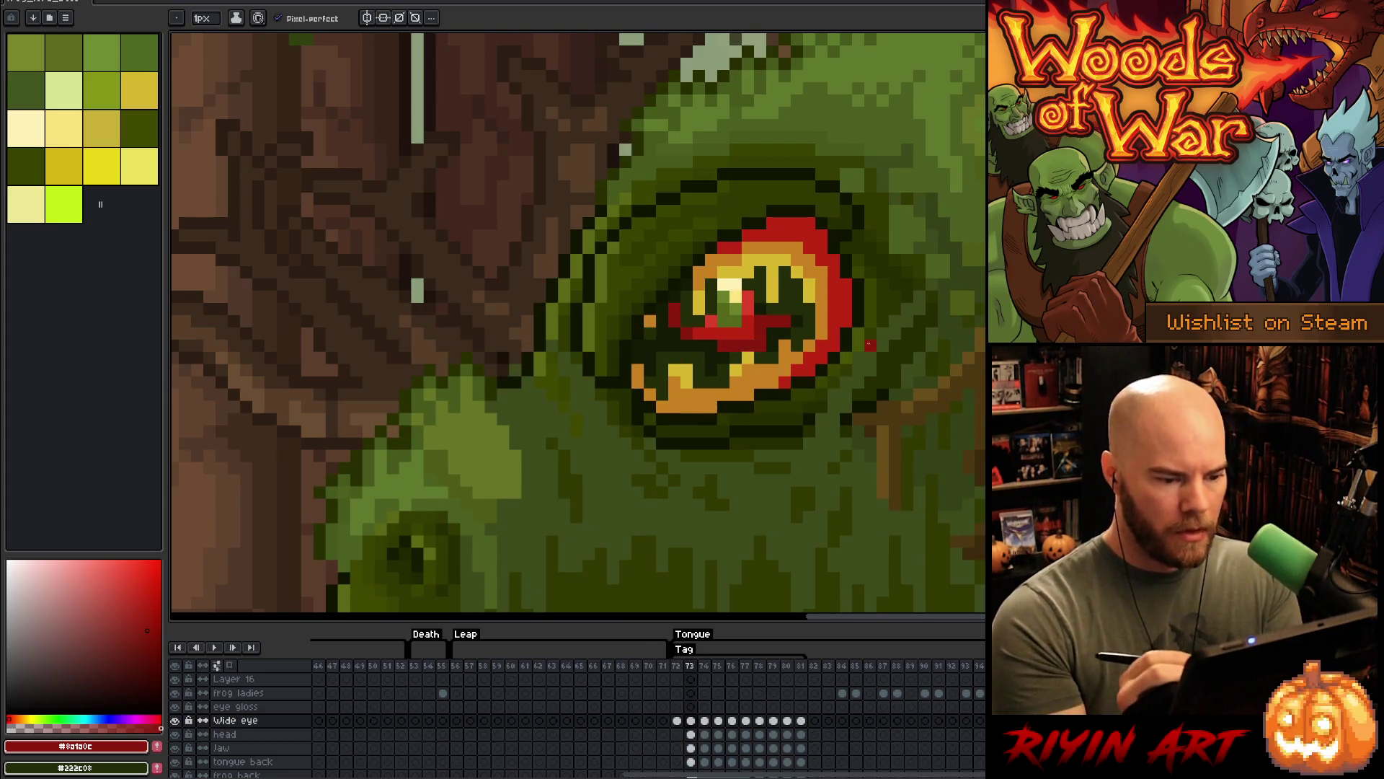
key("comma")
key("period")
key("period")
key("period")
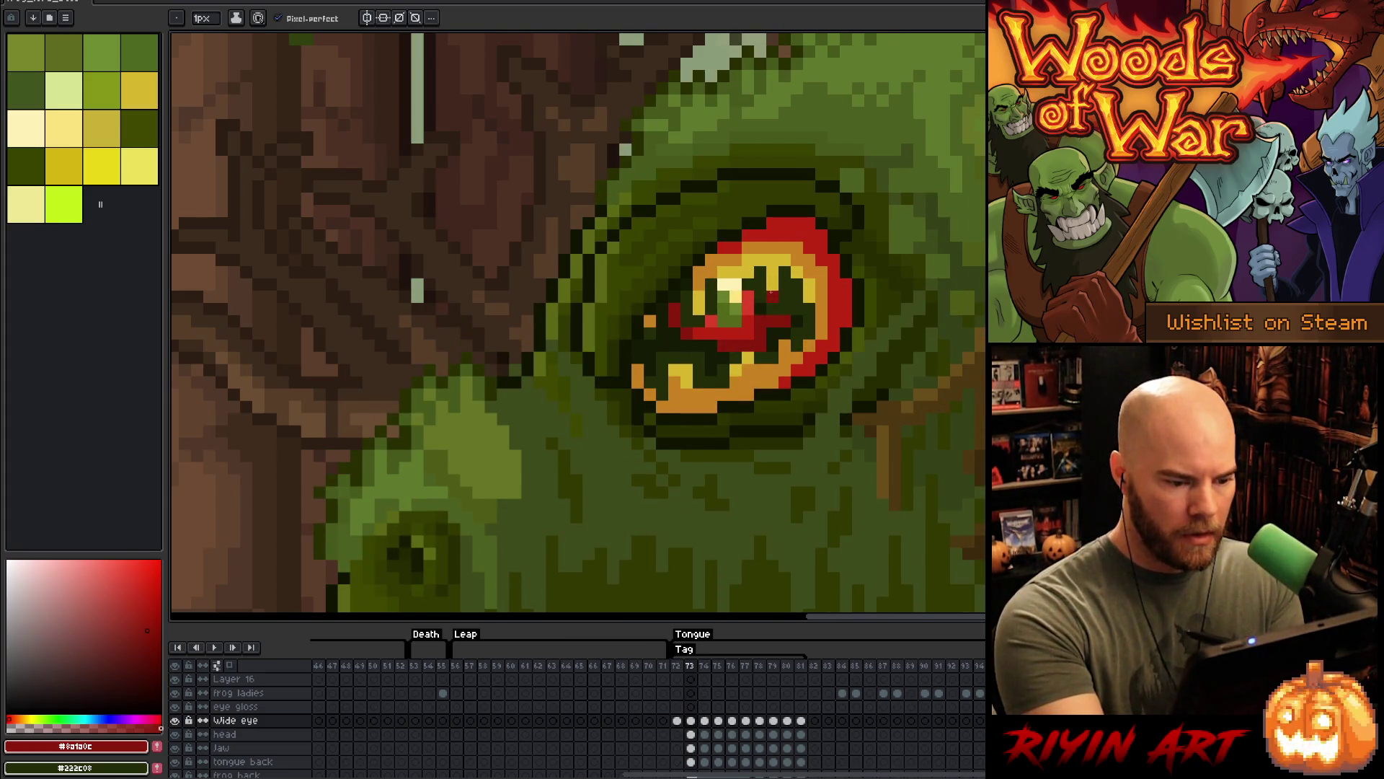
key("v")
key("b")
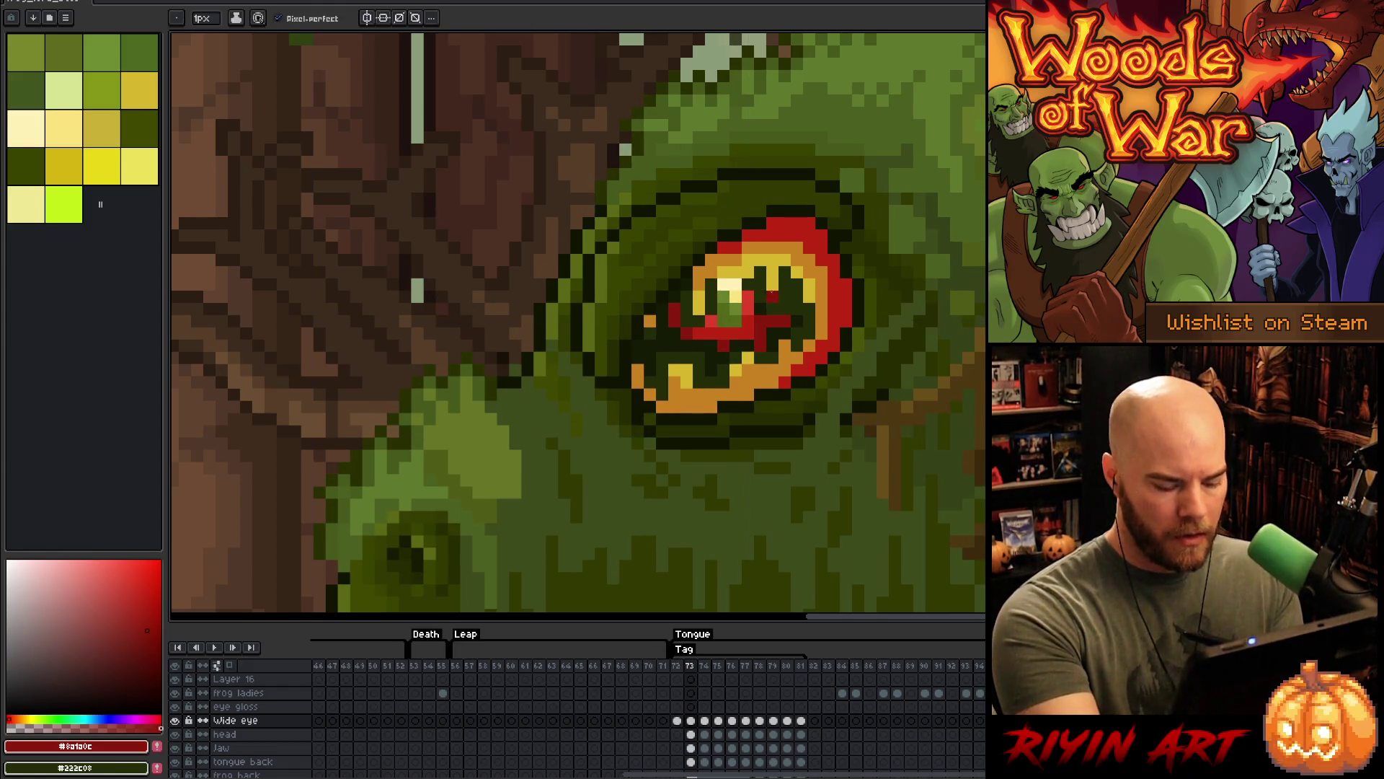
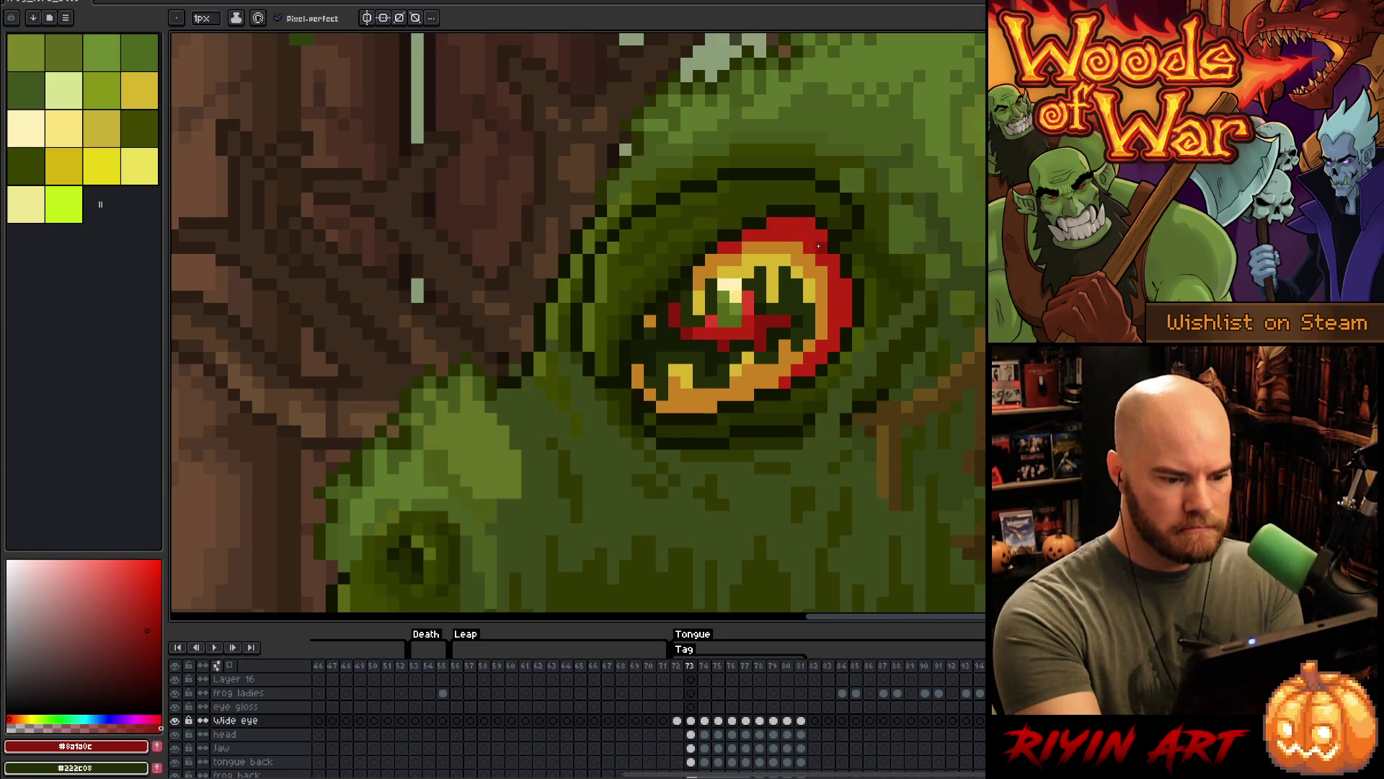
- Sample the eye's yellow and flip between frames 73 and 74 to compare
left_click(785, 248, "alt")
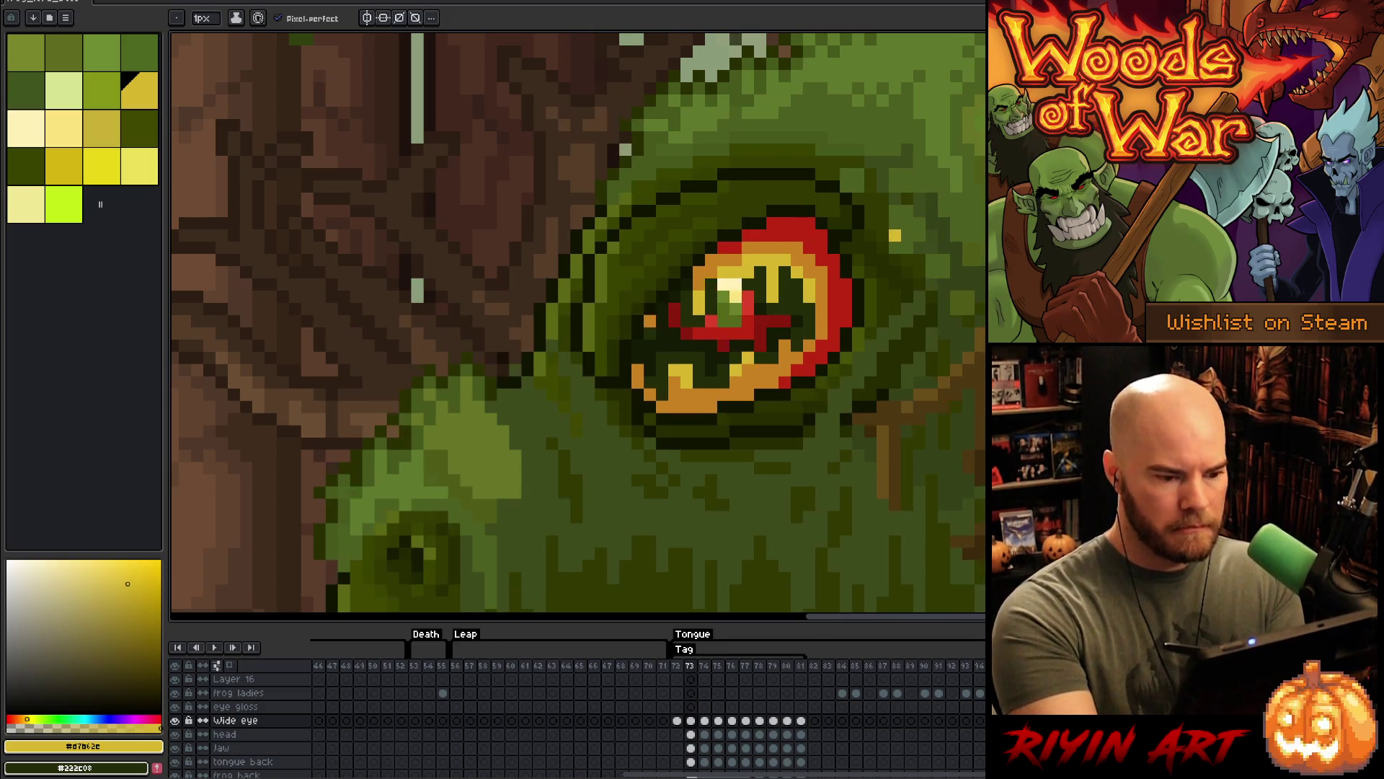
key("alt")
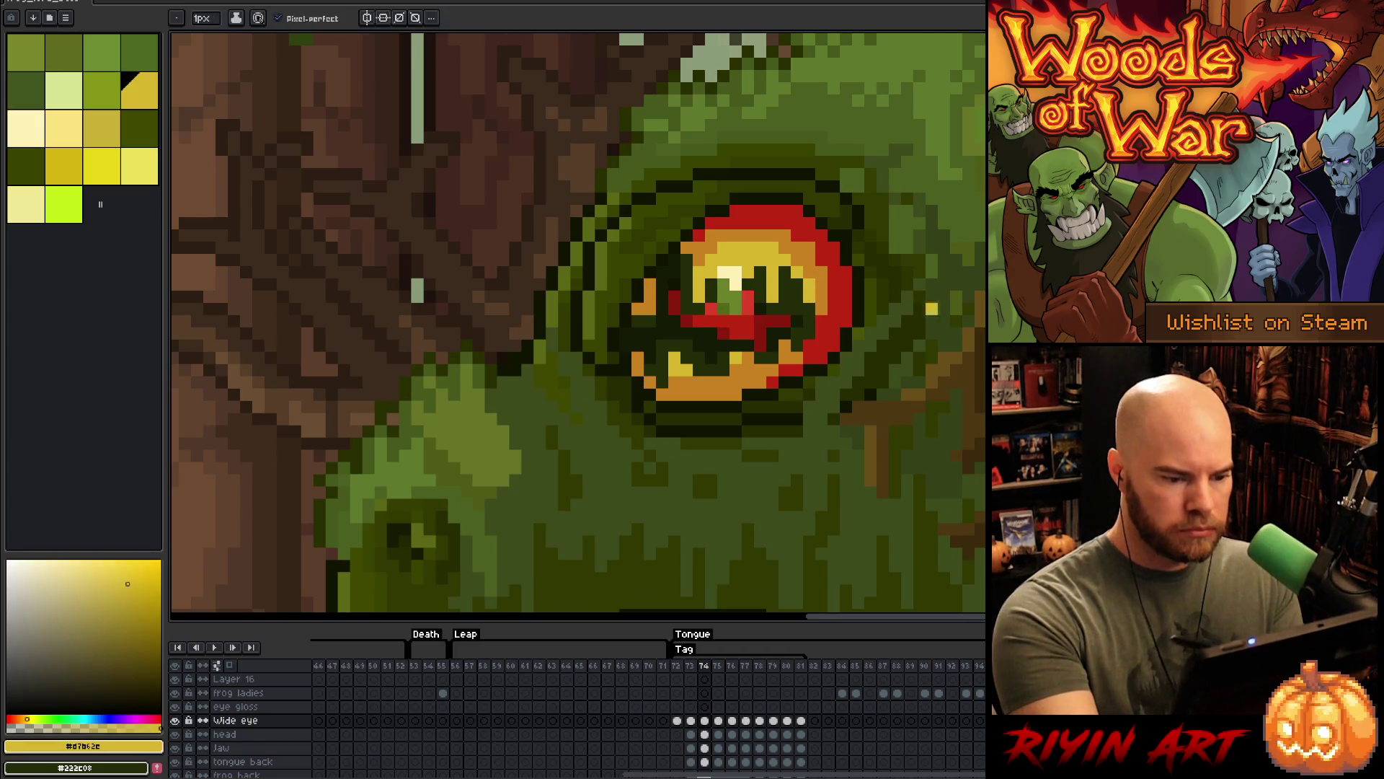
key("comma")
key("period")
key("comma")
key("period")
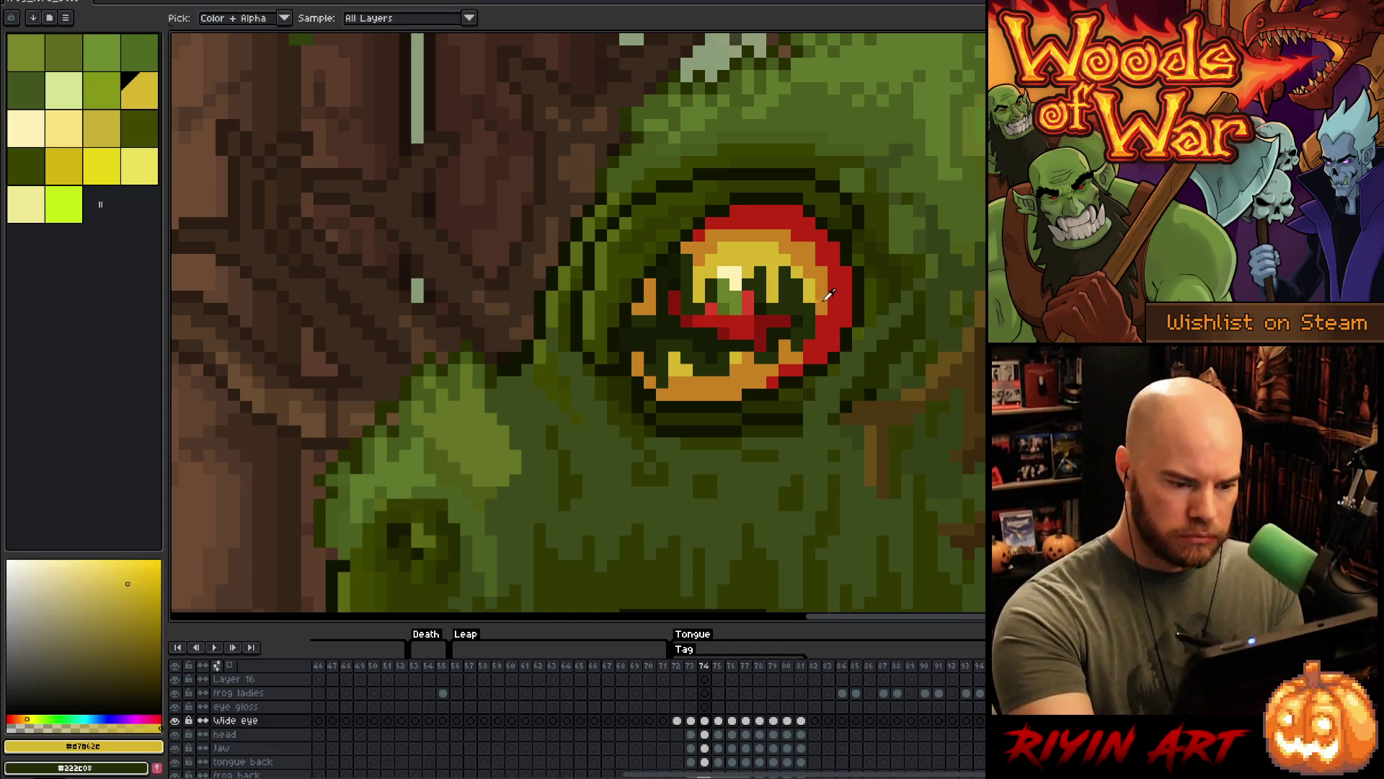
- Sample the eye's orange and flip back and forth through the frames toward frame 75
left_click(809, 333, "alt")
key("comma")
key("period")
key("period")
key("comma")
key("period")
key("comma")
key("comma")
key("period")
key("period")
- Compare frame 76's wide eye with frame 75, then marquee-select the eye on frame 75
scroll(927, 247, "down", 3)
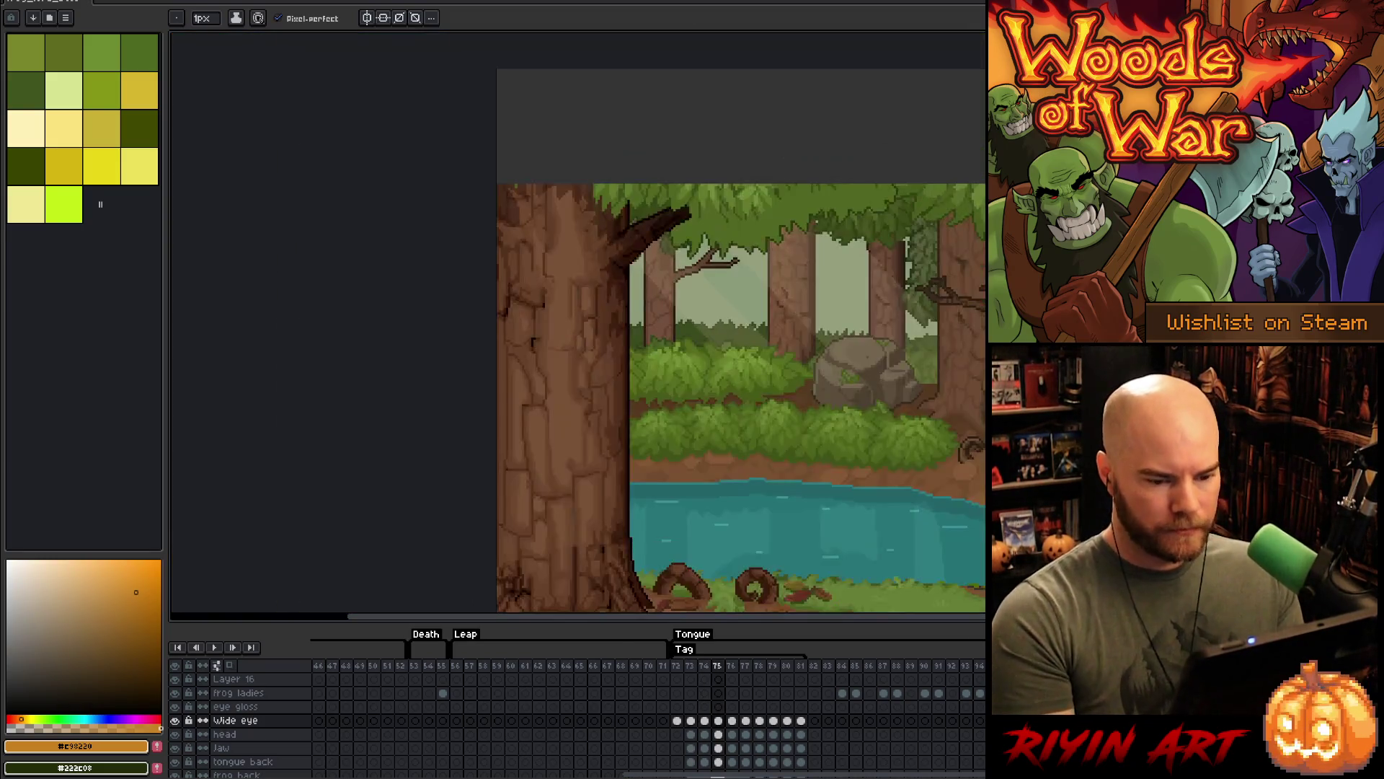
scroll(577, 324, "up", 3)
key("period")
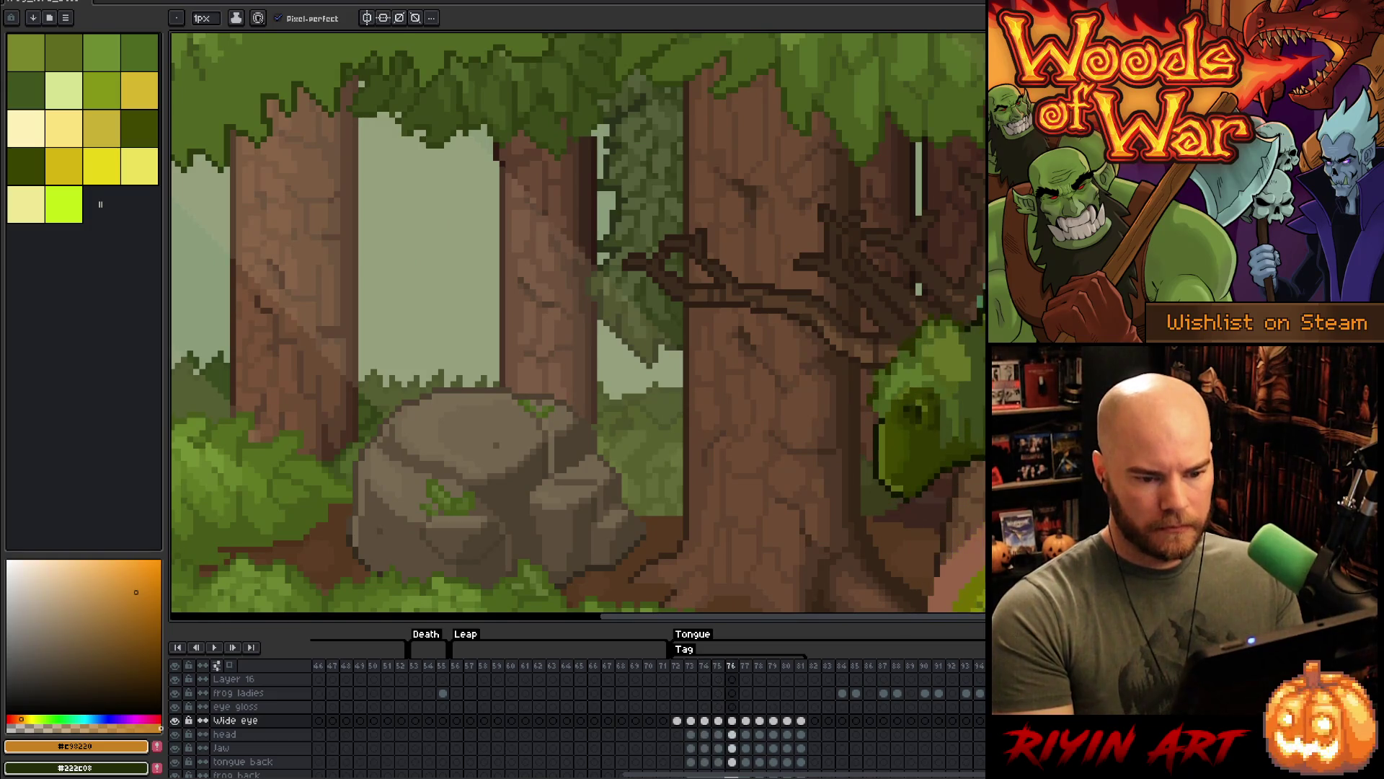
key("comma")
scroll(400, 500, "up", 4)
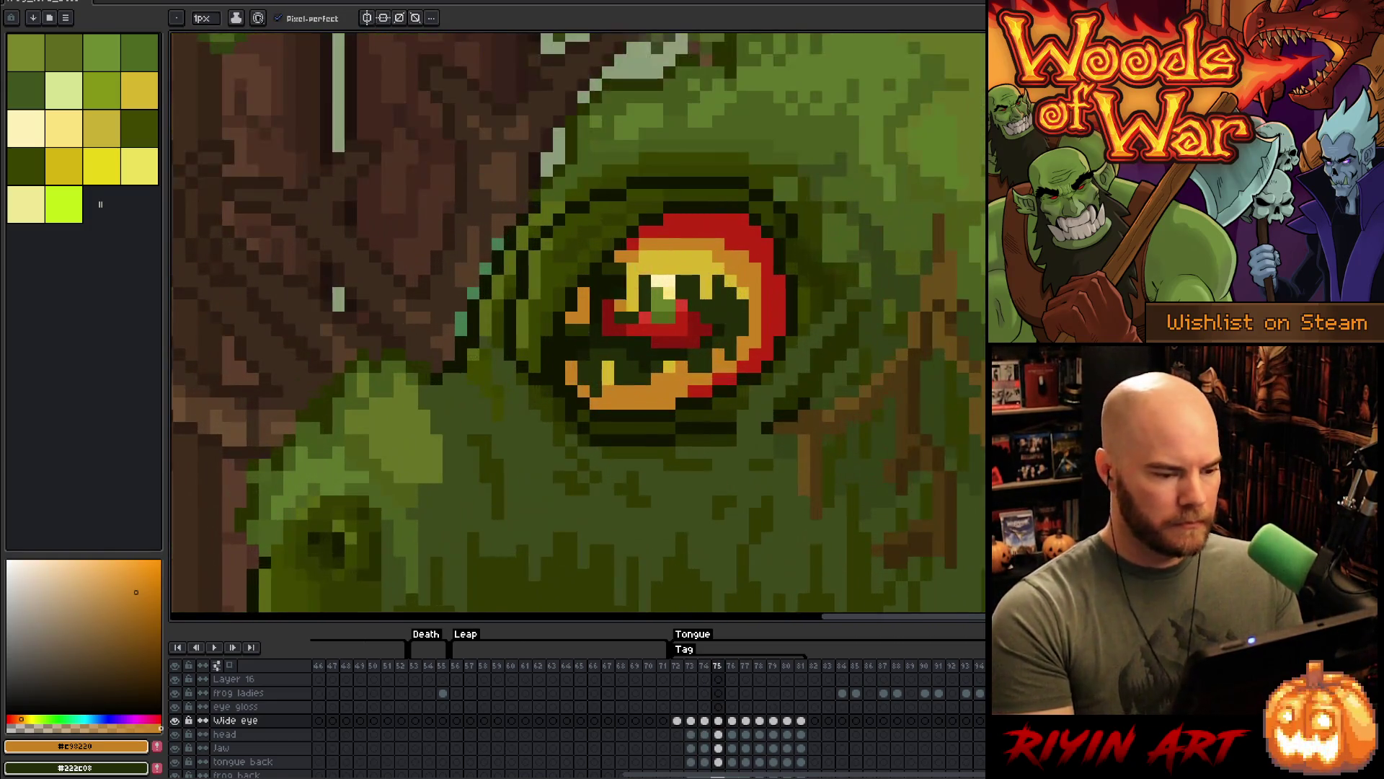
key("period")
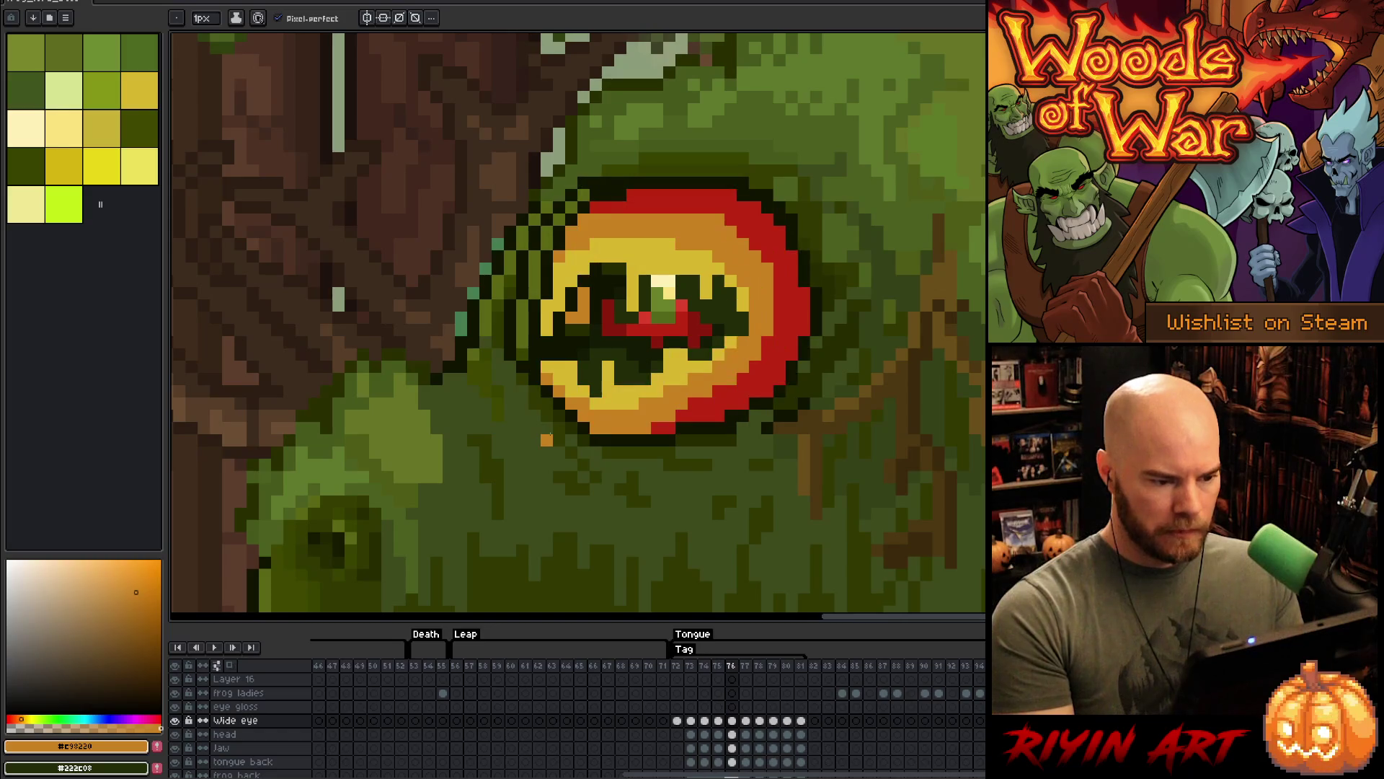
key("comma")
key("period")
key("comma")
key("period")
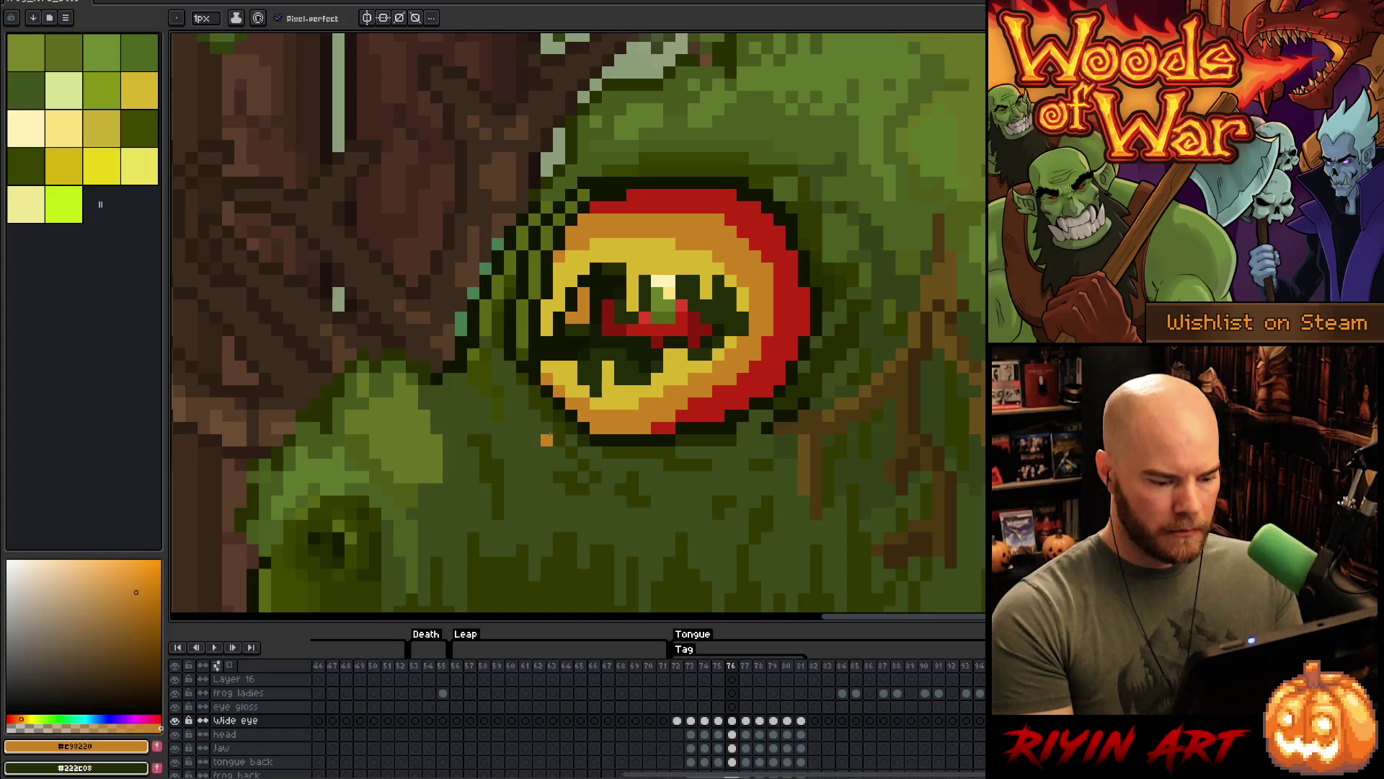
key("comma")
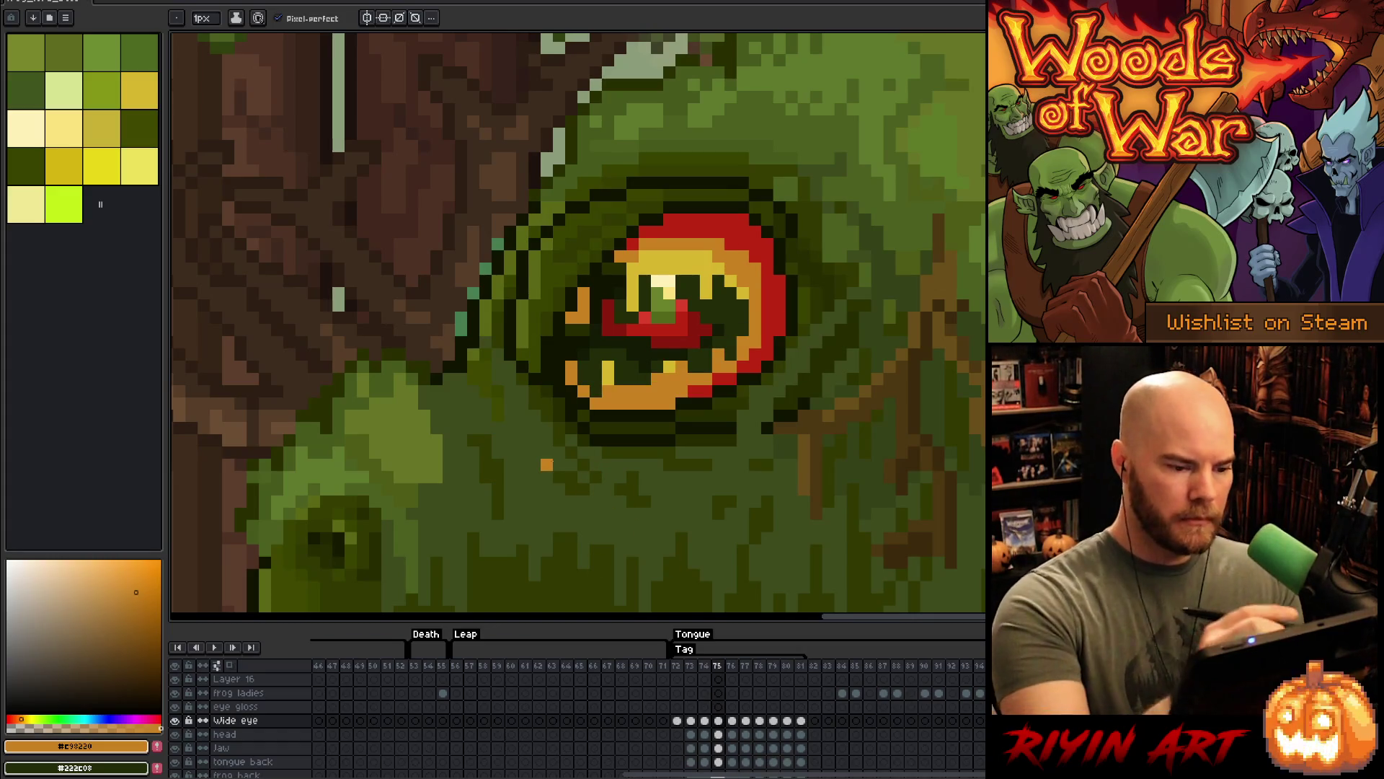
key("q")
mouse_move(747, 336)
left_mouse_down()
mouse_move(728, 288)
mouse_move(613, 278)
mouse_move(567, 353)
mouse_move(612, 395)
mouse_move(701, 371)
mouse_move(746, 334)
left_mouse_up()
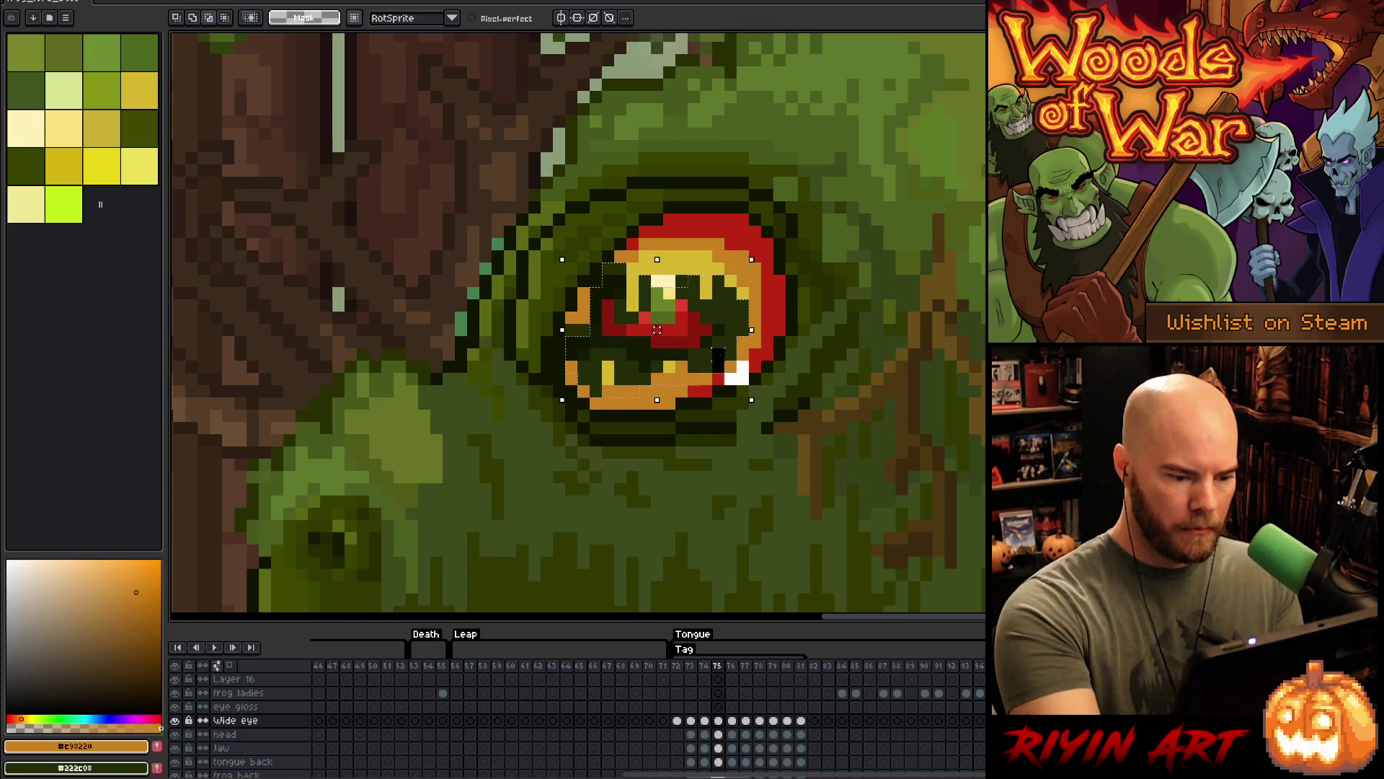
- Paint a trial dark stroke across the eye's lower part and undo it
mouse_move(714, 368)
left_mouse_down()
mouse_move(682, 378)
mouse_move(670, 366)
mouse_move(656, 389)
mouse_move(670, 403)
mouse_move(605, 389)
left_mouse_up()
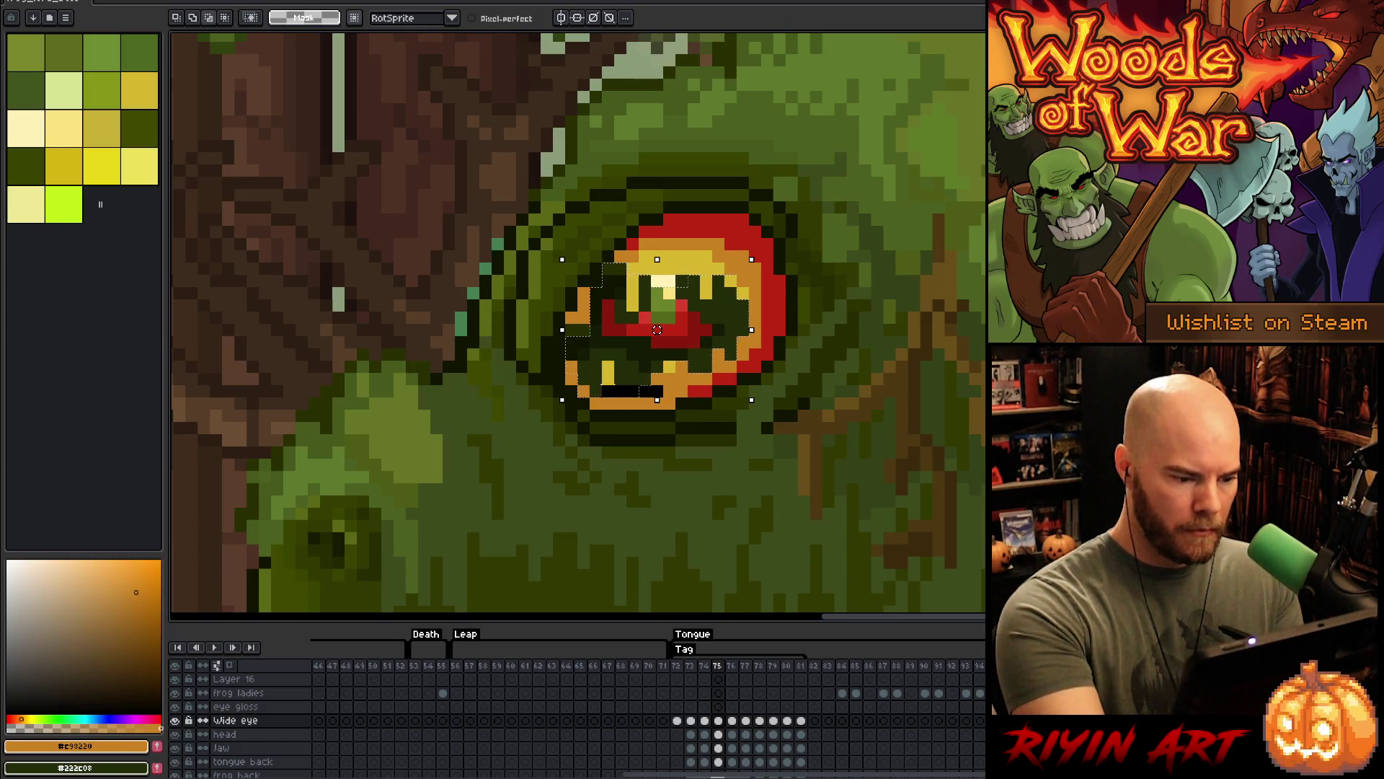
key("ctrl+z")
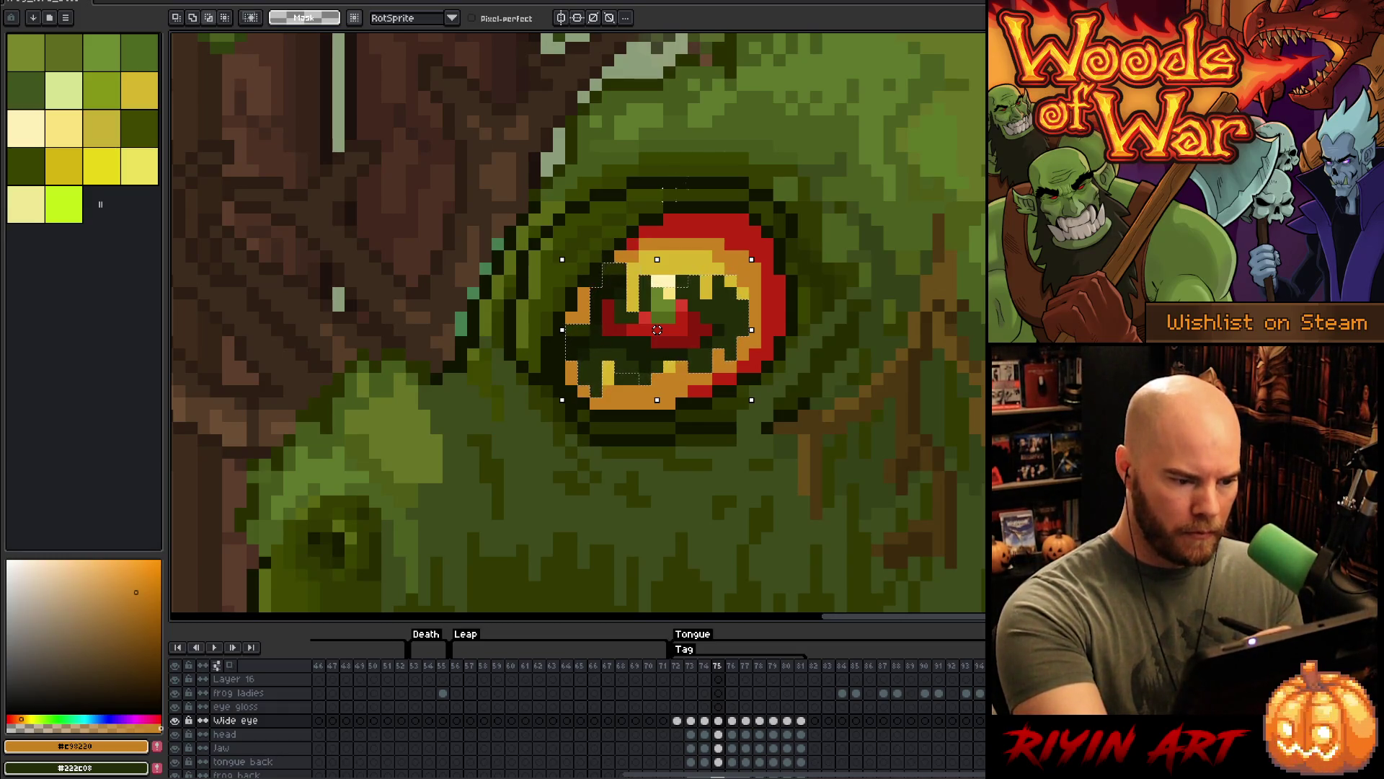
key("ctrl+z")
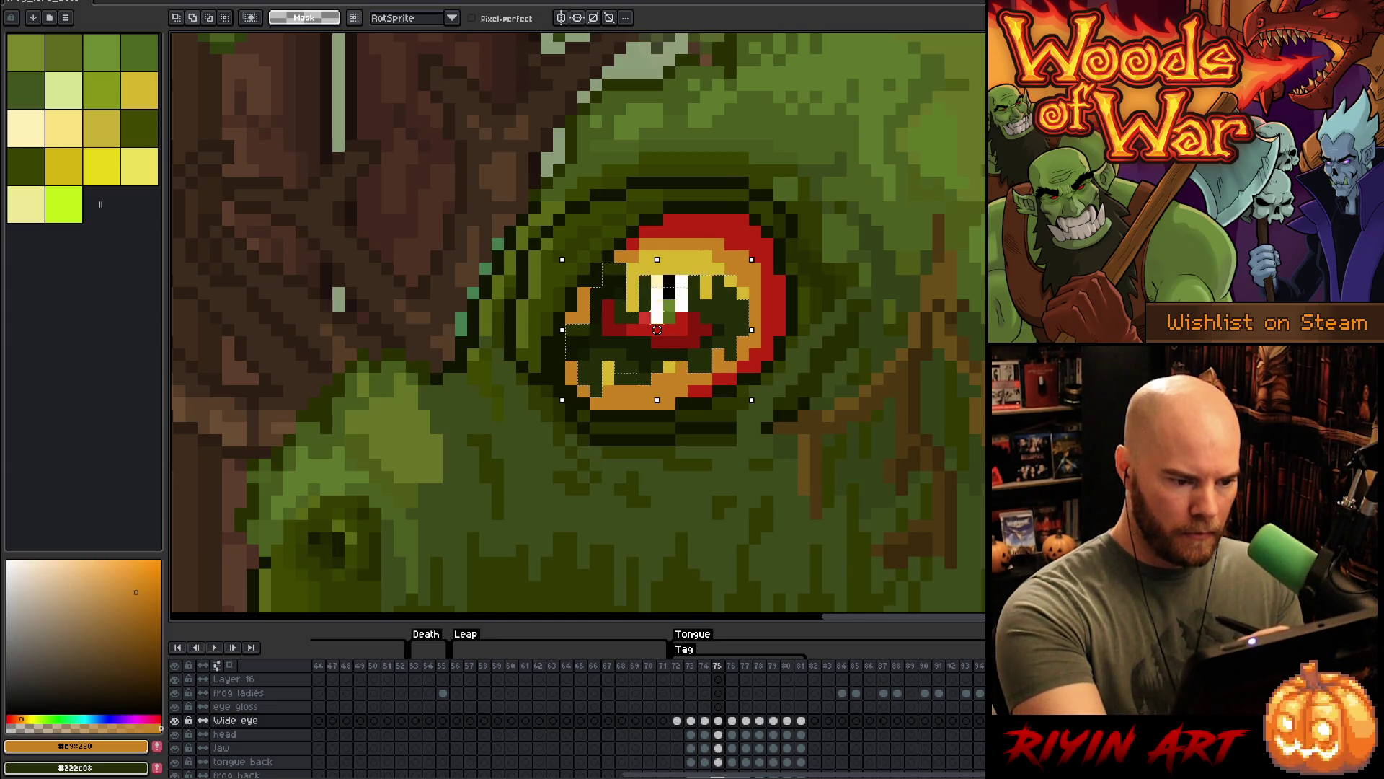
key("ctrl+z")
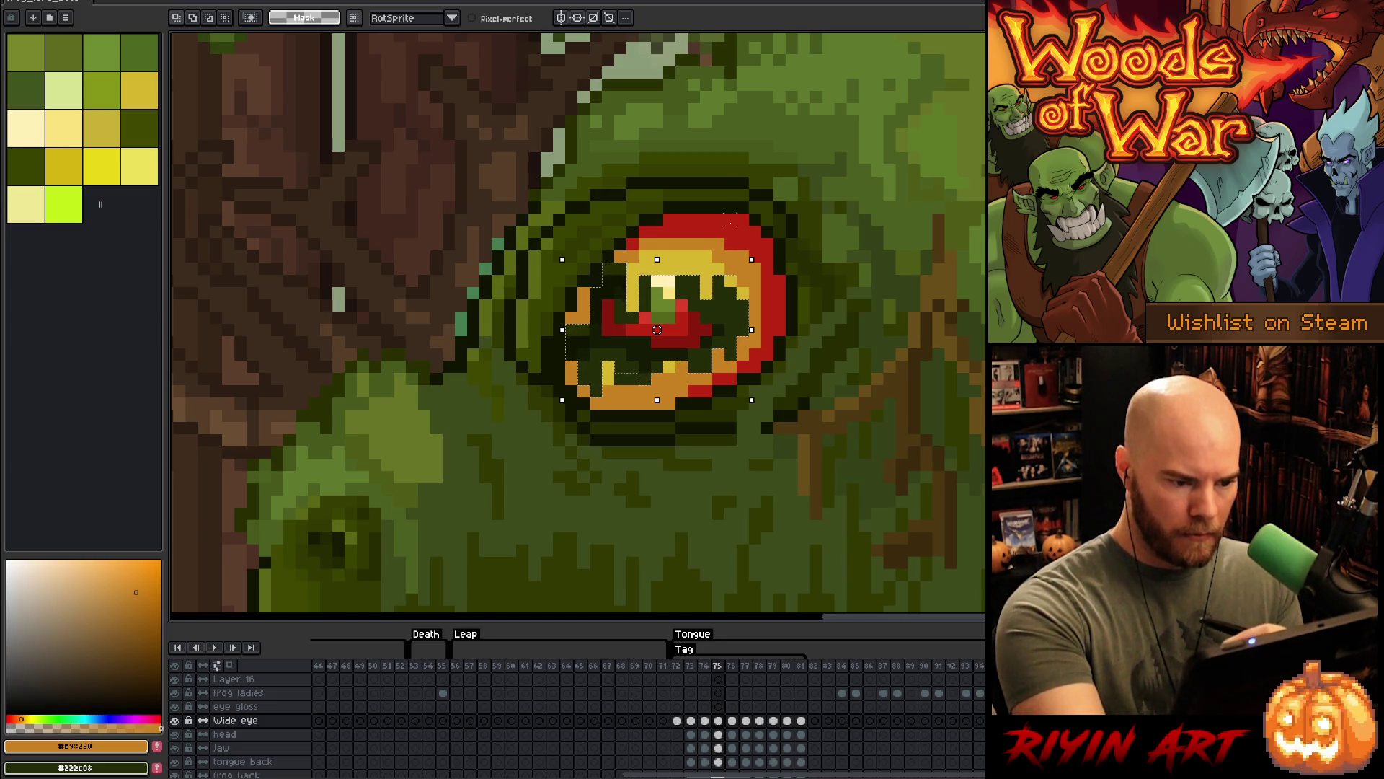
key("ctrl+z")
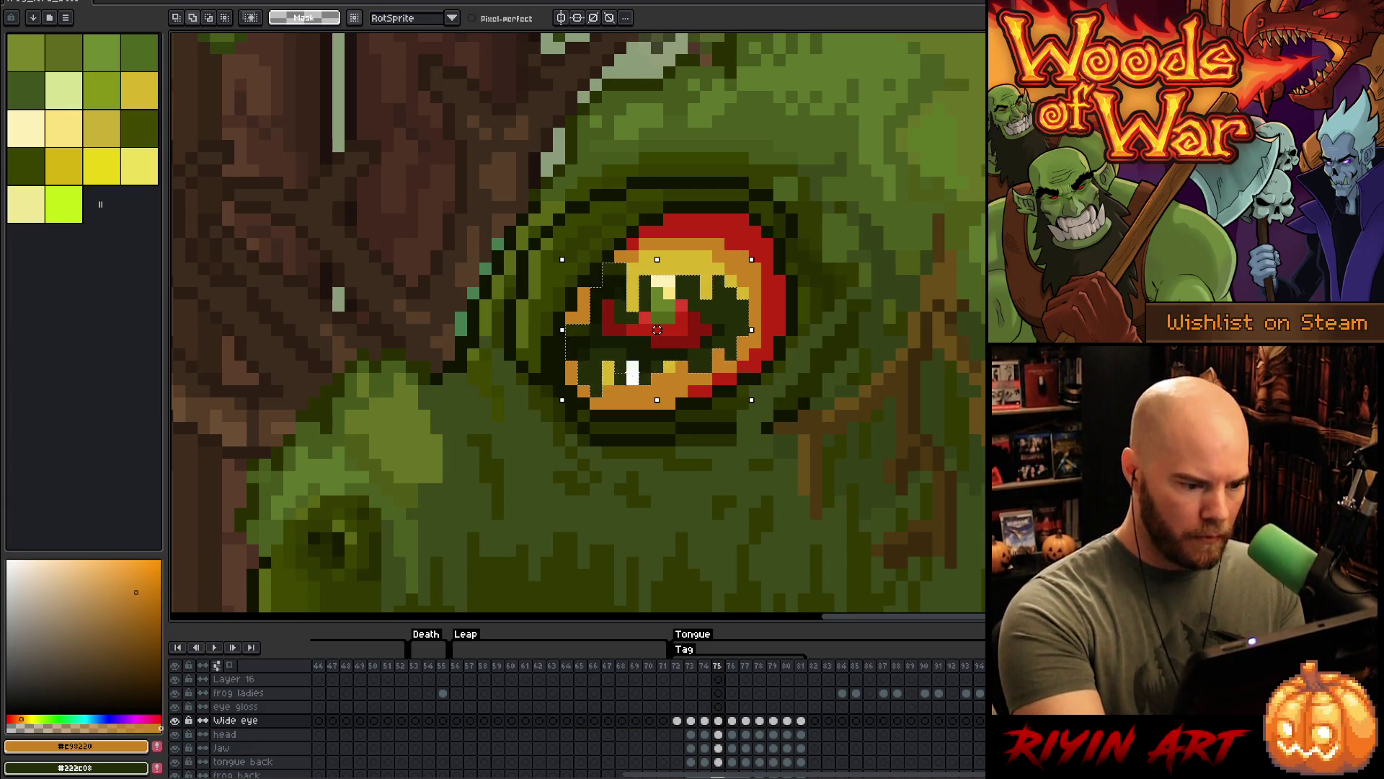
- On frame 76, start and cancel a transform of the eye, deselect, and pick the yellow
key("comma")
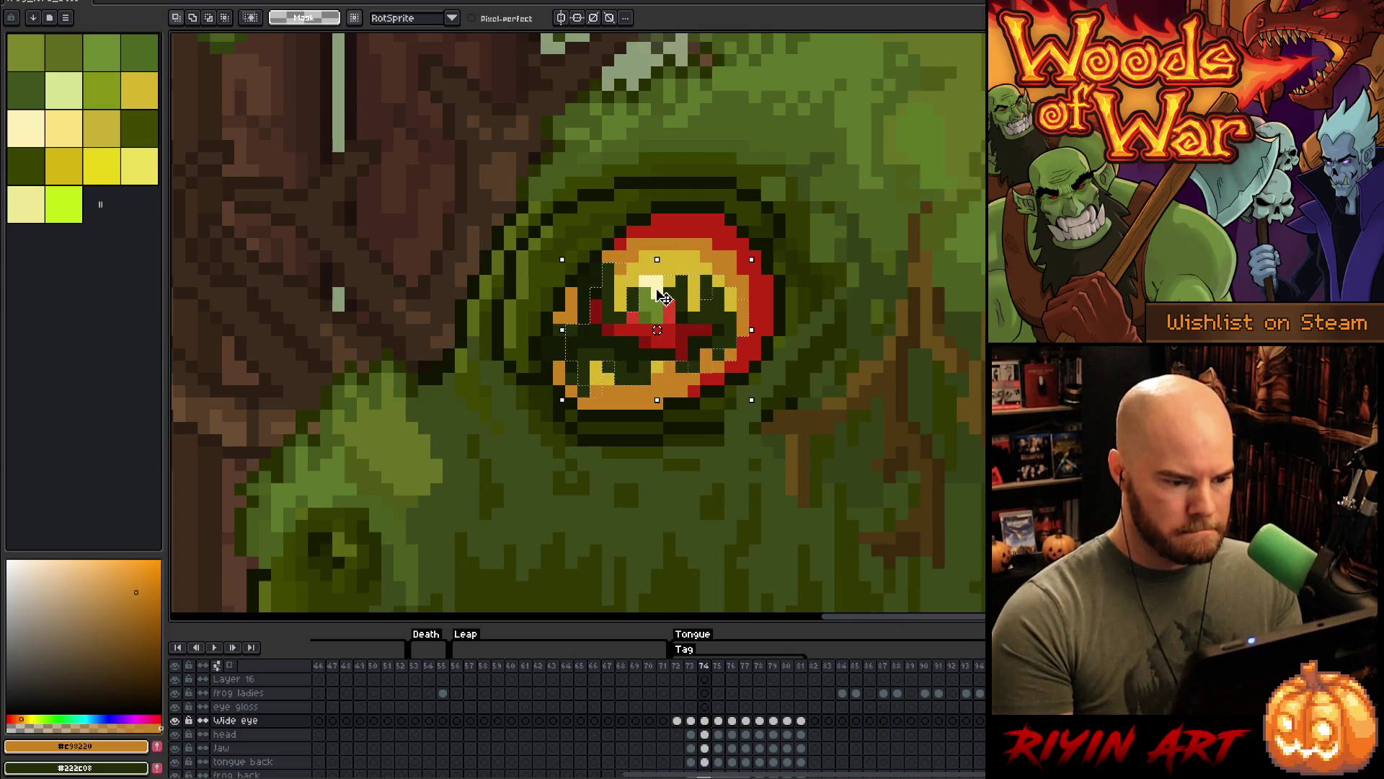
key("period")
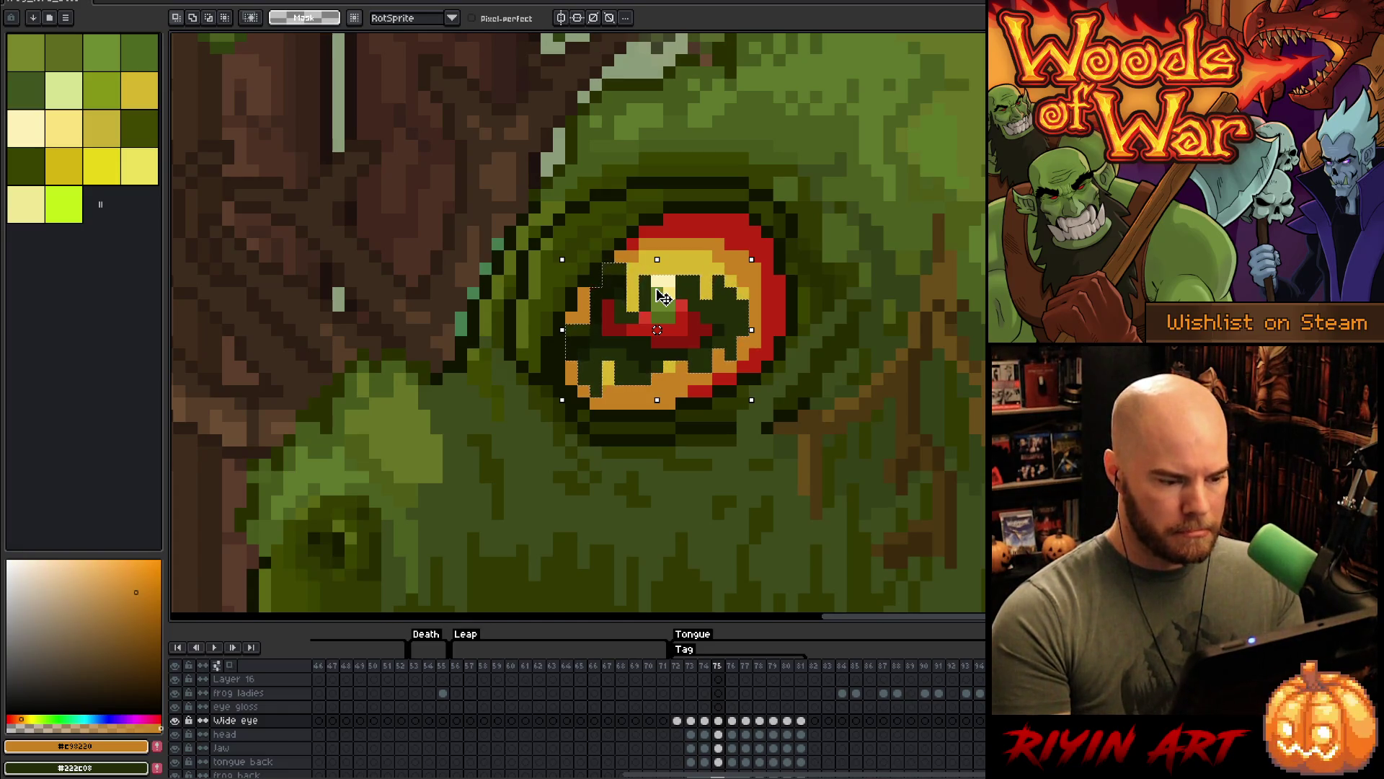
left_click(734, 720)
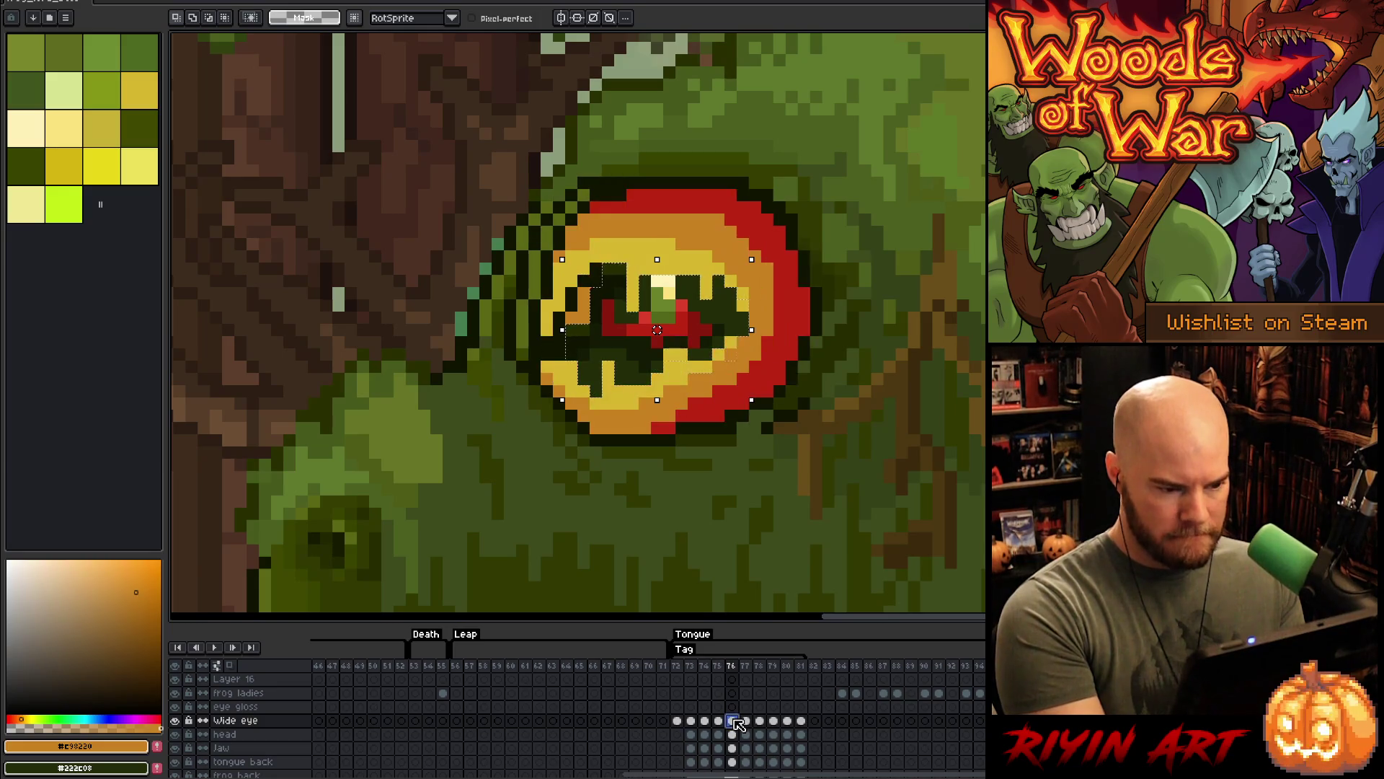
key("ctrl+t")
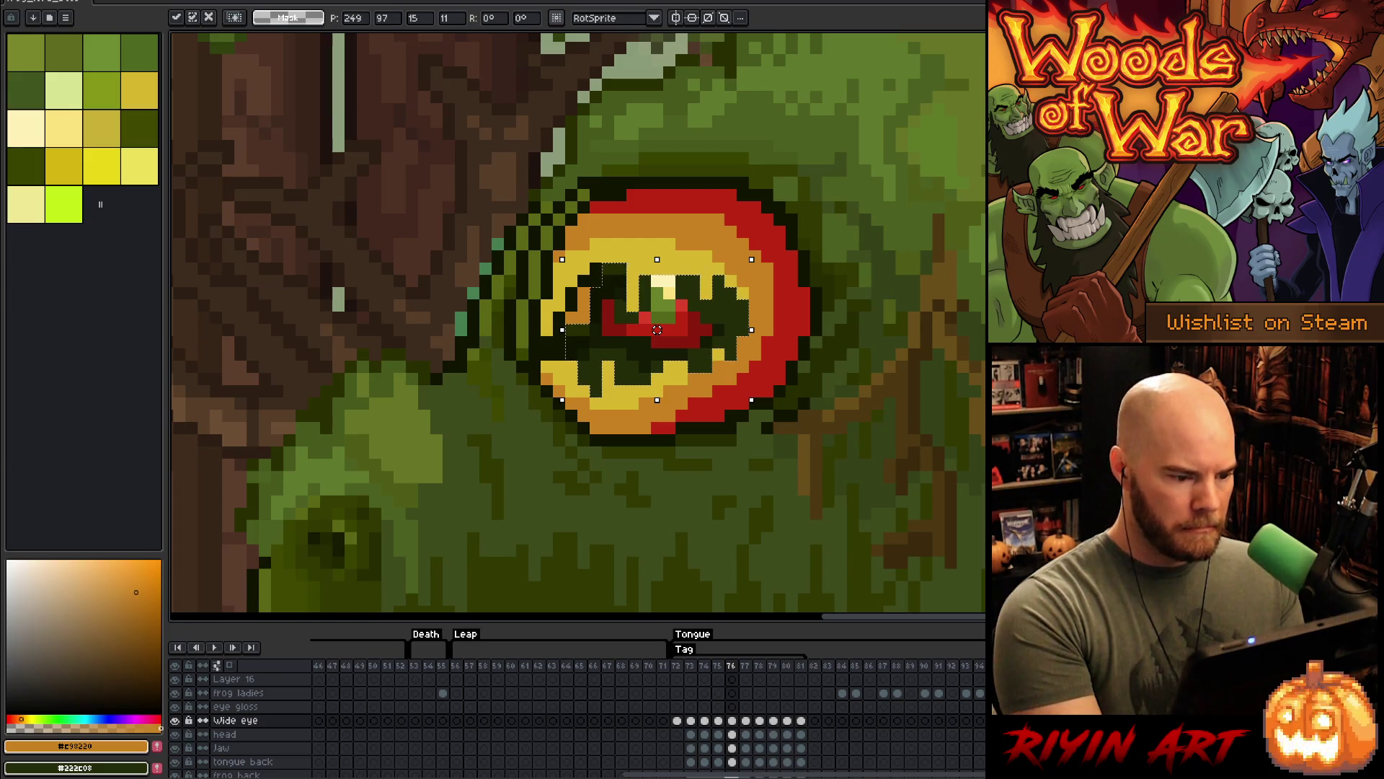
key("Return")
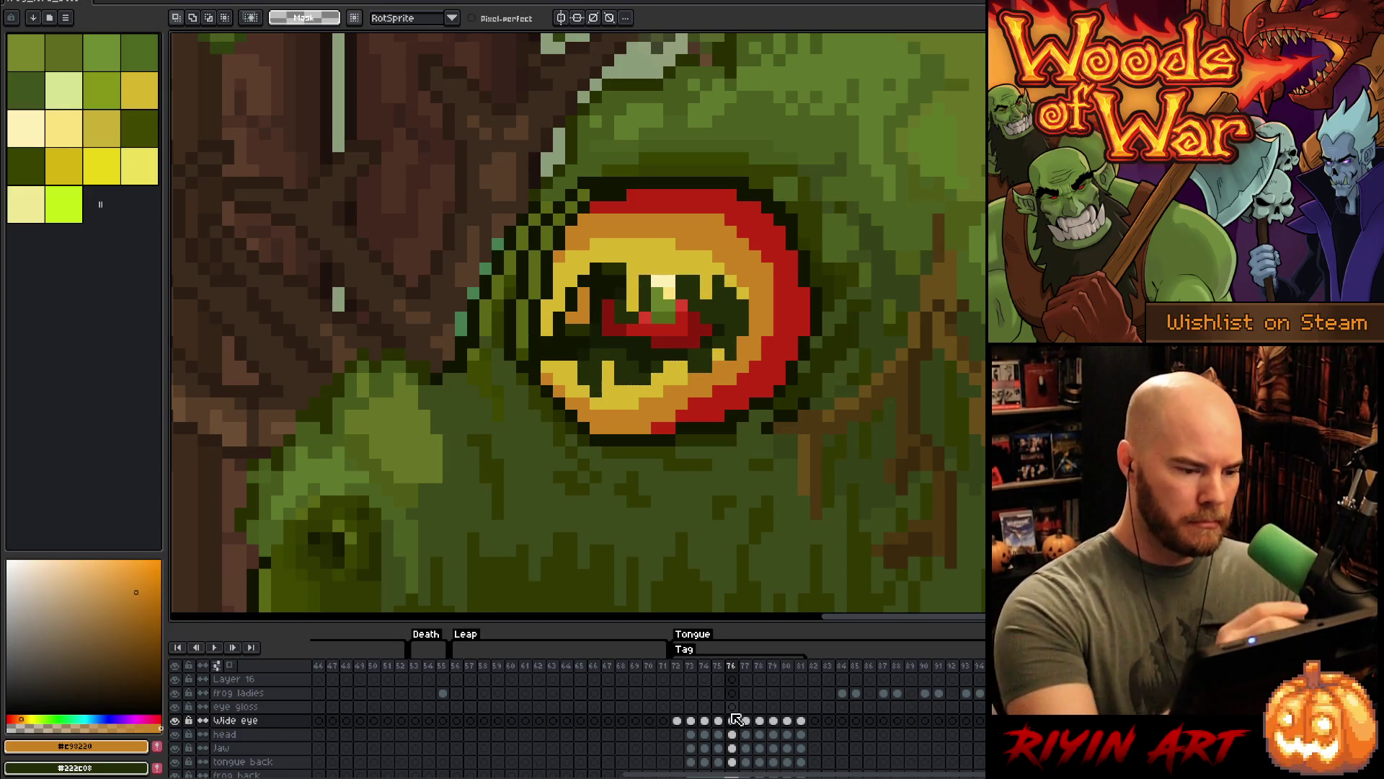
key("ctrl+d")
key("b")
left_click(140, 90)
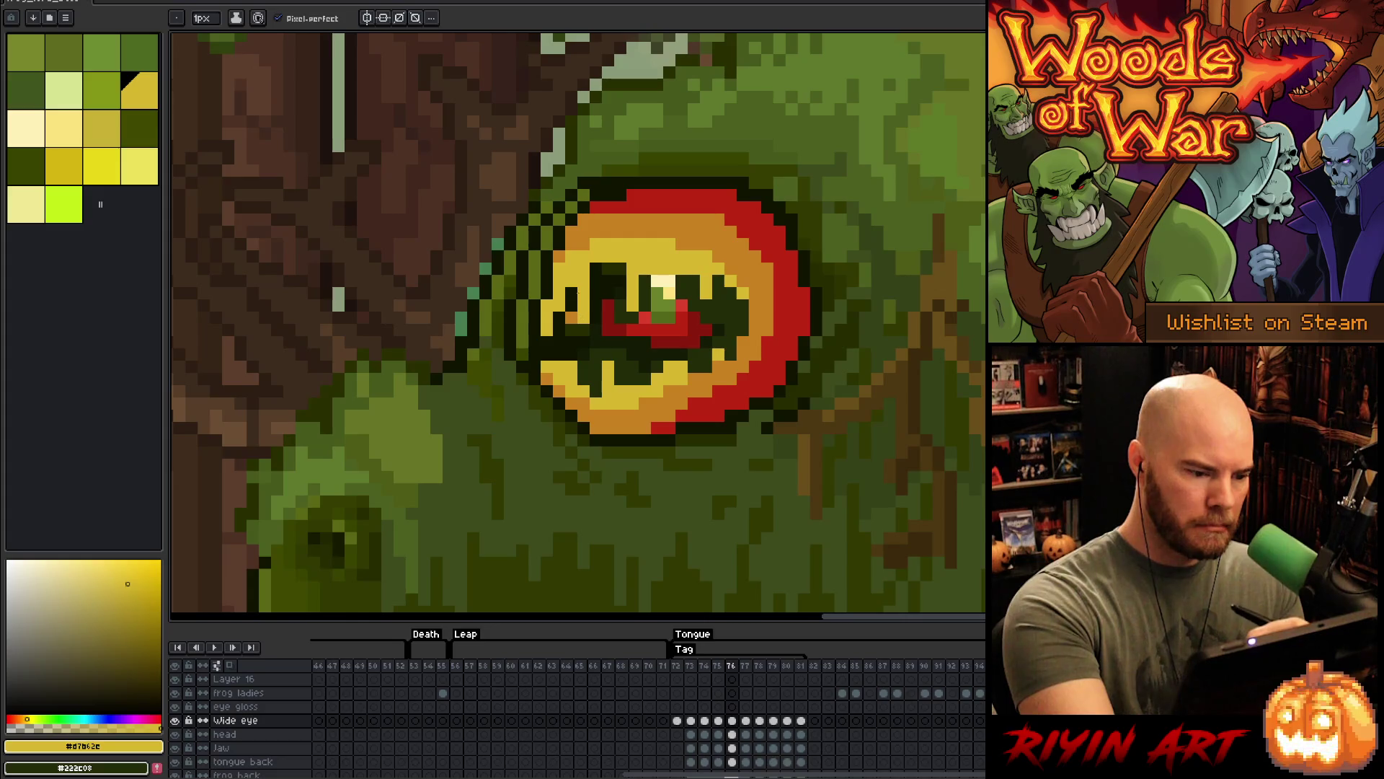
left_click(552, 328, "alt")
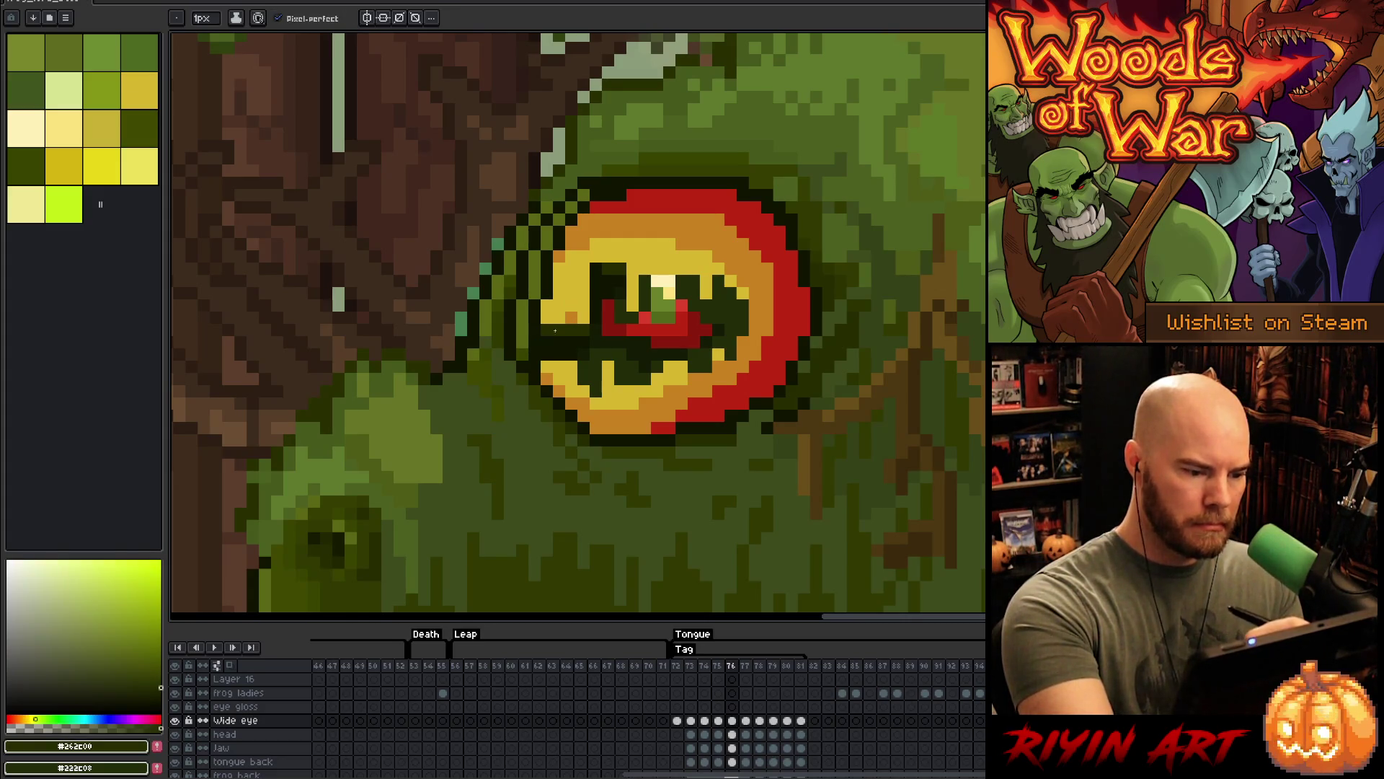
left_click(551, 311, "alt")
left_click_drag(547, 328, 548, 357)
key("Left")
key("Right")
key("Left")
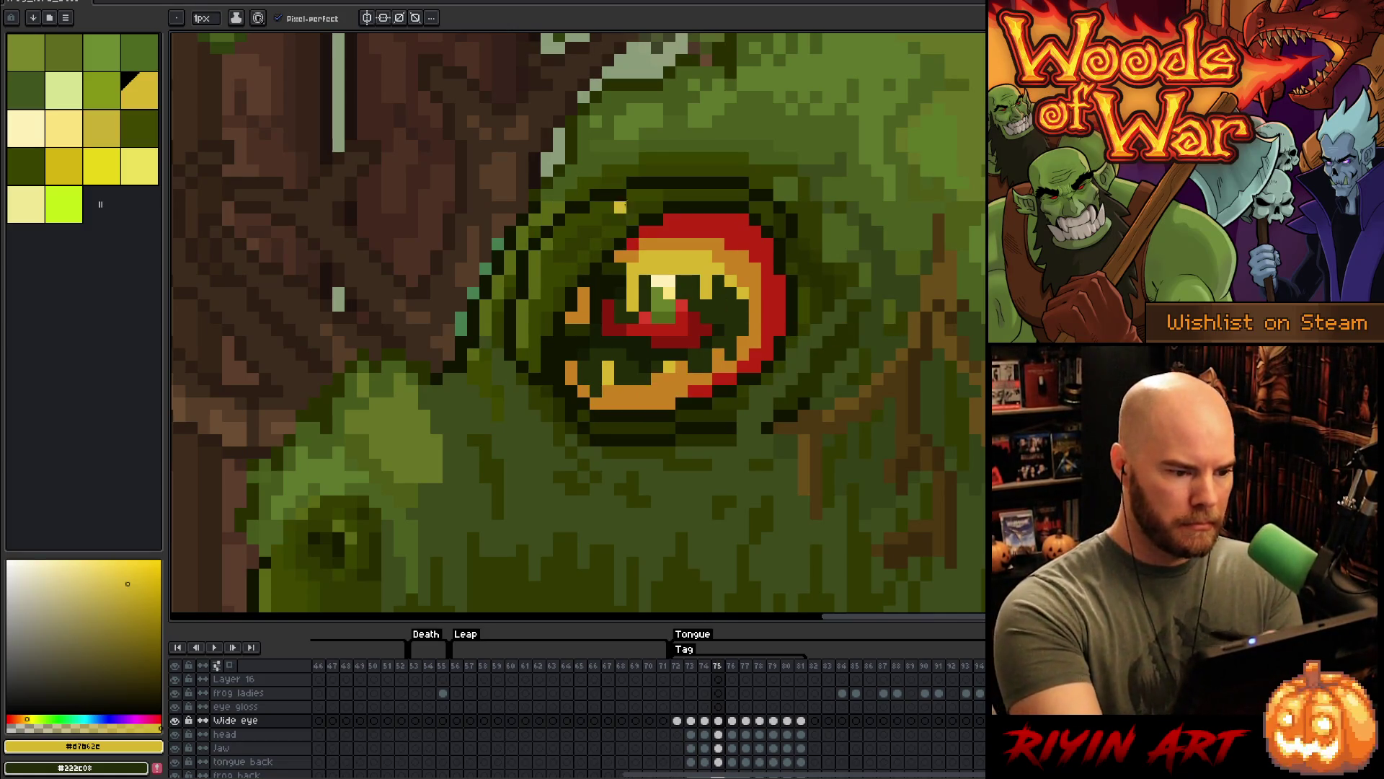
key("Right")
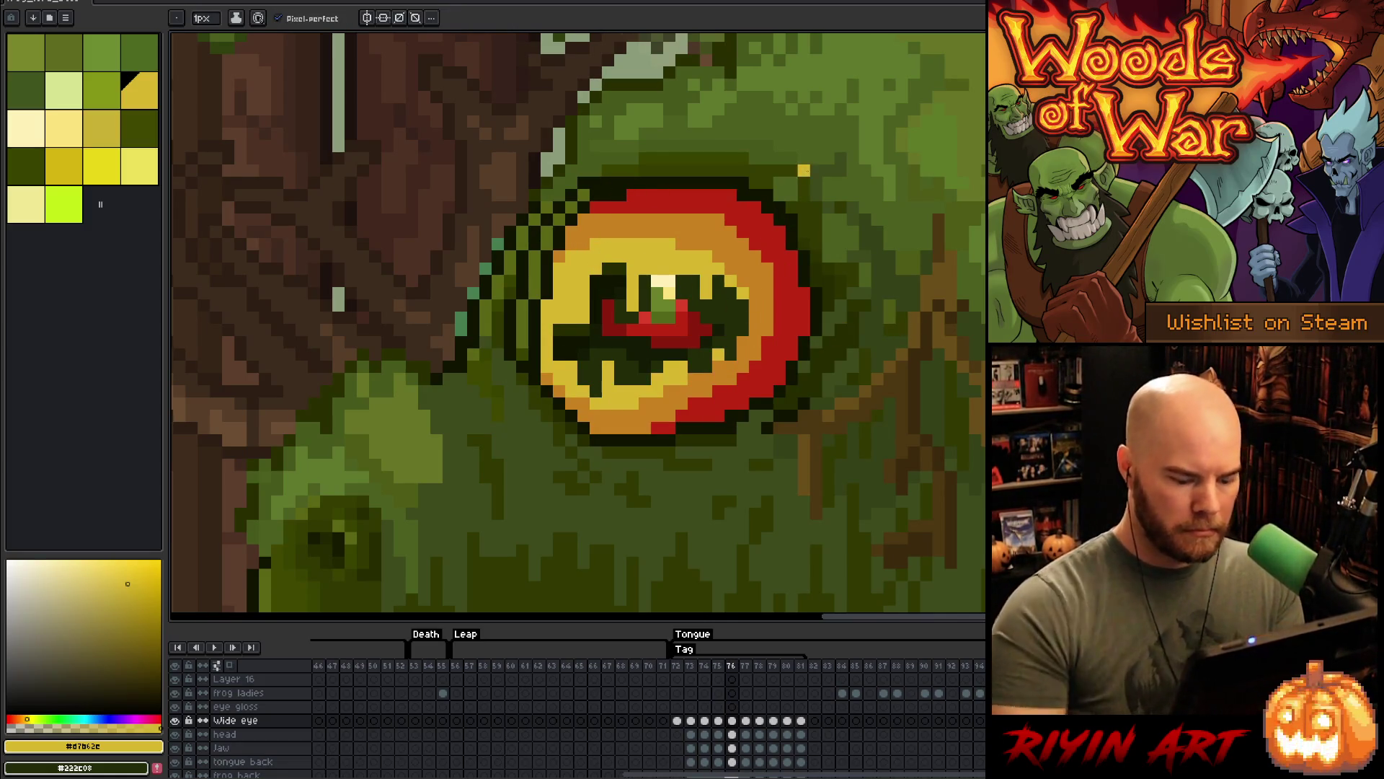
key("Left")
key("Right")
key("Left")
key("Right")
key("Left")
key("minus")
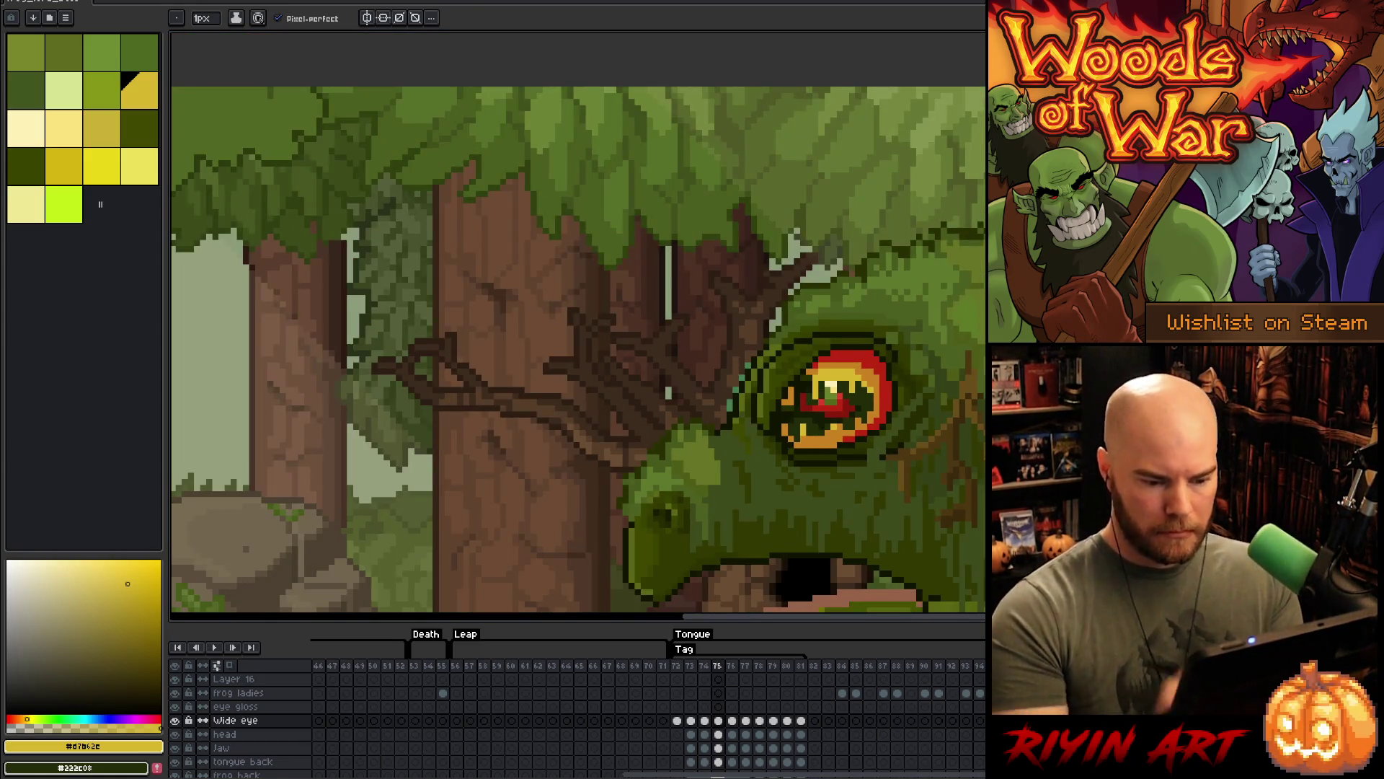
key("e")
key("Right")
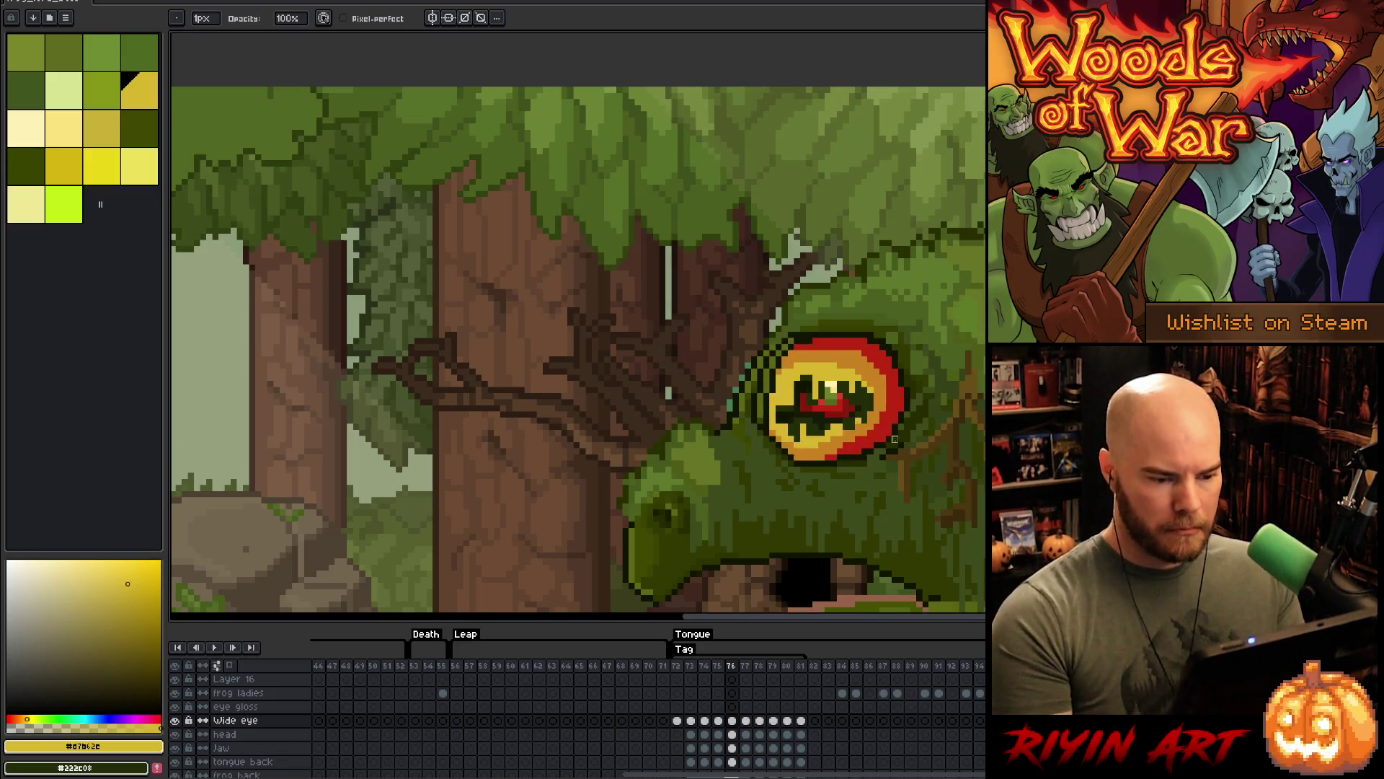
scroll(877, 432, "up", 2)
key("Left")
key("Right")
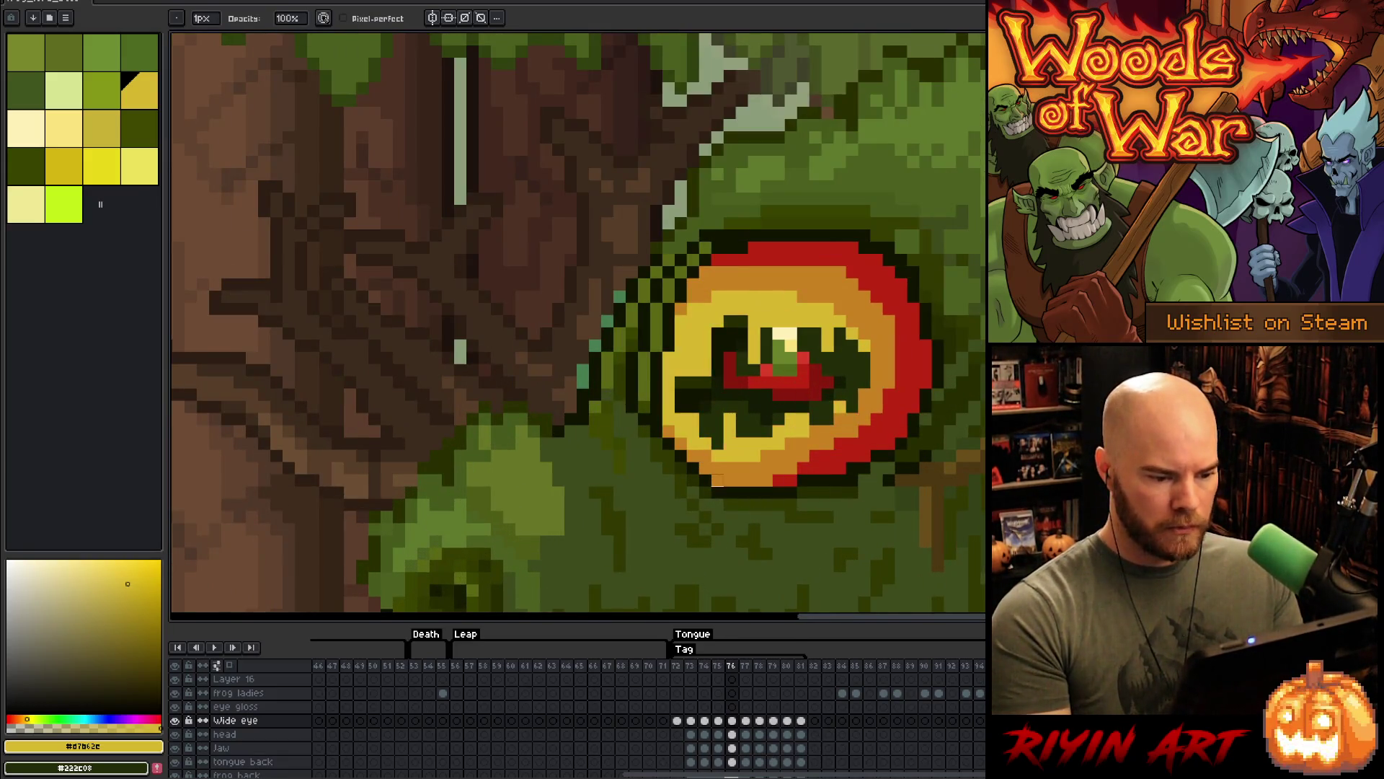
key("Left")
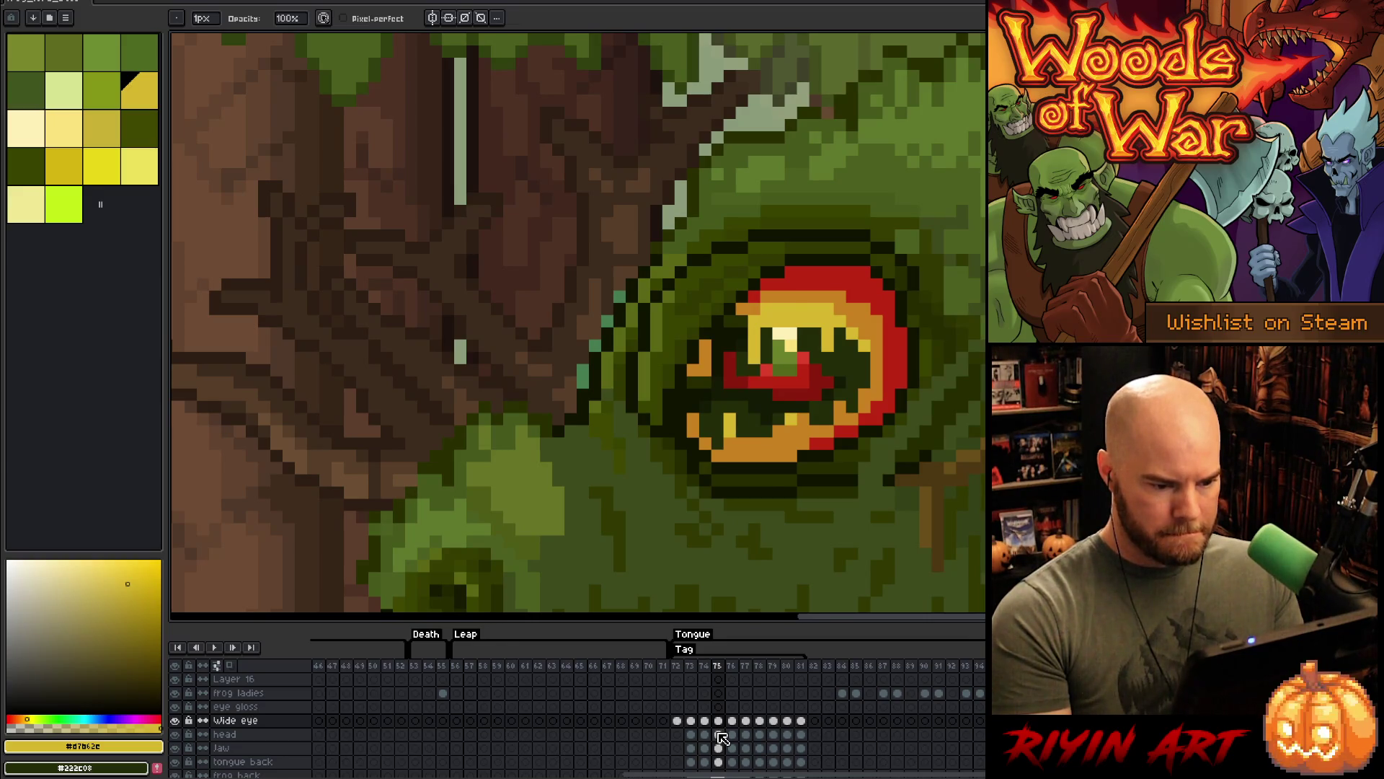
key("Right")
left_click(719, 732)
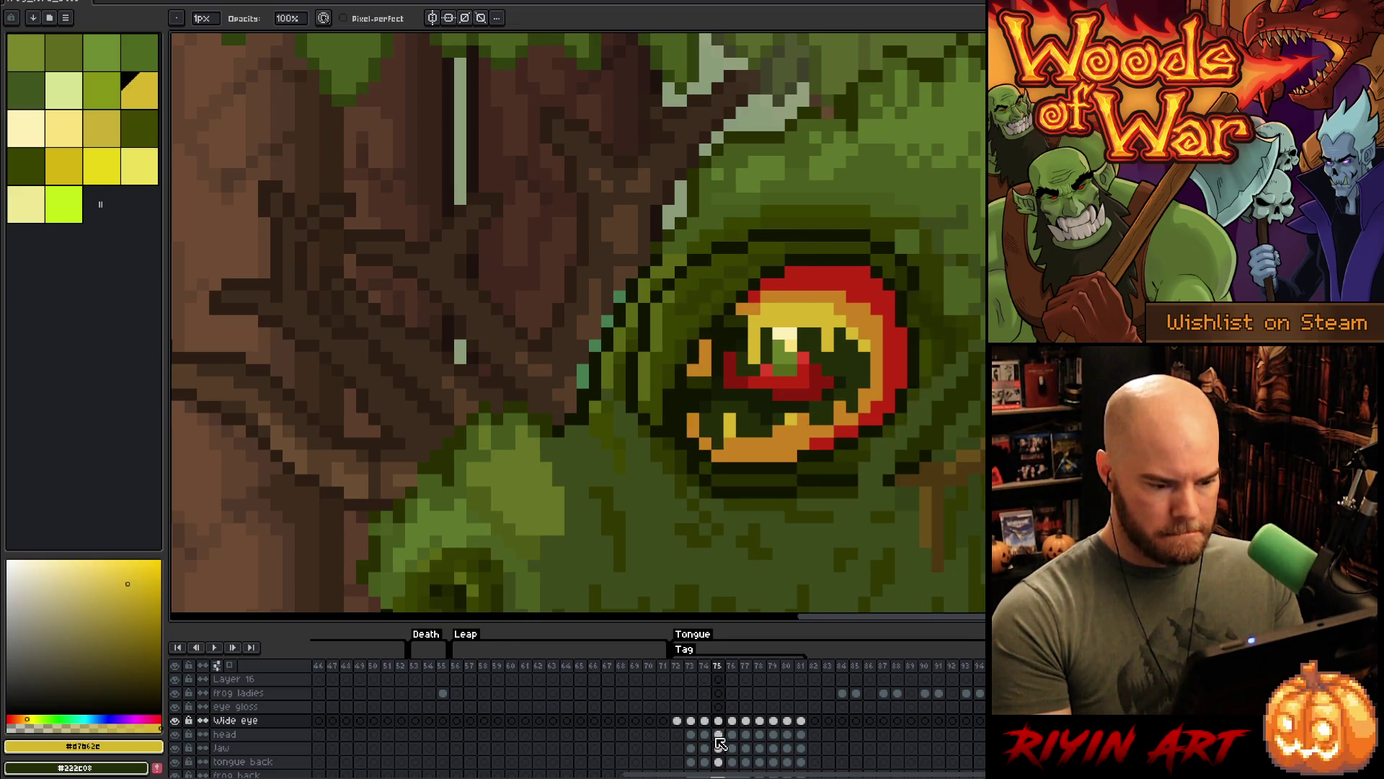
- Step through the Wide eye frames 75 to 81, comparing the narrowed and wide eyes
left_click(735, 724)
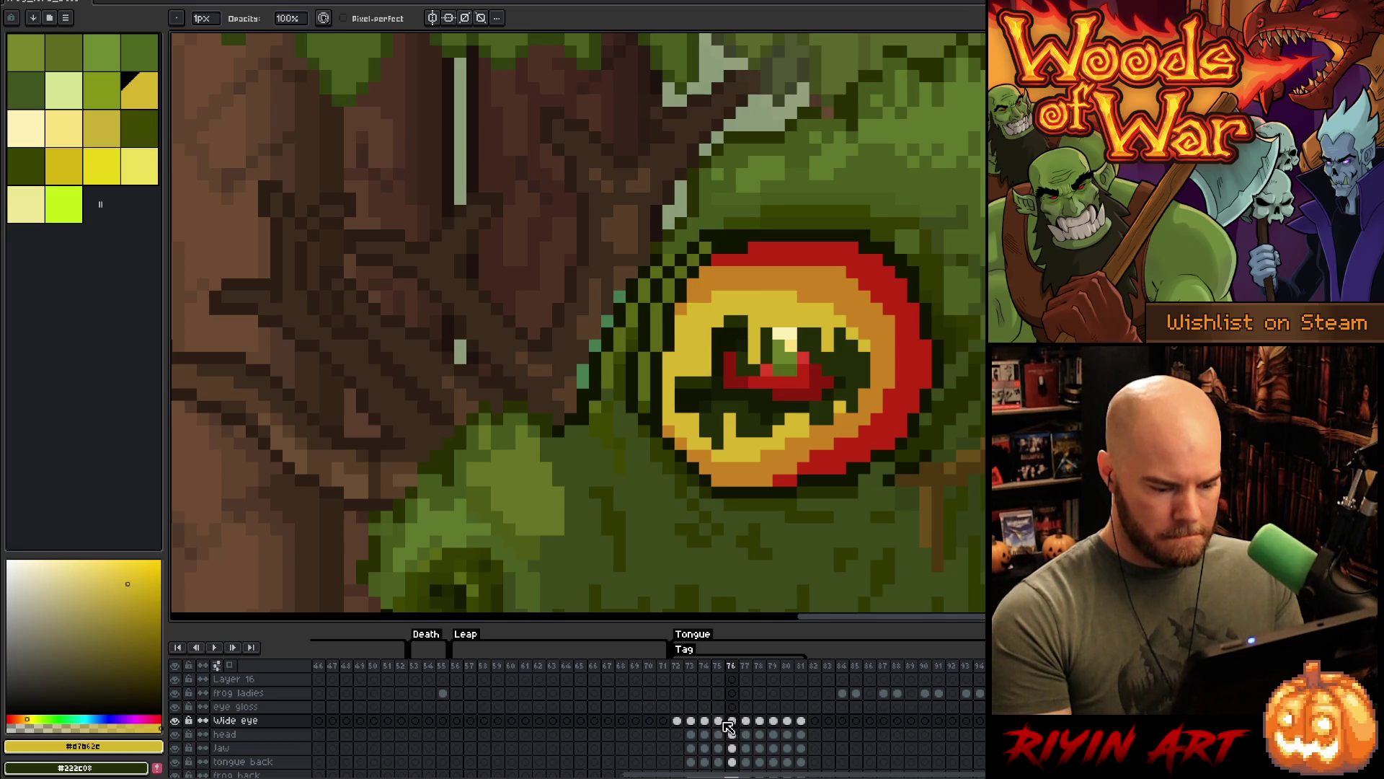
left_click(746, 721)
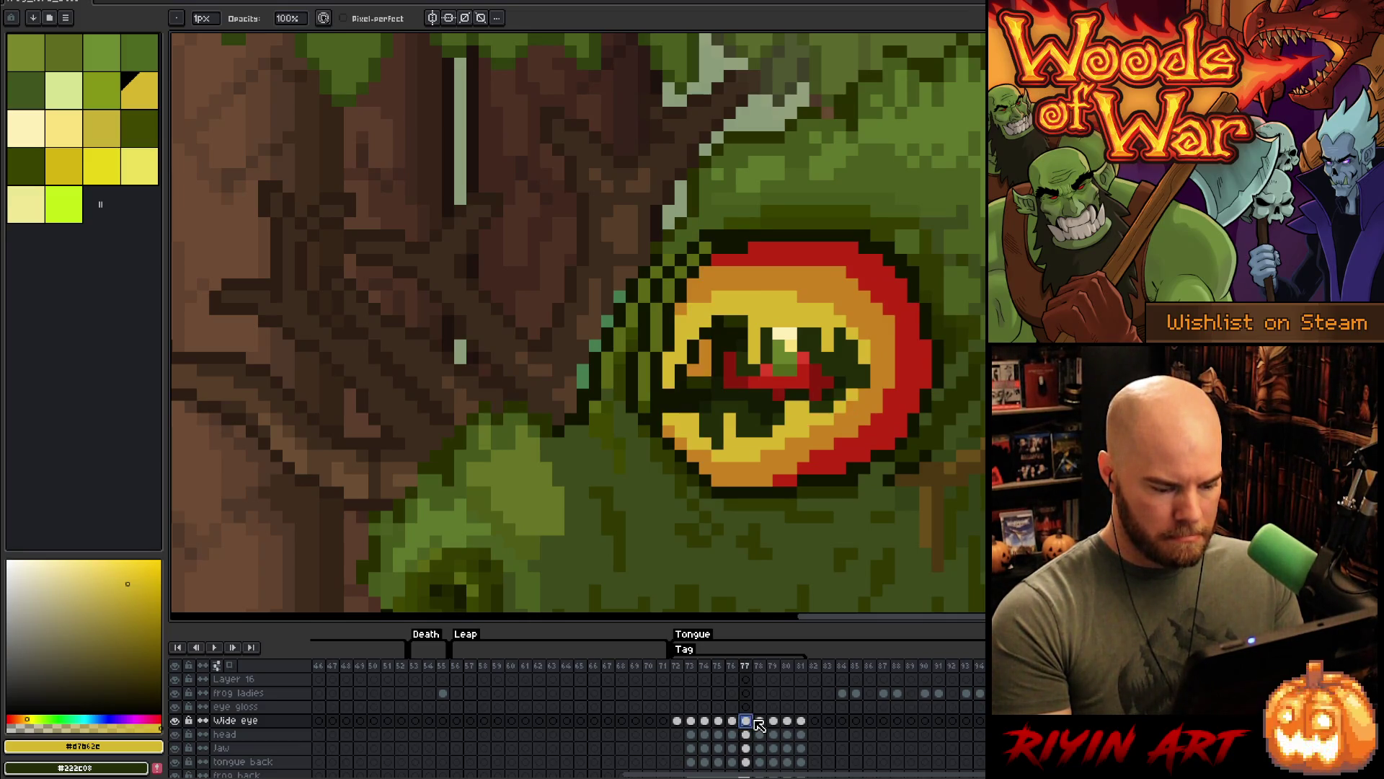
left_click(732, 721)
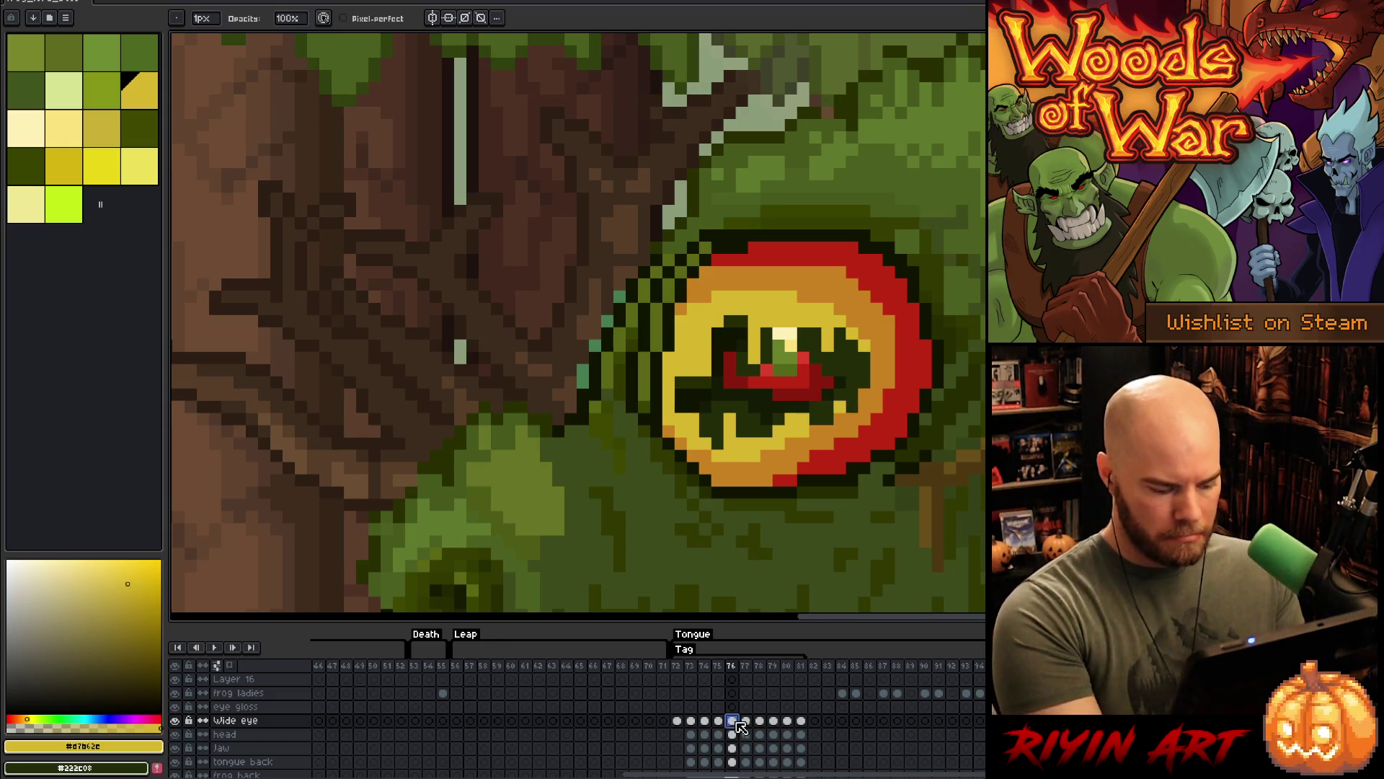
left_click(745, 721)
left_click(773, 721)
left_click(759, 721)
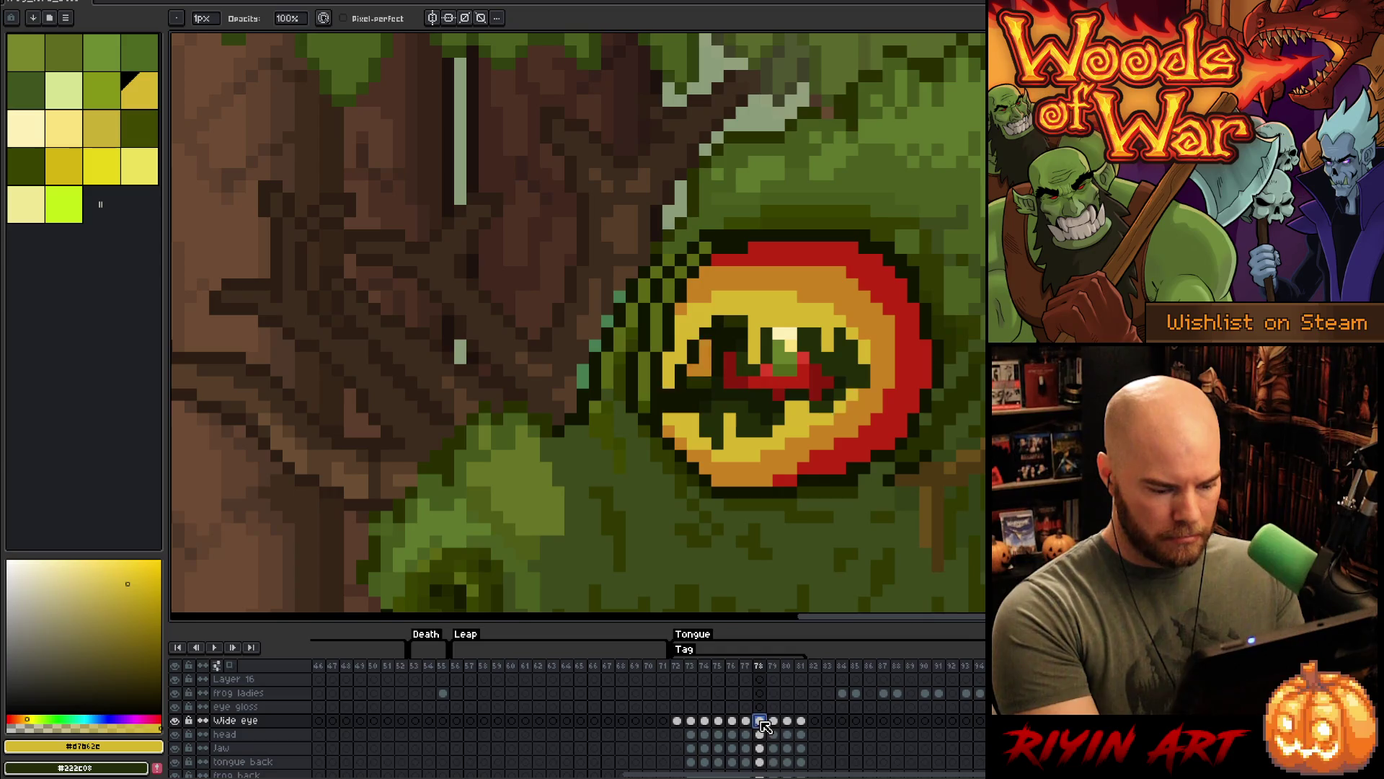
left_click(801, 721)
left_click(718, 721)
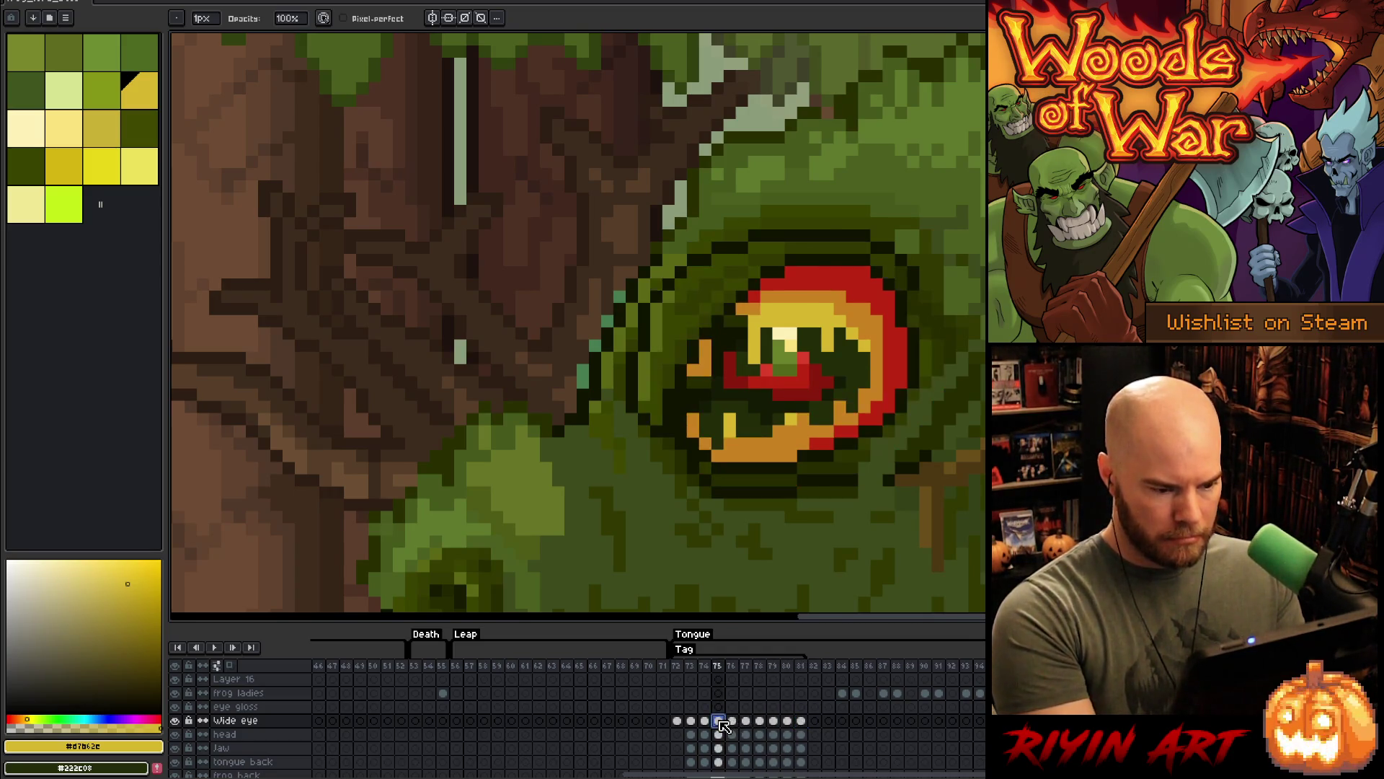
left_click(732, 721)
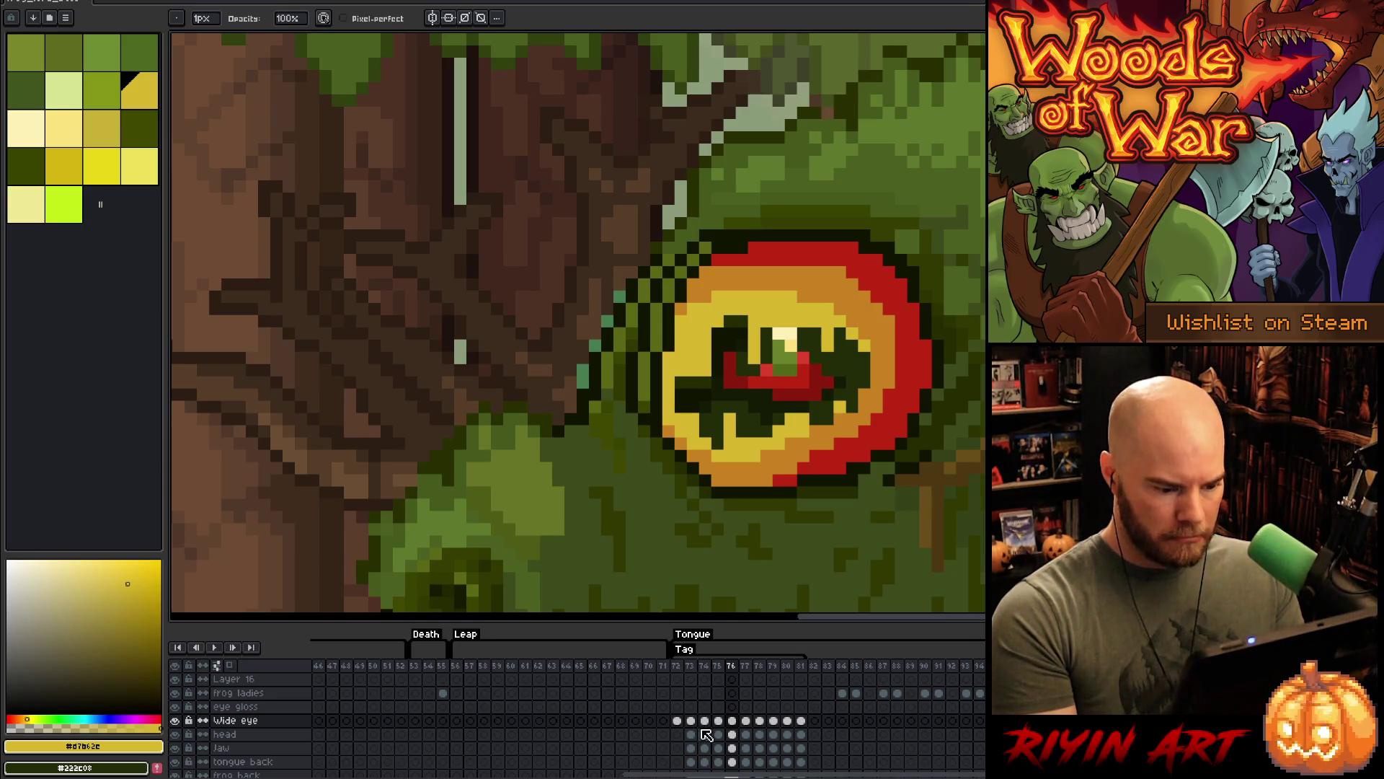
left_click(719, 734)
left_click(731, 722)
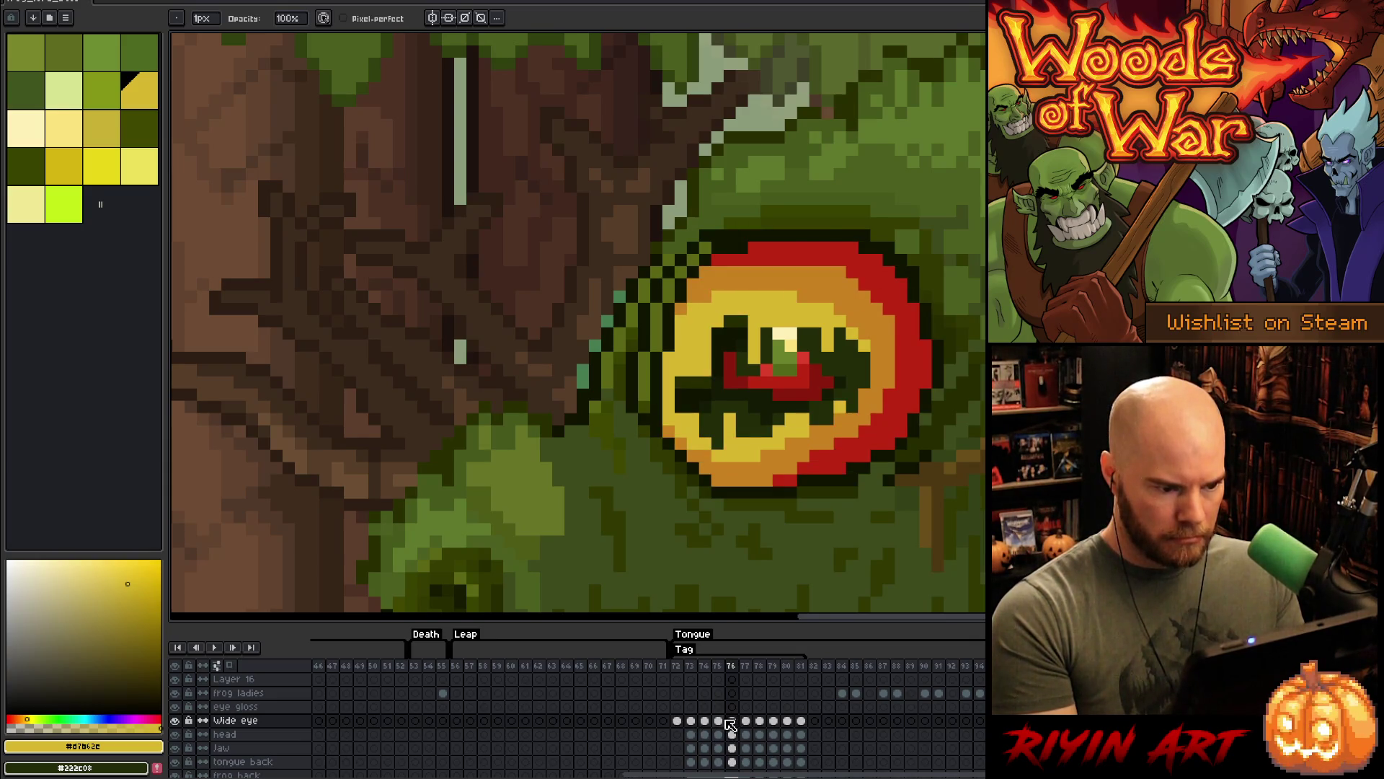
key("Left")
key("Right")
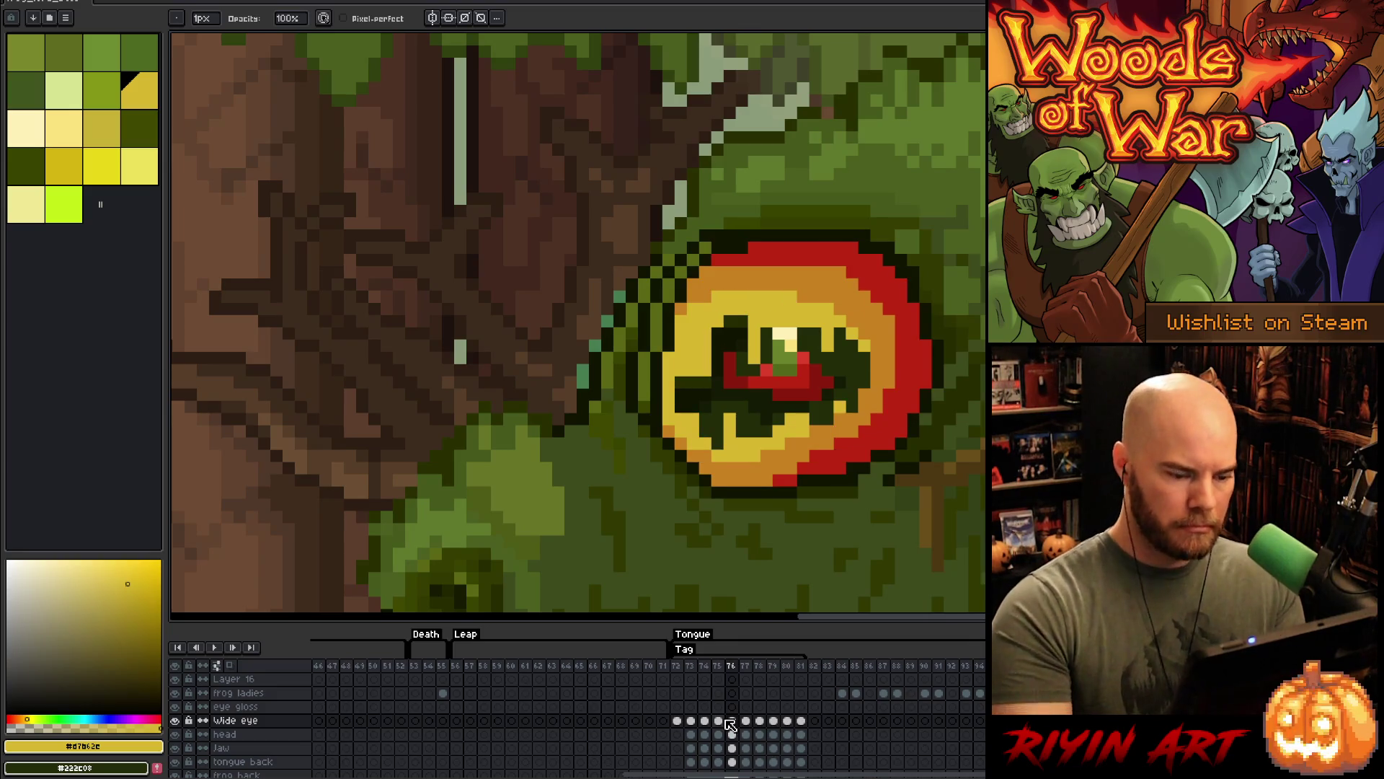
key("Left")
- Sample the dark green #3A4400 and link Wide eye cels 76–81 into one shared cel
left_click(693, 187, "alt")
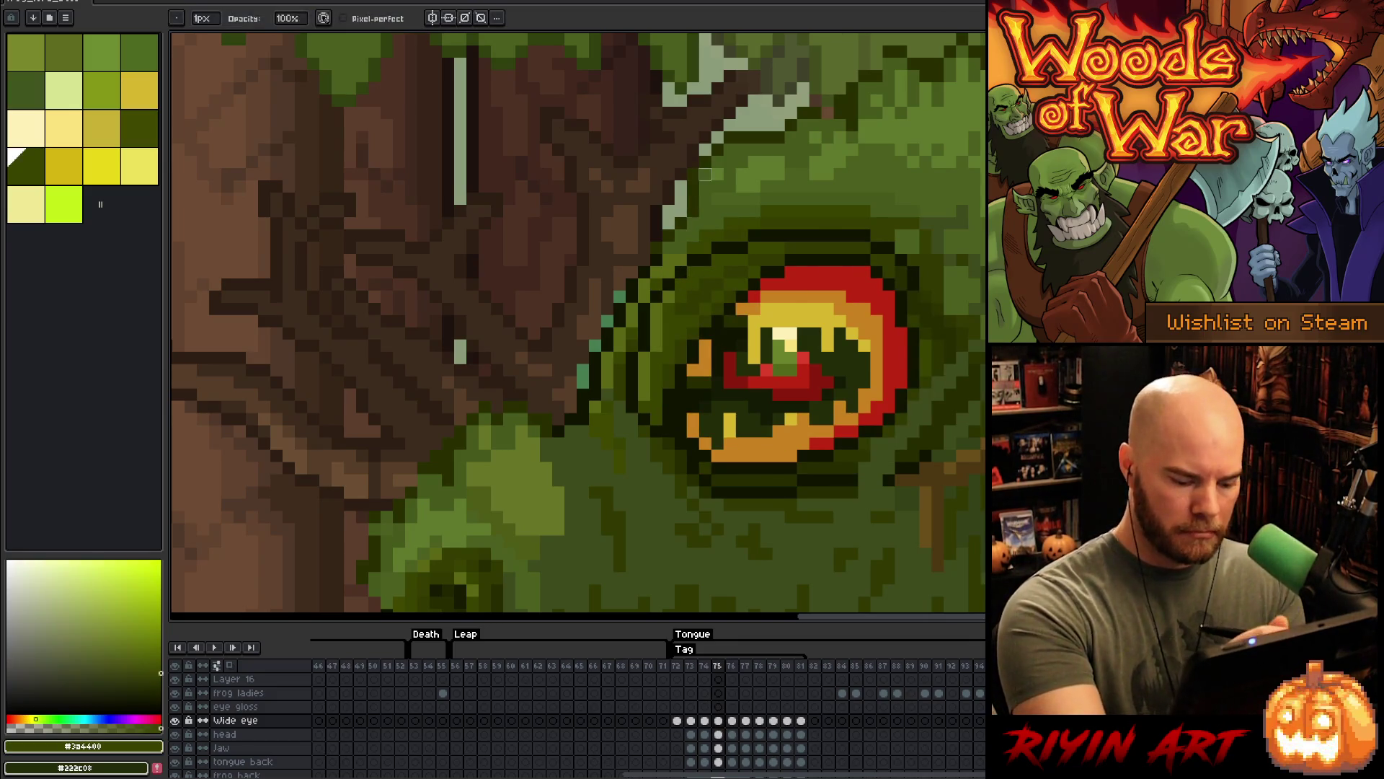
key("Right")
mouse_move(801, 721)
left_mouse_down()
mouse_move(718, 721)
mouse_move(736, 716)
left_mouse_up()
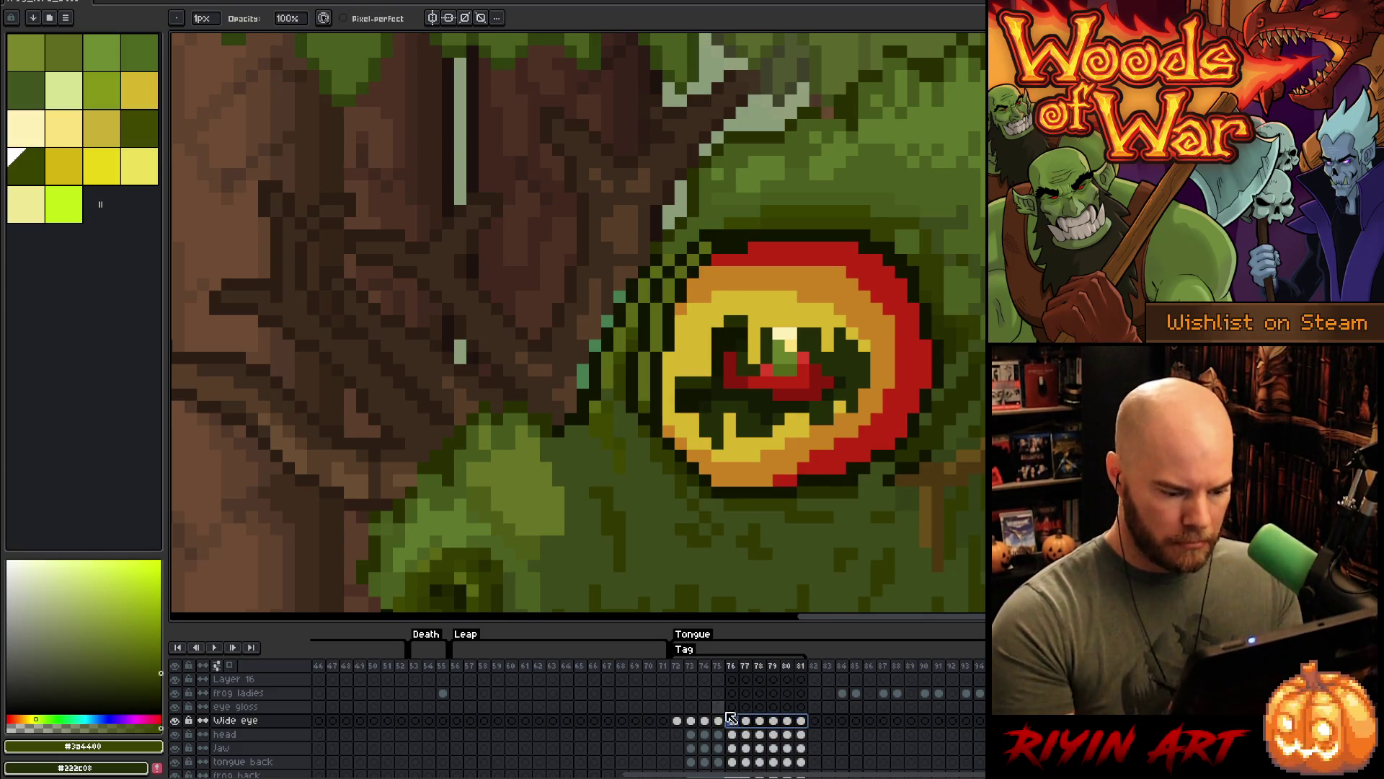
right_click(736, 716)
left_click(750, 757)
left_click(733, 723)
- Switch to the eraser and flip between the narrowed frame 75 and wide frame 76
key("e")
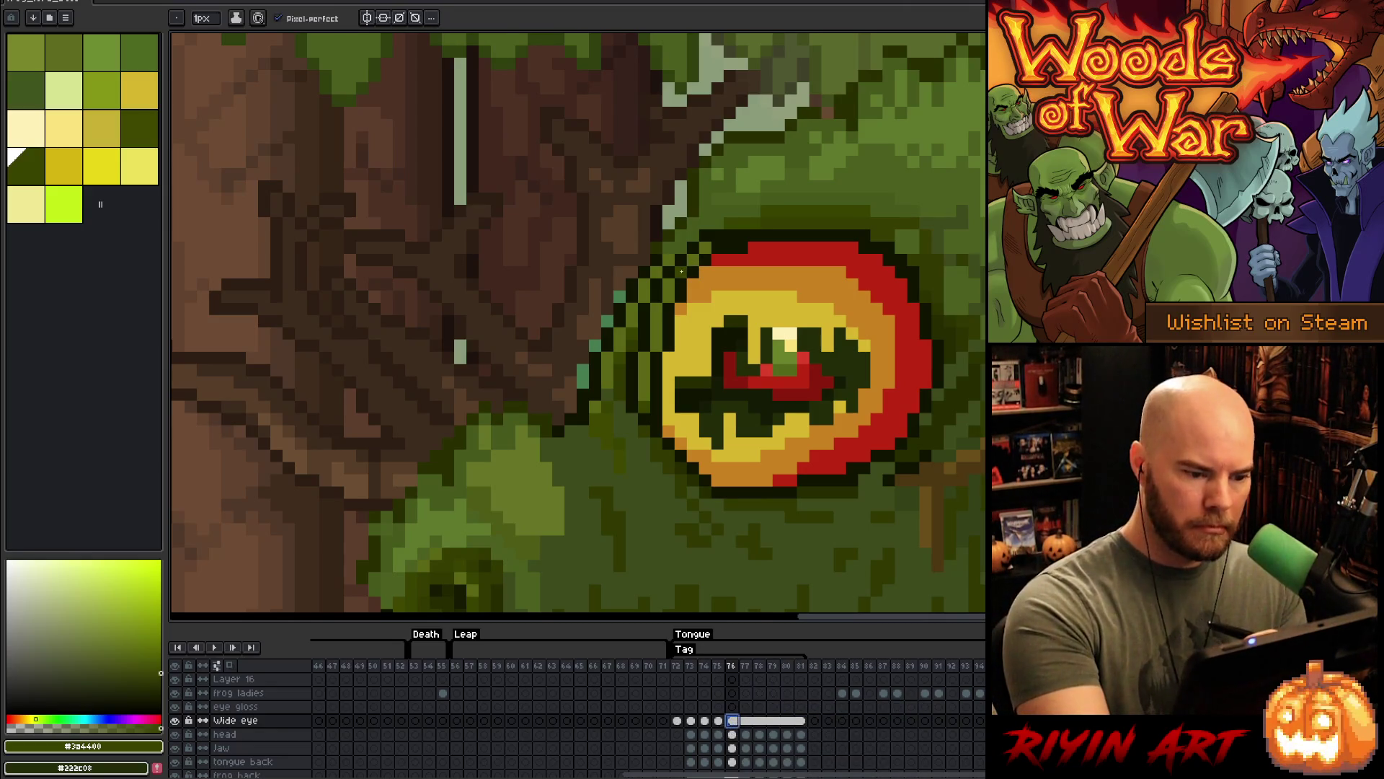
key("comma")
key("period")
key("comma")
key("period")
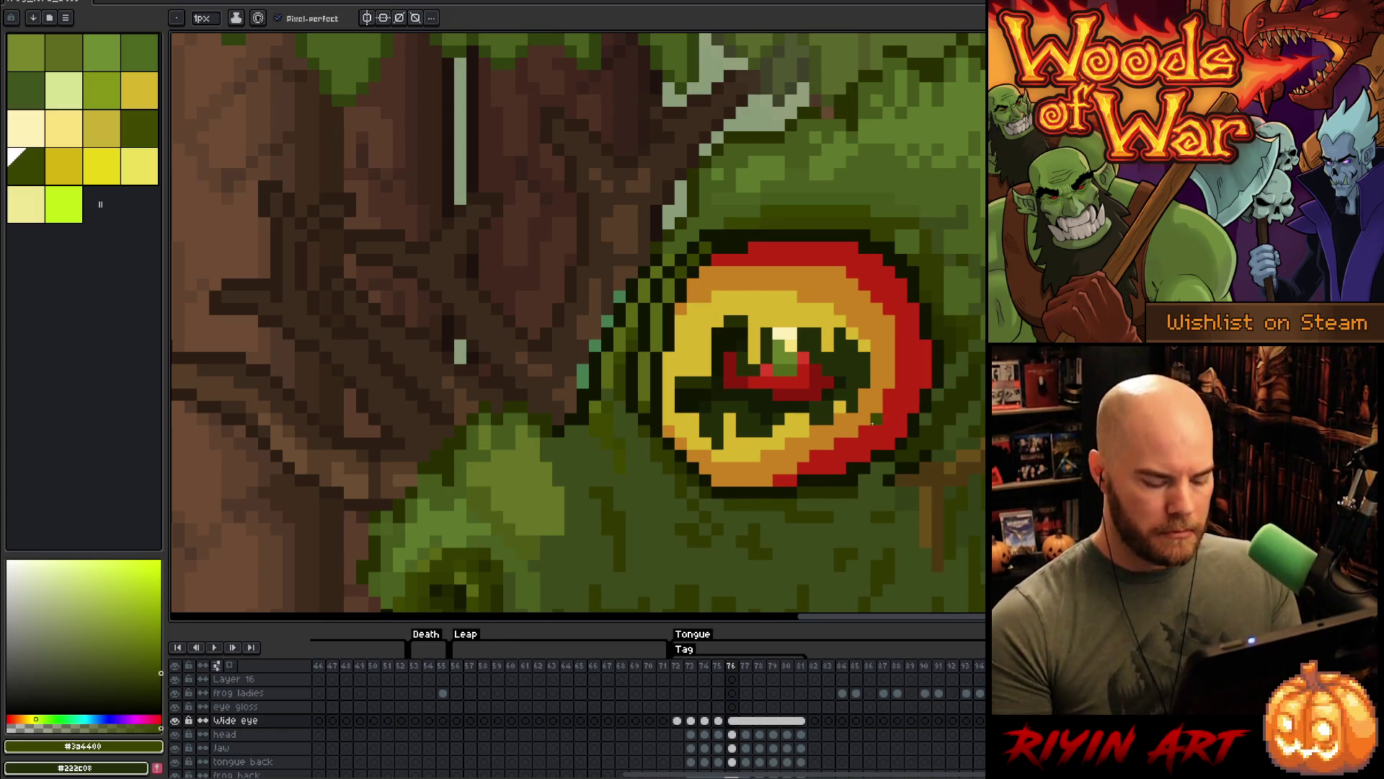
right_click(735, 725)
key("Escape")
- Unlink Wide eye cels 76–81, return to frame 75, and add a new layer above
left_click_drag(799, 722, 806, 721)
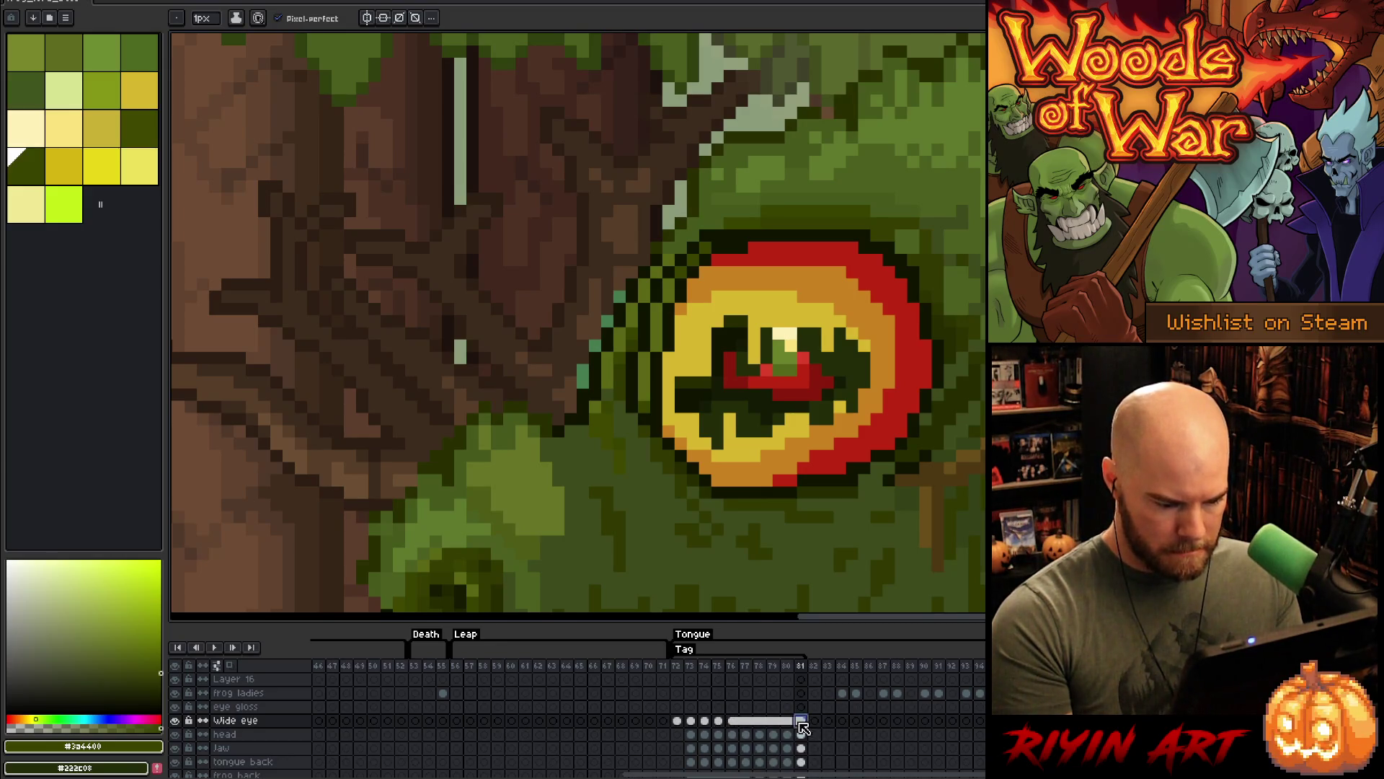
right_click(735, 724)
left_click(753, 750)
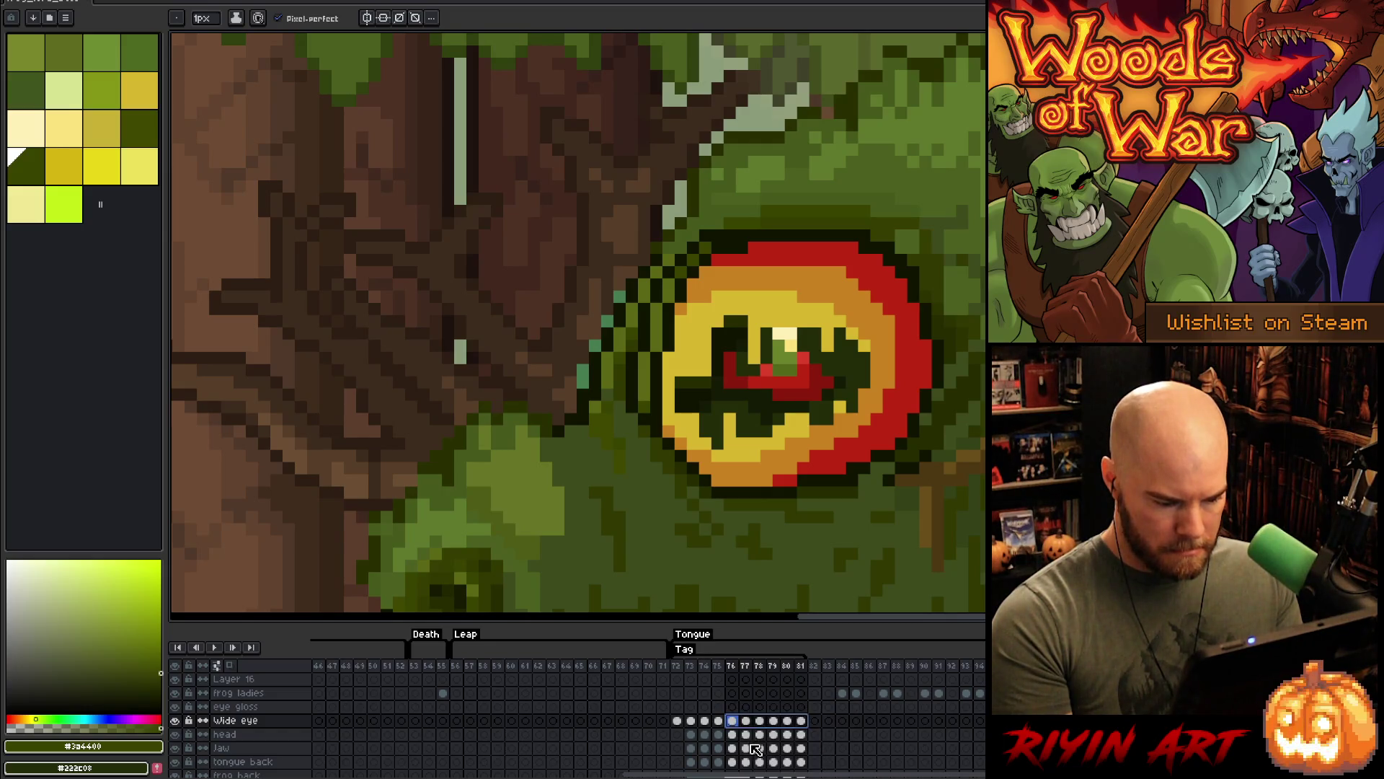
left_click(720, 722)
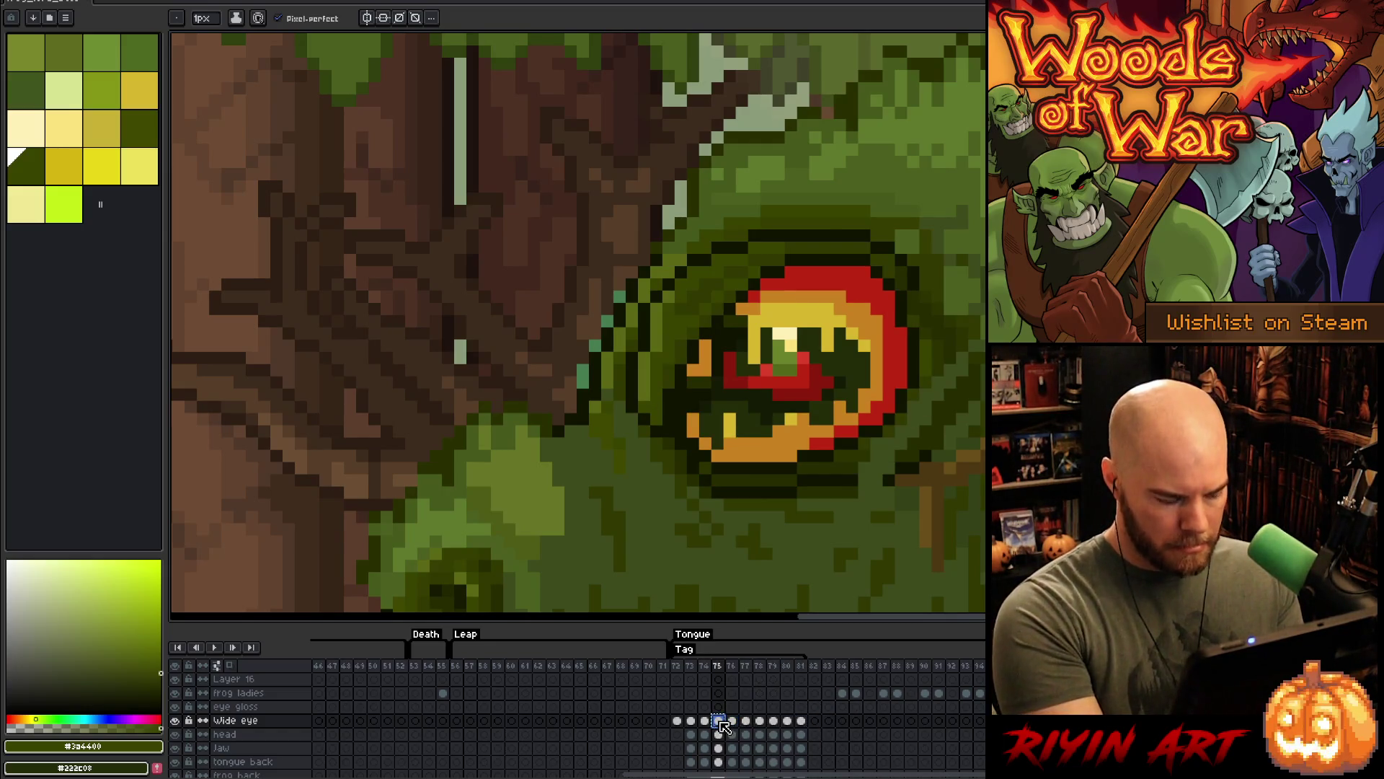
key("shift+n")
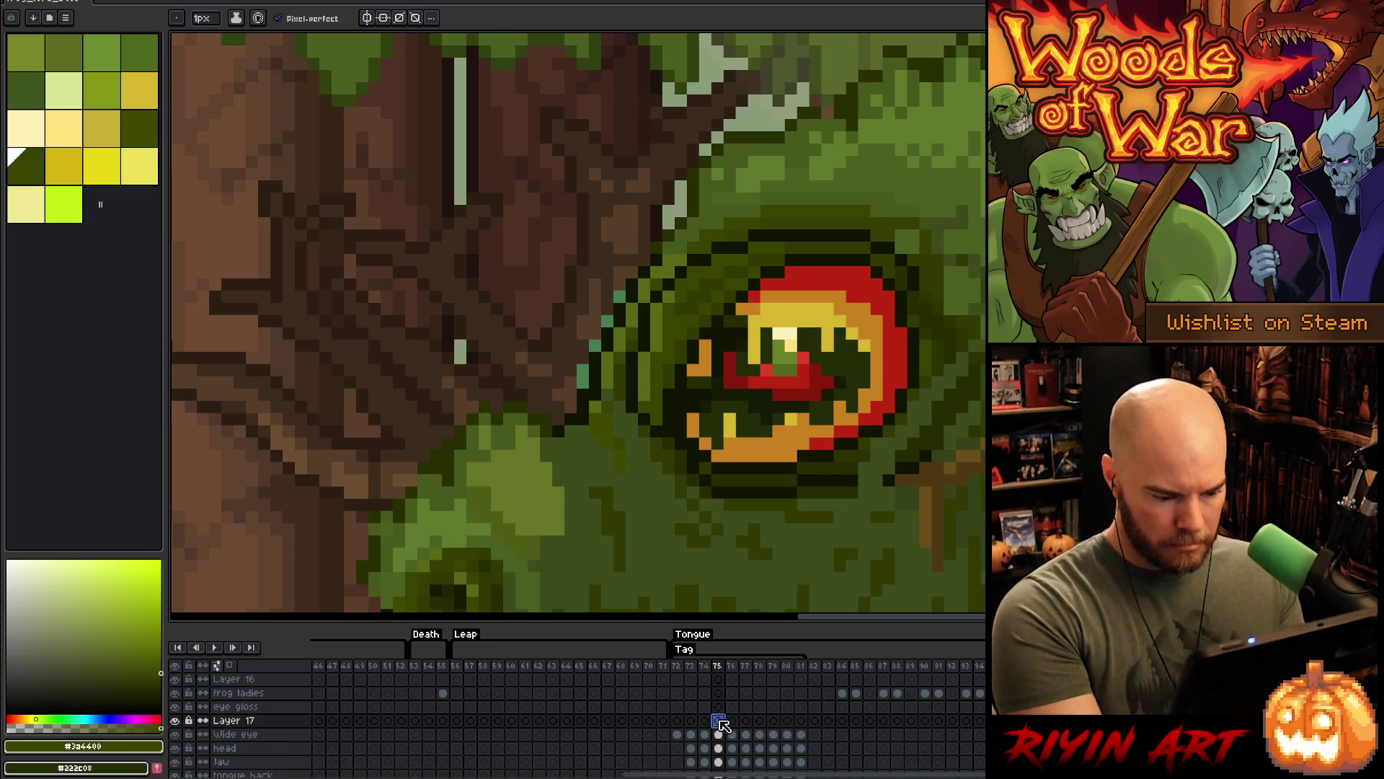
- On Layer 17 at frame 76, darken the eye rim's top with #101300
left_click(733, 721)
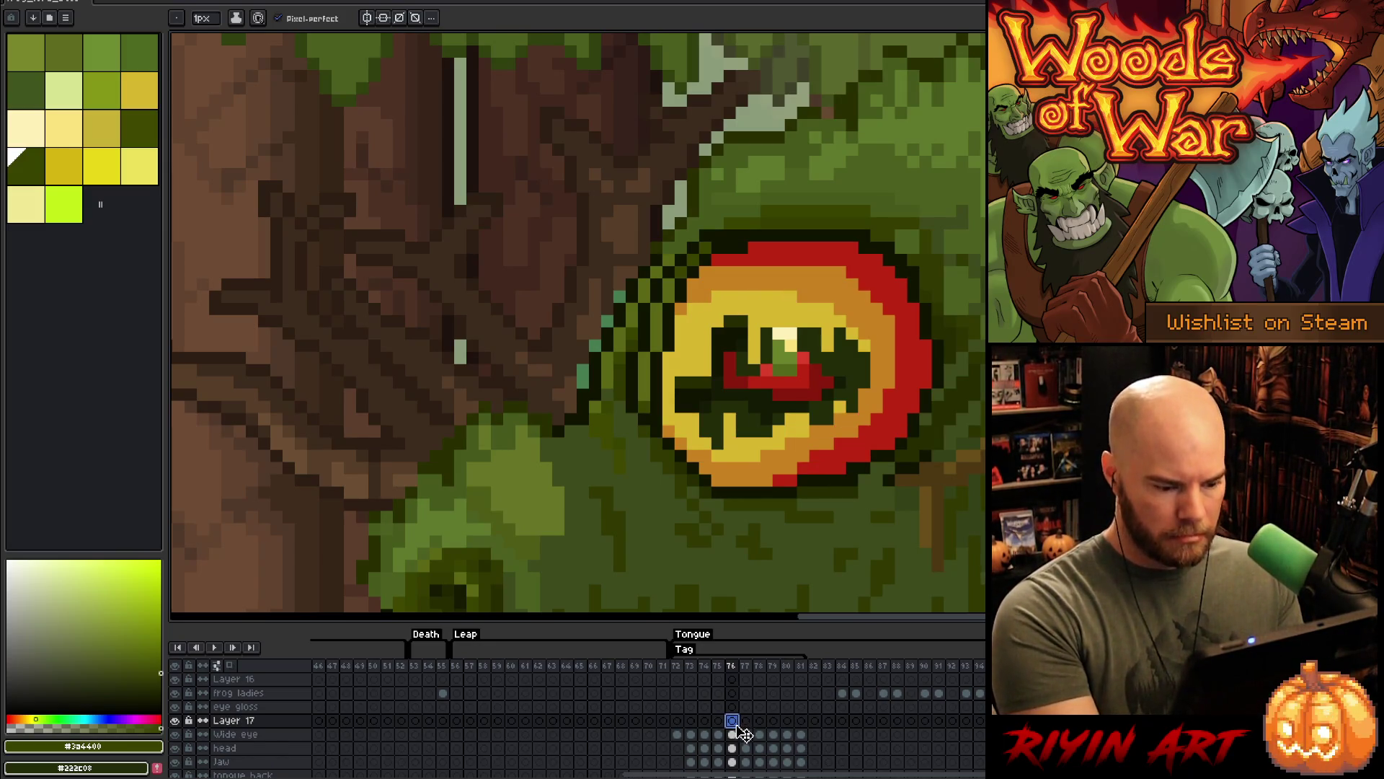
left_click(719, 734)
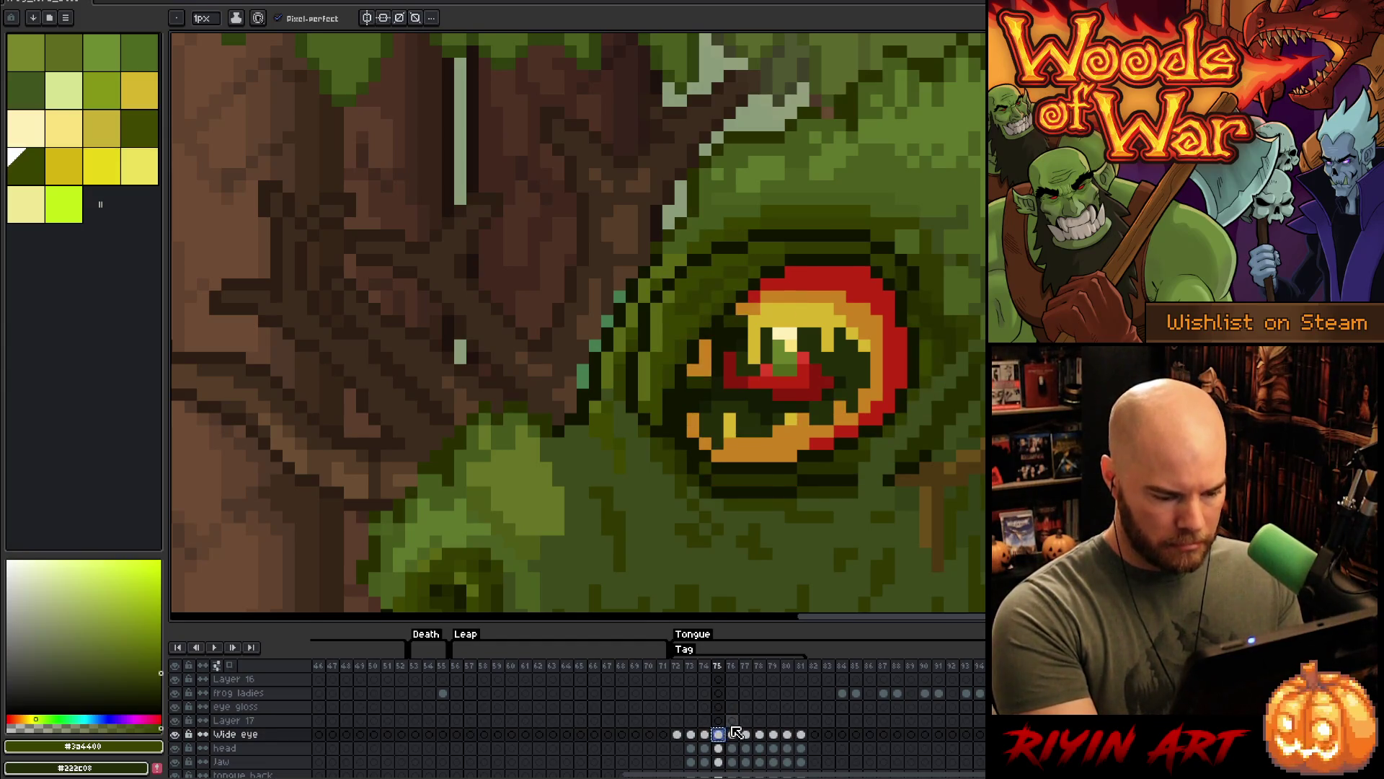
left_click(732, 721)
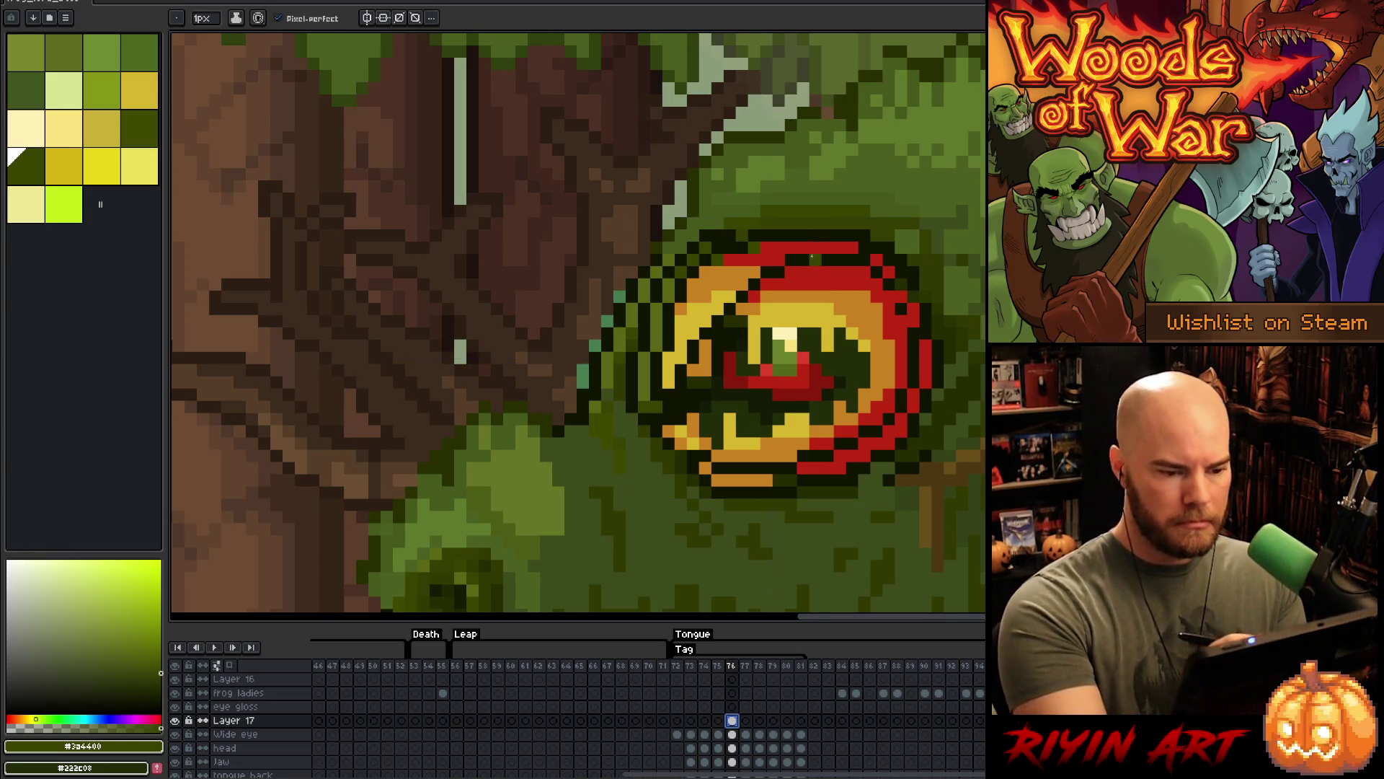
left_click(815, 257, "alt")
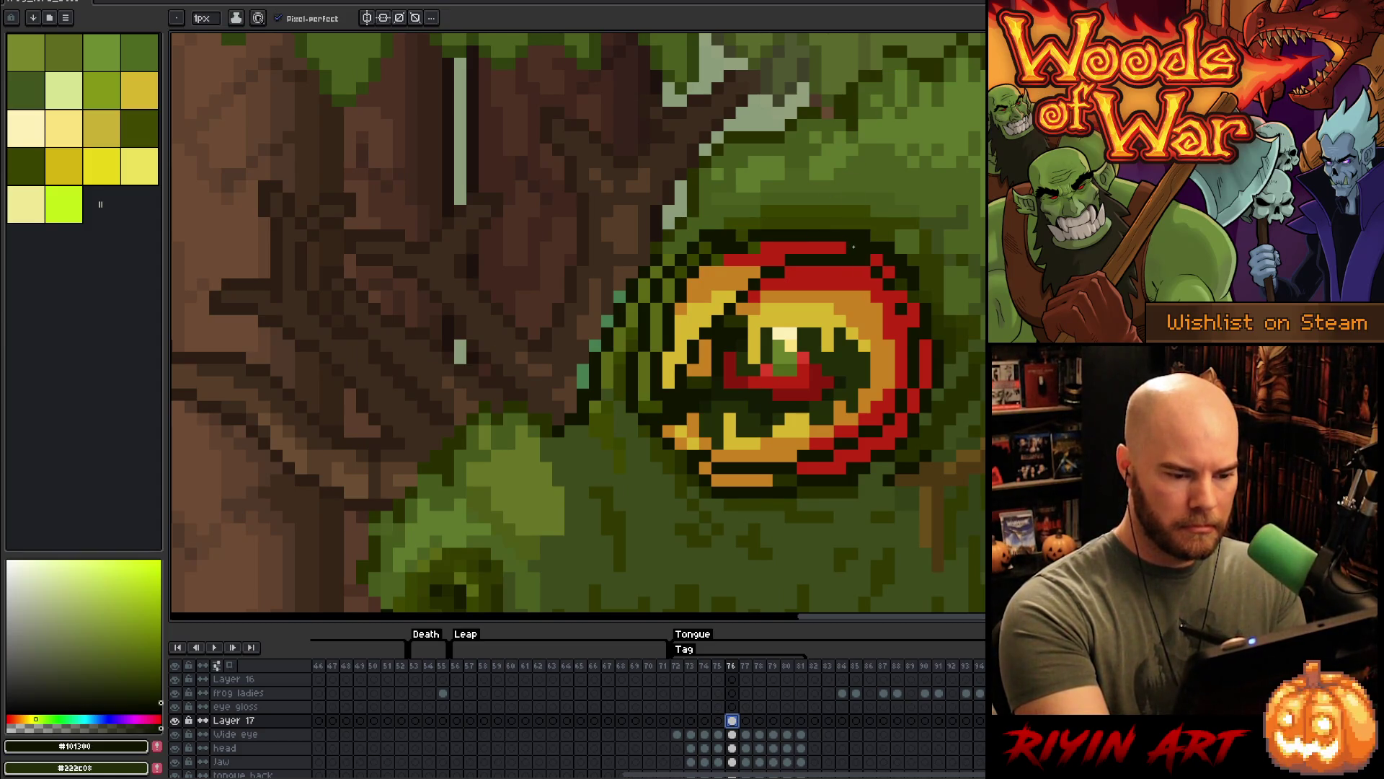
left_click_drag(847, 248, 777, 252)
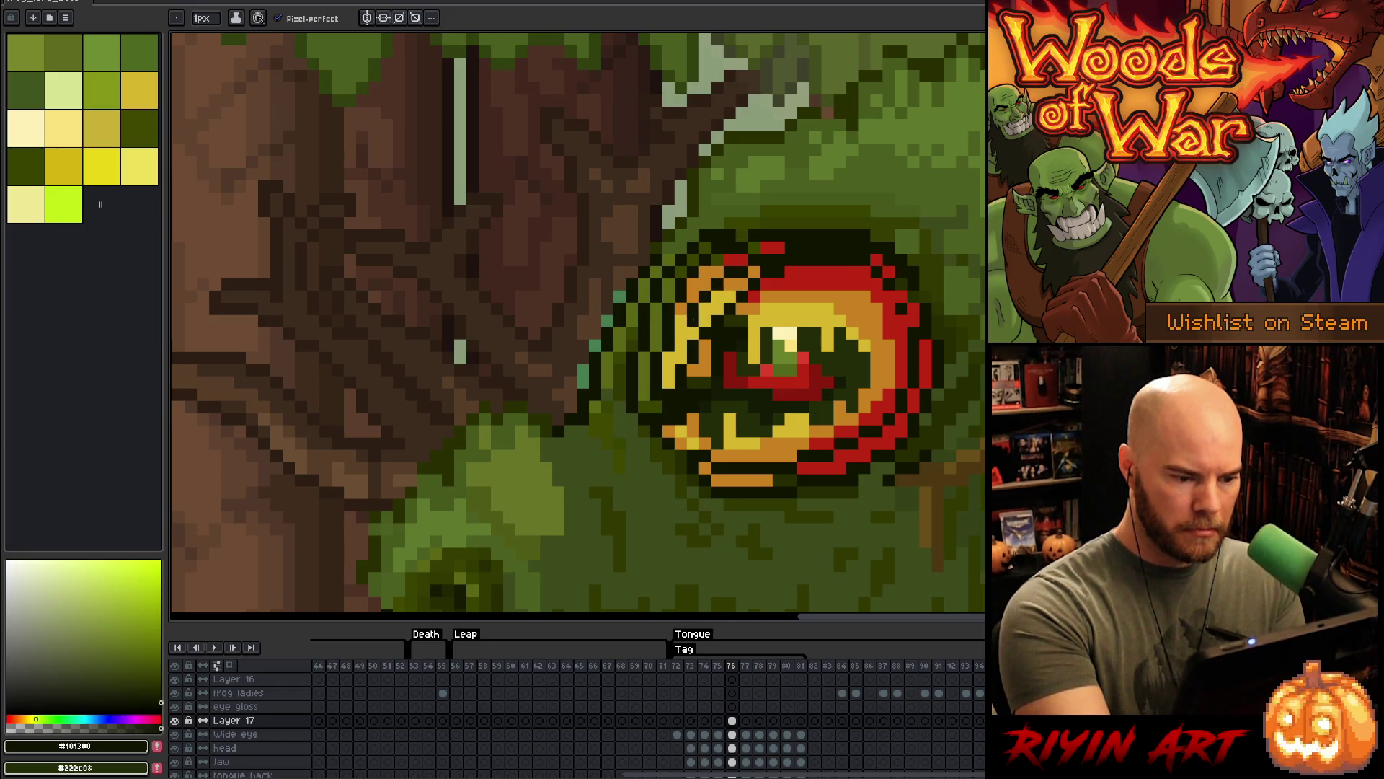
- Darken the eye's upper-left rim and sample the rim's orange, red and dark outline colours
left_click_drag(693, 330, 681, 353)
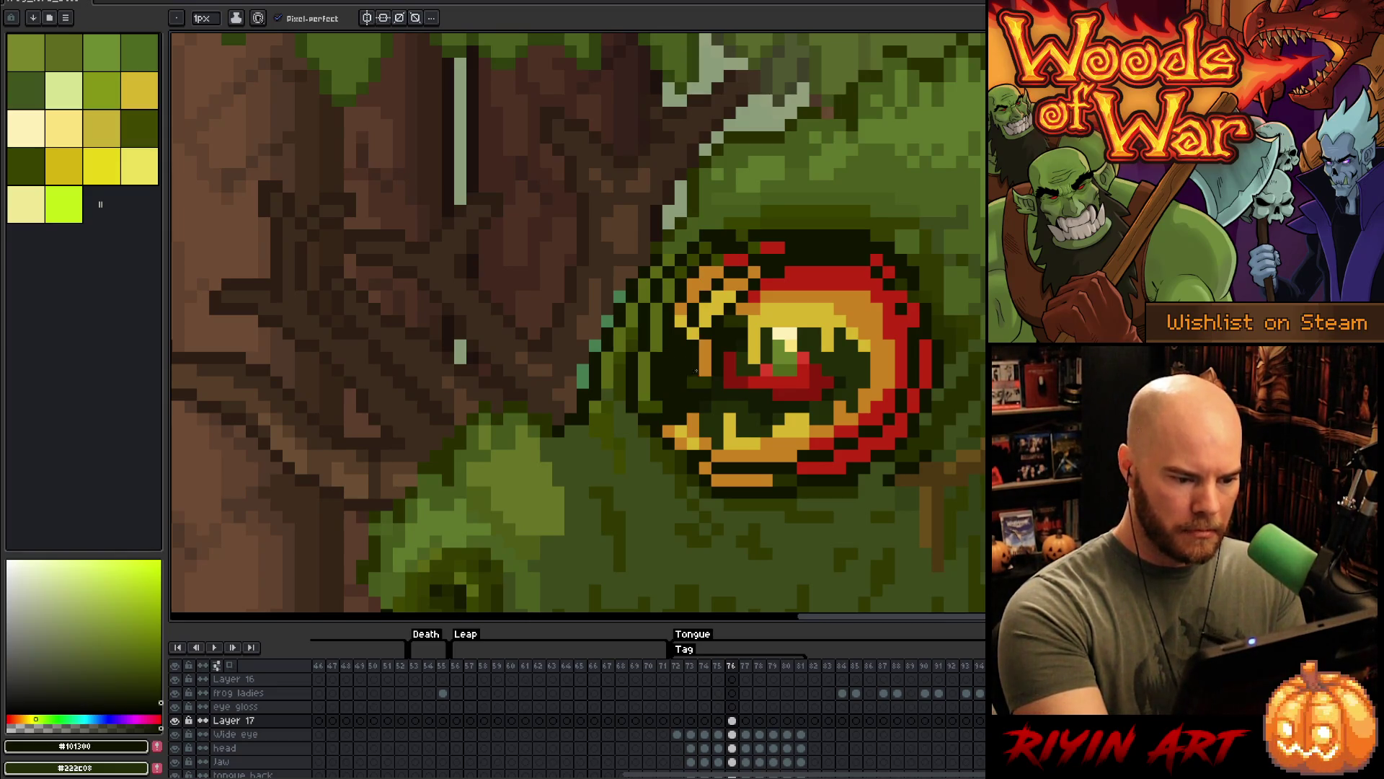
left_click(689, 369, "alt")
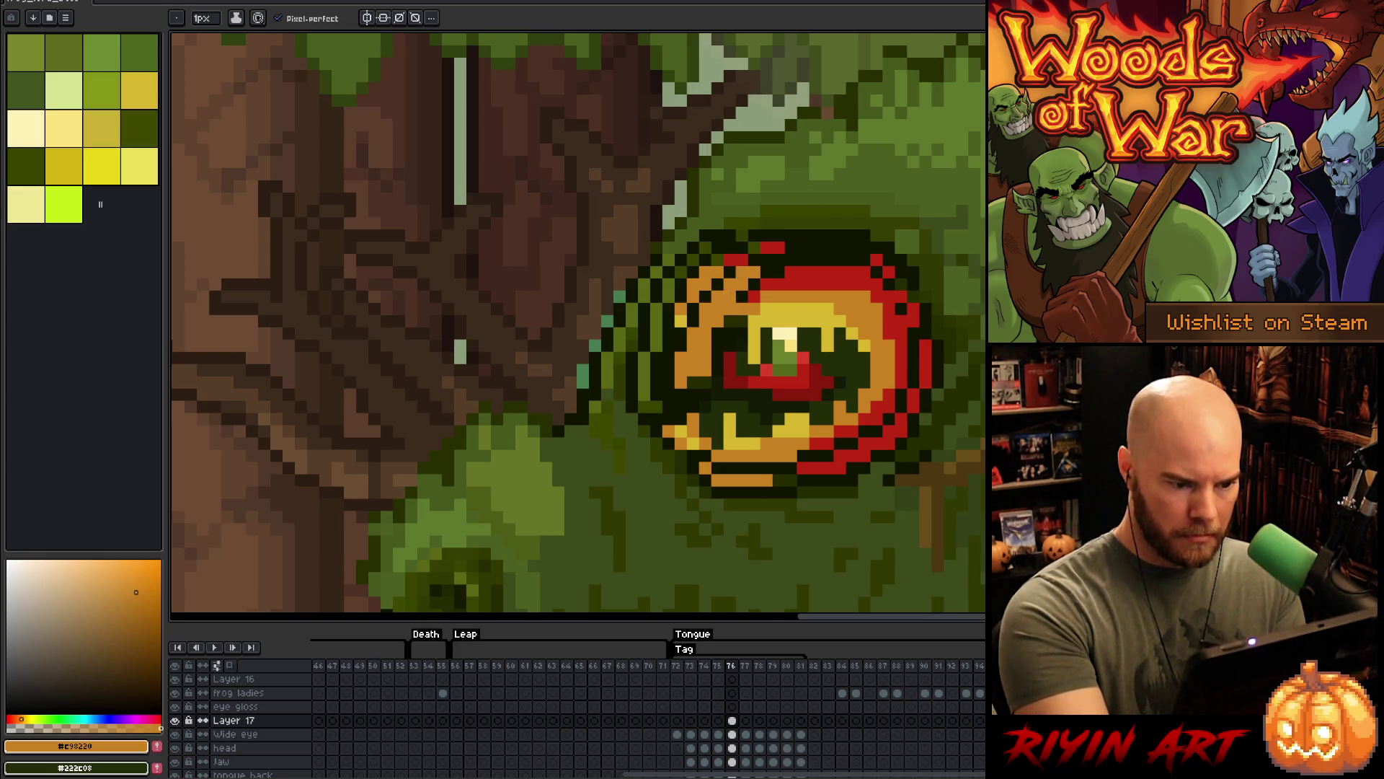
left_click(771, 272, "alt")
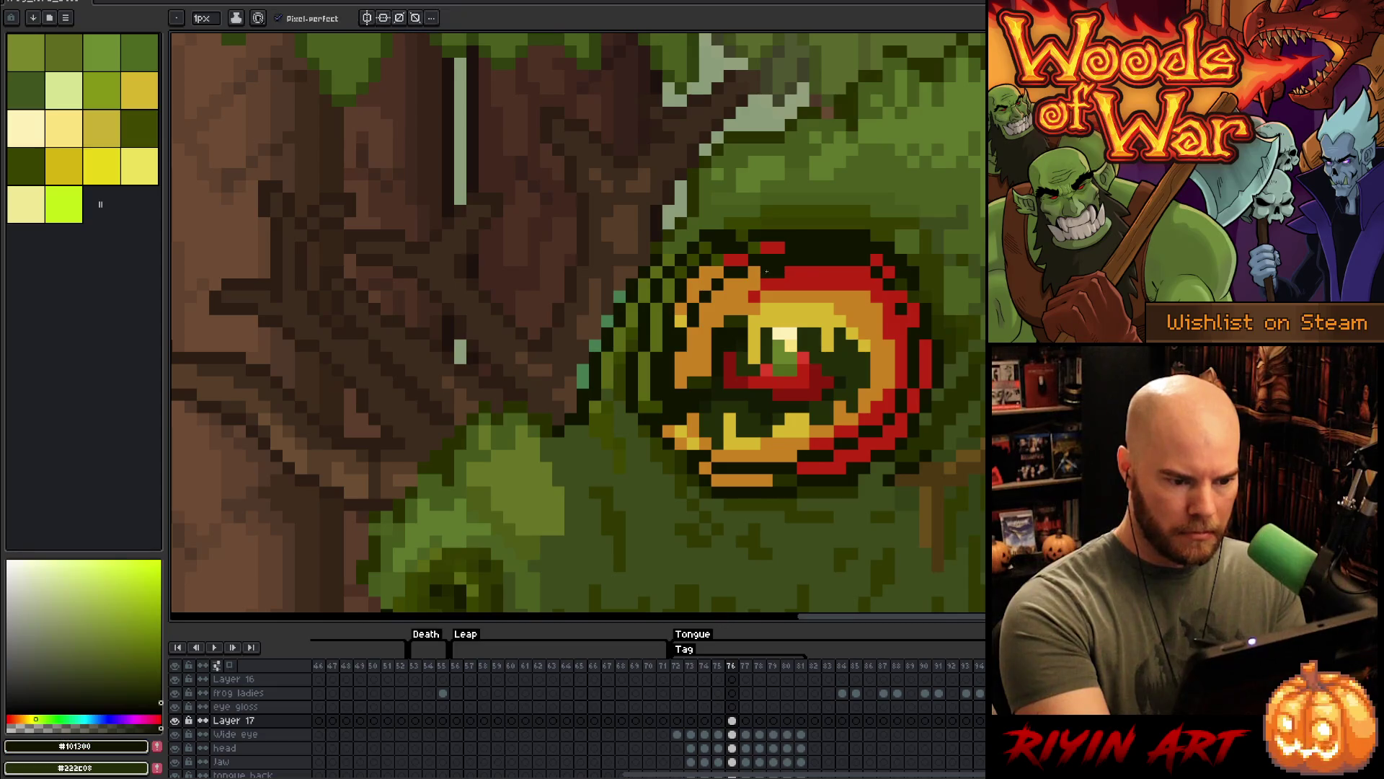
left_click(805, 271, "alt")
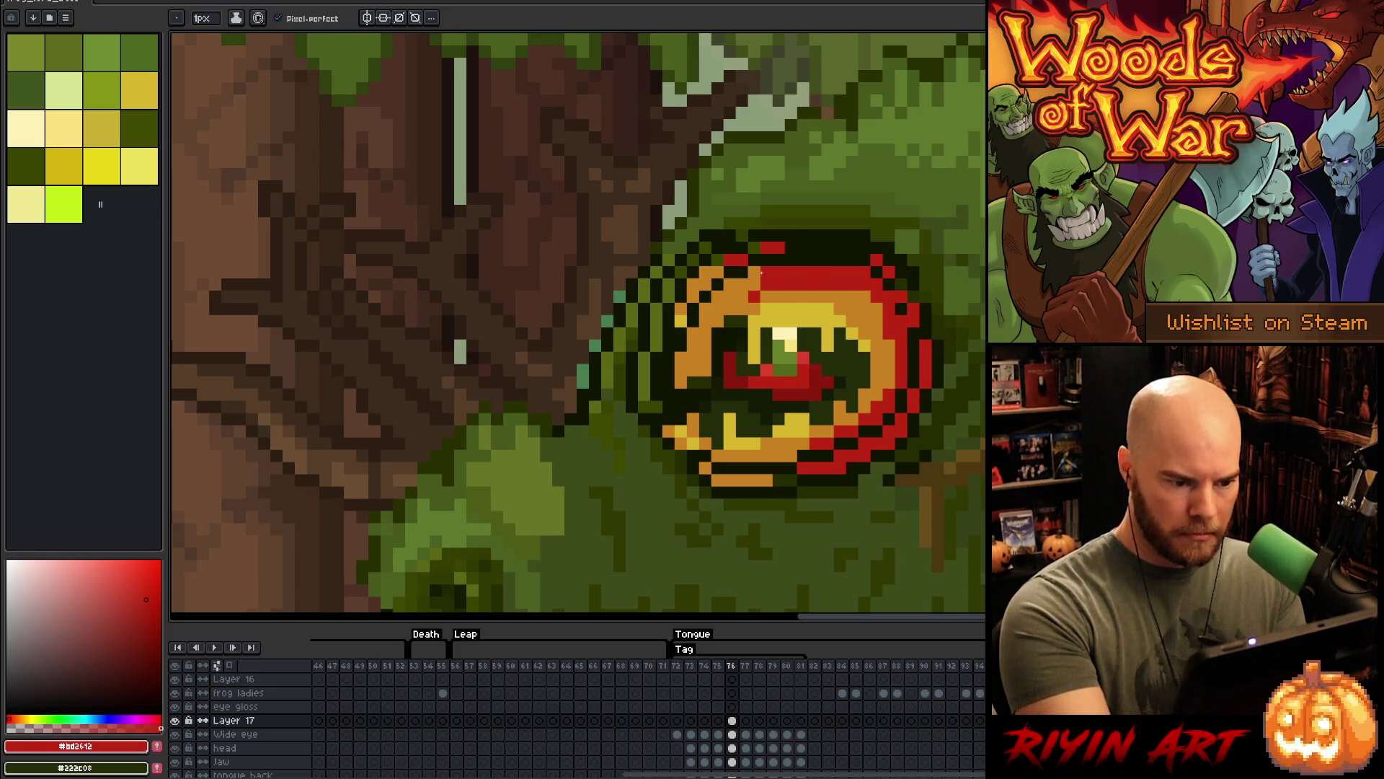
left_click(767, 297, "alt")
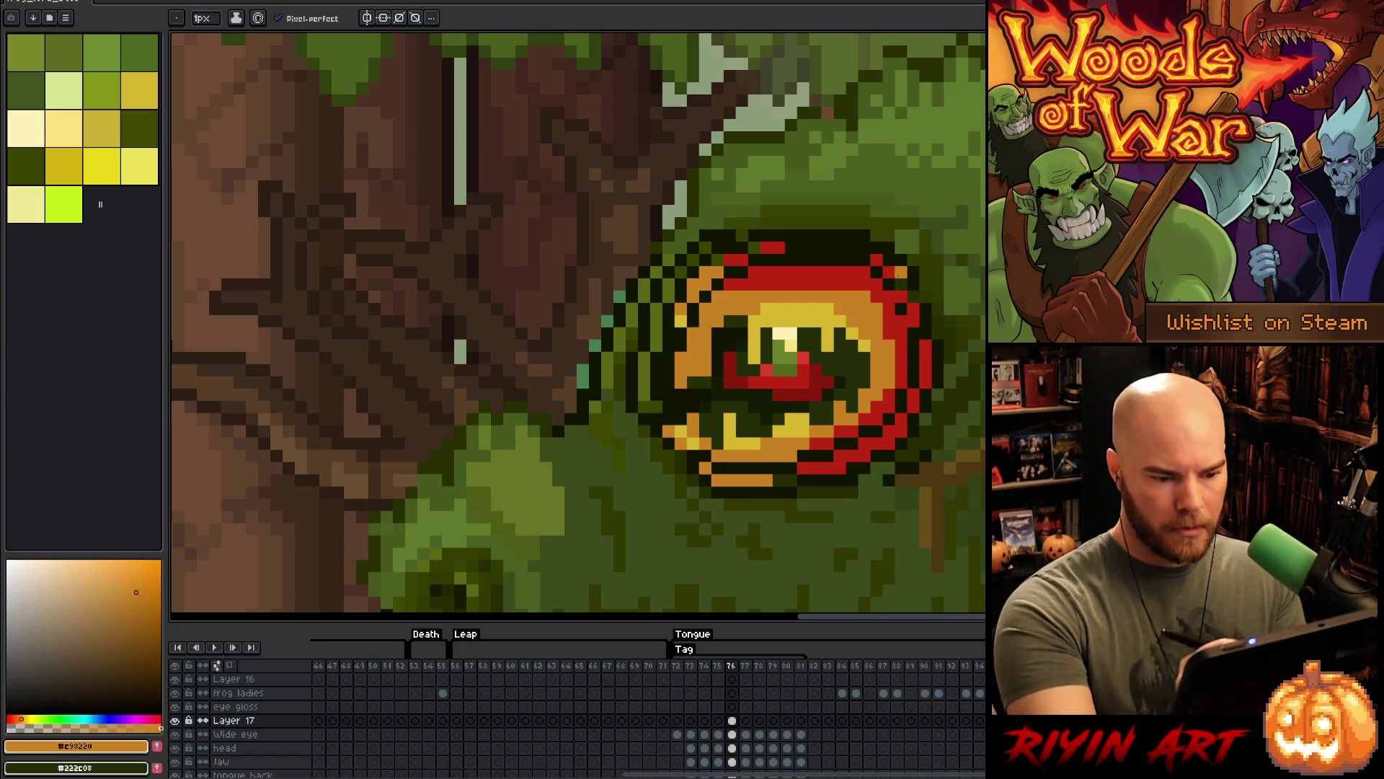
left_click(884, 245, "alt")
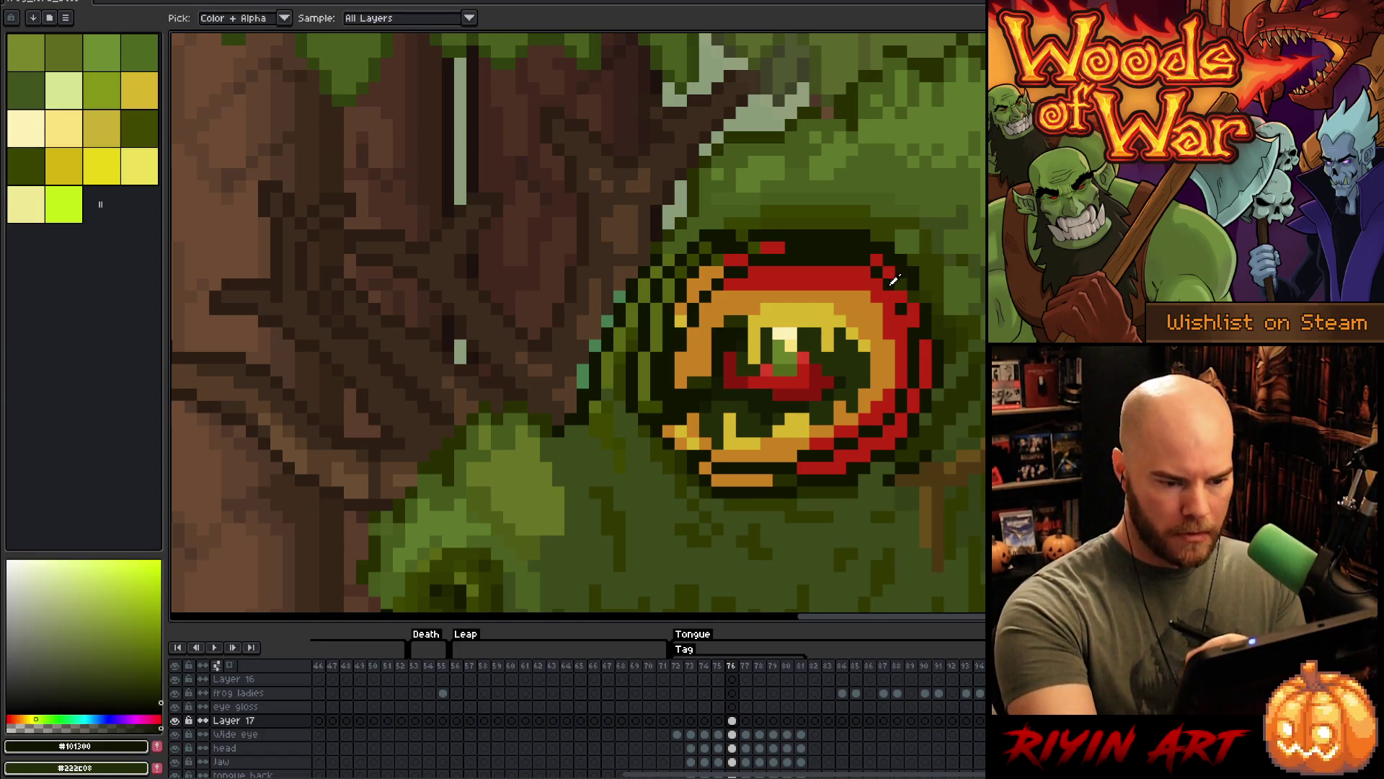
left_click(862, 261, "alt")
left_click(861, 245, "alt")
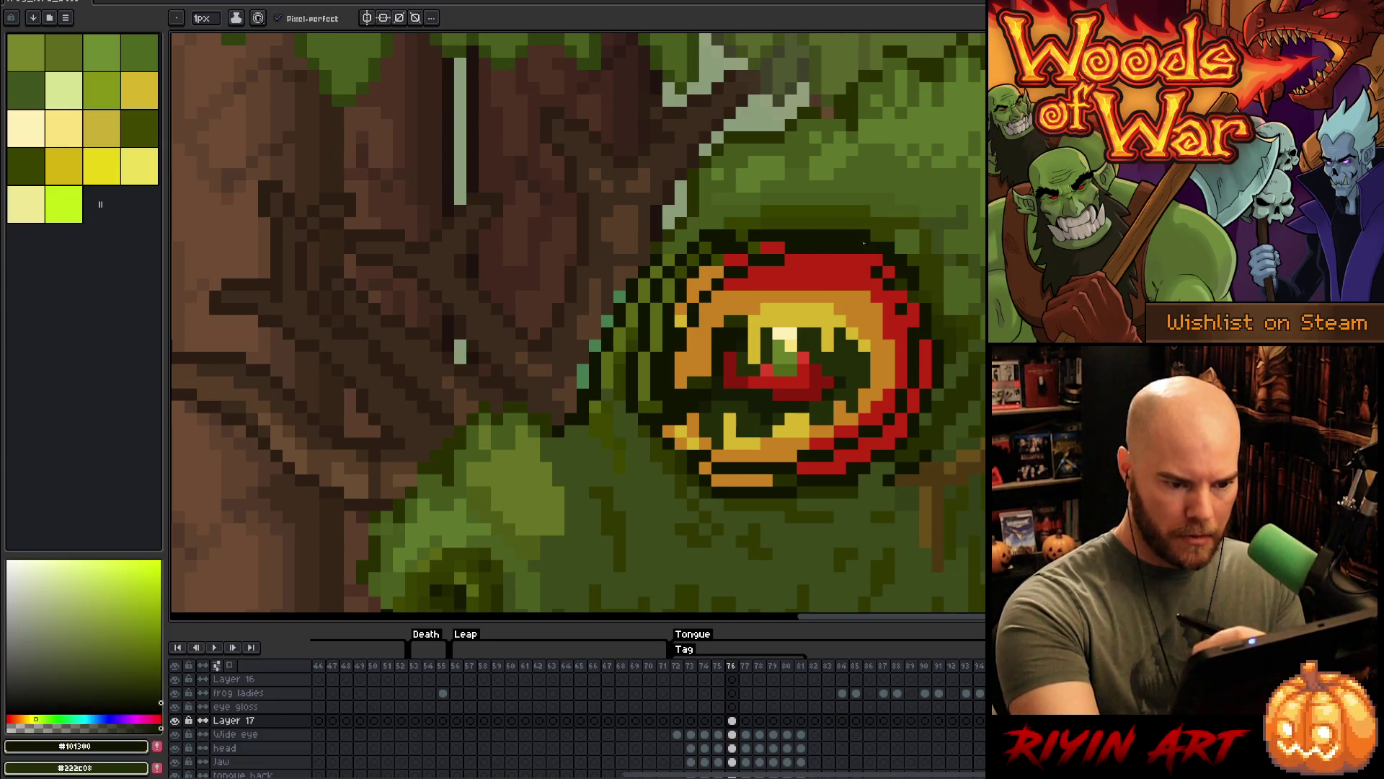
- Darken the top-right, right side and lower-right of the eye's red rim
left_click_drag(911, 295, 902, 310)
left_click(878, 269, "alt")
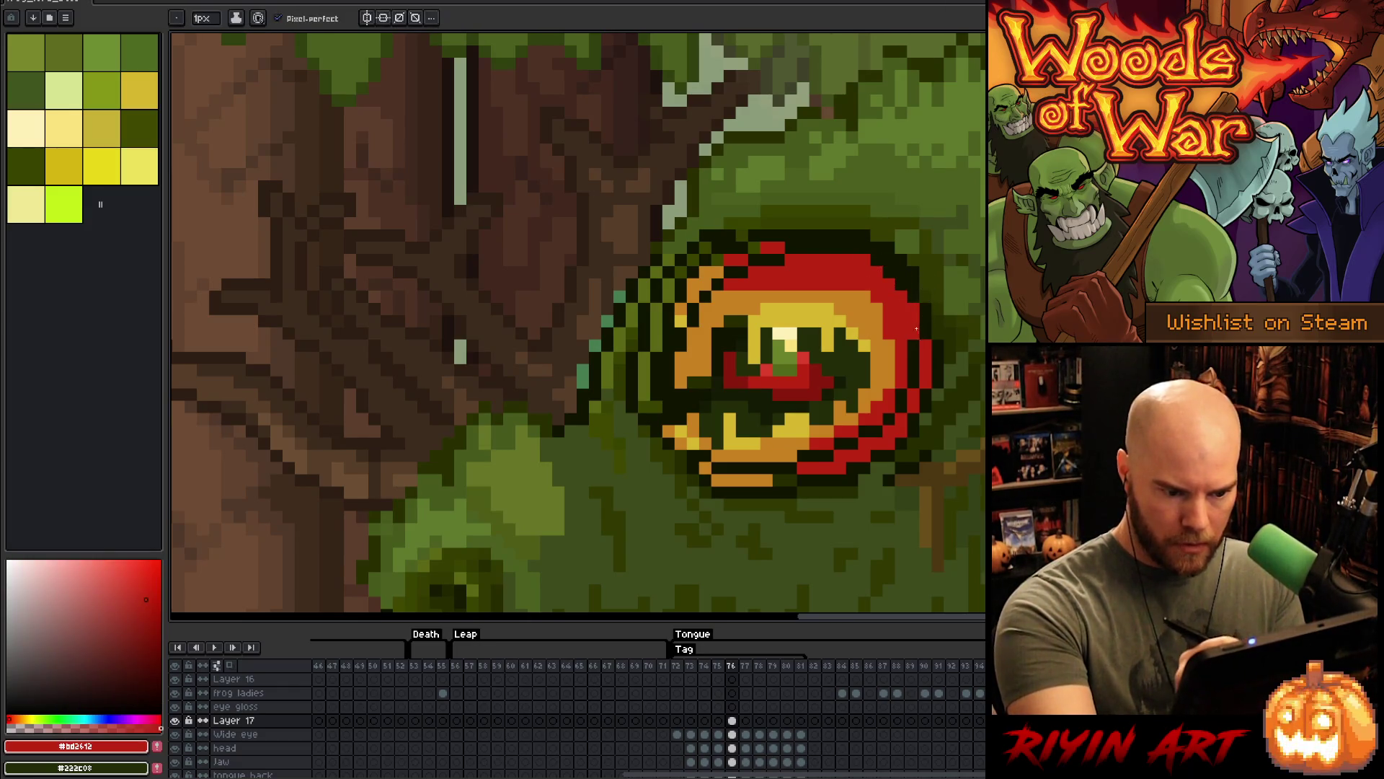
left_click(930, 344, "alt")
left_click_drag(926, 347, 925, 382)
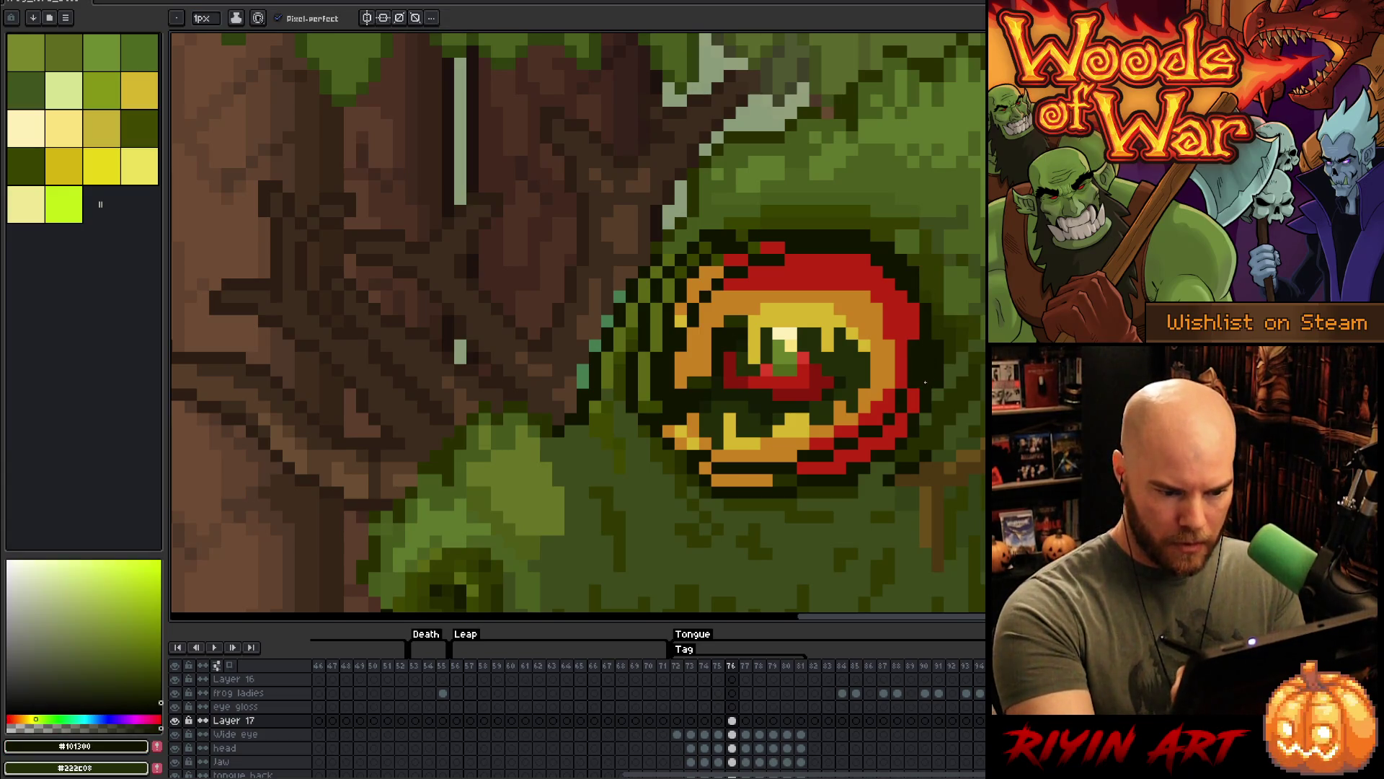
left_click(916, 371, "alt")
left_click(919, 382, "alt")
left_click(912, 405)
left_click(904, 418)
- Touch up lower rim pixels, undo darkening below the eye, and solo the eye layer
left_click(902, 397, "alt")
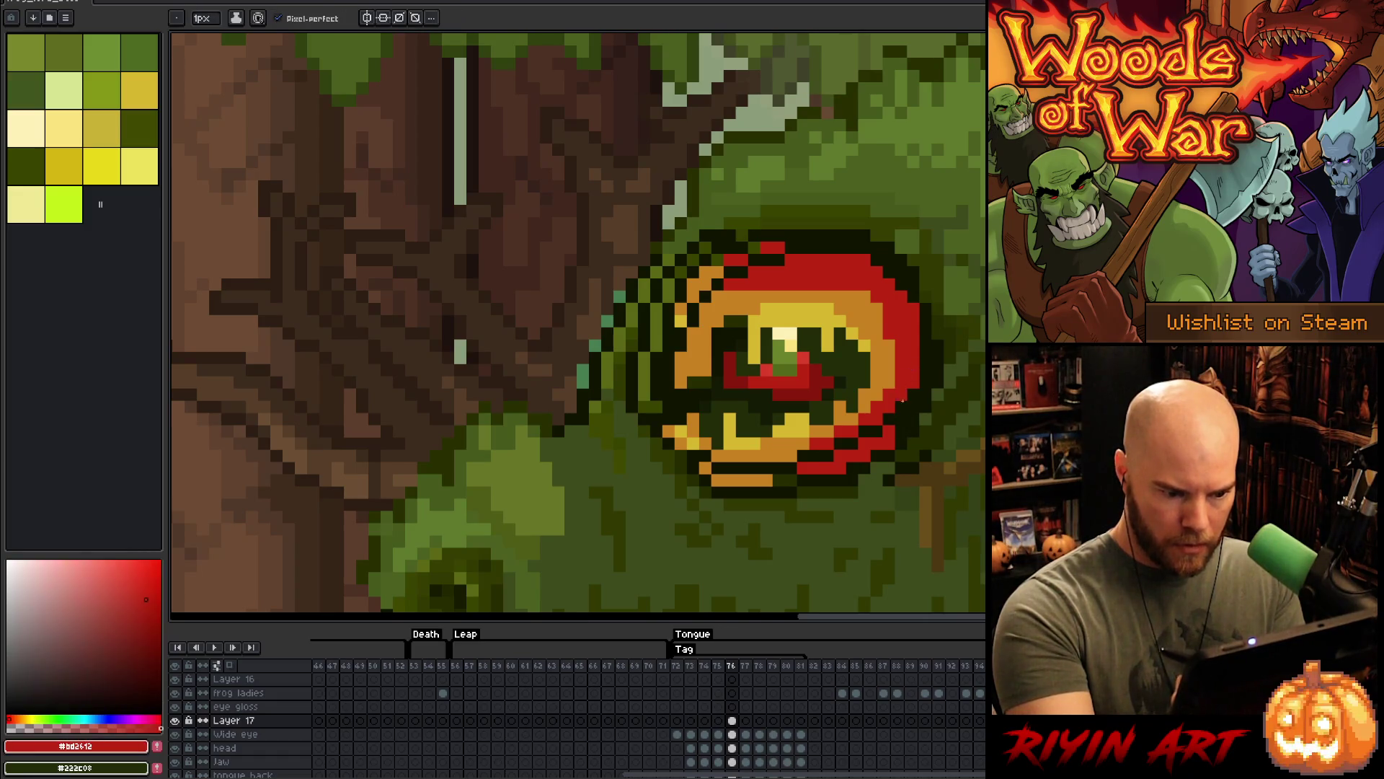
left_click(902, 428, "alt")
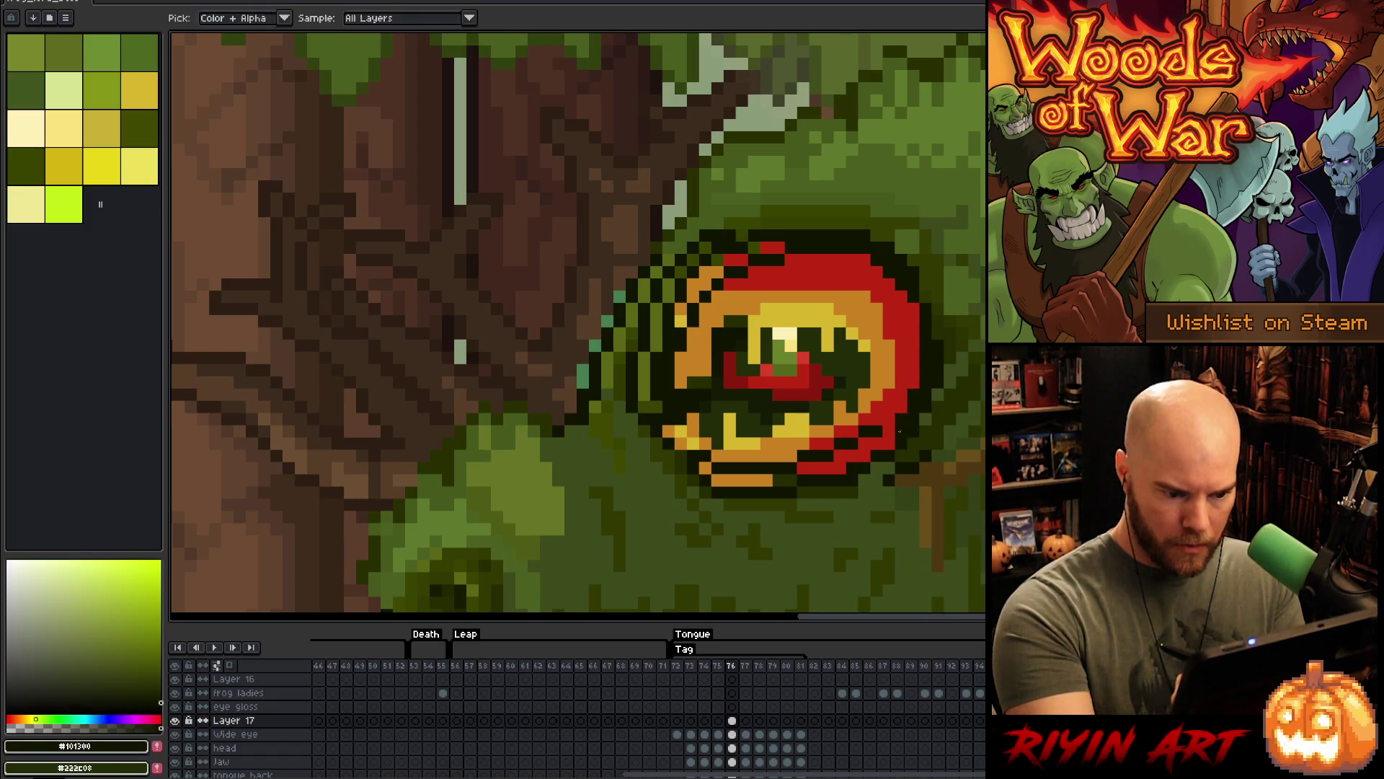
left_click(894, 419, "alt")
left_click(865, 430)
left_click(892, 431, "alt")
left_click(876, 431)
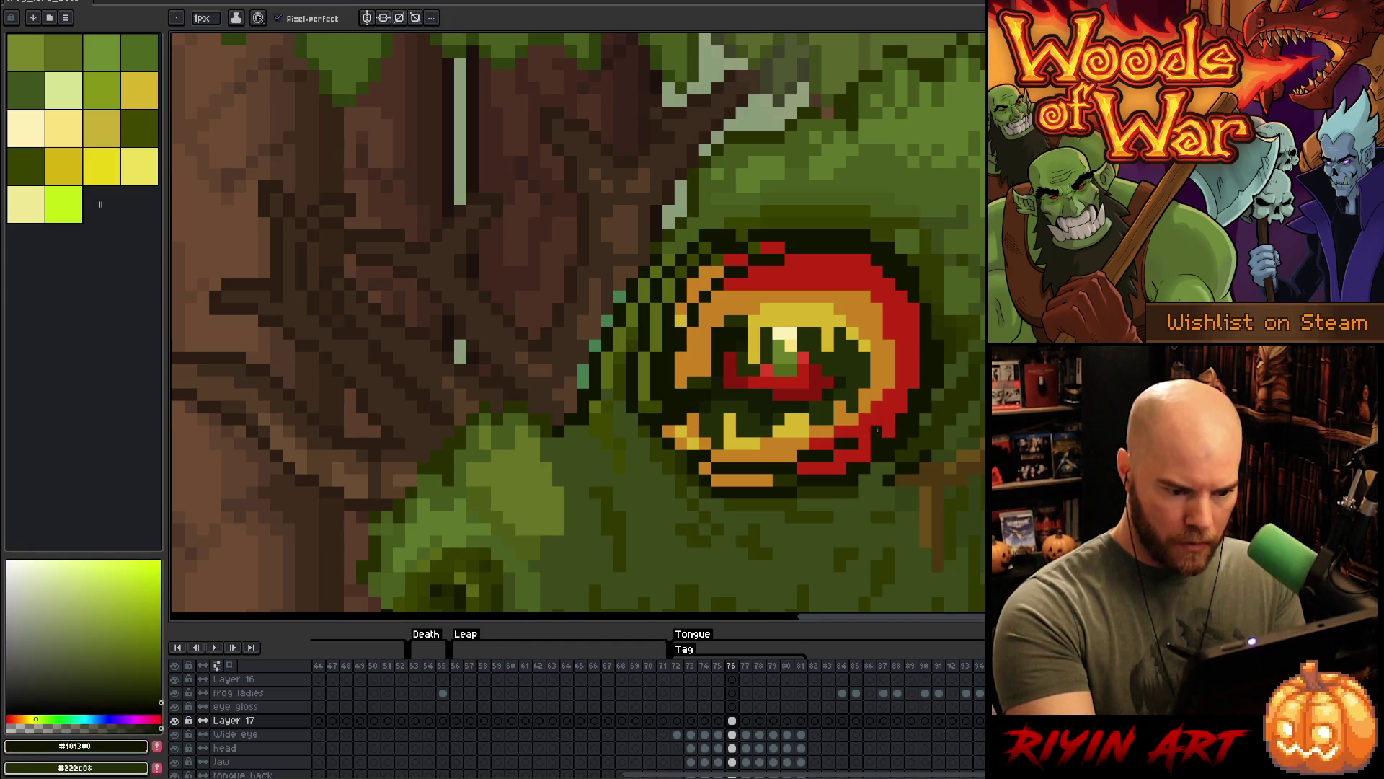
left_click_drag(826, 470, 801, 469)
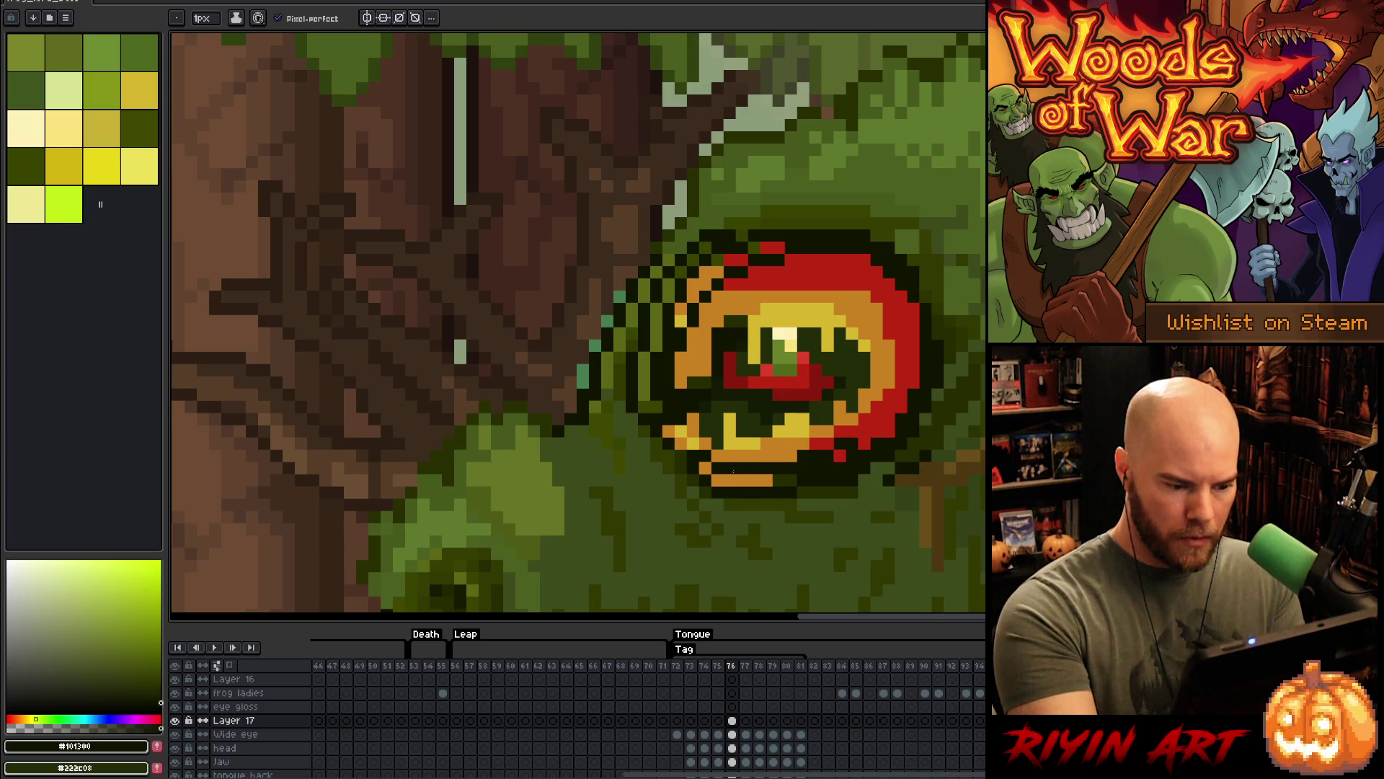
left_click(728, 481)
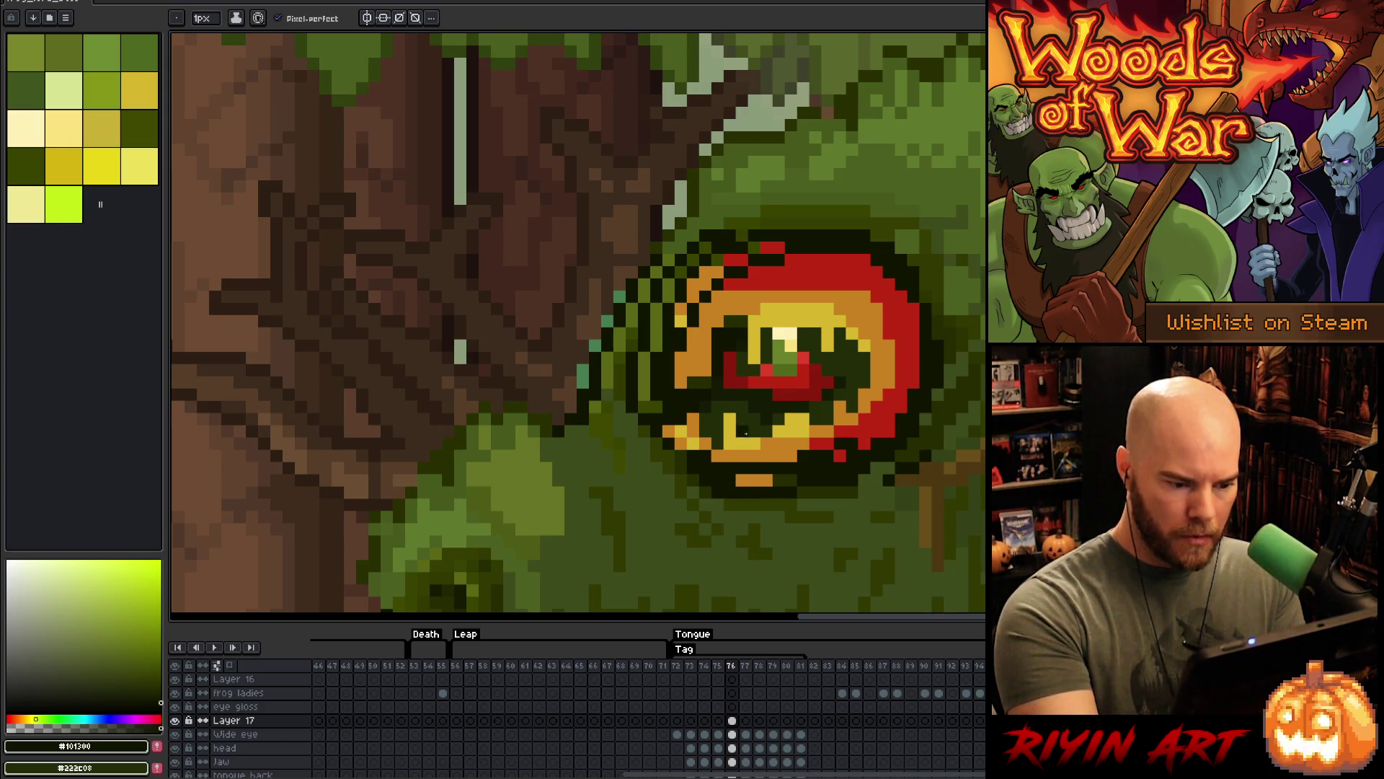
key("ctrl+z")
key("ctrl+z")
left_click(841, 435, "alt")
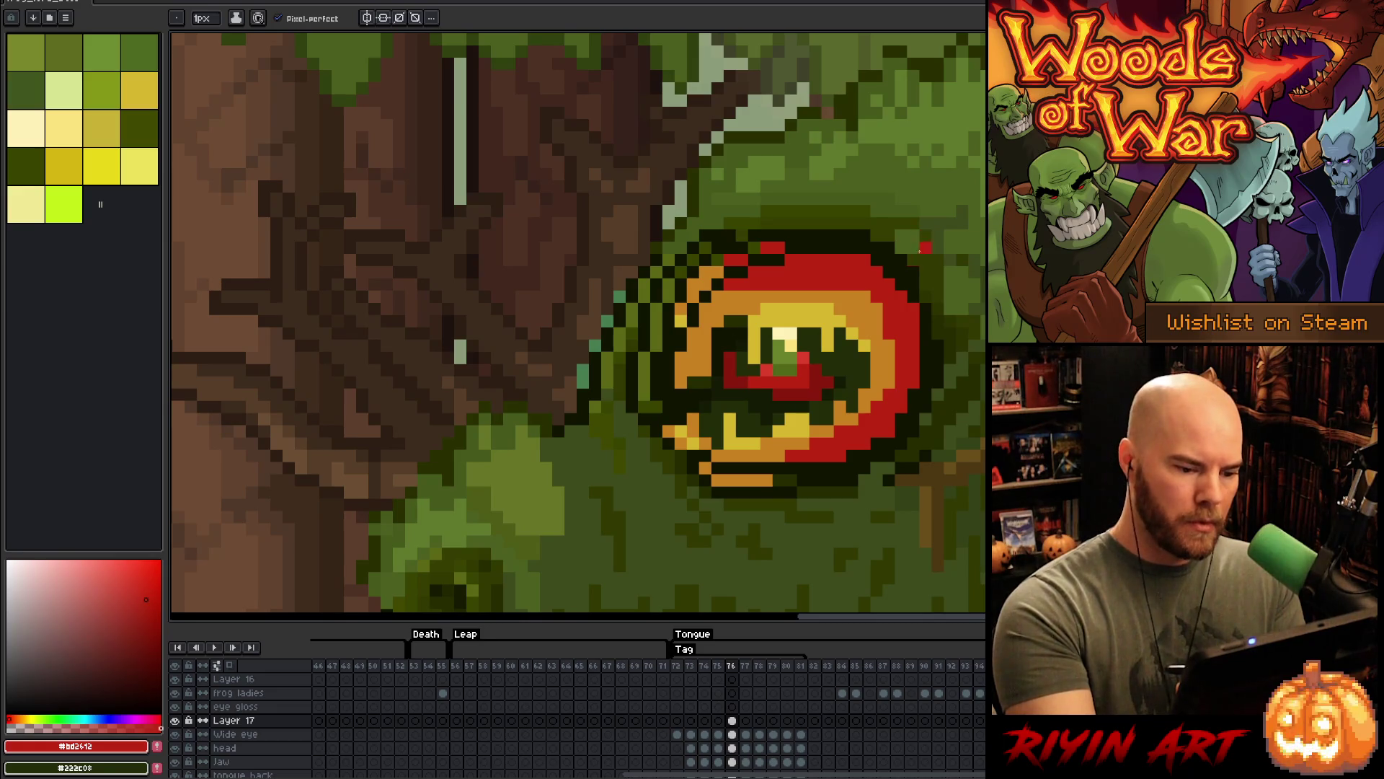
left_click(175, 721, "alt")
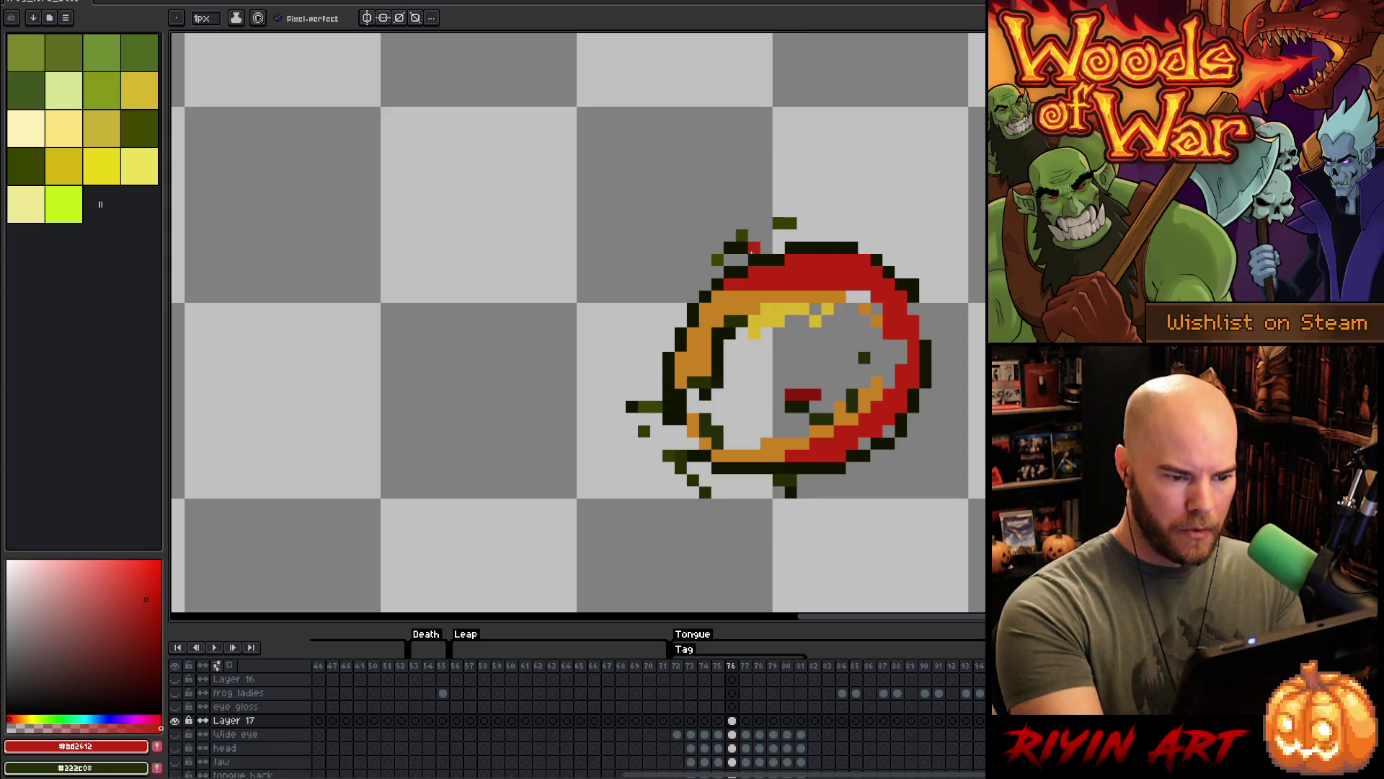
- Unhide all layers, select the Wide eye layer, and pick the dark outline and red colours
left_click(174, 720, "alt")
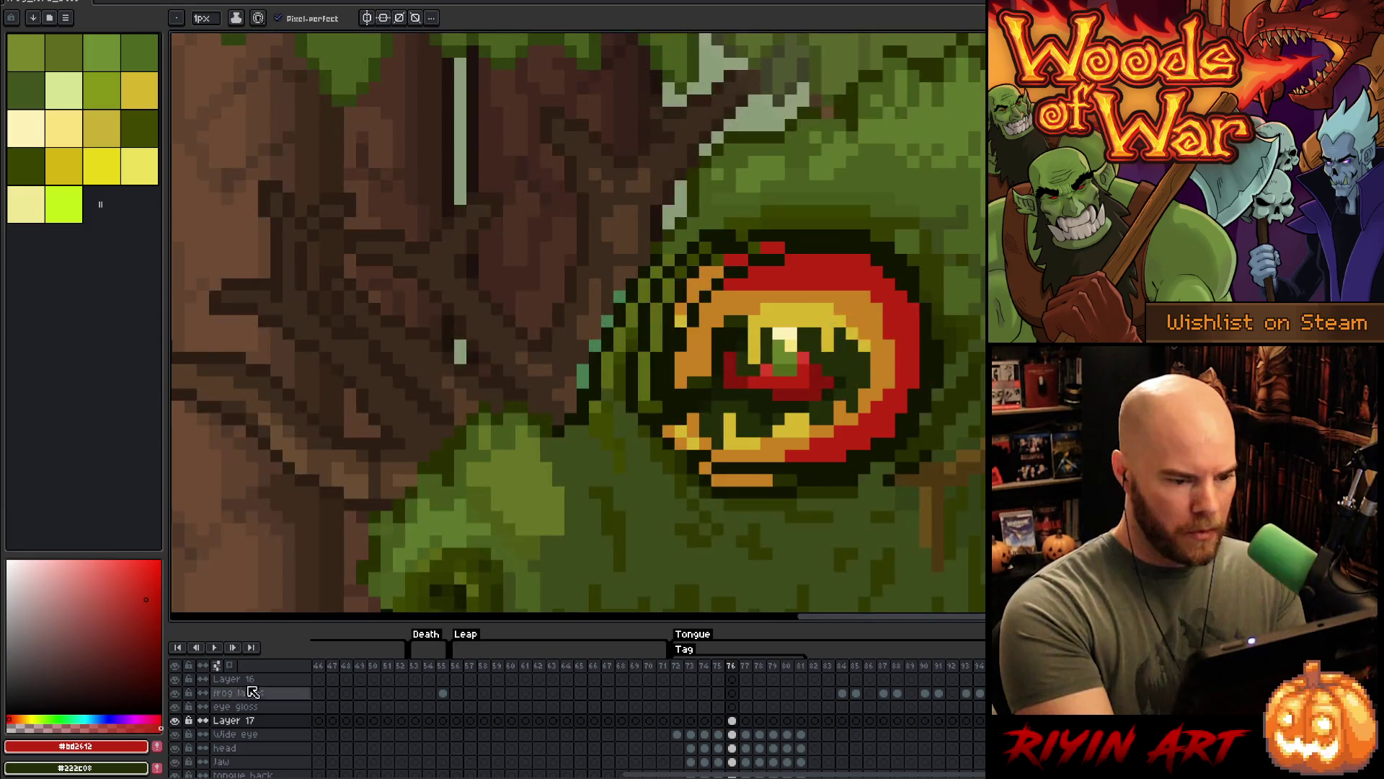
left_click(732, 734)
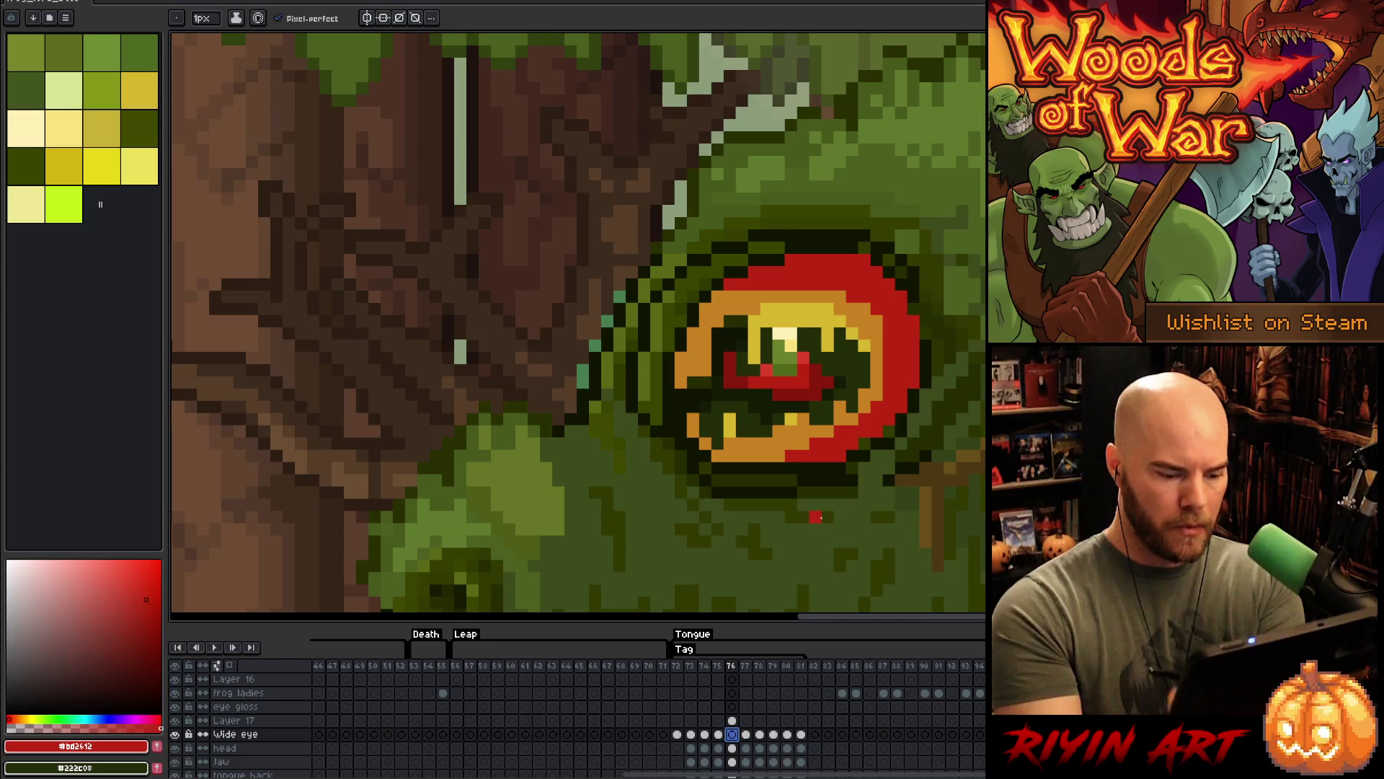
left_click(876, 242, "alt")
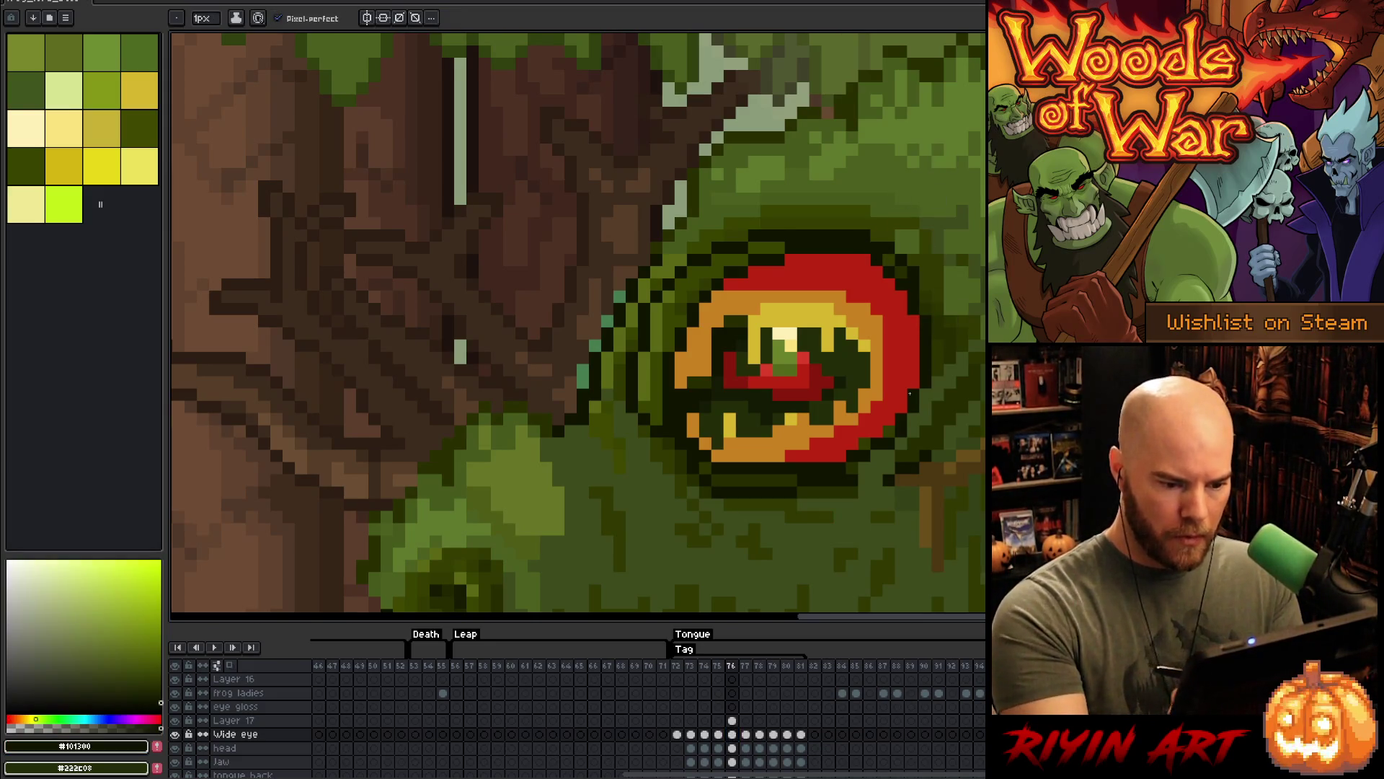
left_click(892, 412, "alt")
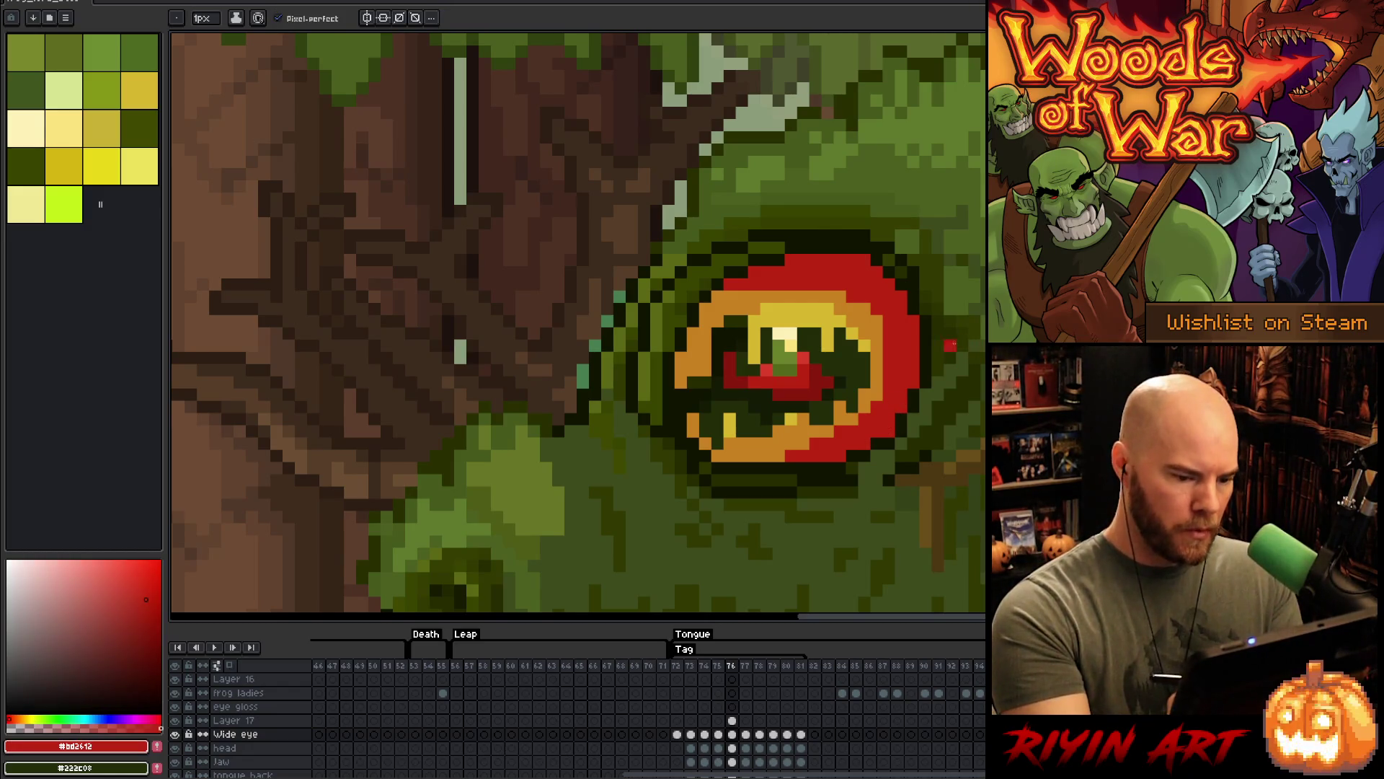
- Step through the eye frames, play the animation, and zoom out to the whole frog scene
key("period")
key("comma")
key("comma")
key("comma")
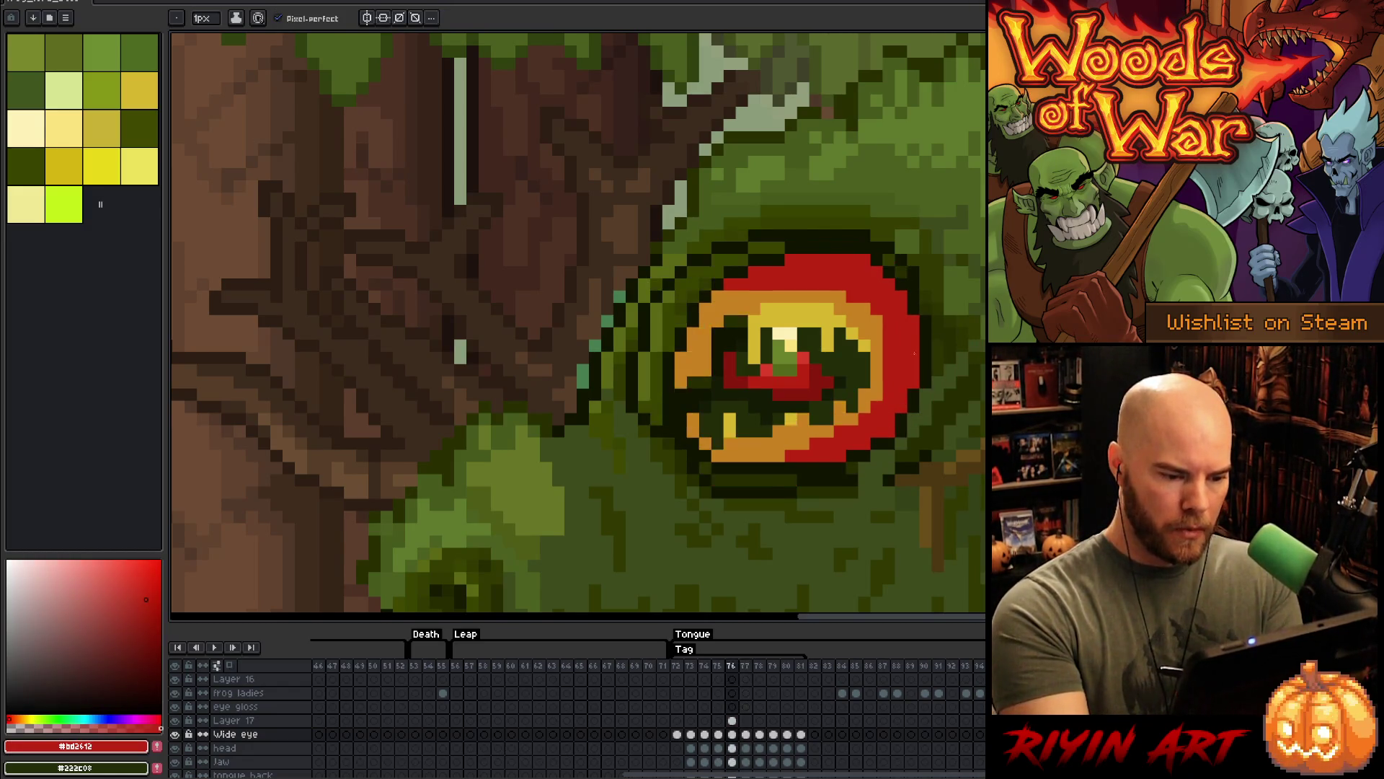
key("period")
key("period")
key("period")
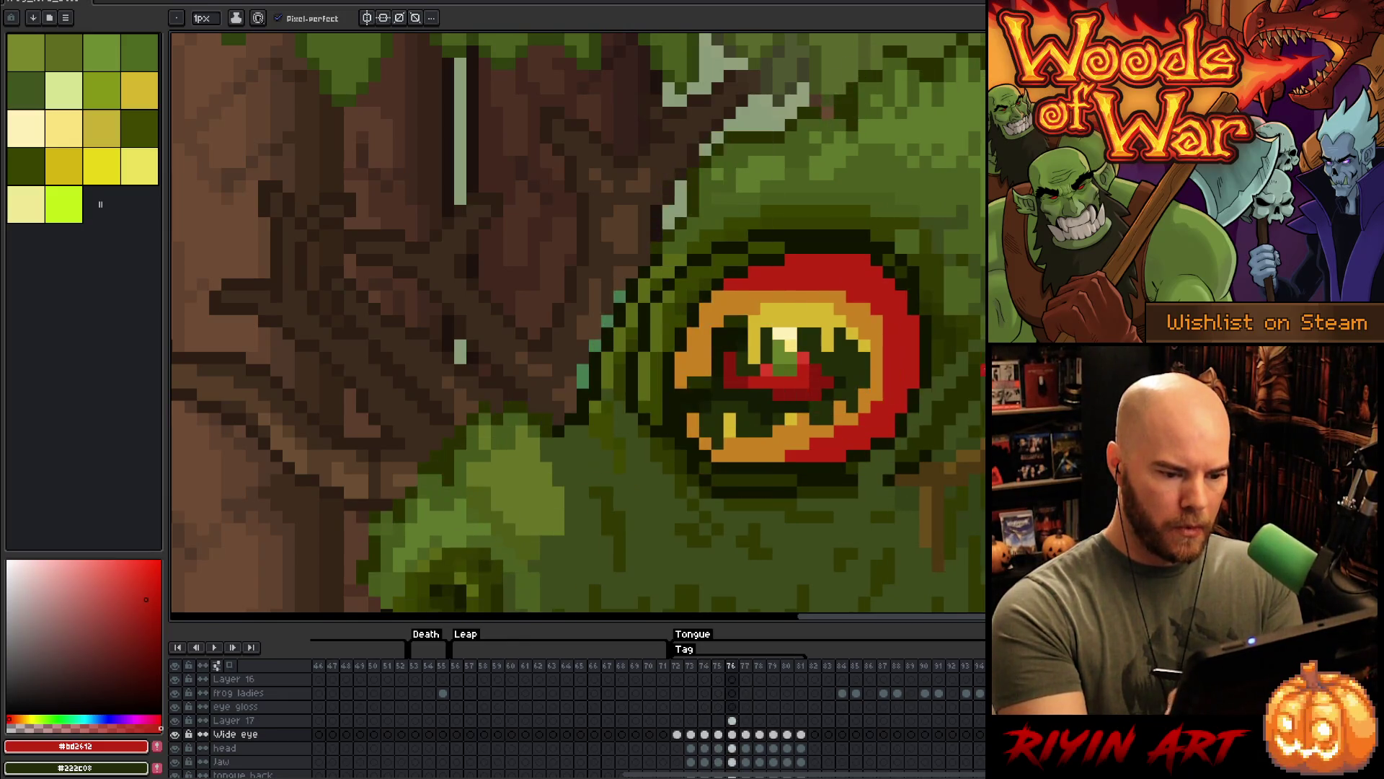
key("comma")
key("comma")
key("comma")
key("Return")
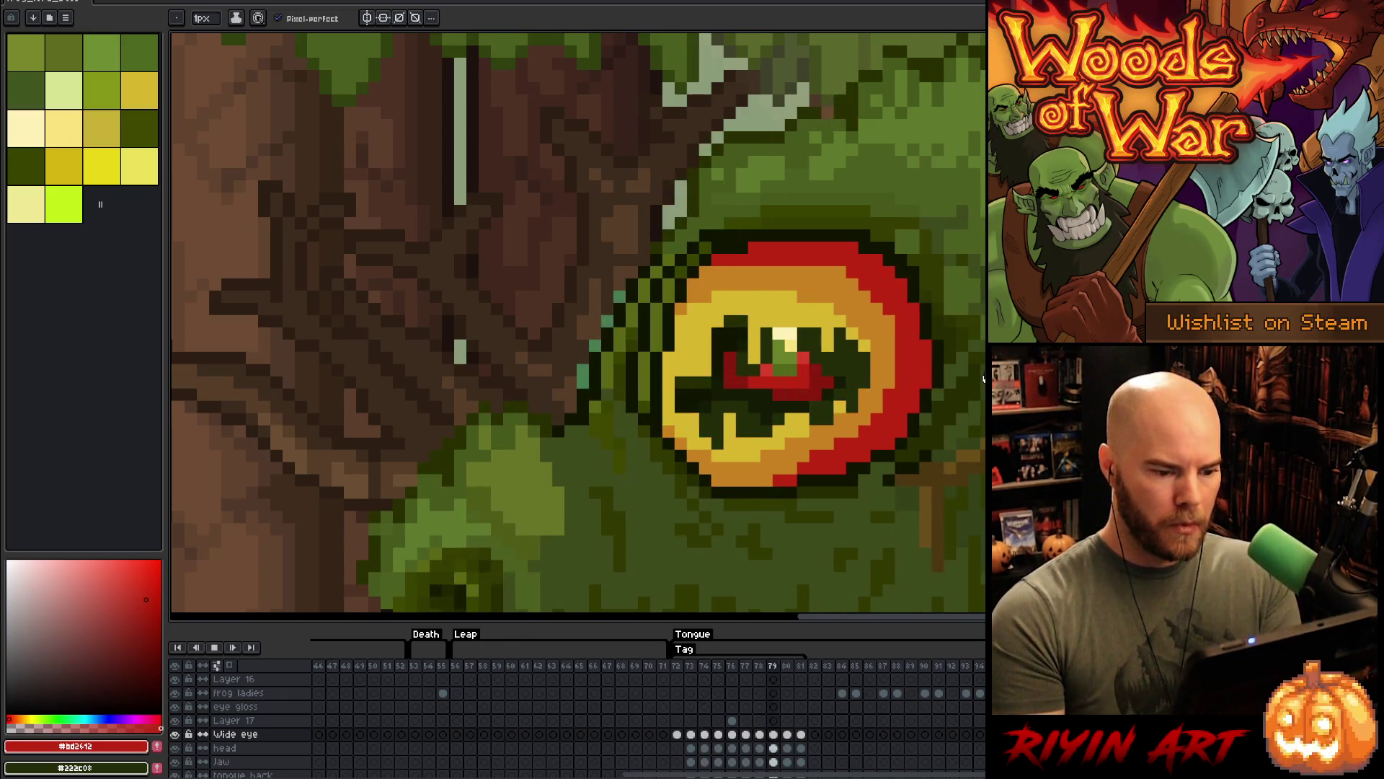
scroll(855, 356, "down", 5)
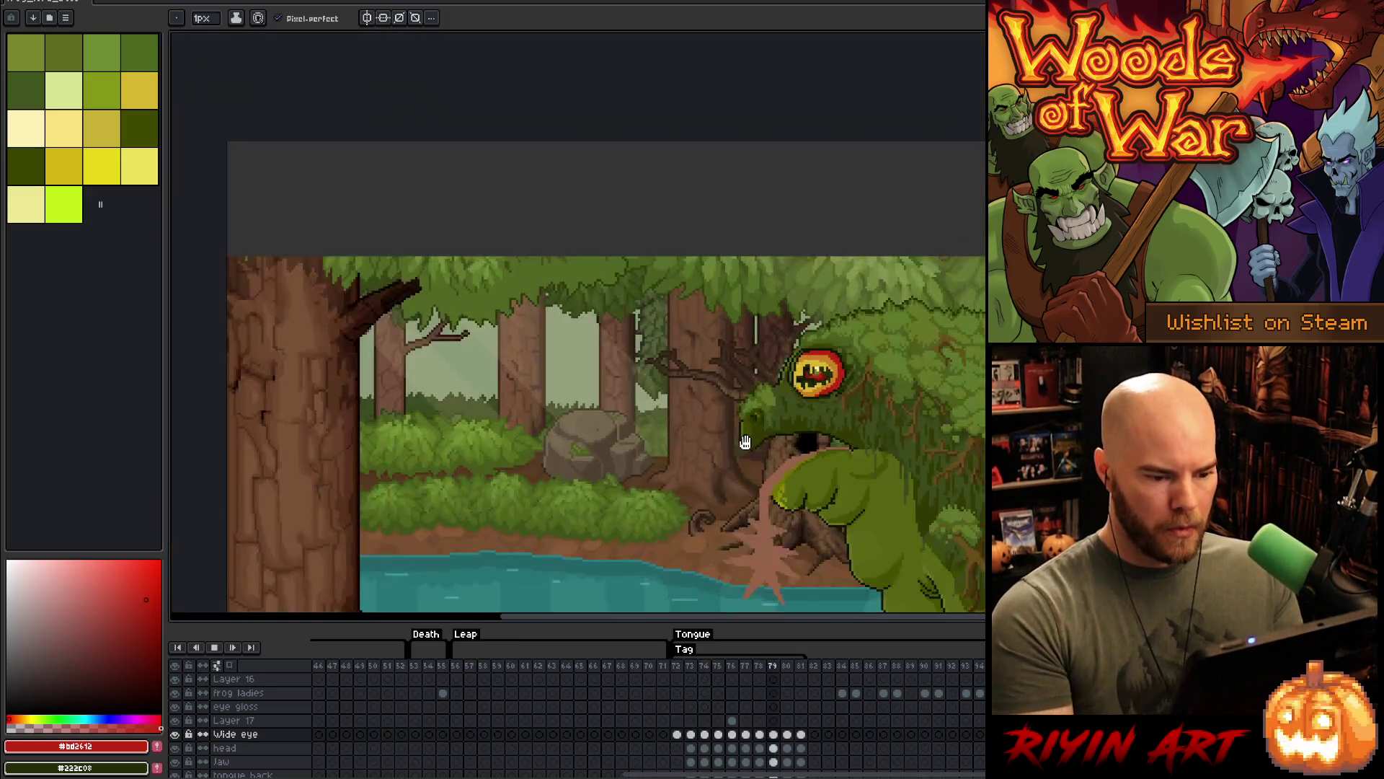
scroll(770, 452, "down", 1)
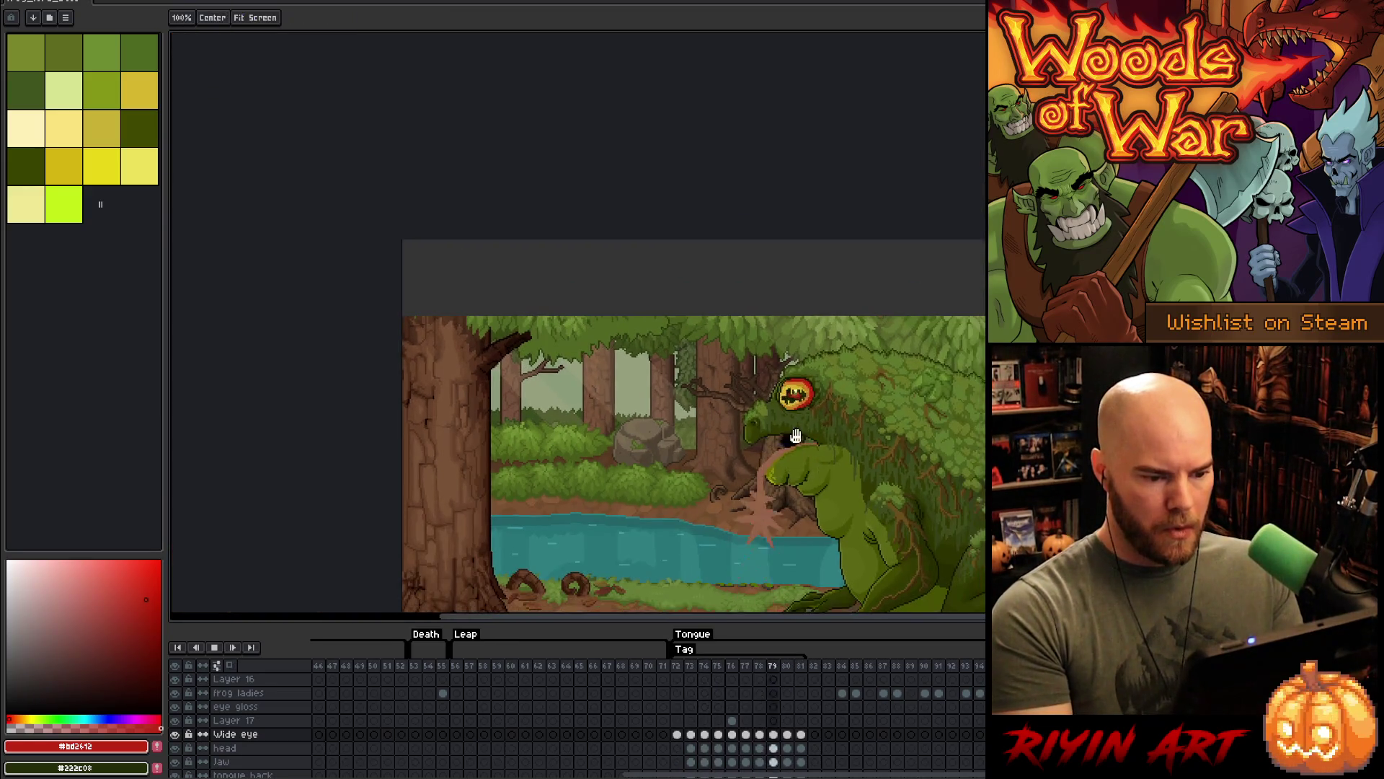
left_click_drag(712, 524, 587, 400)
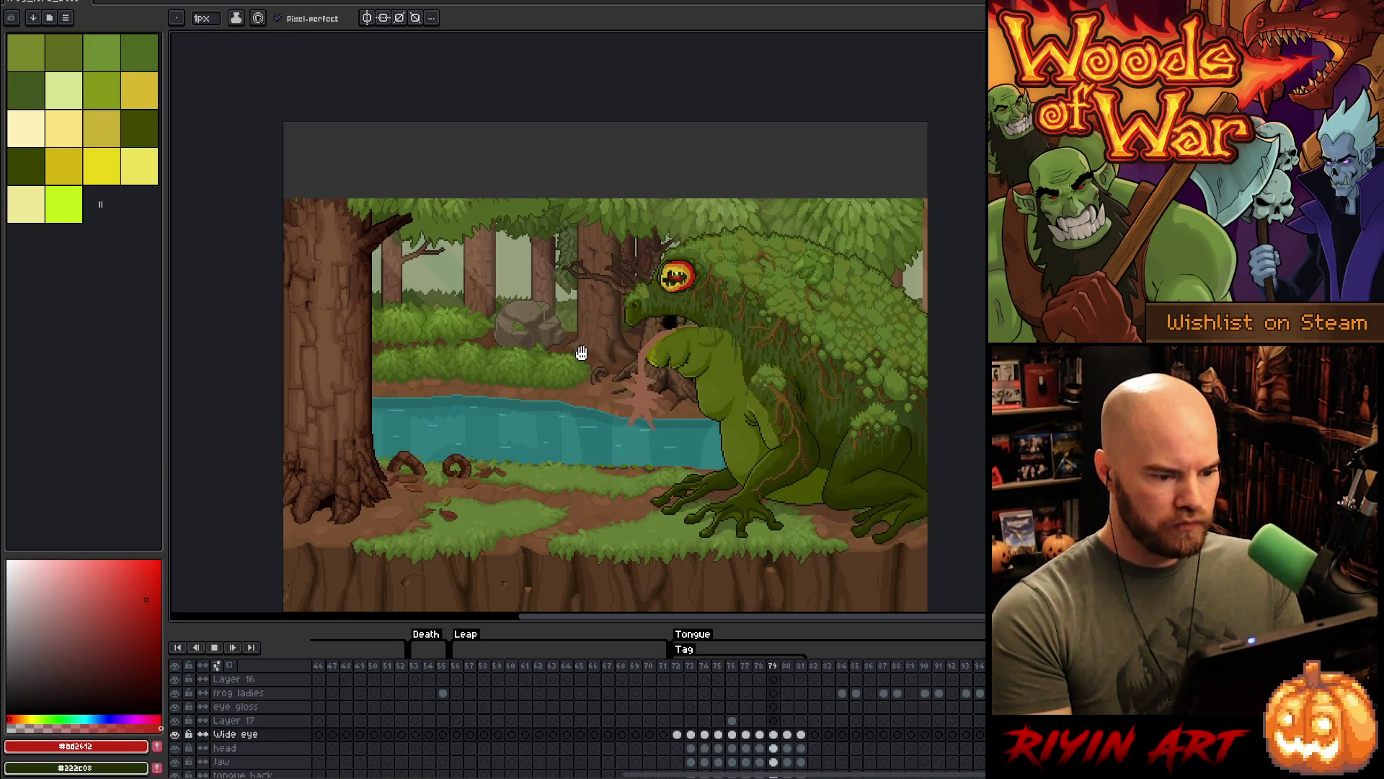
- Select Layer 17 and merge it down into the Wide eye layer with Ctrl+E
scroll(645, 261, "up", 1)
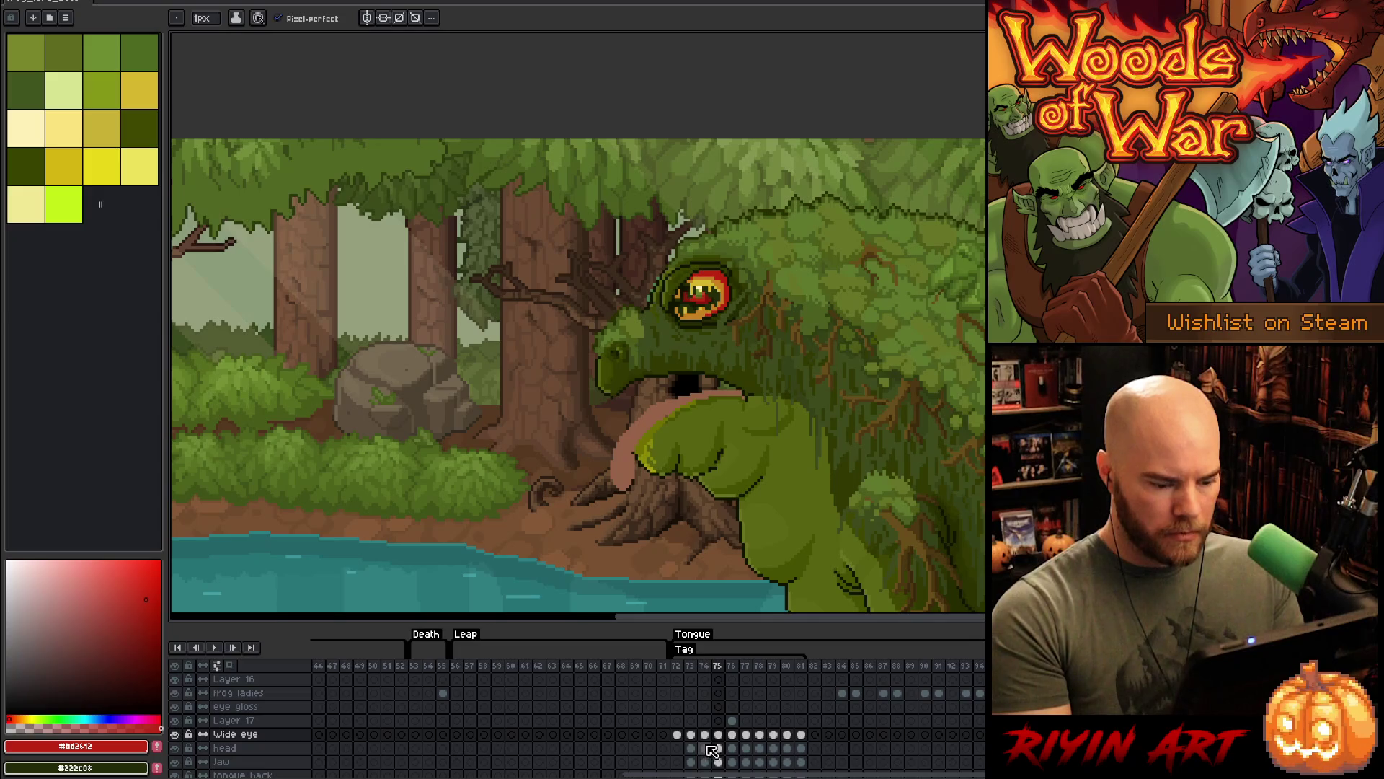
left_click(733, 721)
left_click(735, 735)
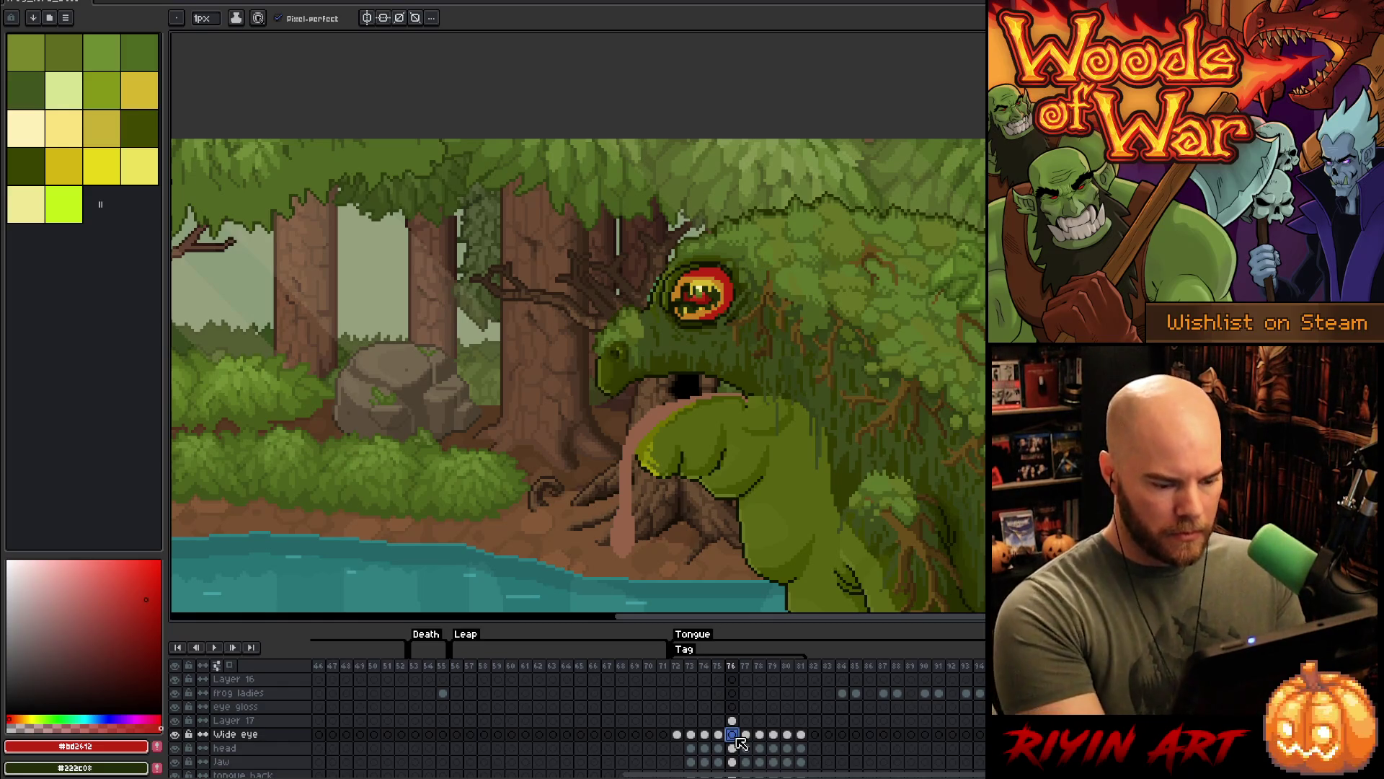
left_click(232, 720)
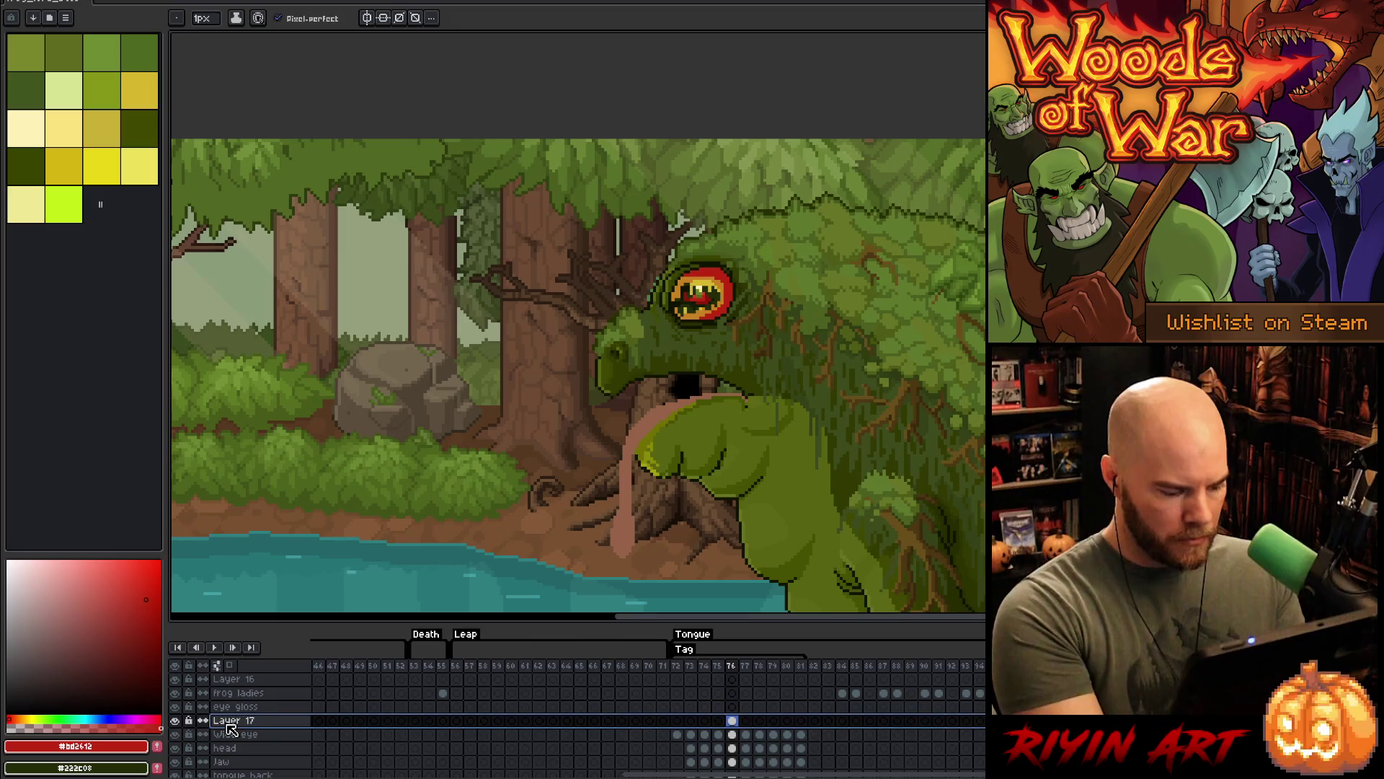
key("ctrl+e")
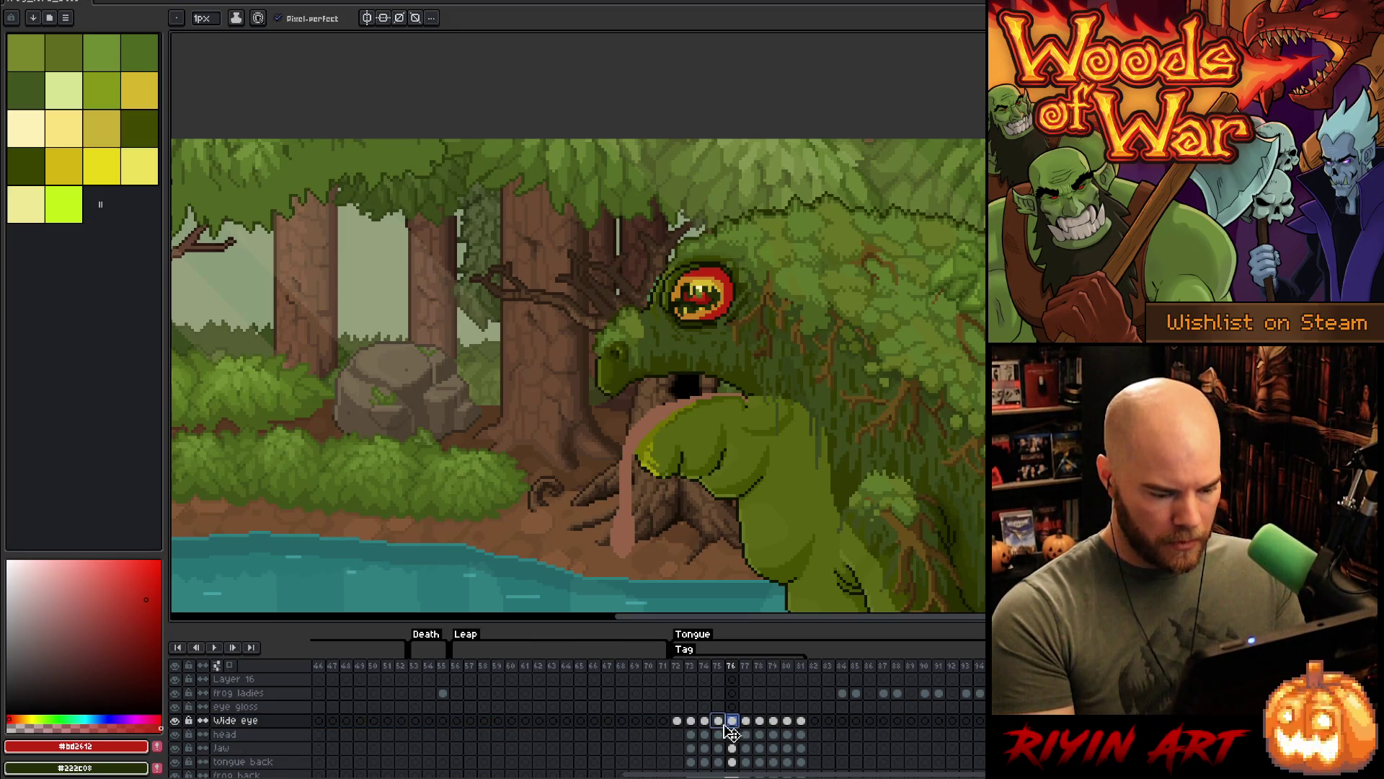
- Step through frames 75–77 and play the Tongue animation
key("Left")
left_click(746, 722)
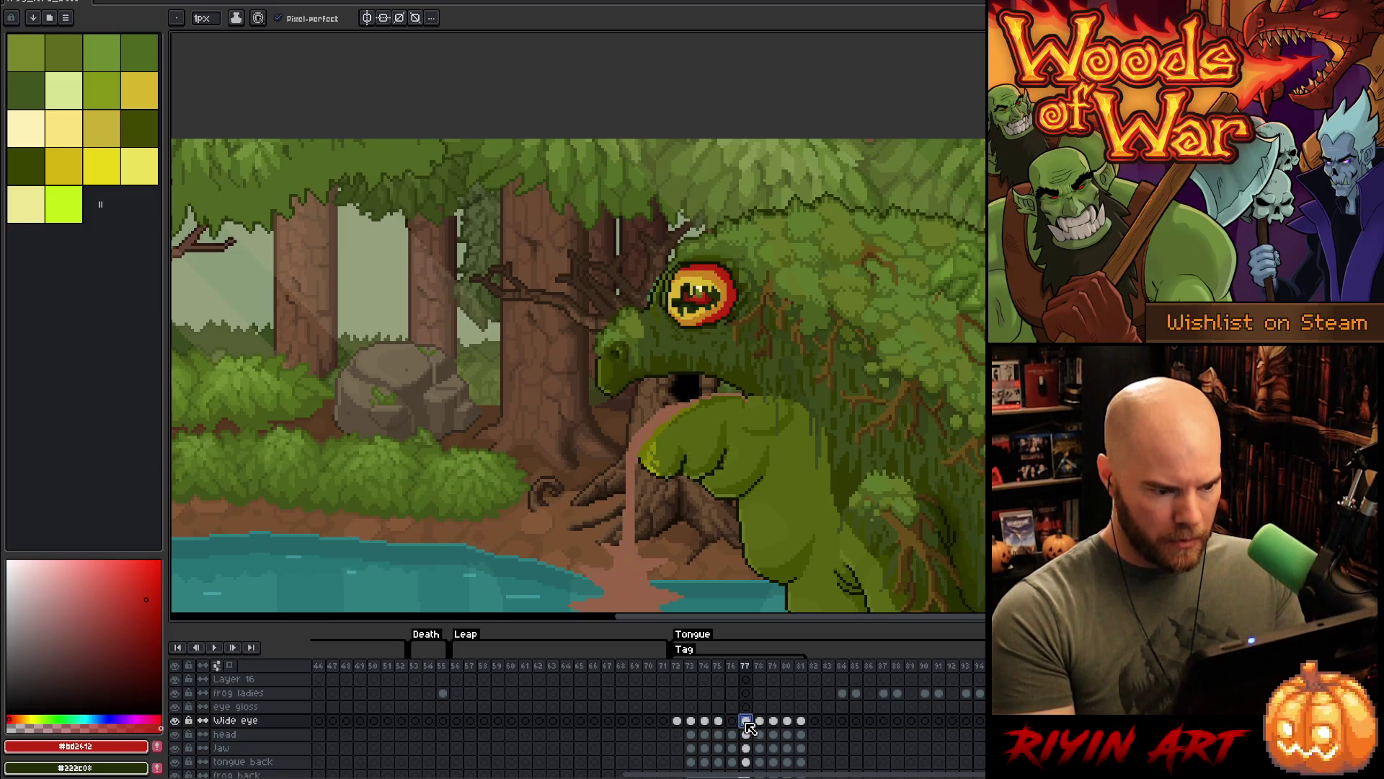
left_click(733, 722)
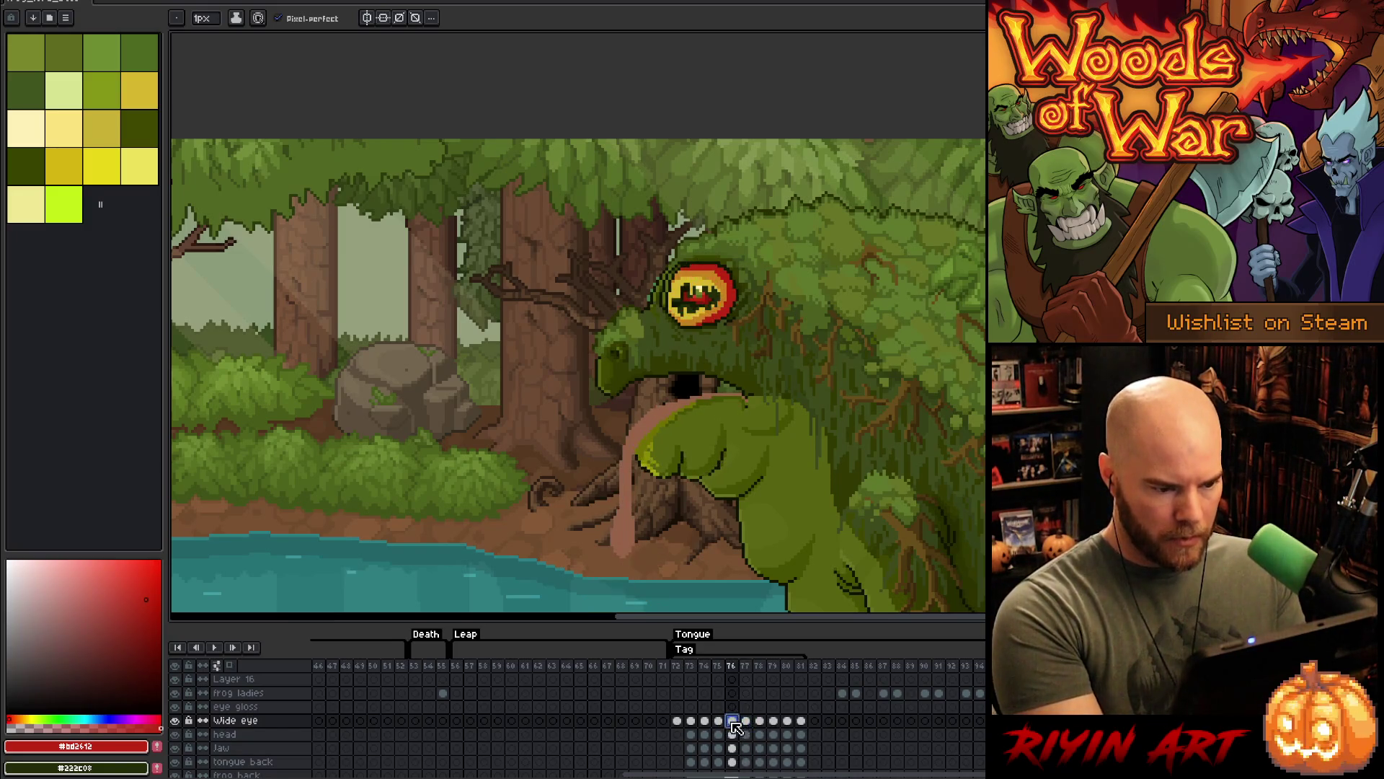
key("Return")
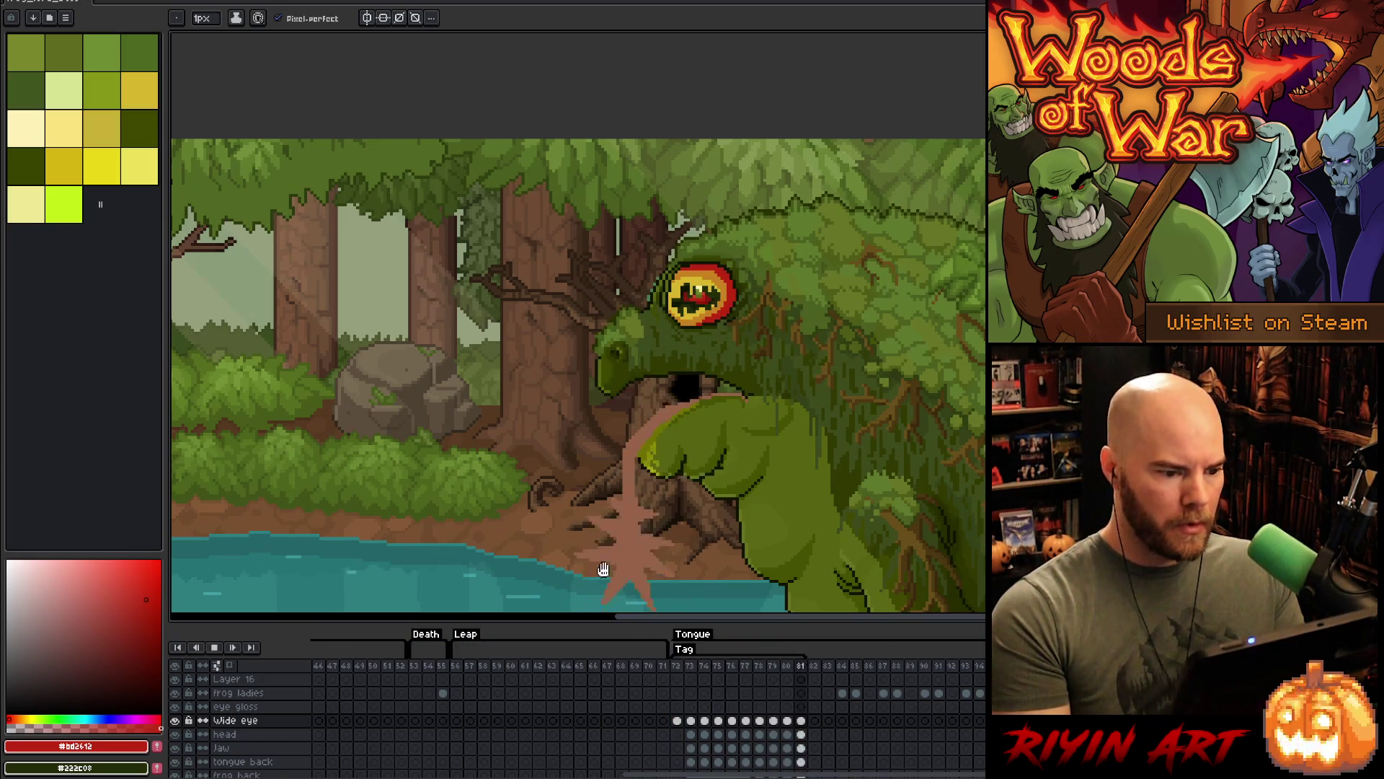
- Pan the canvas down to show the frog's lower body
scroll(517, 457, "down", 2)
scroll(519, 458, "up", 1)
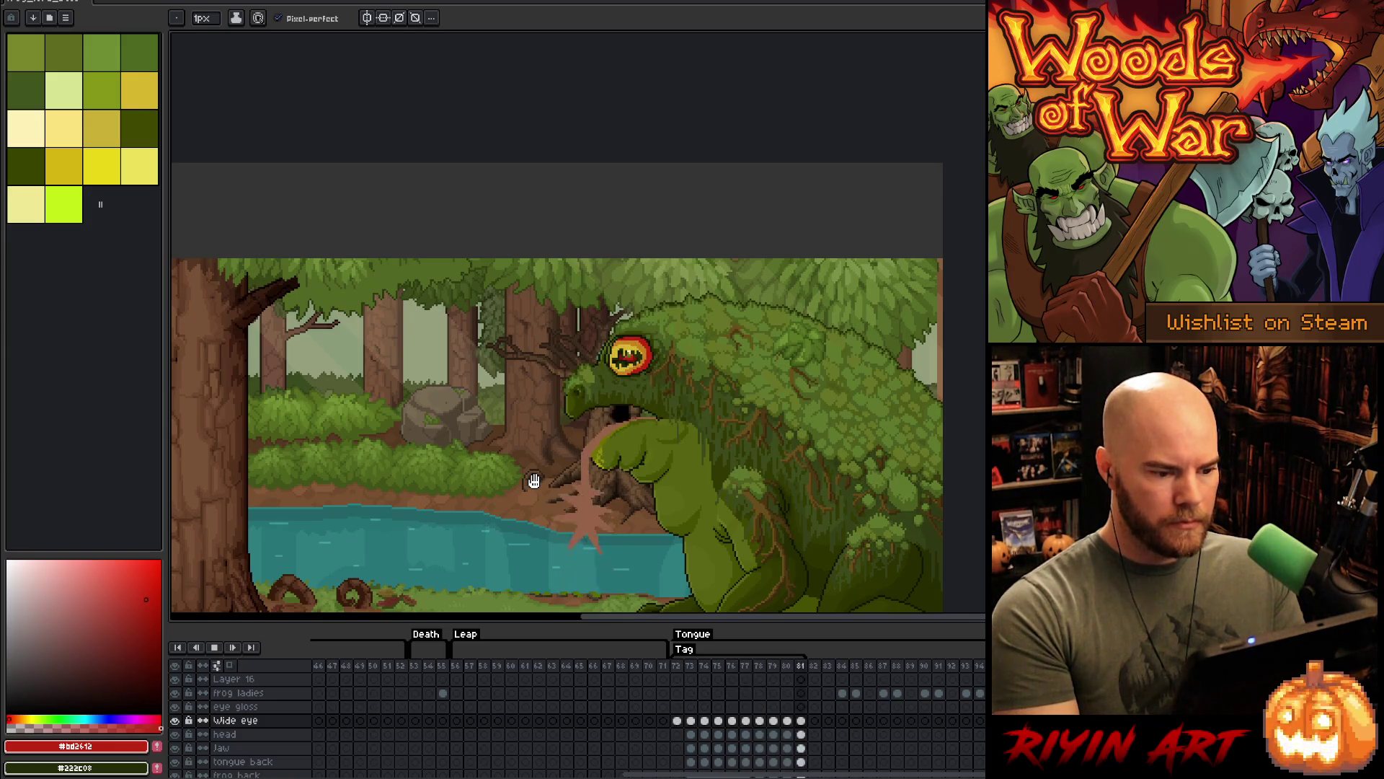
key("h")
left_click_drag(533, 481, 721, 329)
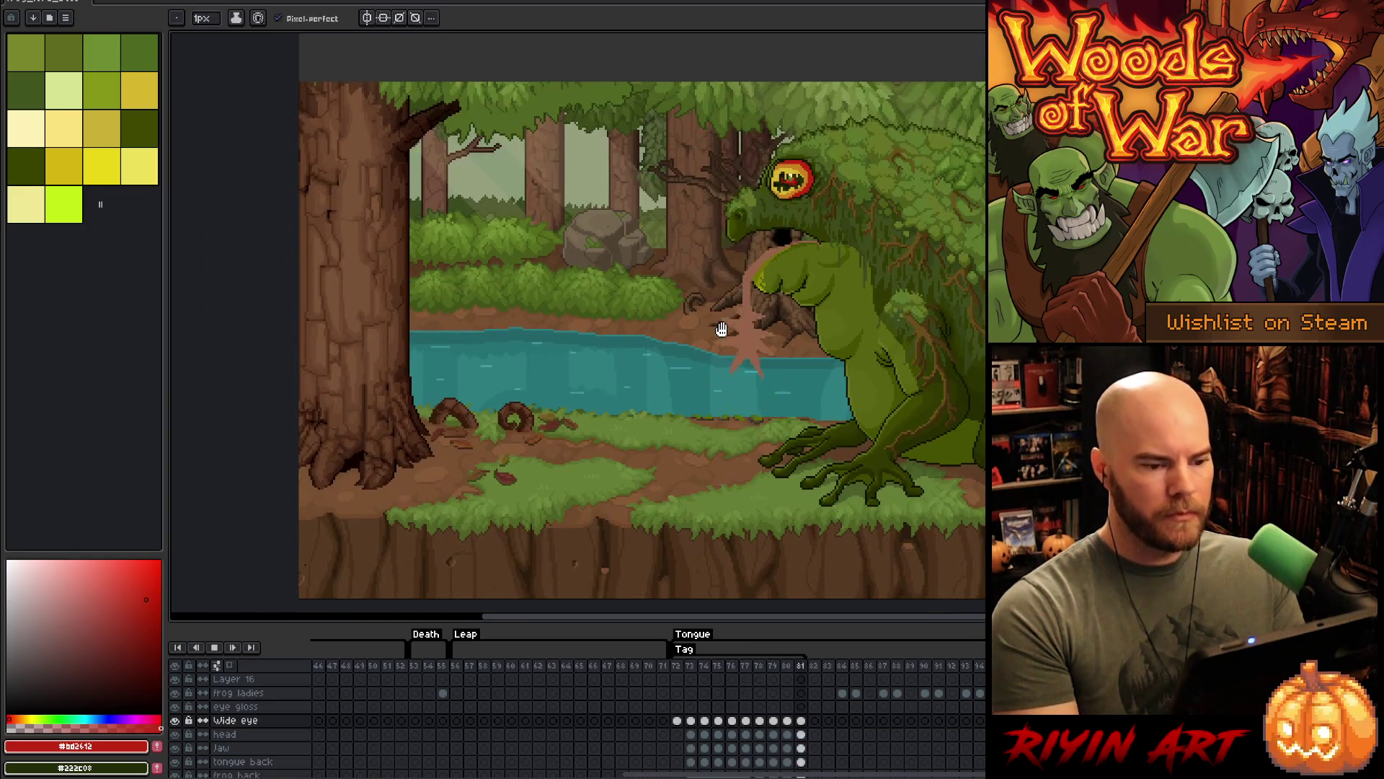
left_click_drag(892, 302, 750, 349)
key("b")
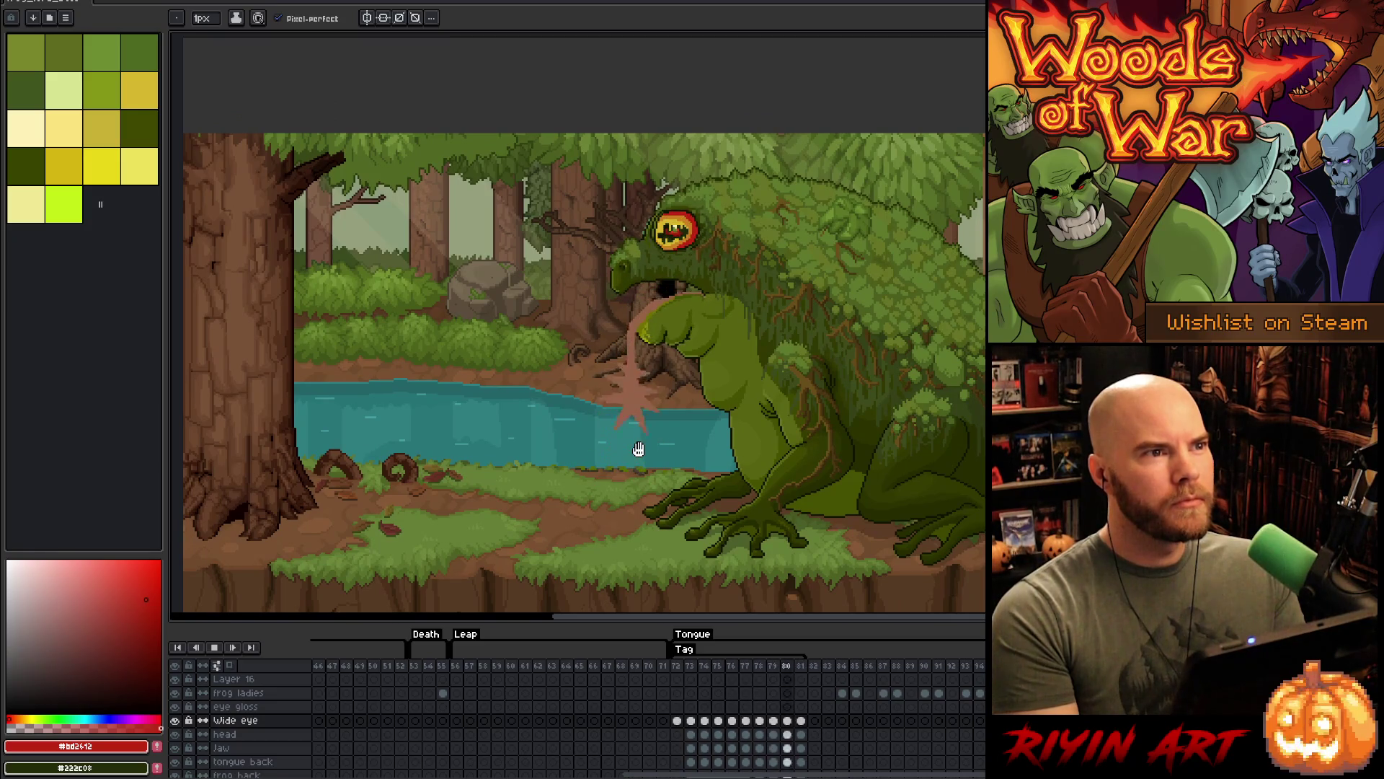
- Zoom in on the tongue splash and select the tongue back layer's frame 77 cel
scroll(637, 444, "up", 2)
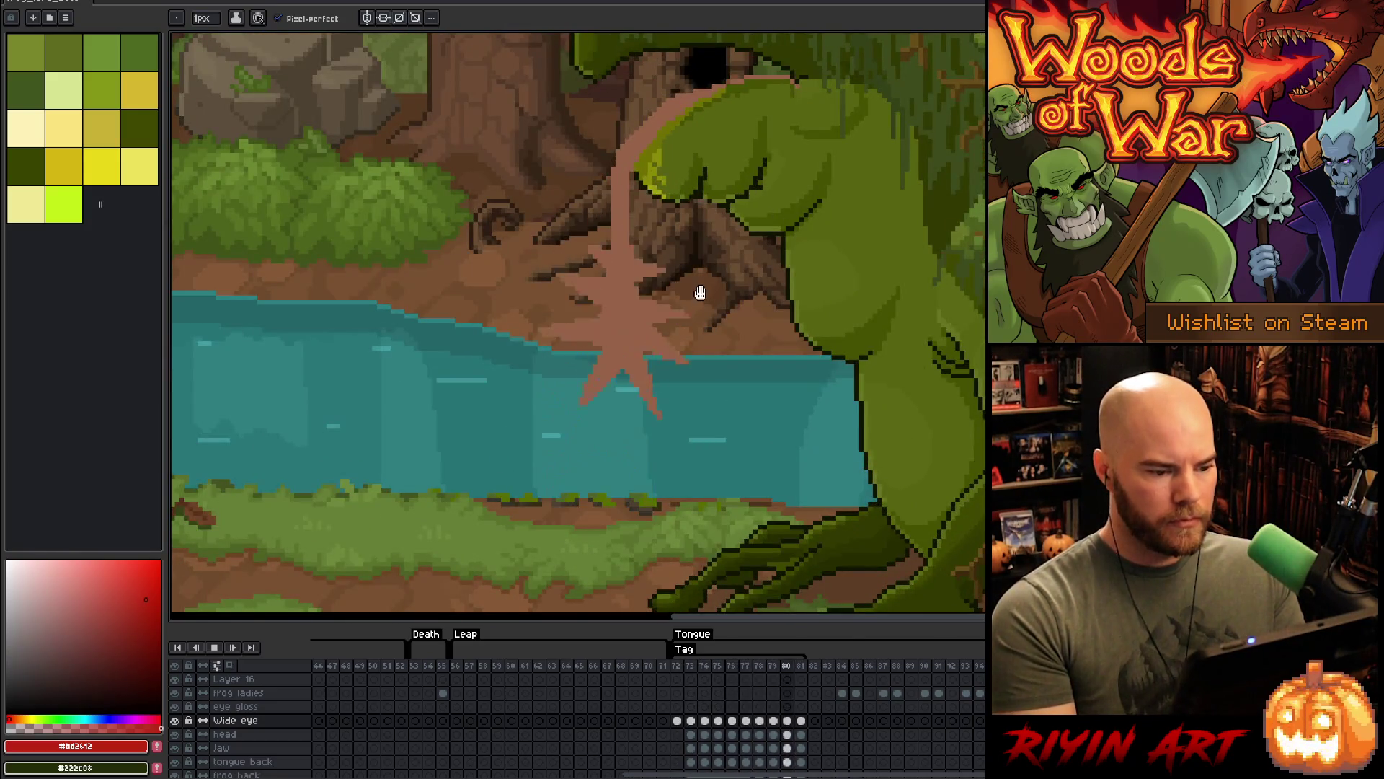
scroll(703, 210, "down", 2)
scroll(704, 207, "up", 1)
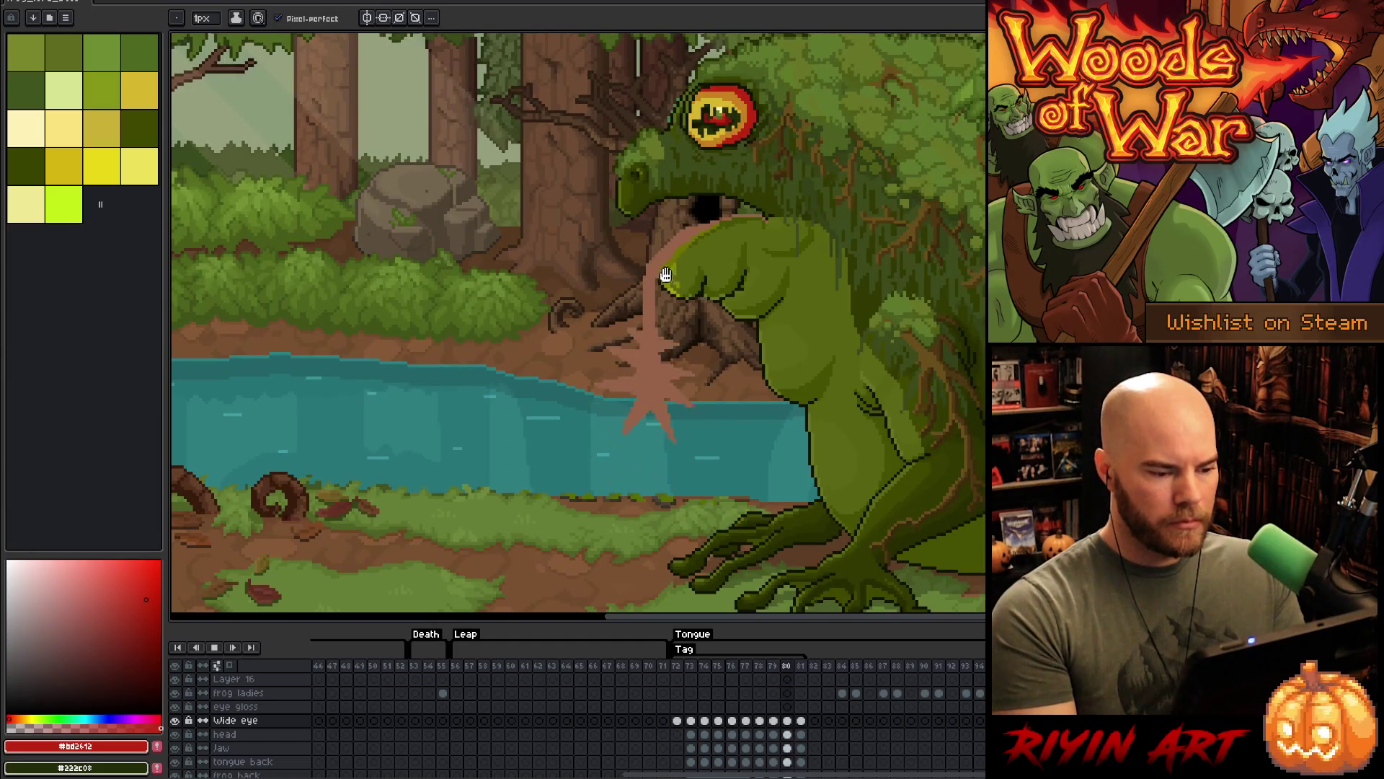
scroll(685, 238, "up", 1)
key("h")
left_click_drag(683, 246, 704, 325)
key("b")
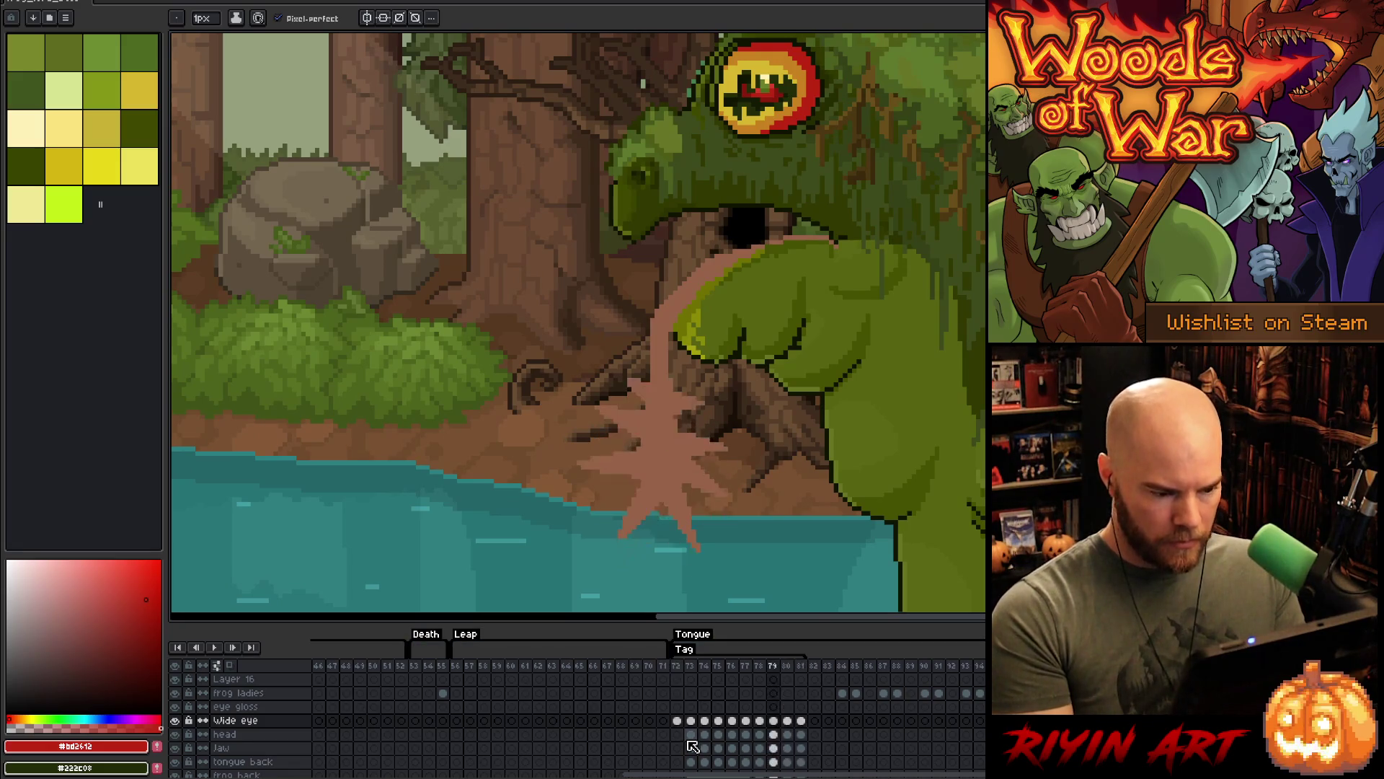
left_click_drag(444, 535, 462, 424)
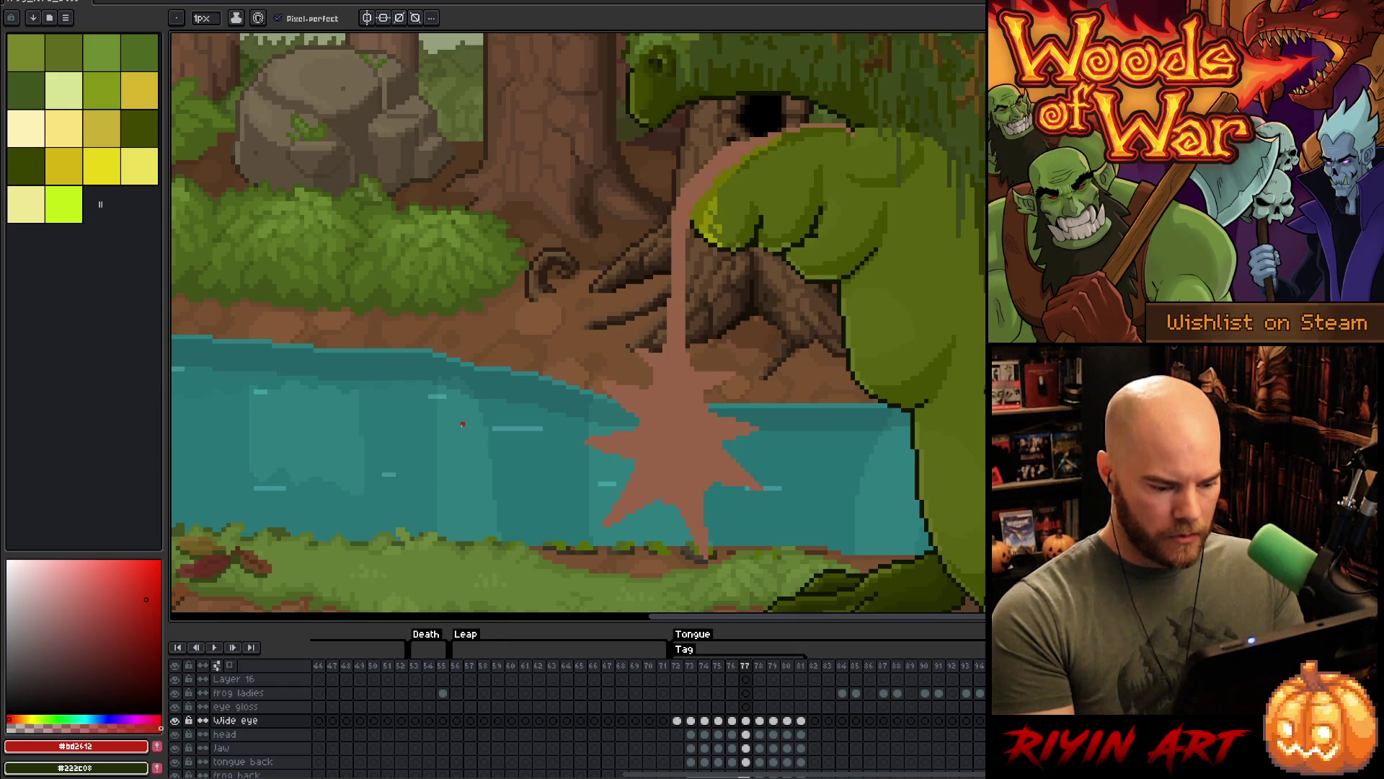
left_click(245, 762)
scroll(757, 734, "down", 2)
scroll(757, 734, "down", 1)
scroll(703, 476, "up", 2)
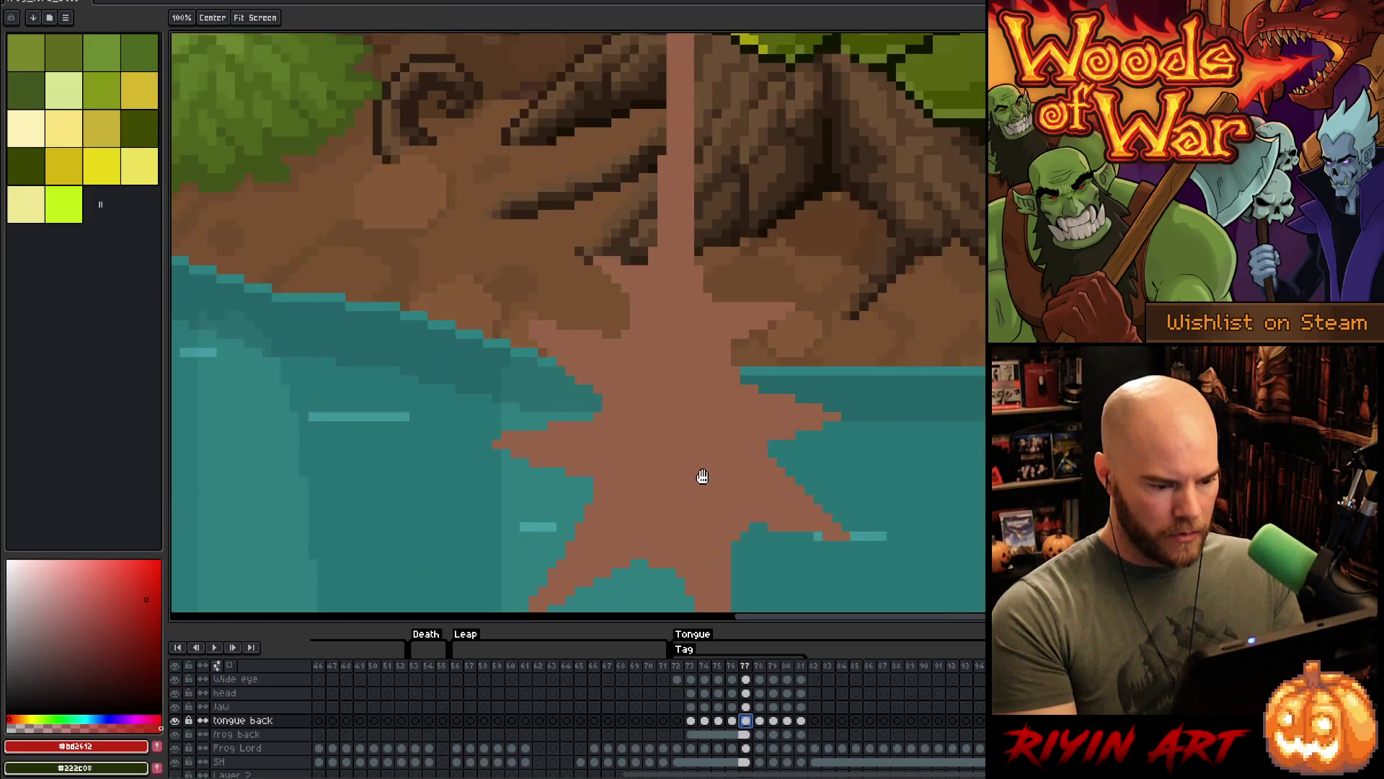
- Fit the whole scene on screen and go to frame 50, where the frog's tongue shows
scroll(703, 476, "down", 2)
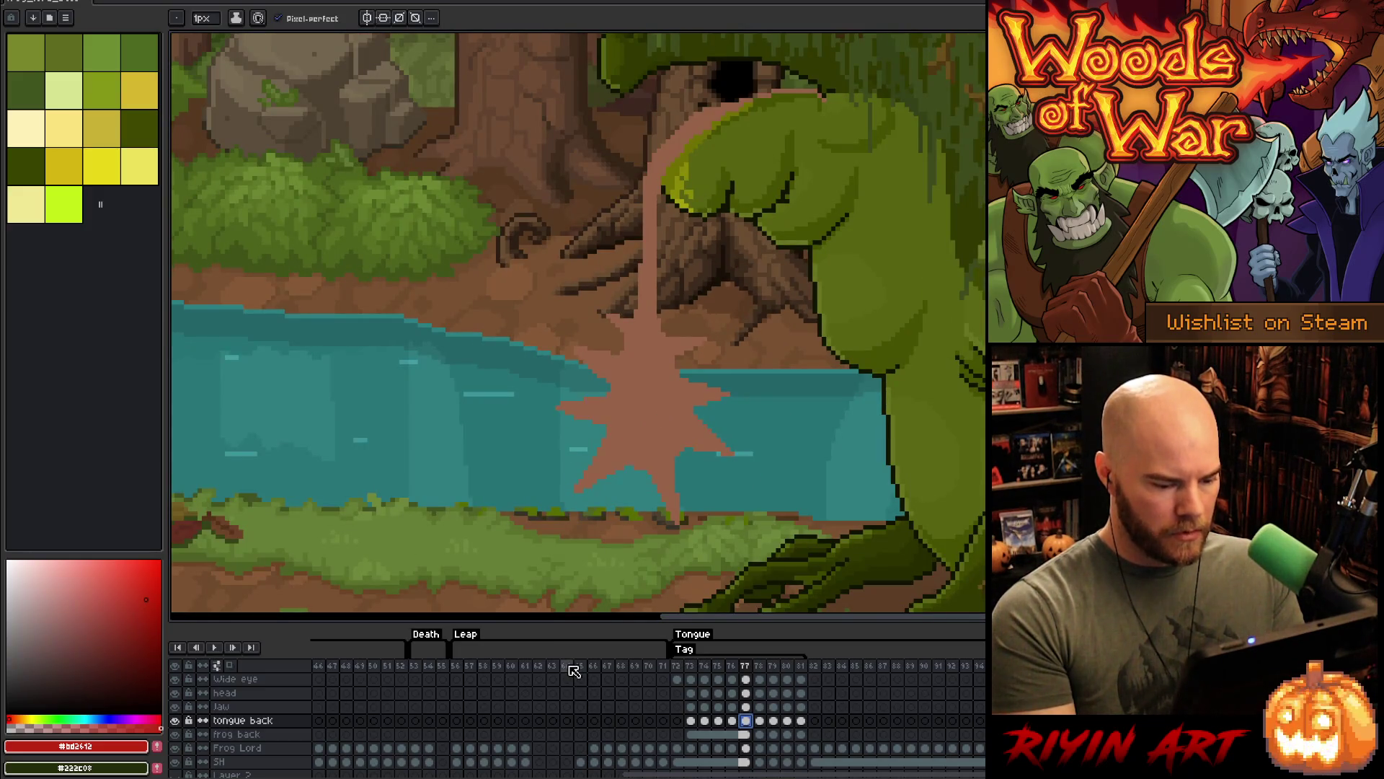
left_click(567, 665)
key("ctrl+0")
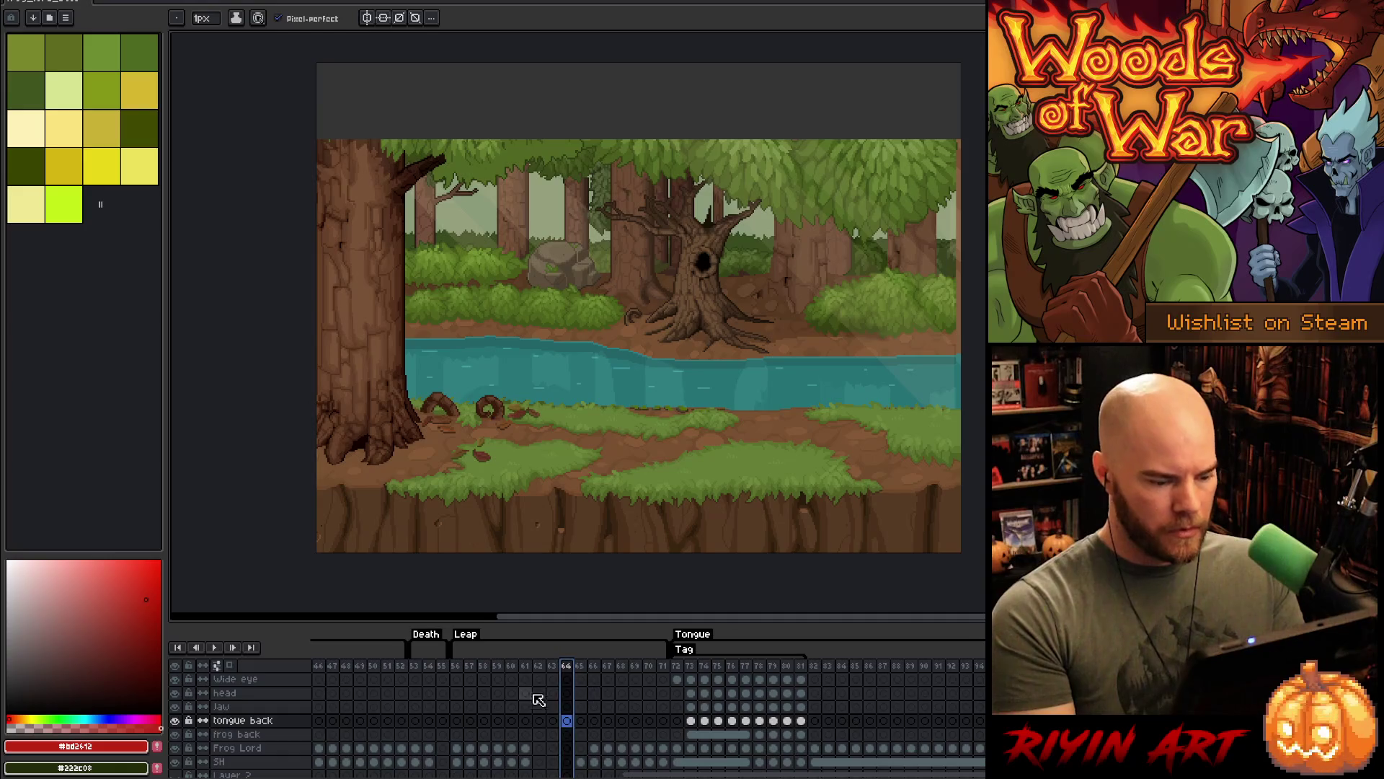
left_click(359, 664)
left_click(373, 664, "shift")
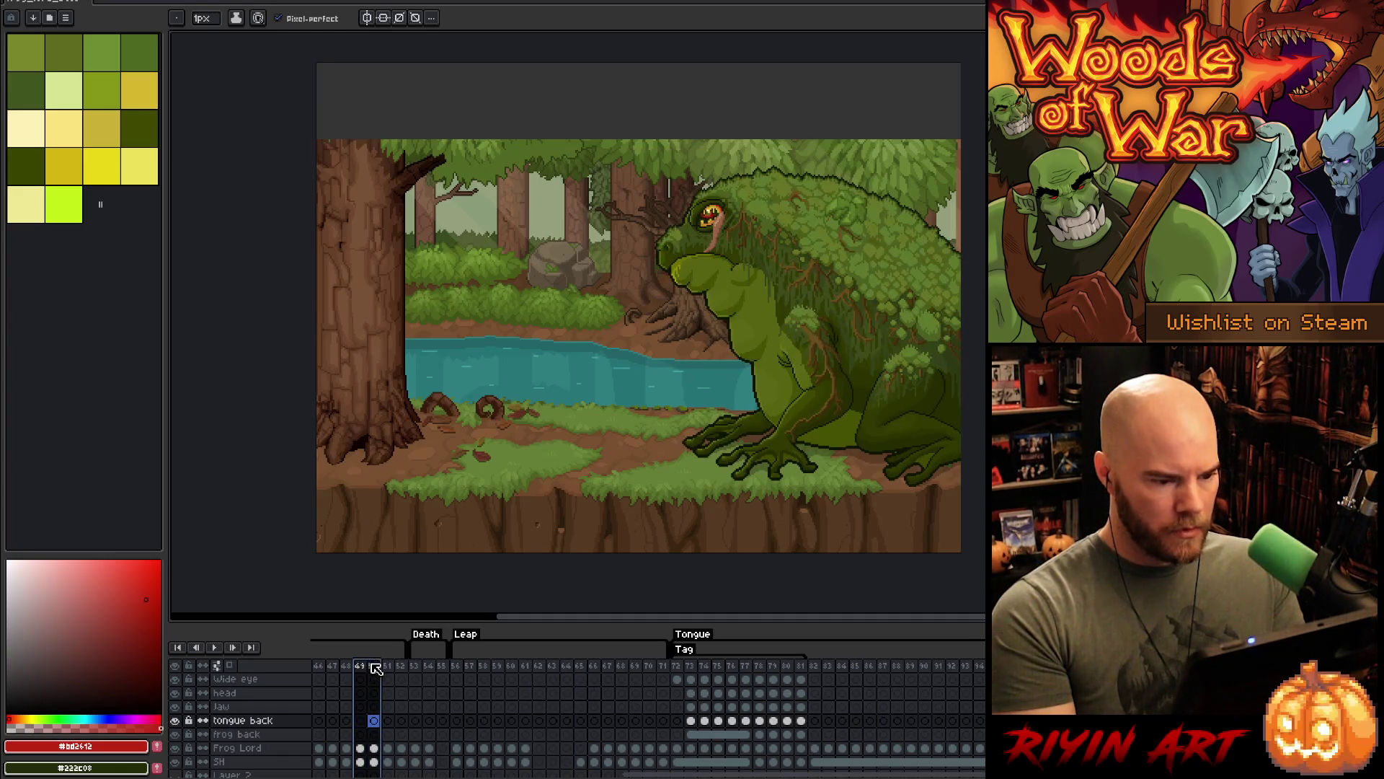
scroll(711, 213, "up", 3)
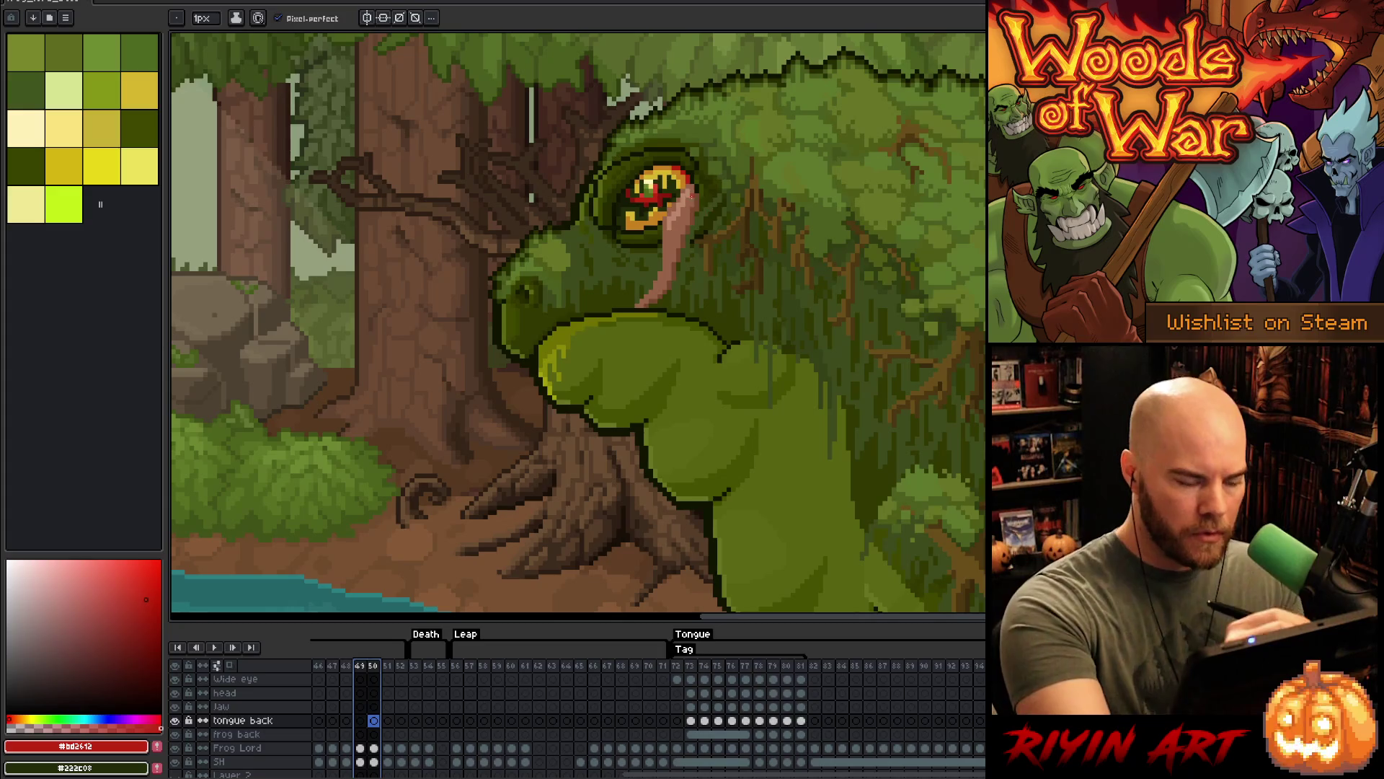
- Eyedrop the tongue's dark brown and pale pink, keeping dark brown as the drawing colour
key("i")
left_click(697, 212)
key("x")
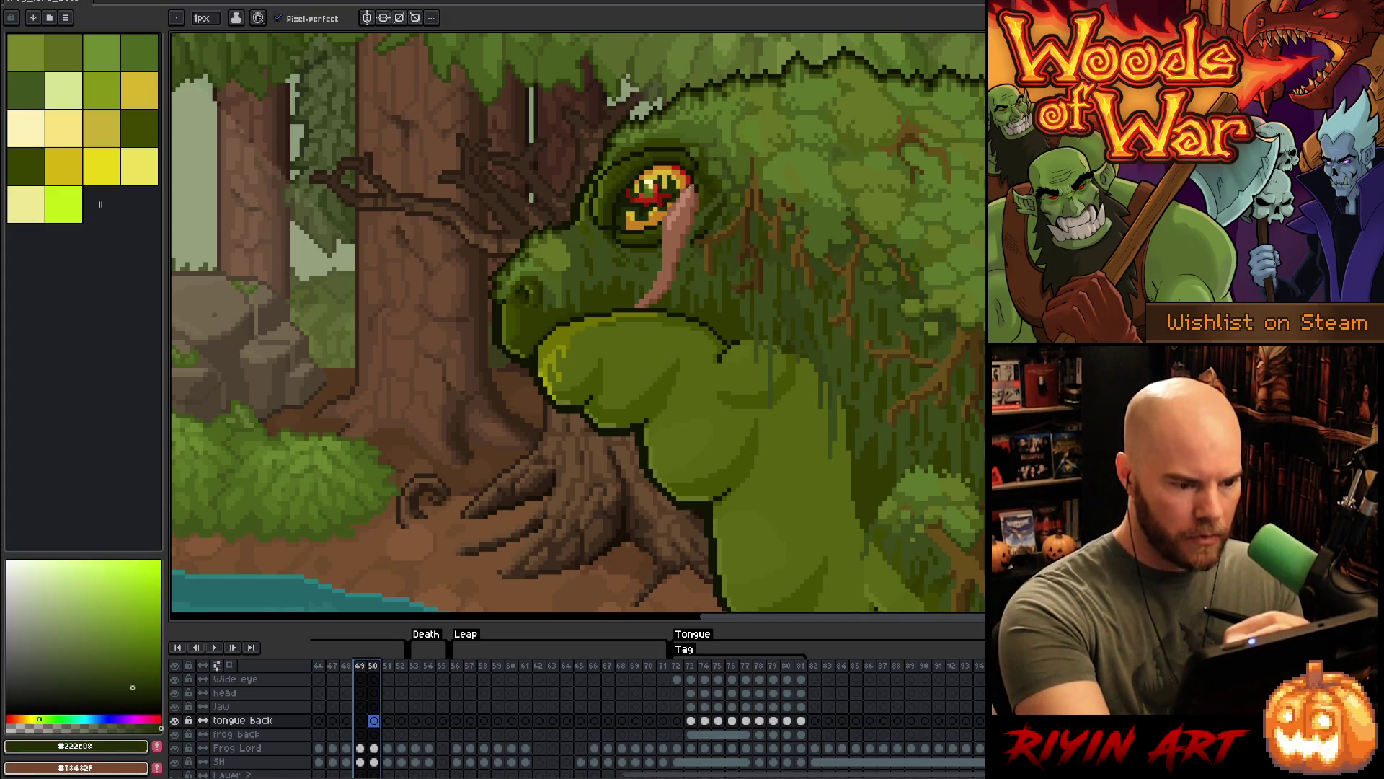
left_click(678, 211, "alt")
key("b")
key("x")
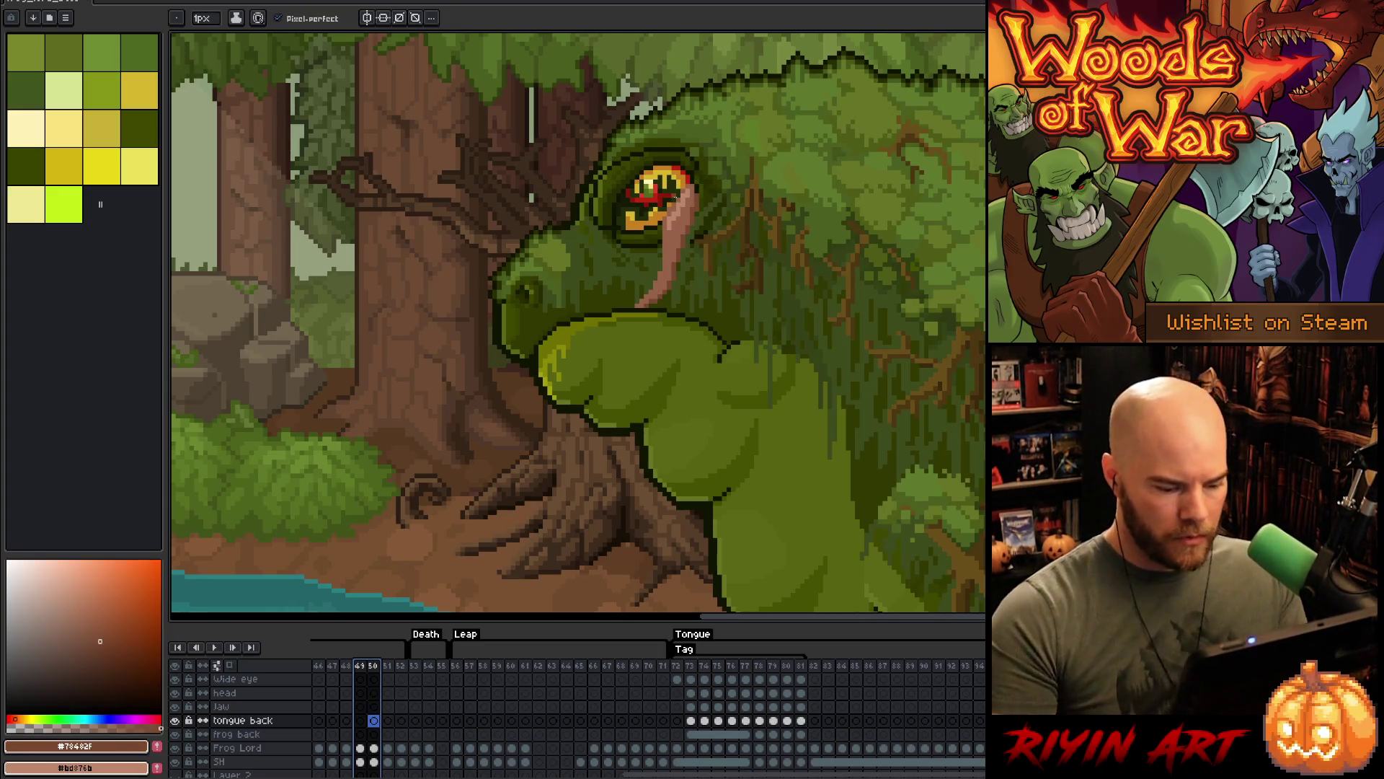
- Return to frame 77 of the tongue back layer, save the file, and deselect
left_click(747, 721)
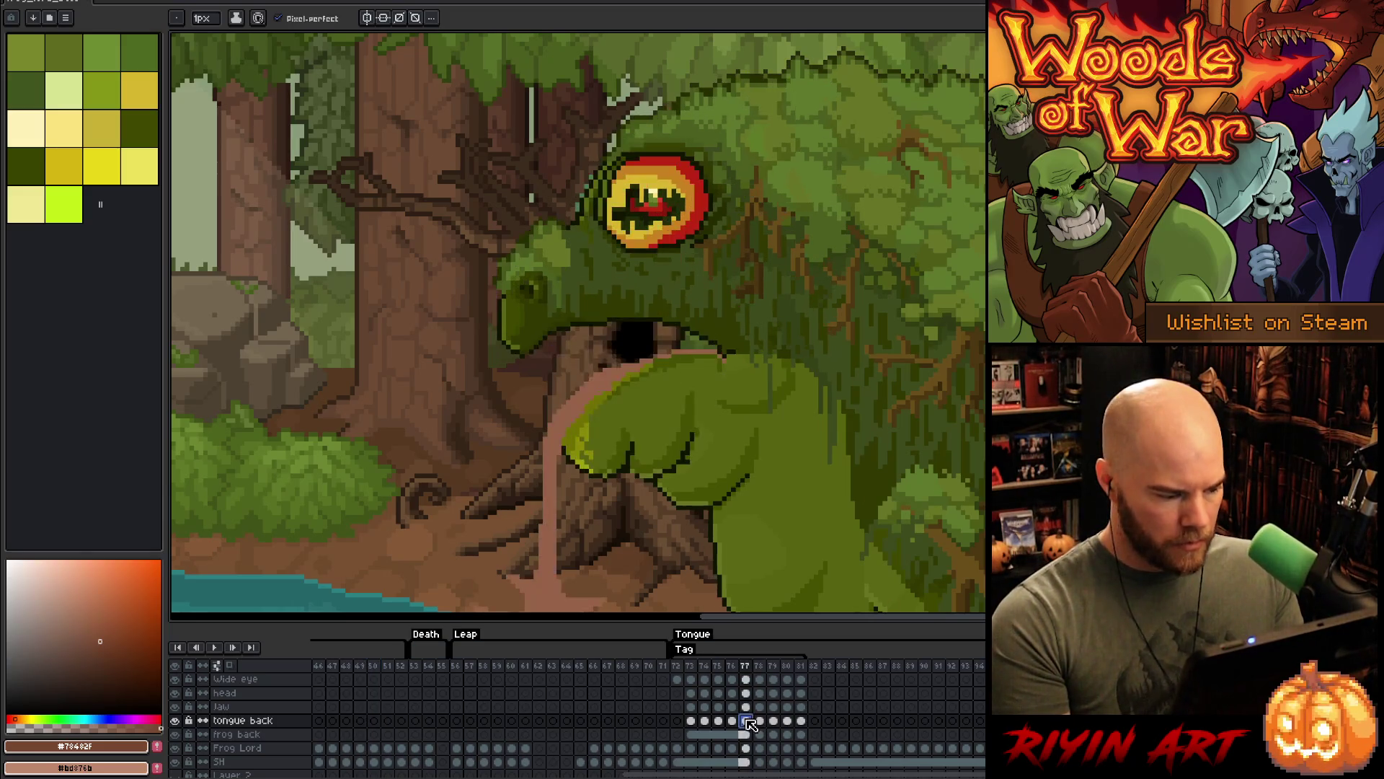
scroll(625, 517, "down", 3)
scroll(684, 387, "up", 4)
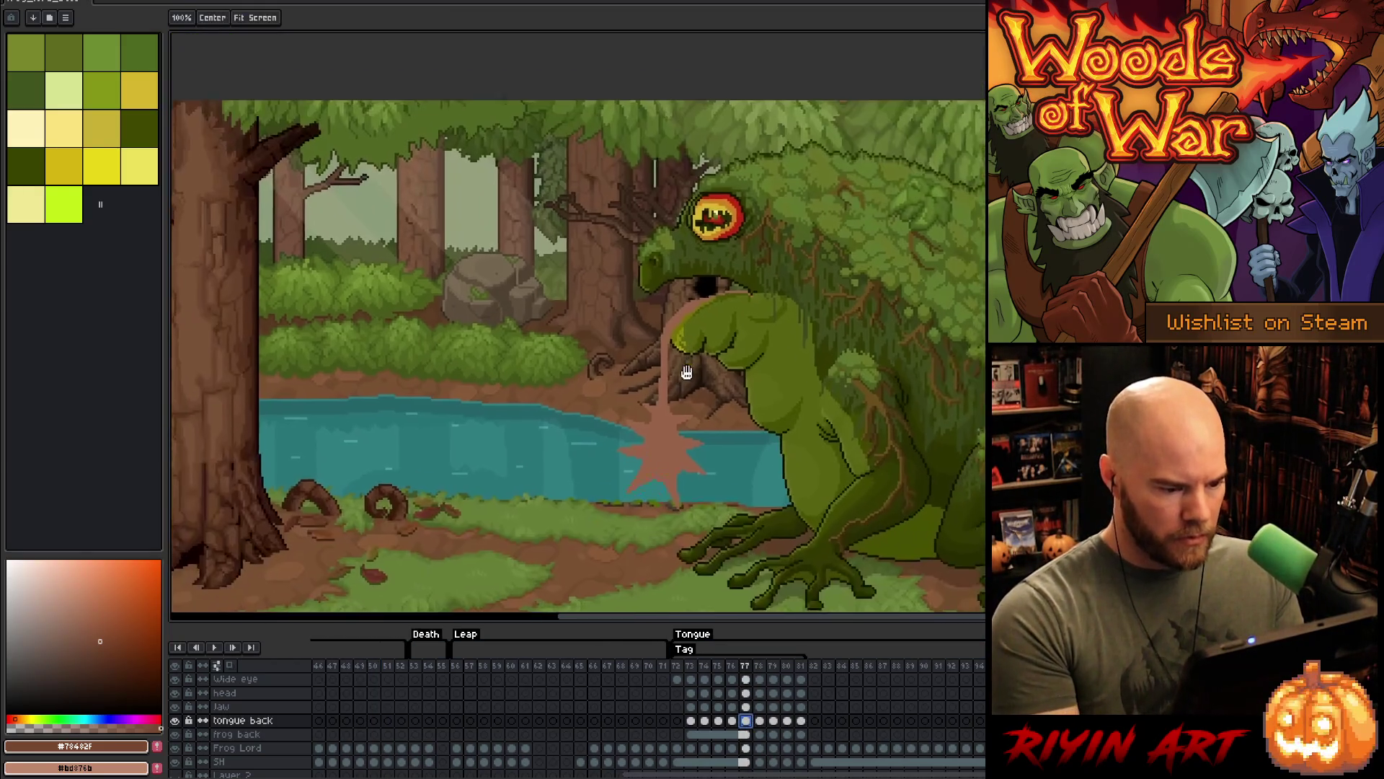
scroll(685, 390, "up", 1)
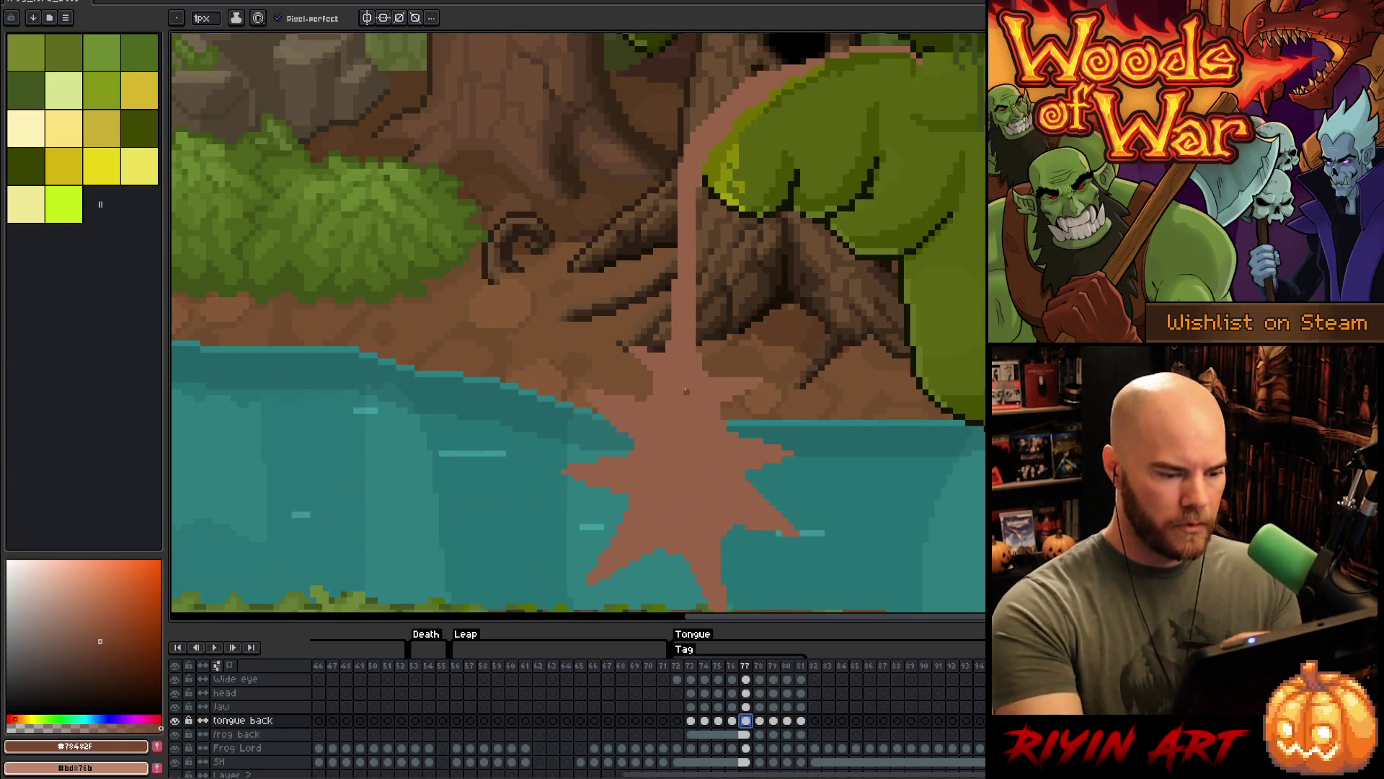
key("ctrl+s")
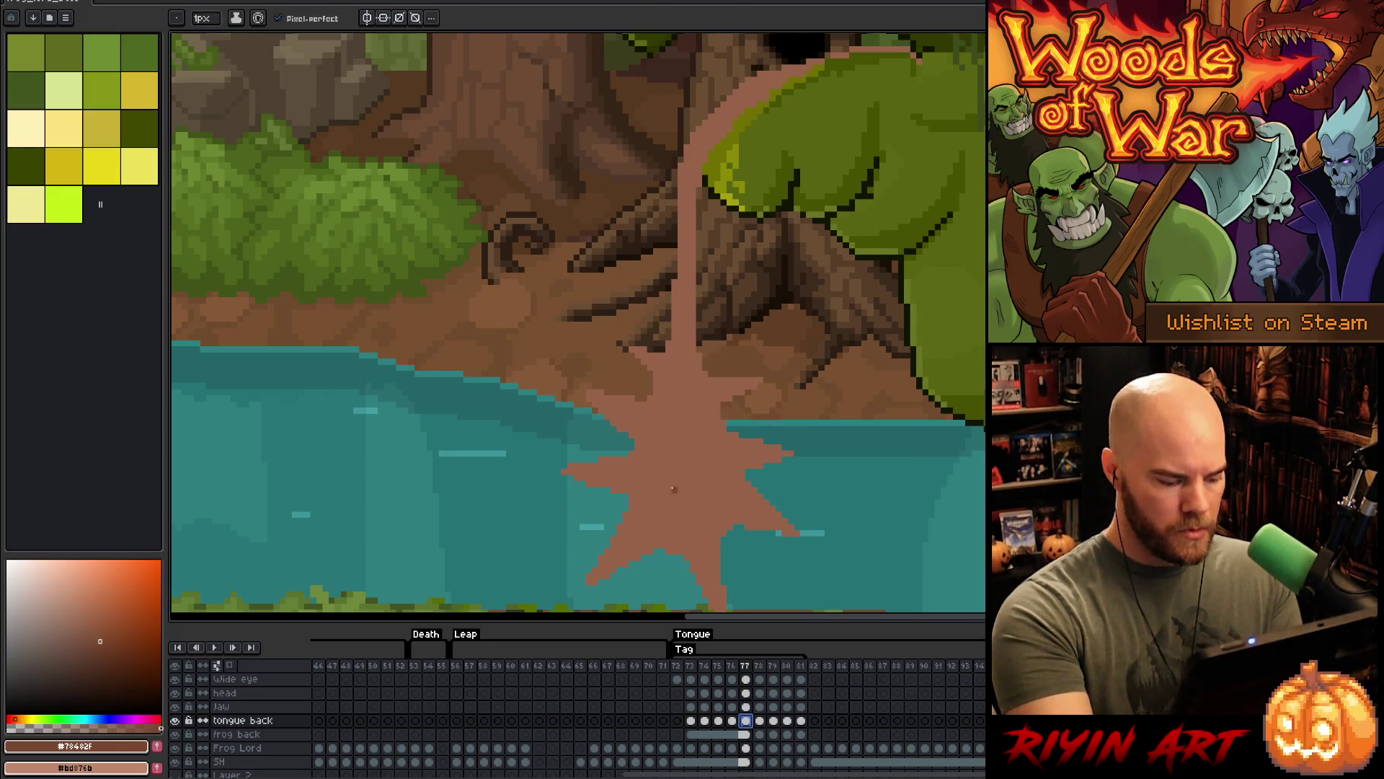
scroll(750, 458, "down", 3)
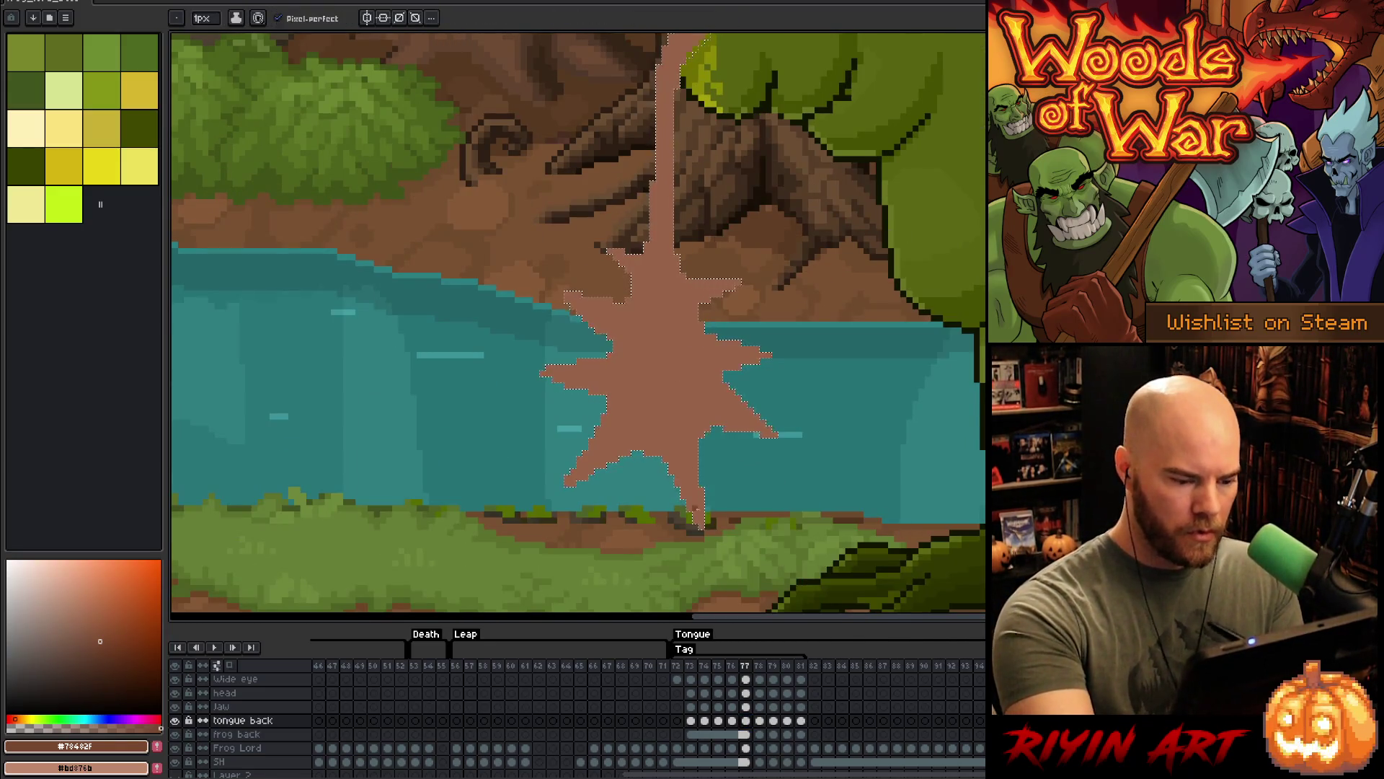
key("ctrl+d")
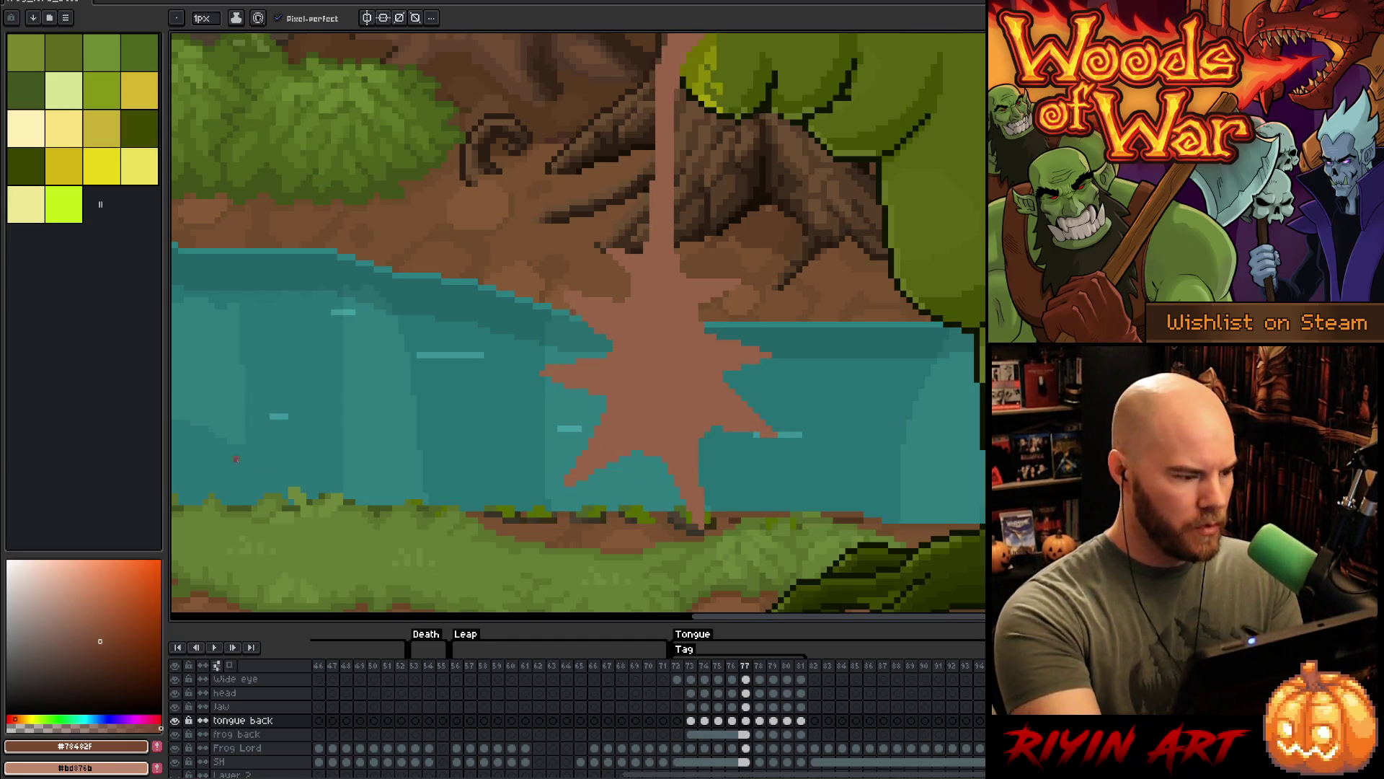
- Add the dark brown, pale pink and a sampled mid brown as palette swatches
left_click(156, 746)
left_click(156, 767)
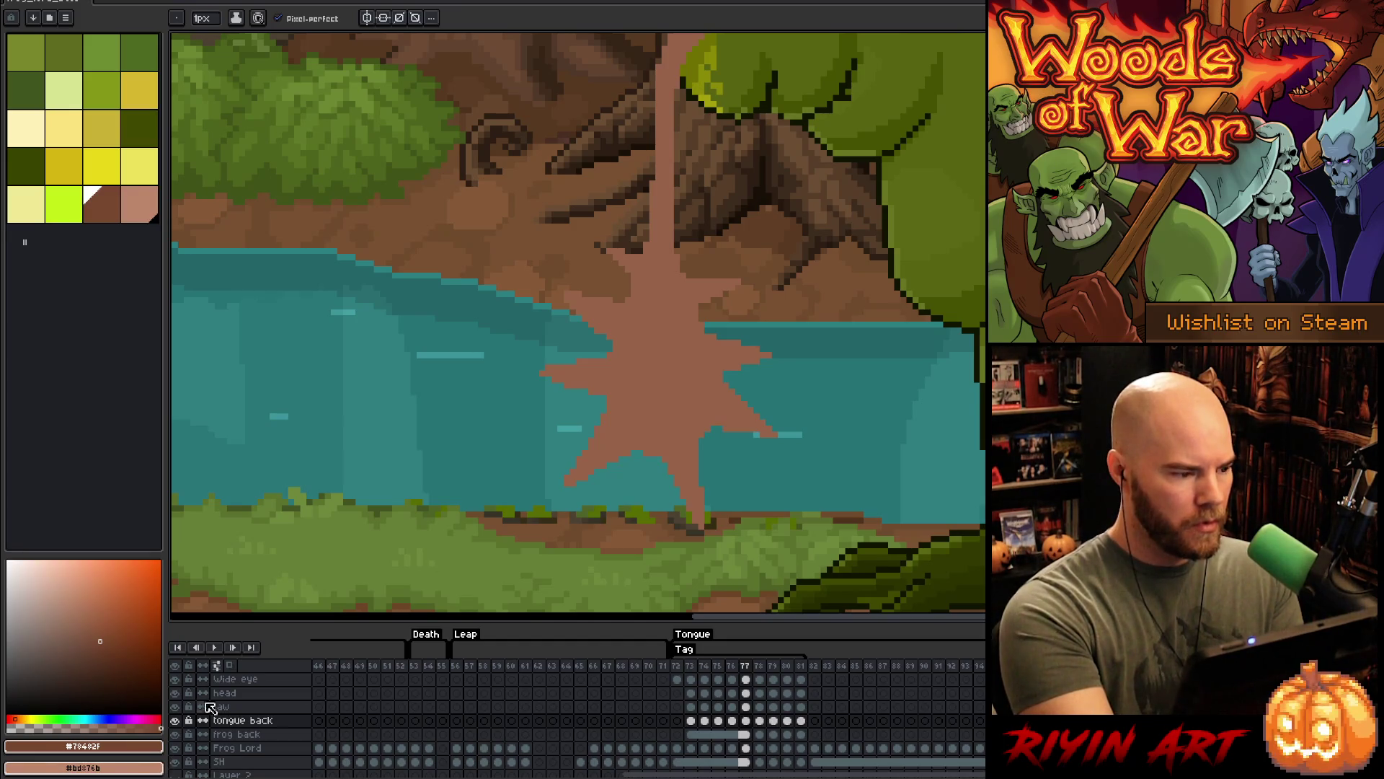
left_click(661, 355, "alt")
left_click(156, 745)
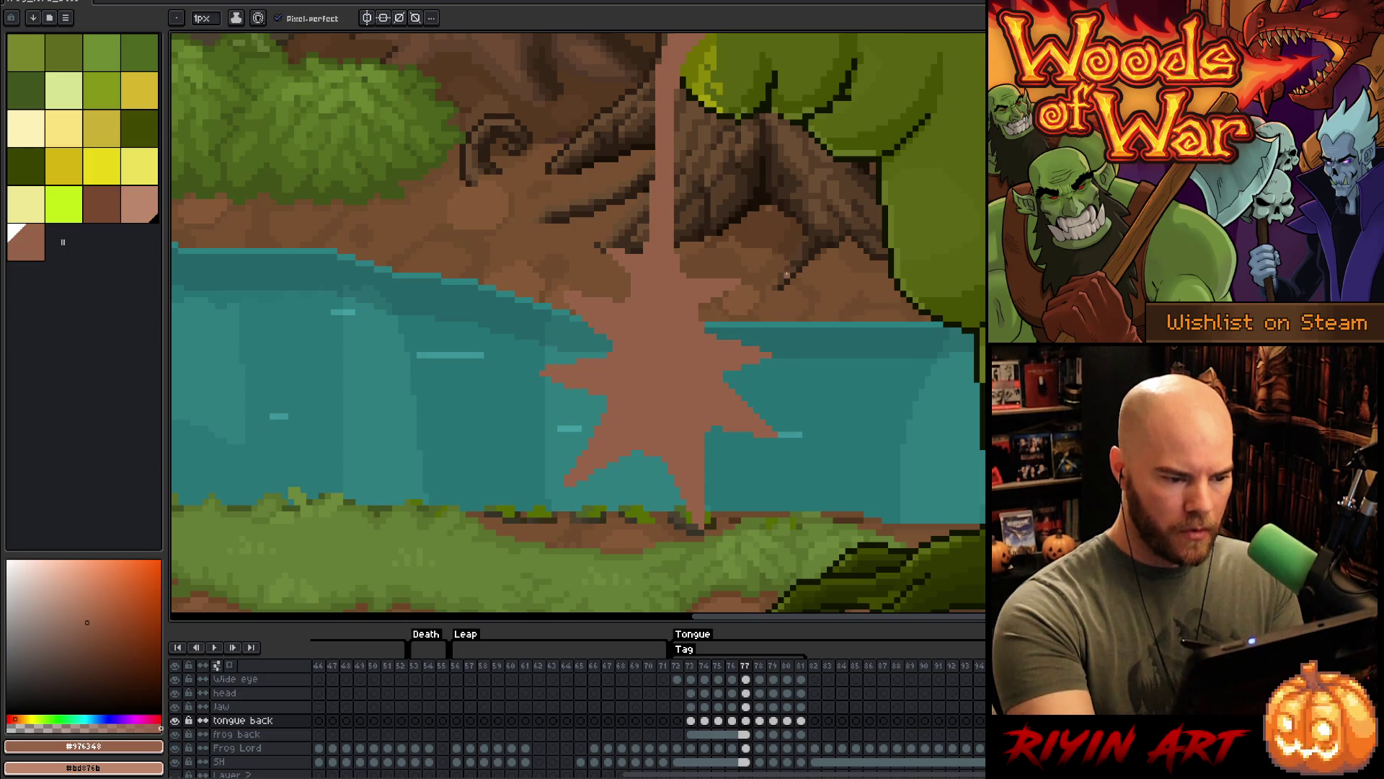
- Step back and forth through frames 78–80 to compare the tongue splash
key("period")
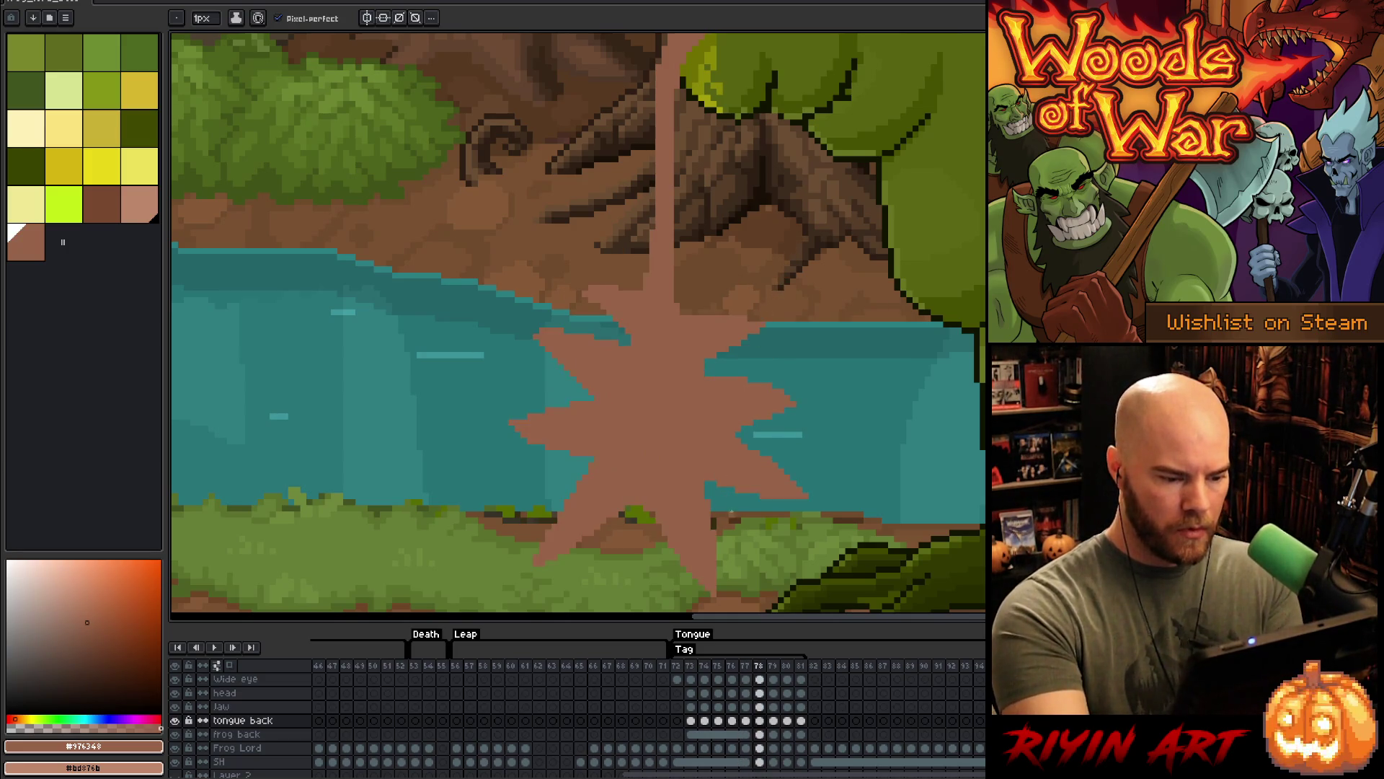
key("period")
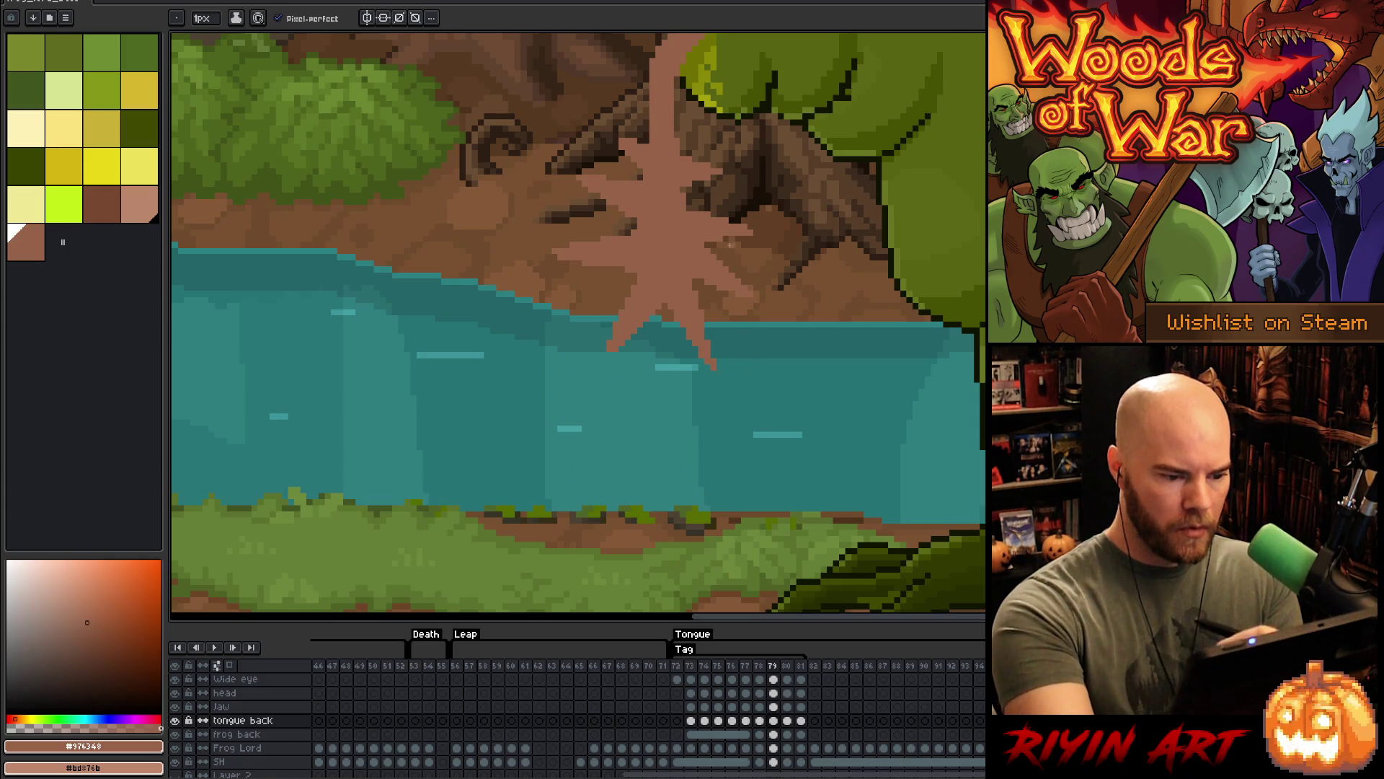
key("comma")
key("period")
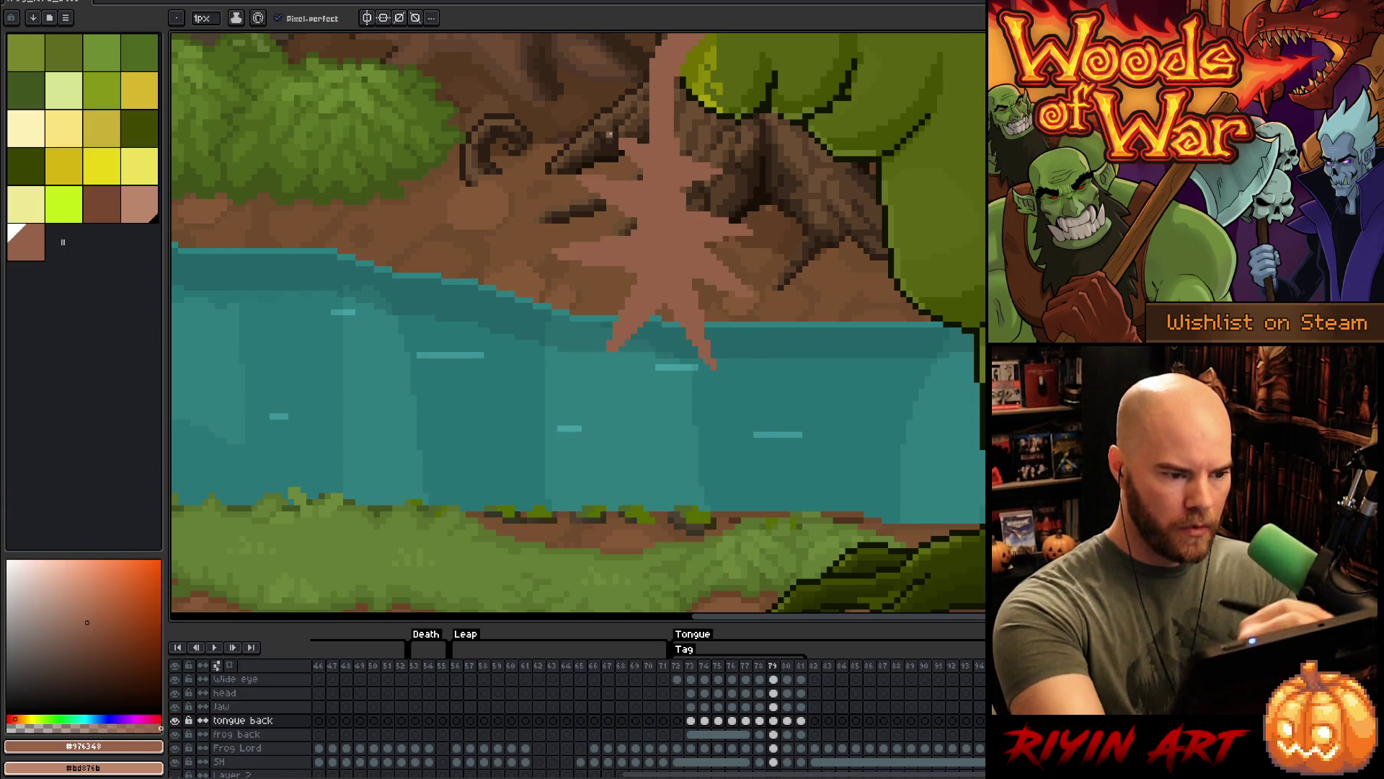
key("comma")
key("period")
key("period")
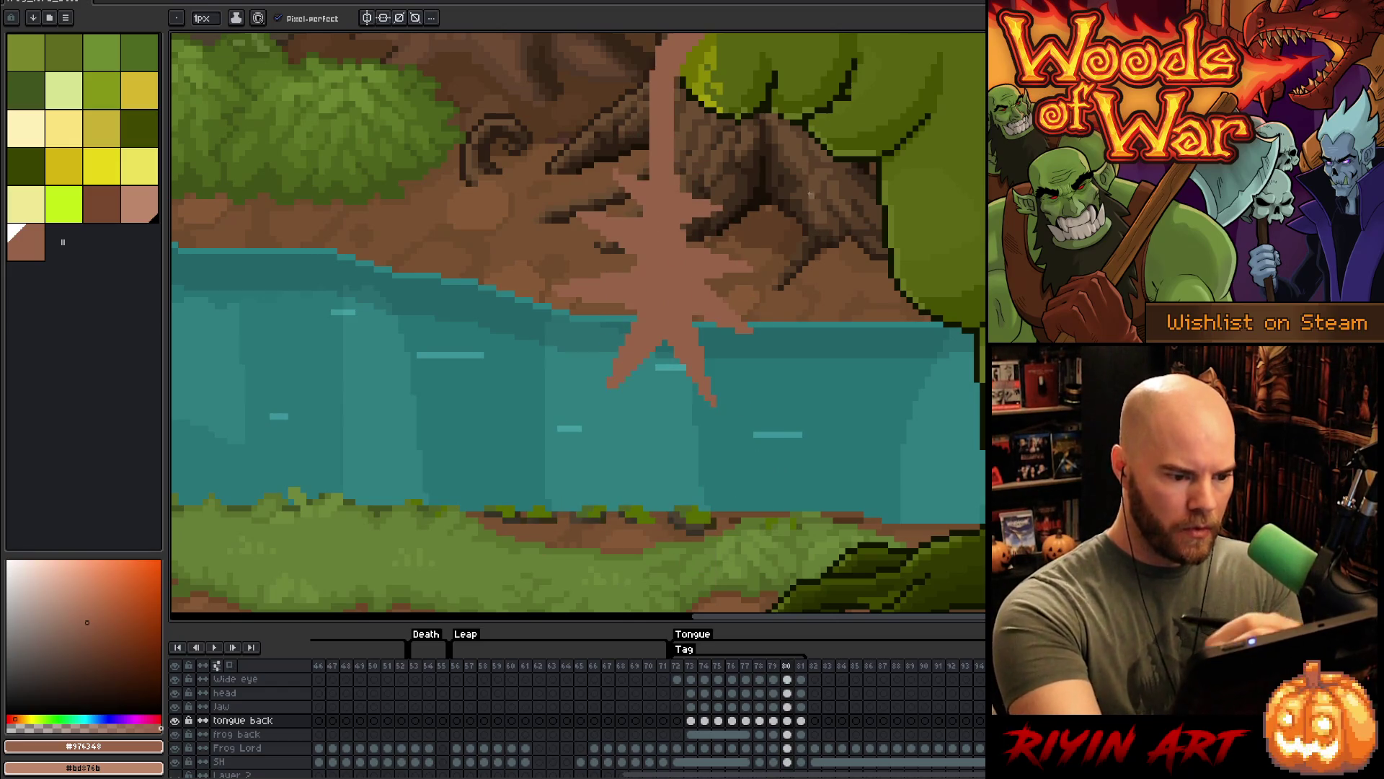
key("e")
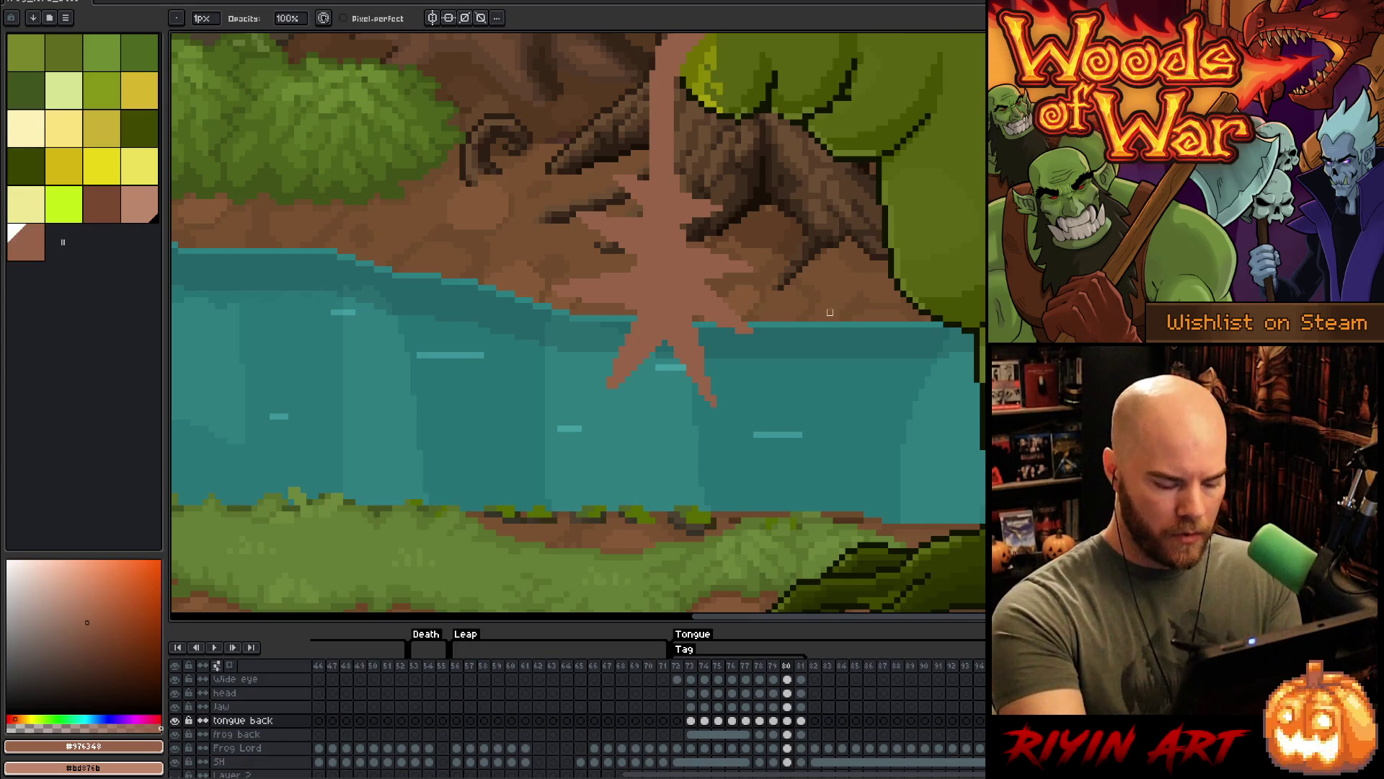
key("comma")
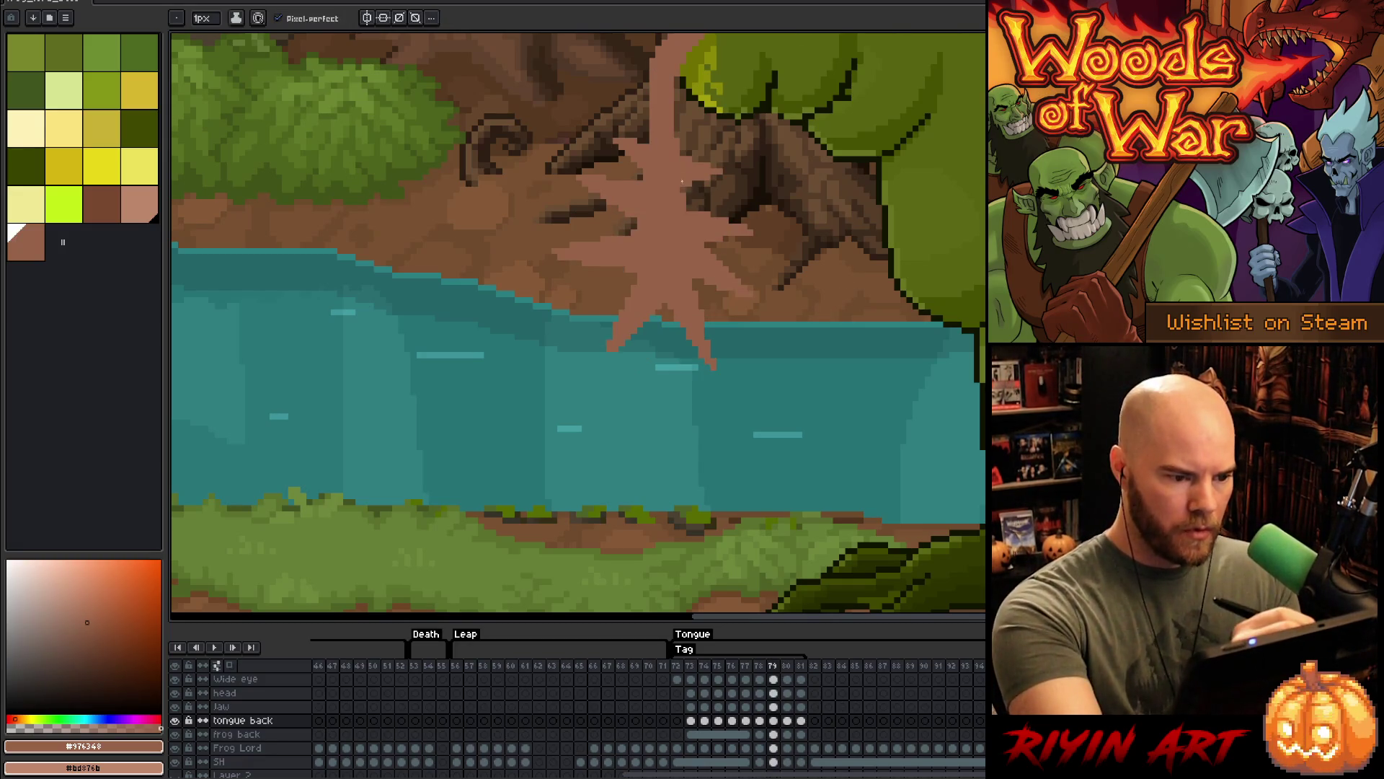